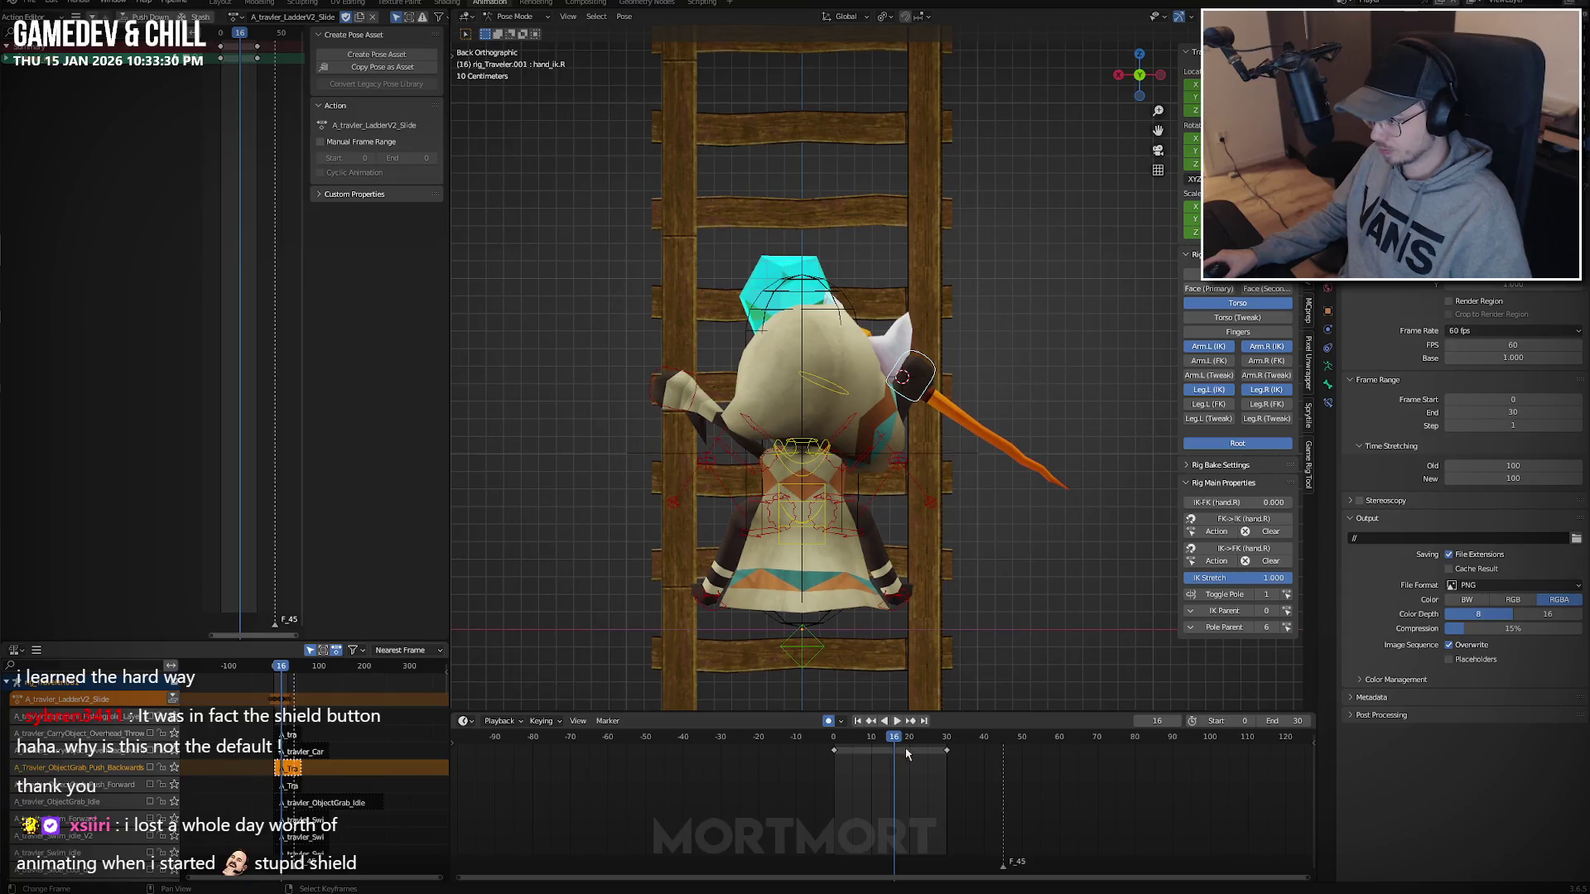
key("space")
Delete the right hand control's keyframe at frame 16.
key("ctrl+shift+v")
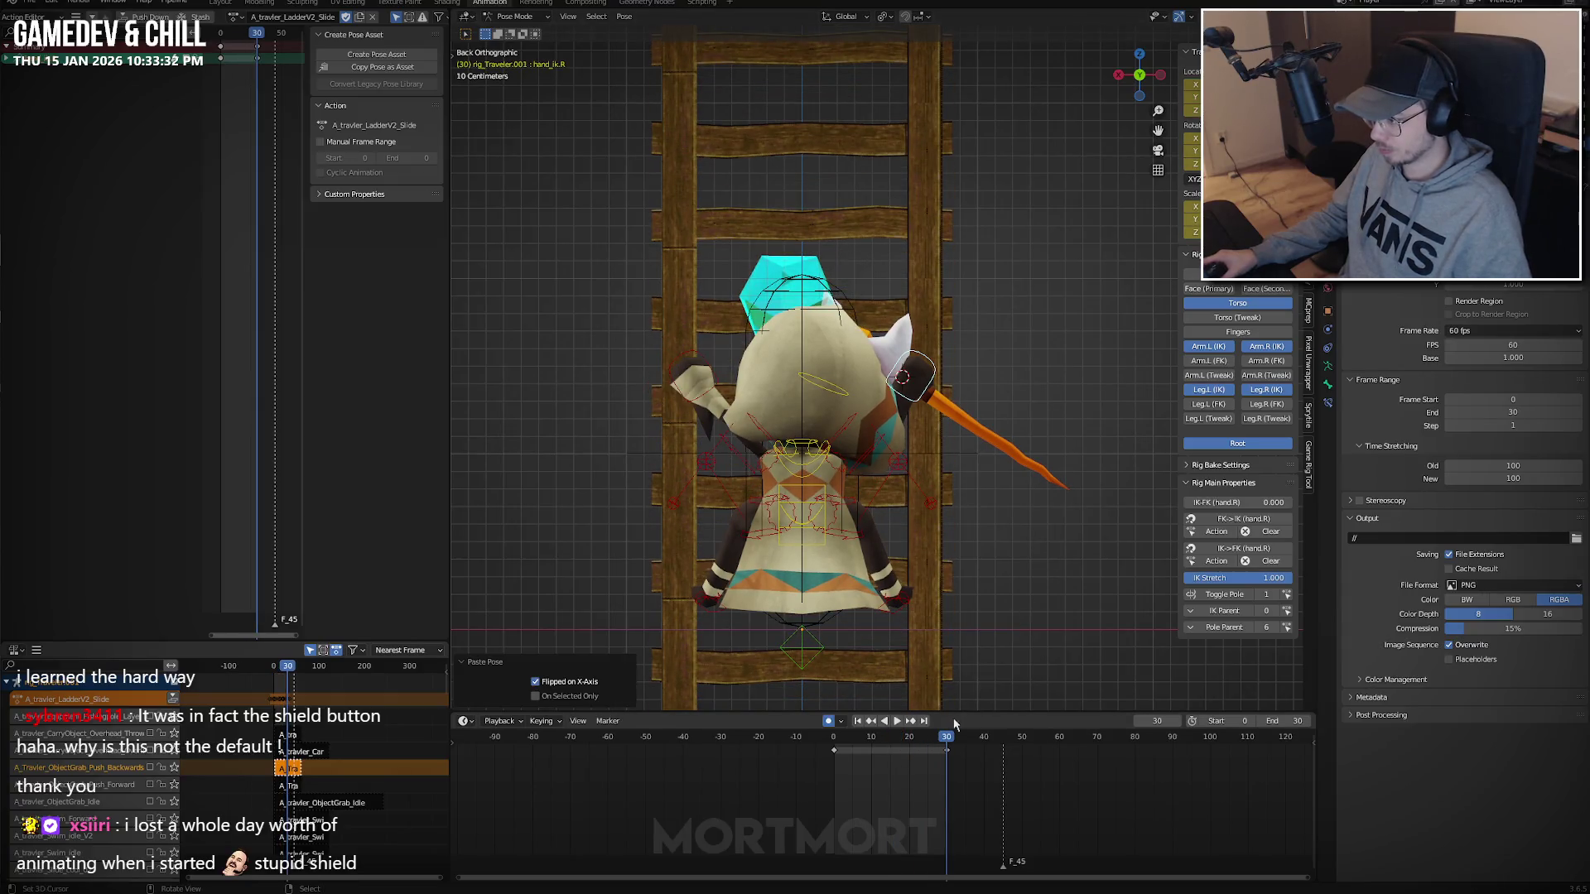
key("ctrl+shift+m")
key("Escape")
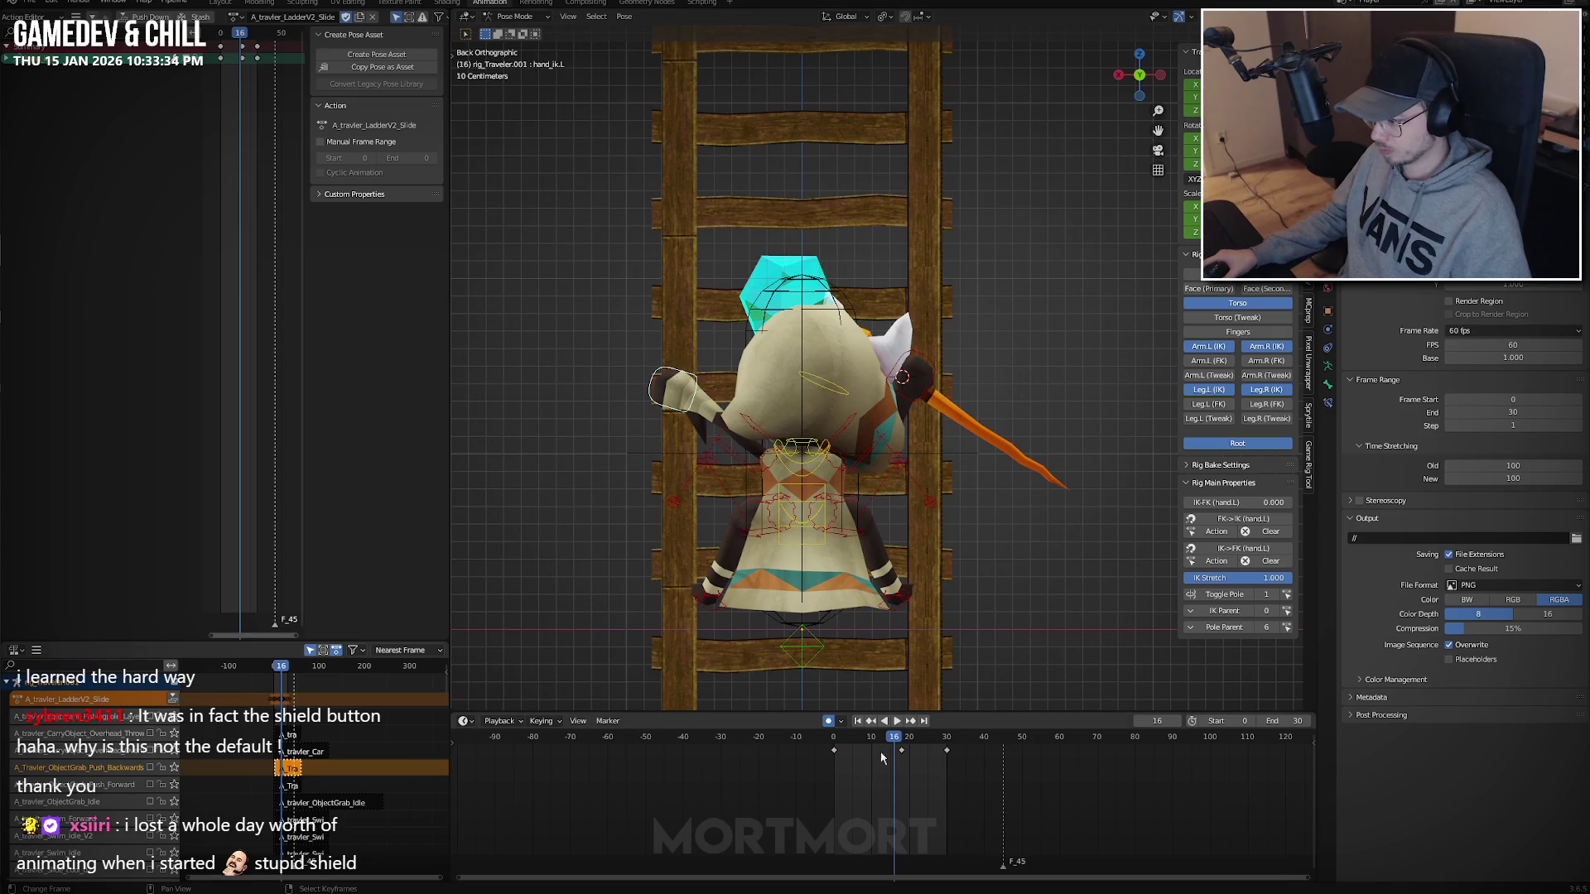
key("x")
left_click(902, 750)
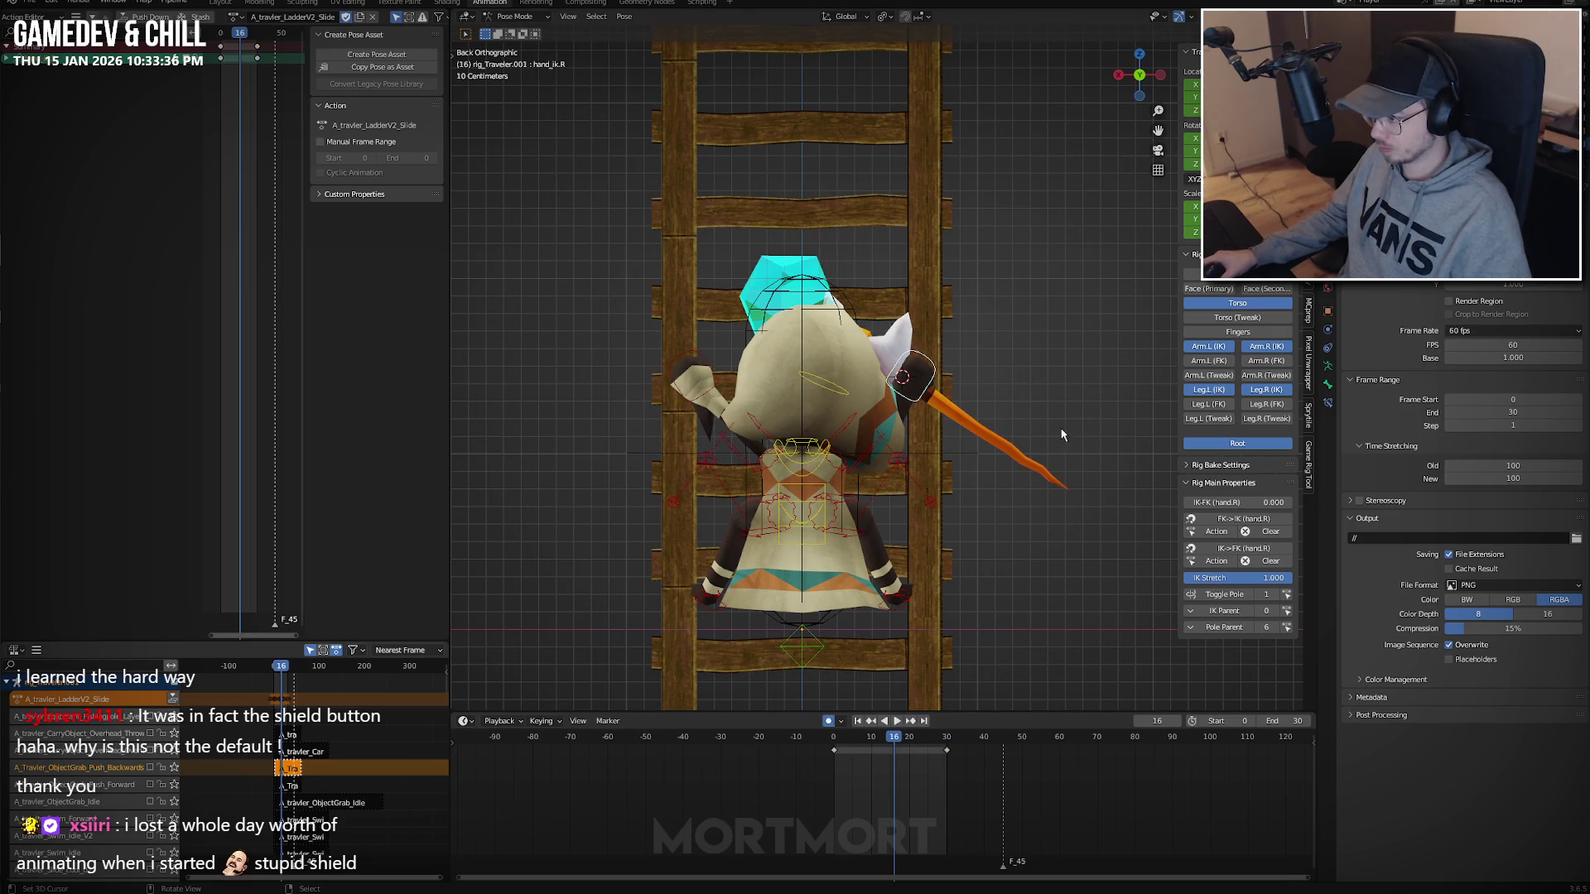
Rotate the right hand slightly at frame 13 to key a new pose there.
left_click(882, 774)
key("r")
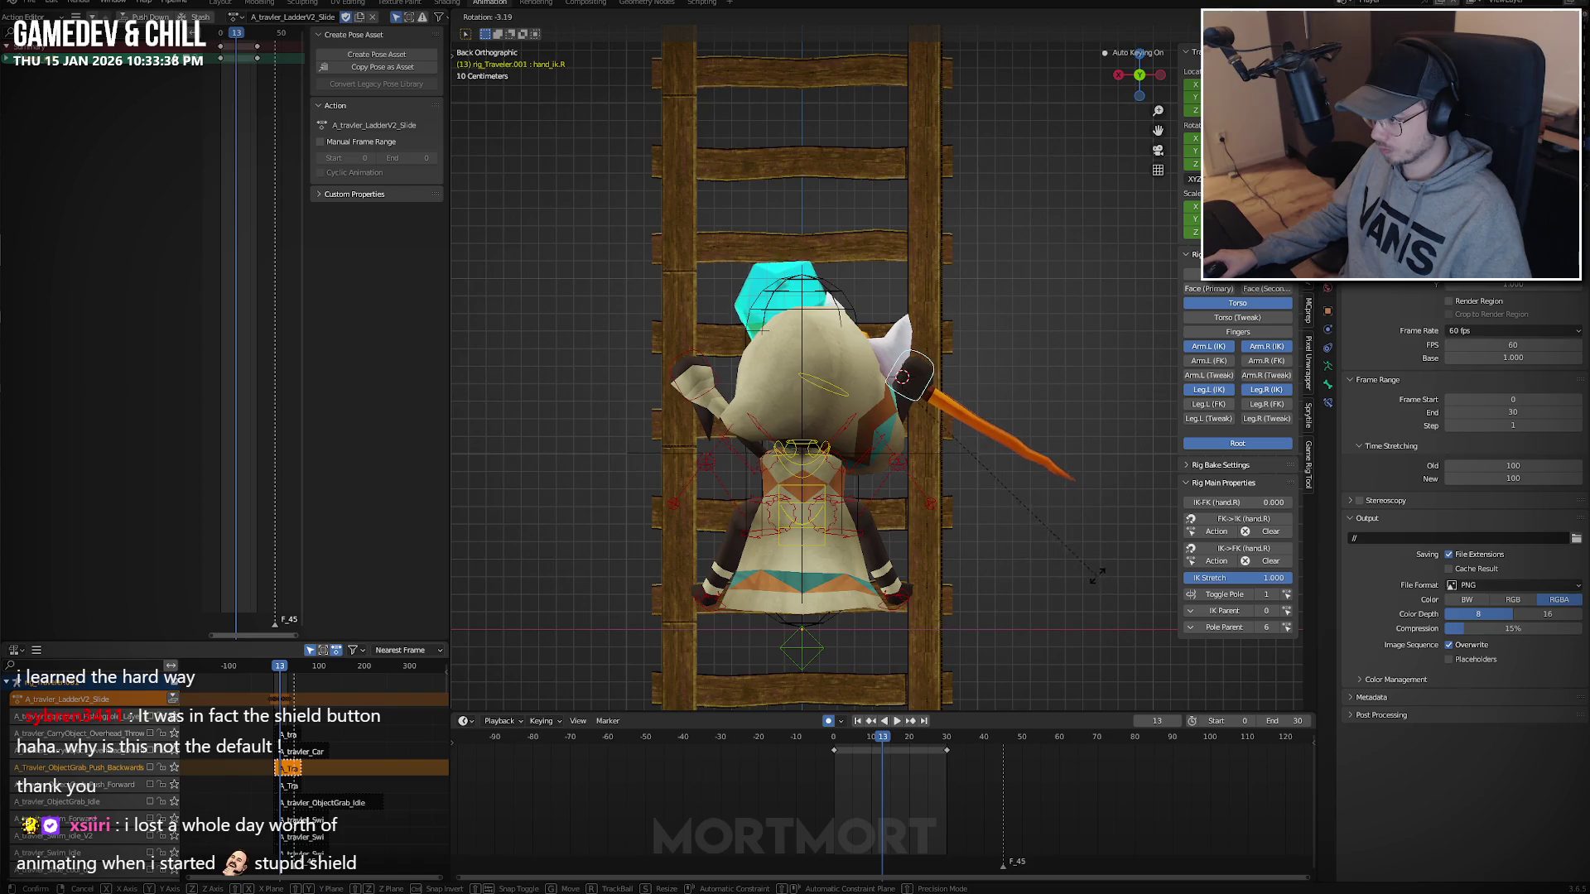
left_click(1096, 573)
key("space")
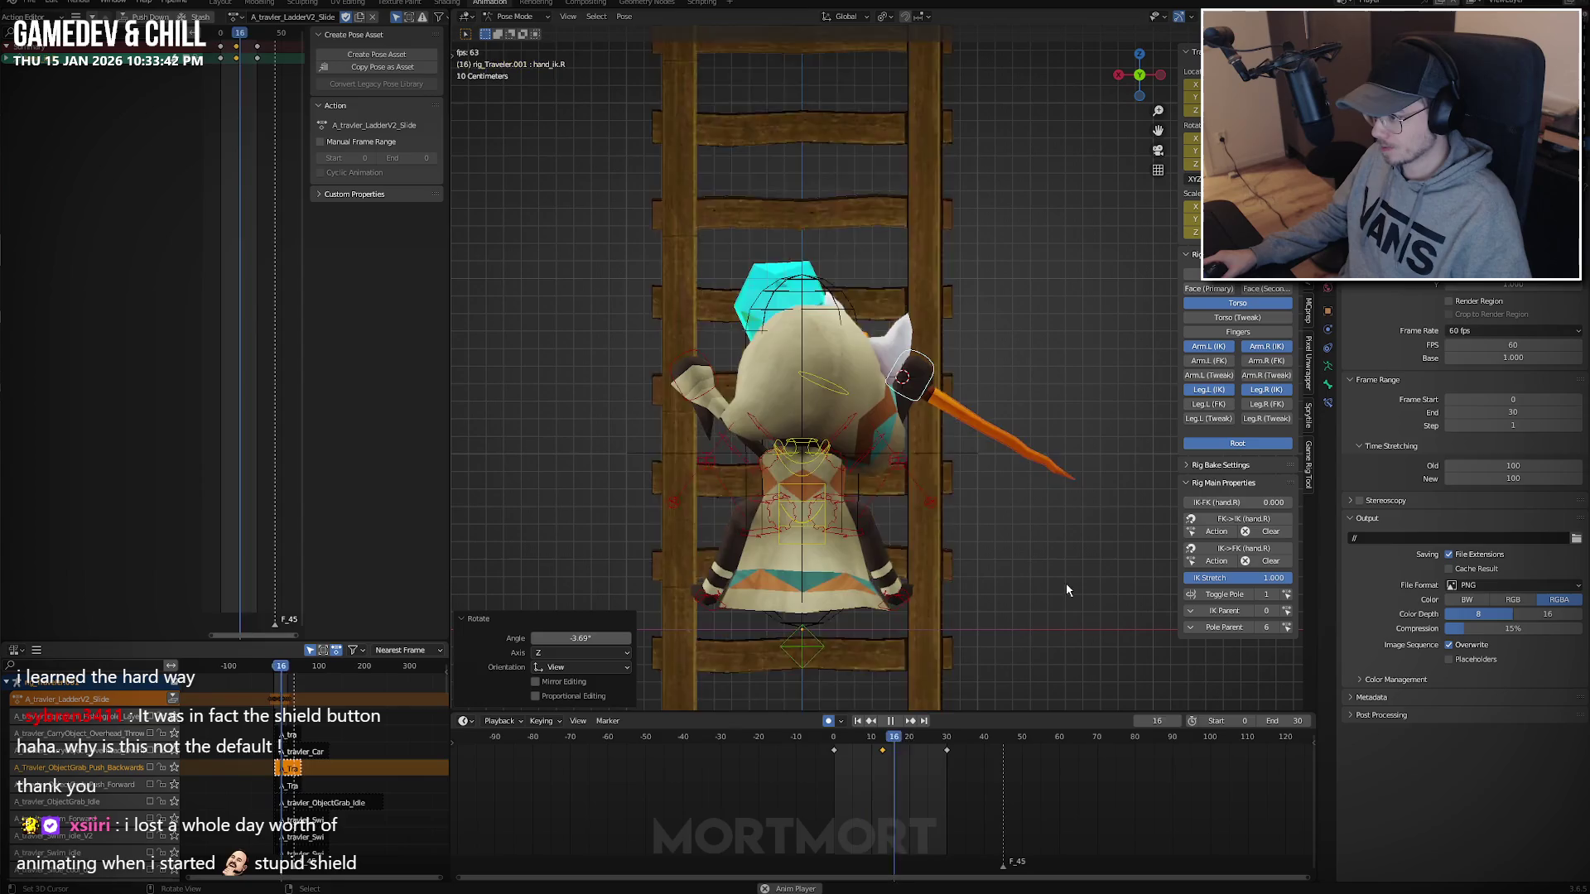
key("Escape")
Copy the frame-13 hand pose, paste it flipped, and review the climb from several angles.
key("ctrl+c")
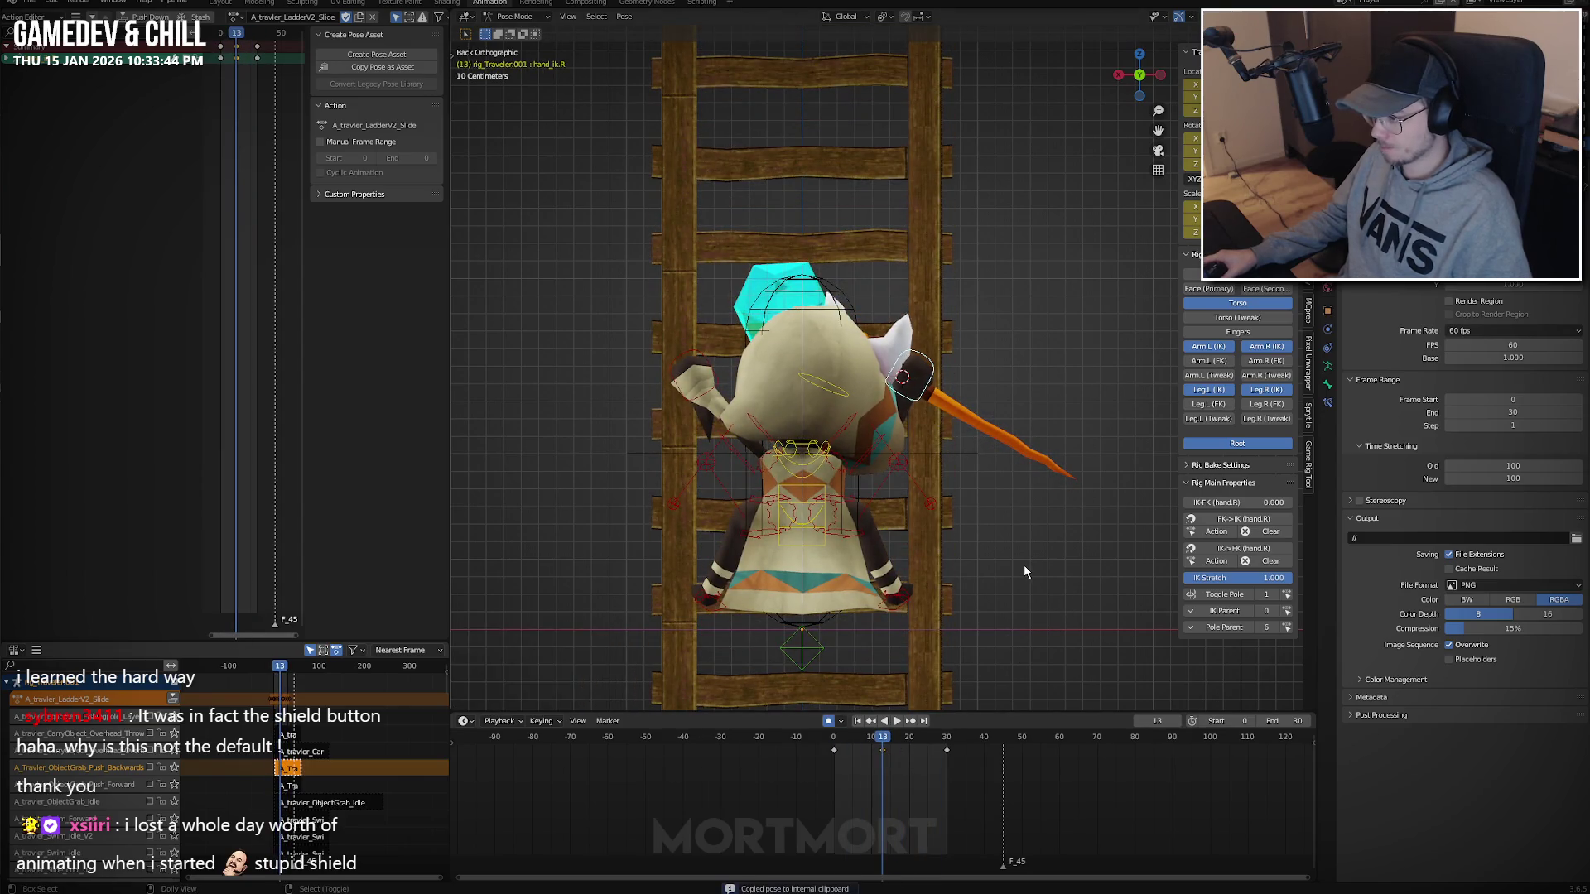
key("ctrl+shift+v")
key("space")
mouse_move(1047, 568)
middle_mouse_down()
mouse_move(744, 573)
mouse_move(1040, 568)
middle_mouse_up()
key("space")
left_click(871, 799)
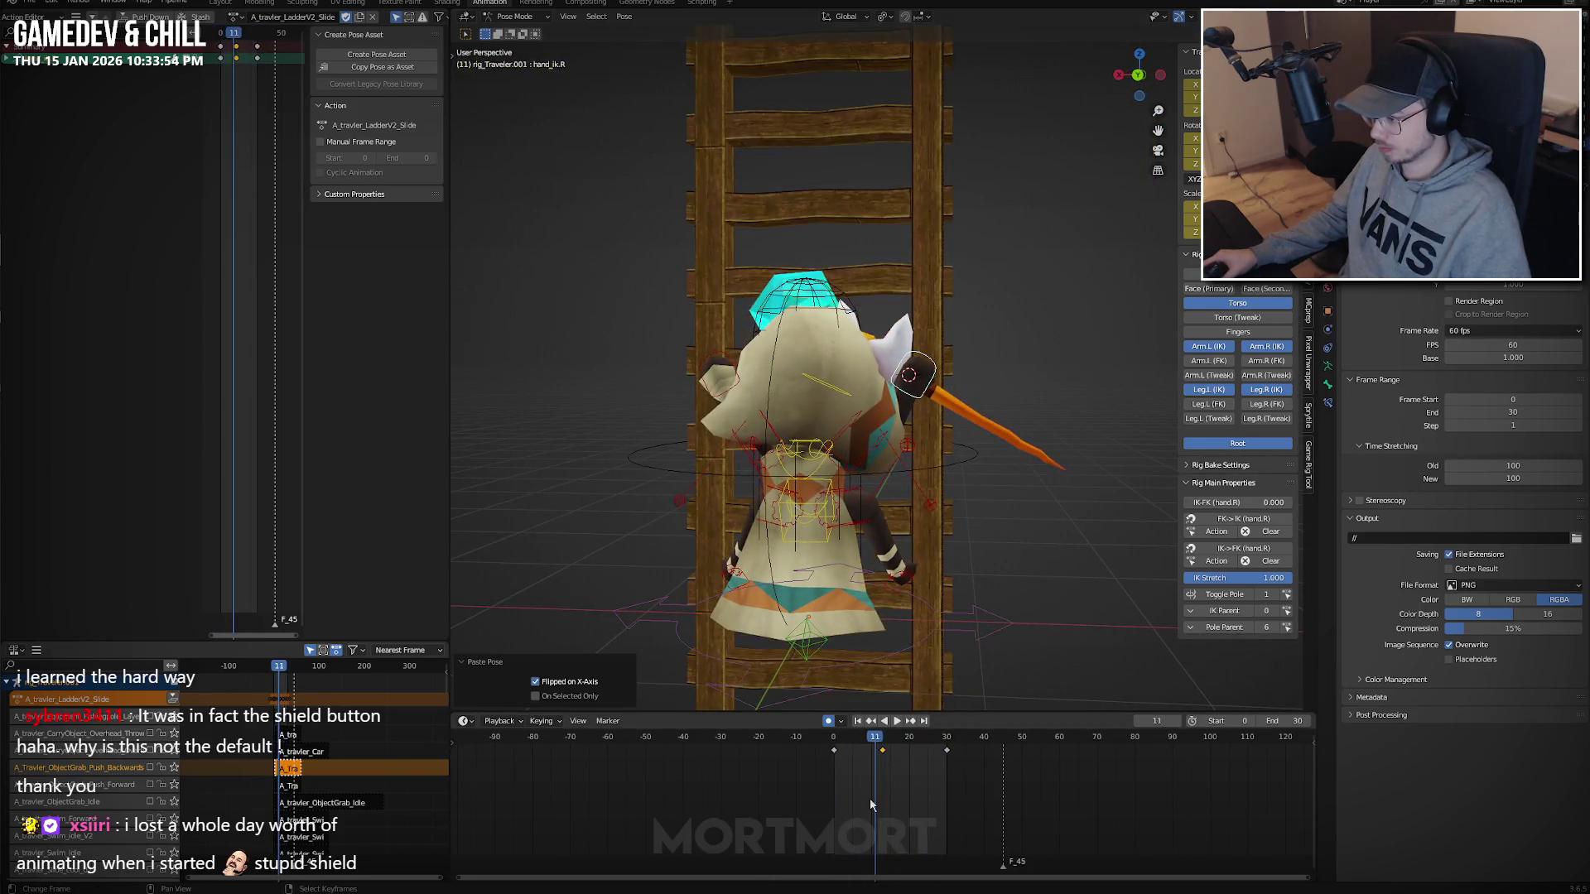
key("shift+Left")
middle_click_drag(927, 563, 954, 516)
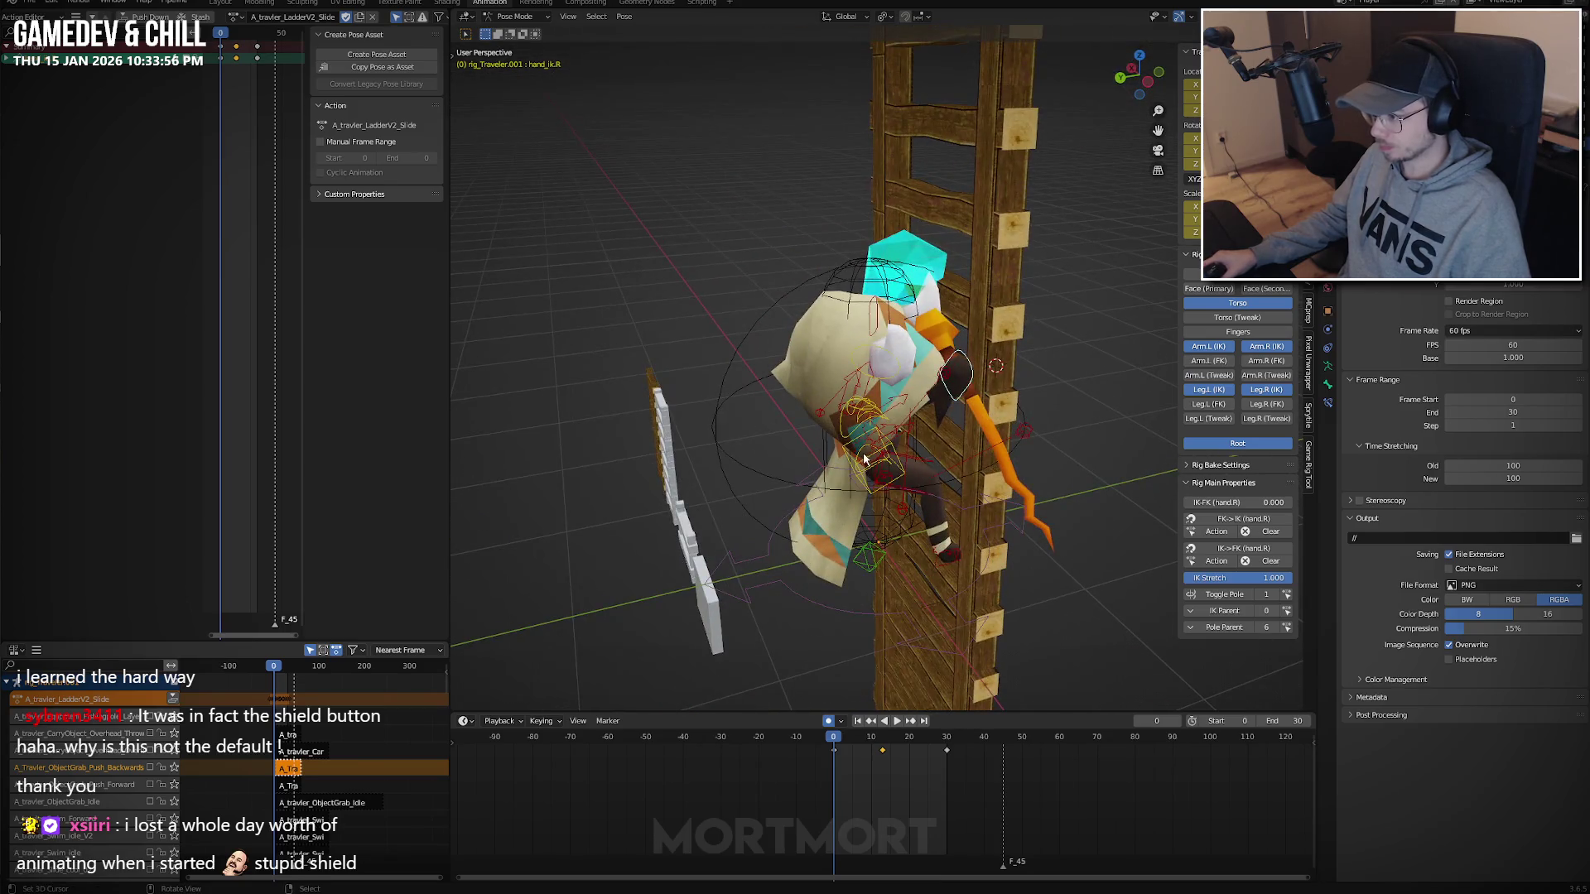
middle_click_drag(864, 458, 801, 478)
Tilt the chest bone at frame 0 from the back view.
left_click(815, 469)
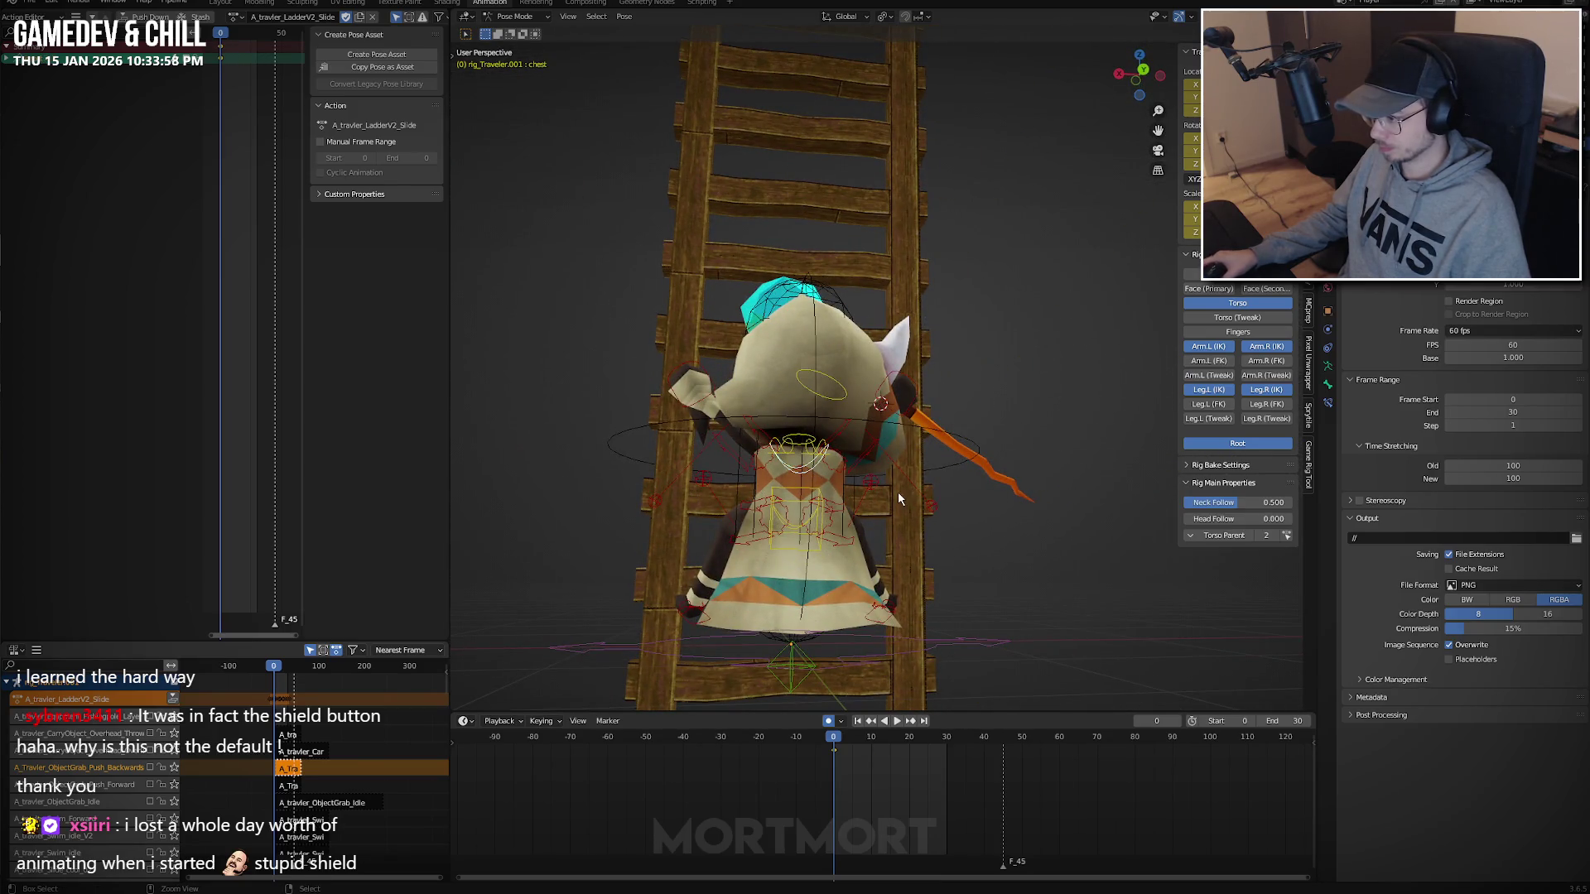
key("ctrl+KP_1")
key("r")
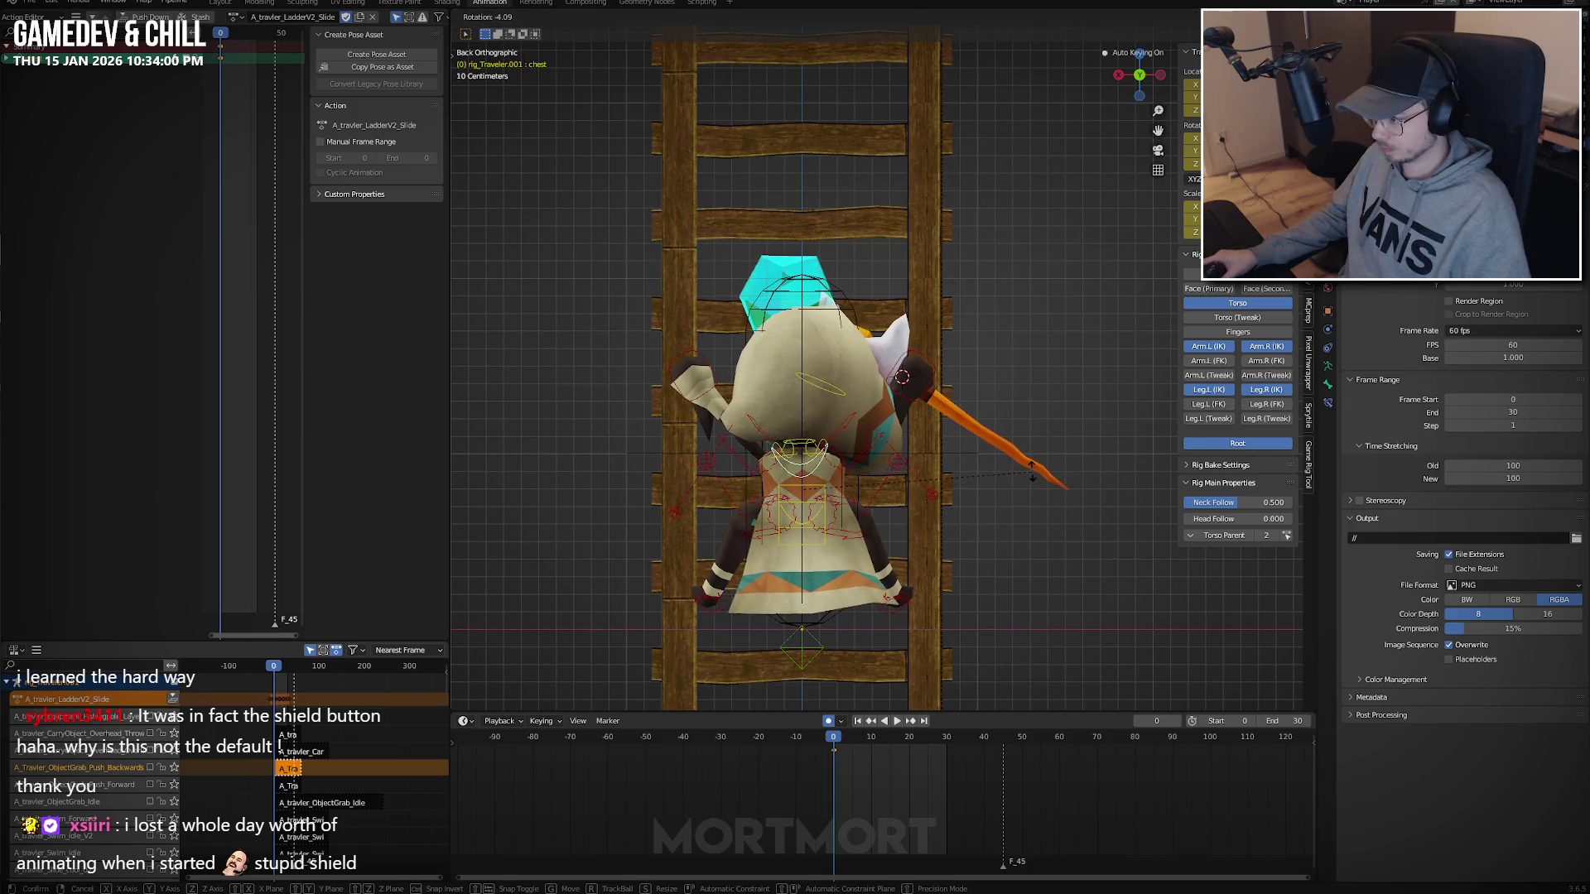
left_click(1015, 493)
mouse_move(1015, 494)
middle_mouse_down()
mouse_move(928, 500)
mouse_move(926, 483)
middle_mouse_up()
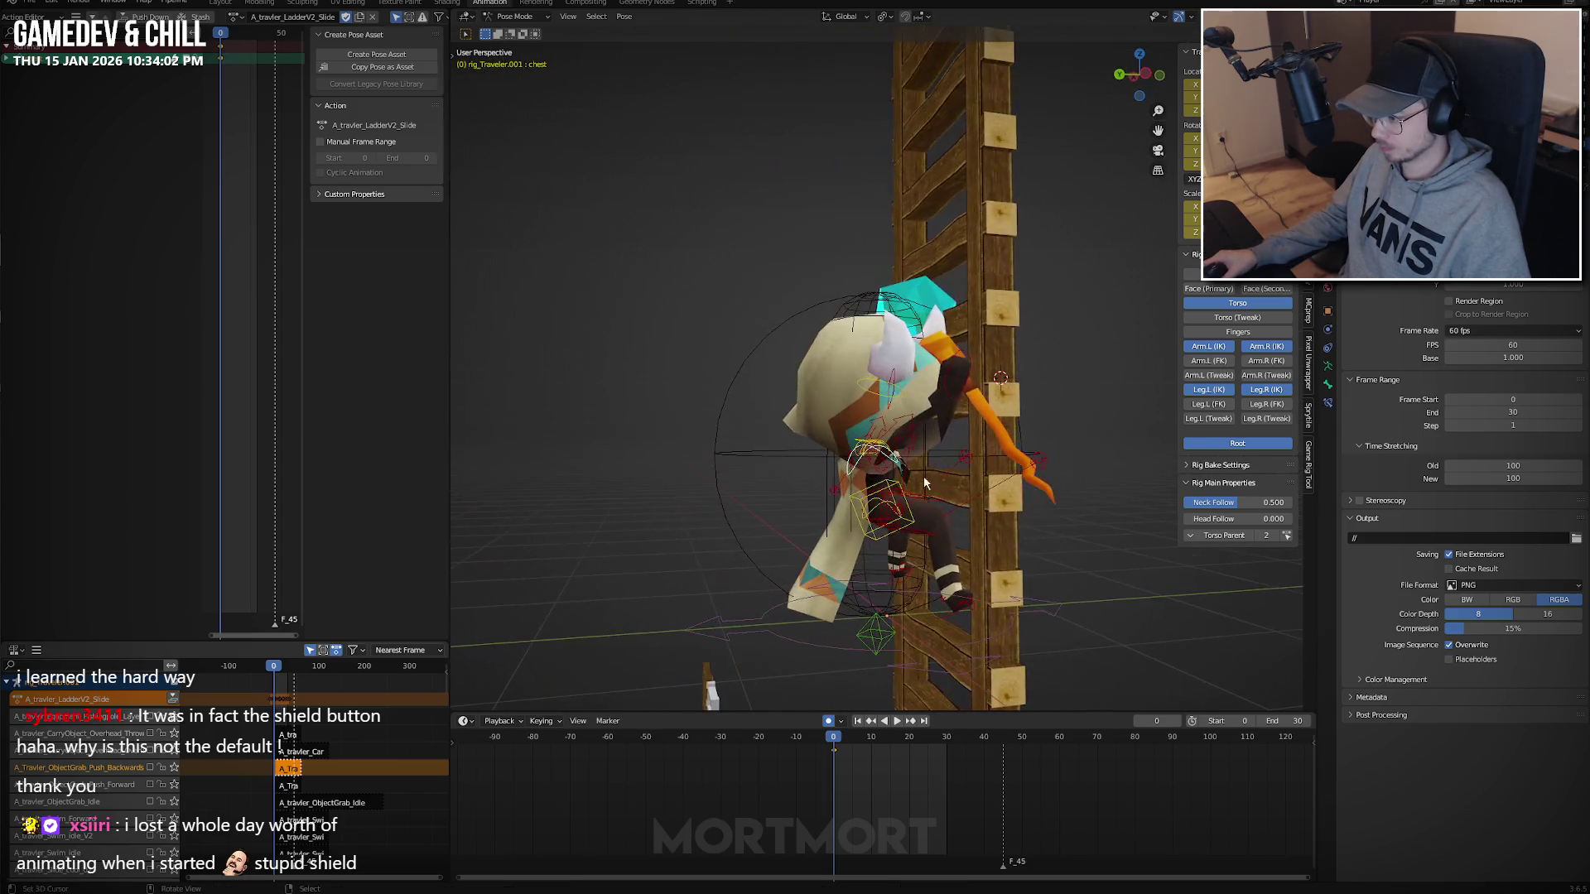
Hide the Torso controls and swing two lower cape bones back in side view.
left_click(1237, 304)
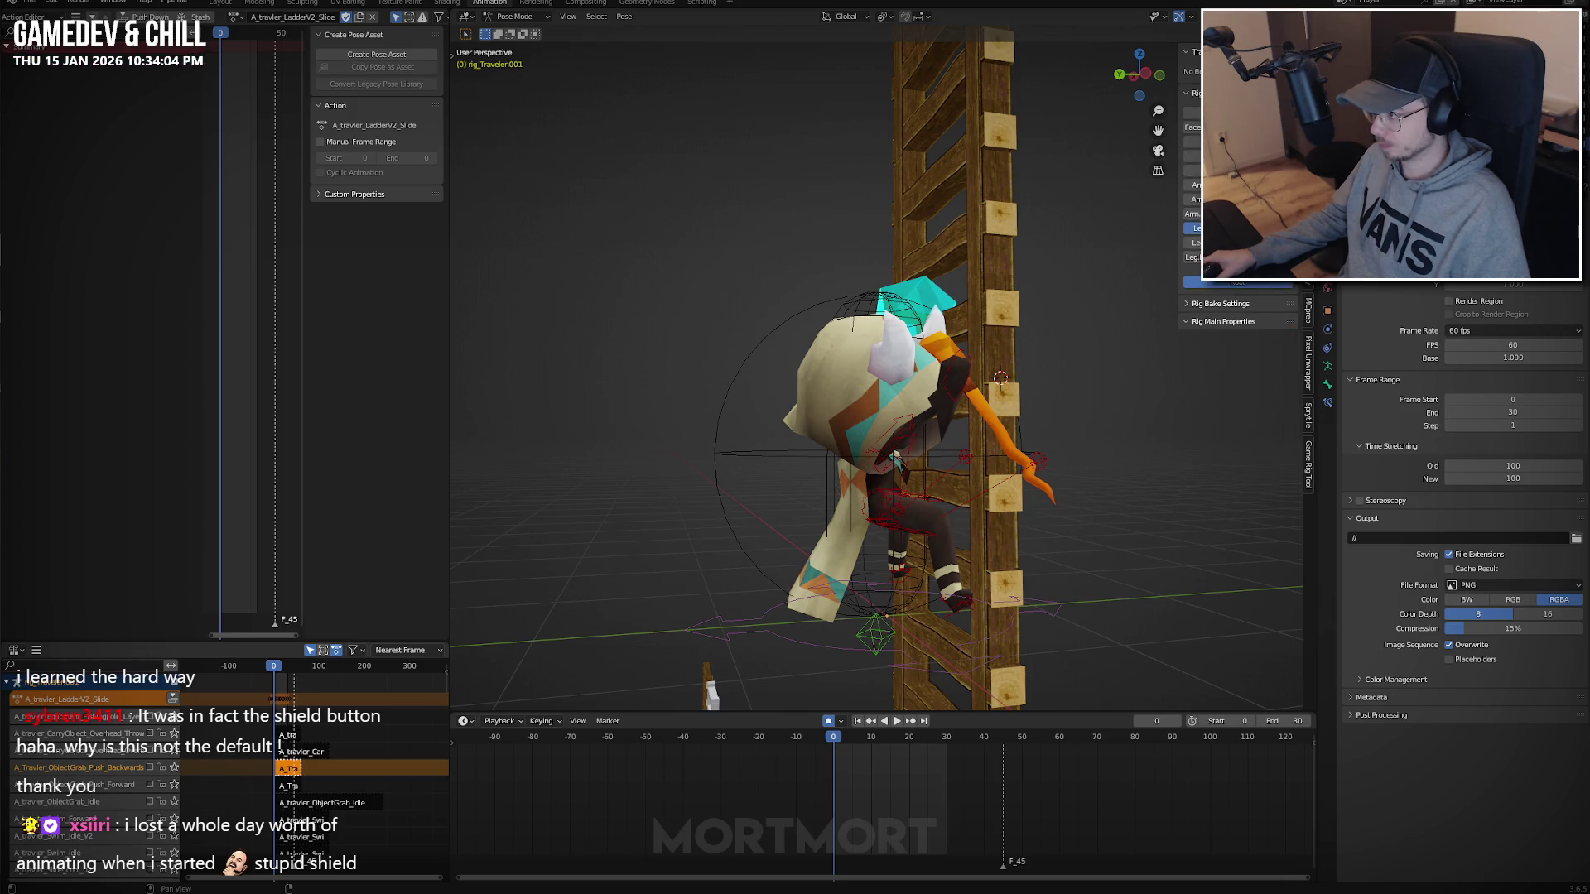
key("ctrl+KP_3")
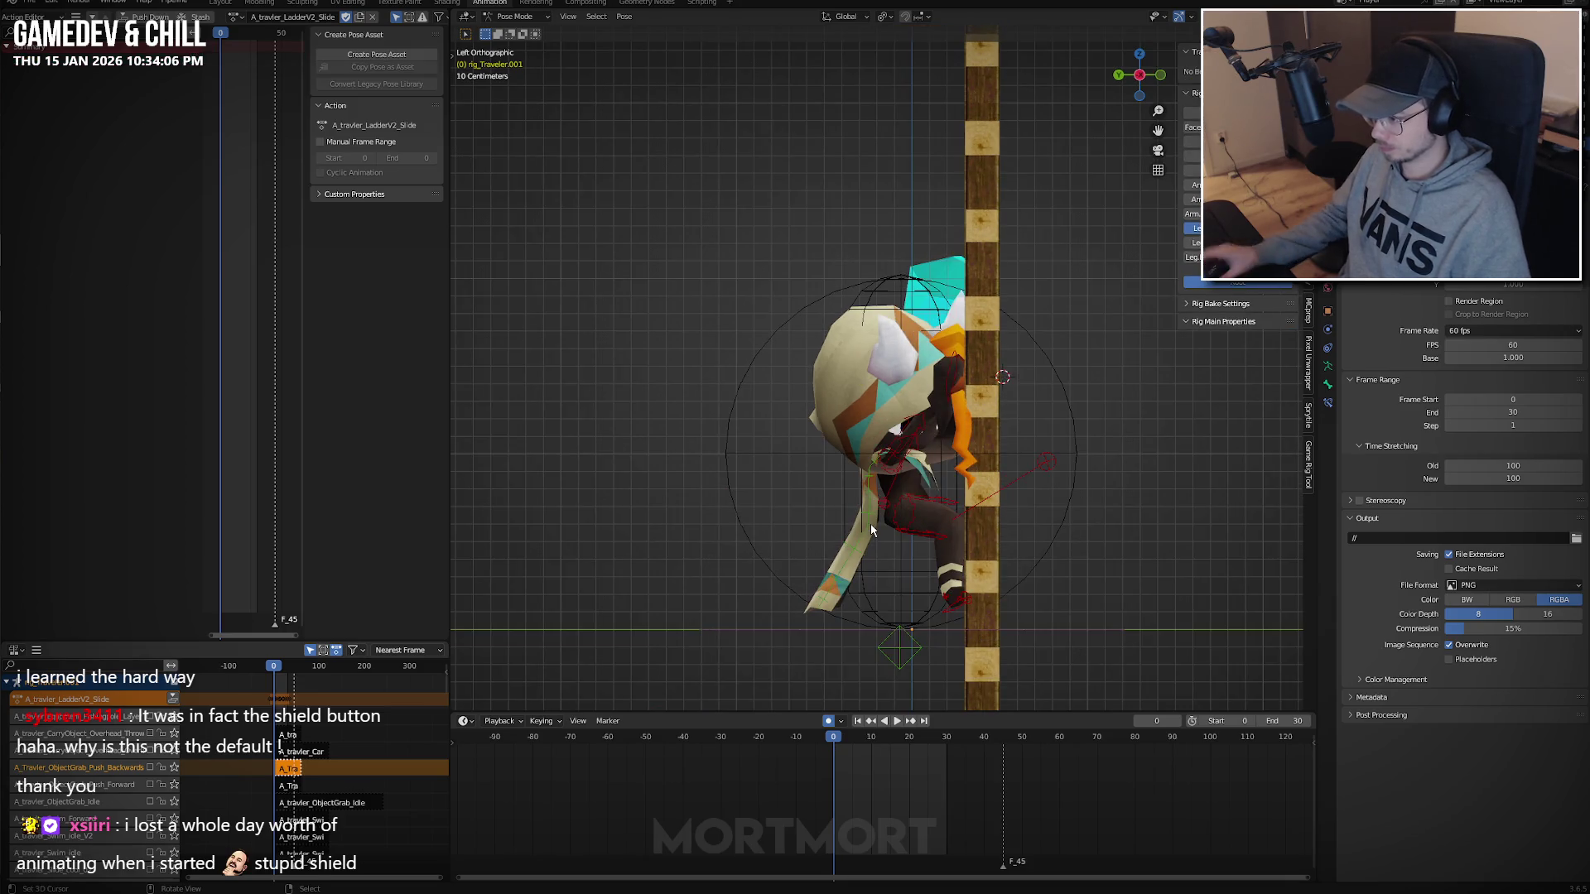
left_click(867, 547)
left_click(819, 579)
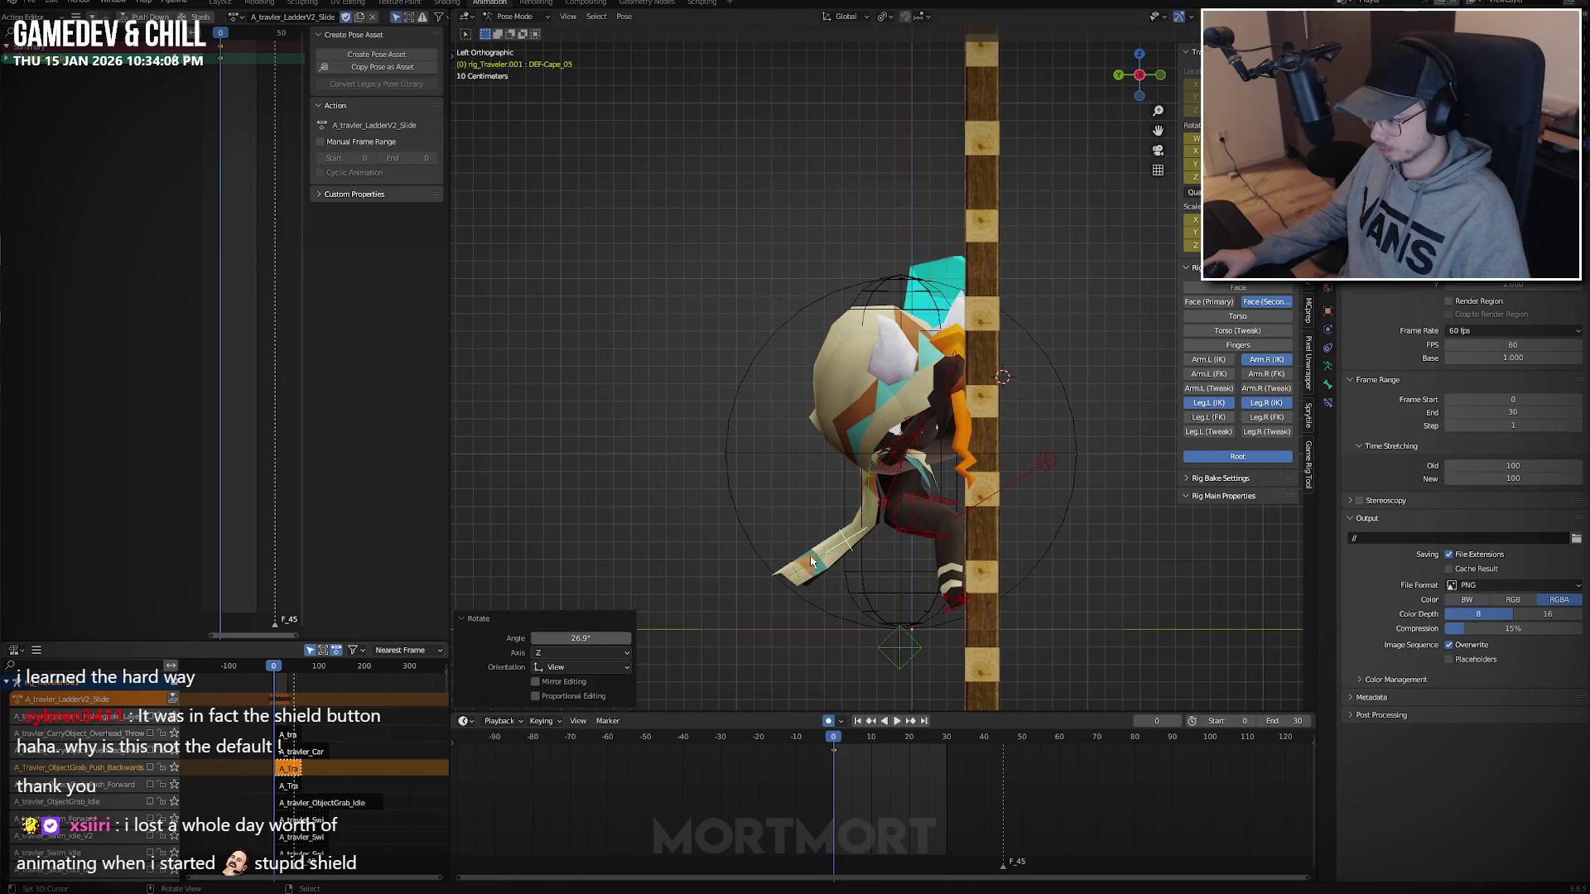
key("r")
left_click(952, 609)
key("r")
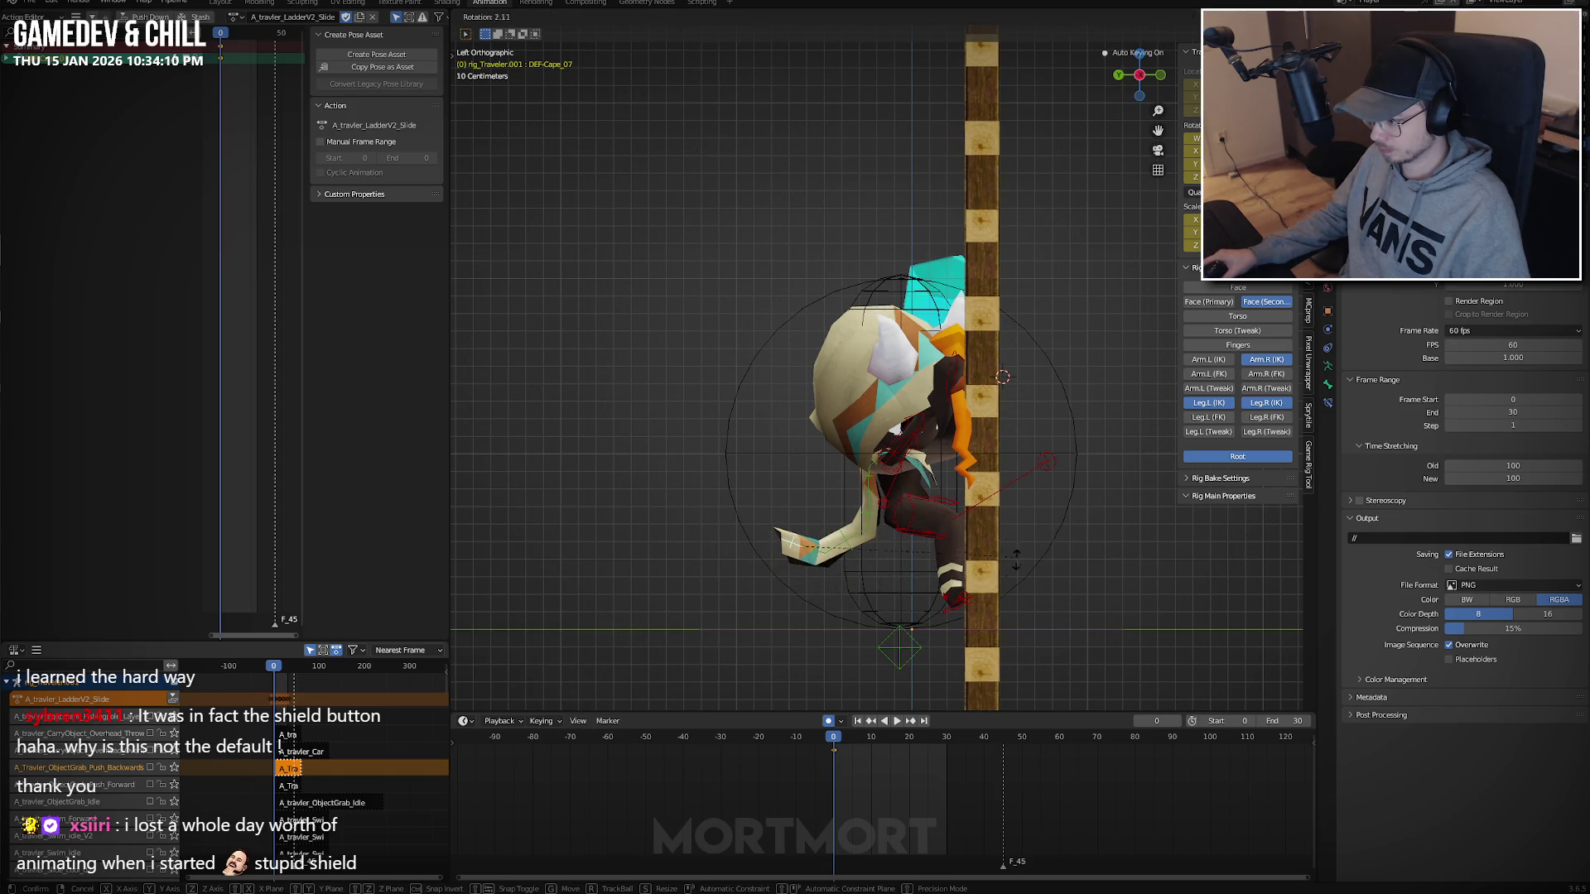
left_click(862, 553)
Select DEF-Cape_05 and the cape bones above it.
left_click(861, 548)
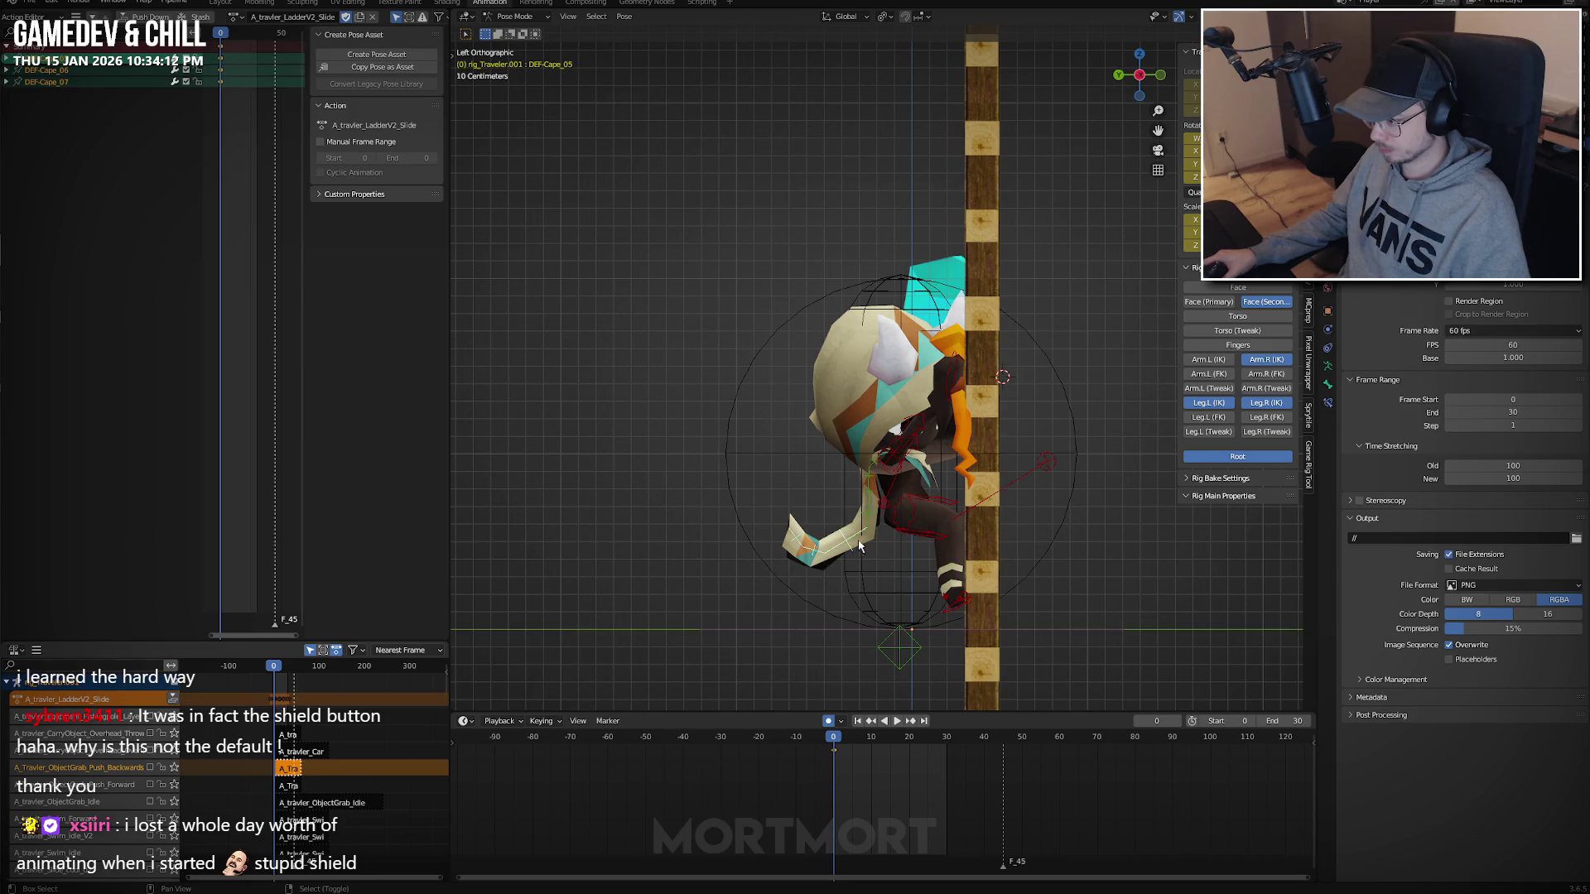
left_click(869, 513, "shift")
left_click(870, 494, "shift")
Copy the cape pose, toggle the arm and leg control layers, and save the file.
key("ctrl+KP_1")
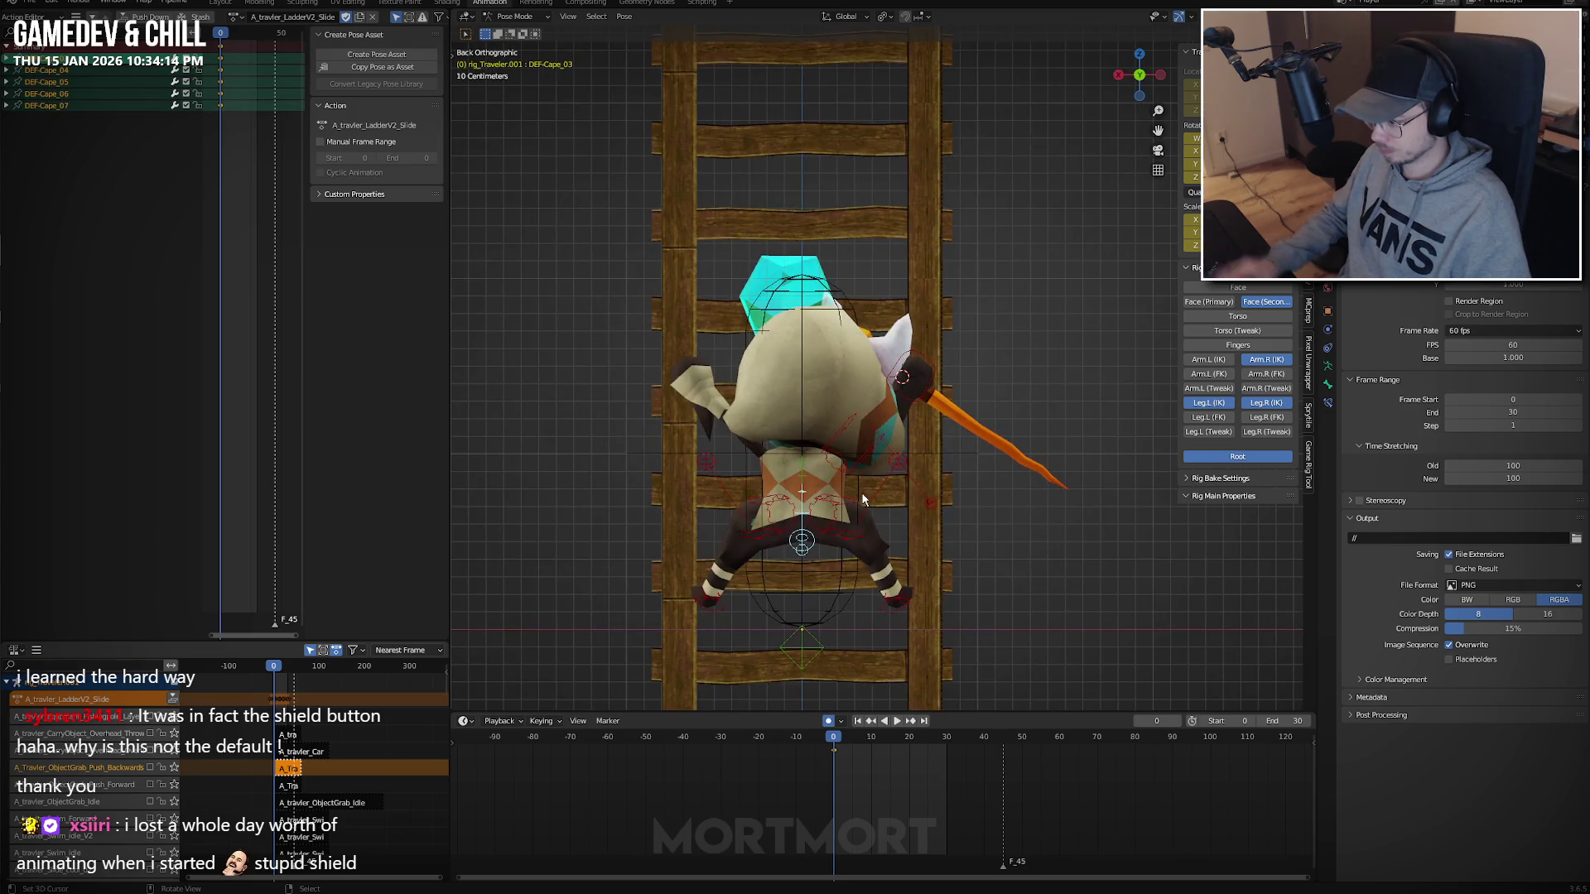
key("ctrl+c")
left_click(892, 479, "shift")
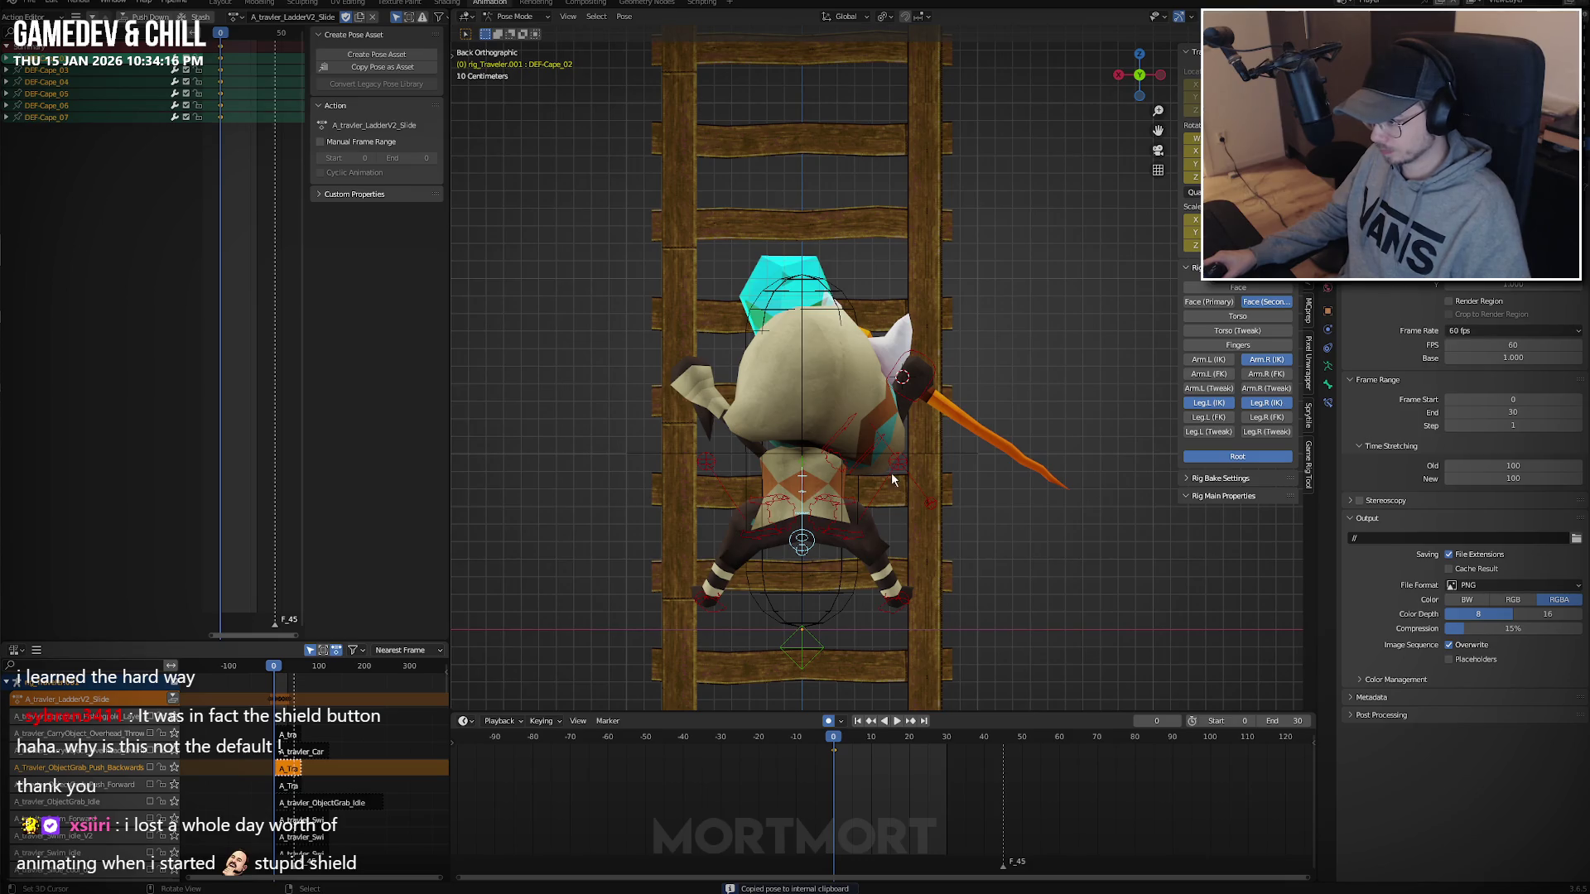
left_click(1222, 390)
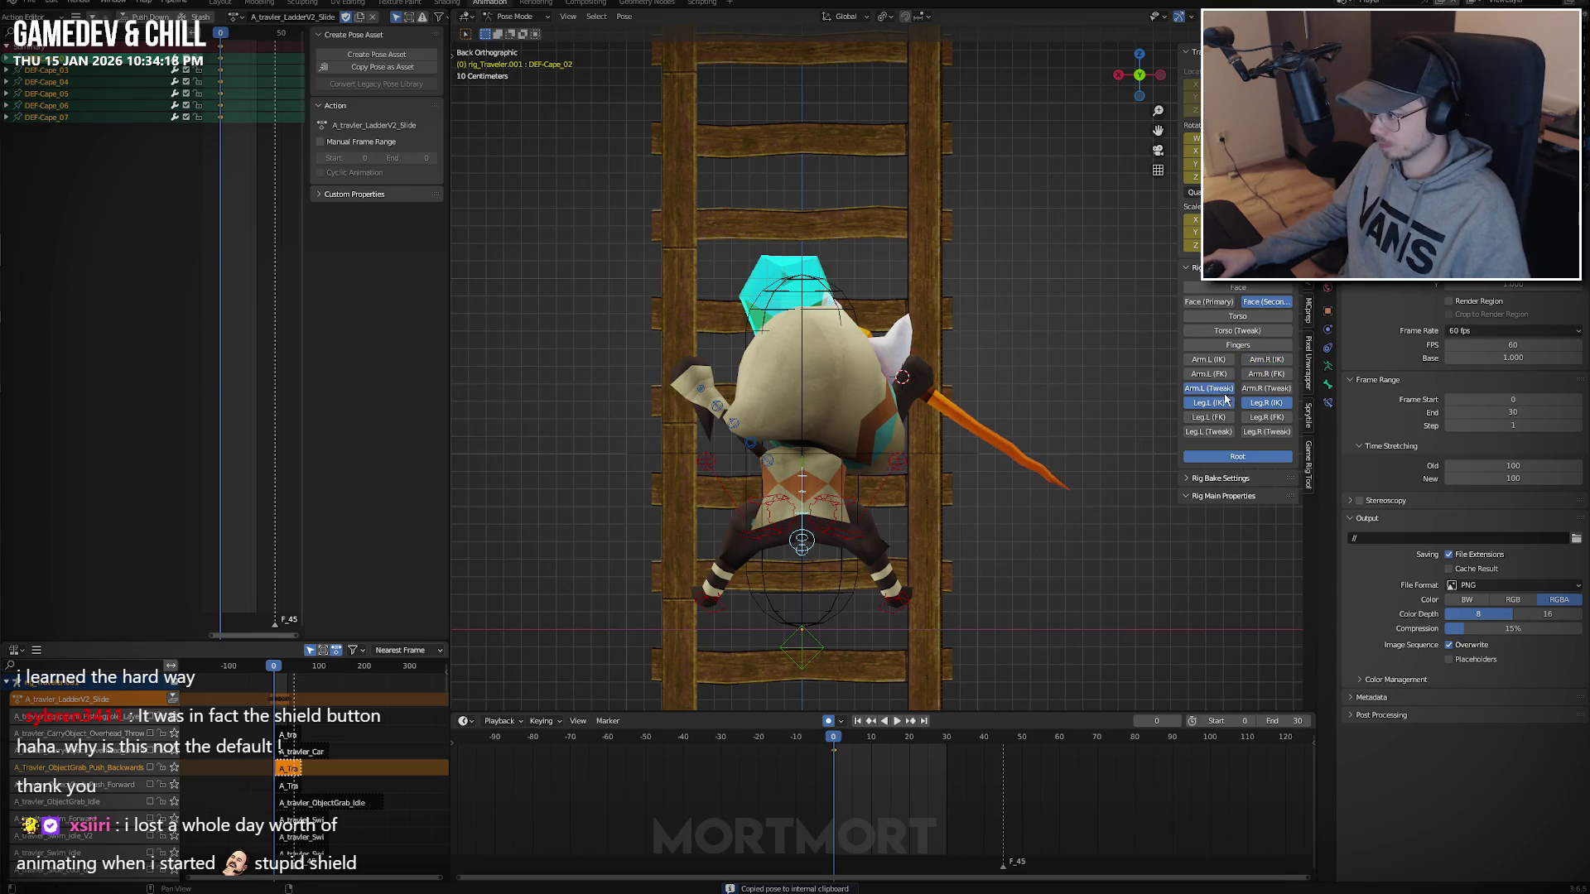
left_click(1227, 402)
left_click(1209, 388)
left_click(1266, 402)
key("ctrl+s")
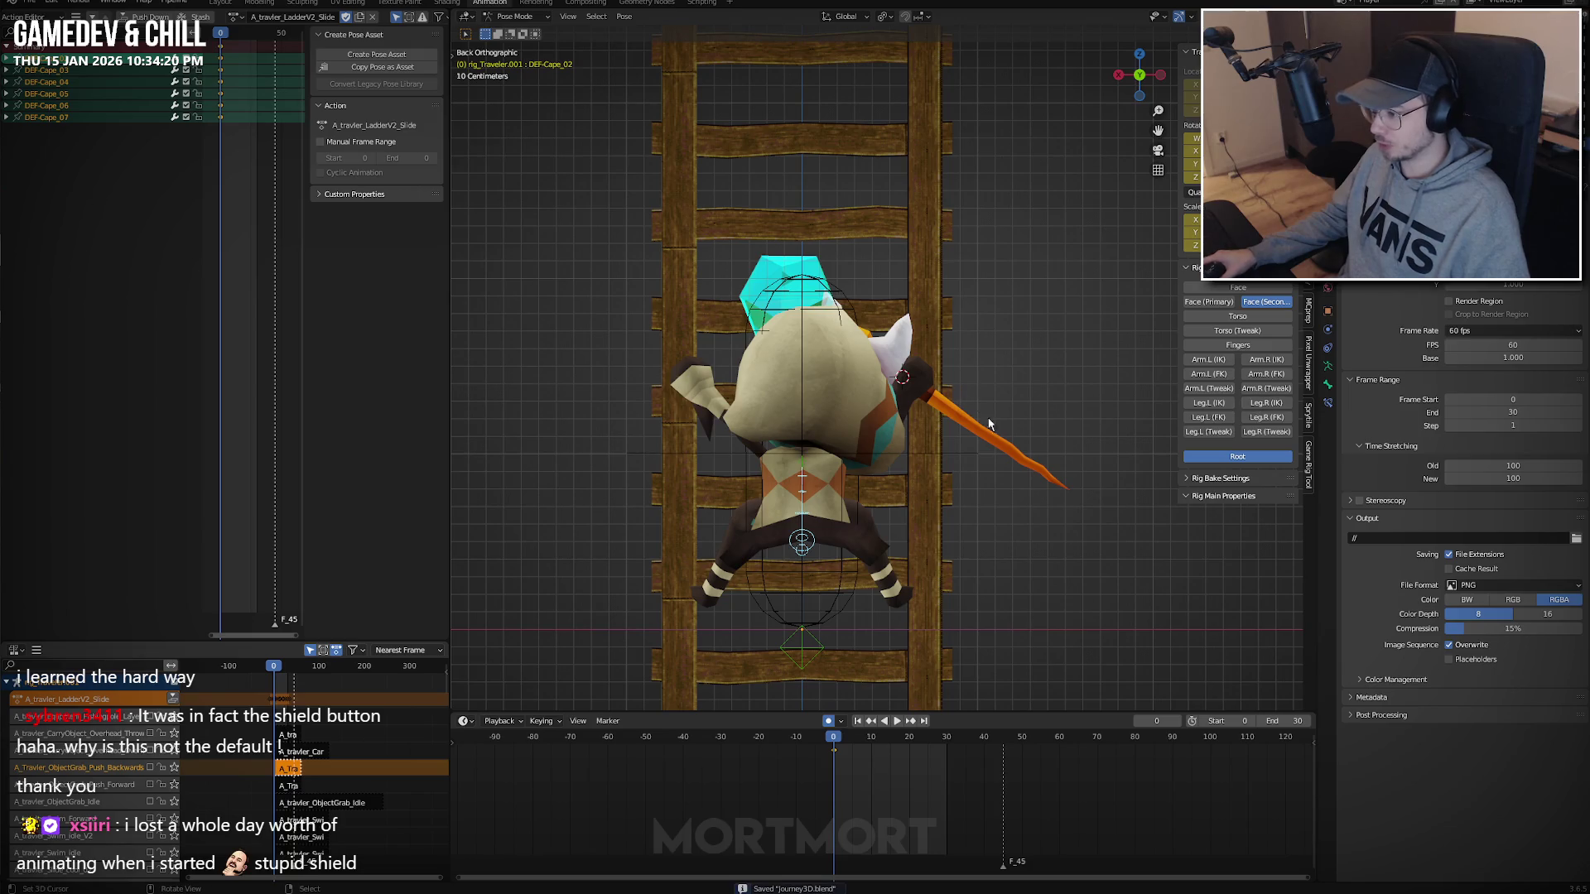
Rotate the hips at frame 0 with a normal and a trackball rotation.
key("ctrl+c")
key("r")
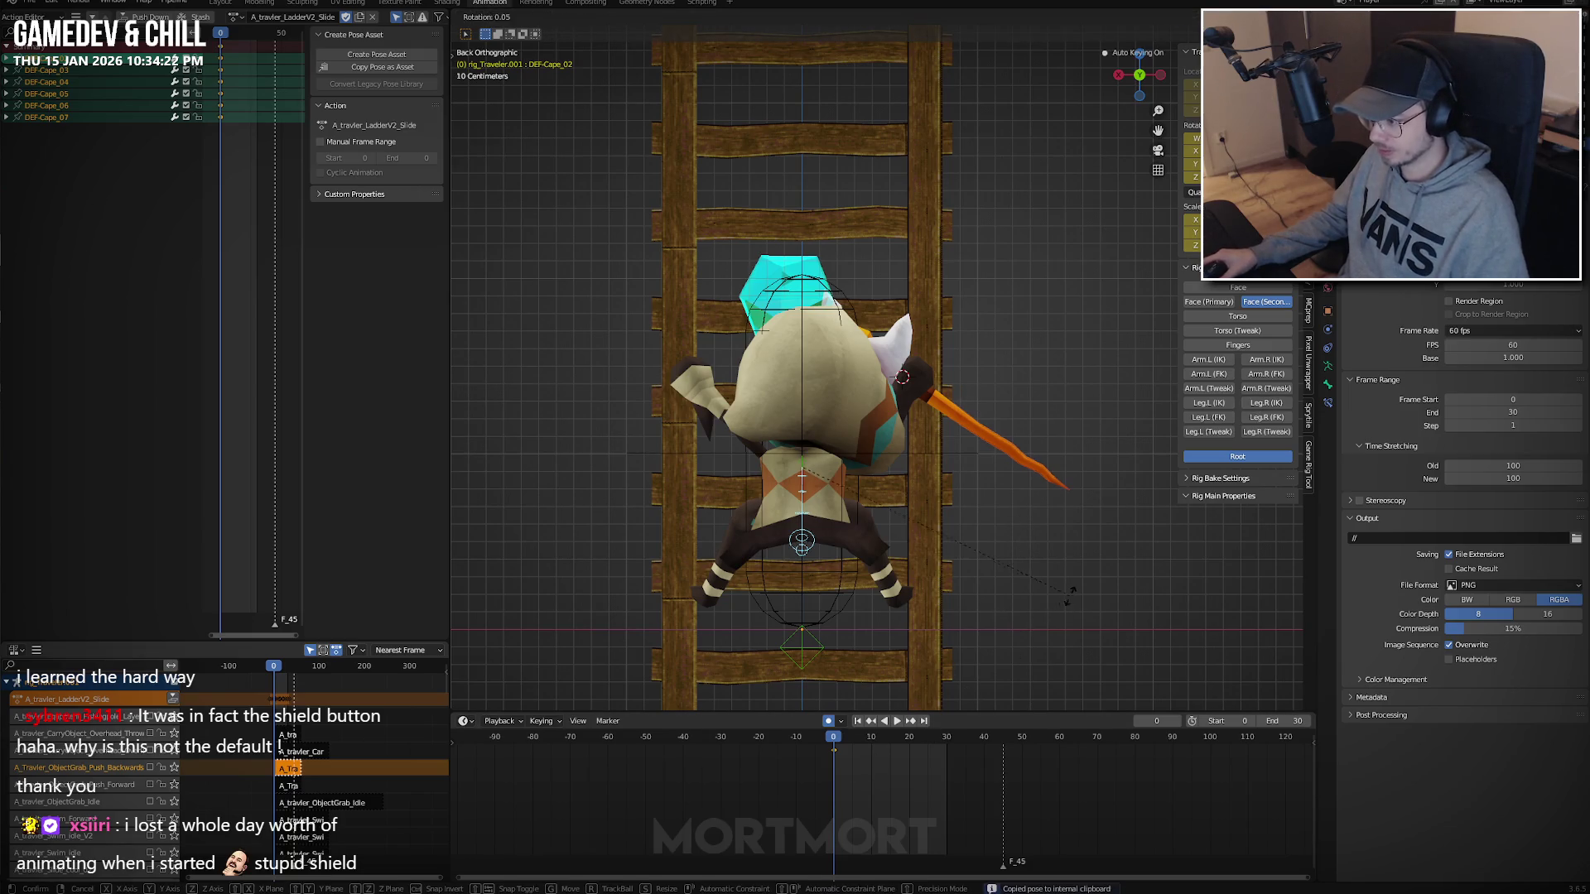
left_click(1048, 609)
key("r")
key("r")
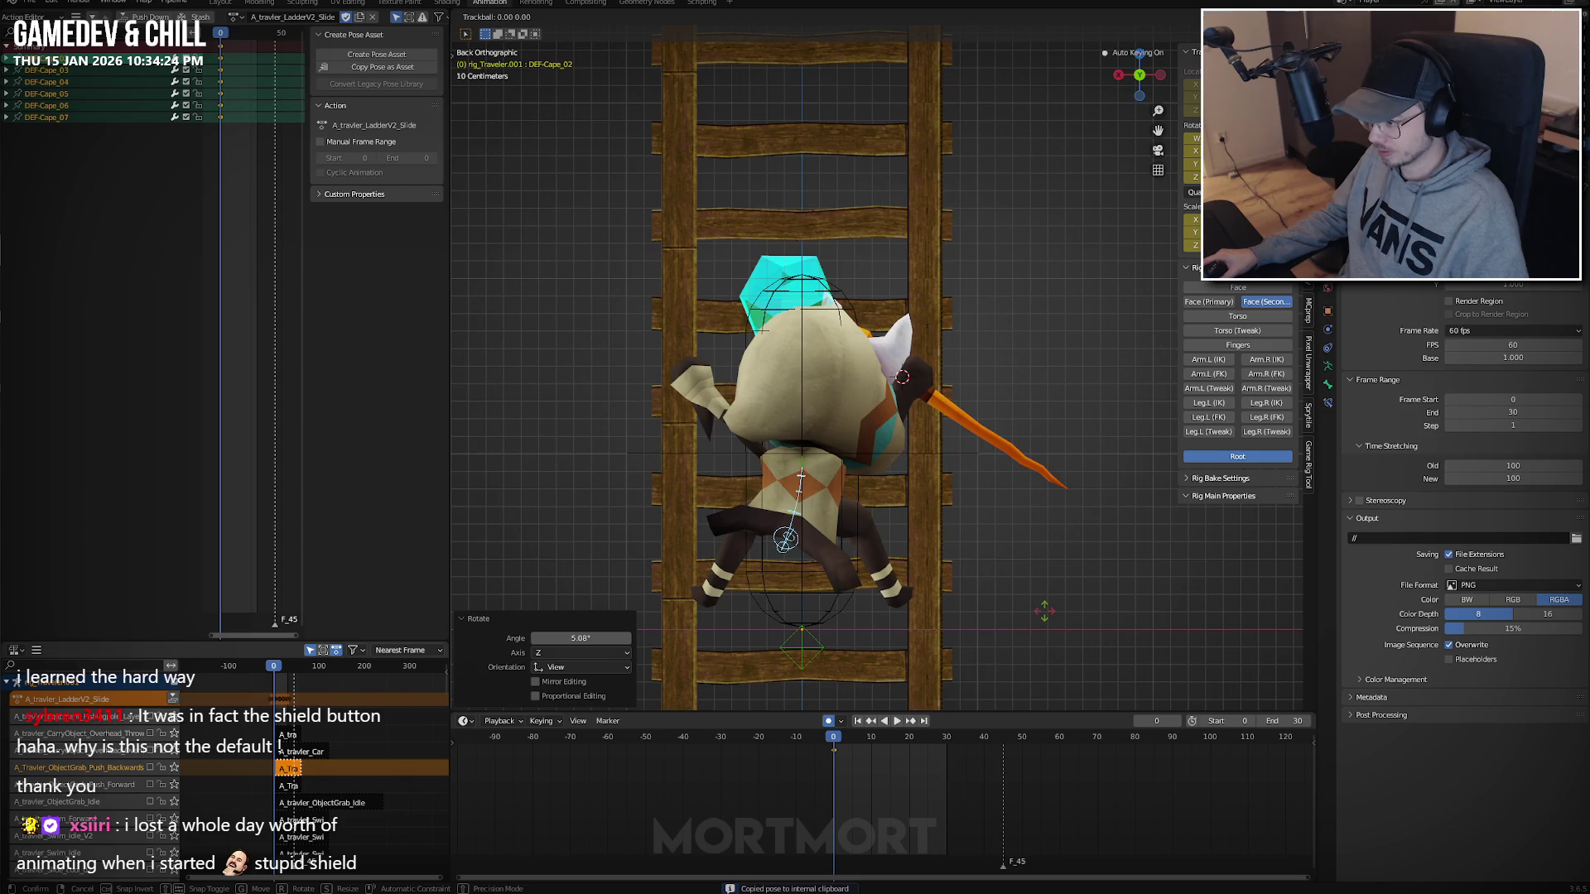
left_click(1048, 611)
Paste the copied pose at frame 30 and its mirror at frame 16.
key("space")
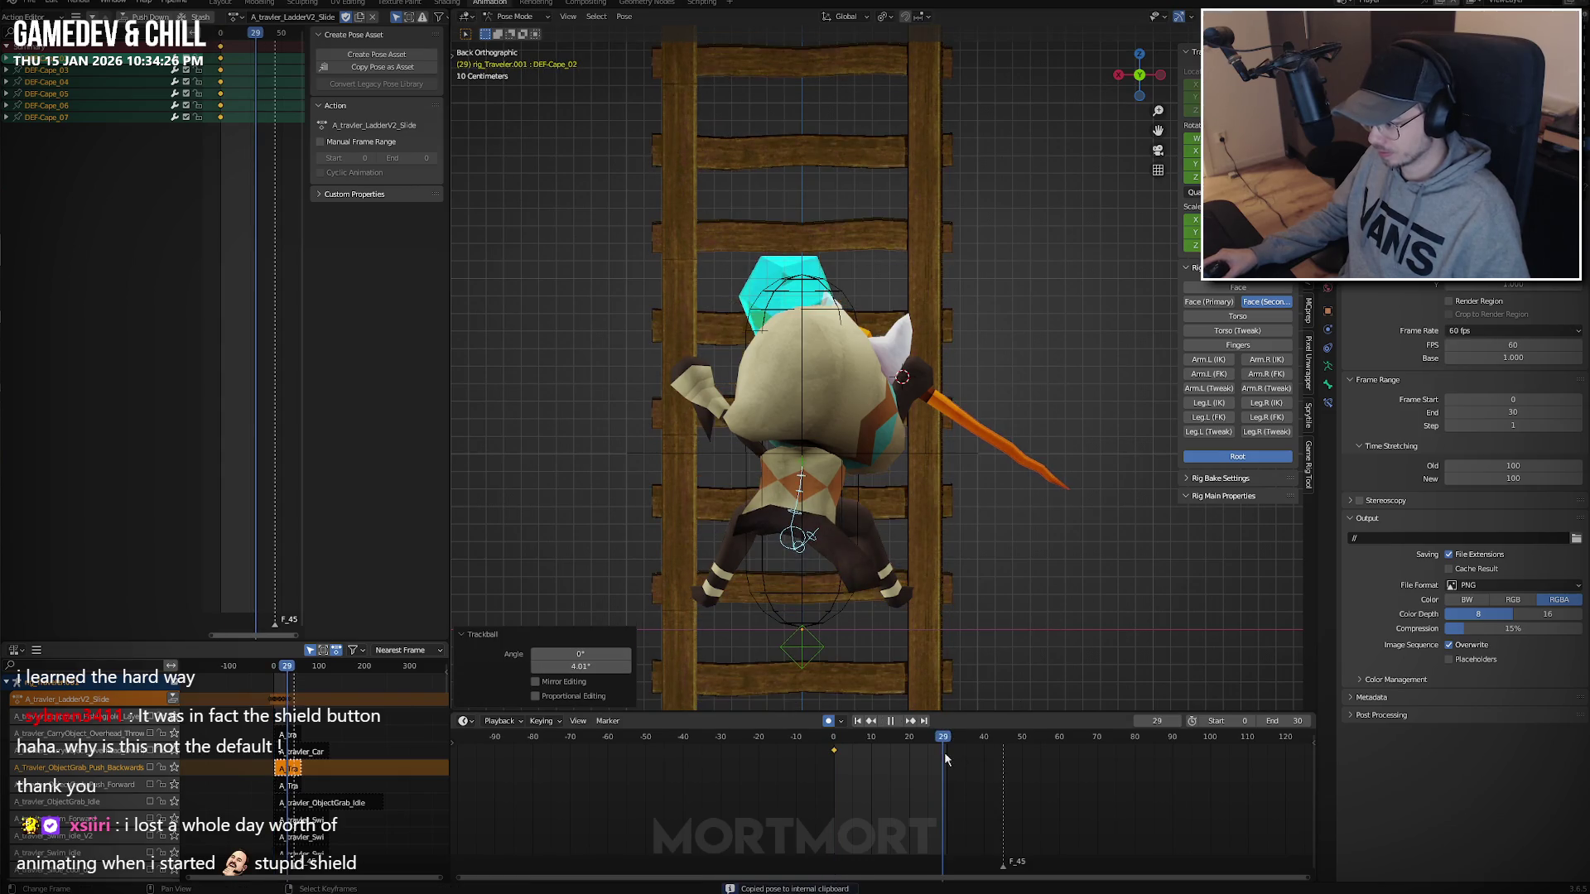
key("ctrl+v")
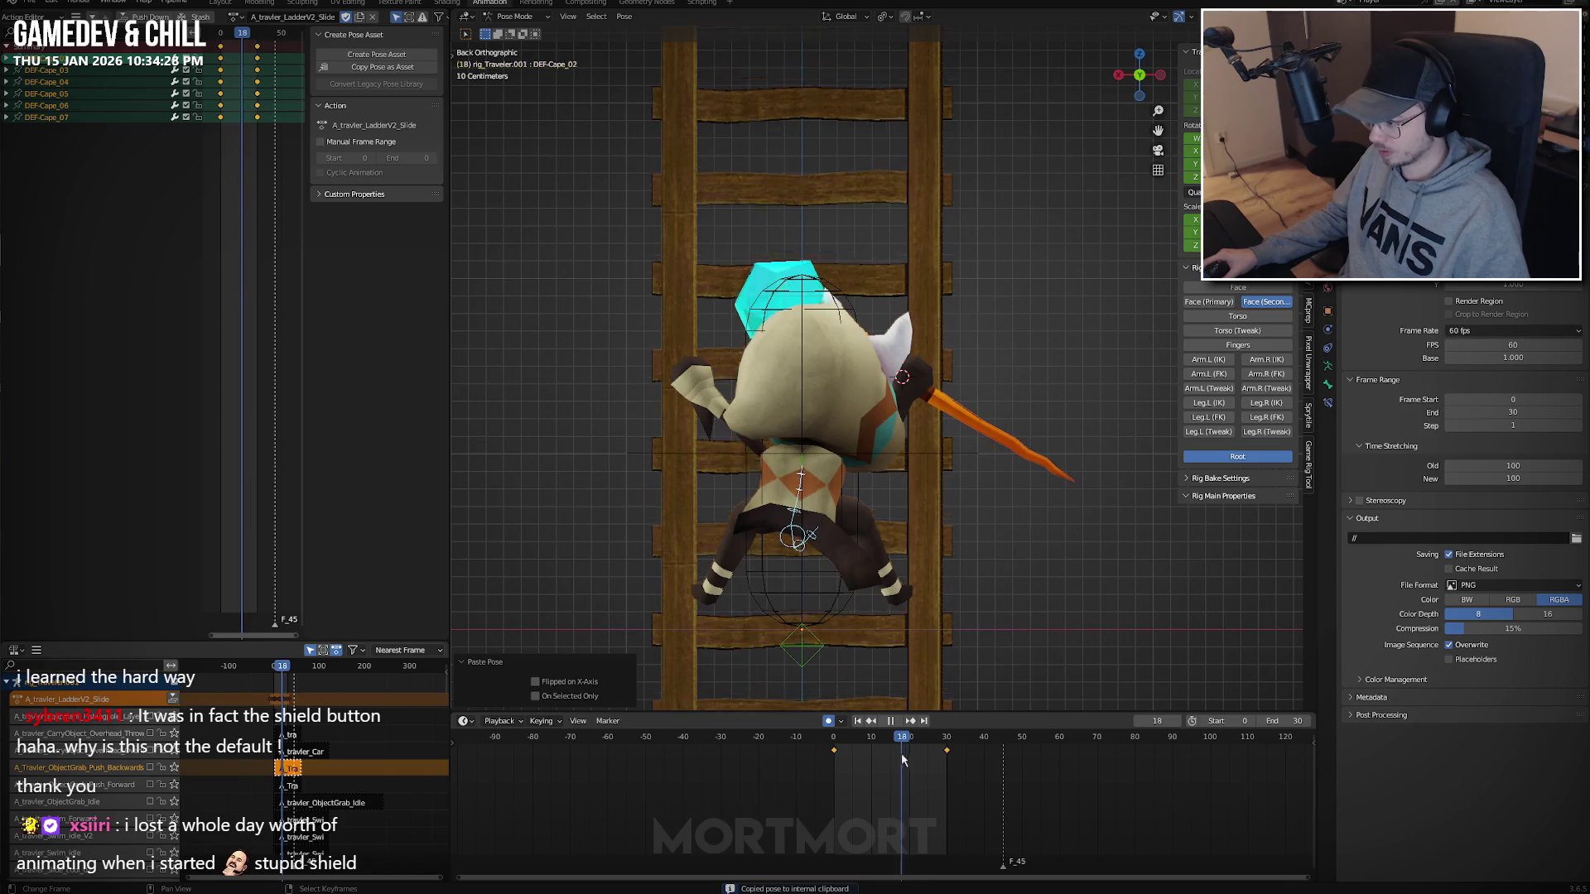
left_click_drag(901, 753, 893, 753)
key("ctrl+shift+v")
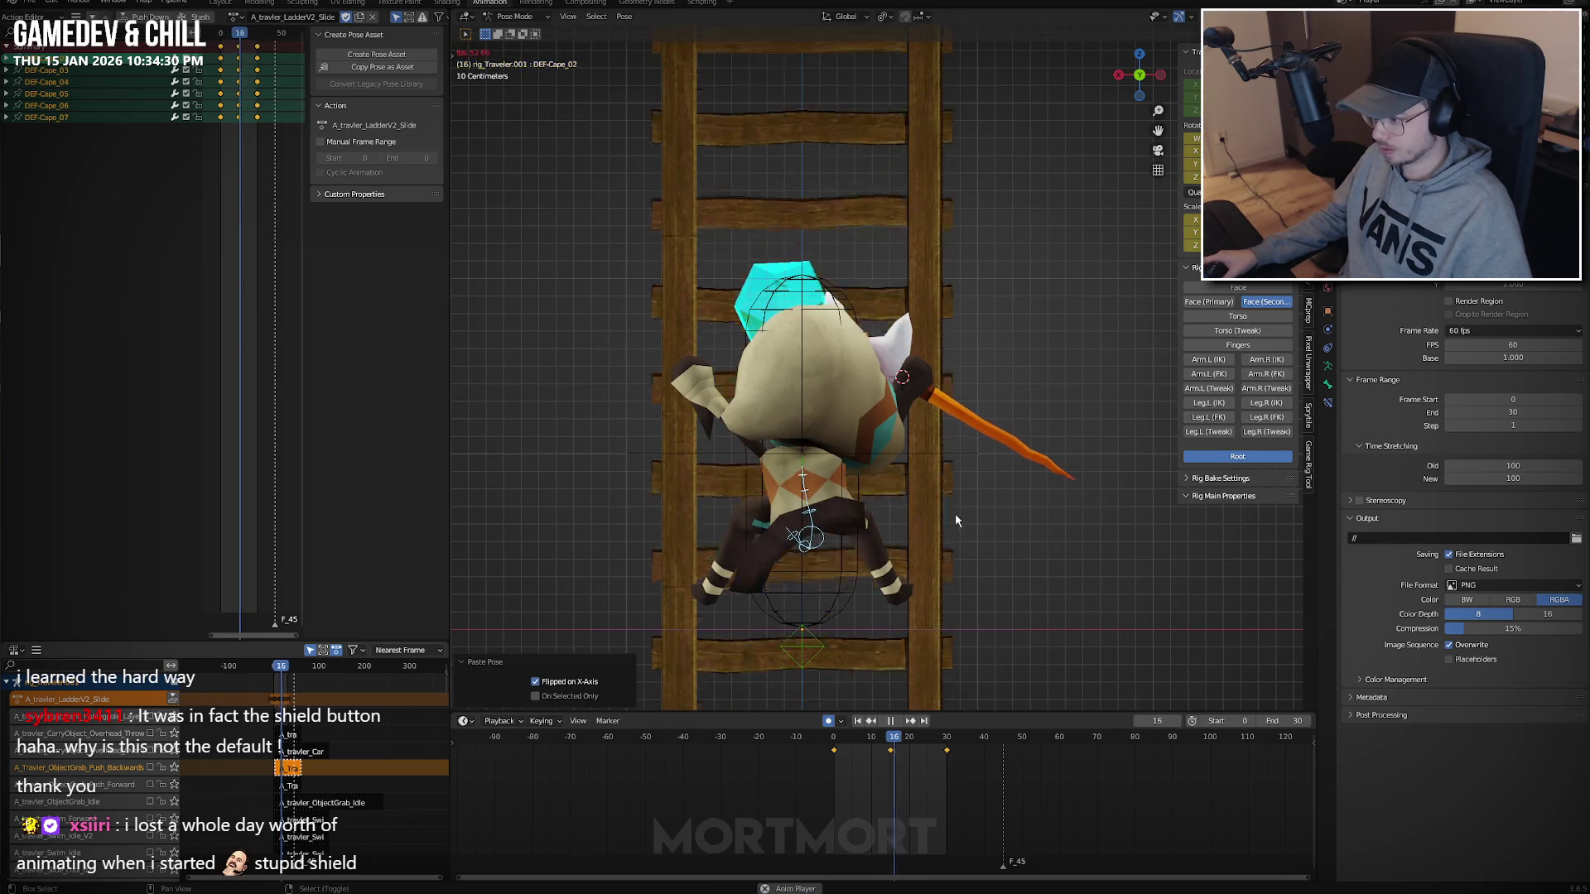
Shift the selected keyframes to the right in the timeline.
middle_click_drag(906, 490, 791, 499)
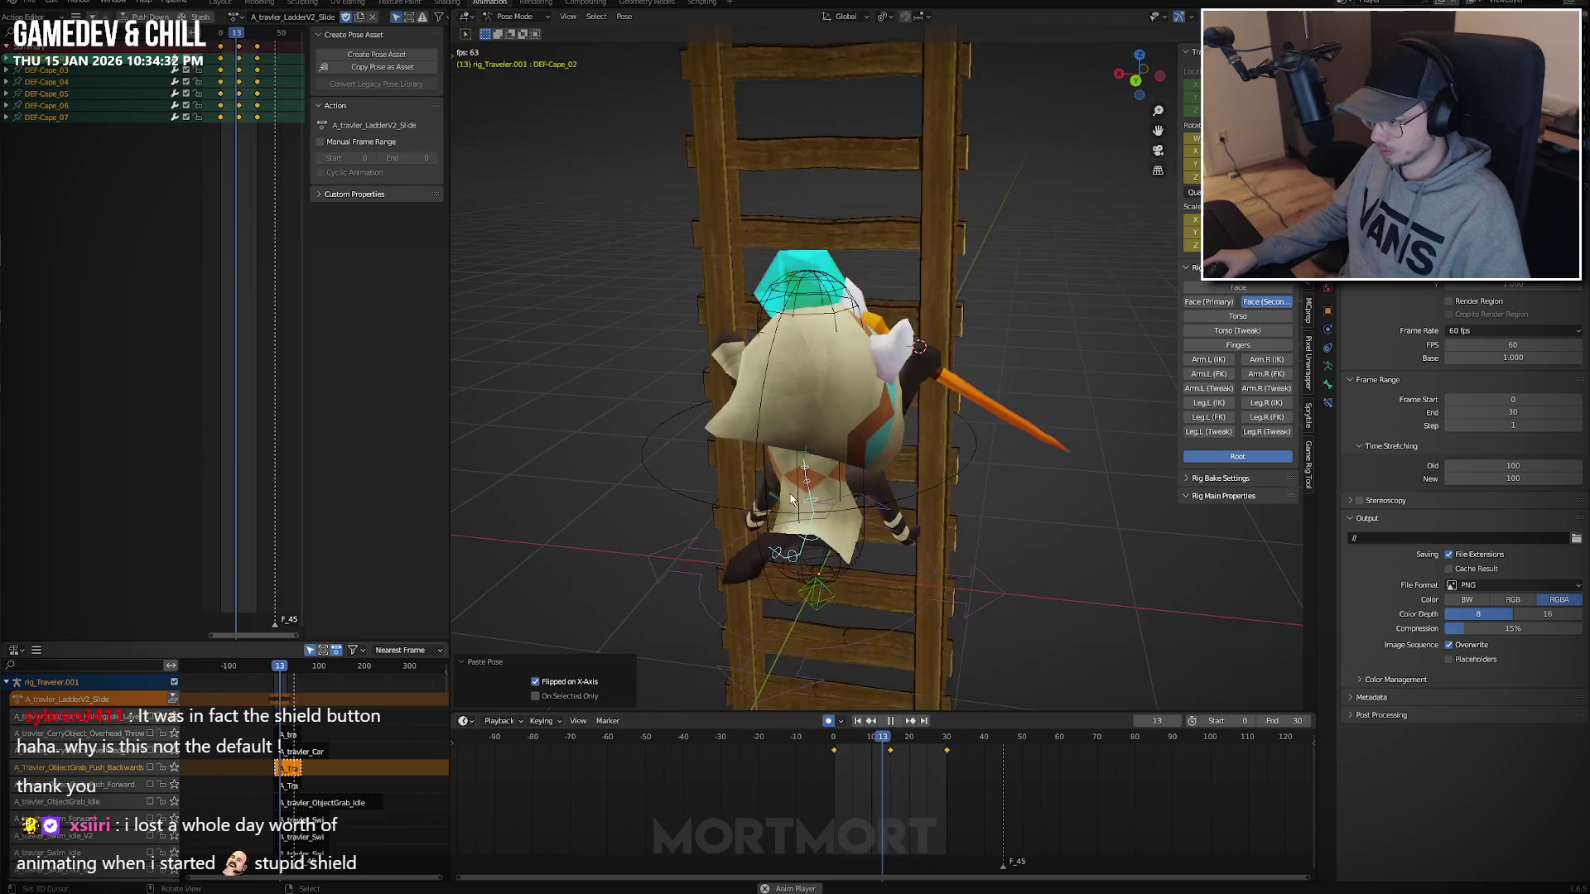
key("space")
key("g")
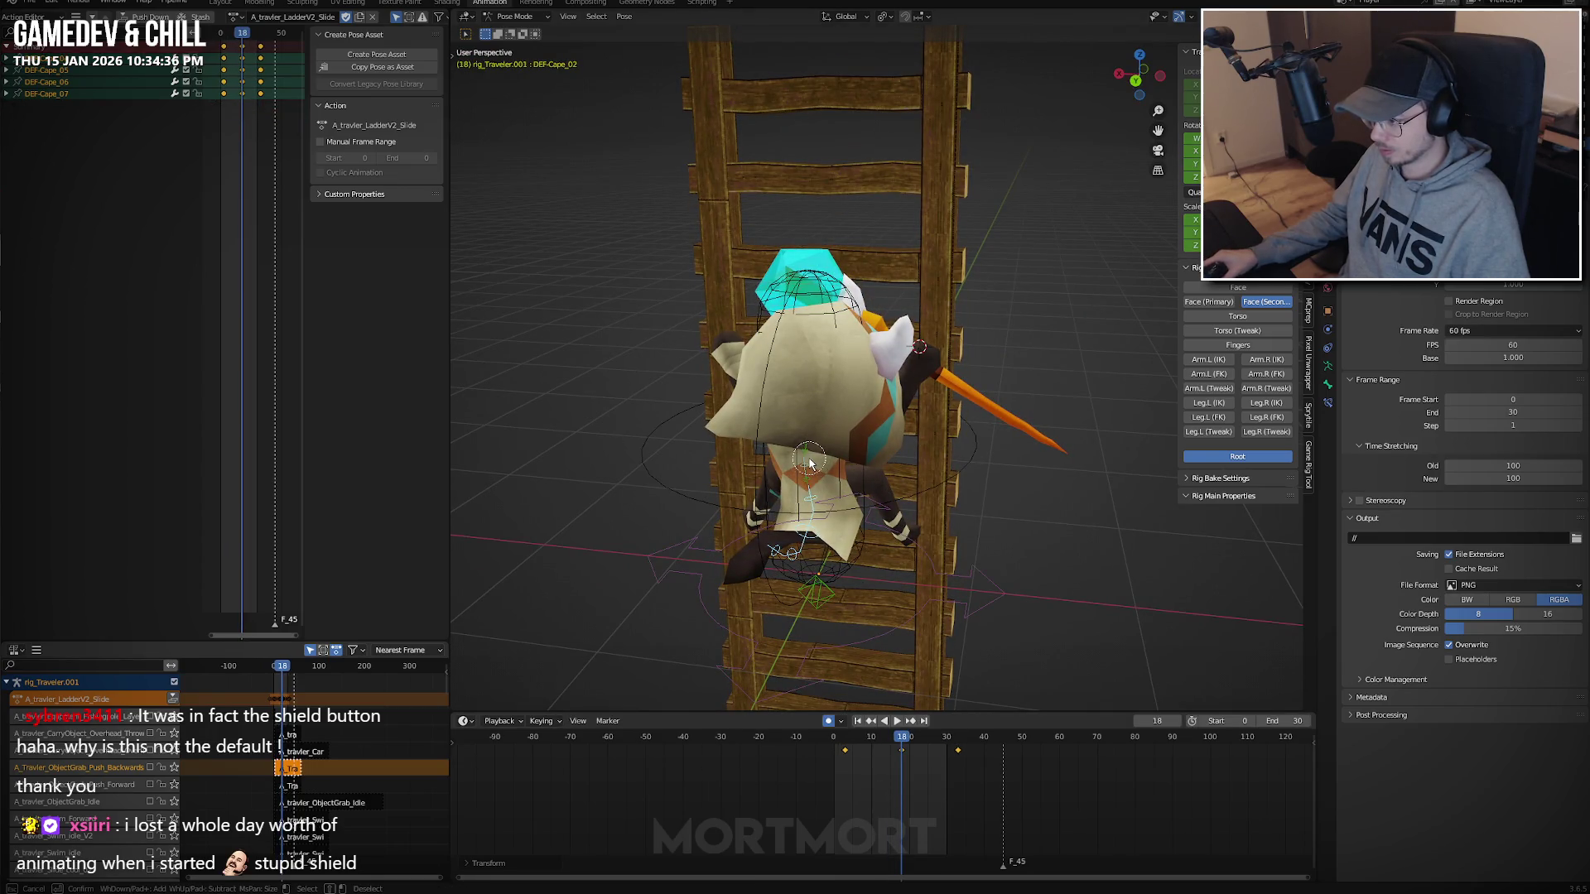
left_click(893, 761)
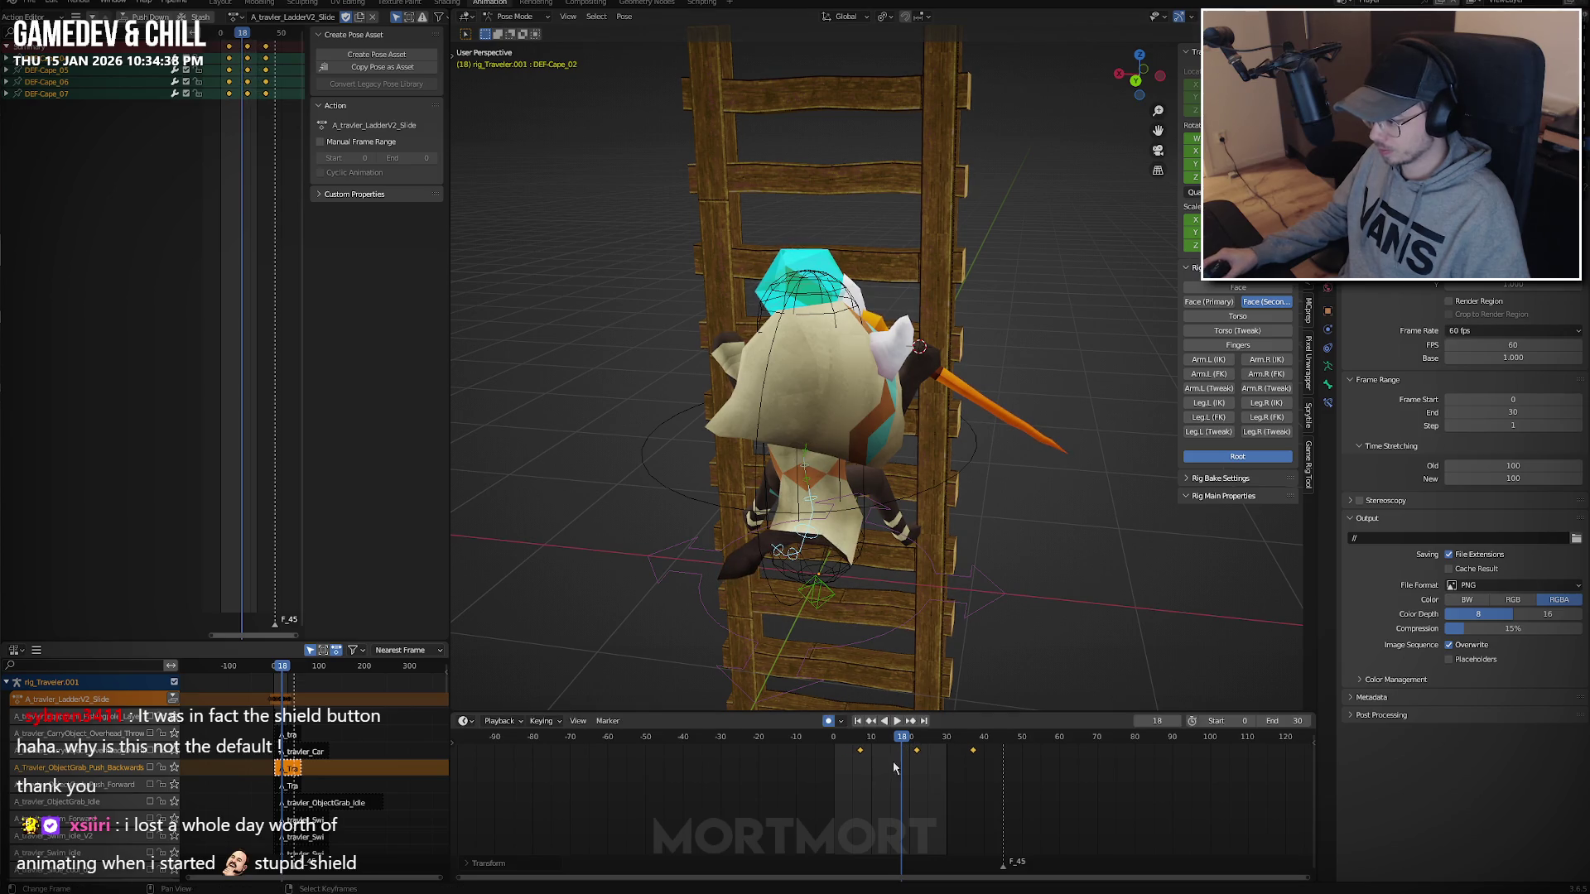
Circle-select the cape bones DEF-Cape_02 through DEF-Cape_07.
key("c")
middle_click(802, 476)
key("Escape")
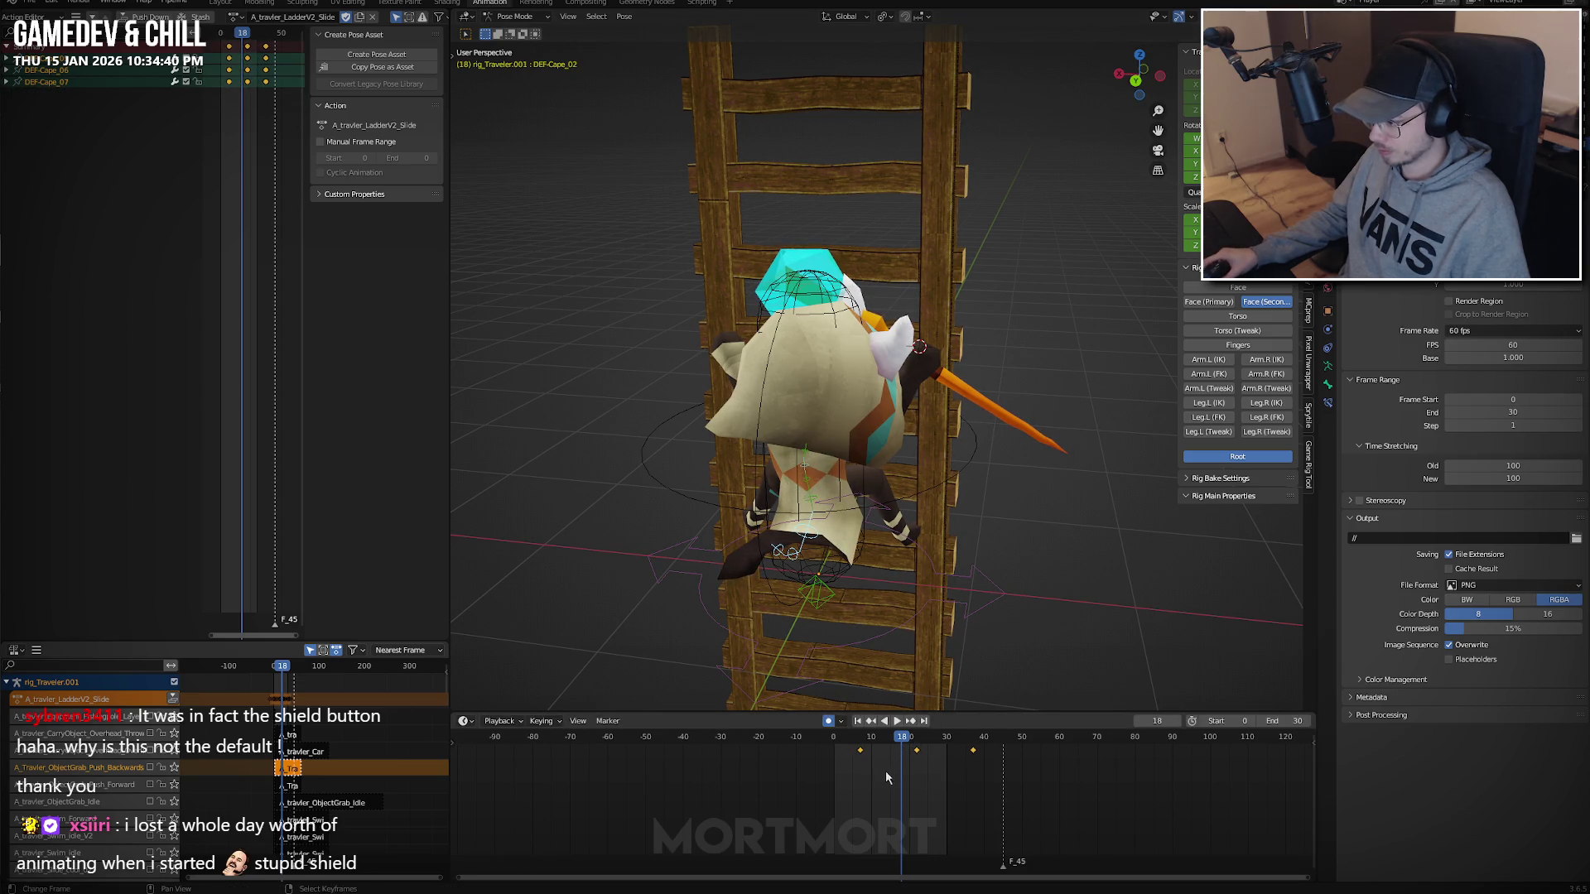
key("c")
middle_click(852, 530)
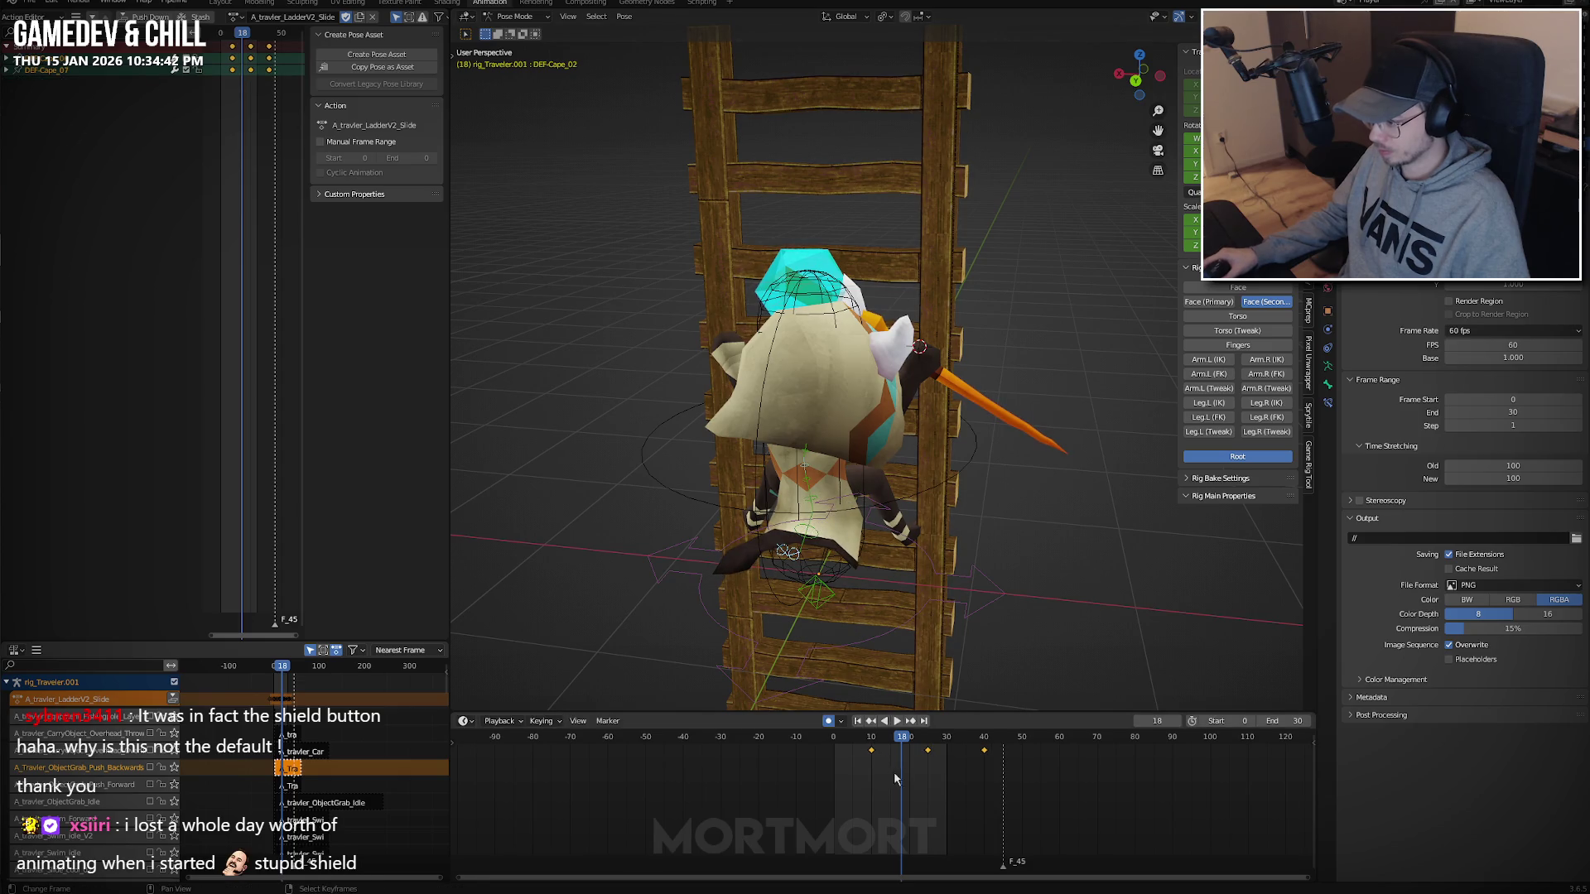
middle_click(815, 551)
key("Escape")
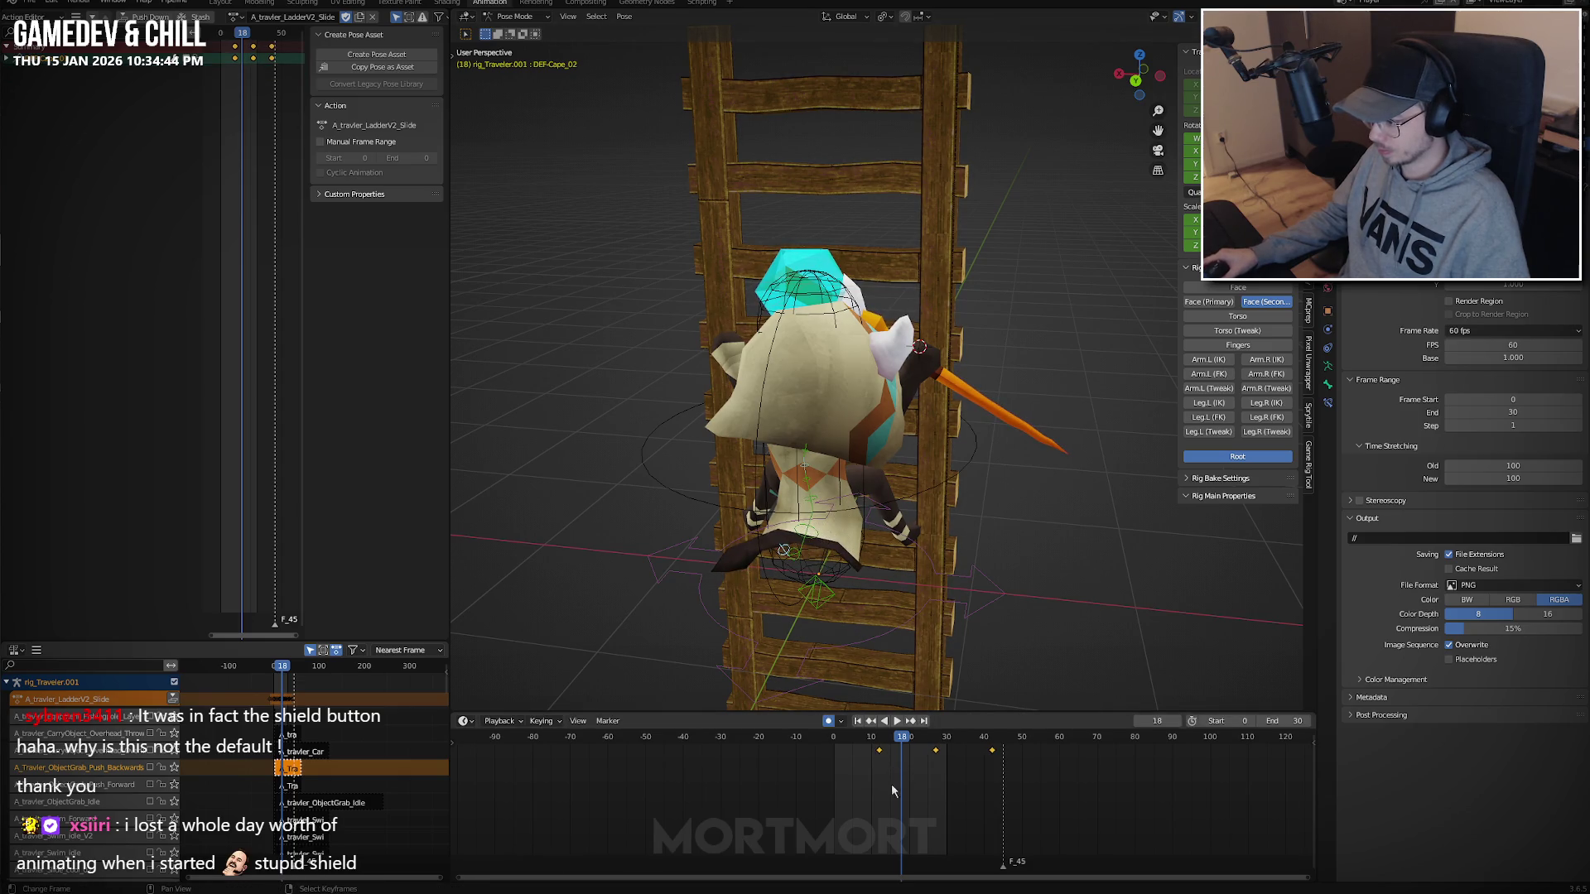
key("c")
left_click_drag(836, 565, 851, 515)
key("Escape")
Set all the cape keyframe curves to extrapolate beyond their keys.
key("a")
key("shift+e")
left_click(920, 767)
key("space")
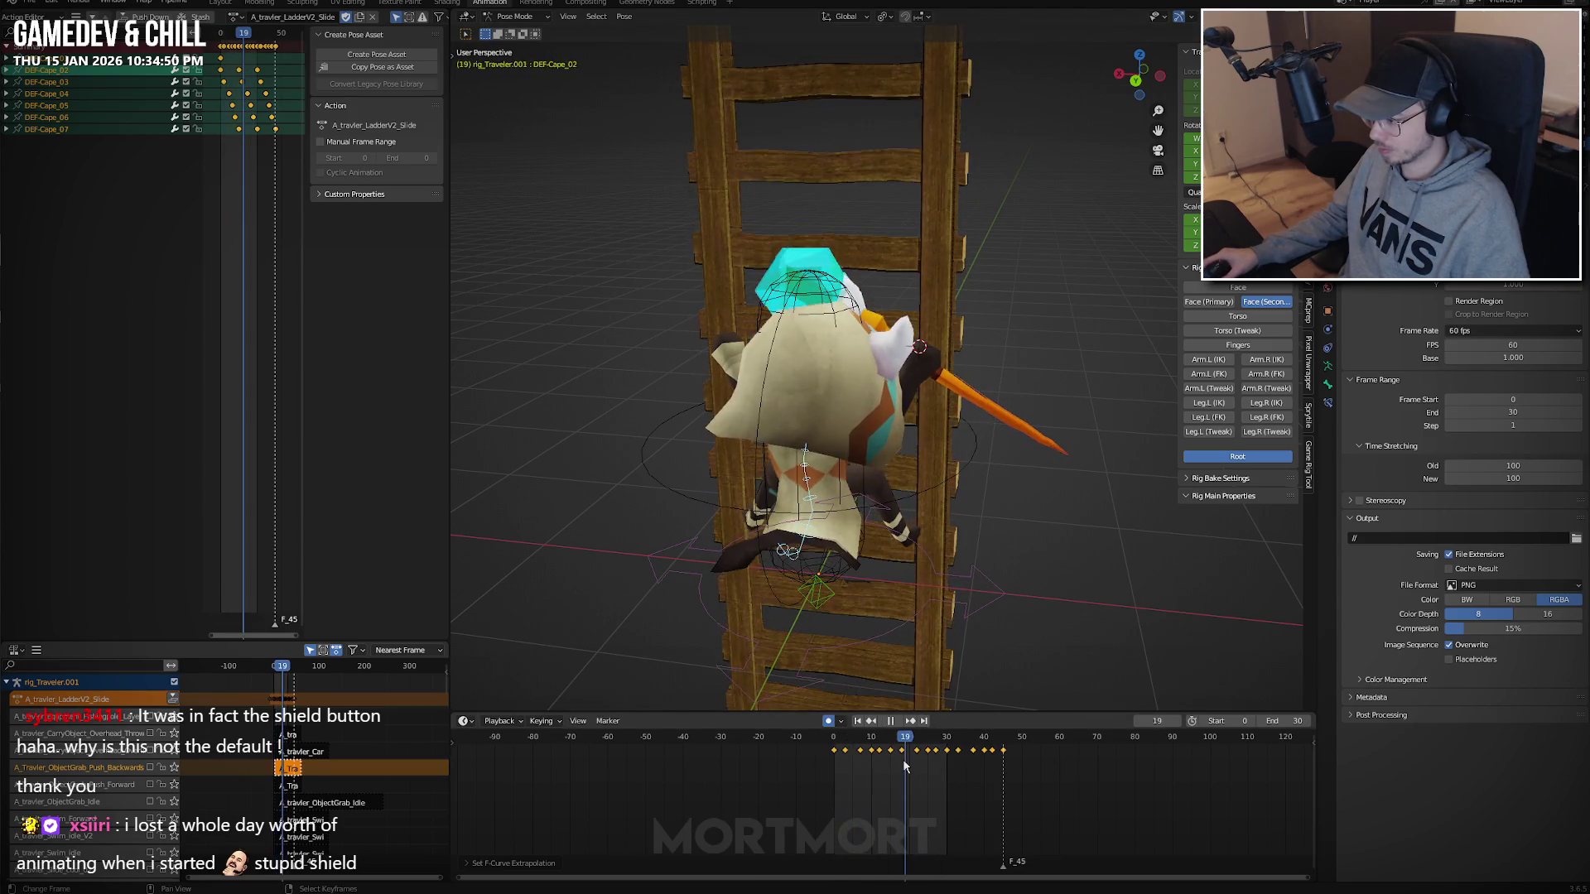
key("space")
Move the cape keys 15 frames earlier, then 7 frames later, and check from the side.
left_click(891, 761)
type("g-15")
key("Return")
key("space")
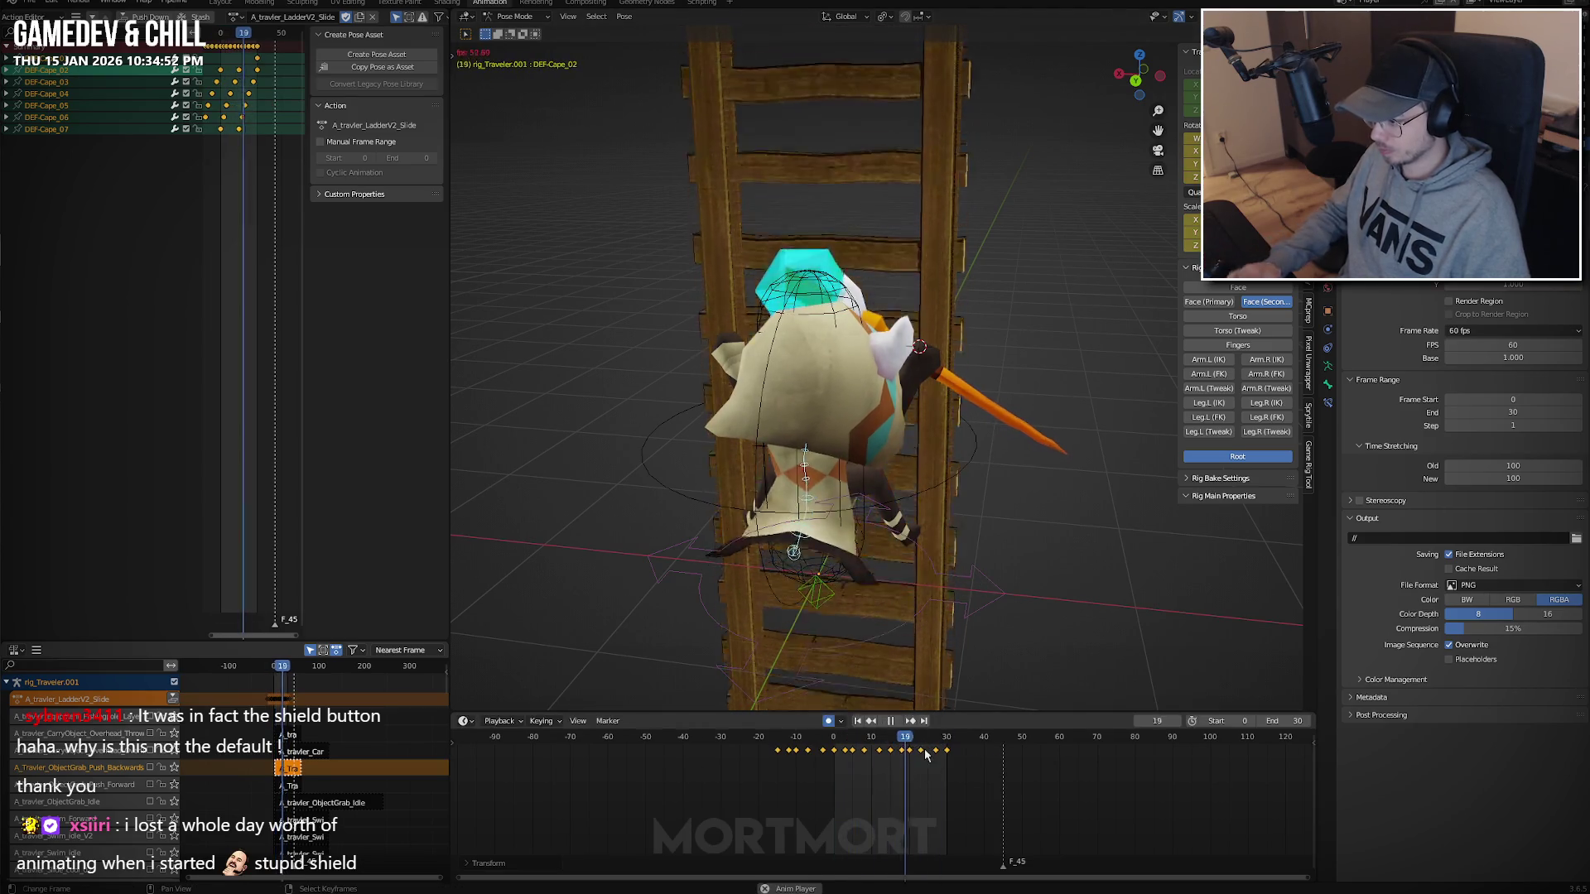
type("g7")
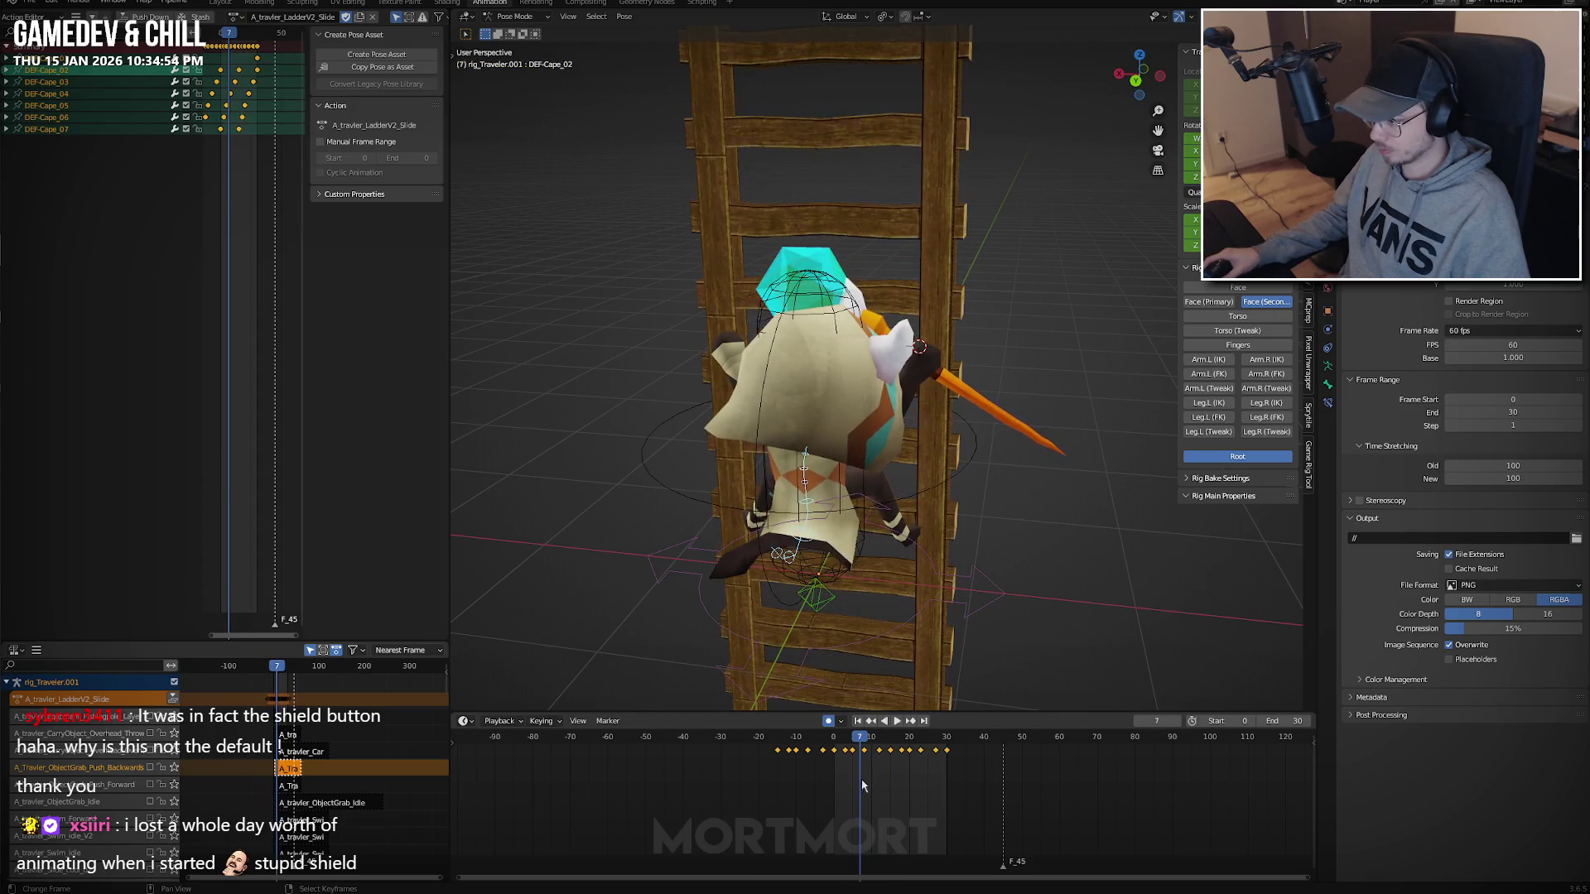
key("Return")
middle_click_drag(944, 530, 1101, 554)
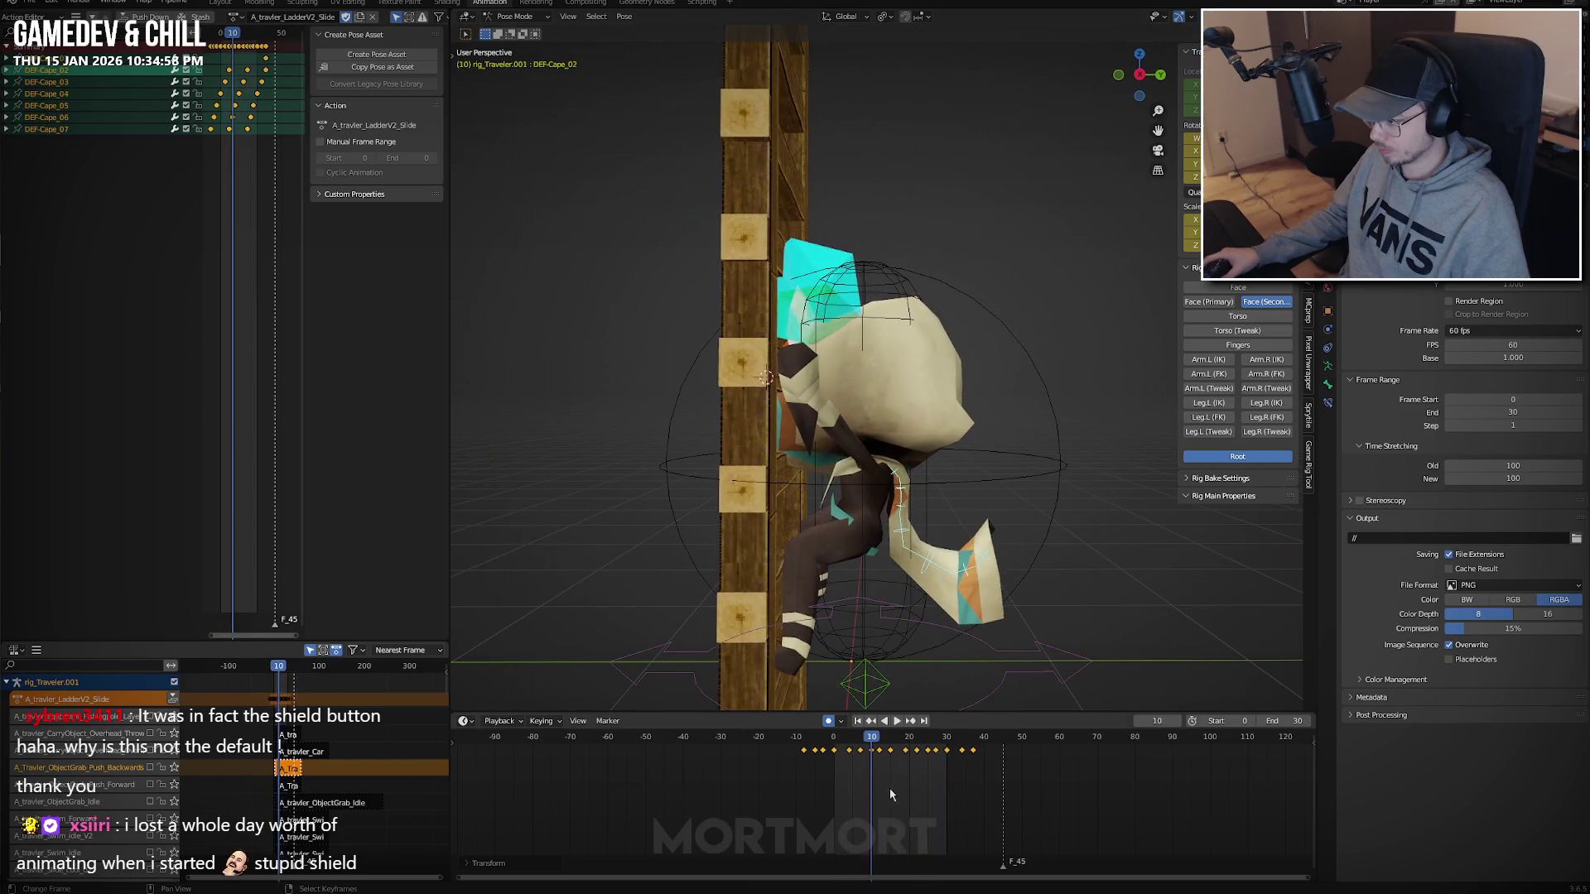
left_click_drag(864, 786, 846, 798)
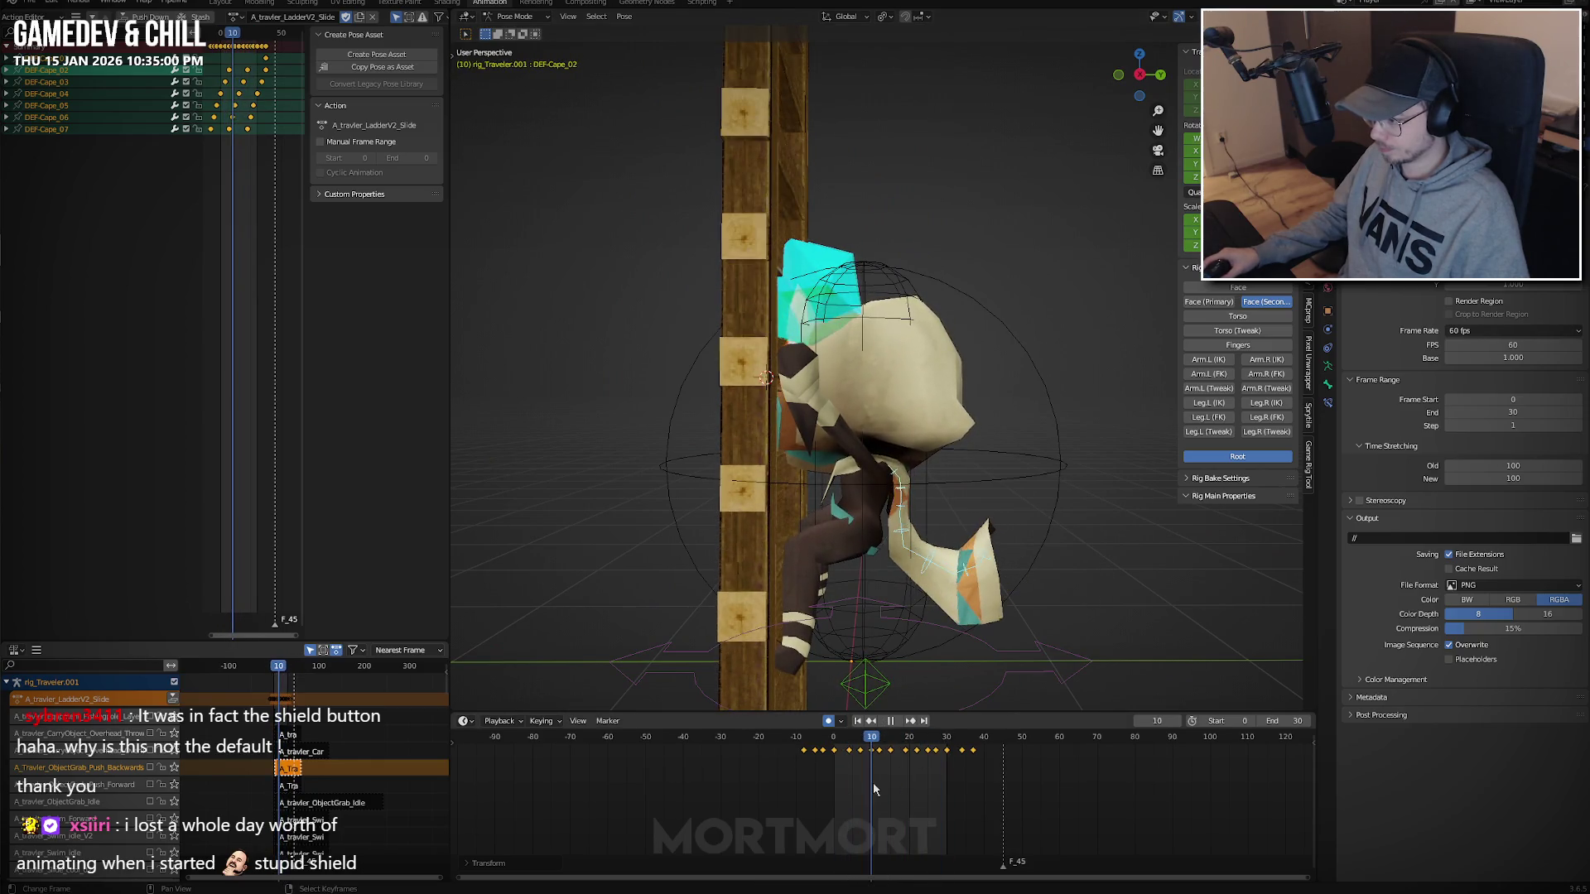
Move the DEF-Cape_01 bone's key to frame 0.
key("space")
left_click(894, 656)
left_click(864, 773)
key("g")
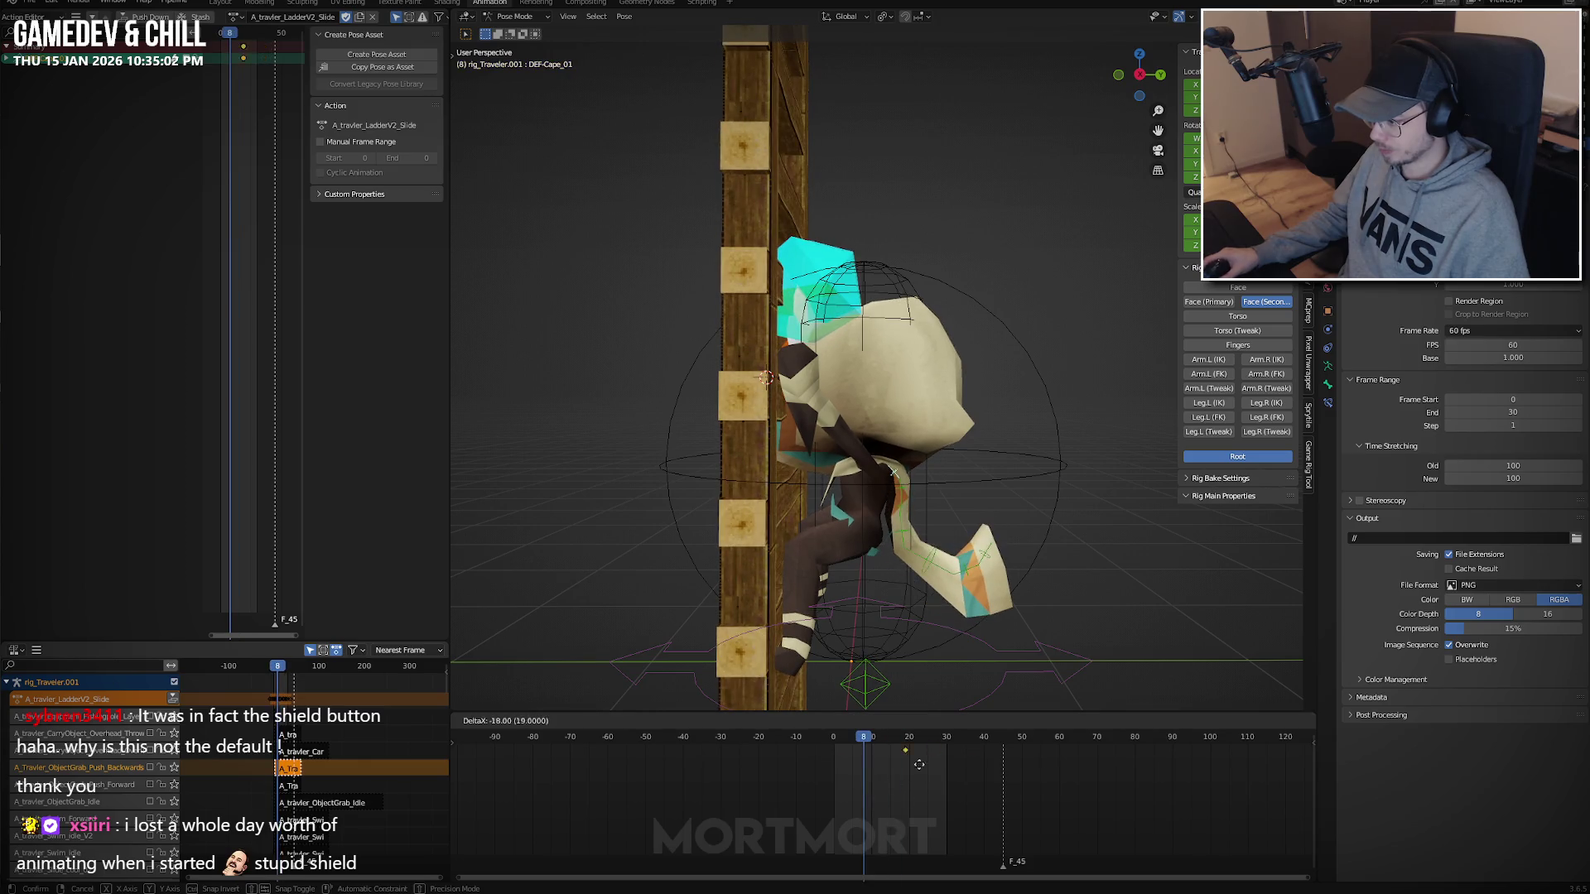
left_click(897, 757)
Select DEF-Cape_02 and play the climb back from the start.
left_click(900, 492)
key("shift+Left")
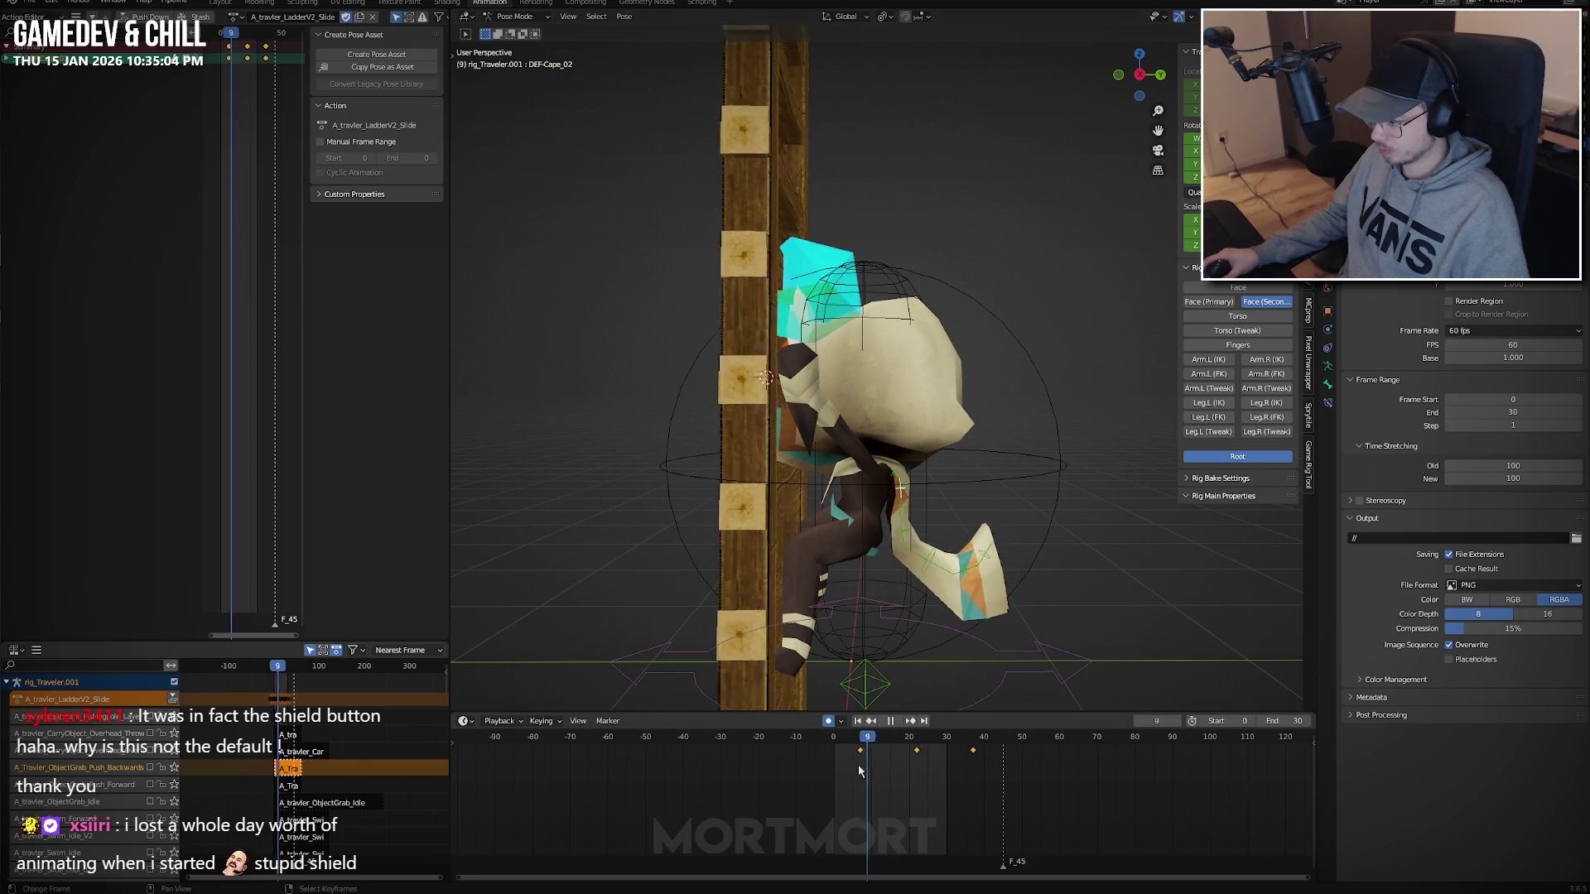
key("space")
key("Escape")
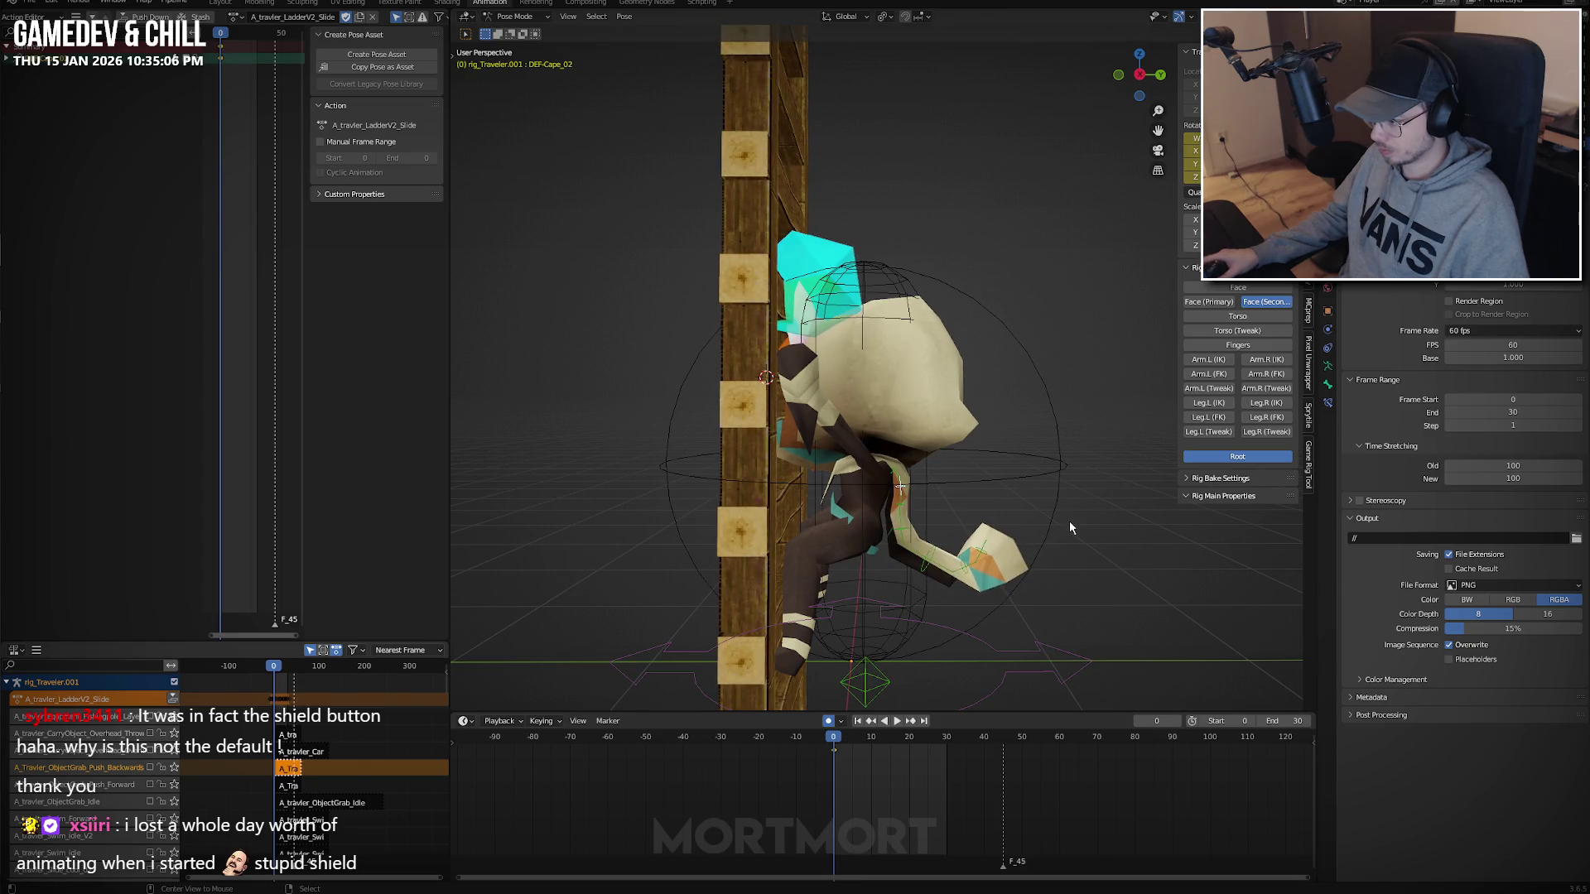
key("space")
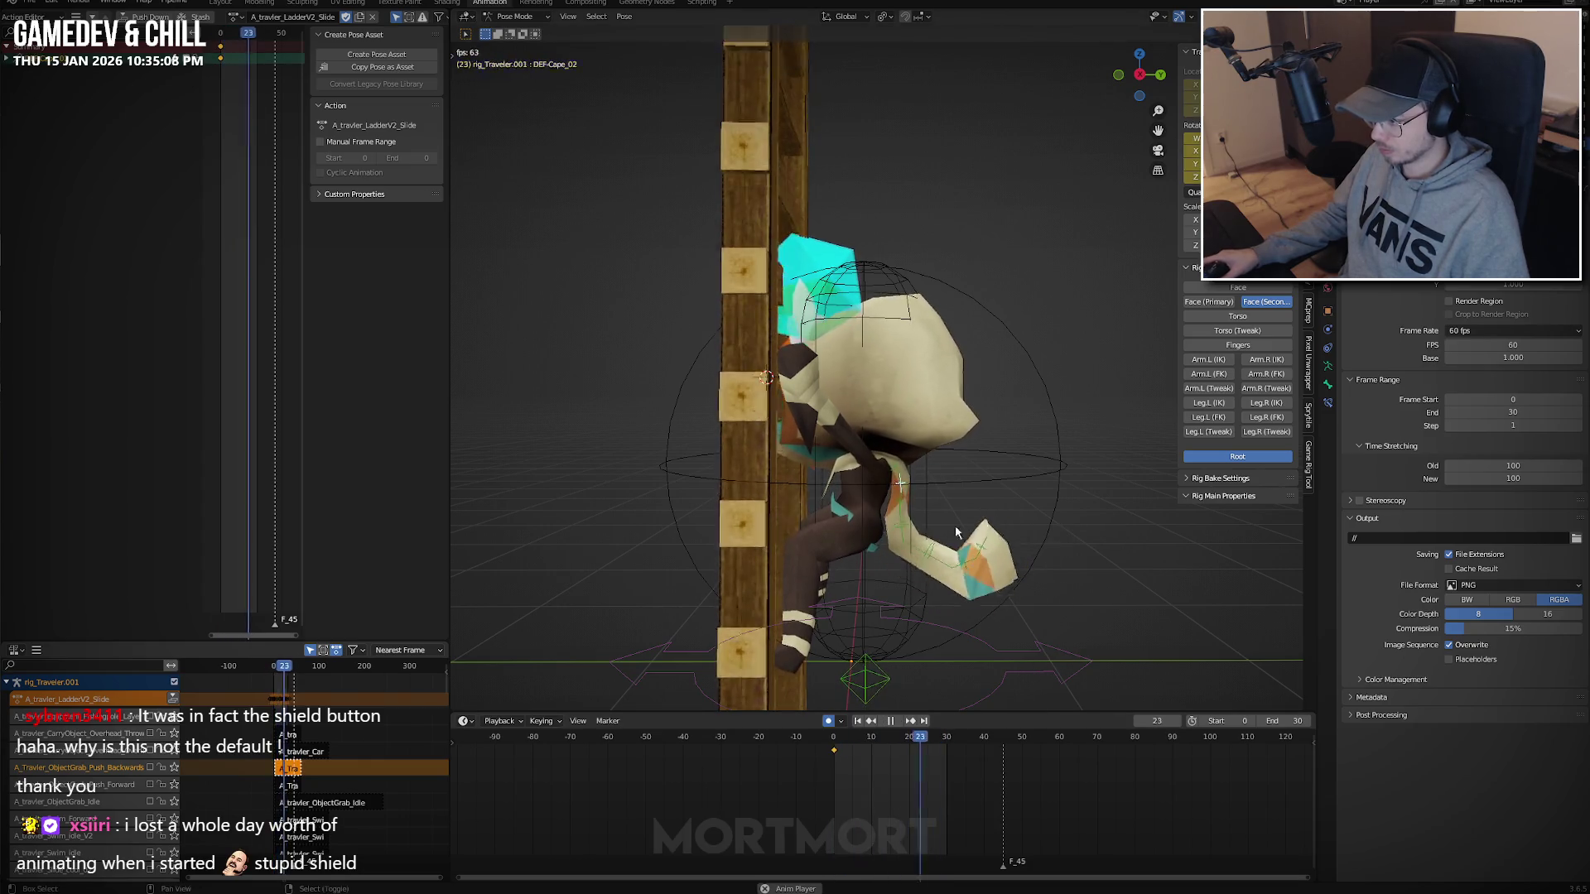
key("space")
Delete DEF-Cape_04's extra keys at frames 5, 20 and 35.
left_click(906, 528)
left_click_drag(879, 780, 831, 783)
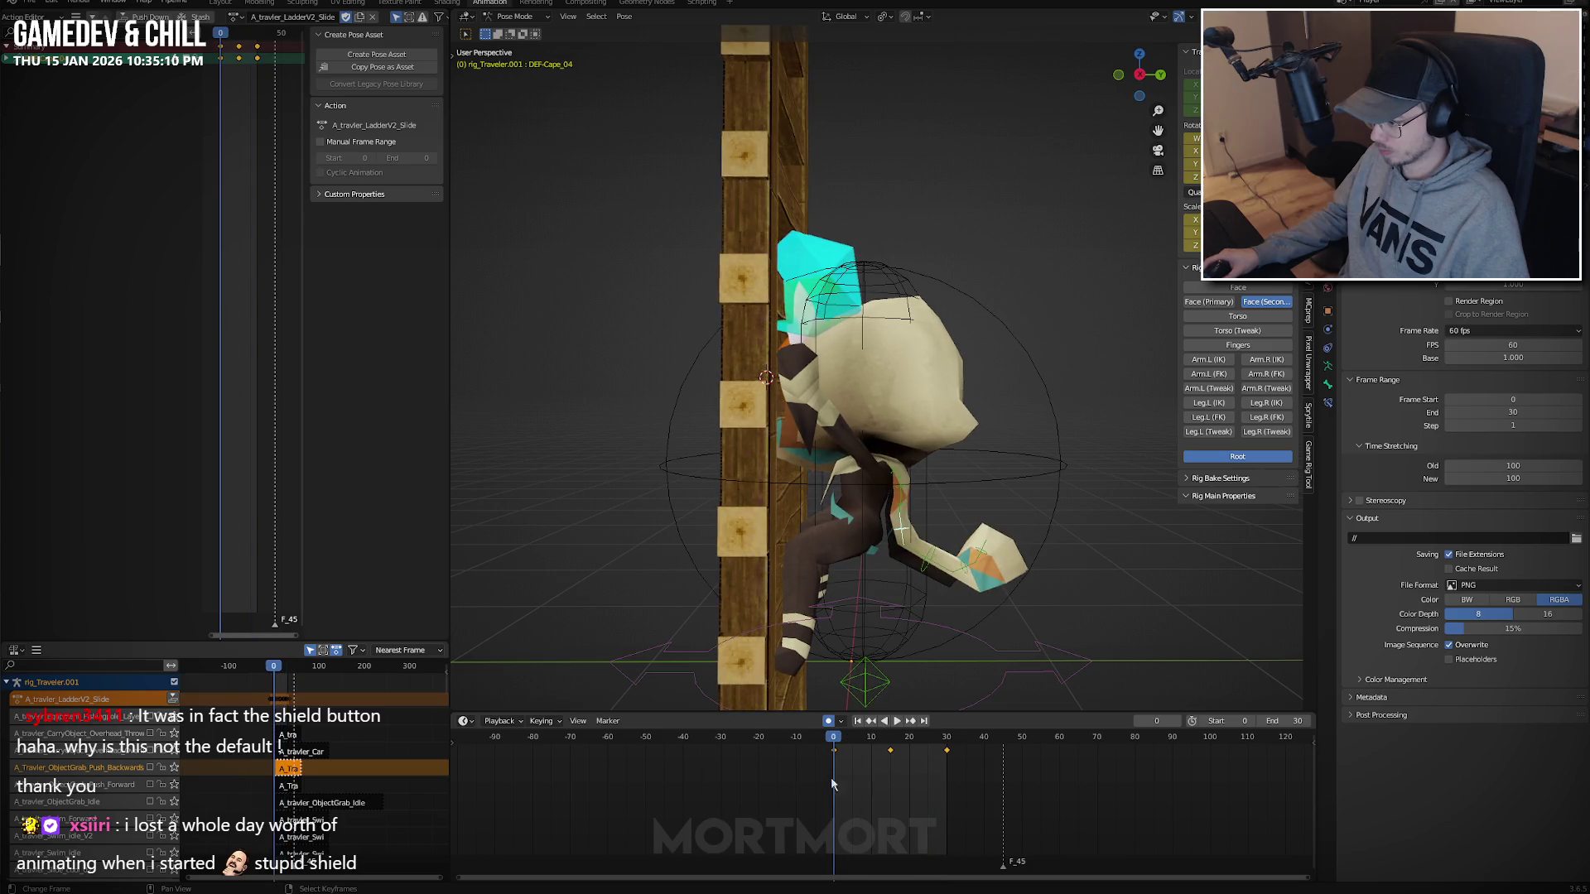
key("x")
left_click(866, 780)
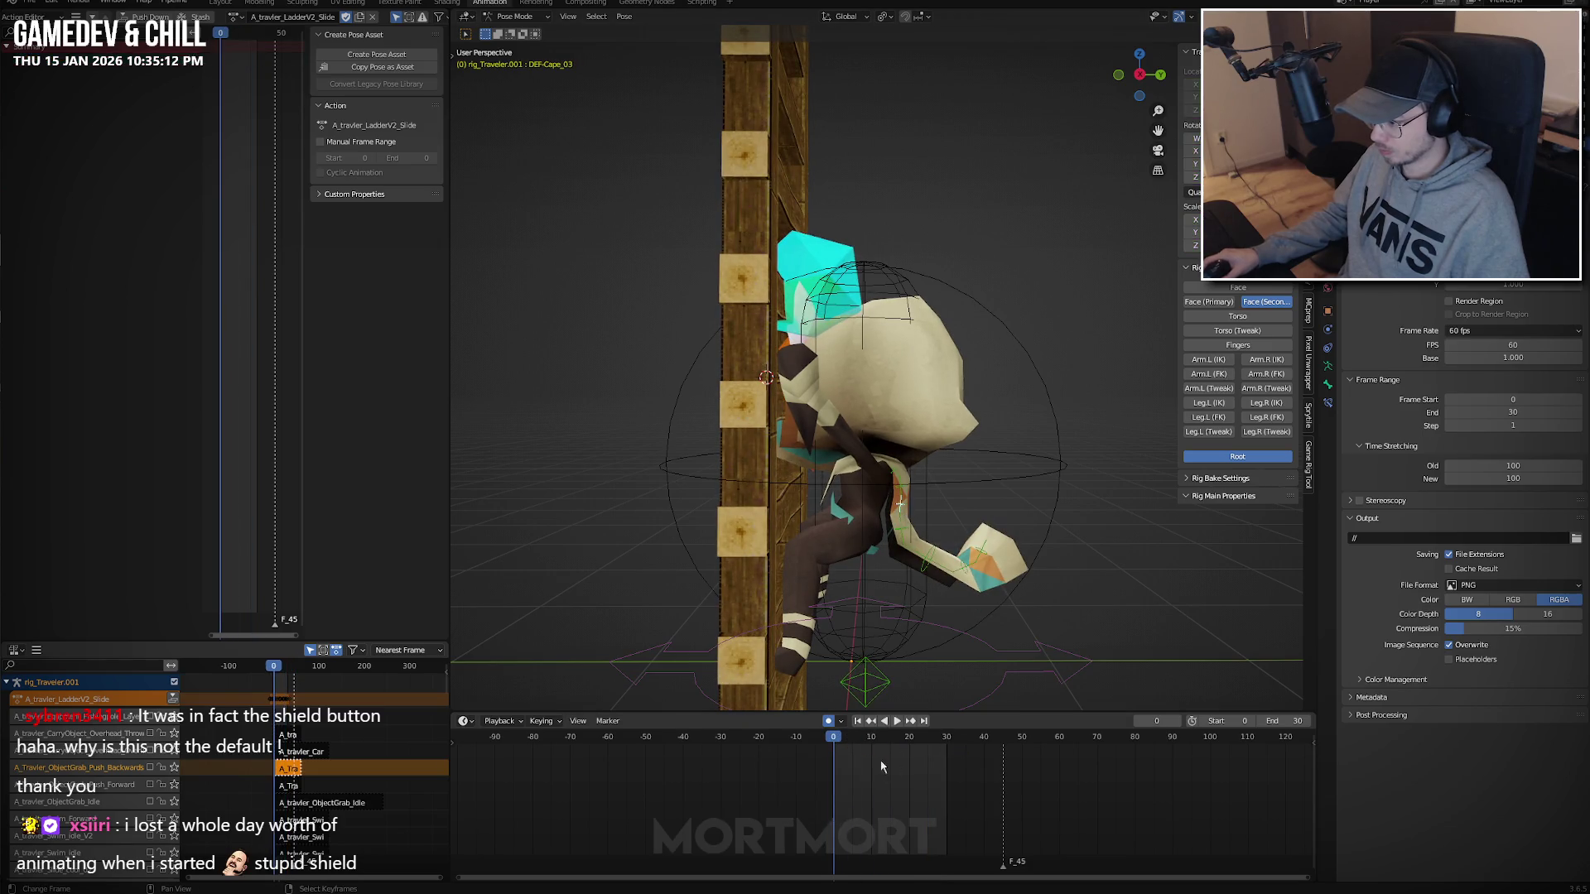
key("space")
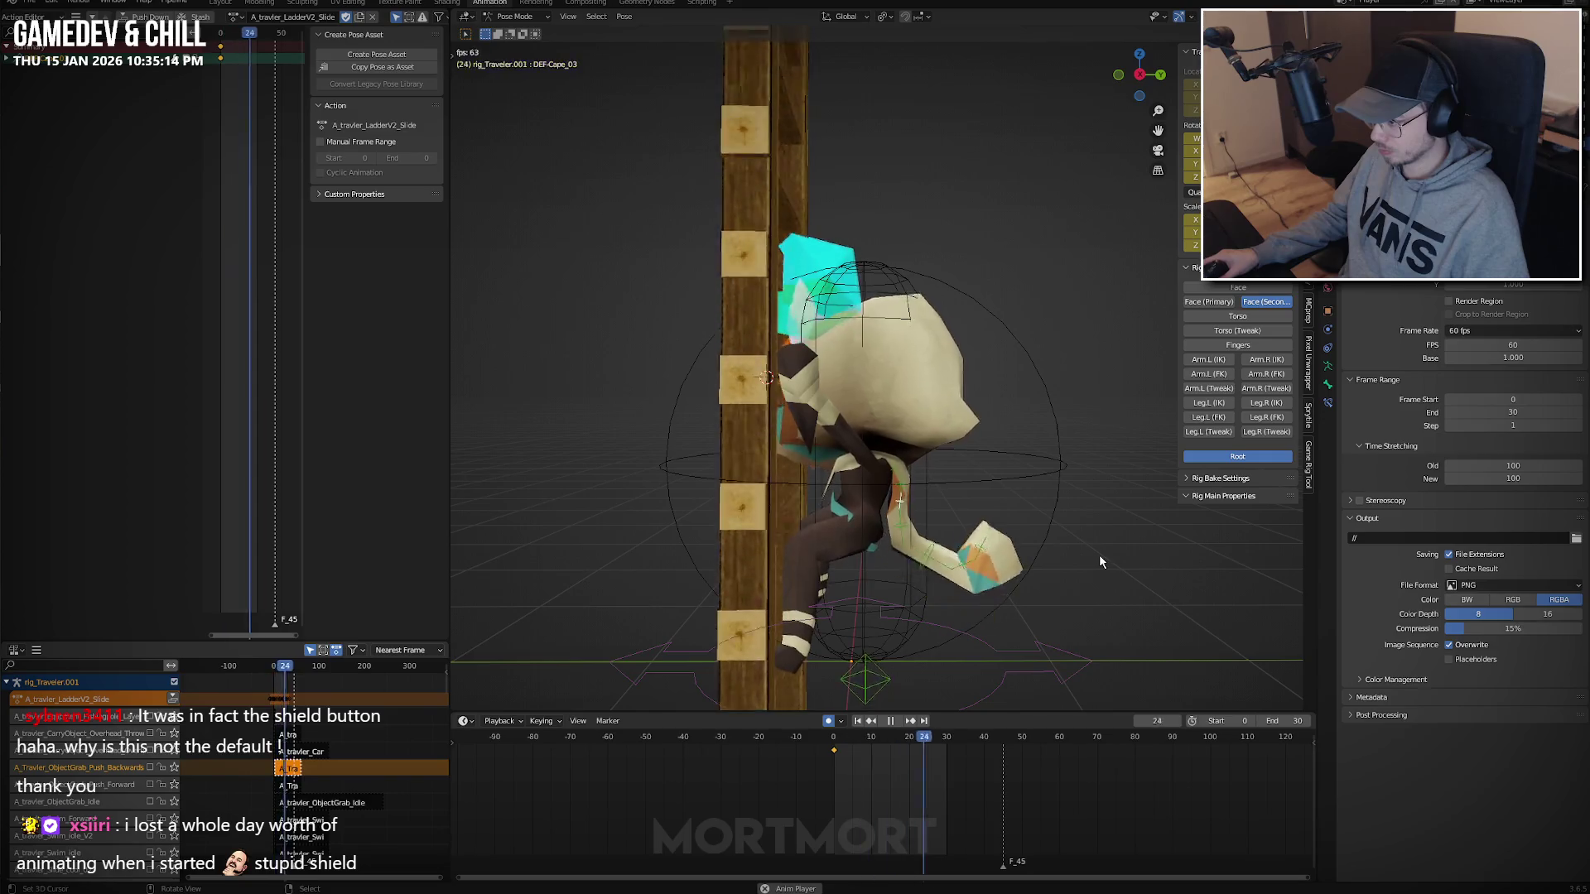
middle_click_drag(1100, 553, 1025, 570)
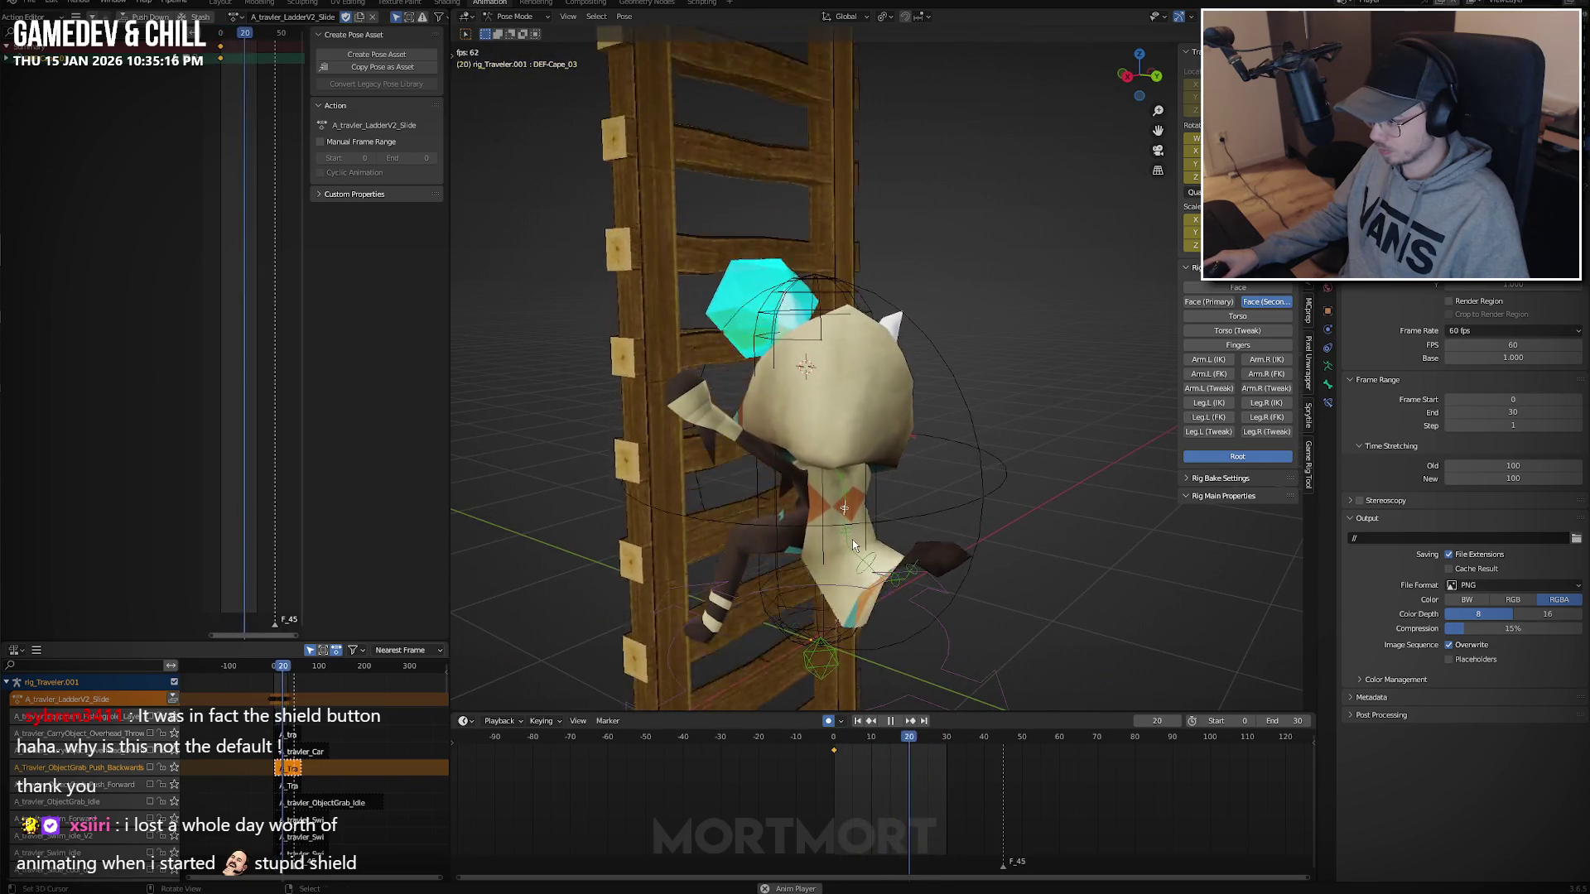
key("space")
Rotate DEF-Cape_05 at its frame-12 key from the right view.
left_click(882, 573)
key("shift+Left")
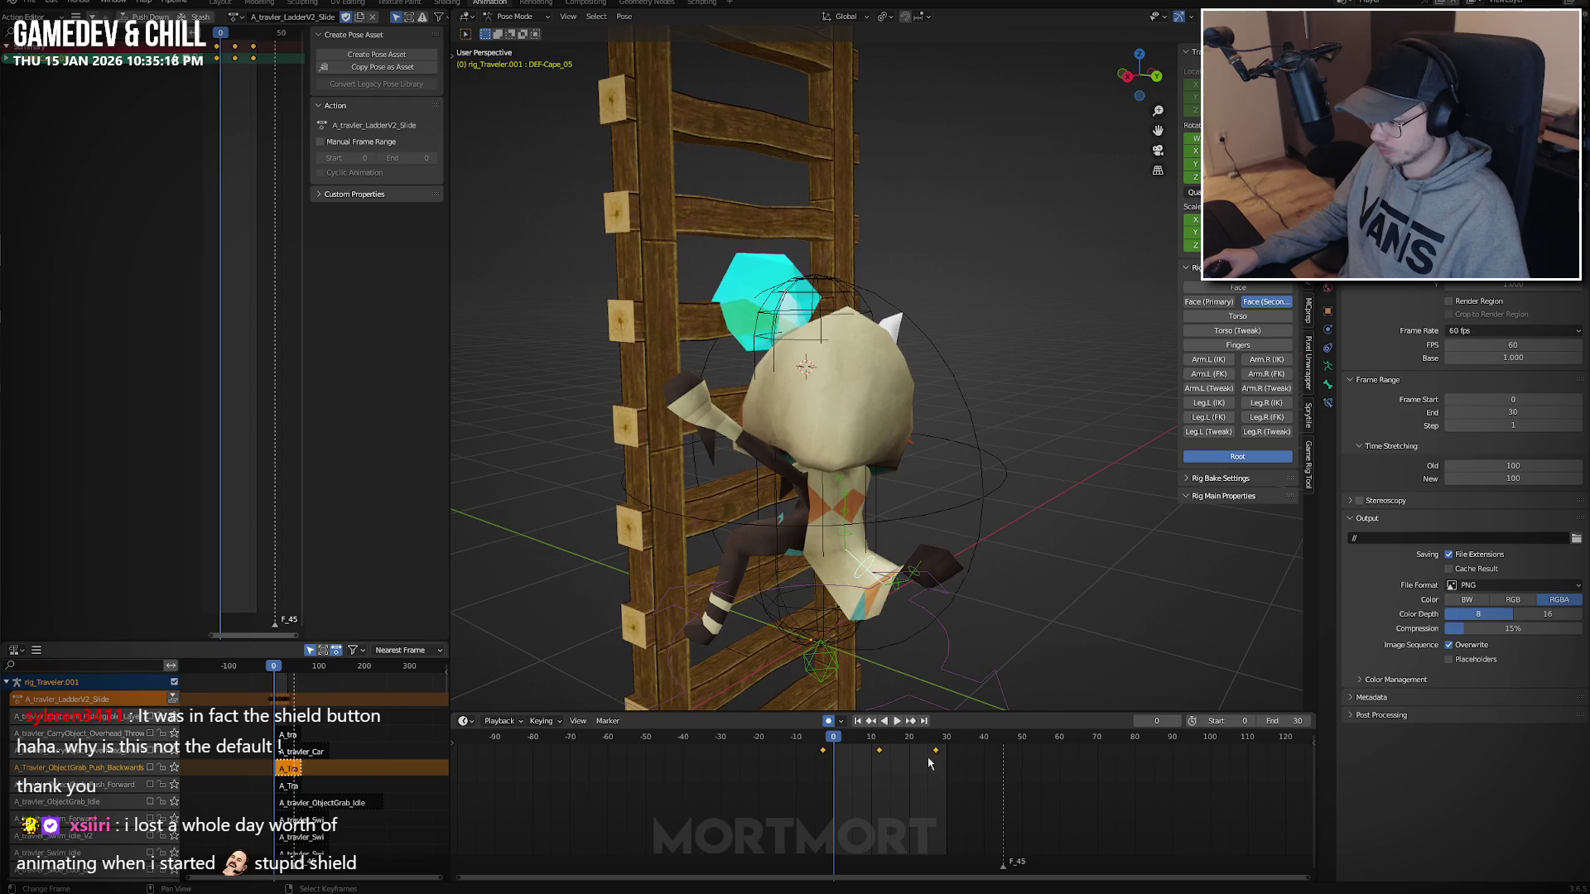
key("Up")
key("KP_3")
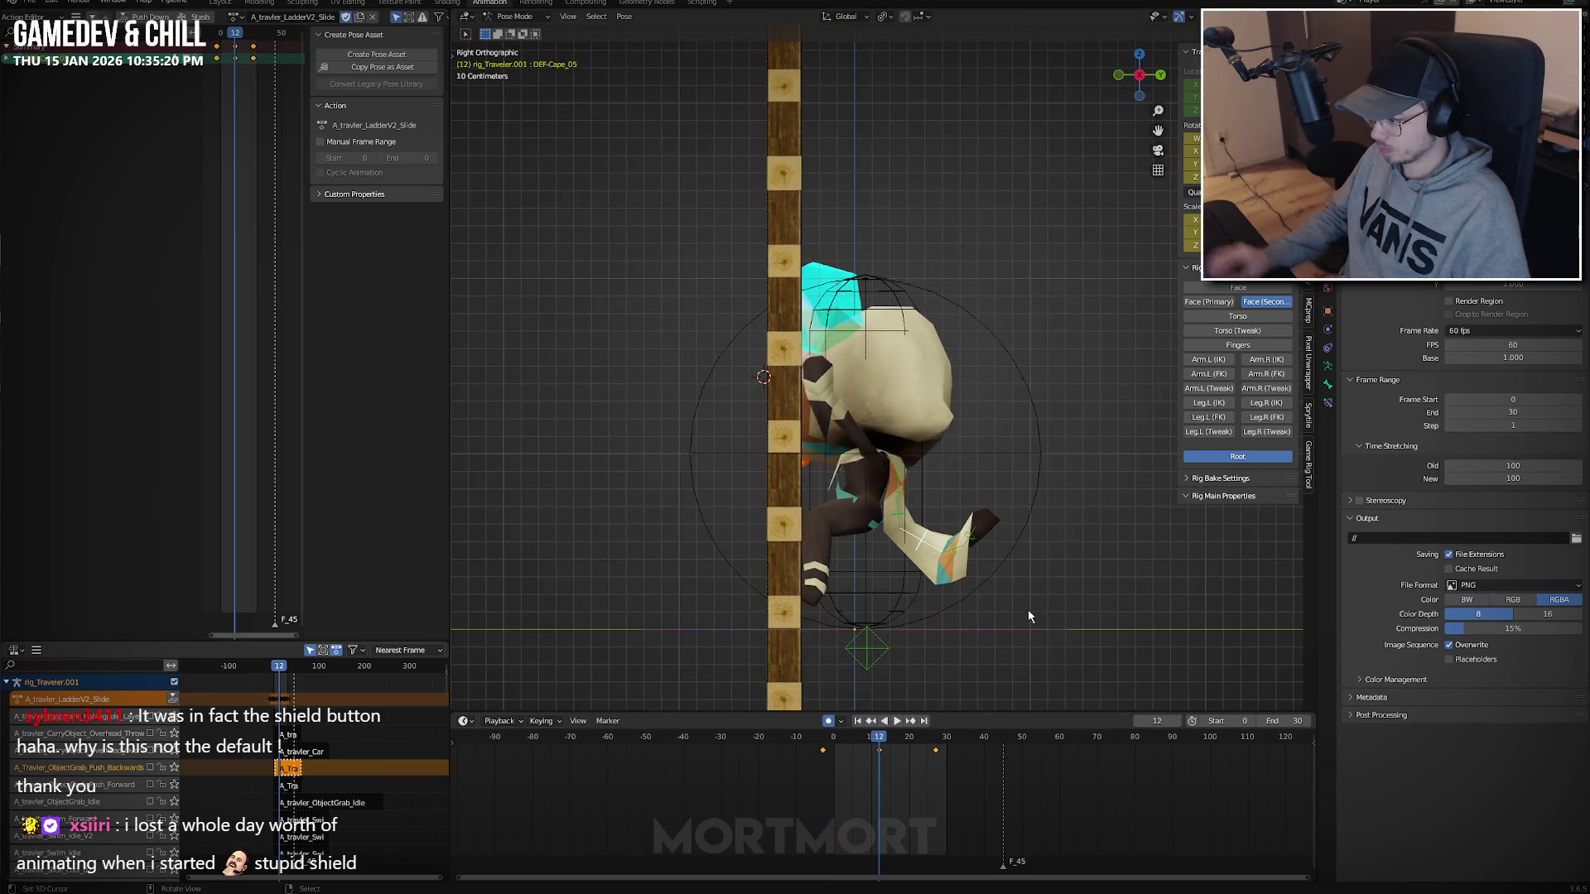
key("r")
left_click(963, 552)
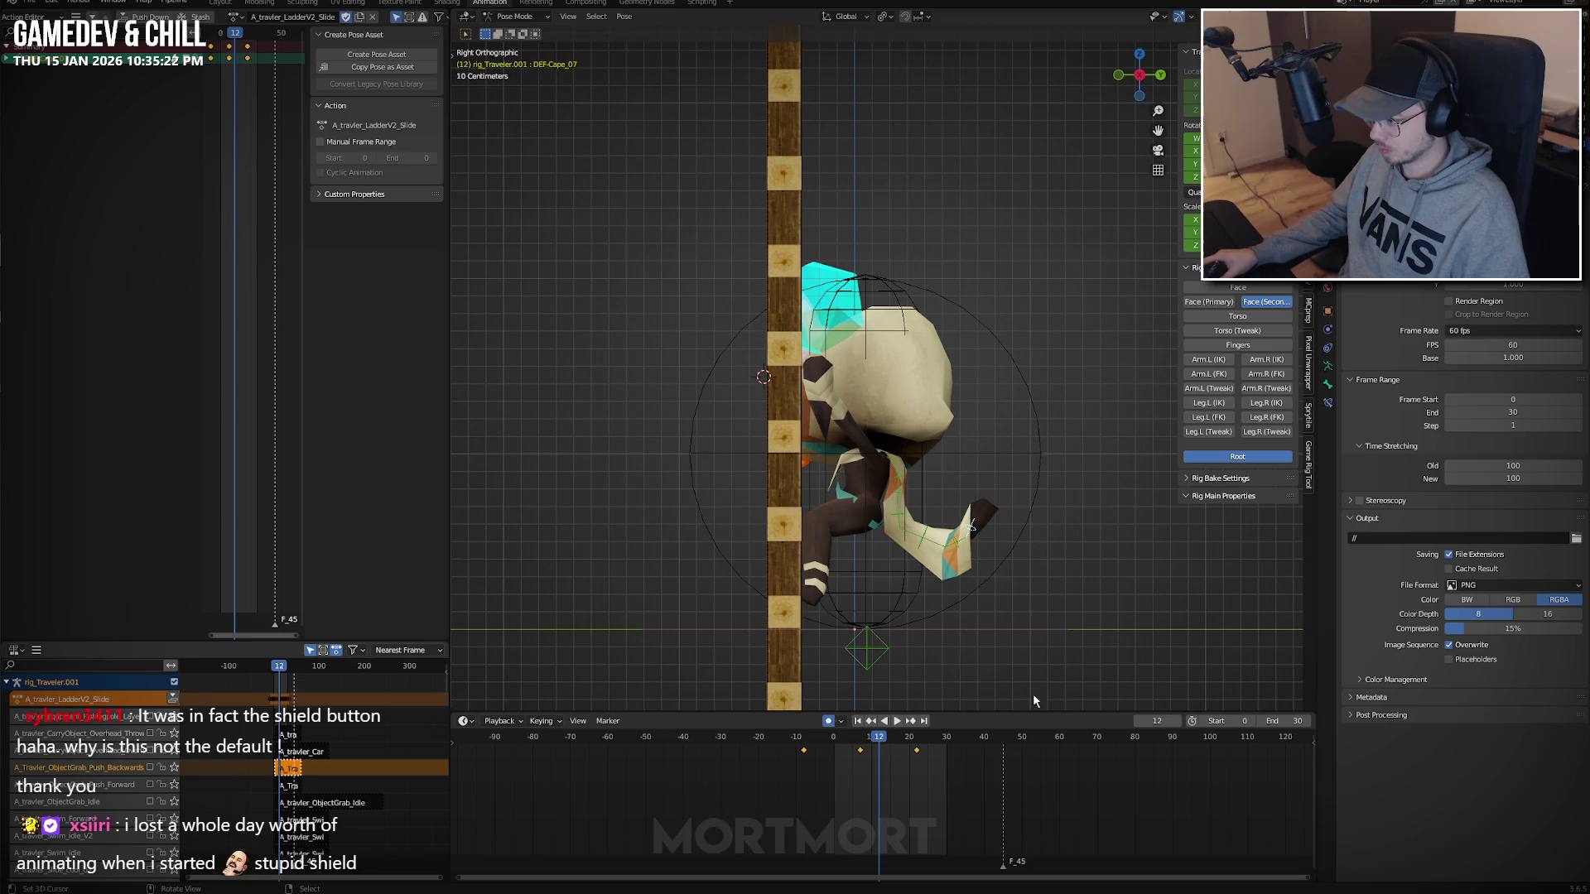
Re-rotate DEF-Cape_07 at frame 22 and paste the stored pose onto it.
left_click(960, 548)
key("space")
key("space")
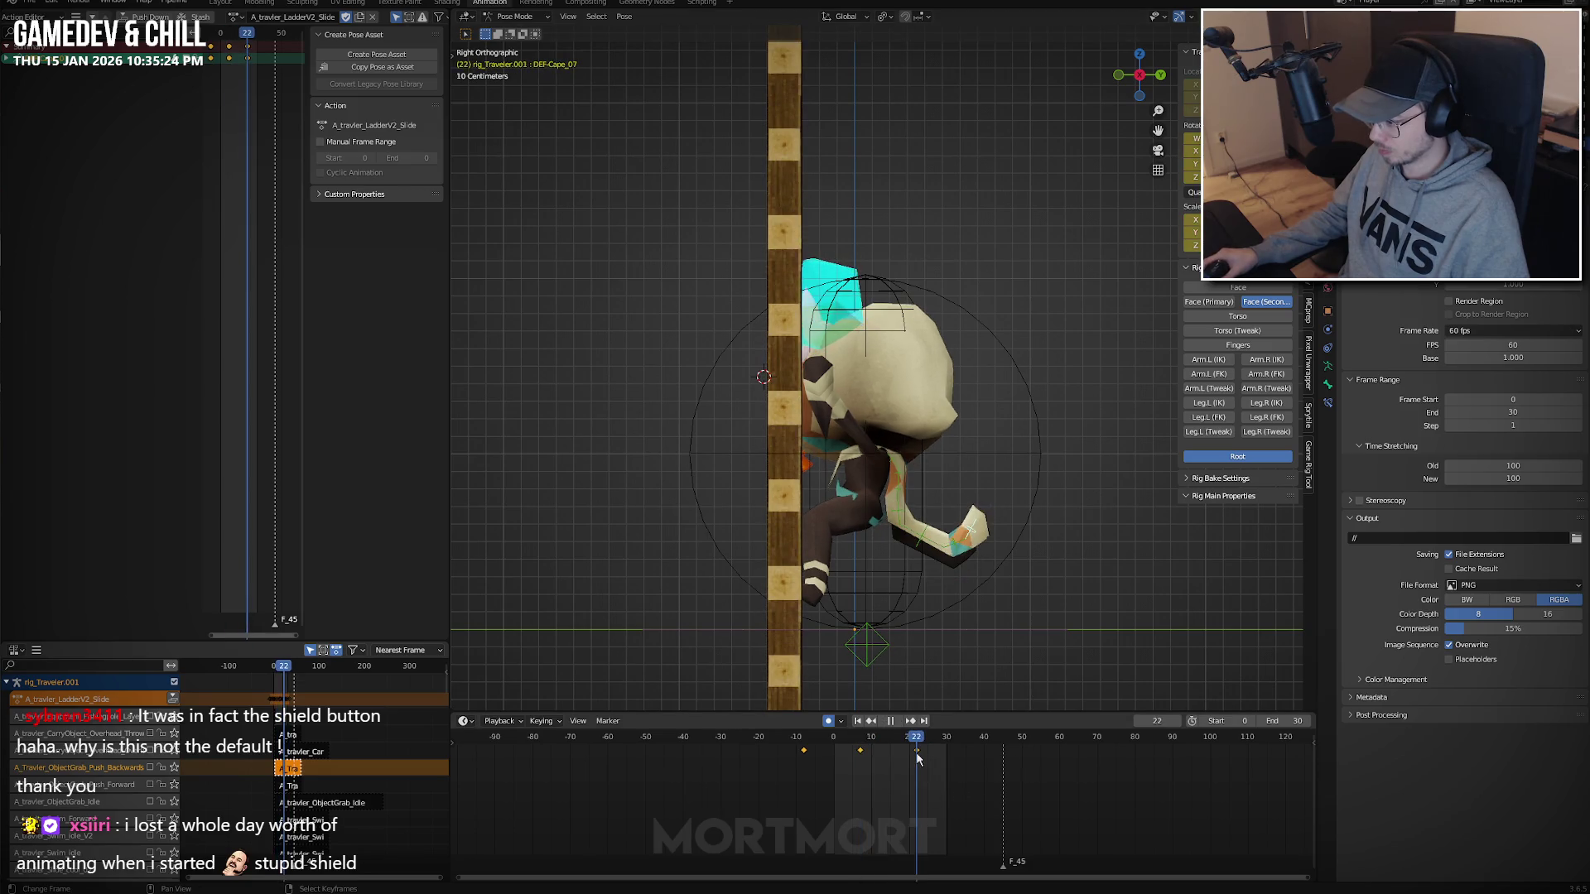
key("r")
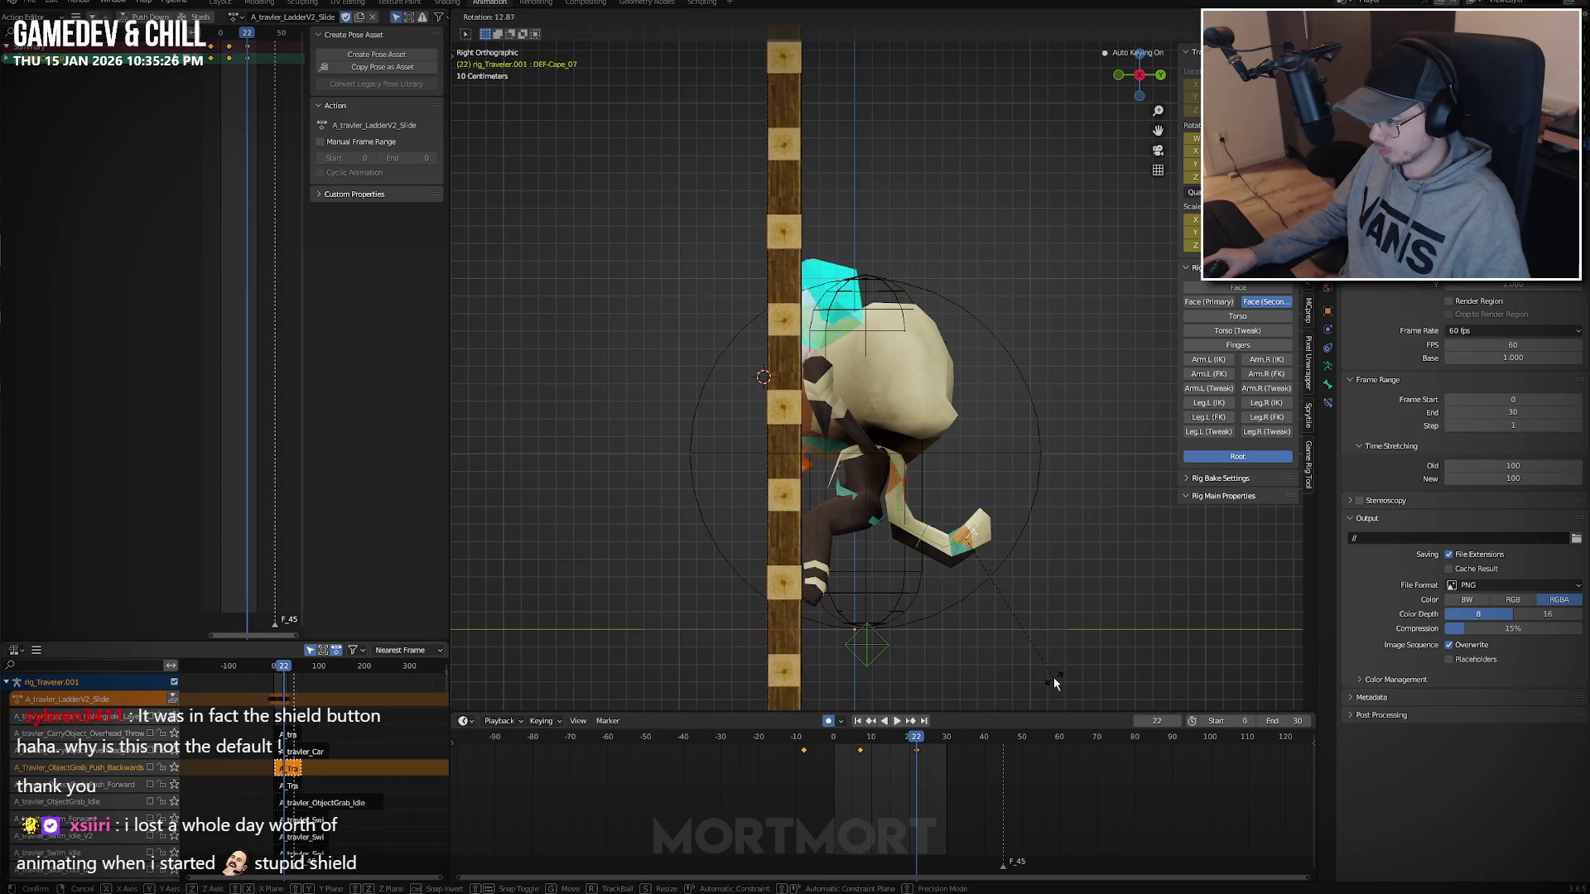
left_click(1040, 661)
key("ctrl+v")
key("space")
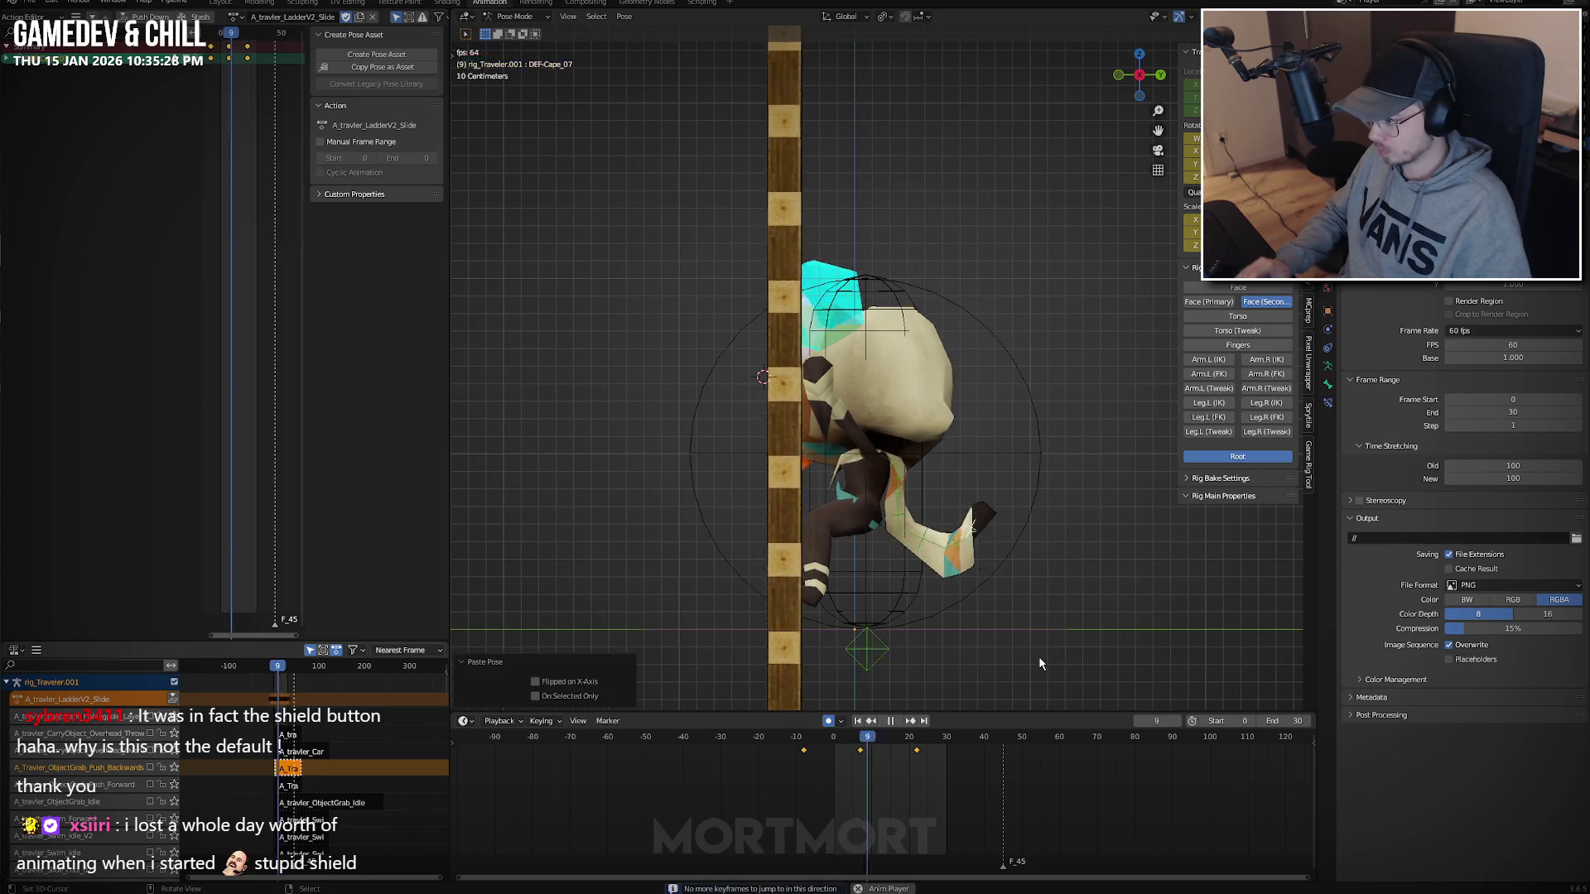
key("space")
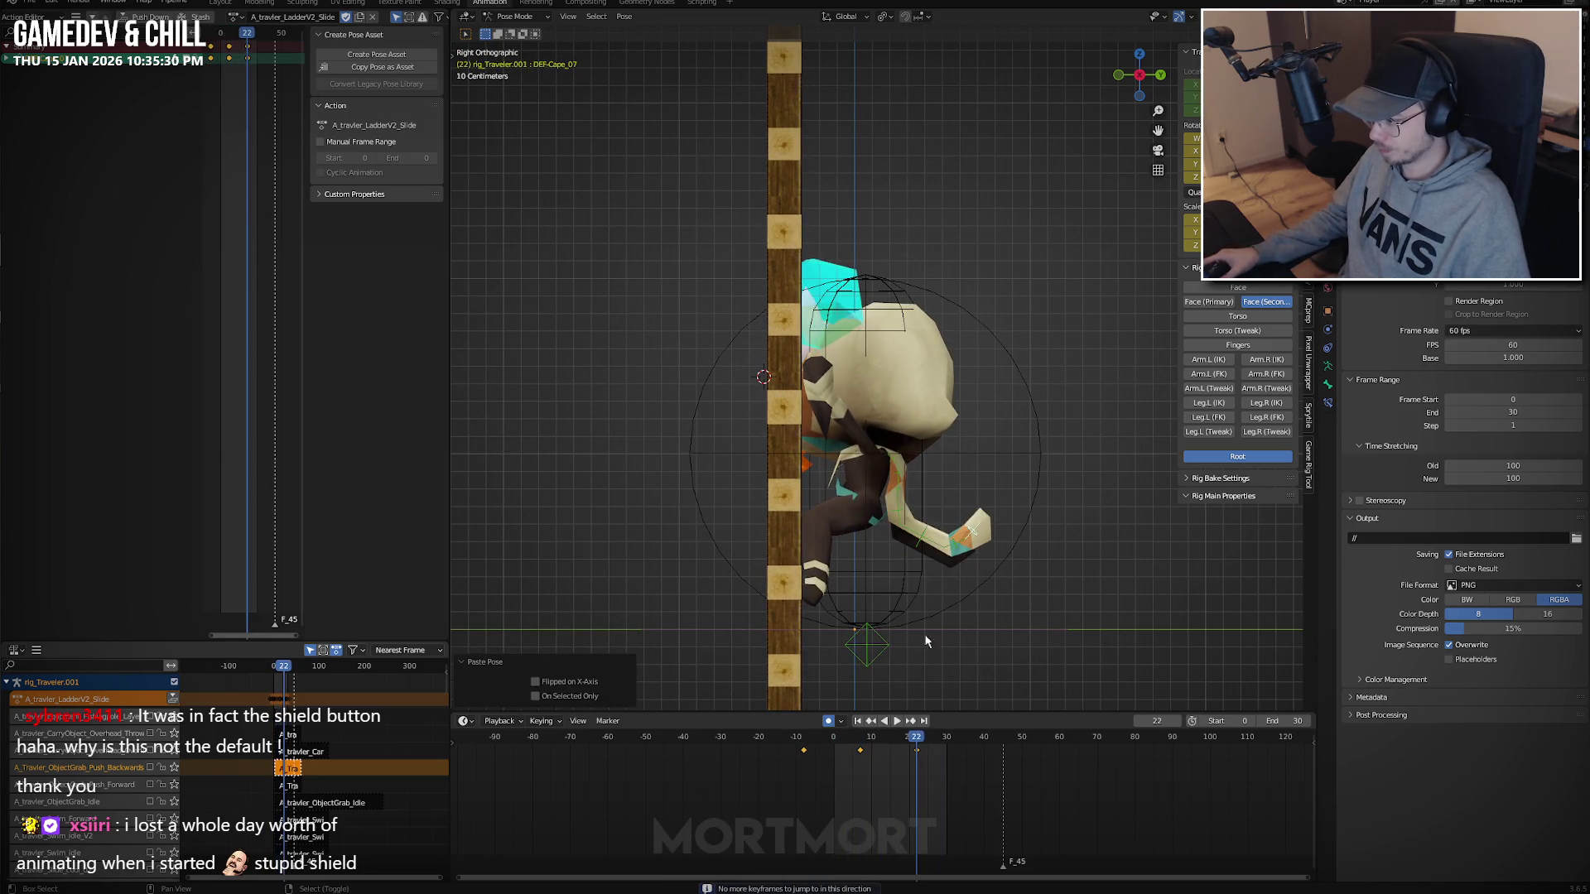
Shift DEF-Cape_08's keys about 8 frames in time.
left_click(956, 538)
key("space")
key("Escape")
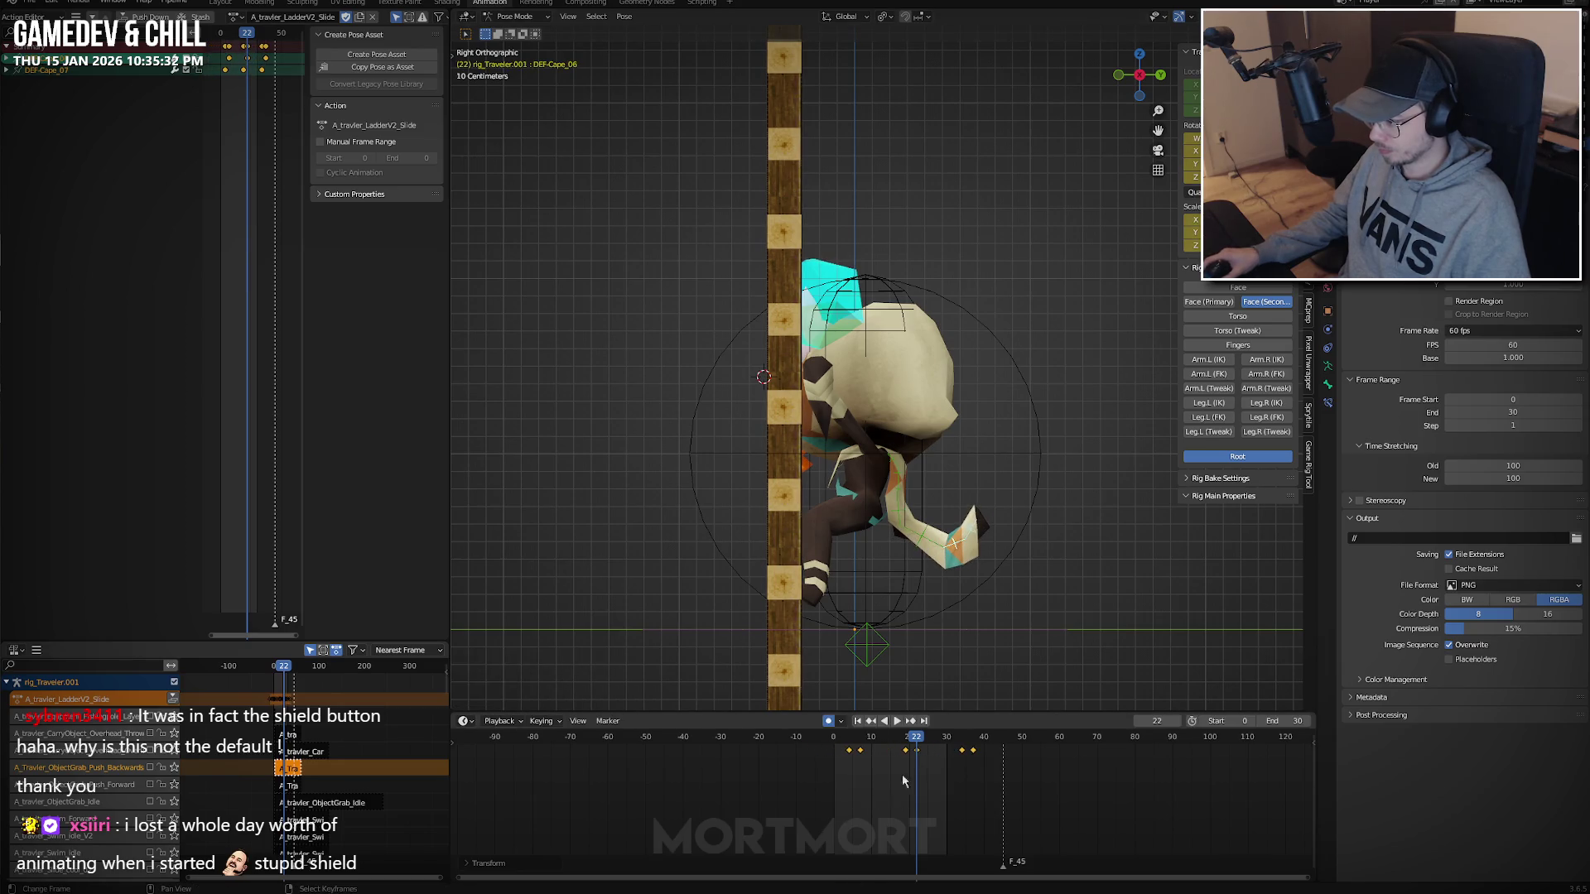
key("g")
left_click(931, 792)
key("space")
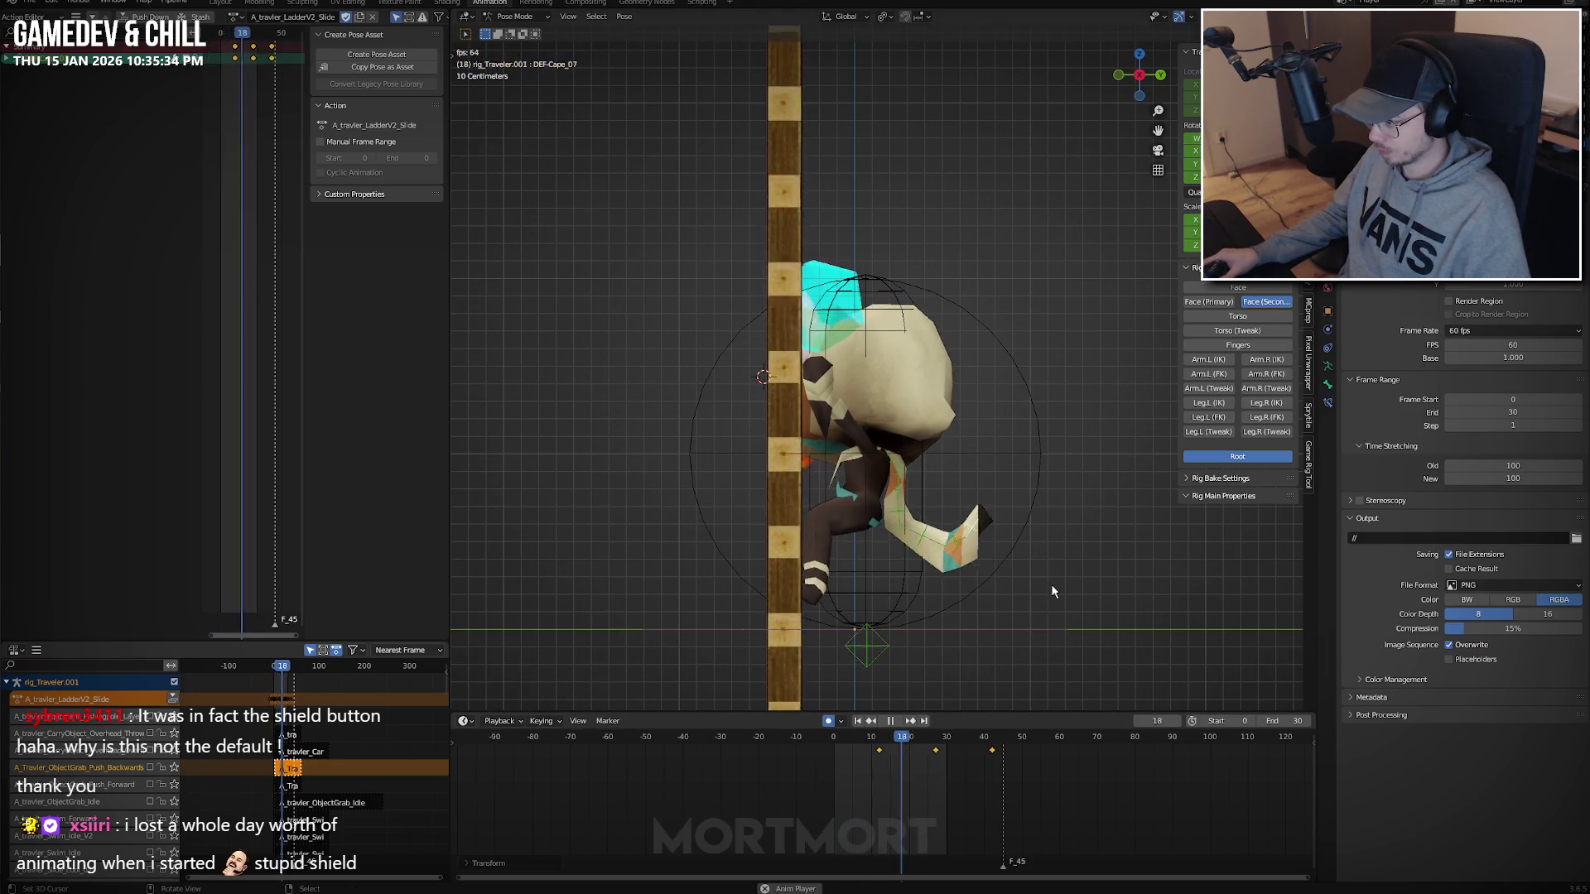
middle_click_drag(1050, 583, 915, 591)
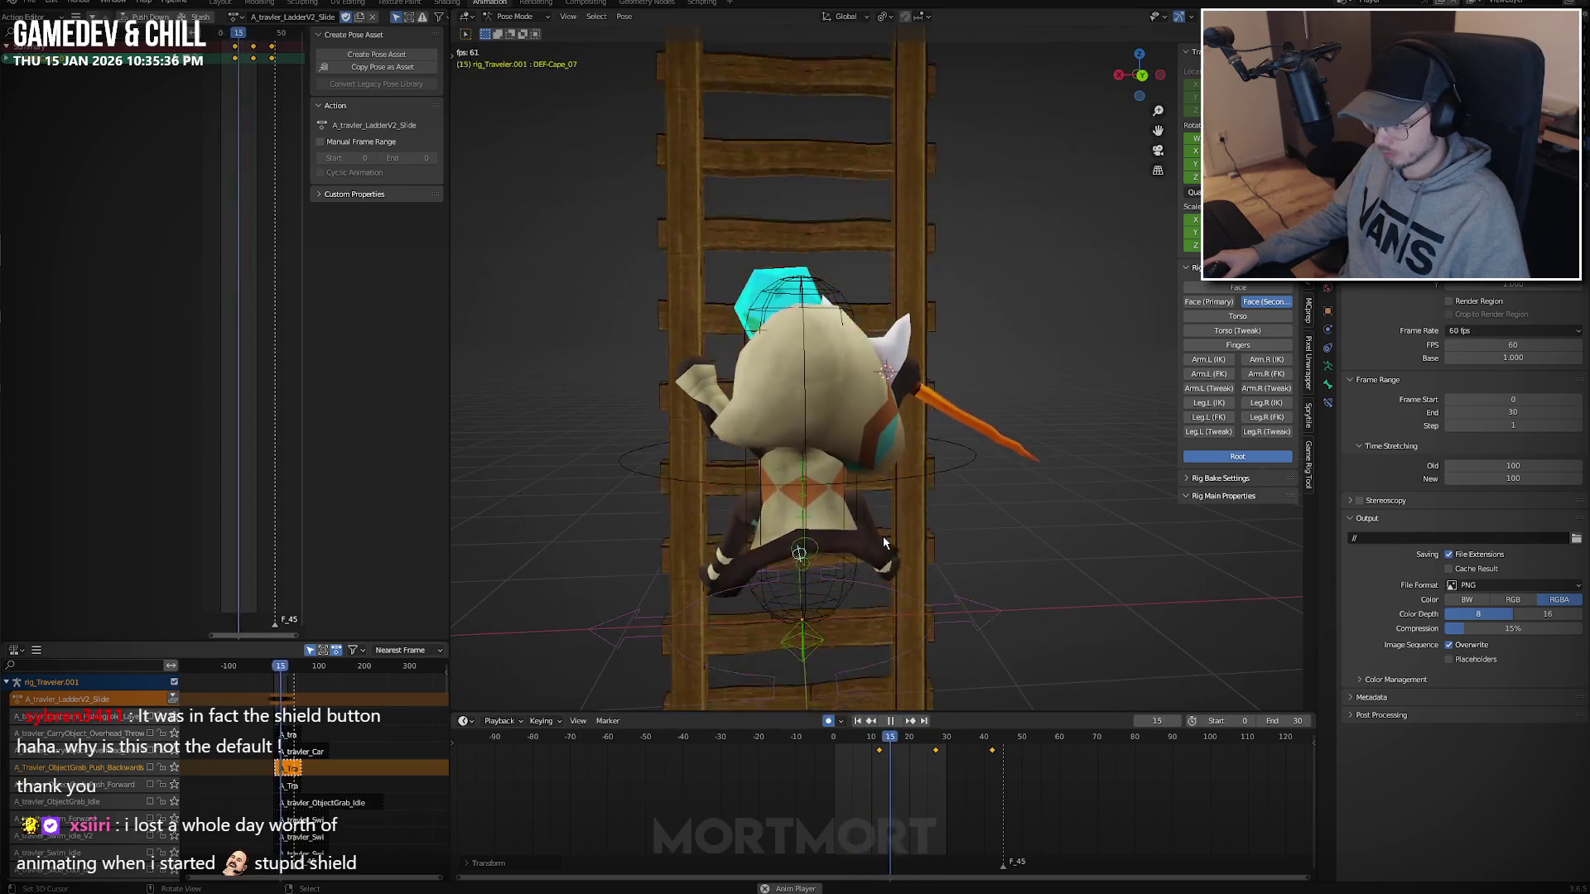
key("space")
mouse_move(882, 543)
middle_mouse_down()
mouse_move(959, 570)
mouse_move(876, 517)
middle_mouse_up()
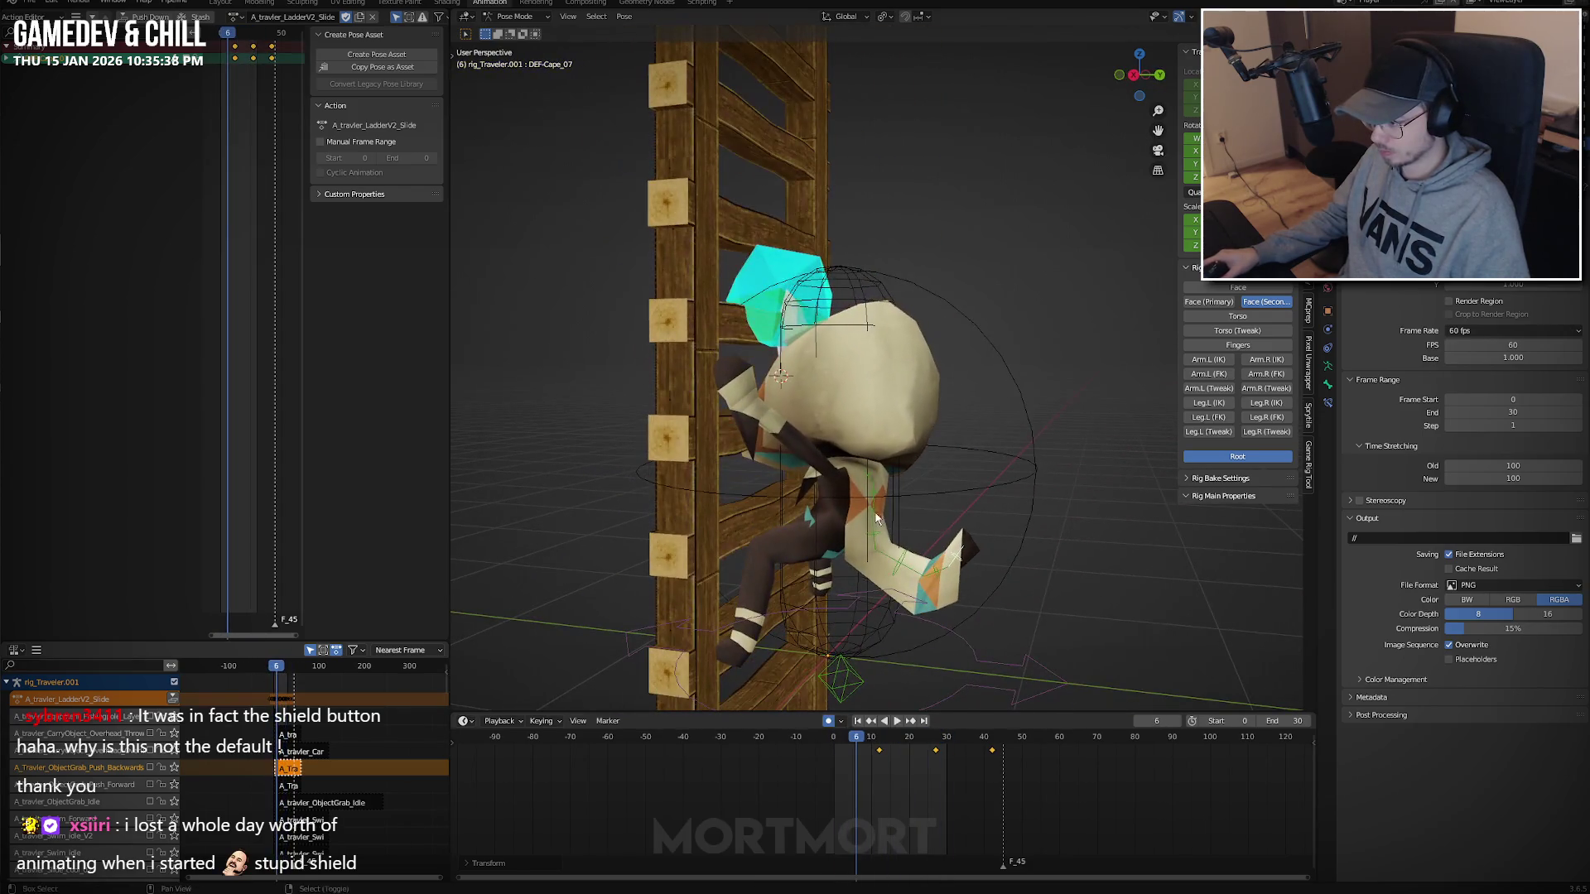
Rotate DEF-Cape_03 -16.7° around Z at frame 0 and save Journey3D.blend.
left_click(877, 517)
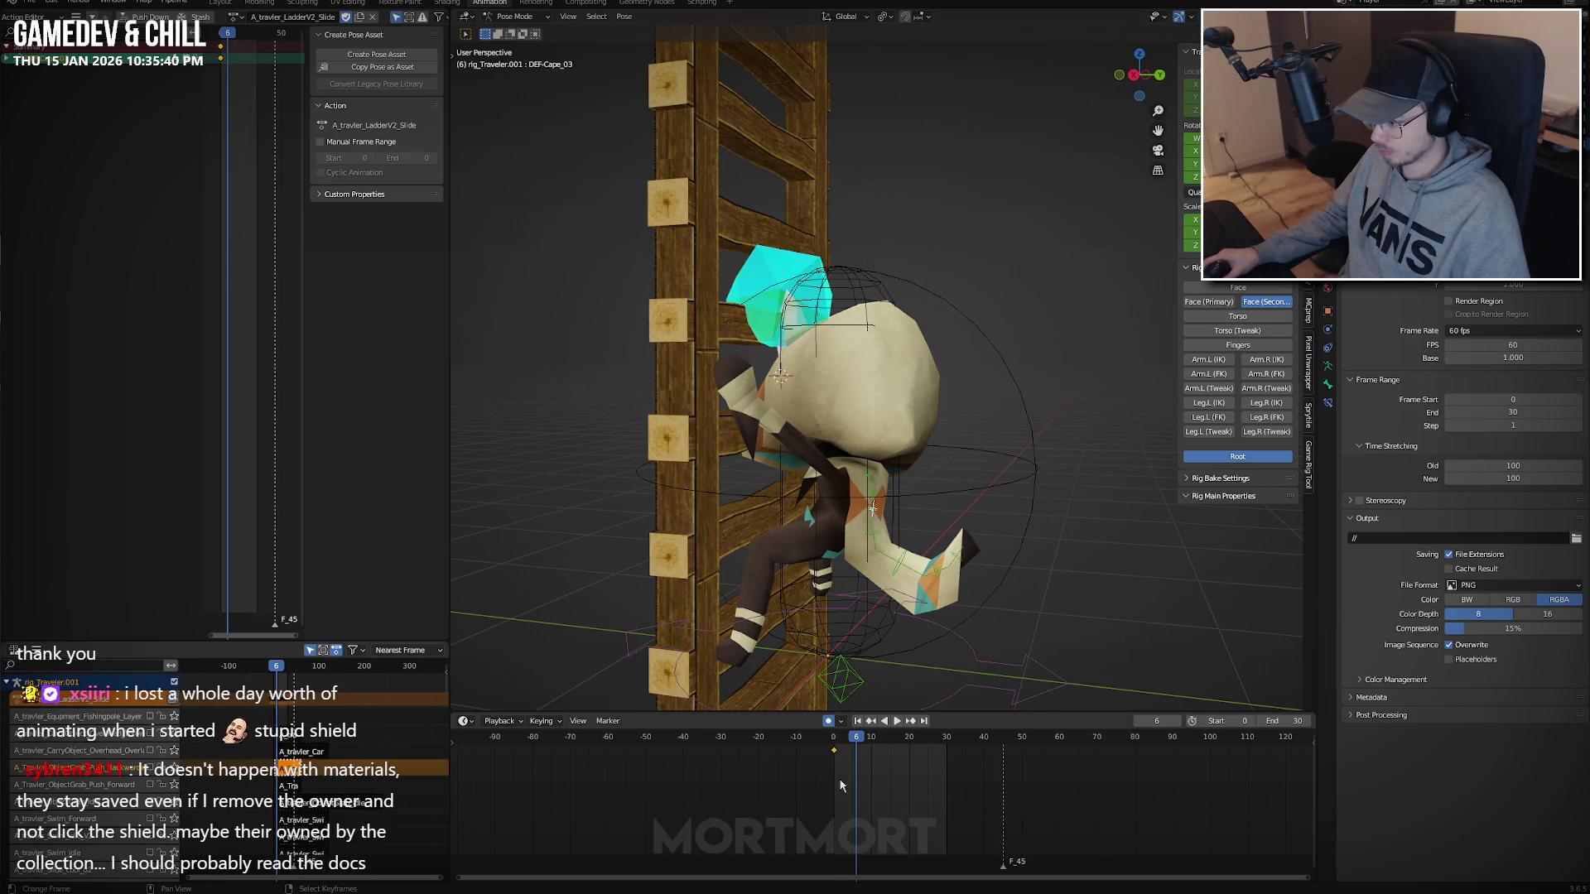
key("shift+Left")
key("ctrl+KP_3")
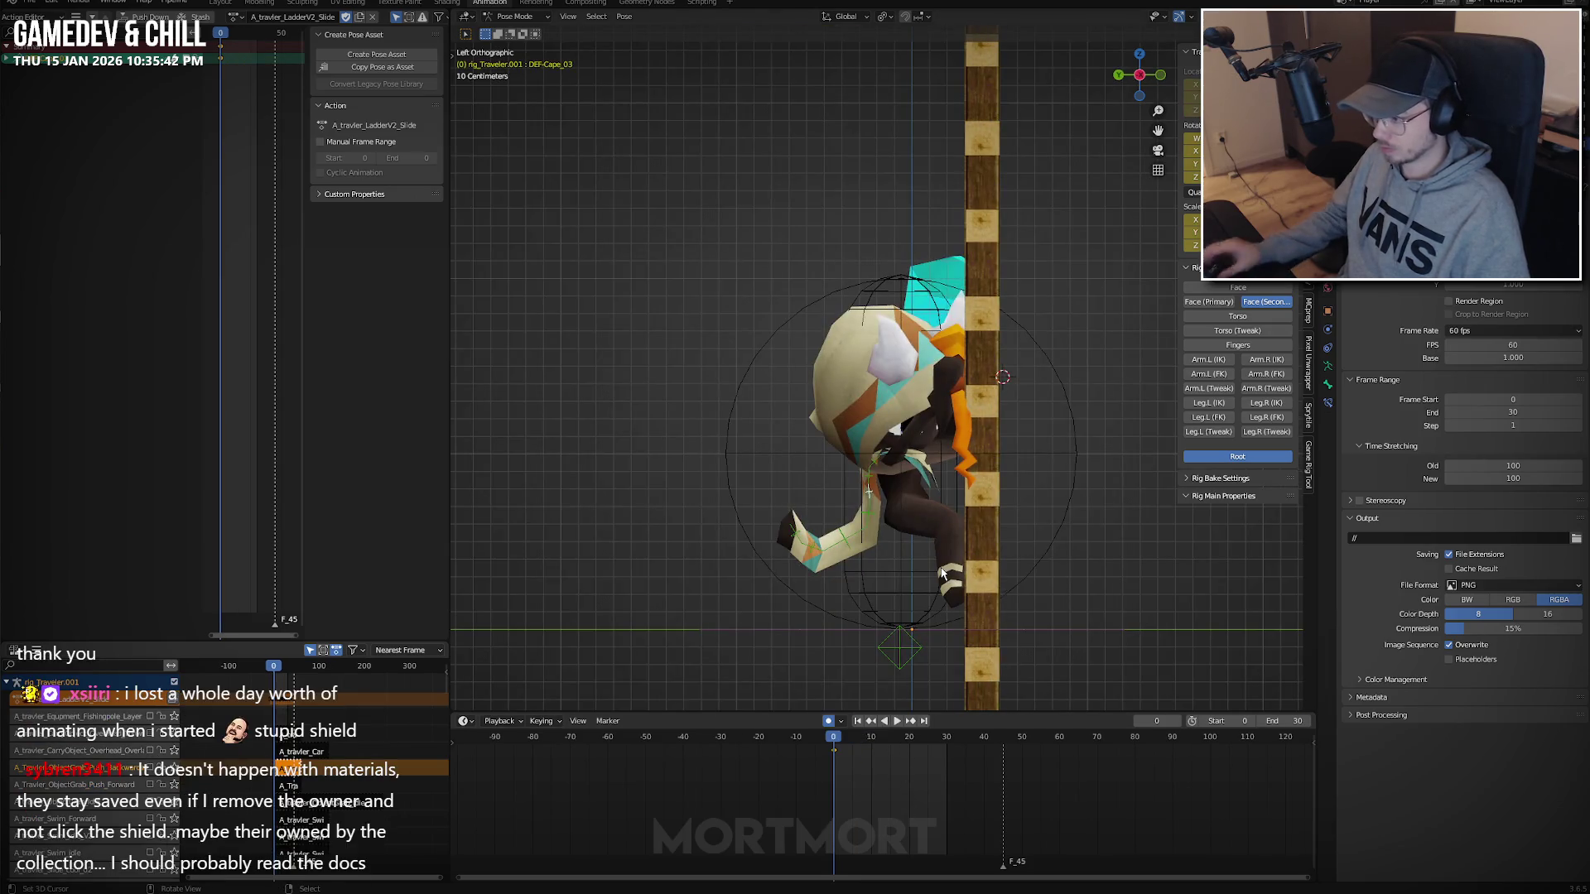
key("KP_3")
key("r")
left_click(1106, 508)
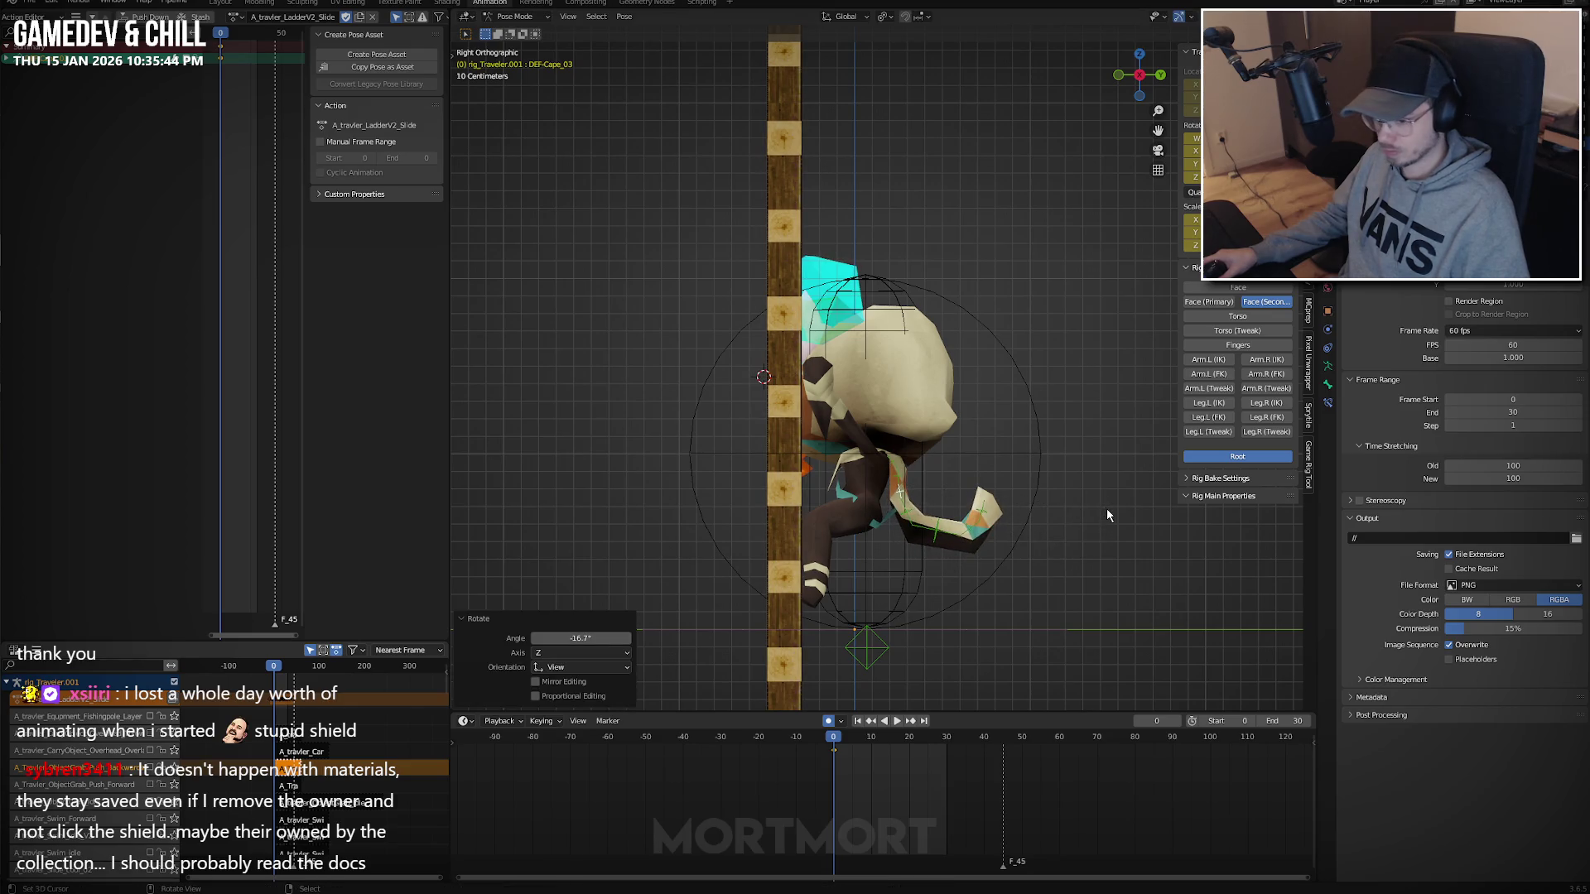
key("ctrl+s")
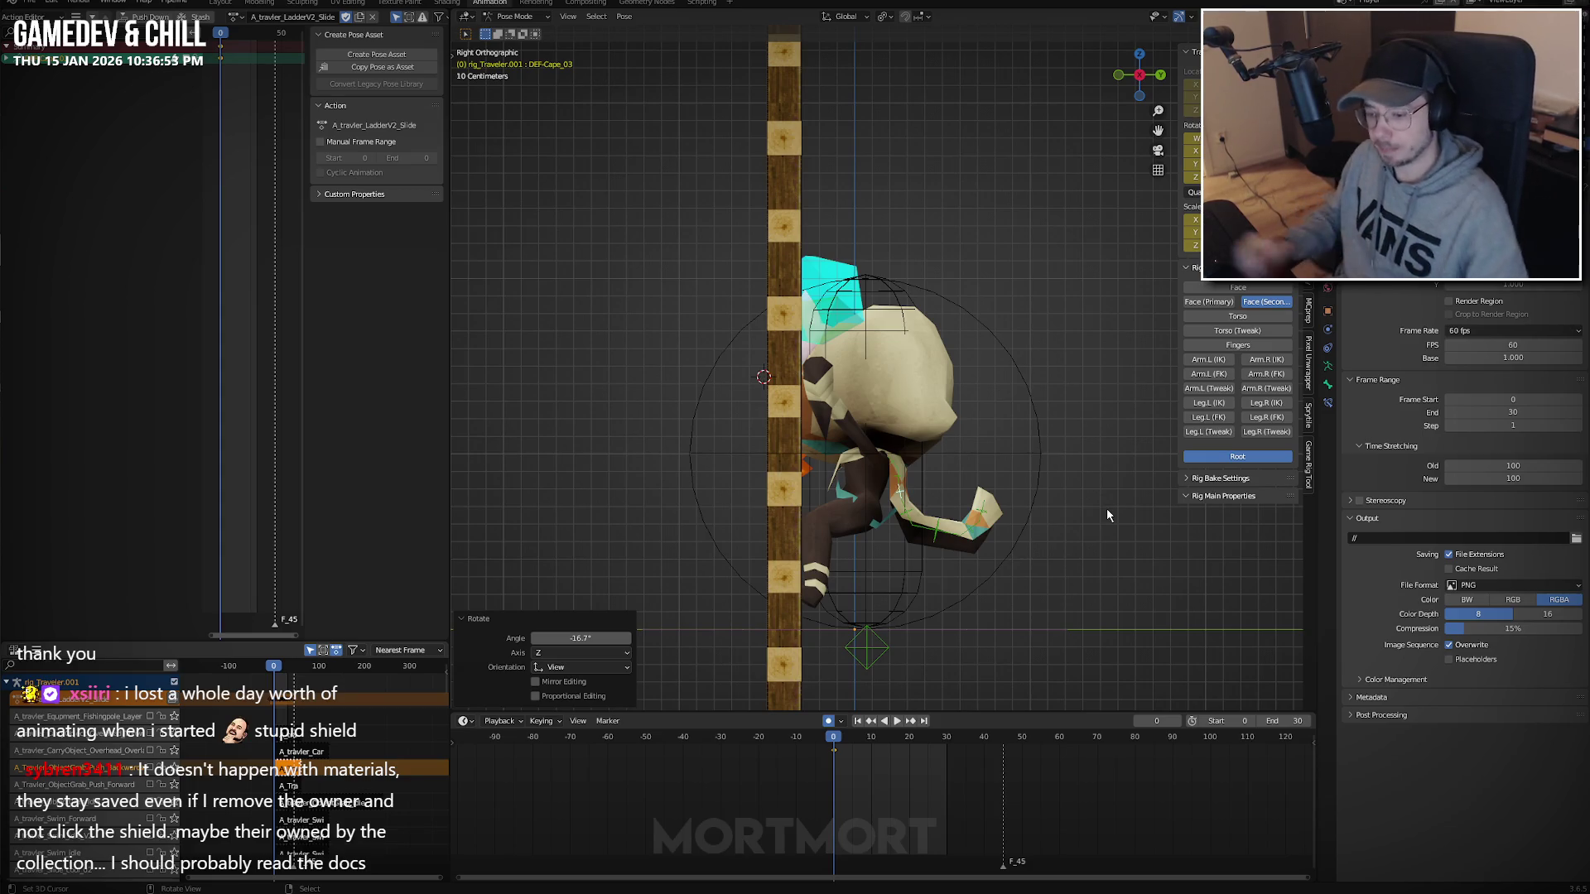
Play the animation, check it from the left side view, and stop at frame 0.
key("space")
mouse_move(1106, 508)
middle_mouse_down()
mouse_move(965, 469)
mouse_move(1025, 460)
middle_mouse_up()
key("space")
key("ctrl+KP_3")
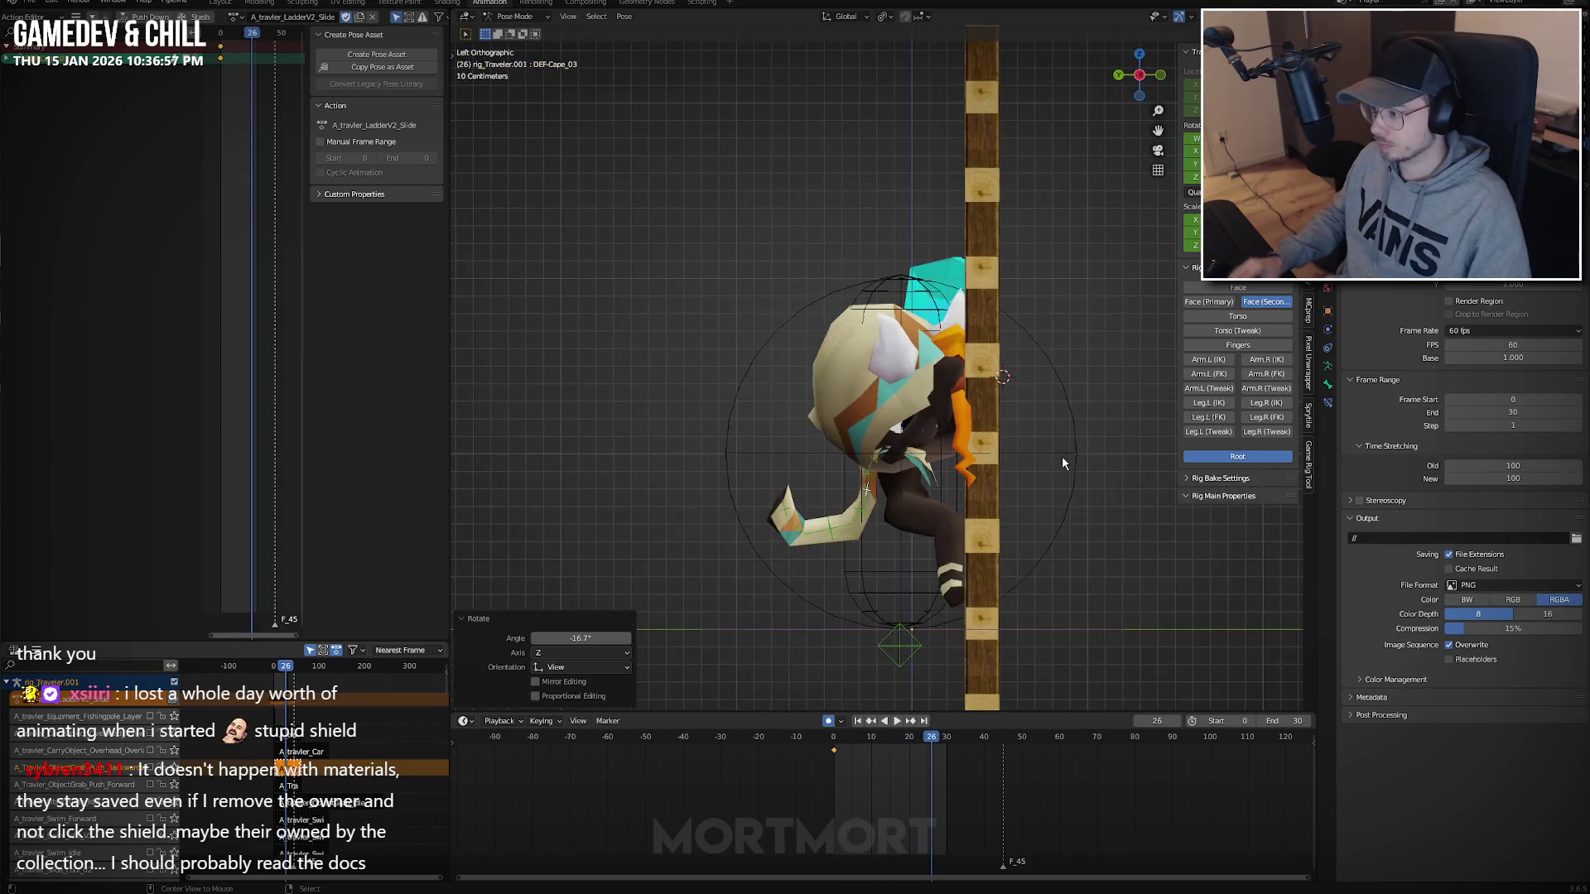
key("space")
left_click(833, 775)
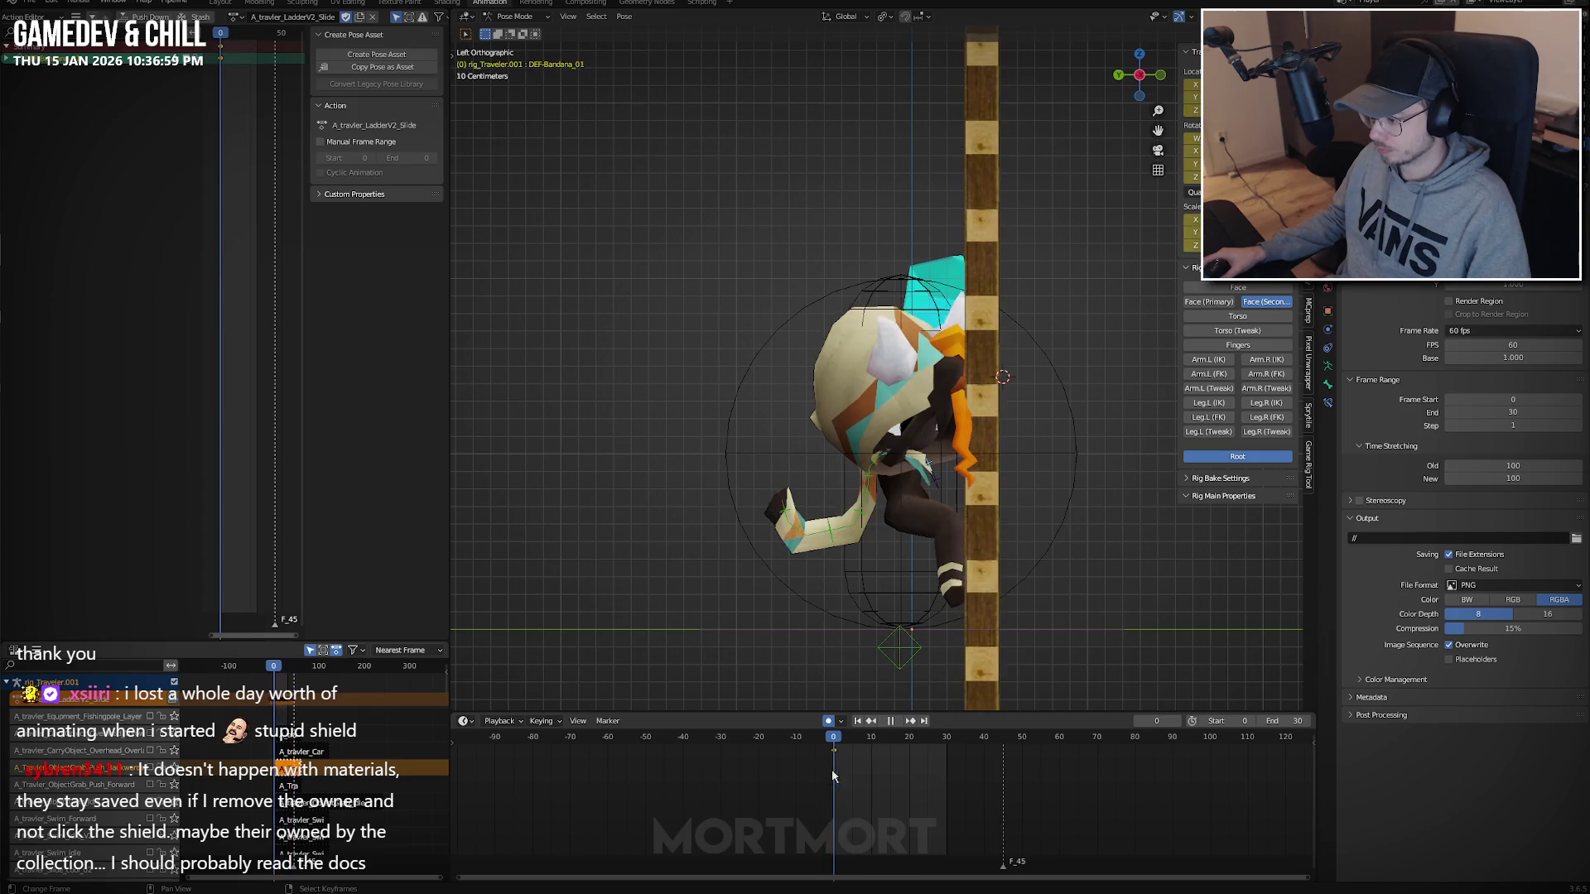
key("space")
Rotate both bandana bones back to about -37.9° and -40.8°, then return to Object Mode.
key("r")
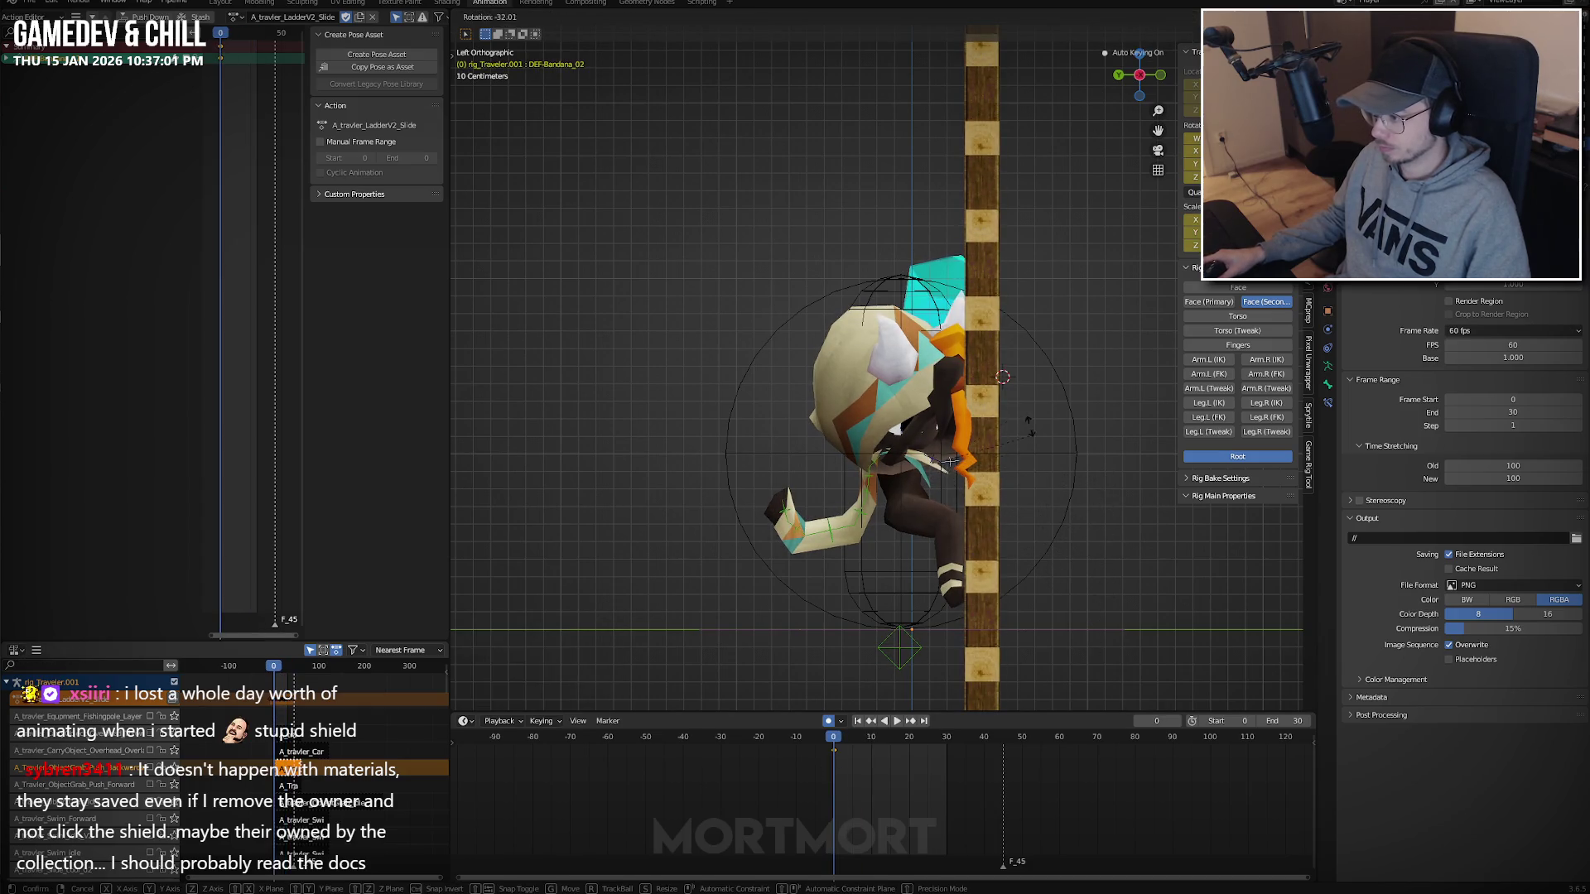
left_click(1010, 337)
left_click(936, 474)
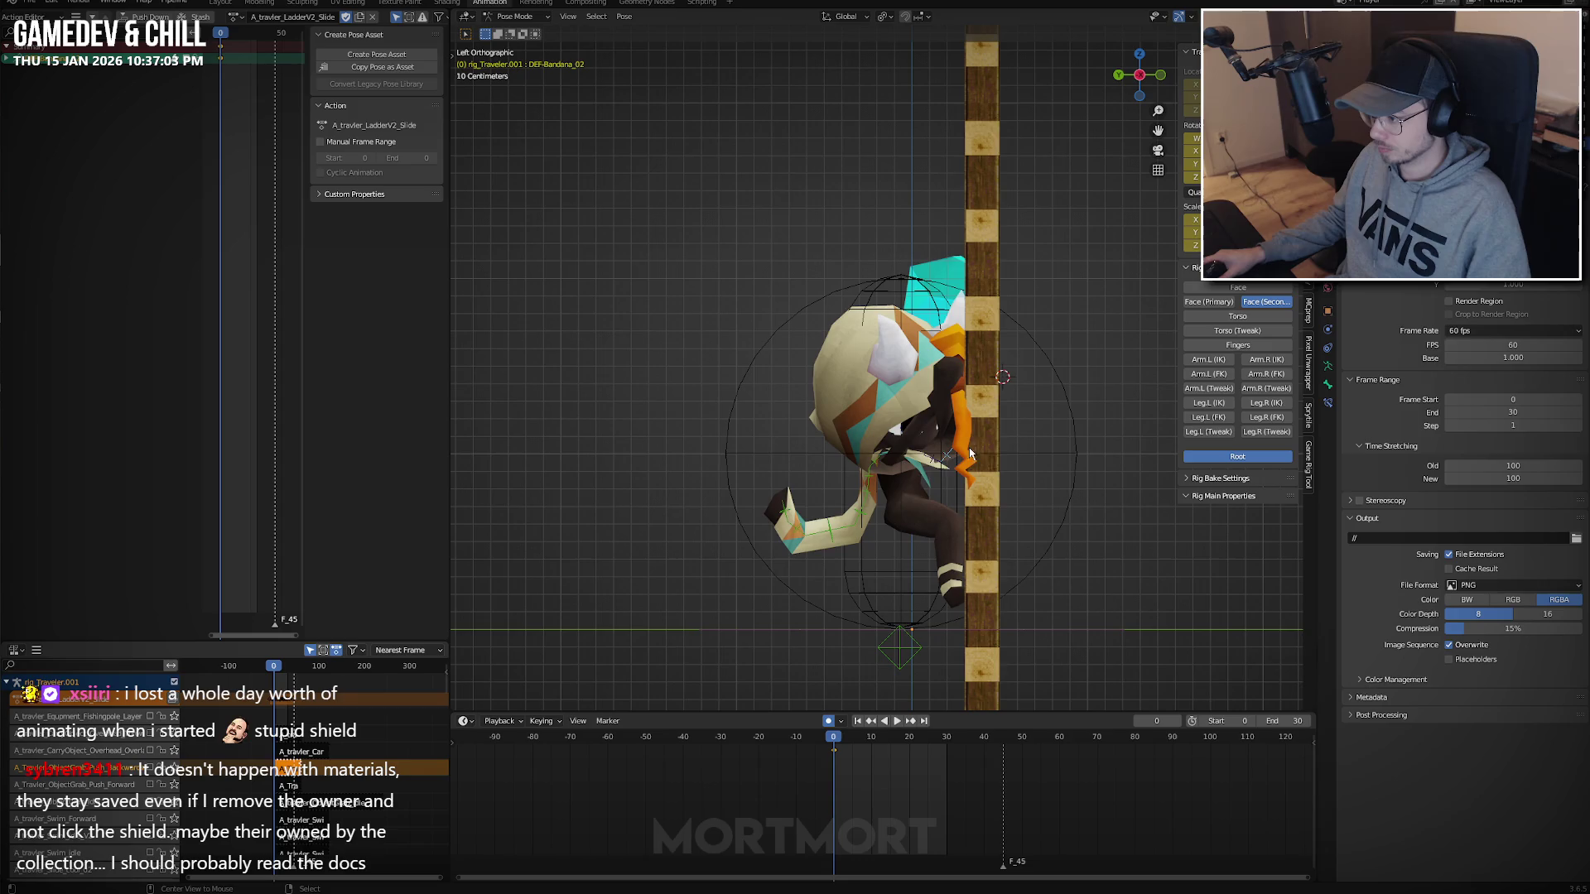
key("r")
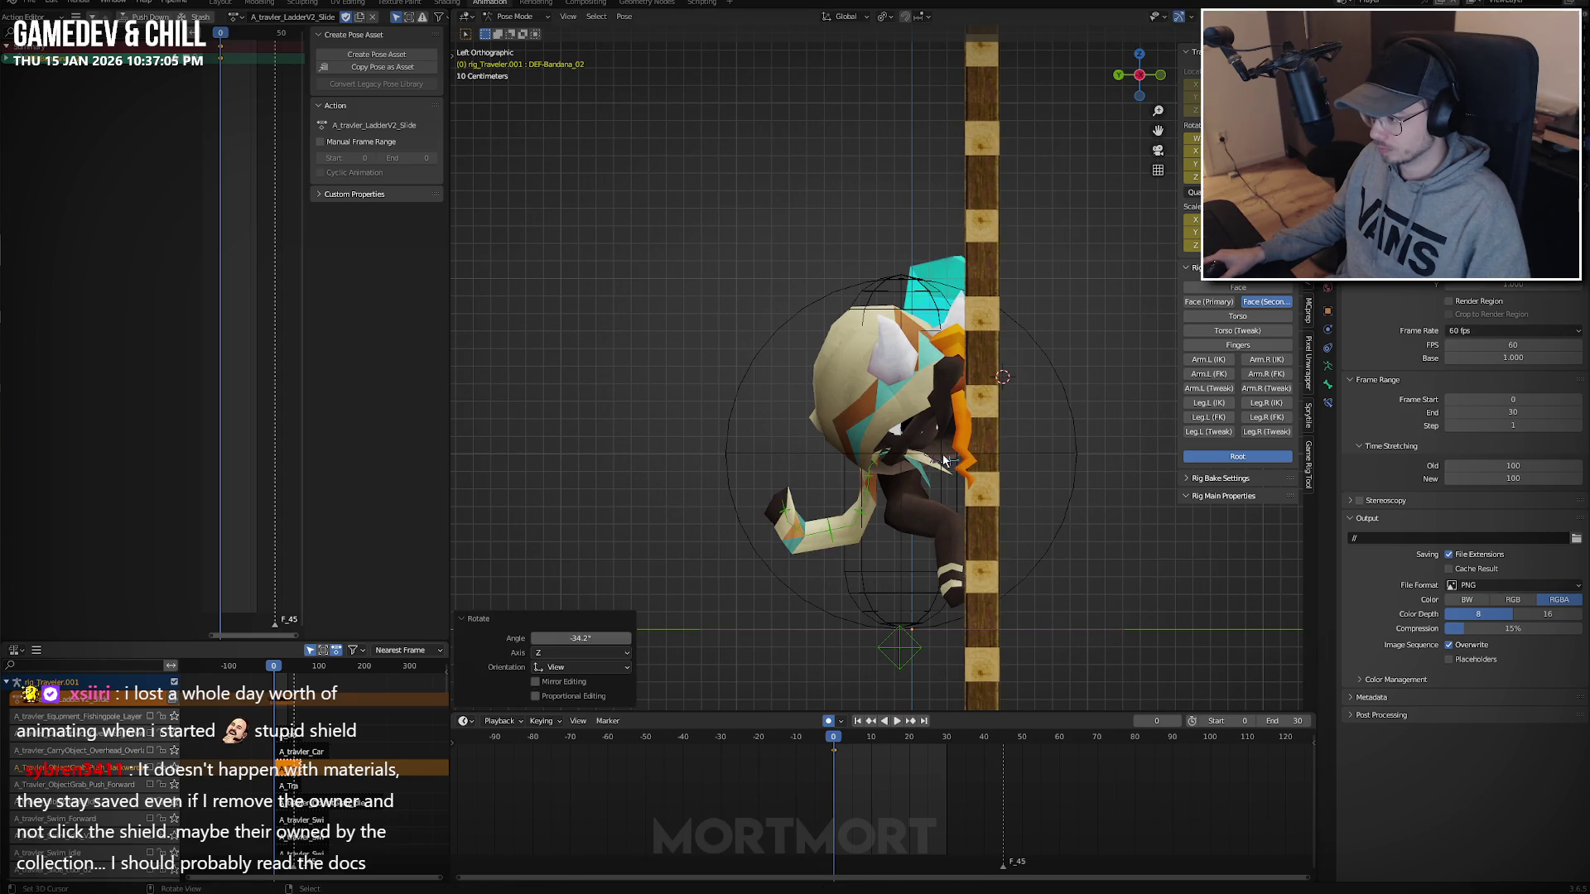
left_click(974, 408)
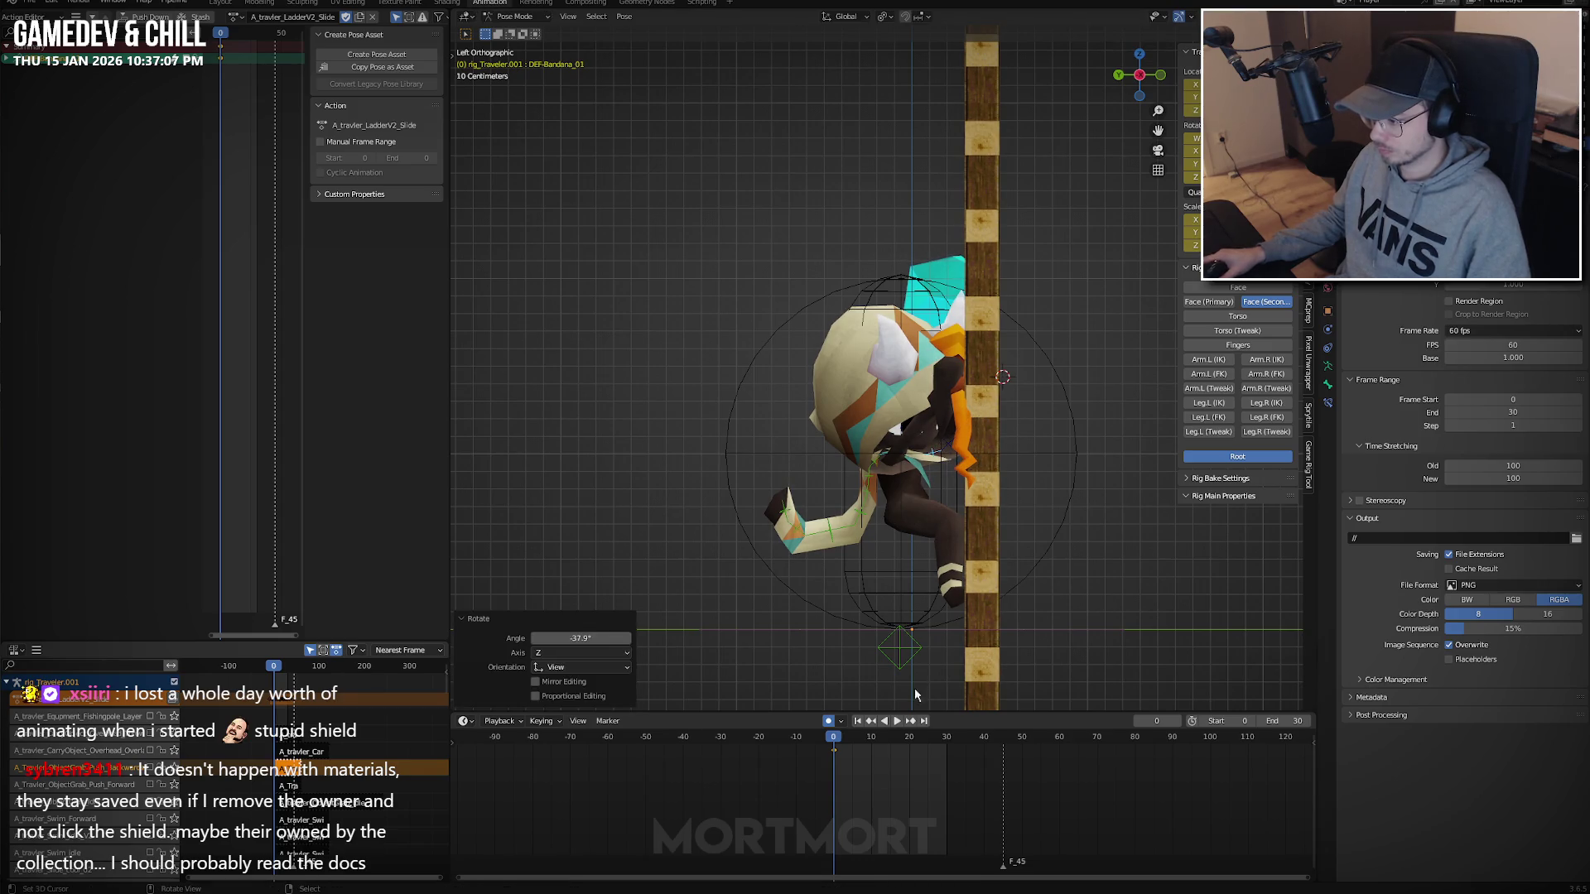
key("r")
left_click(1025, 459)
mouse_move(1026, 459)
middle_mouse_down()
mouse_move(749, 472)
mouse_move(733, 490)
mouse_move(754, 487)
middle_mouse_up()
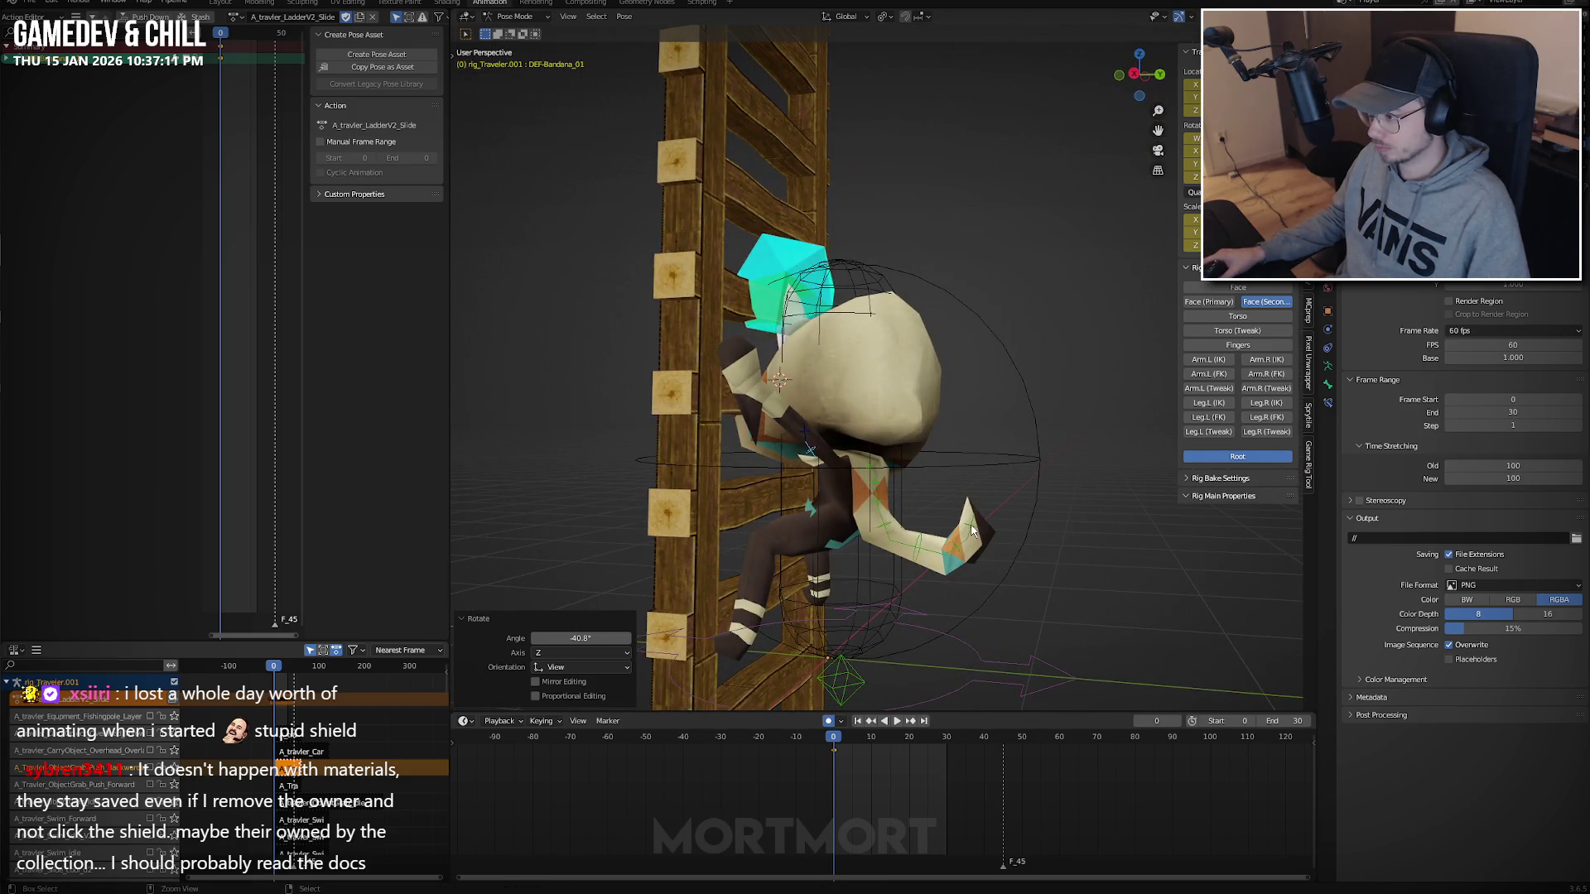
key("ctrl+Tab")
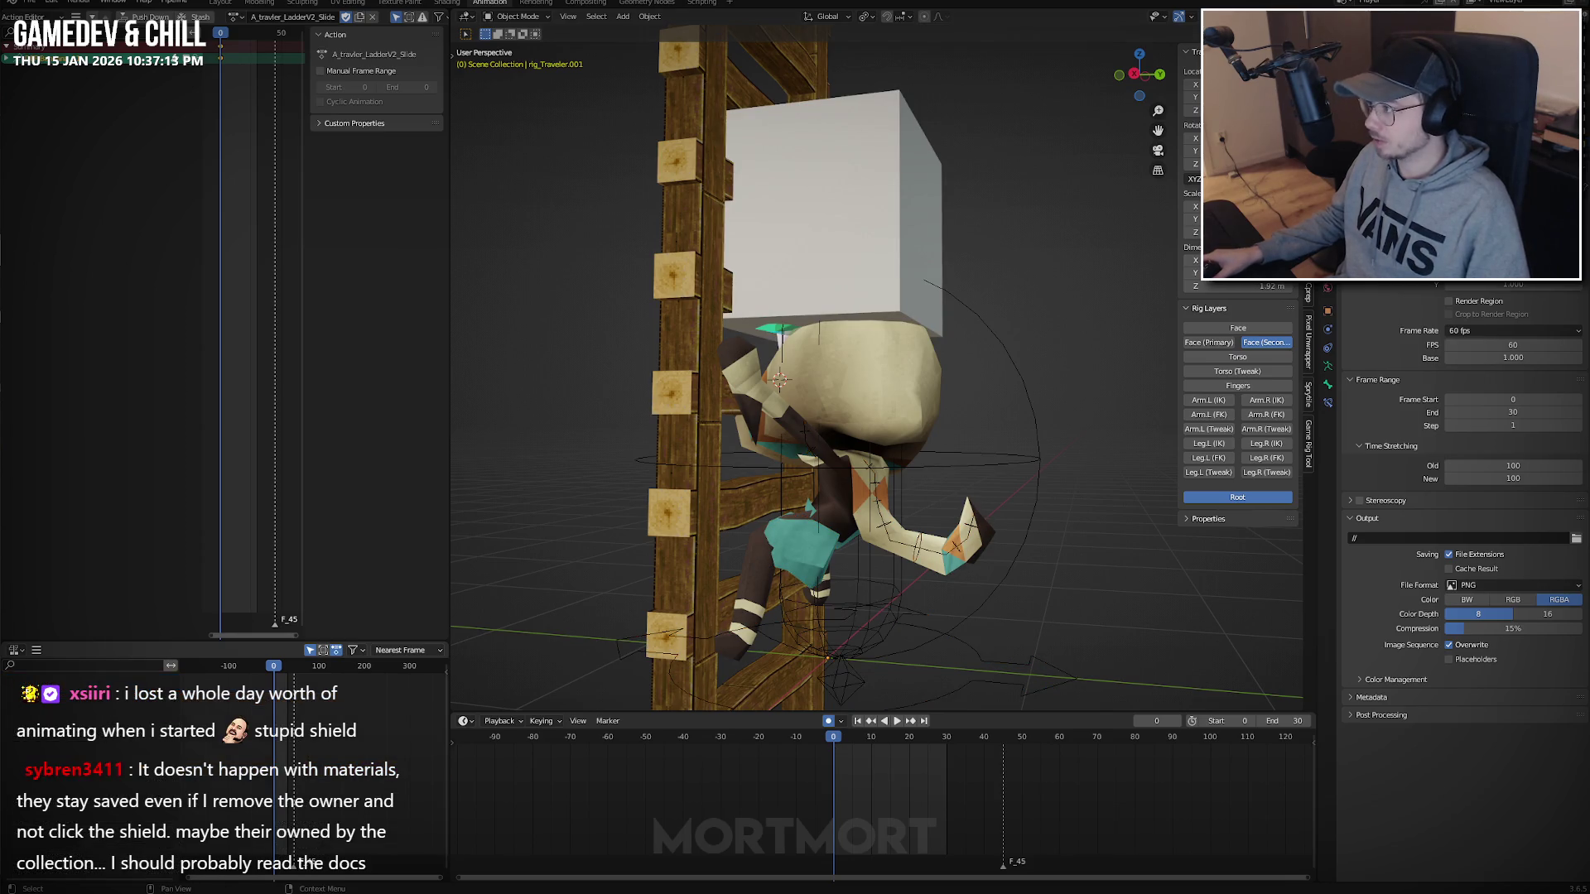
Play the LadderV2_Slide climb twice from frame 0, then re-enter Pose Mode viewed from behind.
key("space")
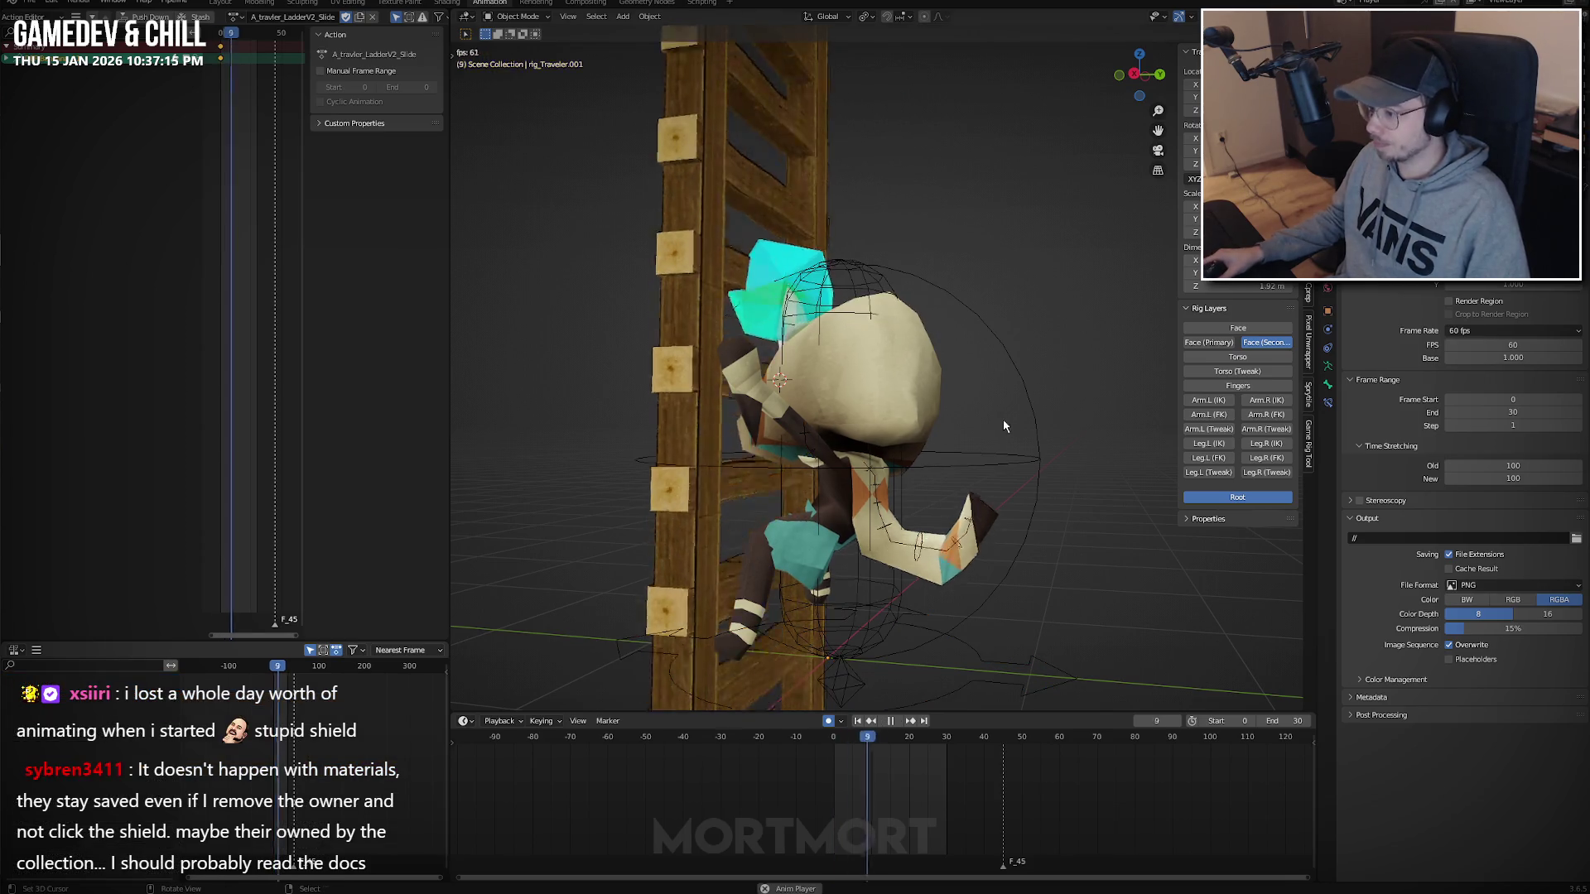
mouse_move(985, 482)
middle_mouse_down()
mouse_move(996, 495)
mouse_move(924, 612)
middle_mouse_up()
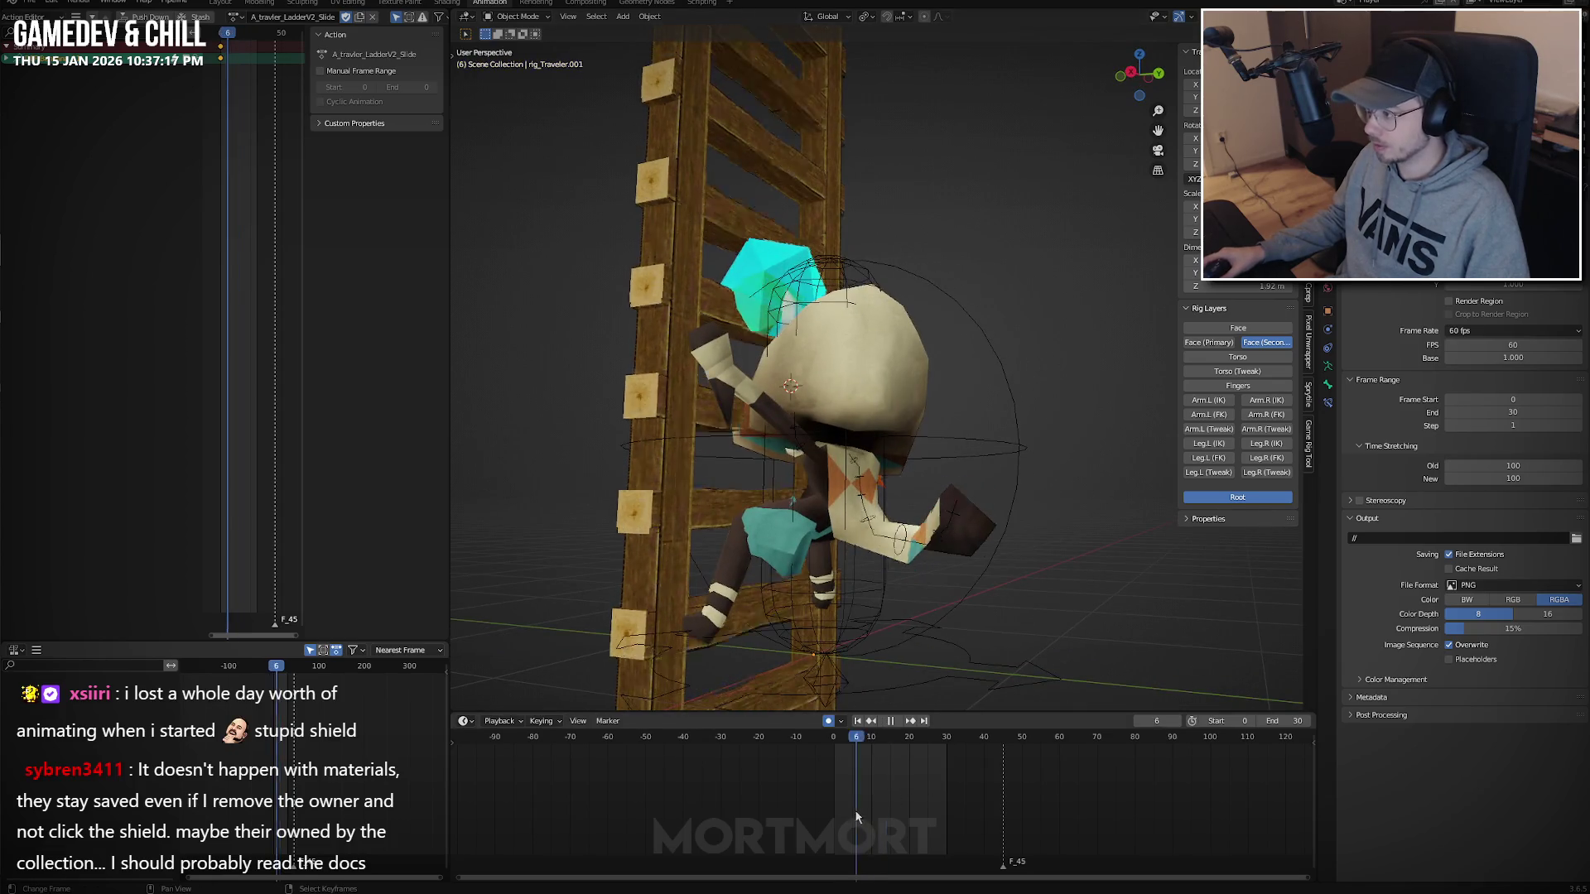
key("Escape")
key("space")
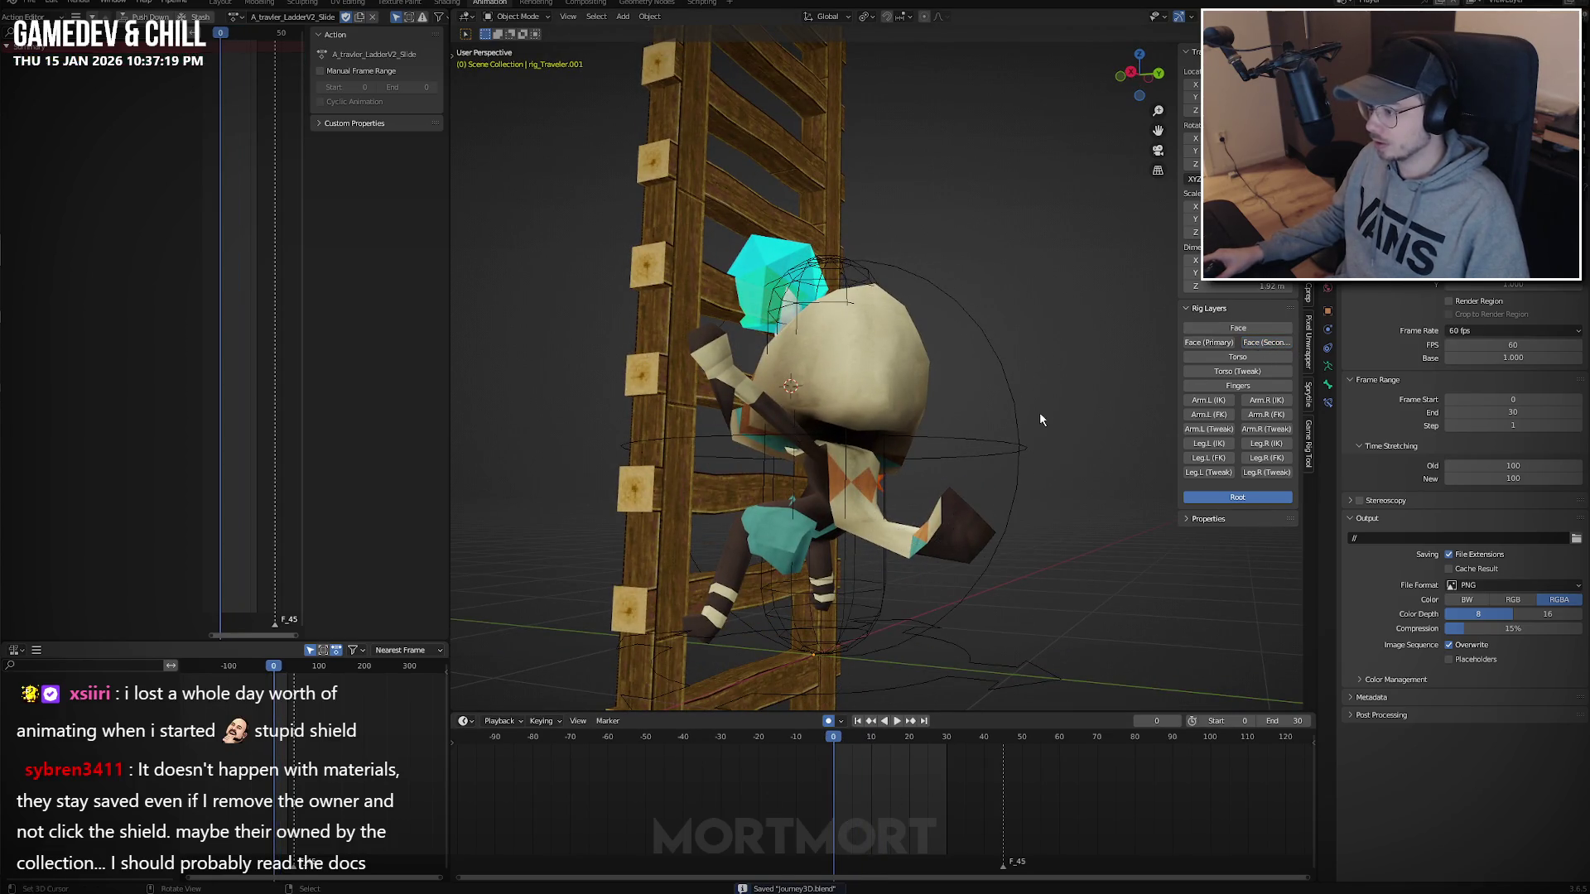
key("space")
middle_click_drag(1035, 414, 937, 497)
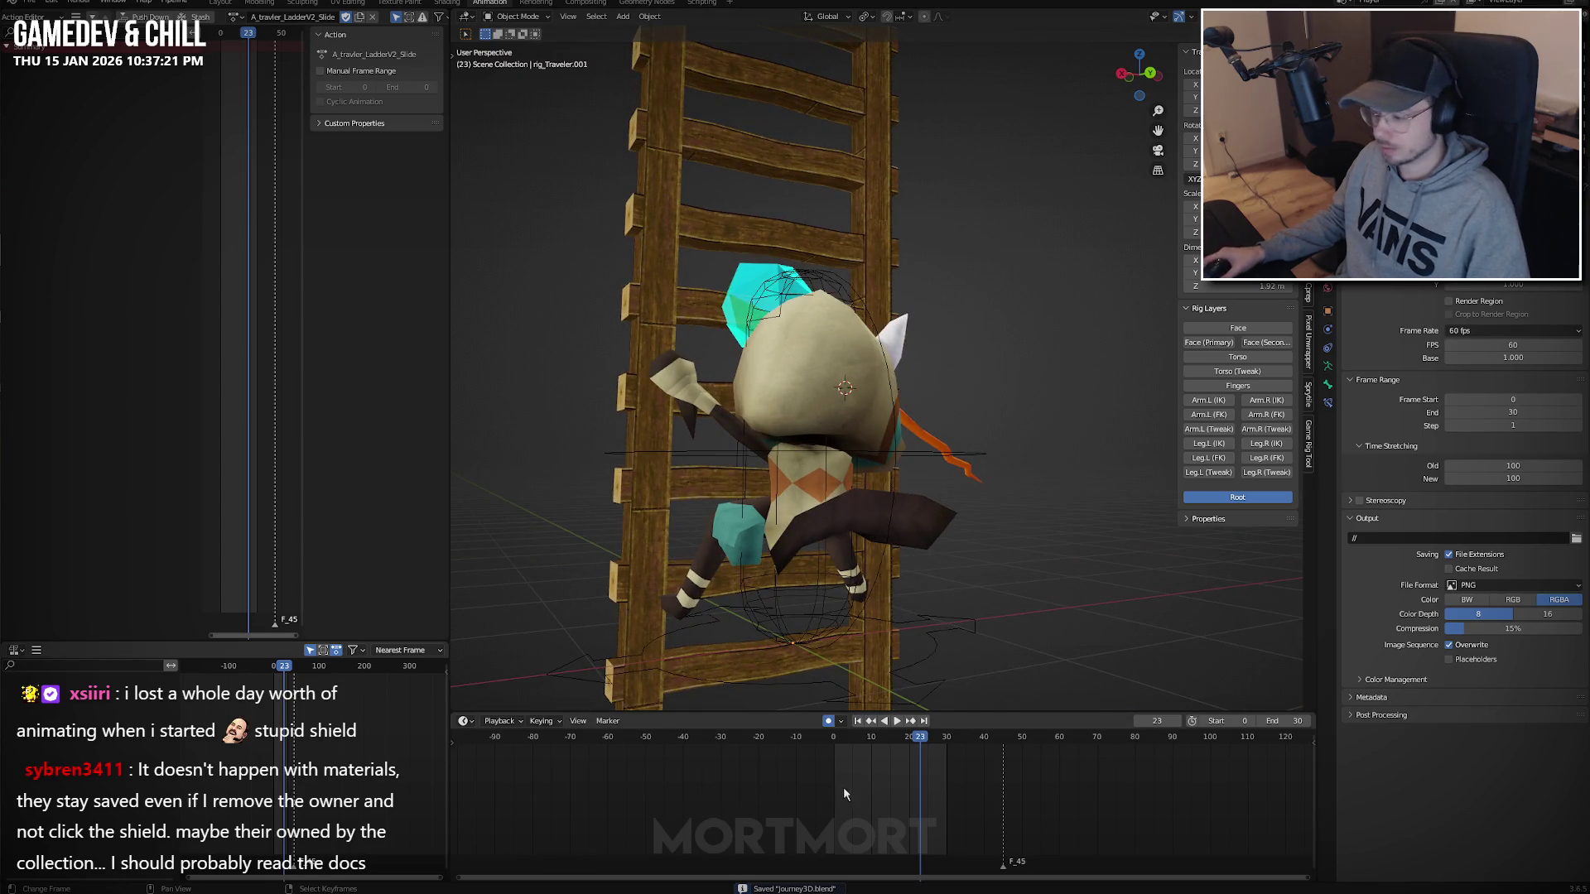
key("Escape")
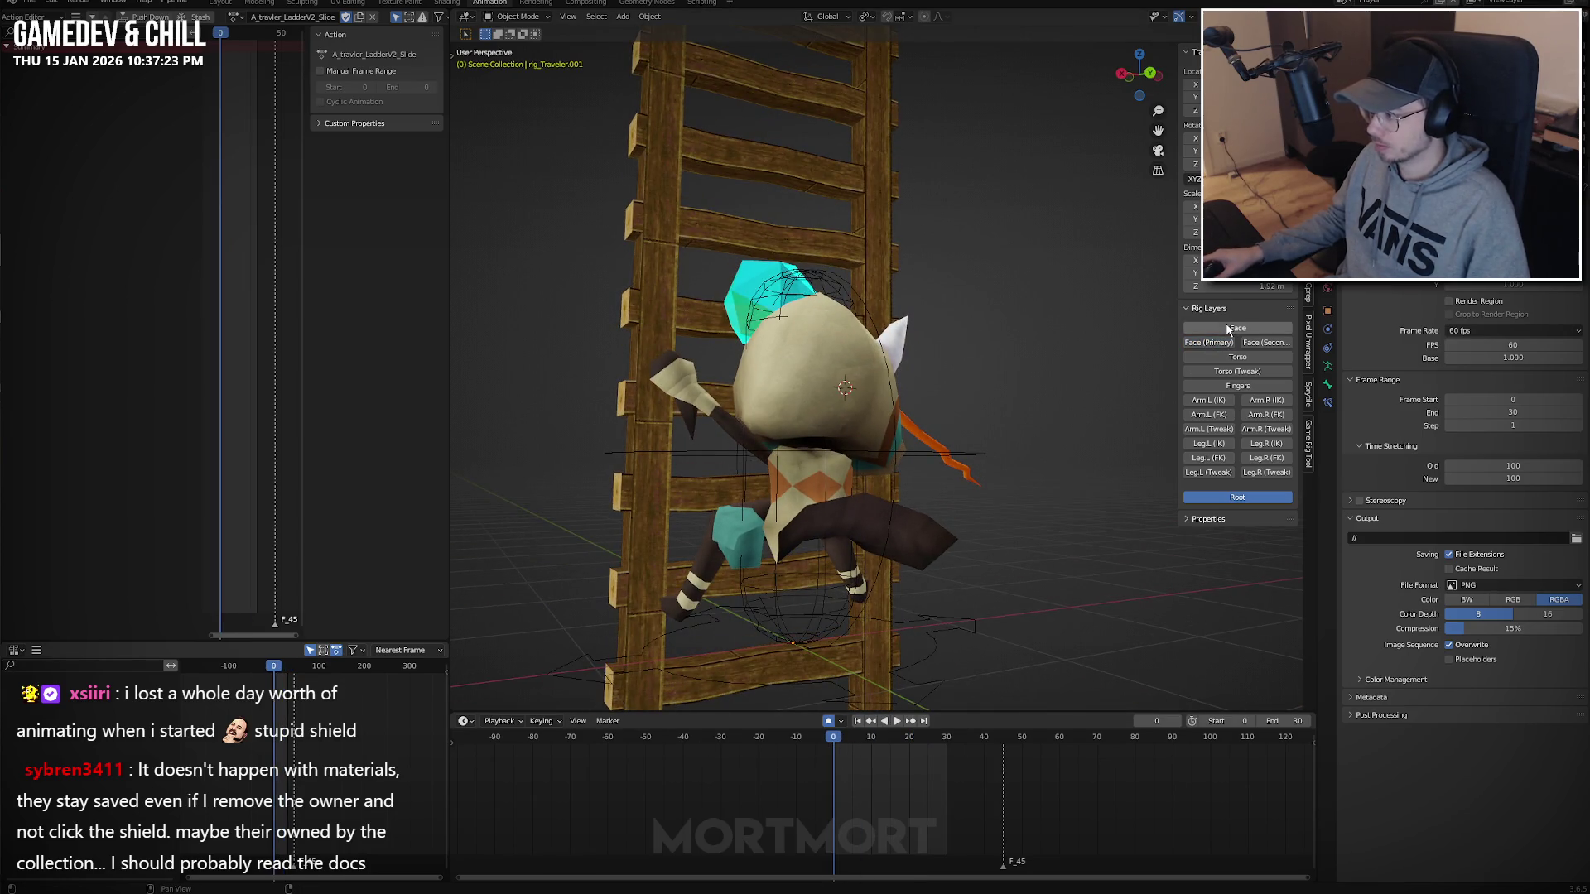
key("ctrl+Tab")
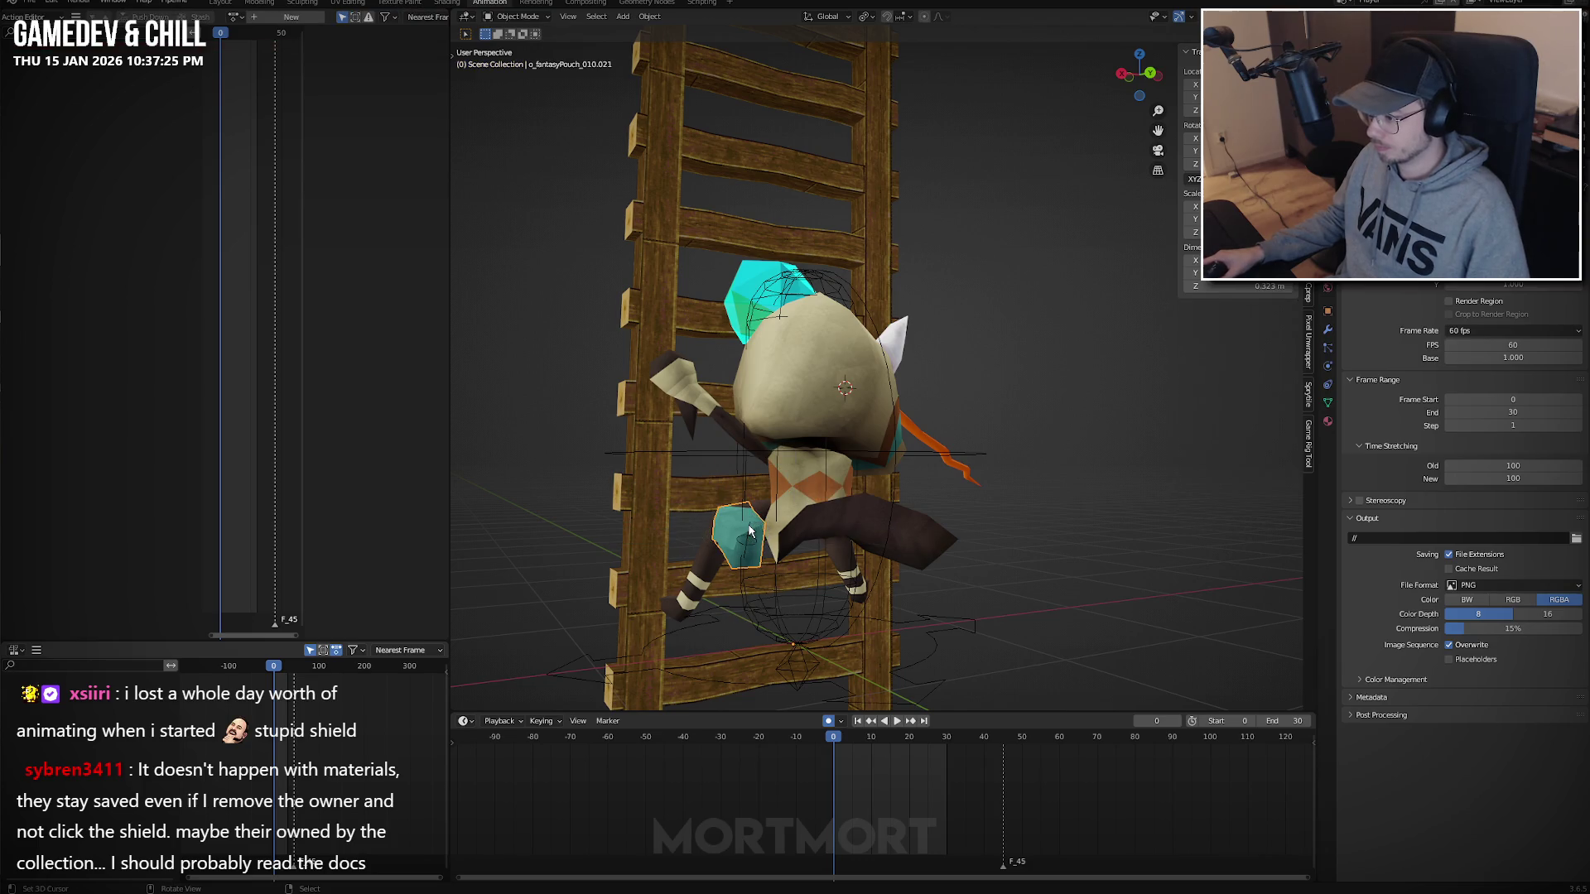
key("ctrl+KP_1")
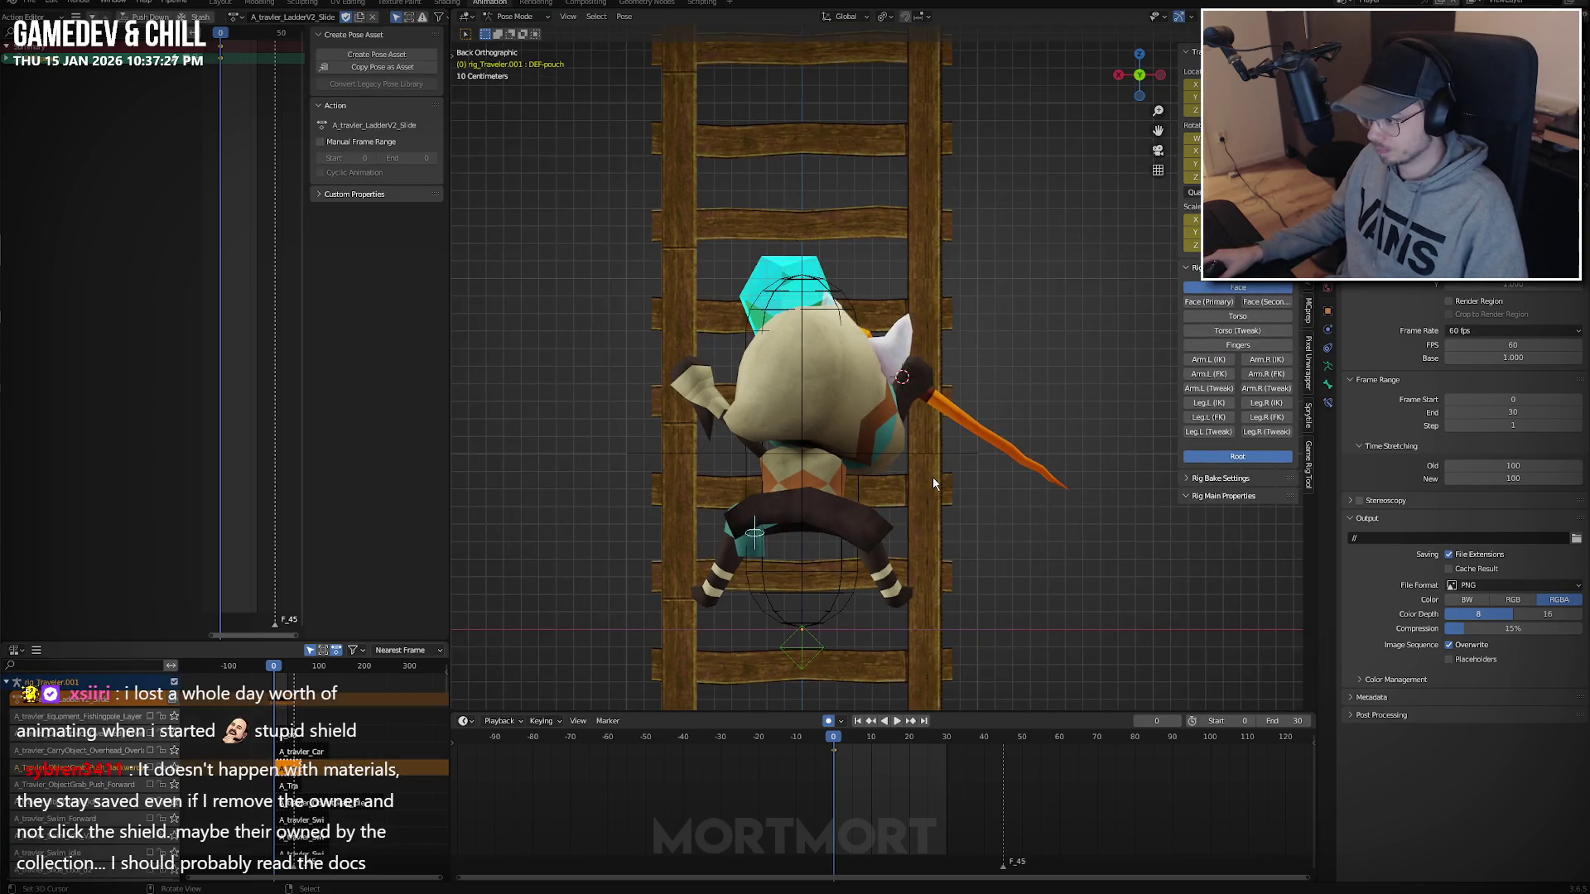
Rotate the hip pouch bone to 51.8°, then refine its orientation with two trackball rotations.
key("r")
left_click(907, 634)
middle_click_drag(907, 633, 881, 598)
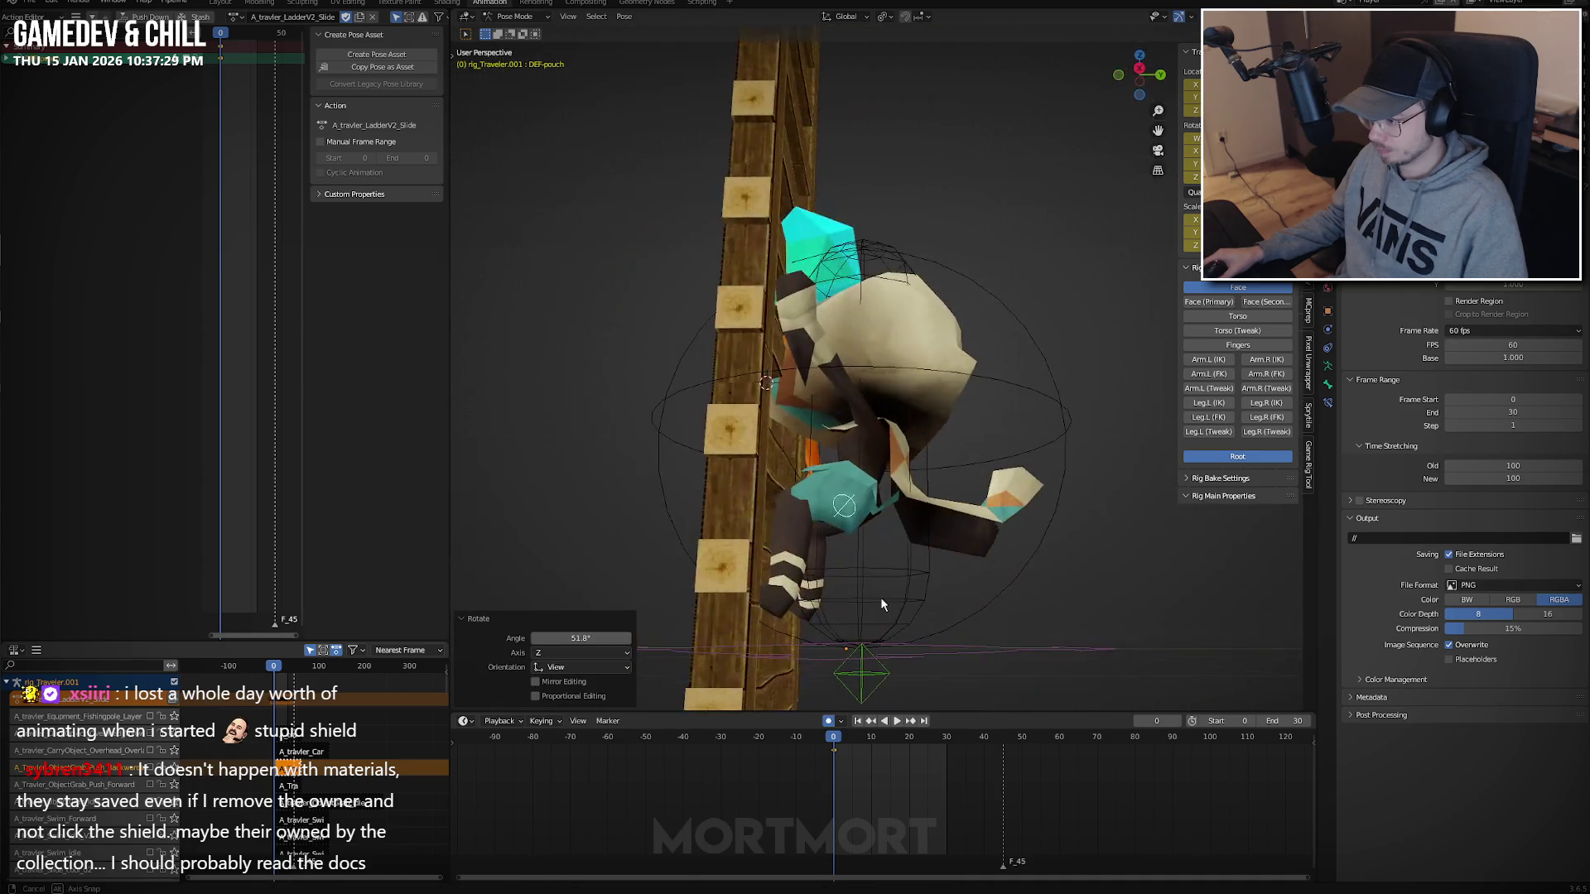
key("r")
key("r")
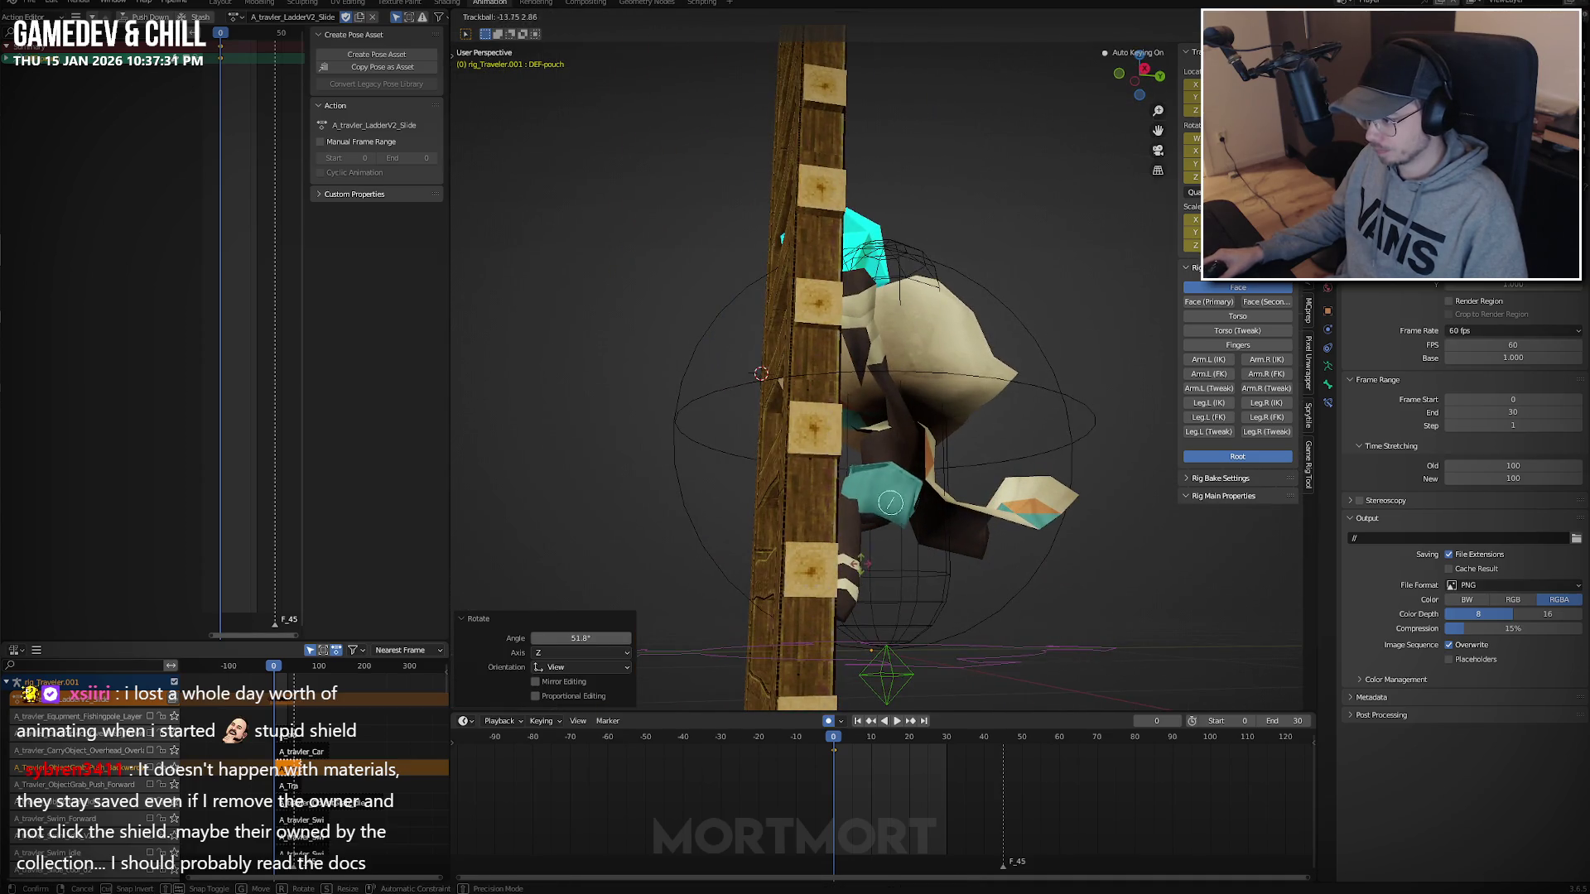
left_click(966, 543)
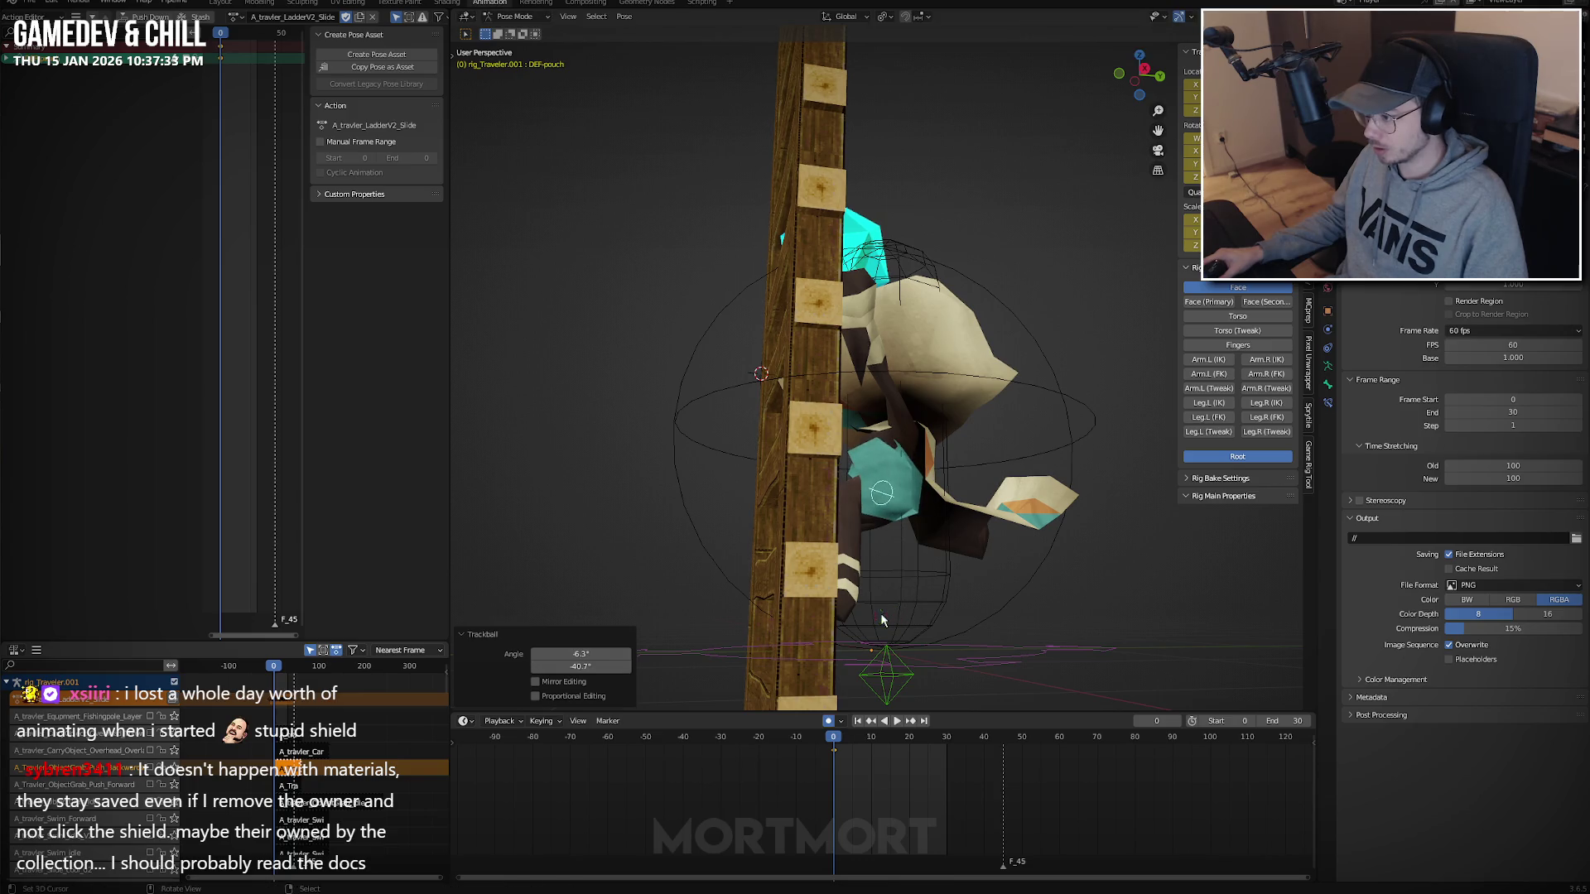
middle_click_drag(881, 612, 992, 589)
key("r")
key("r")
left_click(1005, 553)
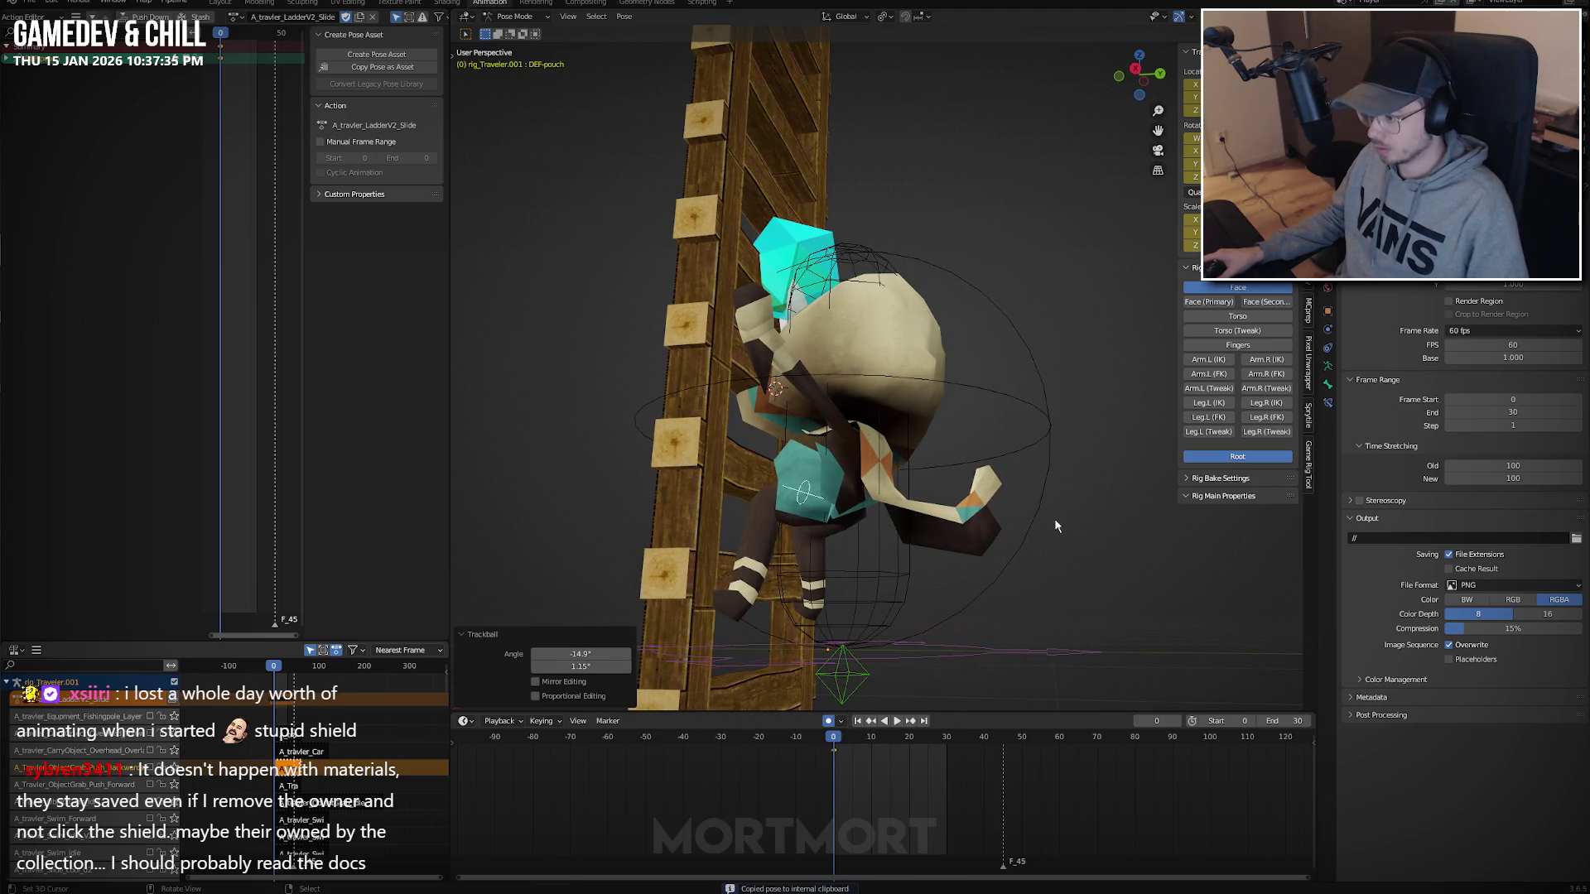
middle_click_drag(1055, 518, 981, 430)
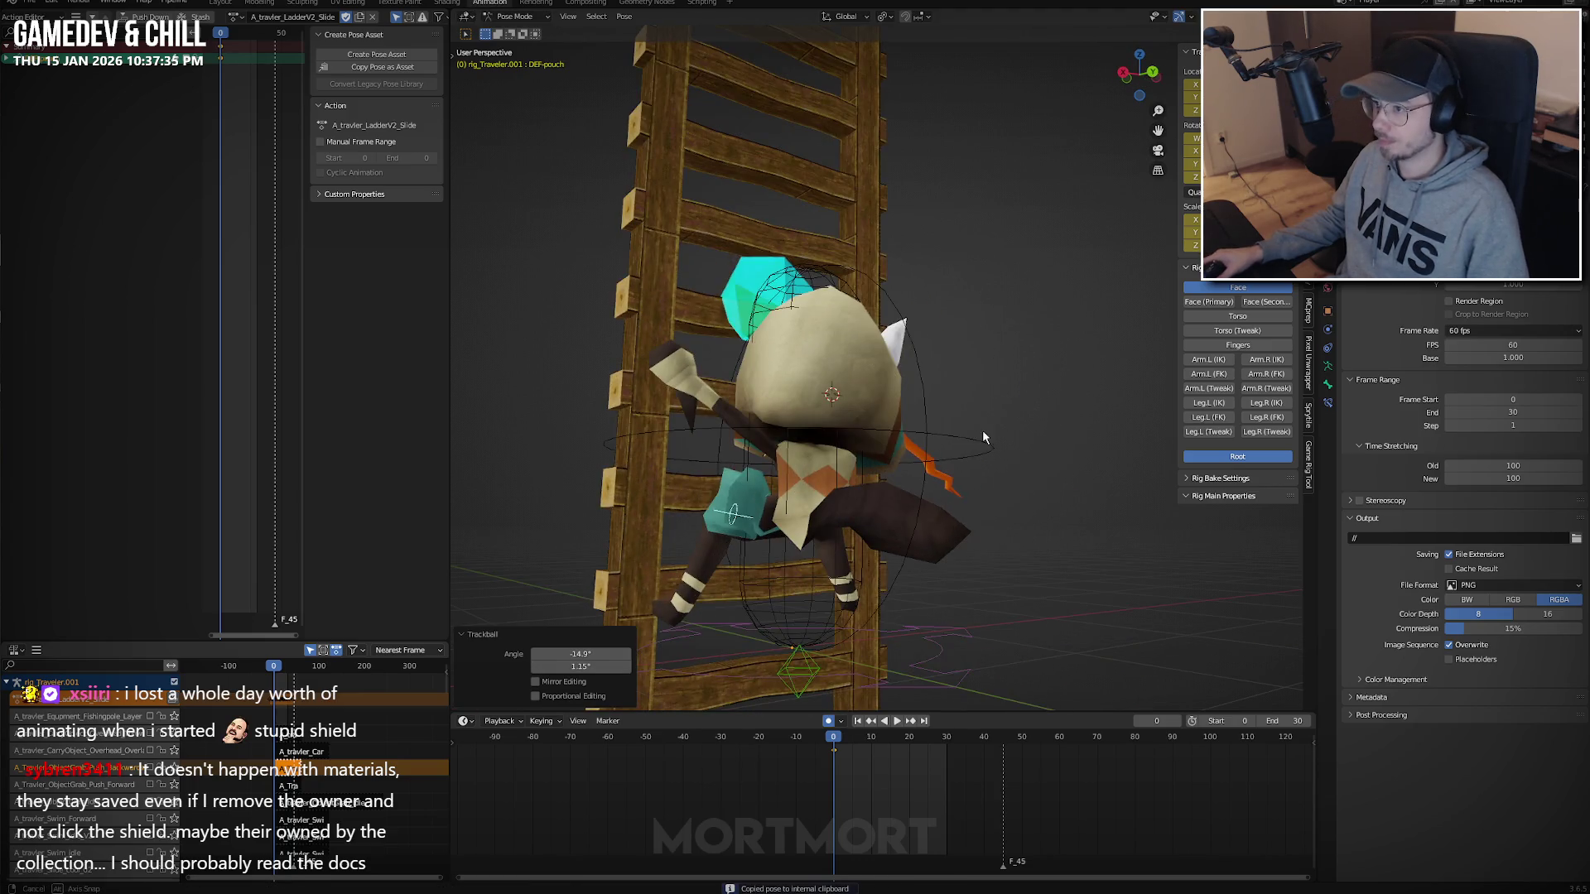
Switch the rig to the A_travler_LadderV2_Down action.
left_click(238, 17)
left_click(282, 80)
mouse_move(819, 331)
middle_mouse_down()
mouse_move(874, 303)
mouse_move(942, 441)
middle_mouse_up()
Play the LadderV2_Down climb and check it from the back and side axis views.
key("space")
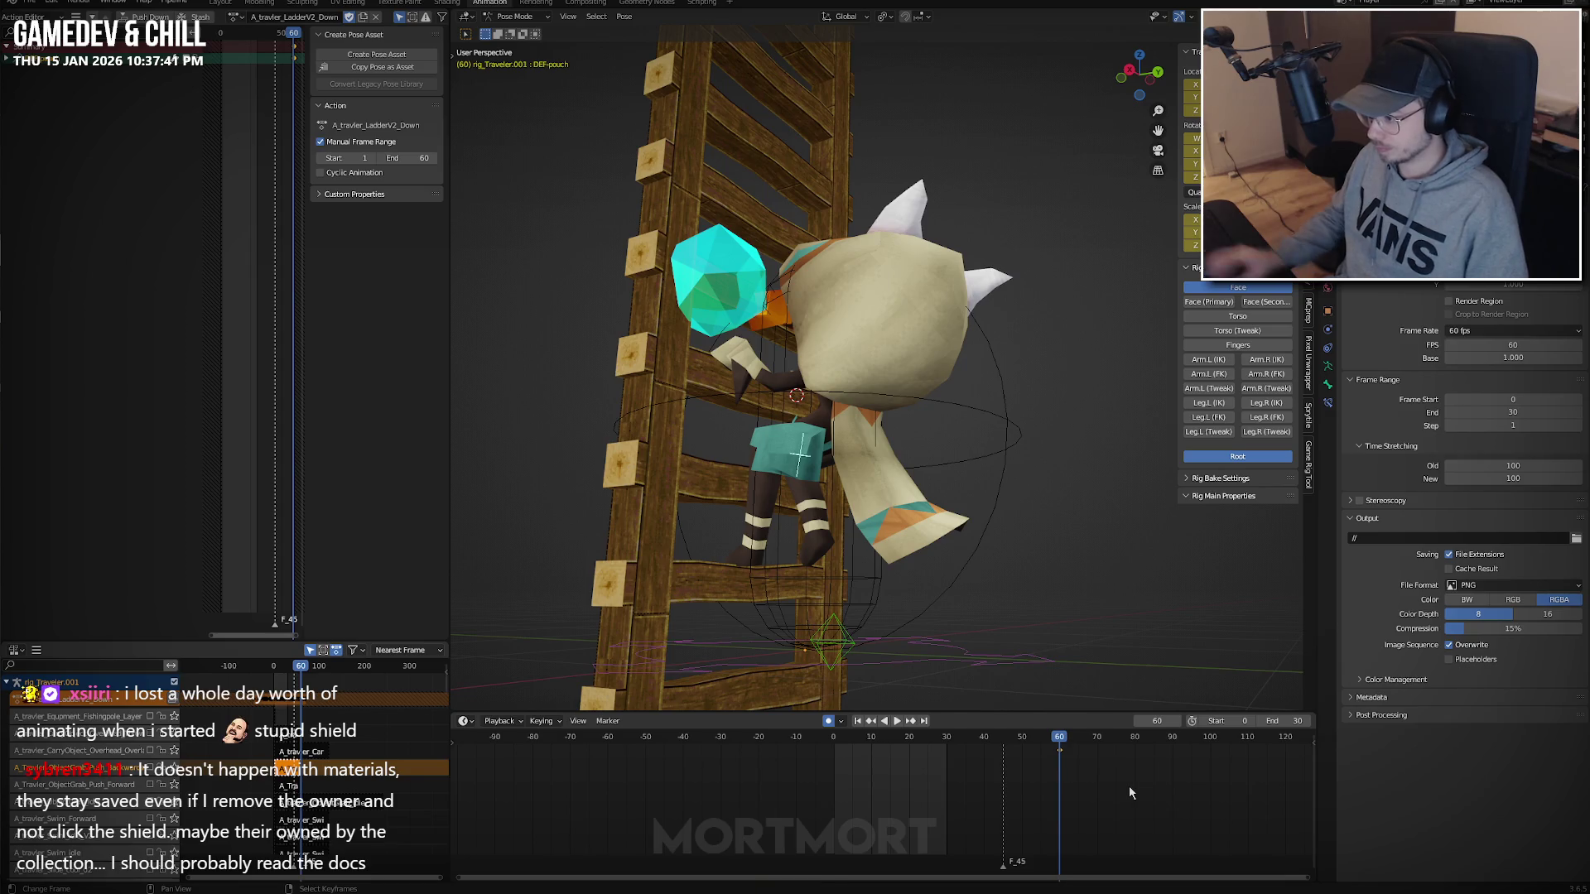
mouse_move(1101, 687)
middle_mouse_down()
mouse_move(970, 510)
mouse_move(1035, 519)
middle_mouse_up()
key("space")
key("KP_1")
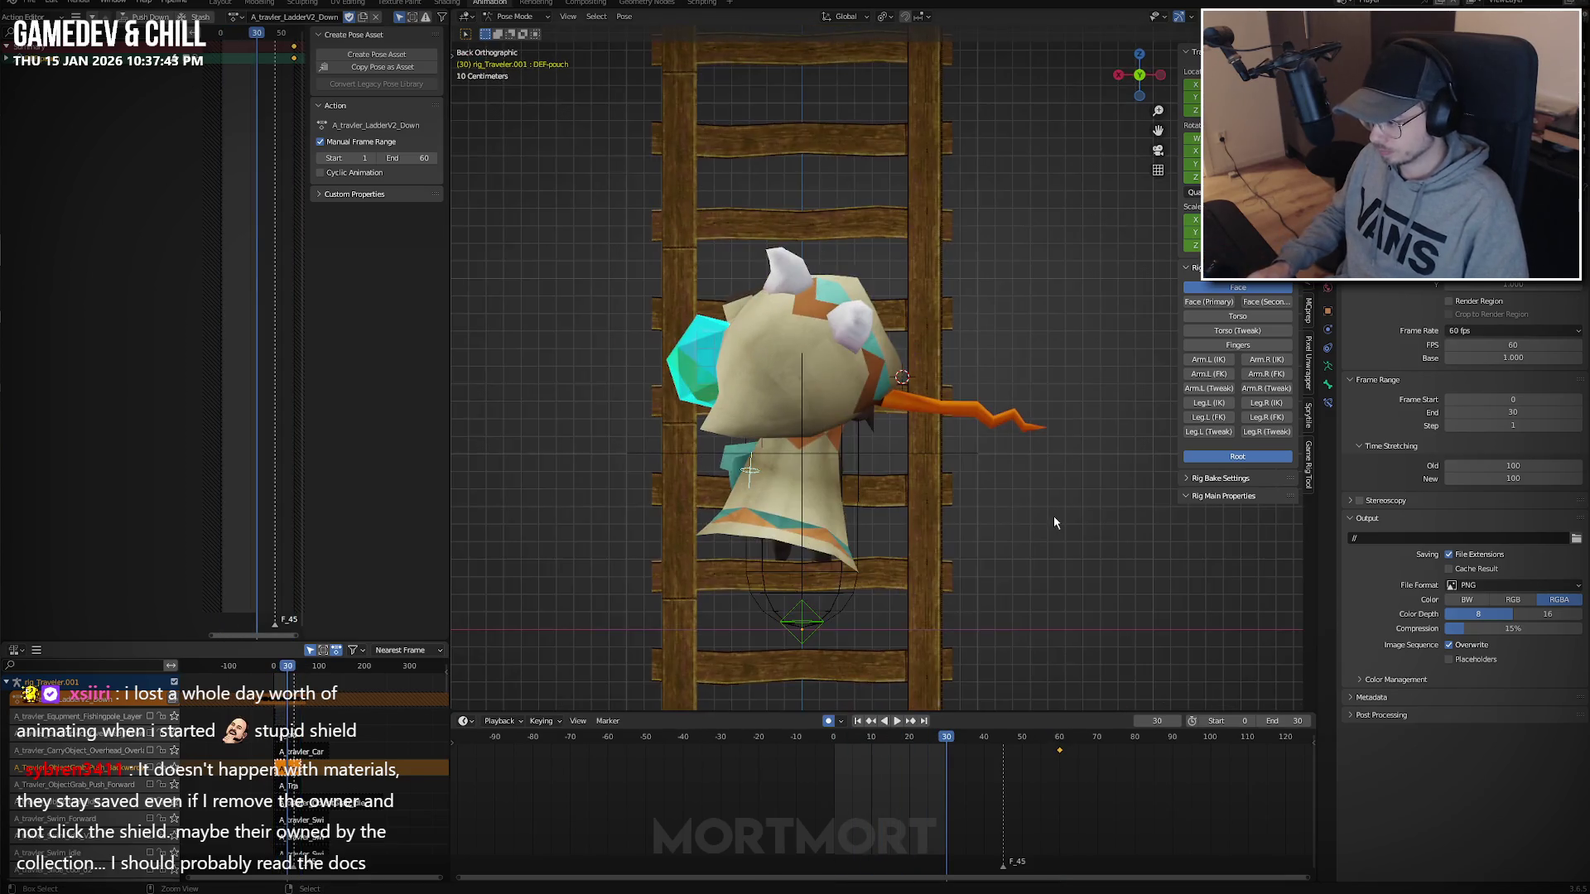
key("ctrl+KP_3")
key("KP_1")
key("space")
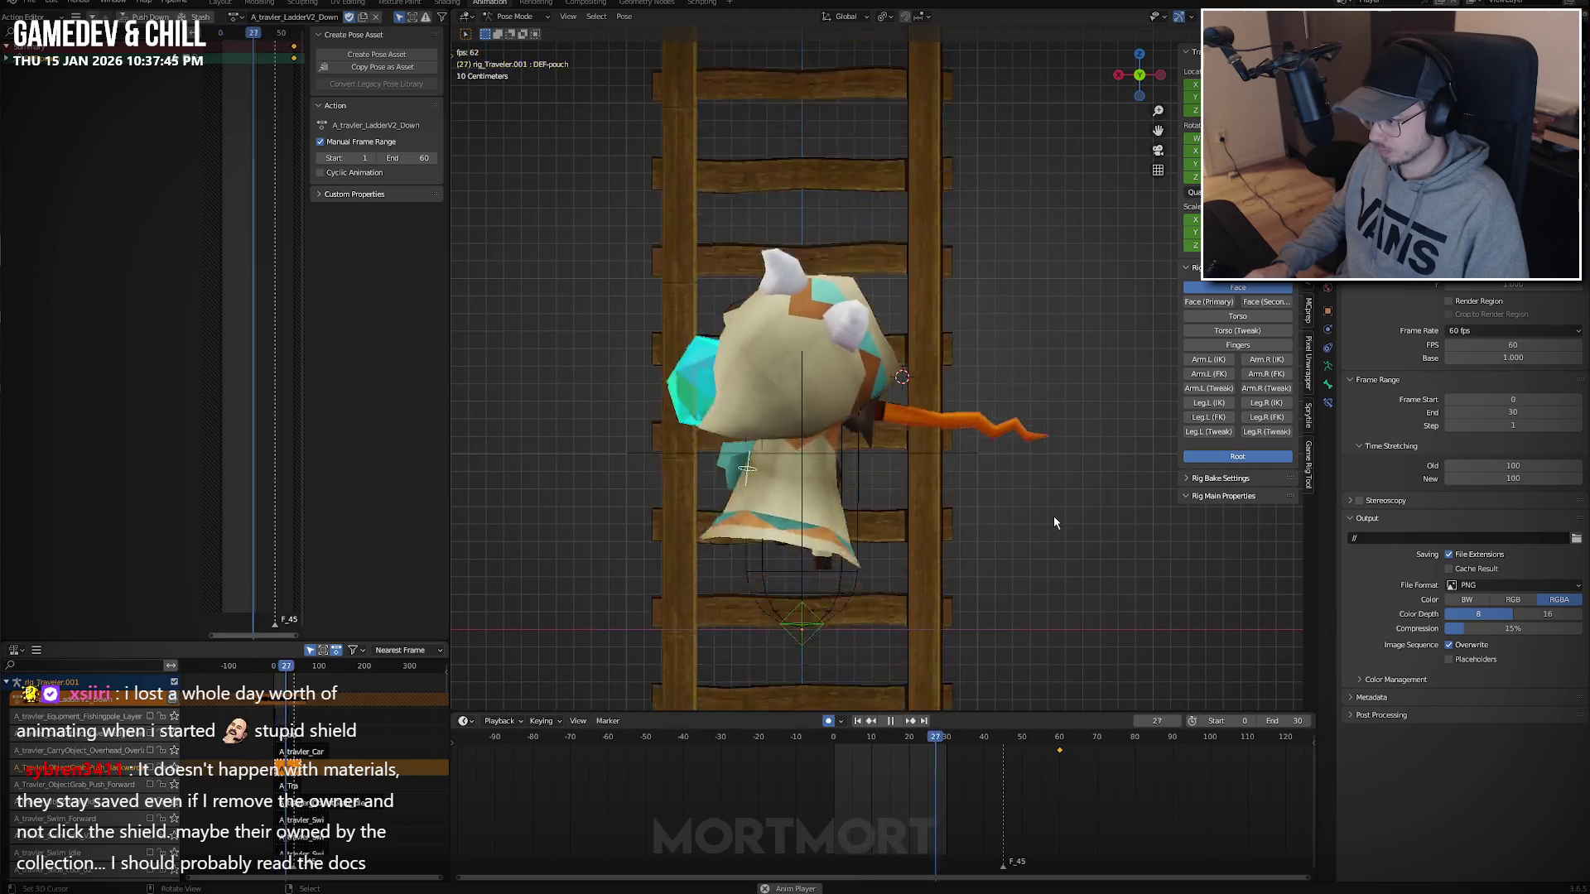
key("space")
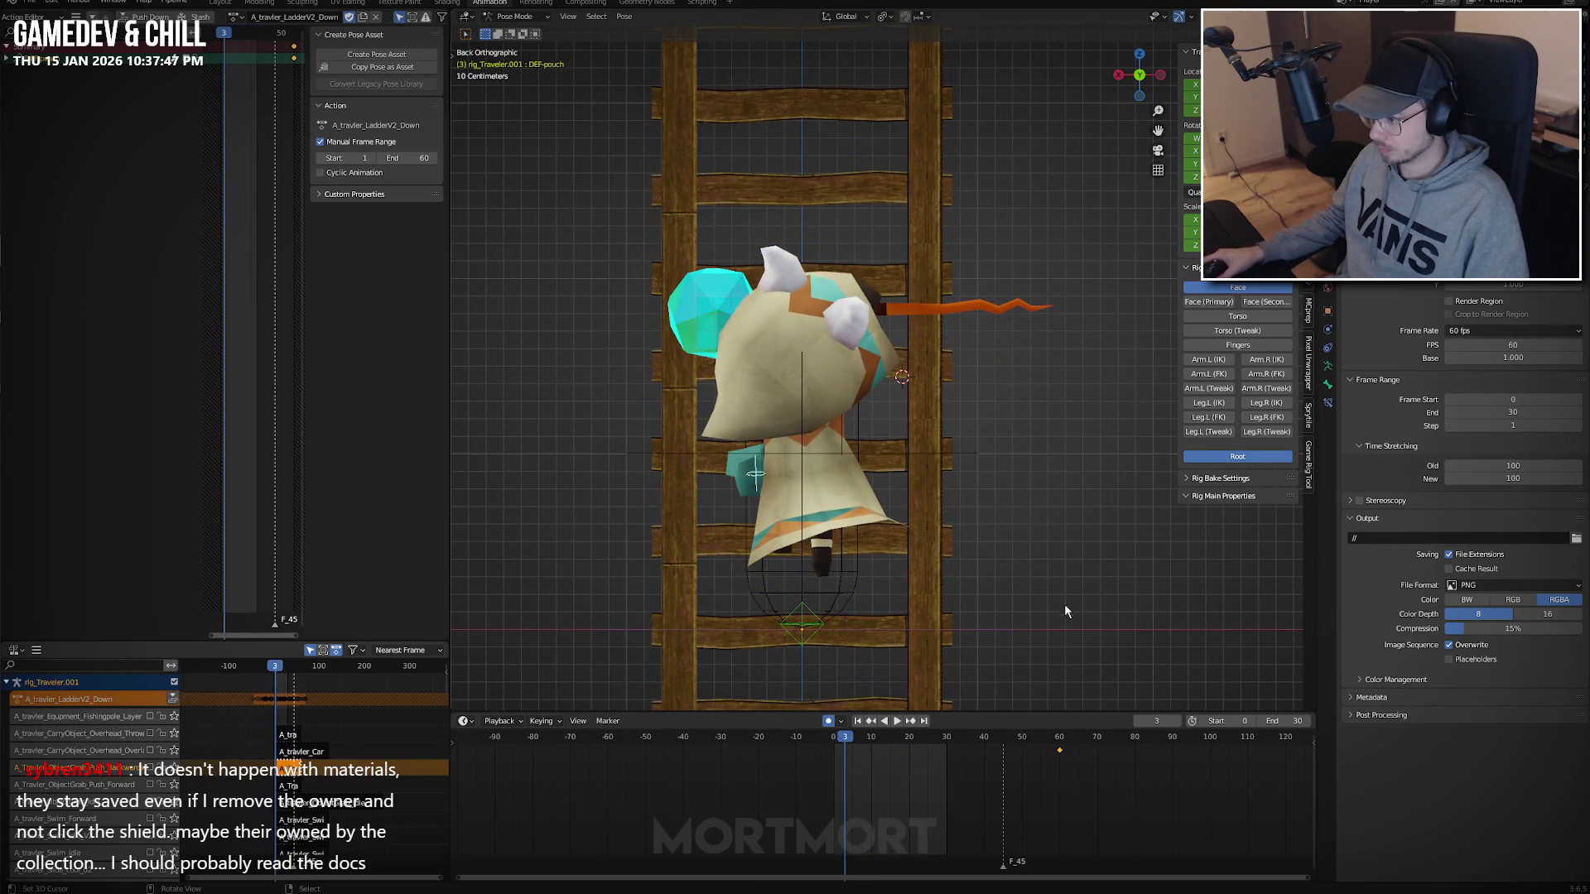
key("KP_3")
middle_click_drag(1052, 515, 940, 519)
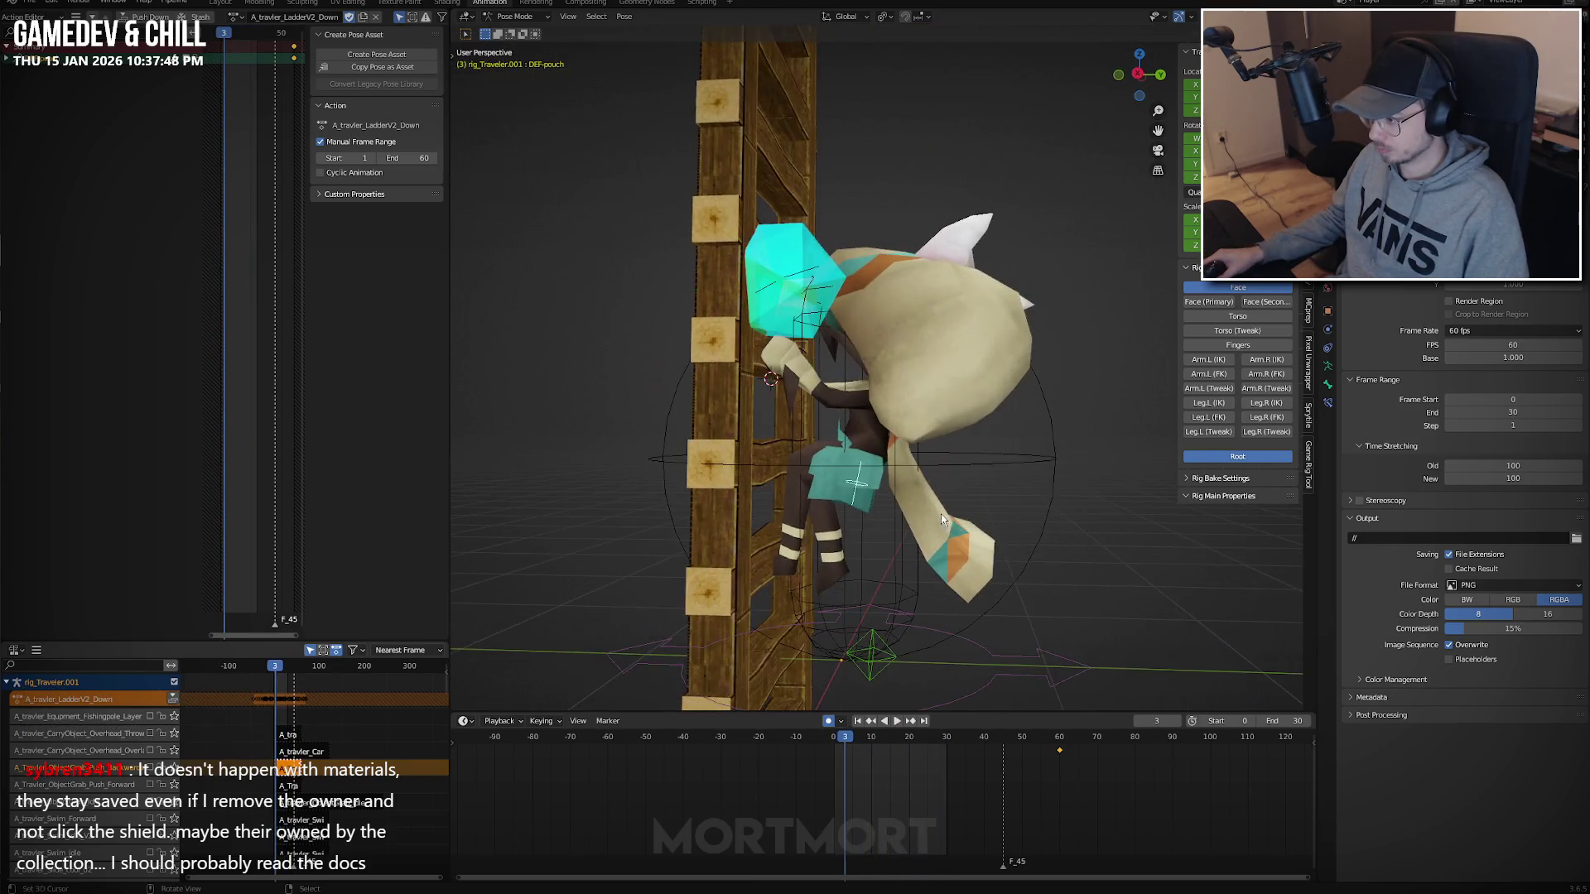
Play the LadderV2_Up climb, then return to LadderV2_Down and scrub to frames 23 and 4.
left_click(235, 16)
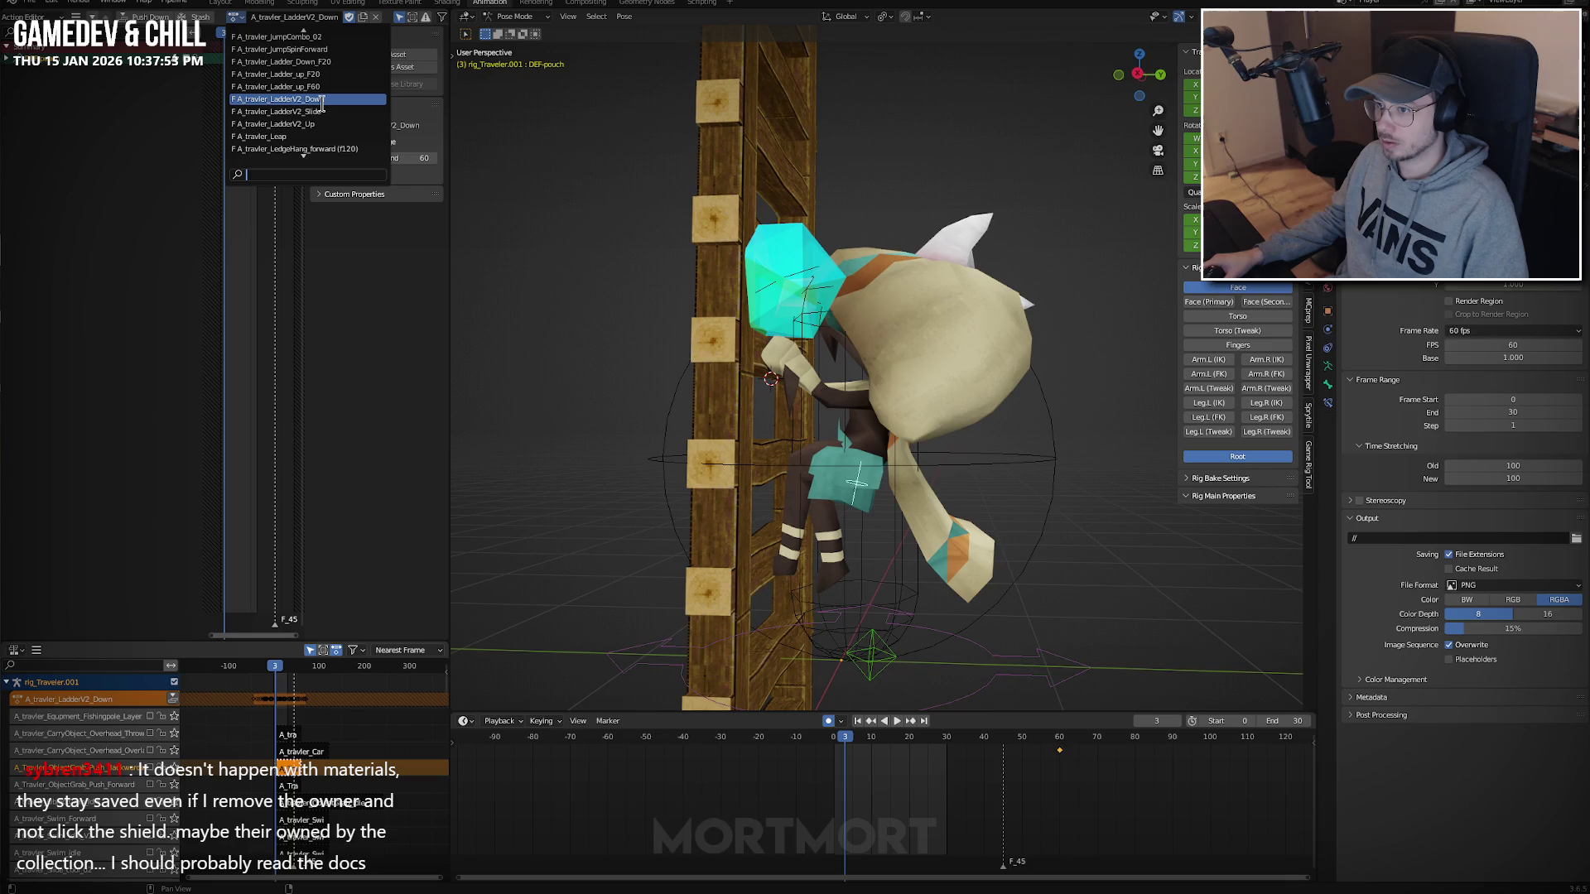
left_click(309, 124)
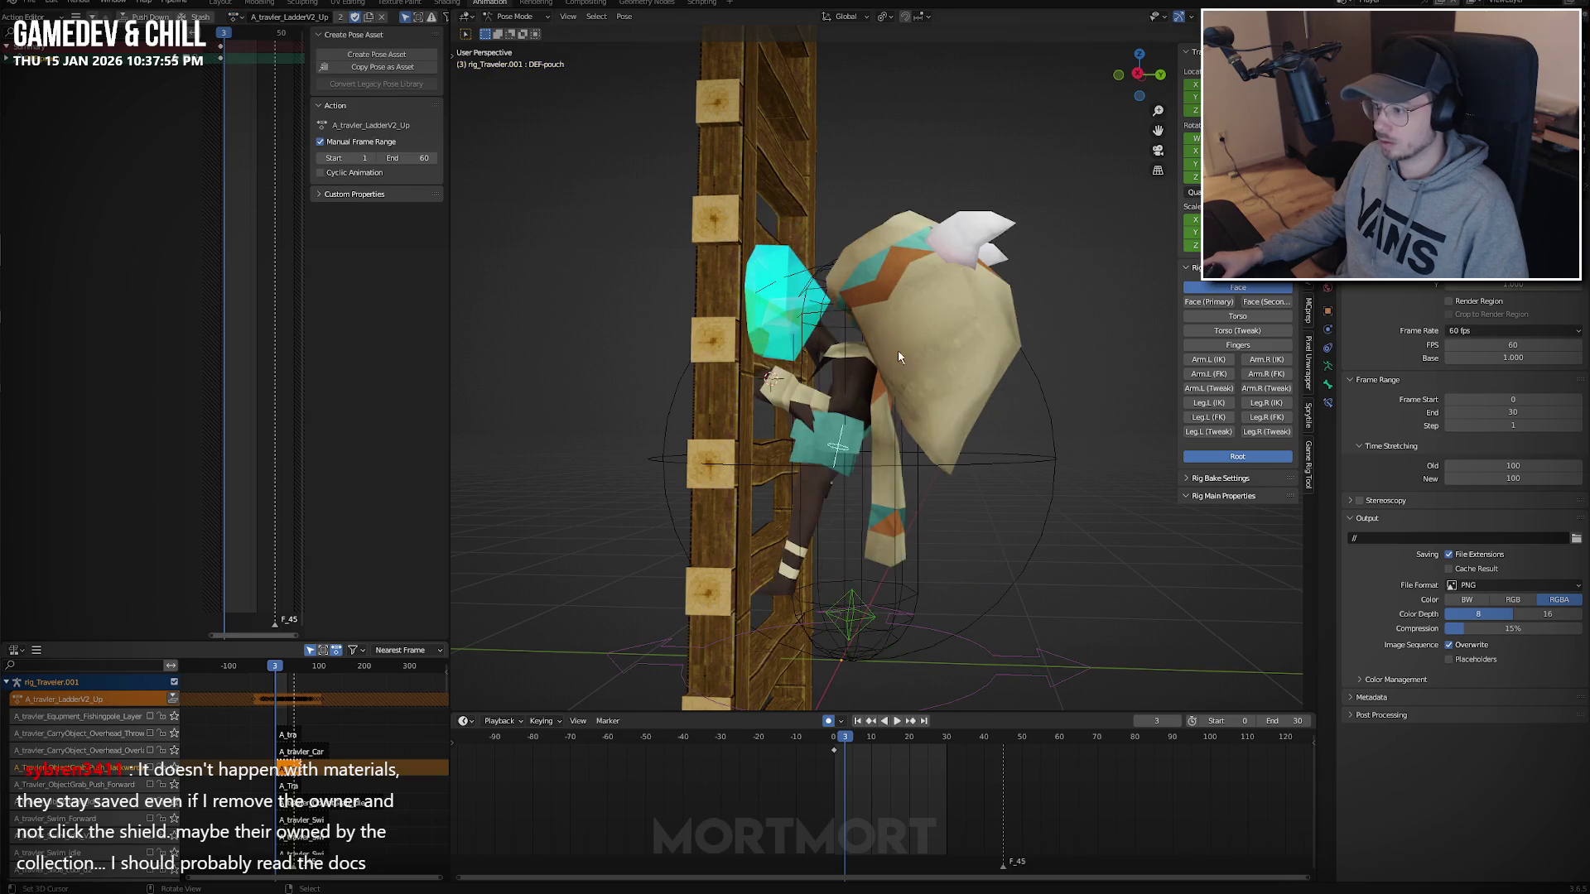
key("space")
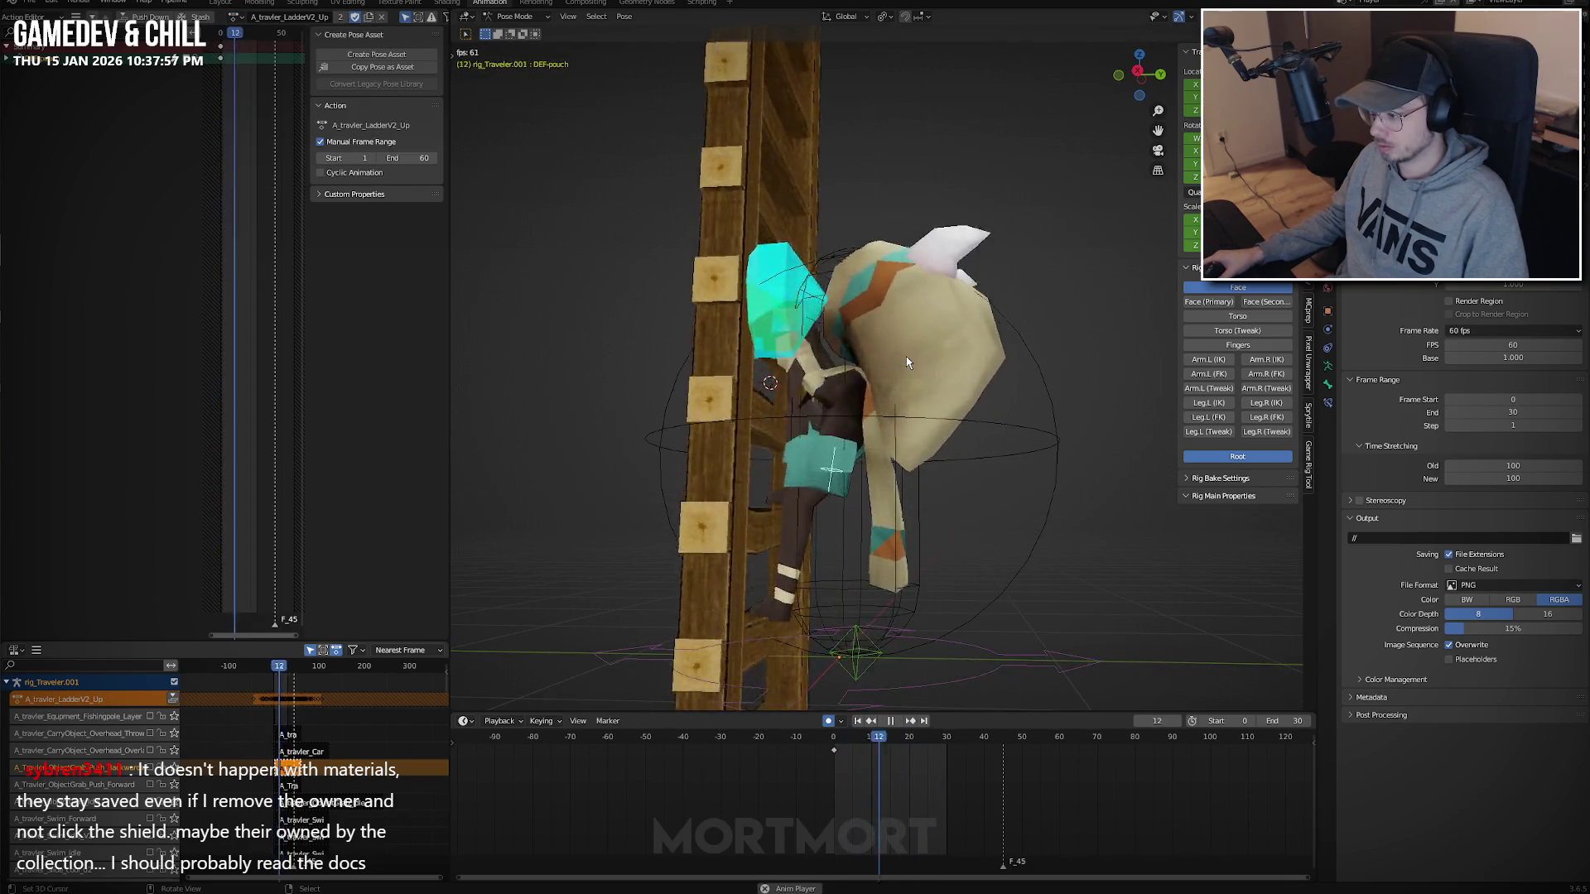
key("space")
left_click(235, 19)
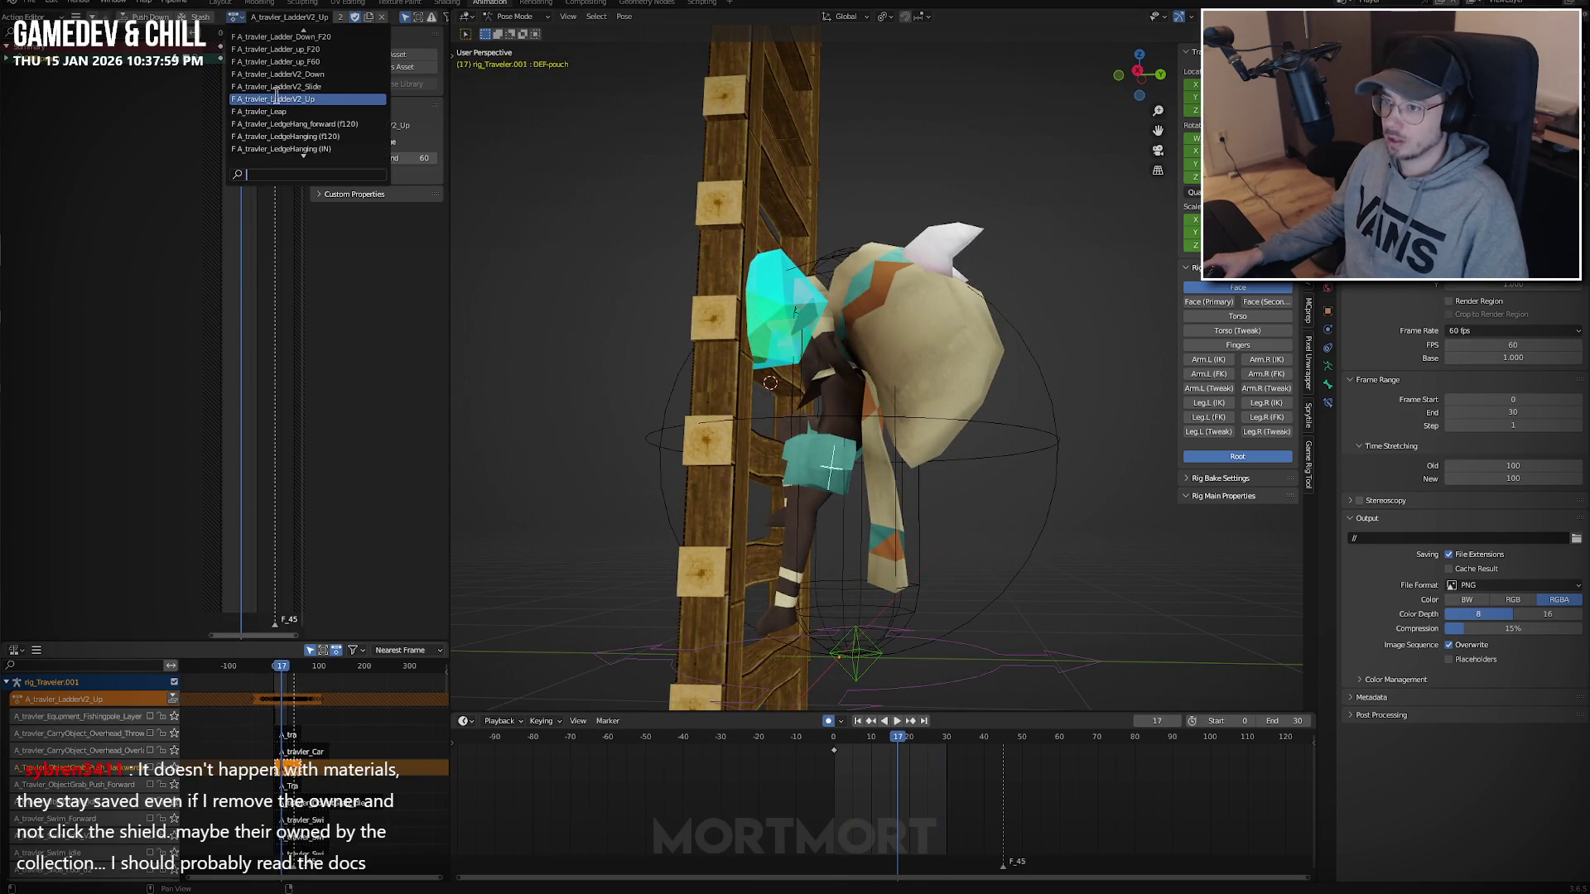
left_click(292, 74)
mouse_move(866, 265)
middle_mouse_down()
mouse_move(987, 351)
mouse_move(927, 356)
middle_mouse_up()
left_click(249, 33)
left_click(237, 17)
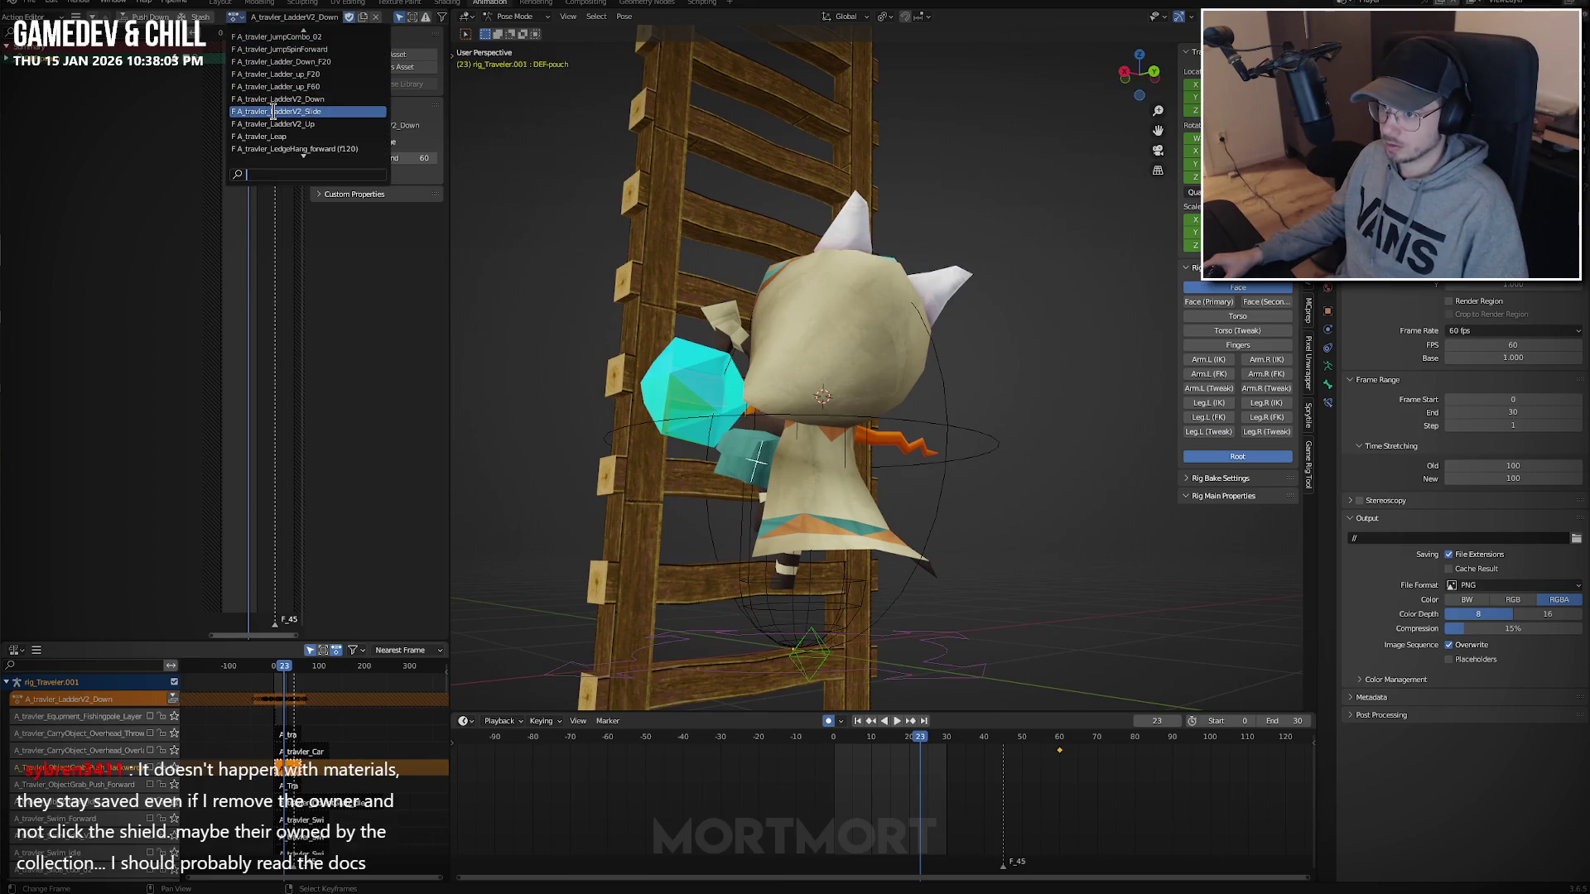
left_click_drag(248, 33, 227, 33)
Put the LadderV2_Slide action back on the rig, play it, and save the file.
left_click(235, 17)
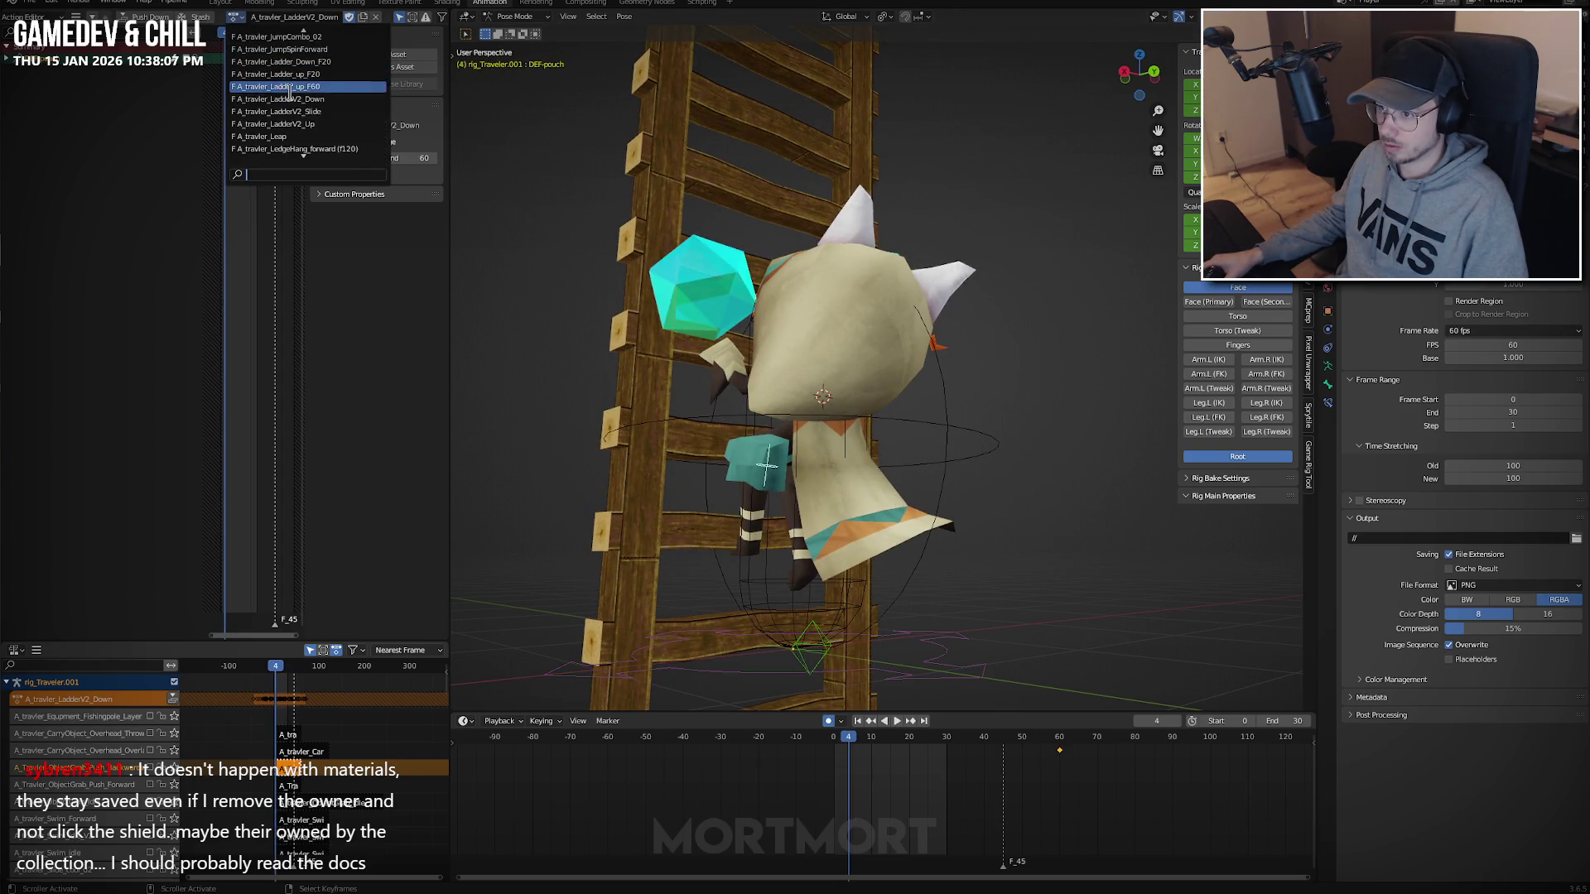
left_click(284, 110)
key("space")
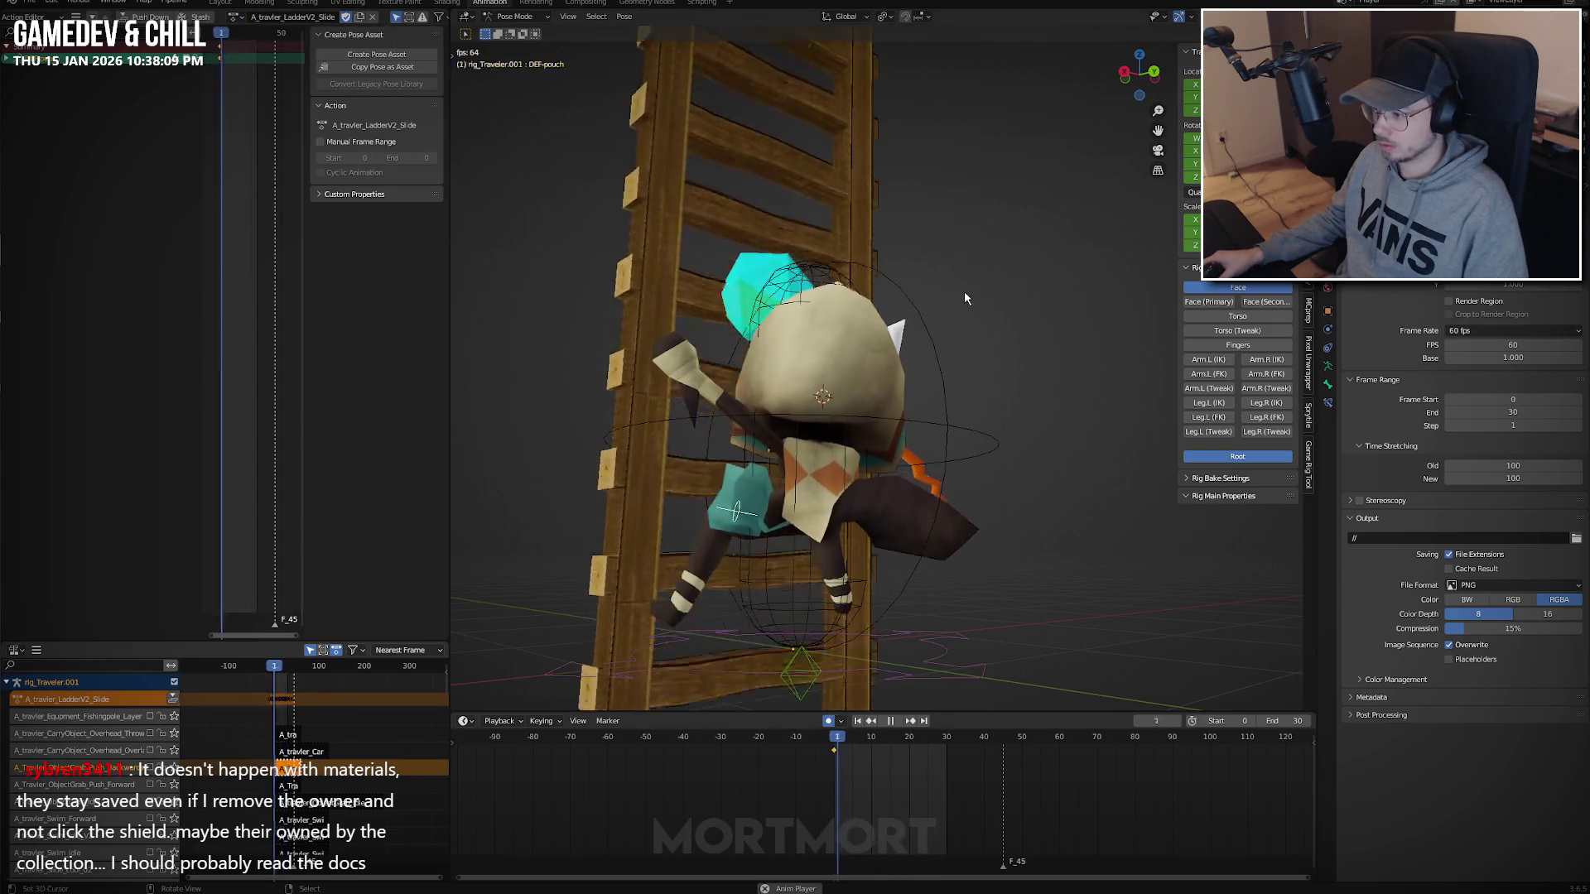
mouse_move(964, 290)
middle_mouse_down()
mouse_move(894, 325)
mouse_move(940, 323)
mouse_move(888, 321)
middle_mouse_up()
key("ctrl+s")
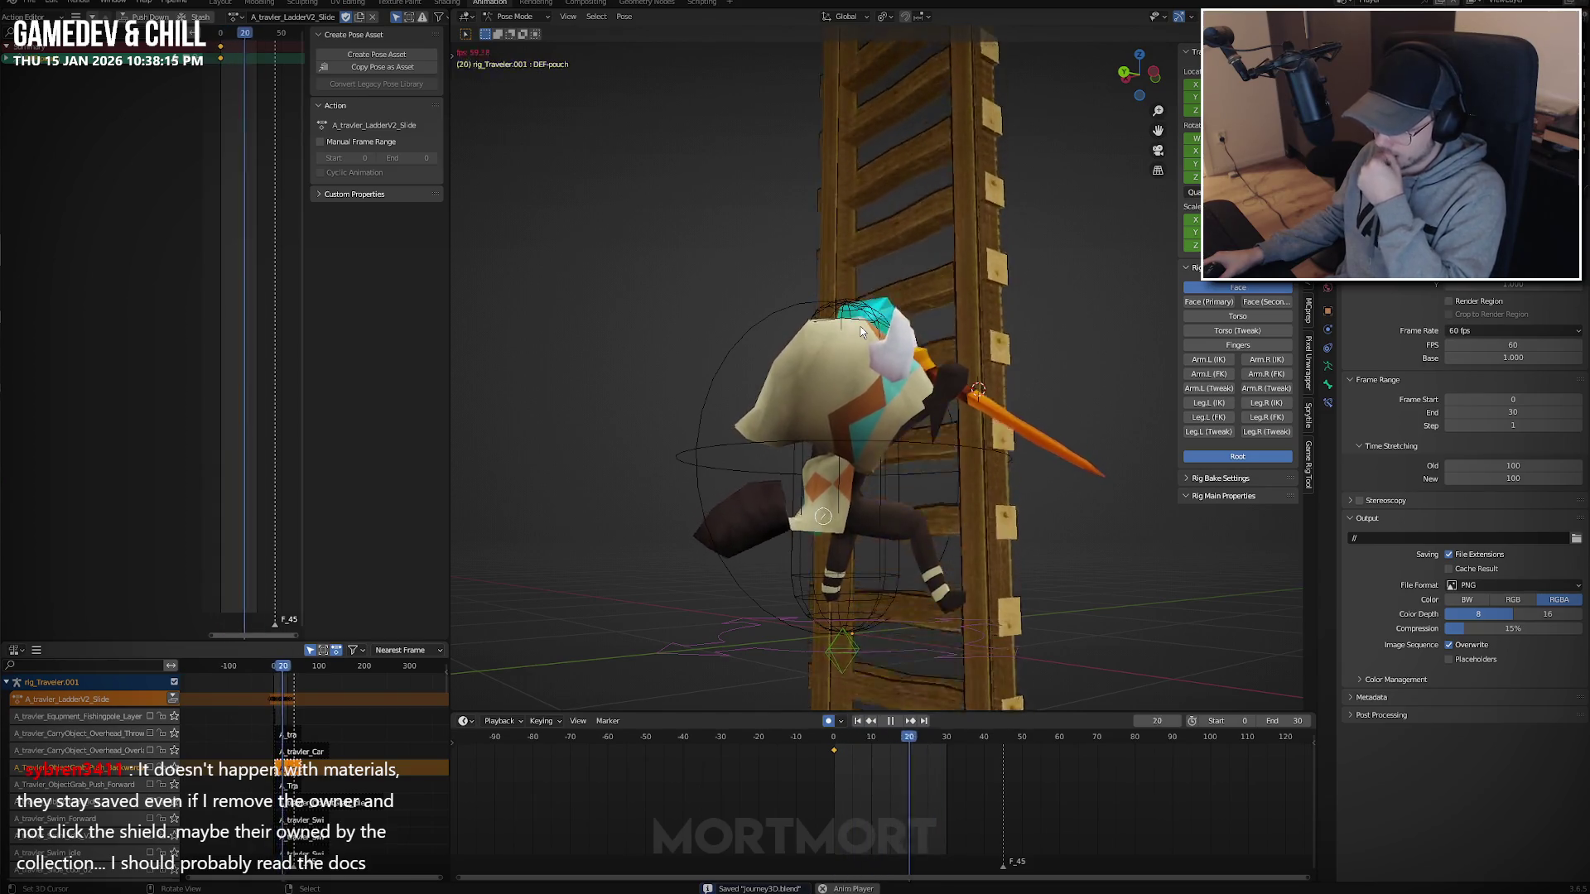
Stop the Slide playback from a frontal view and show the rig's action list.
mouse_move(846, 338)
middle_mouse_down()
mouse_move(940, 323)
mouse_move(928, 327)
middle_mouse_up()
key("space")
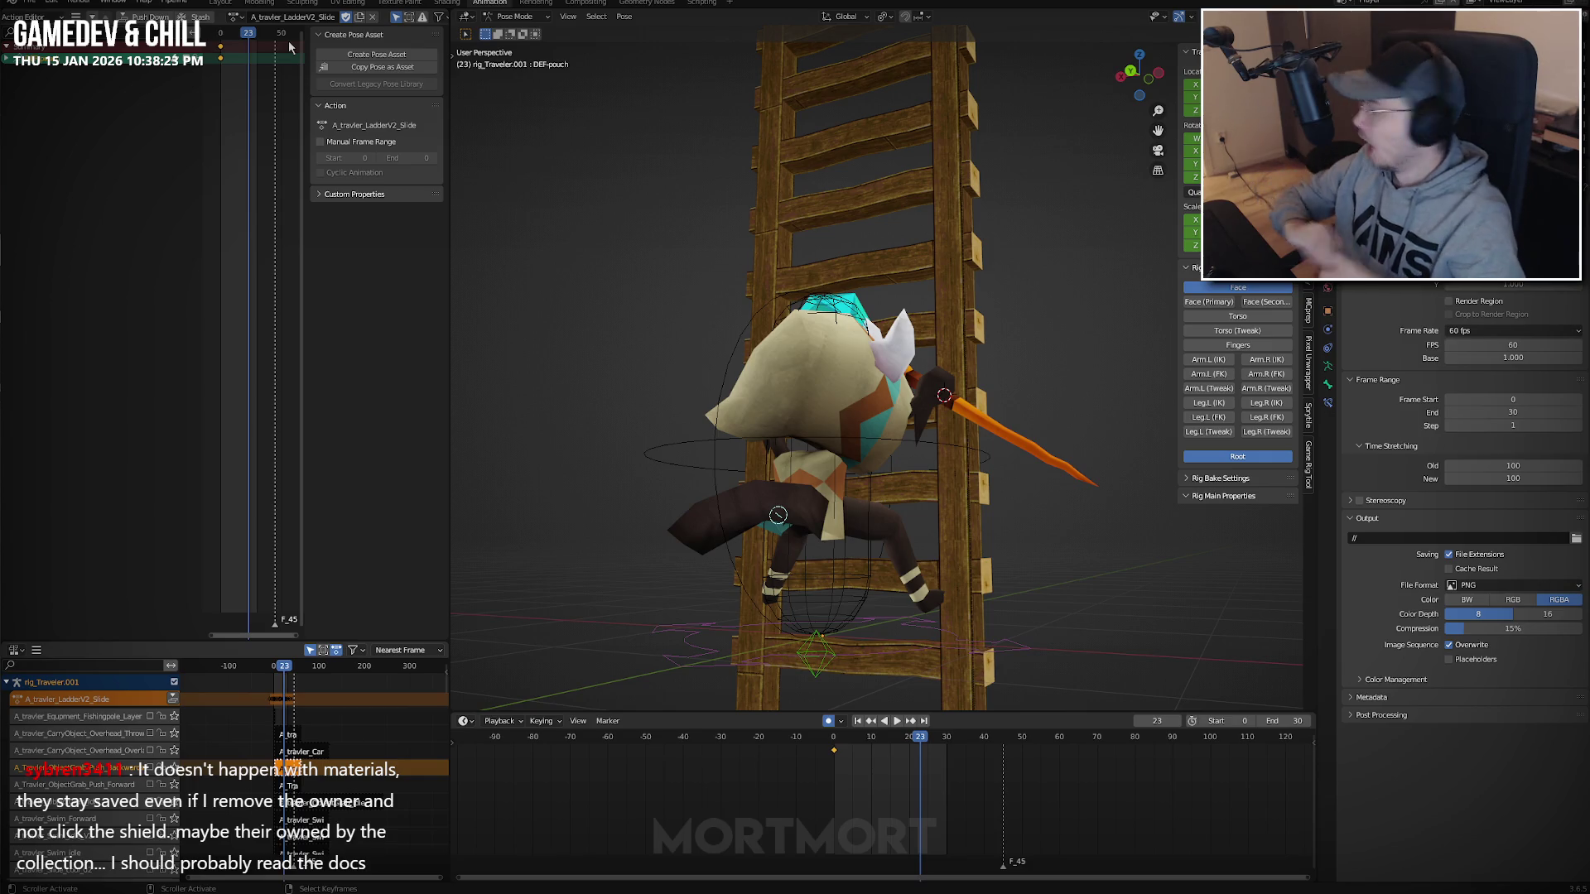
left_click(236, 17)
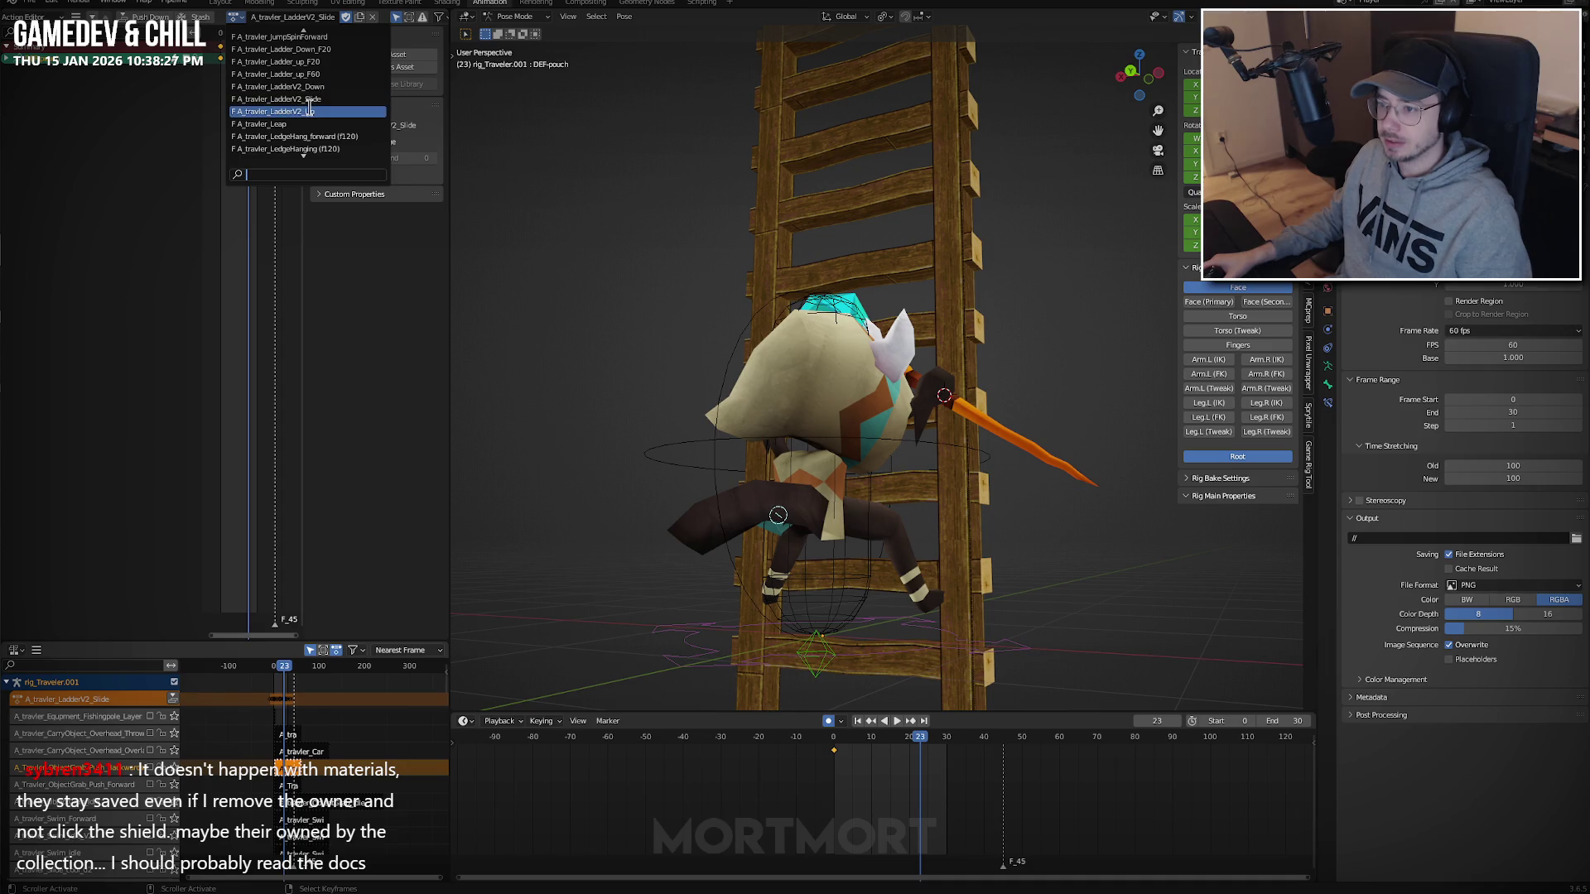
Duplicate the Up climb action and rename the copy A_travler_LadderV2_Up_Fast.
left_click(308, 109)
middle_click_drag(790, 216, 850, 224)
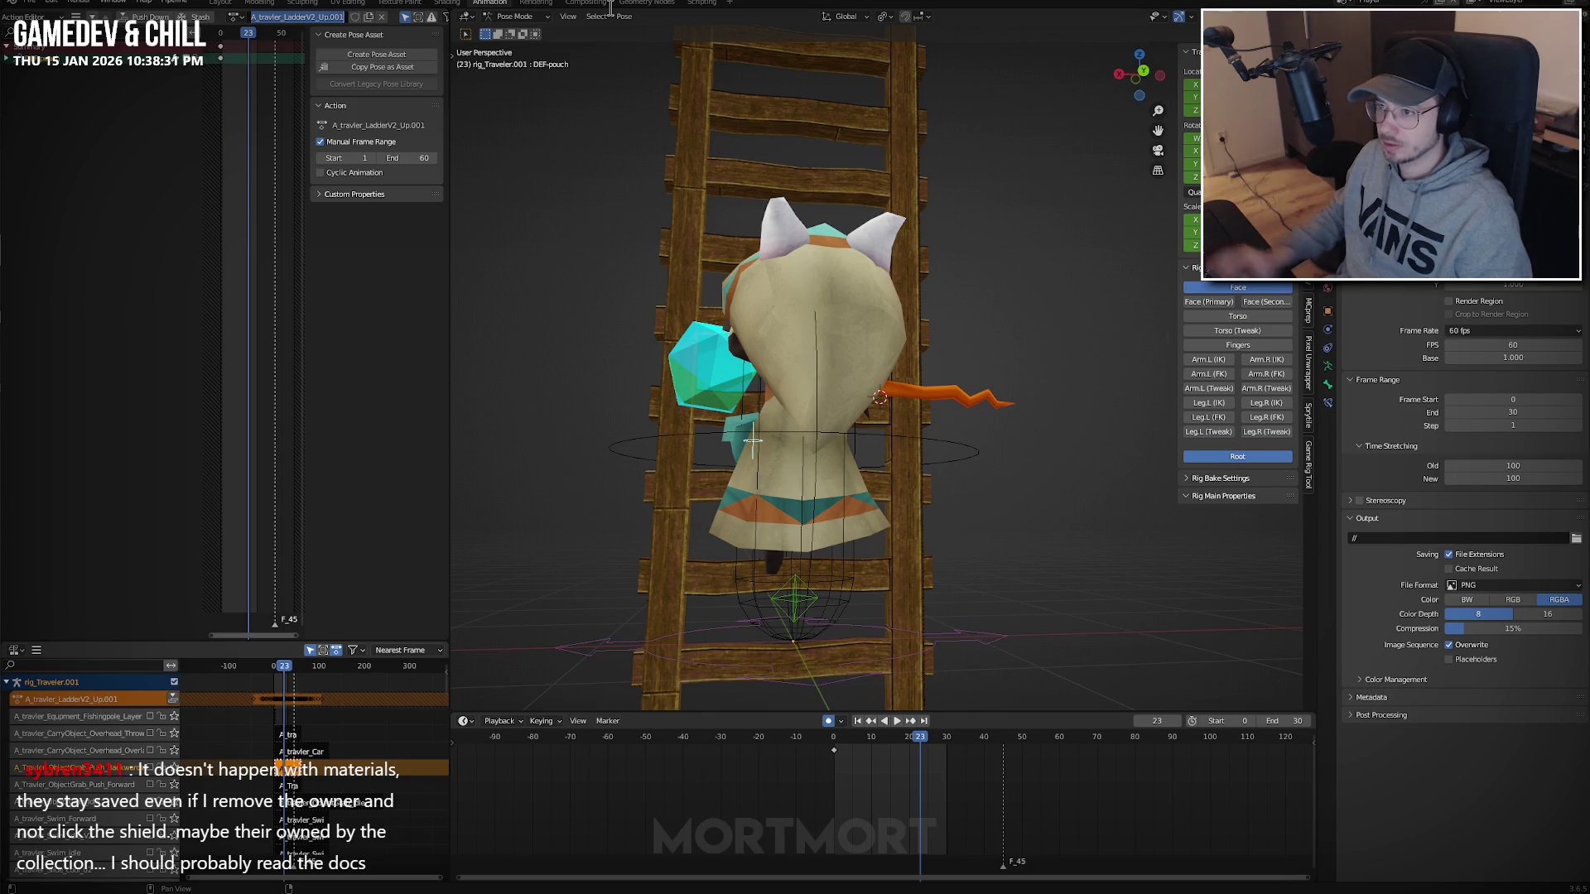
key("End")
key("BackSpace")
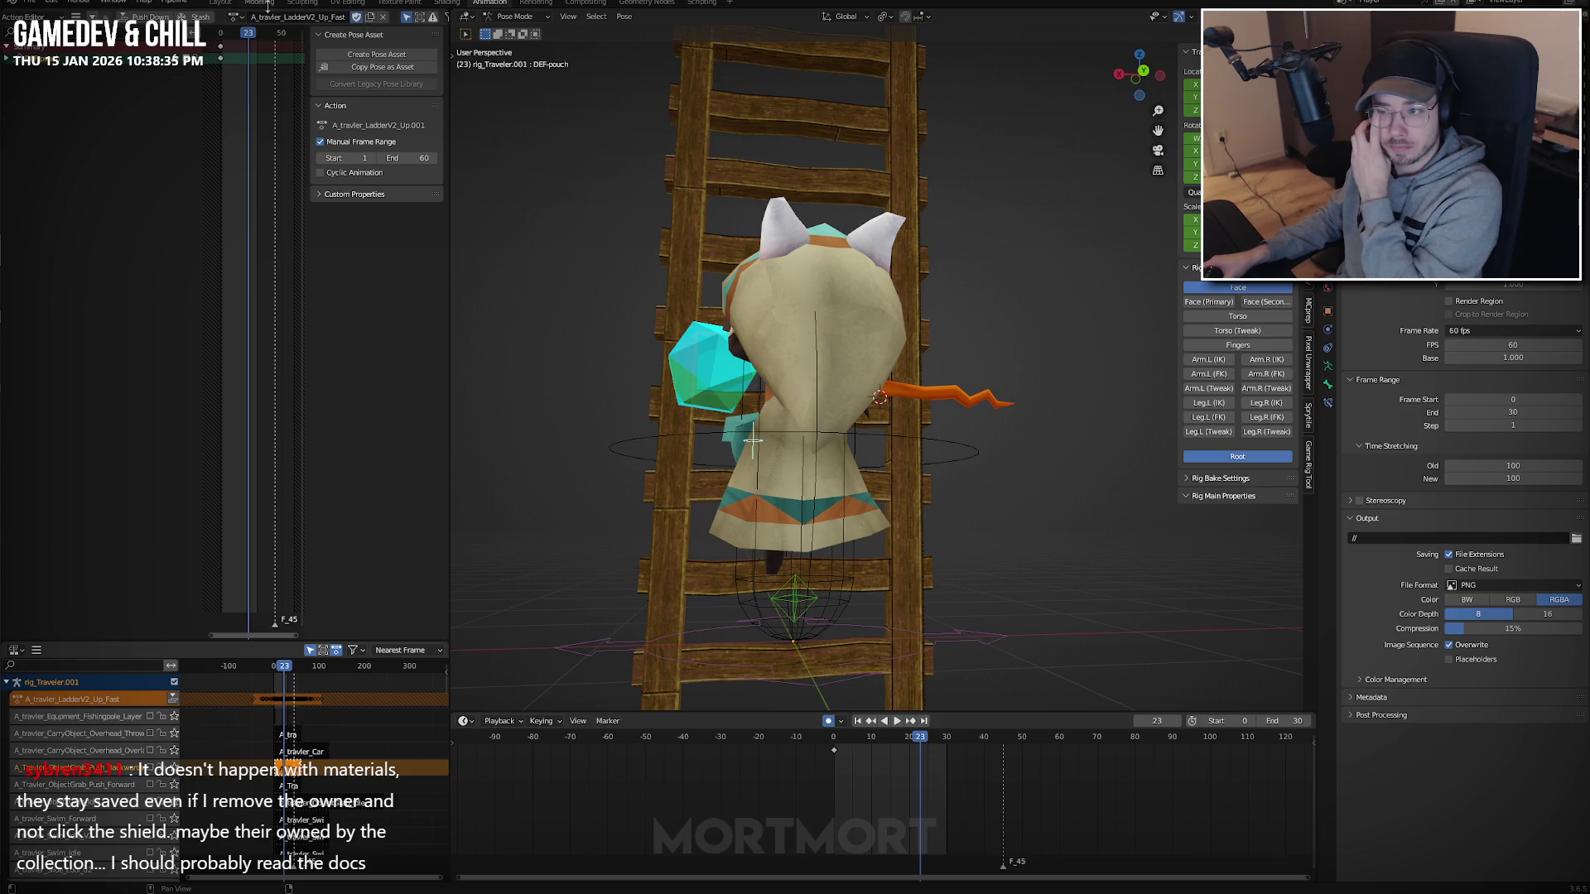
Compare the Up, Slide and Down actions, then assign A_travler_LadderV2_Up_Fast to the rig.
left_click(236, 17)
left_click(273, 99)
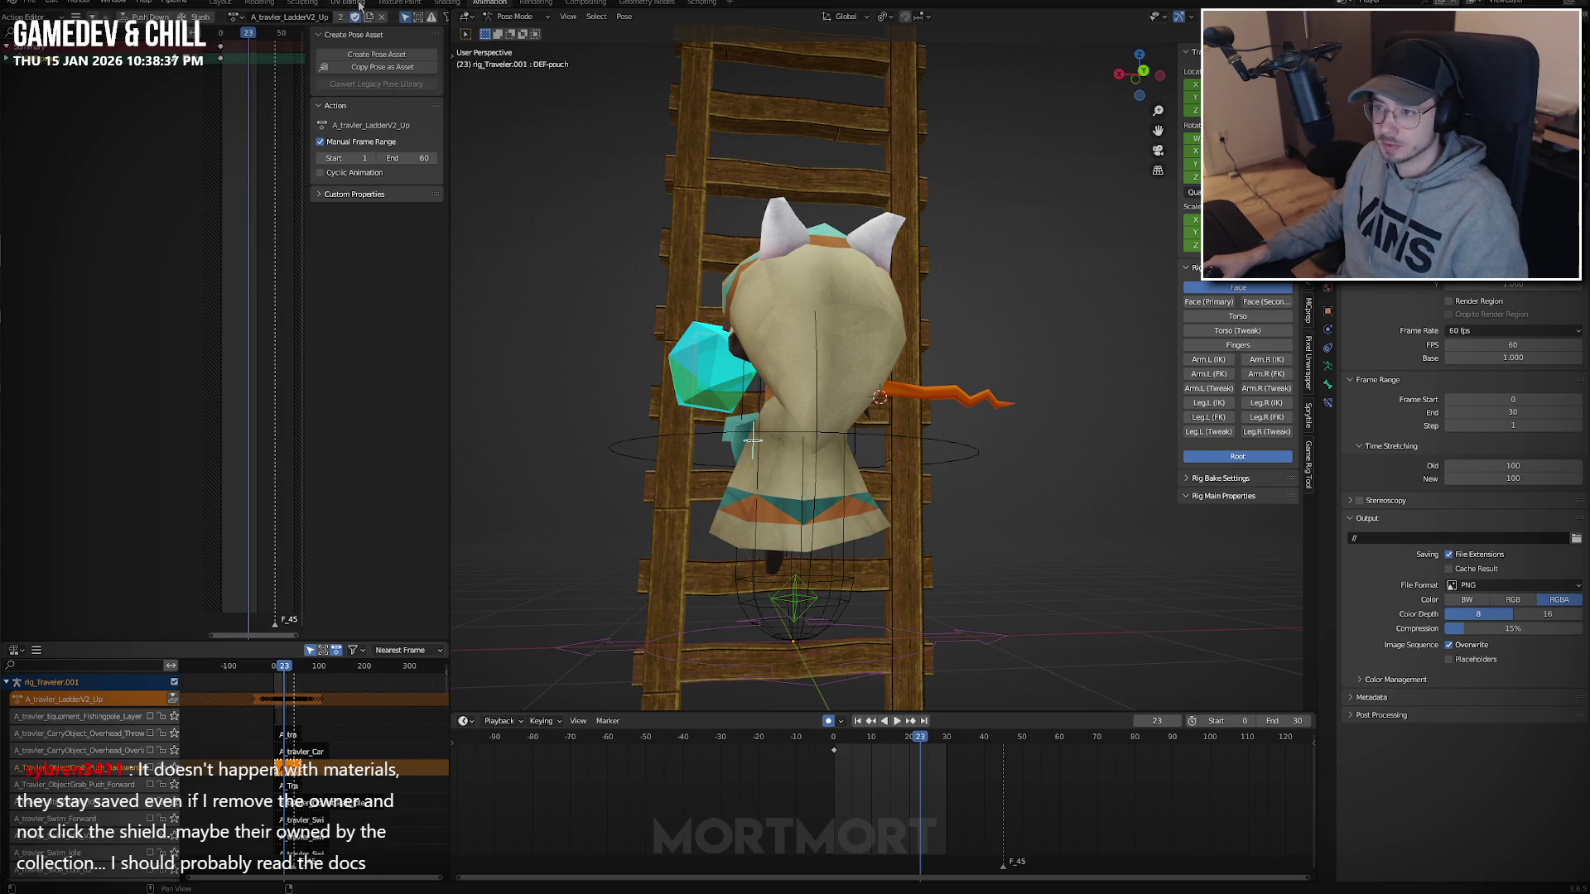
left_click(233, 17)
key("Return")
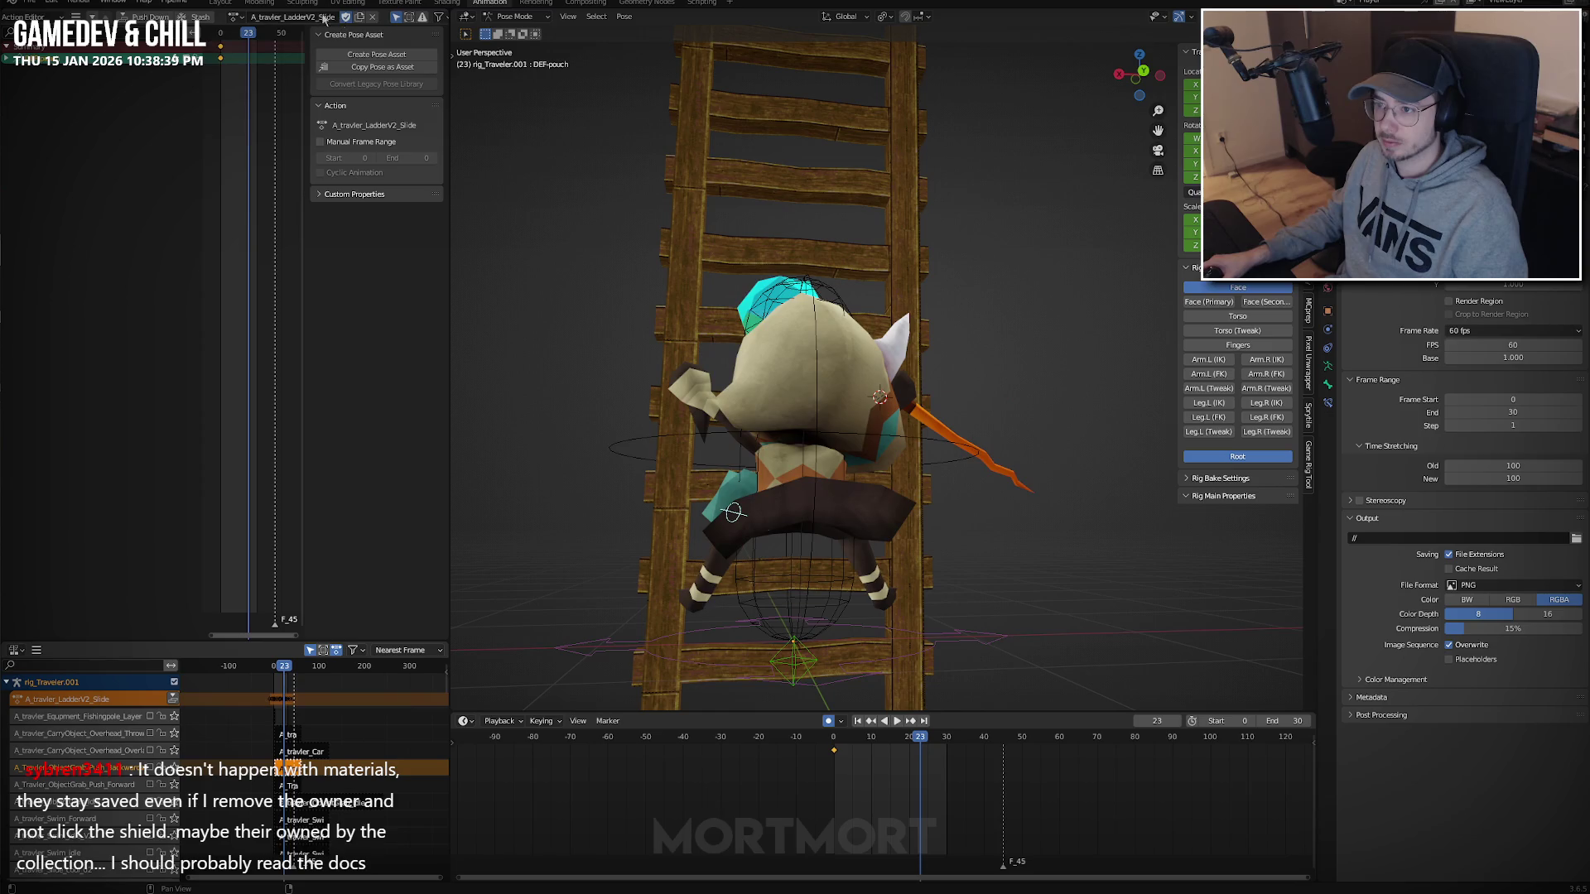
left_click(233, 16)
left_click(270, 83)
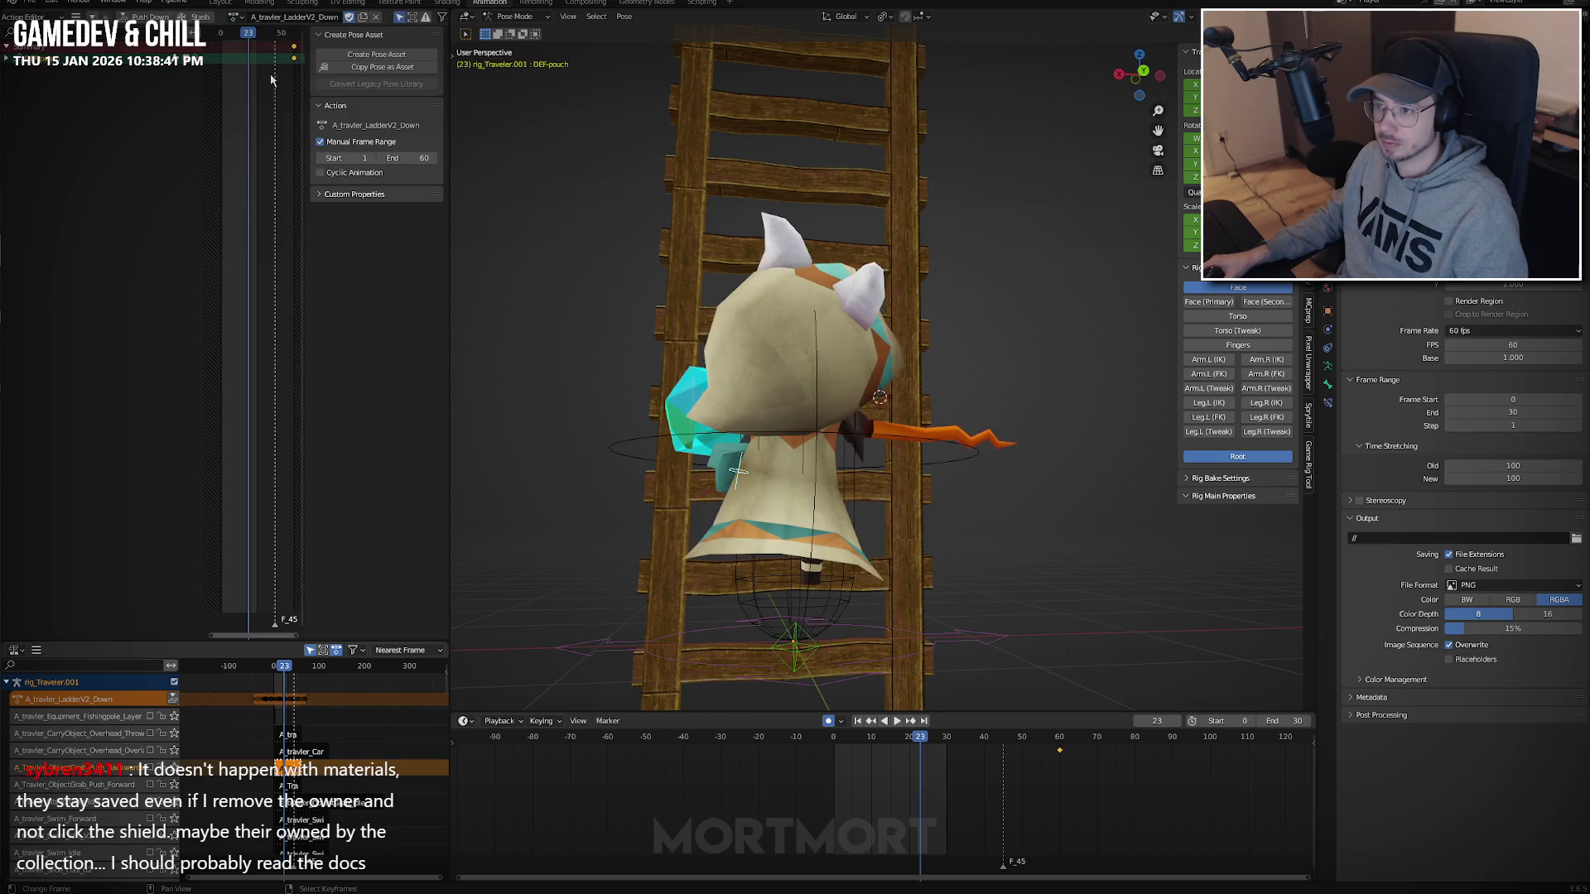
left_click(234, 16)
left_click(273, 131)
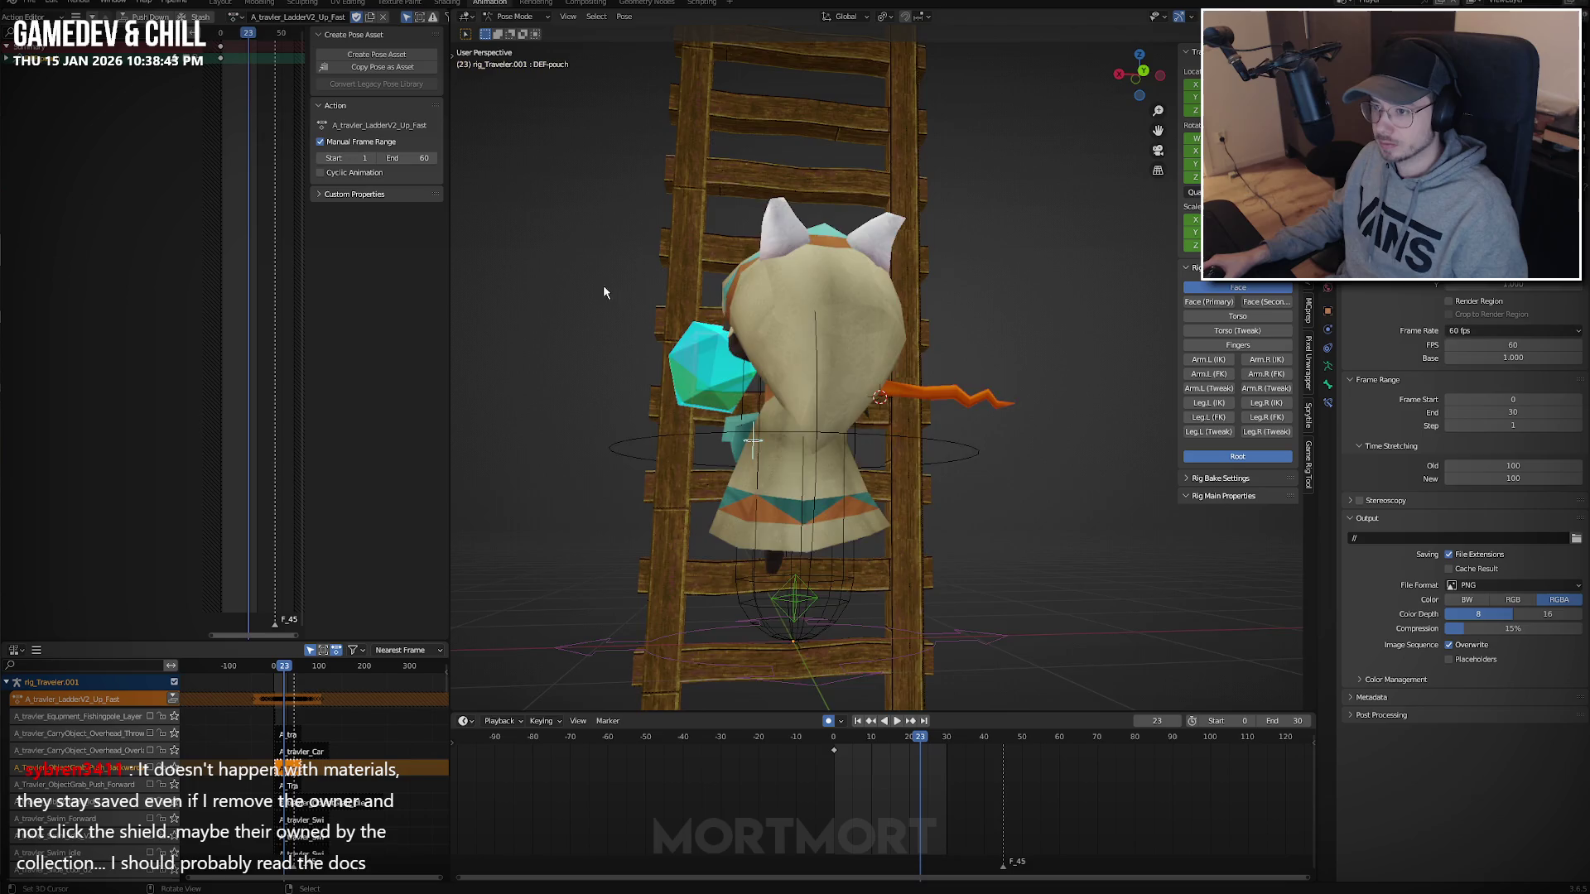
Scale the ladder's key timing by 2 from the first frame.
left_click(881, 560)
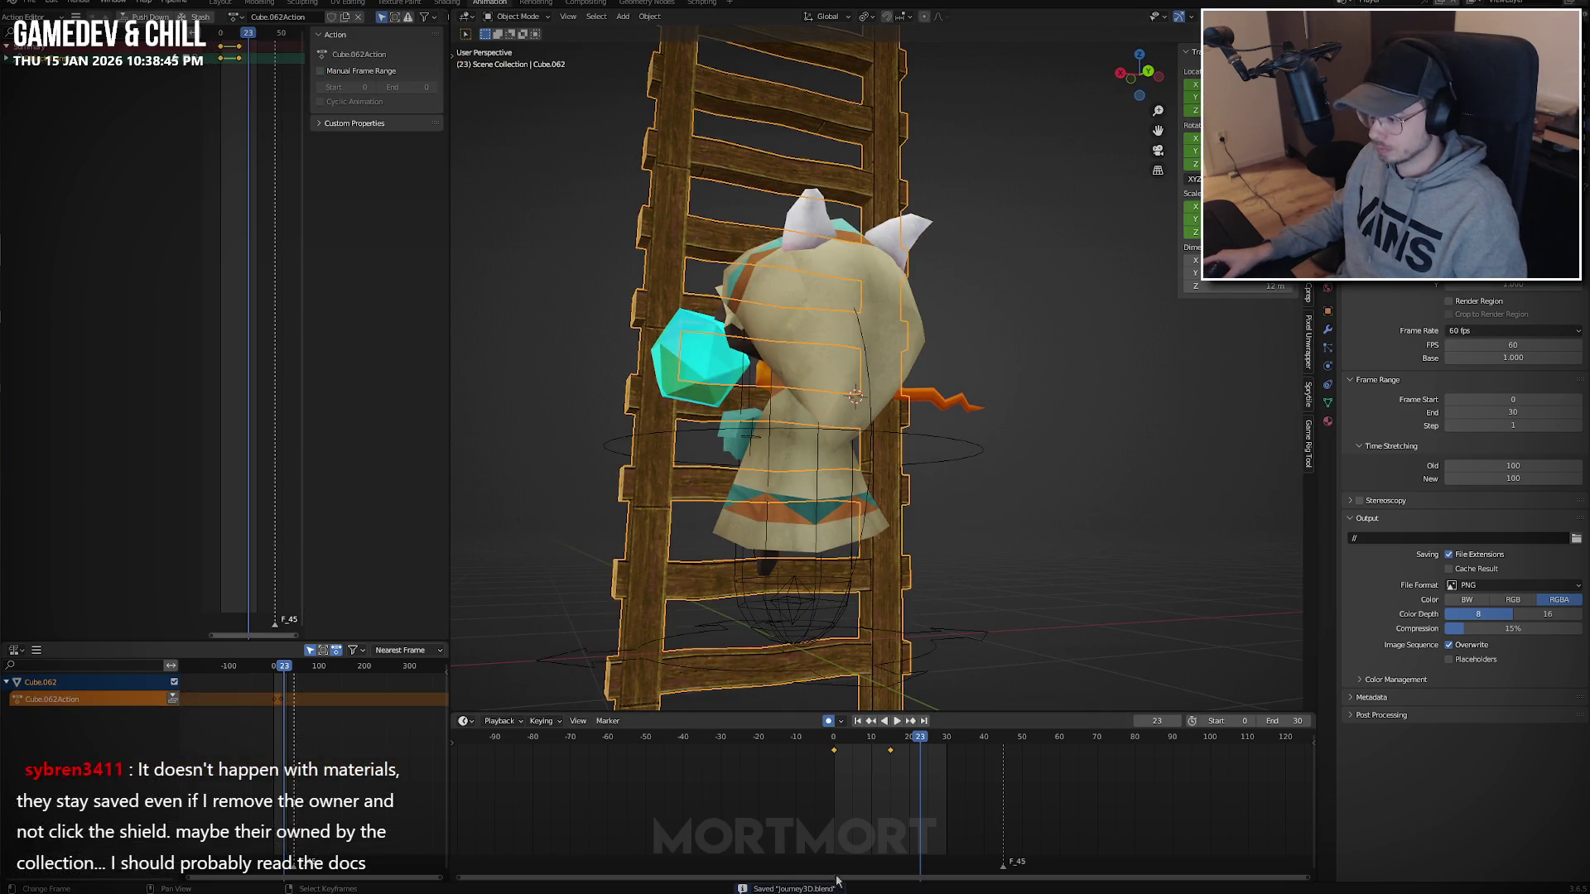
key("shift+Left")
type("s2")
key("Return")
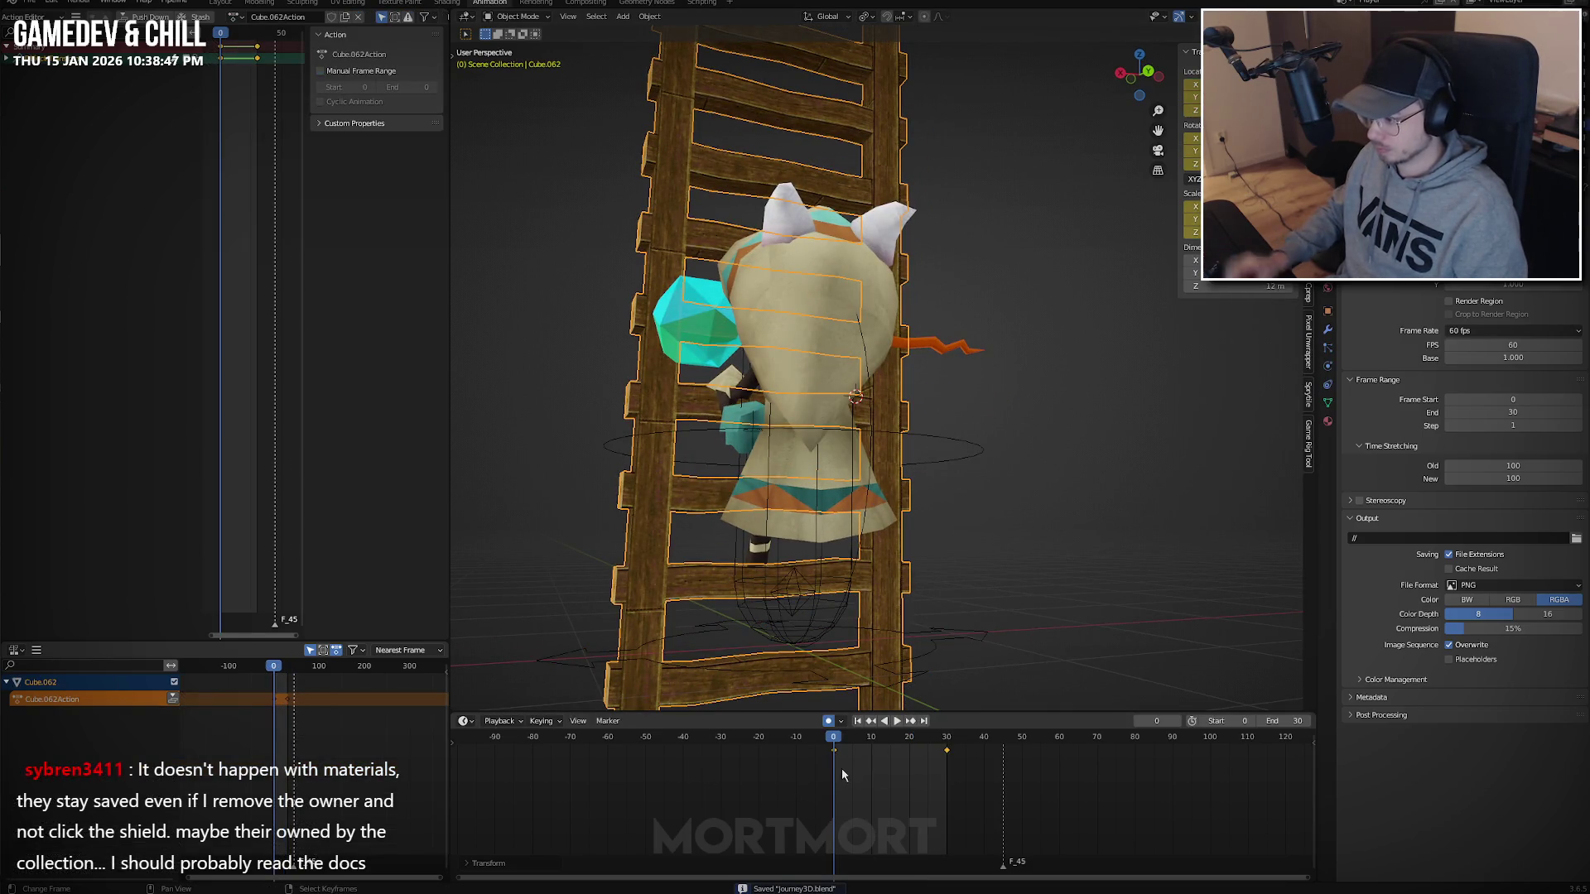
Select all rig bones on every layer and scale the Up_Fast keys by 0.5.
left_click(794, 591)
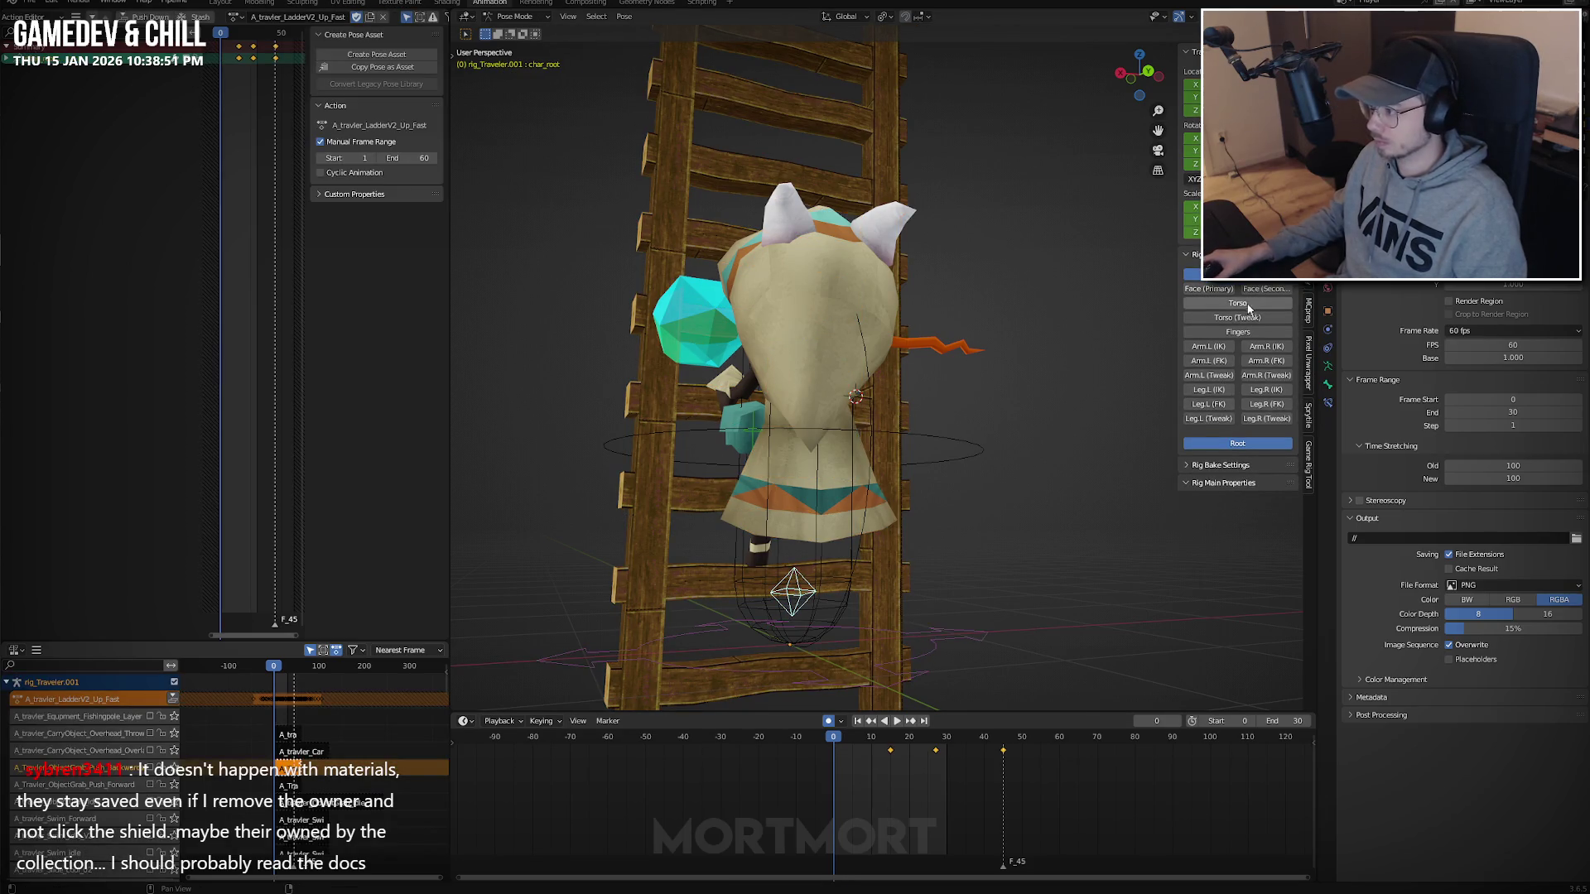
left_click_drag(1207, 308, 1267, 381)
key("a")
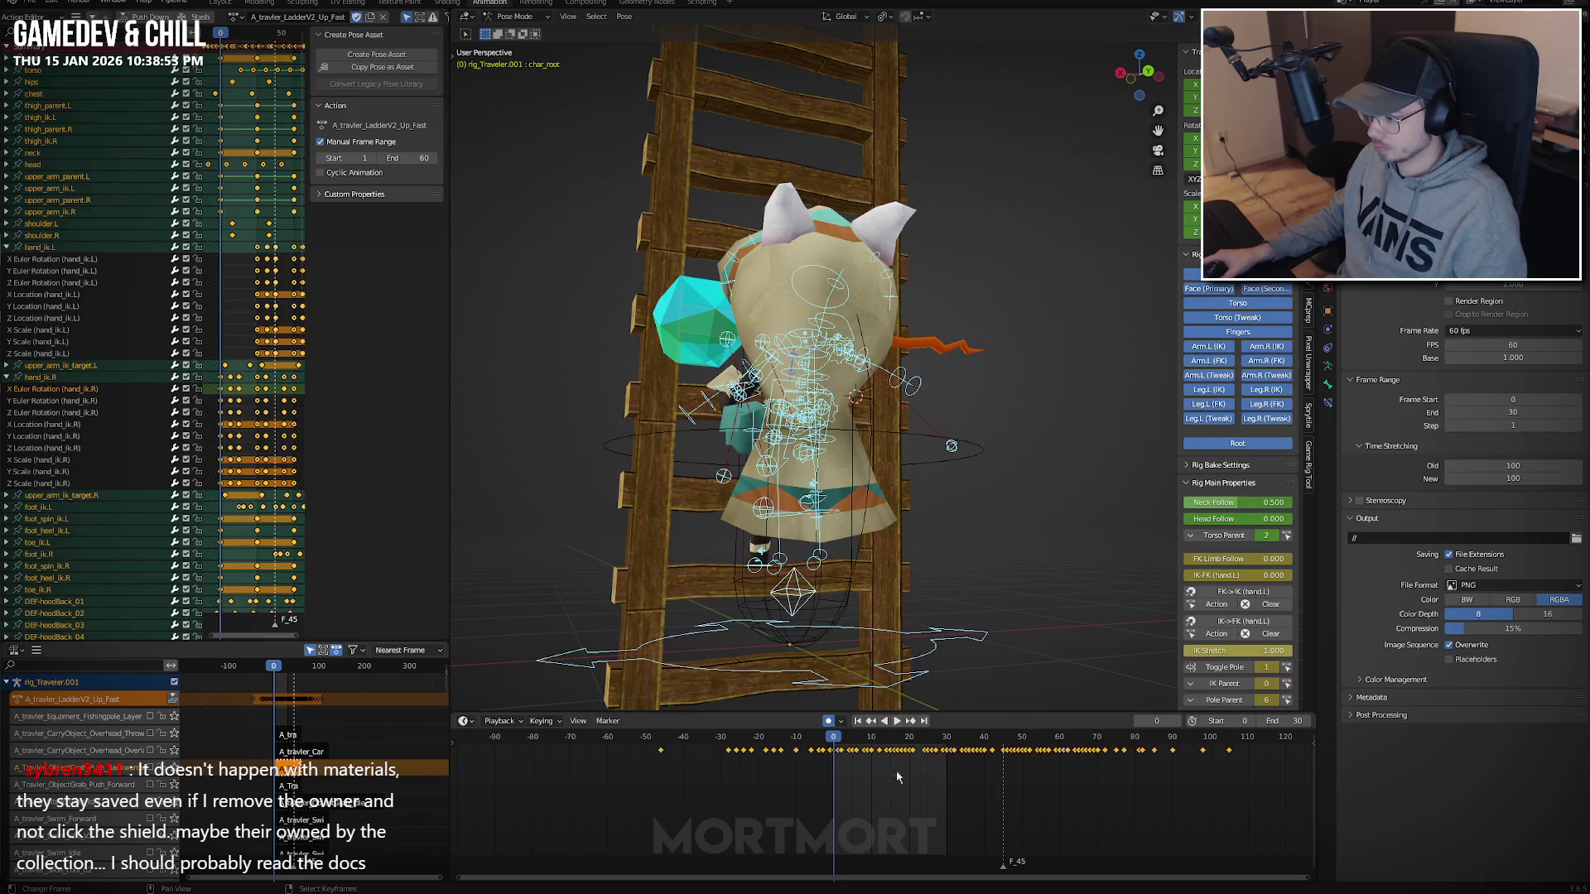
key("space")
type("s.5")
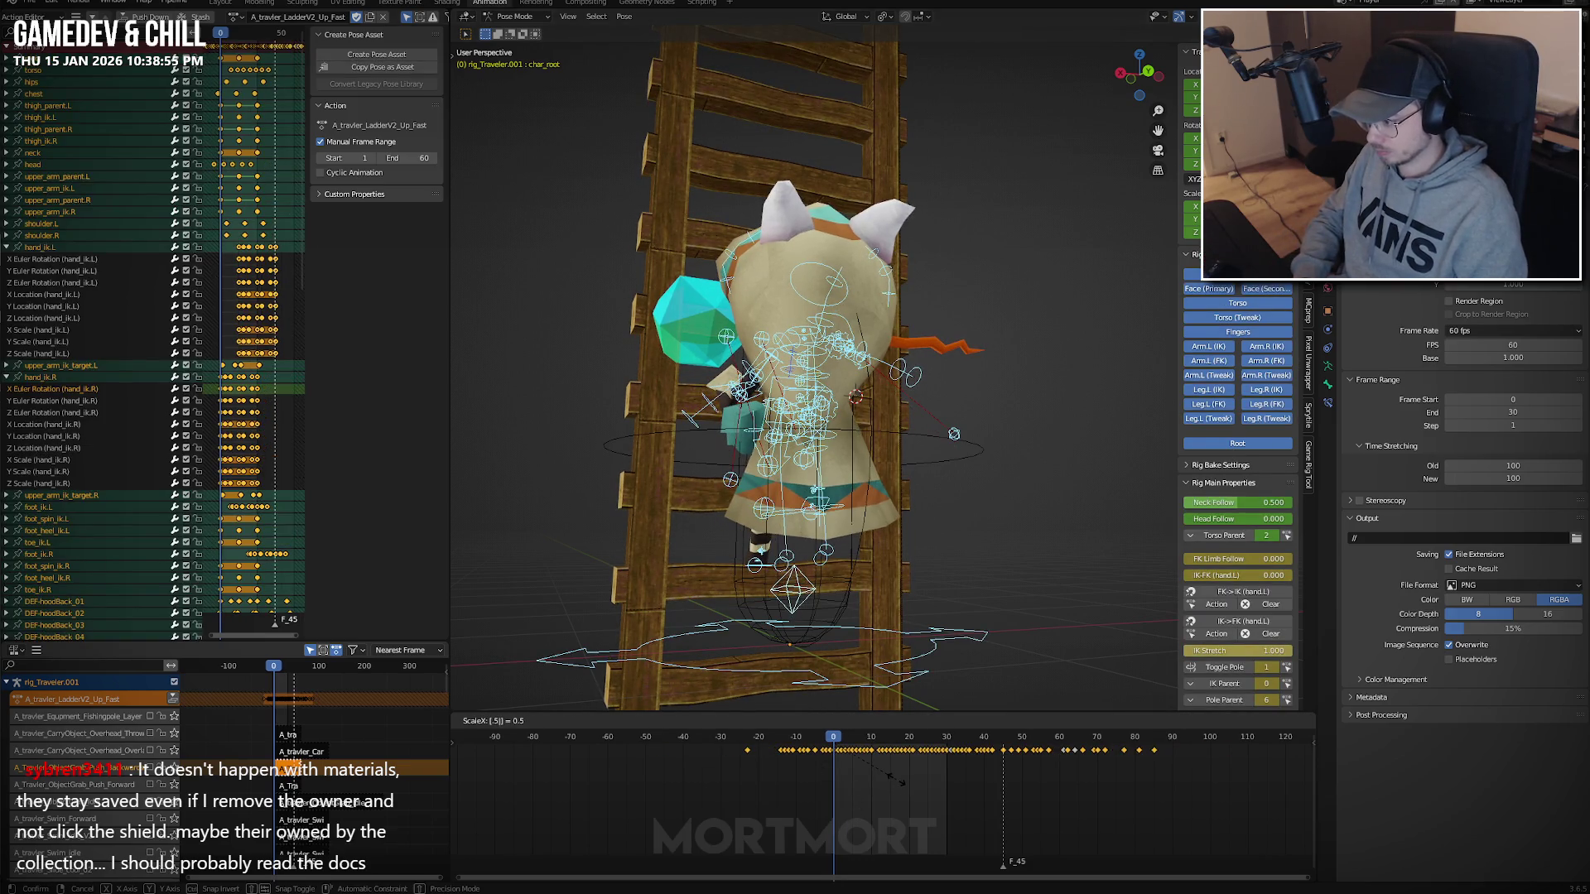
key("Return")
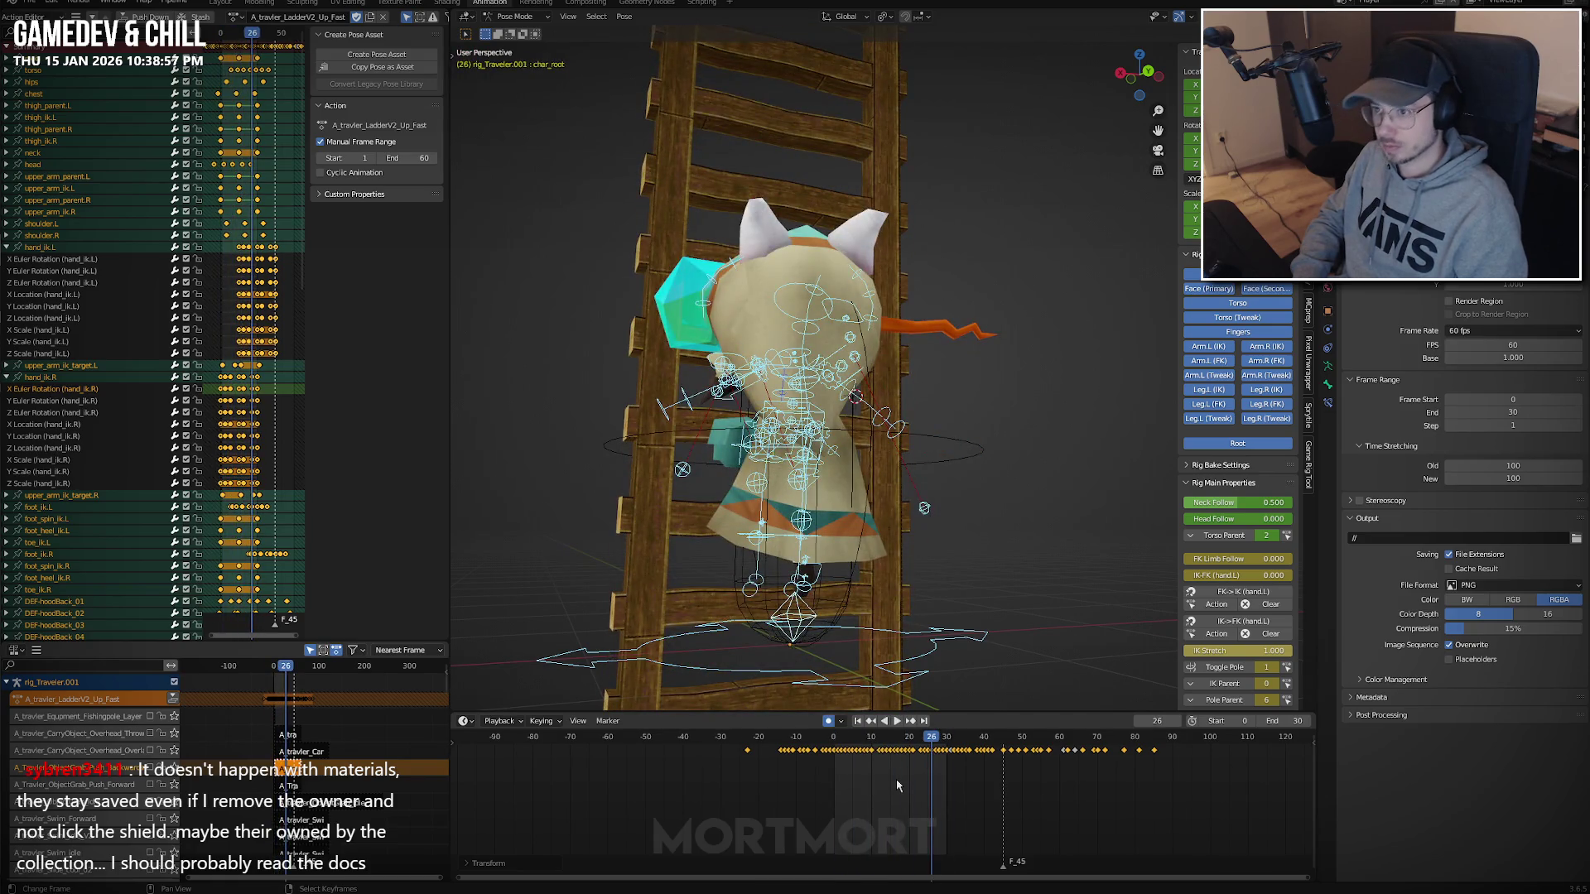
key("ctrl+Tab")
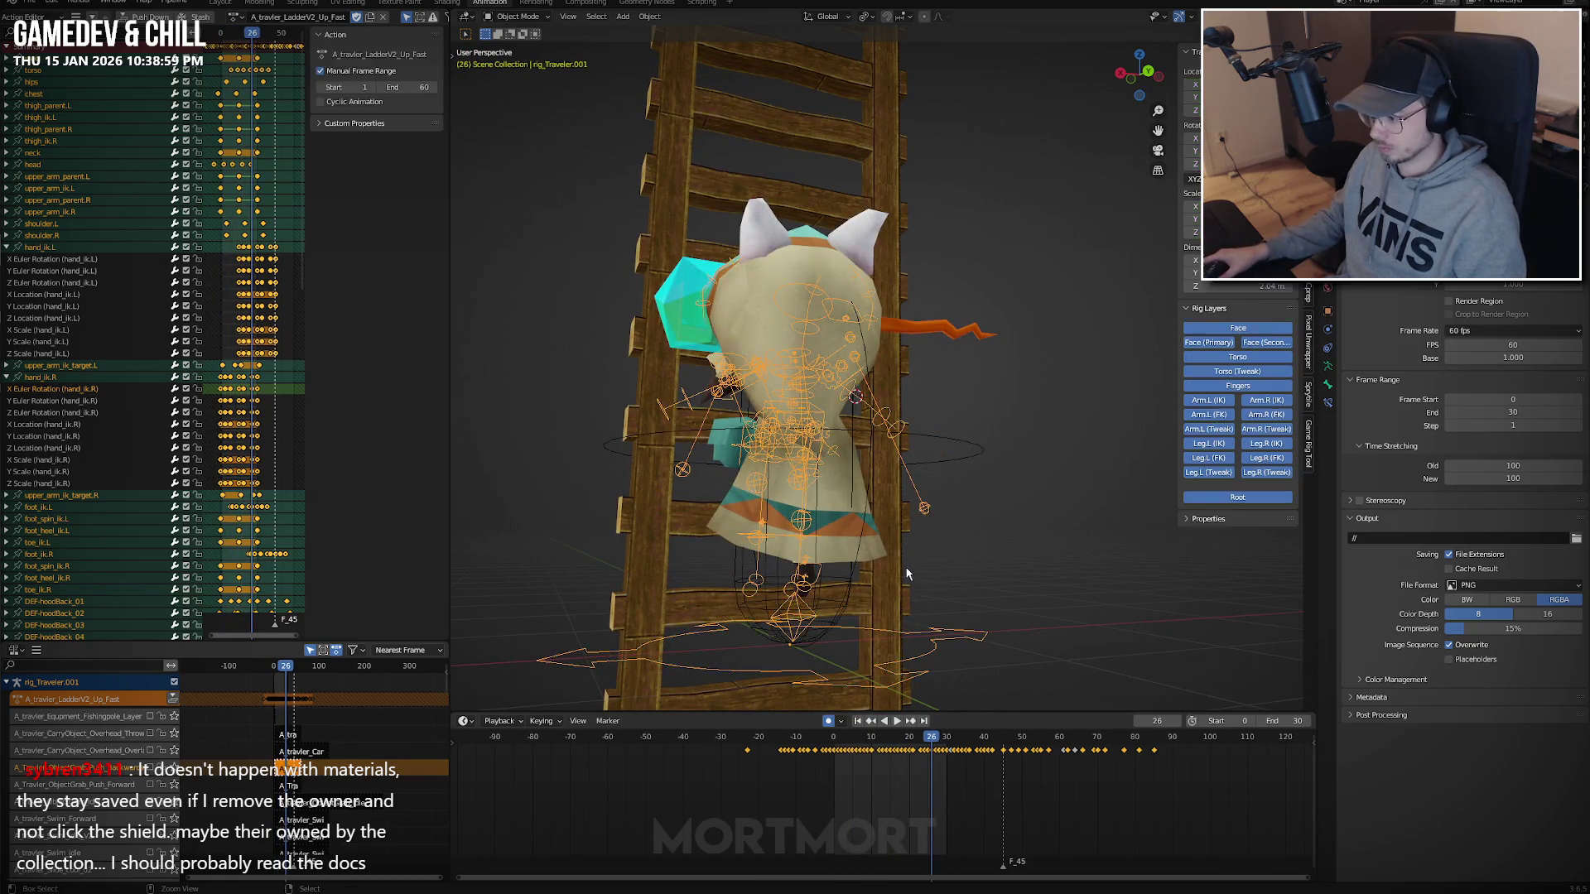
left_click(887, 561)
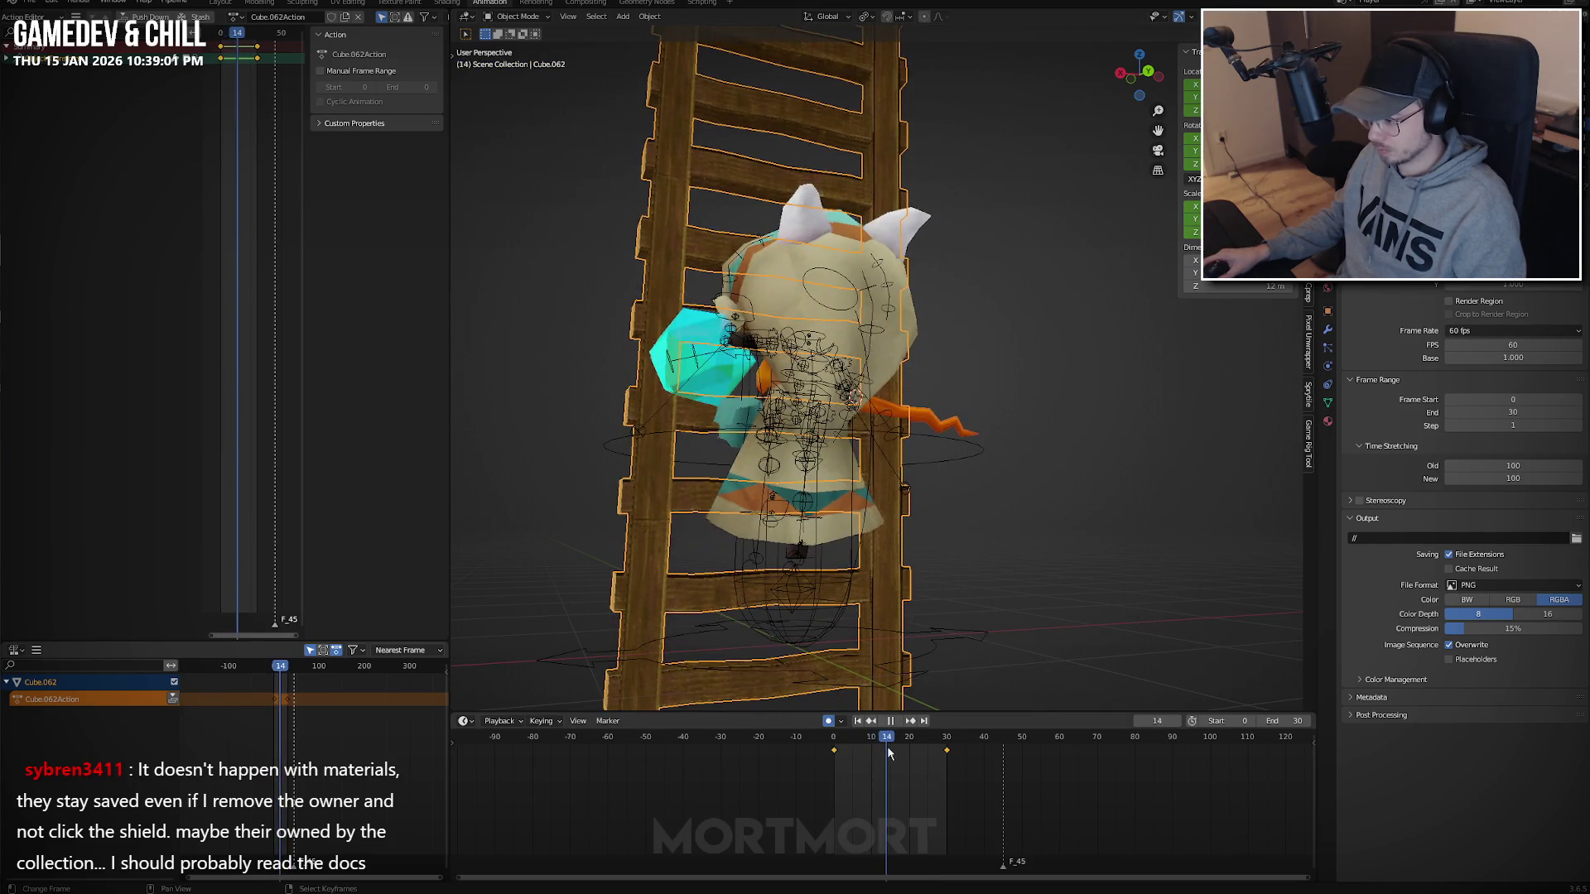
key("s")
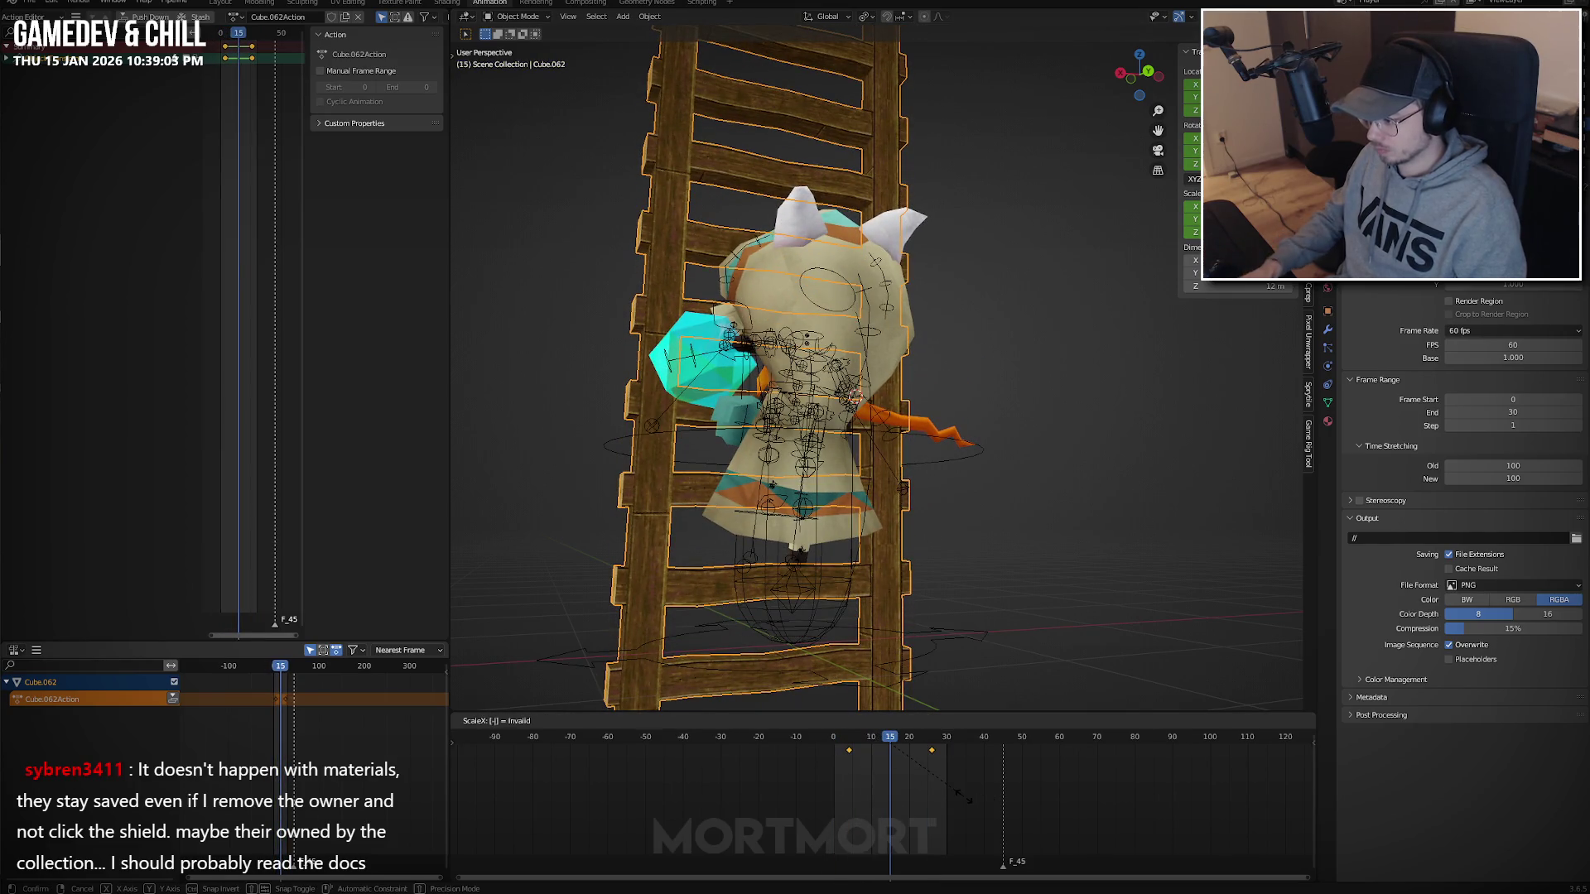
key("Escape")
key("shift+alt+z")
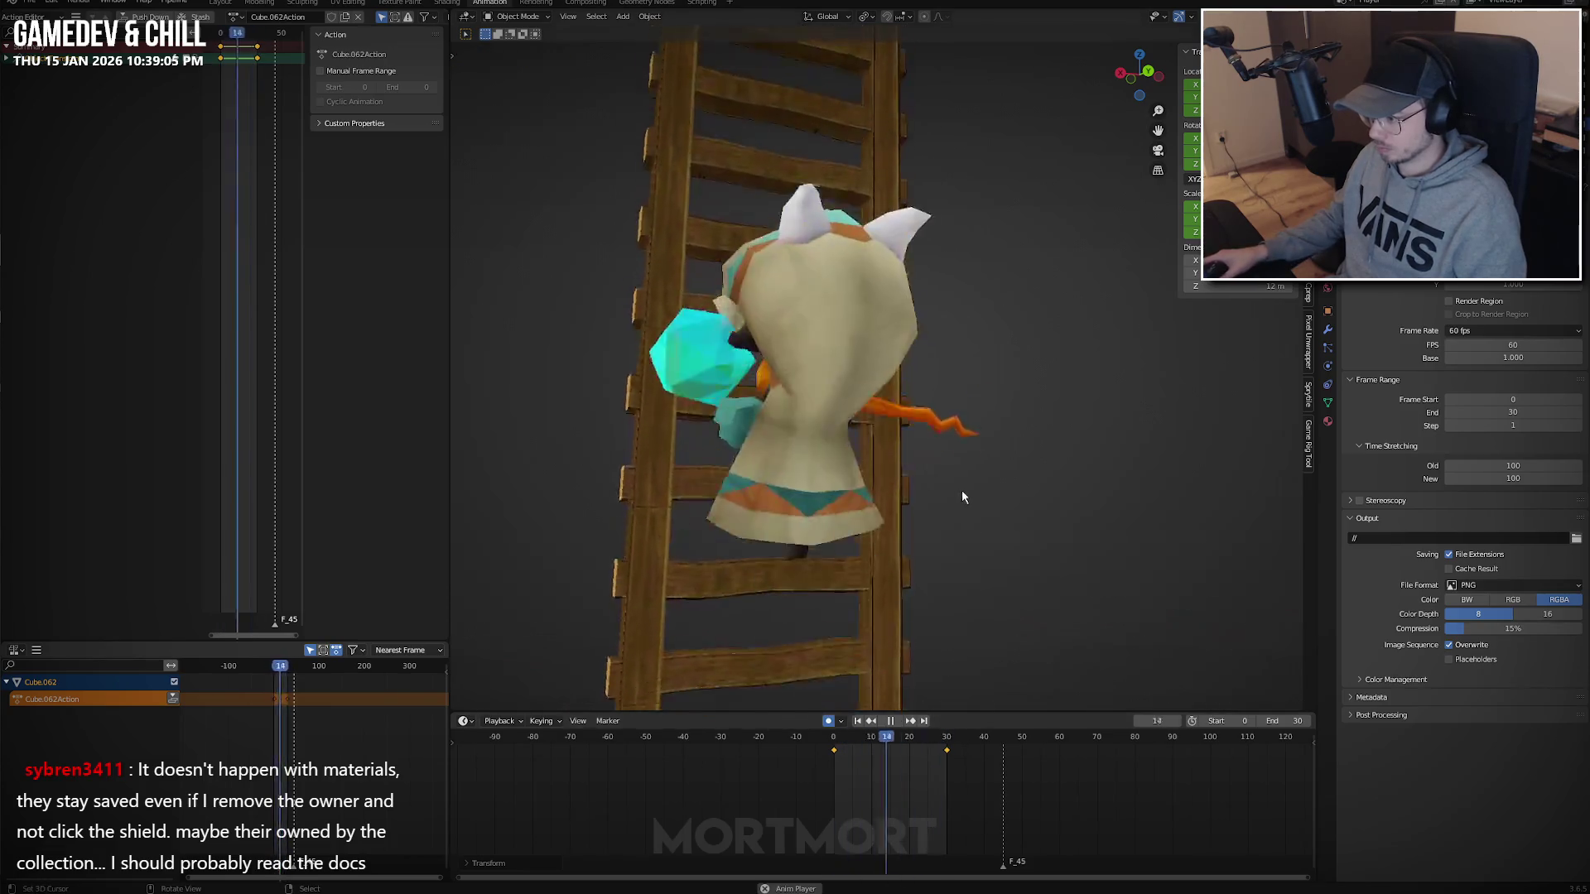
key("shift+alt+z")
key("space")
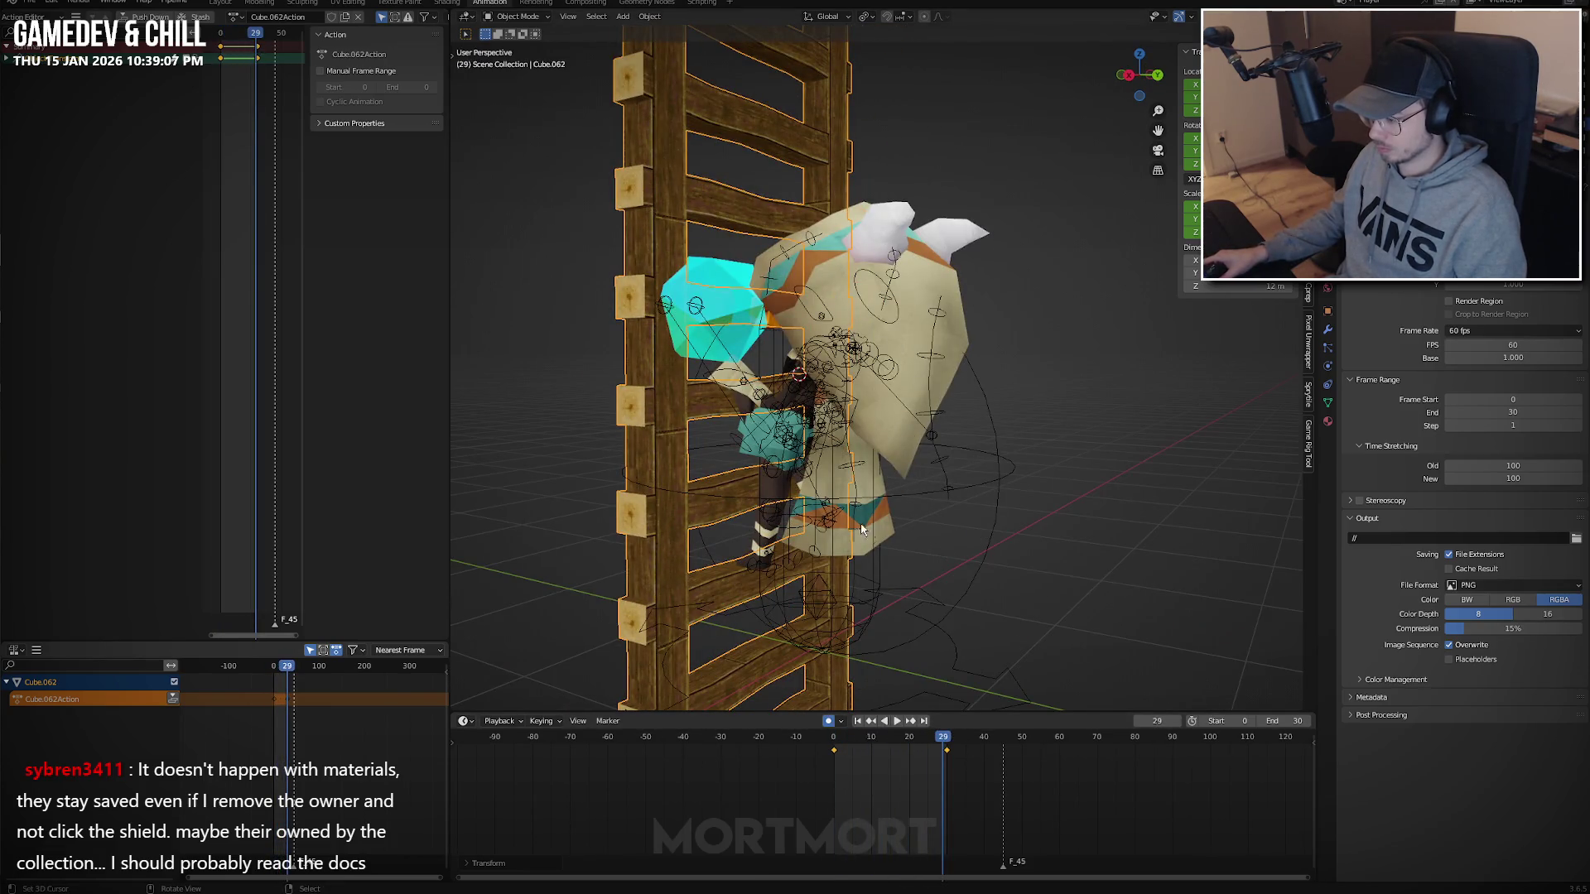
left_click(817, 421)
key("shift+Left")
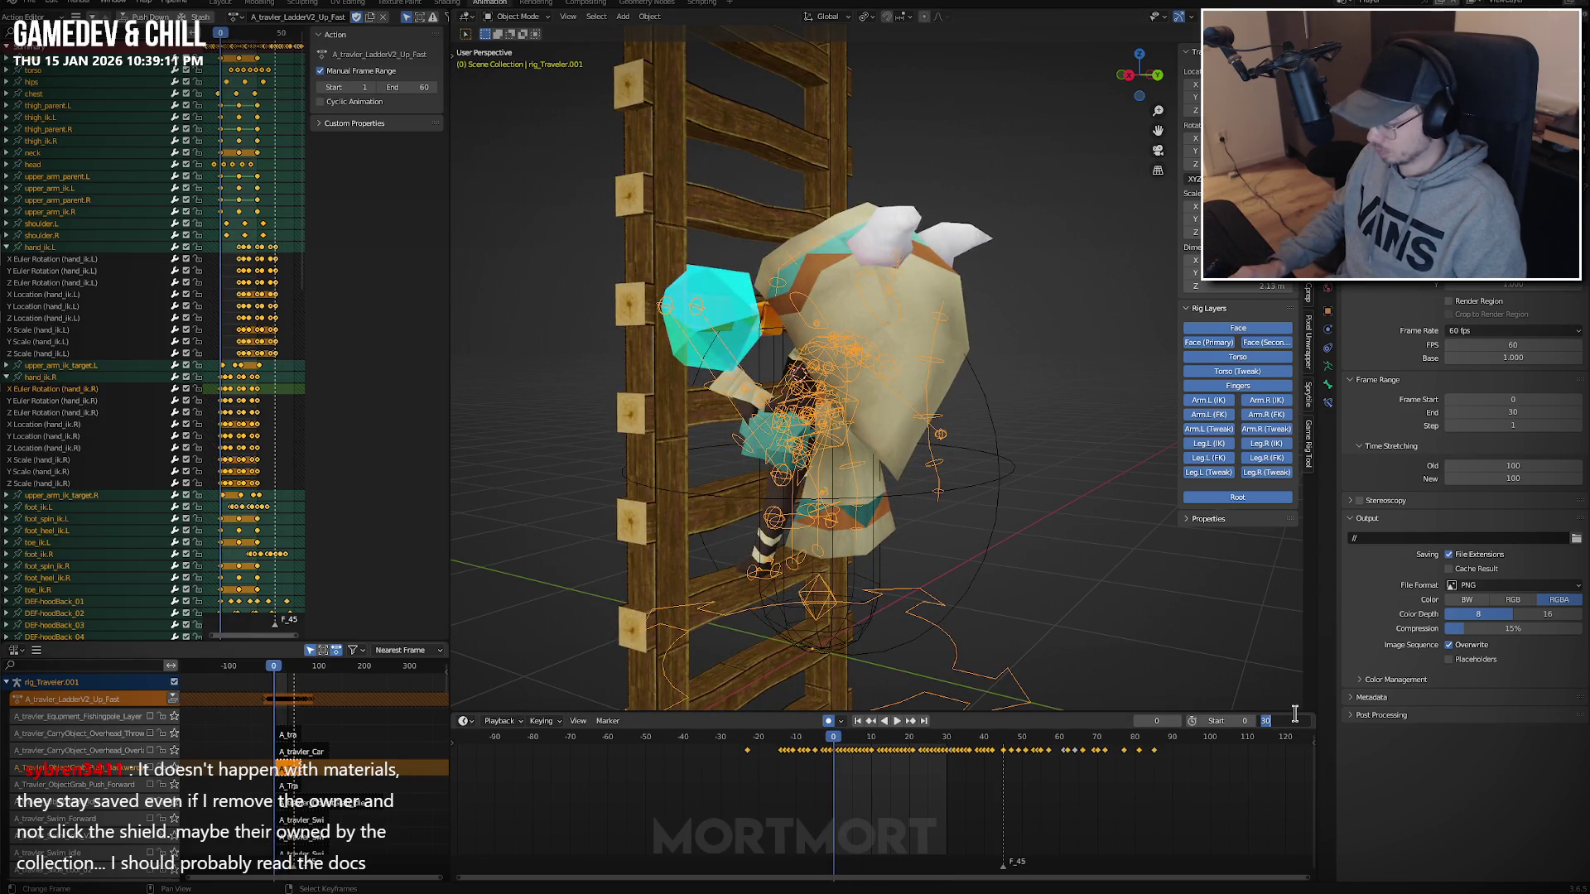
Set the scene End frame to 60 and preview the halved Up_Fast climb.
type("60")
key("Return")
key("ctrl+z")
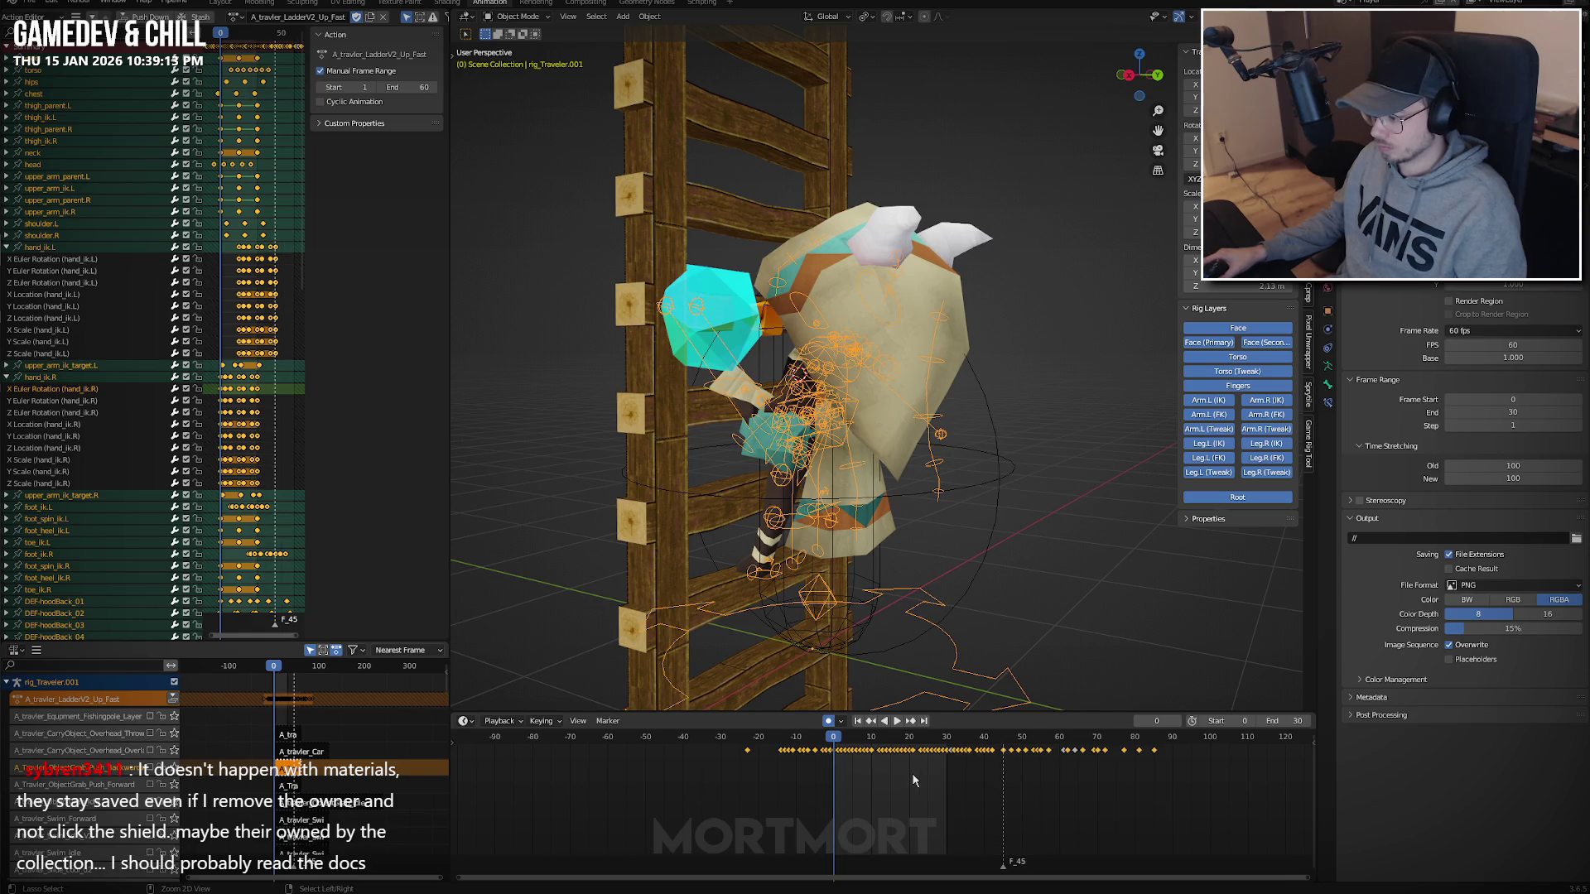
key("space")
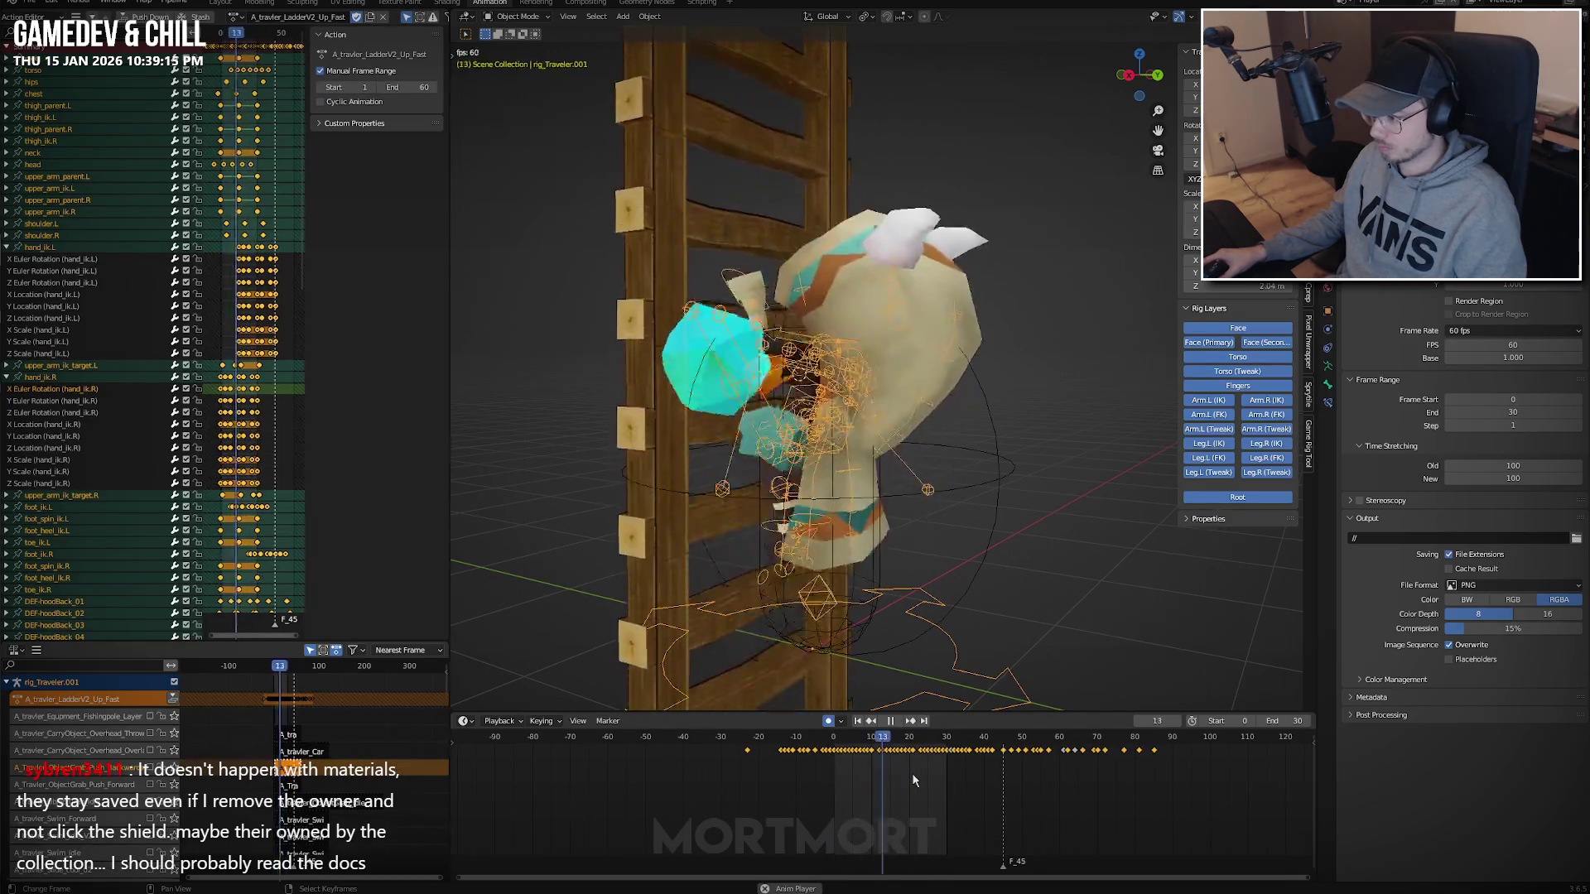
key("ctrl+Tab")
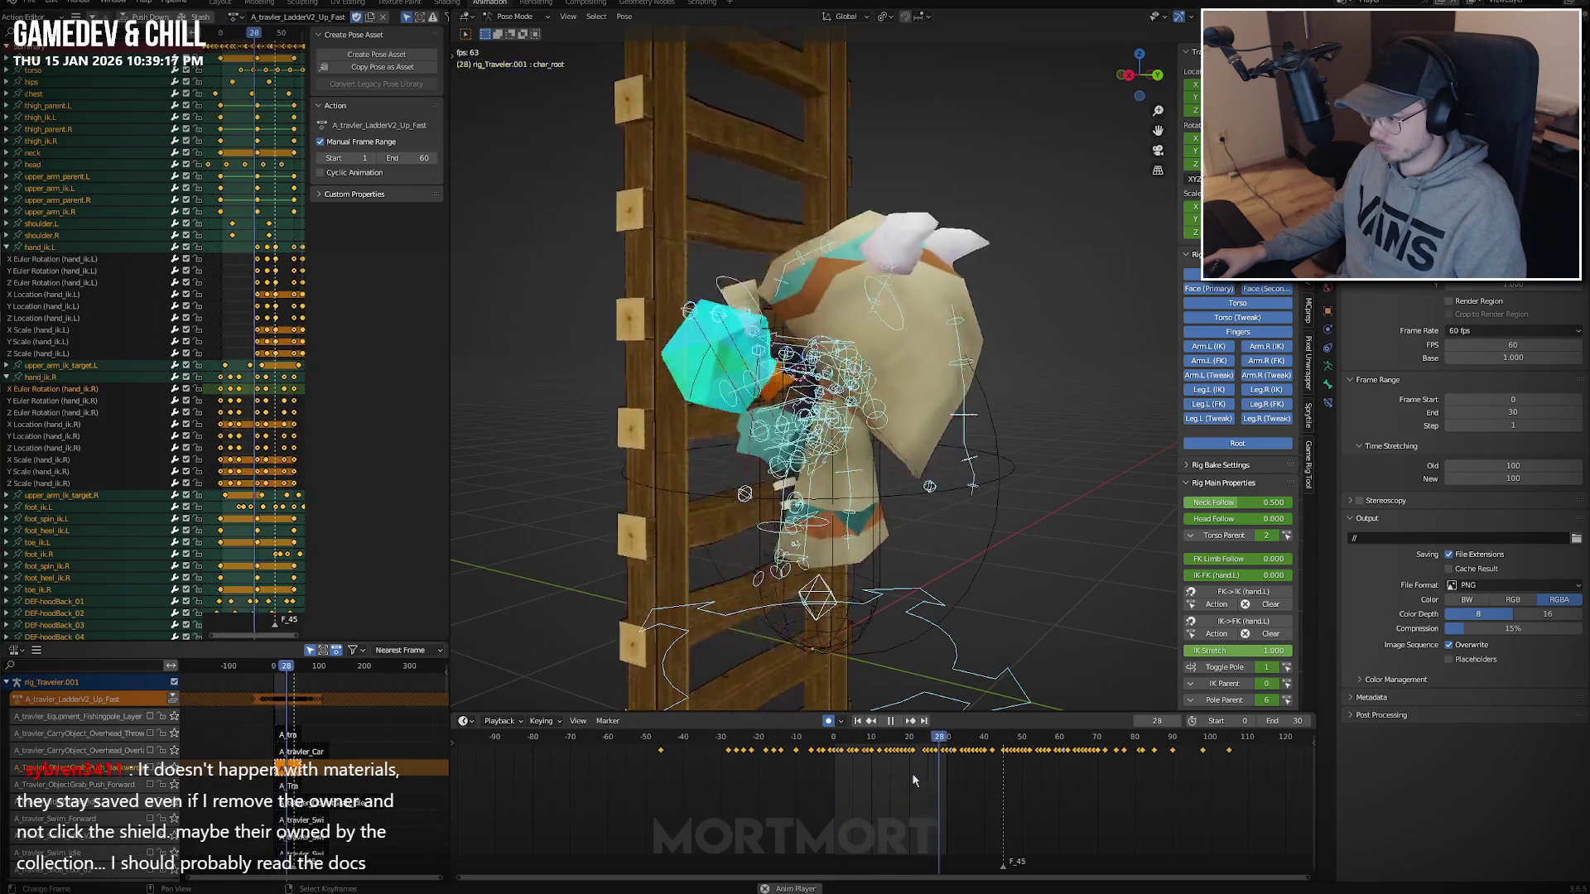
key("Escape")
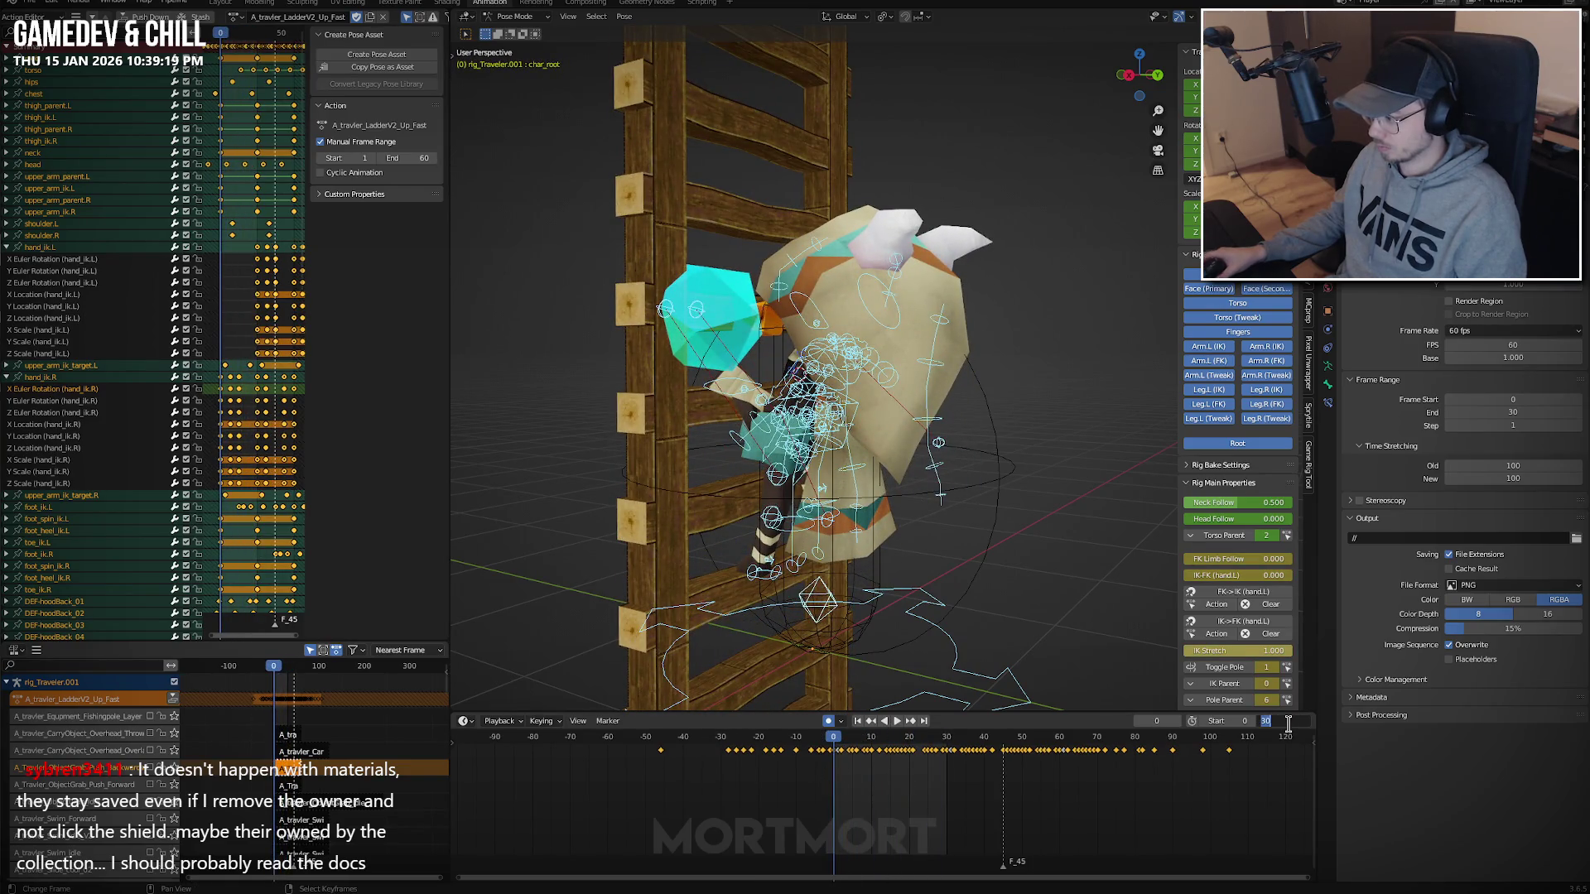
type("60")
key("Return")
key("ctrl+Tab")
key("space")
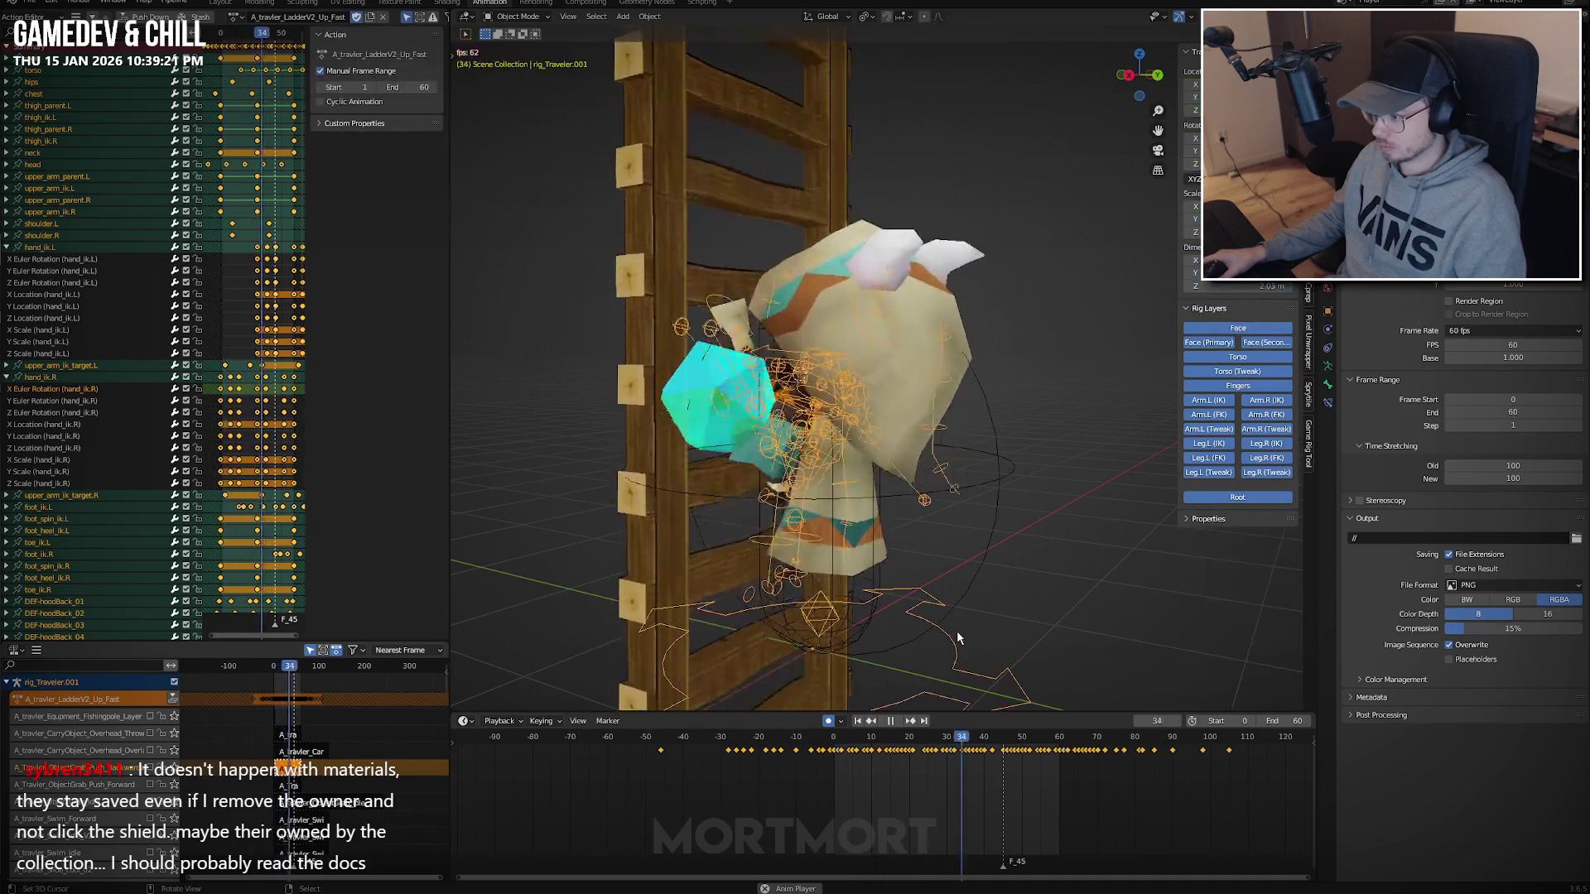
left_click(662, 542)
Try rescaling the ladder's key timing, undo it, and play the animation.
key("Escape")
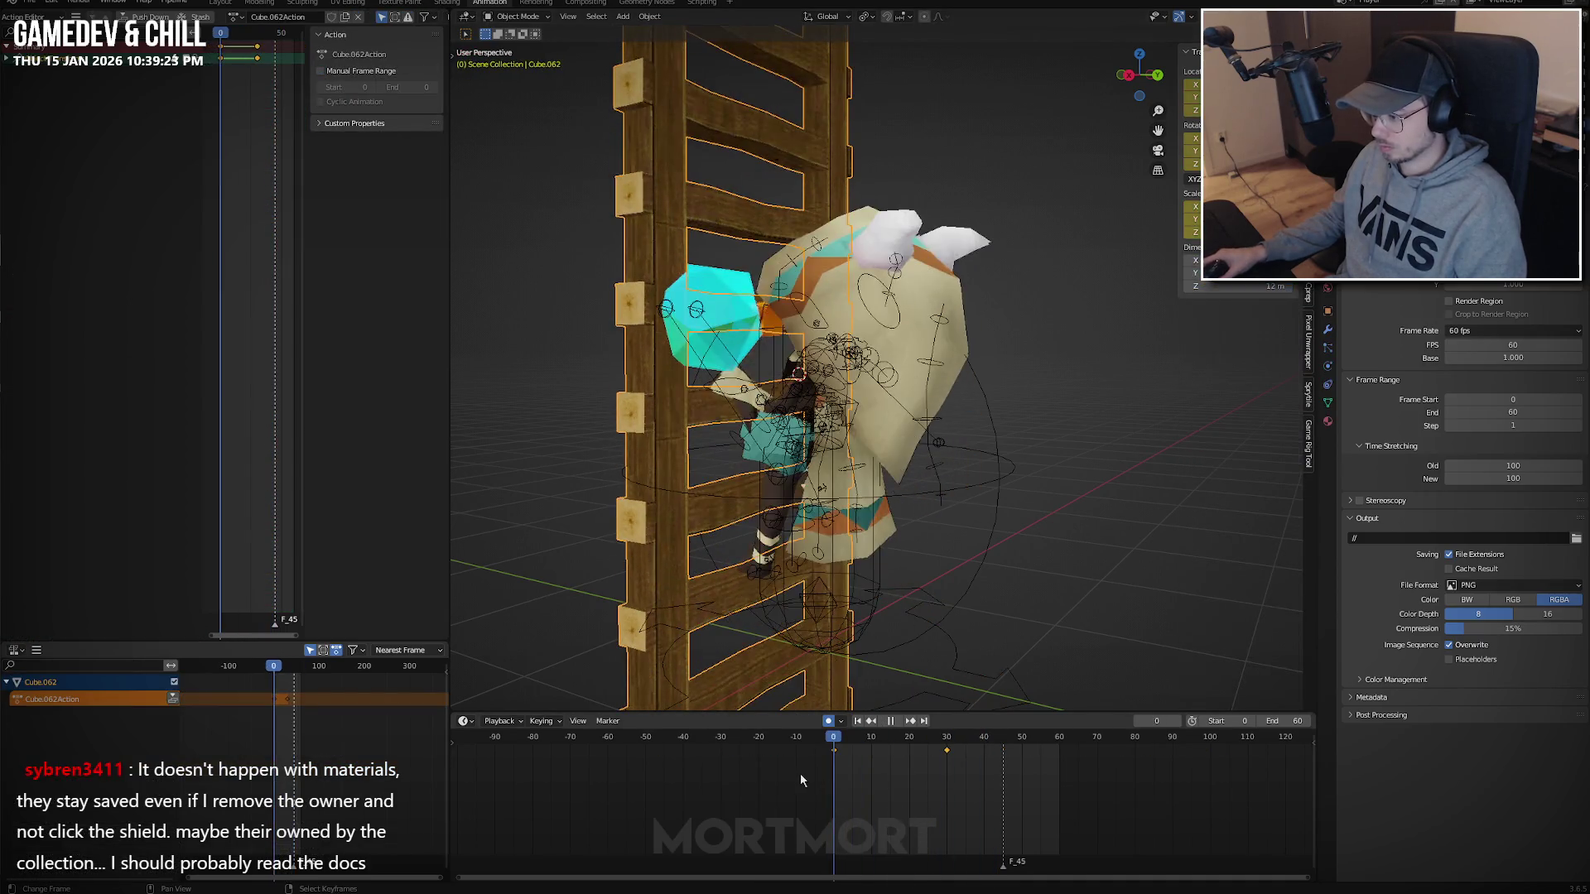
key("s")
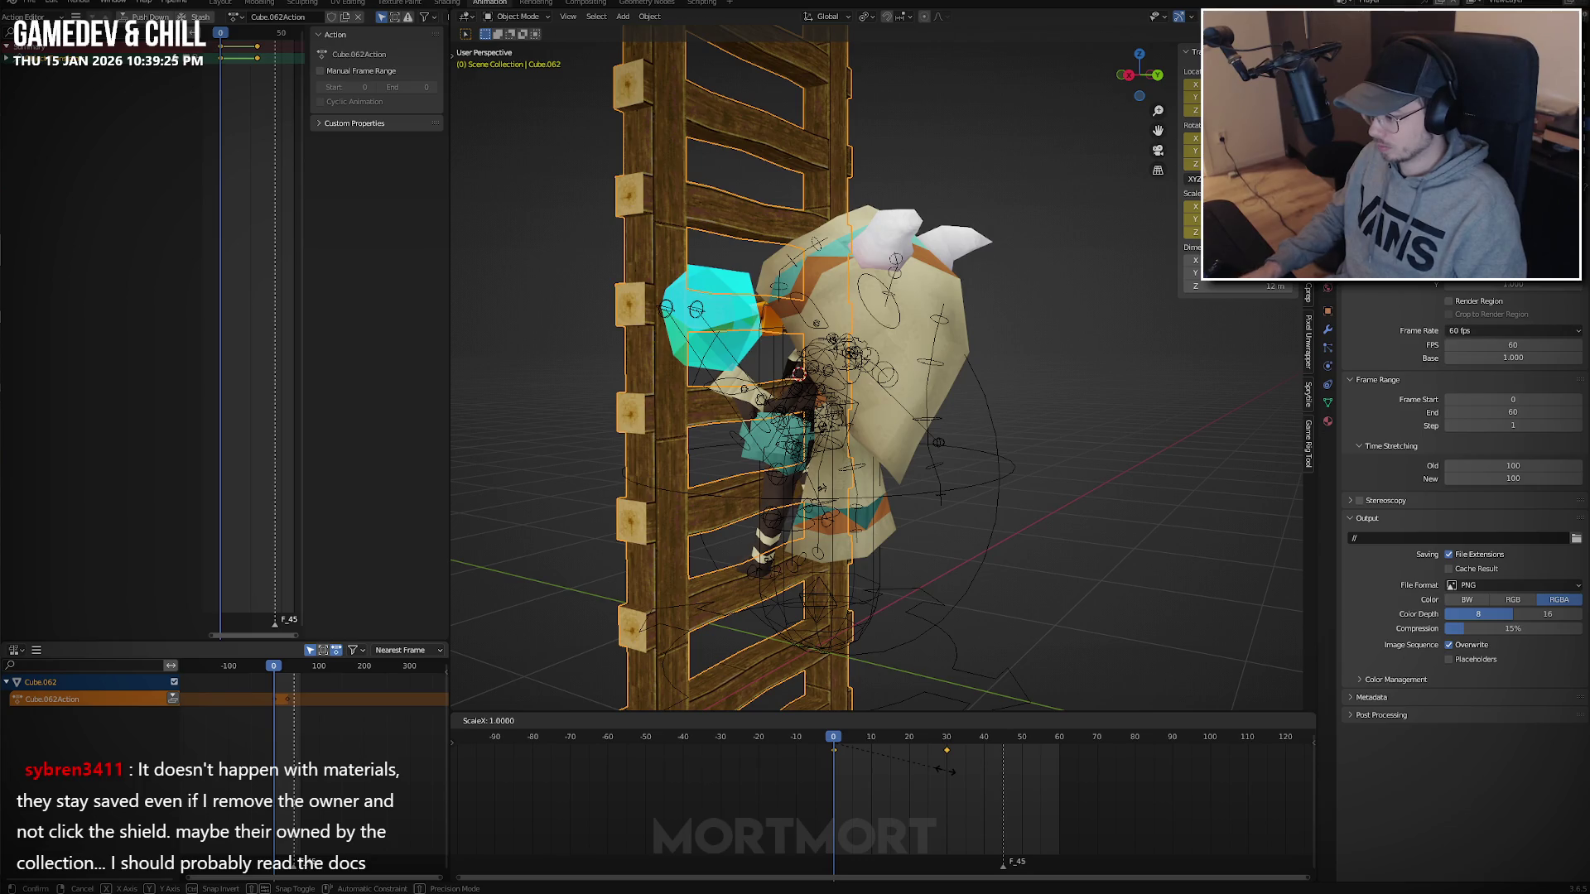
key("Return")
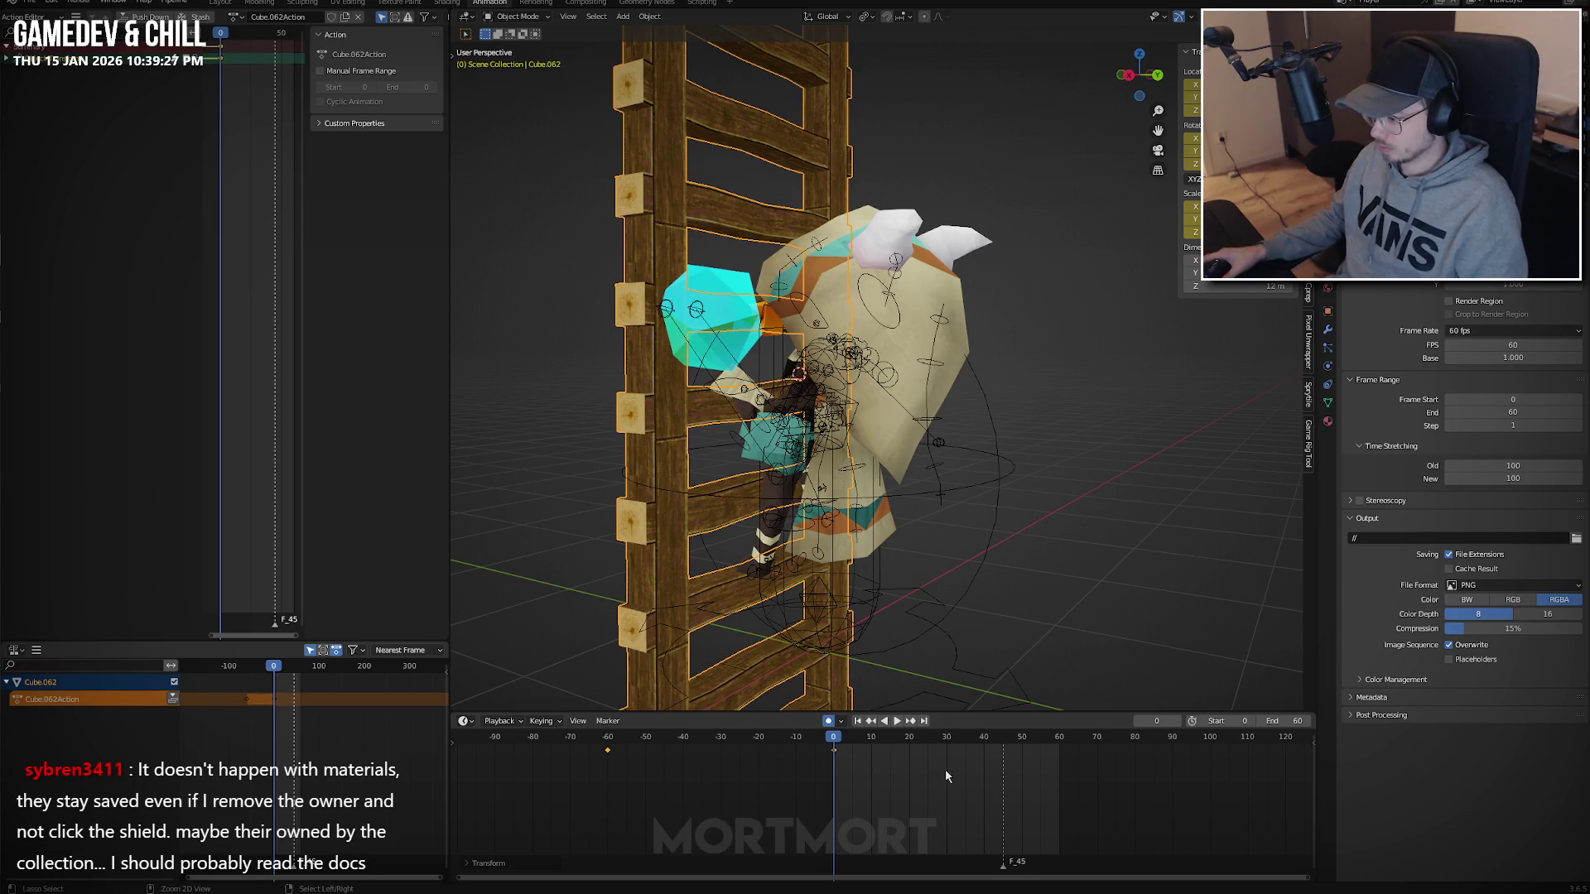
key("ctrl+z")
key("space")
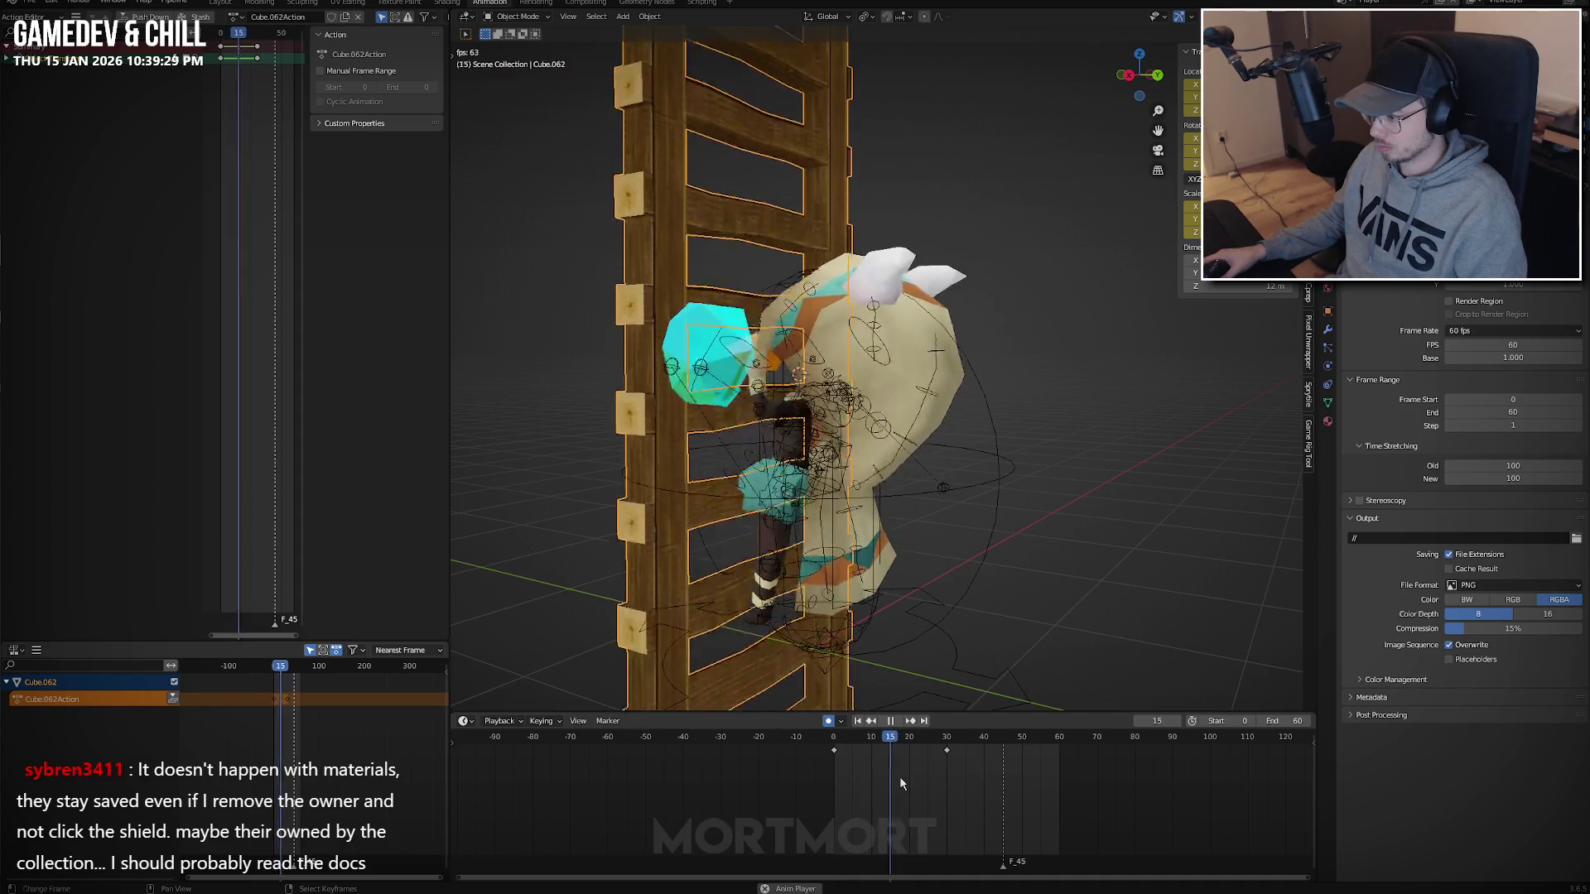
key("Escape")
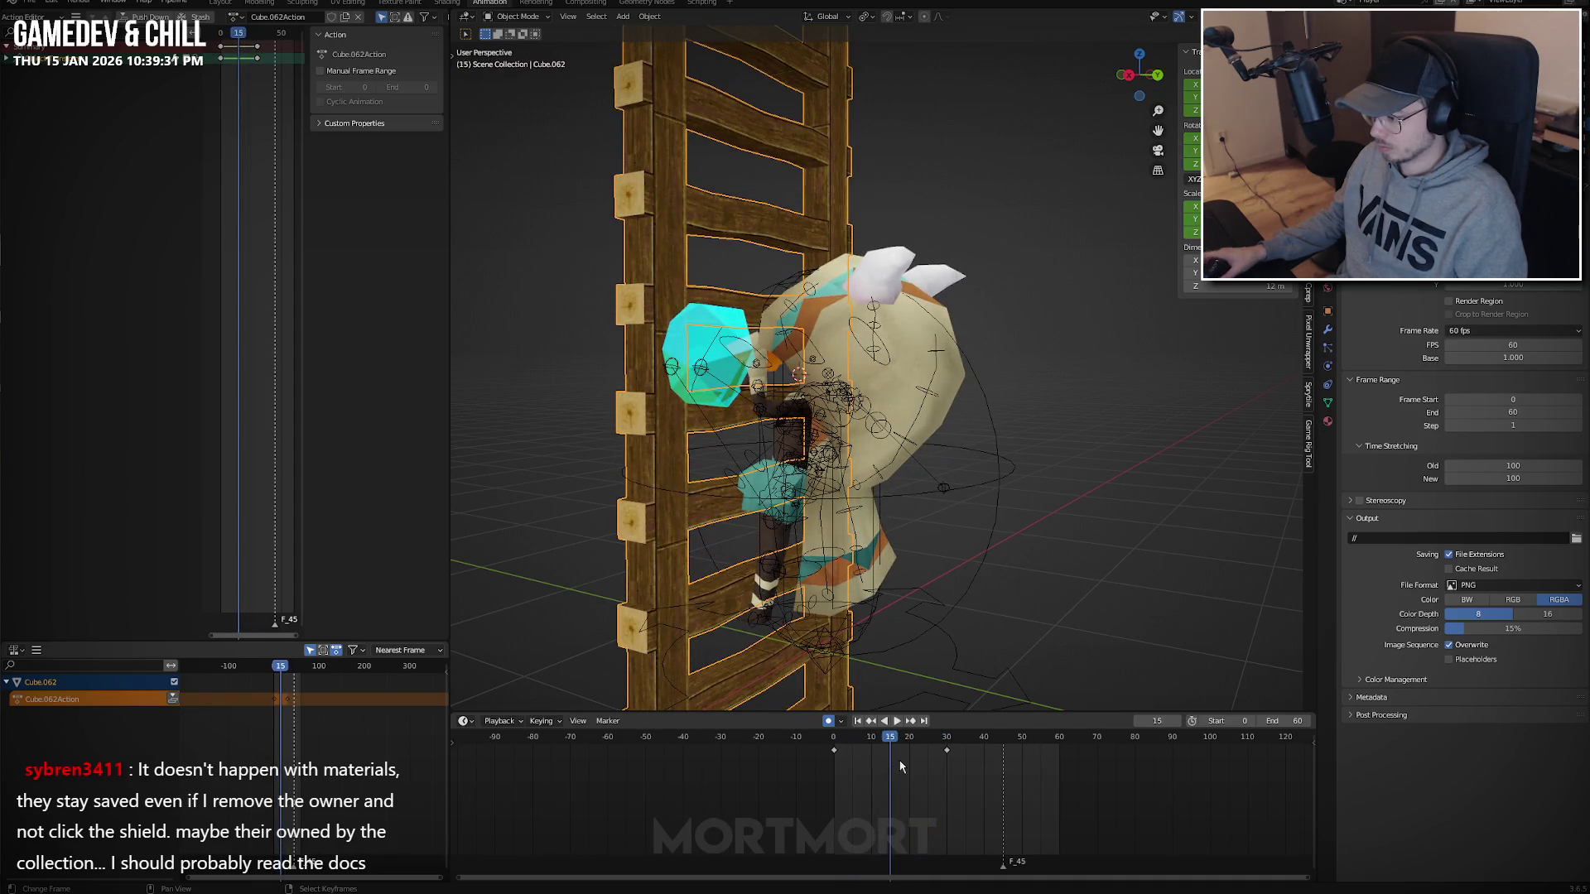
Shift all the ladder's keyframes one frame earlier and play the climb to check timing.
scroll(901, 766, "down", 1)
key("a")
key("g")
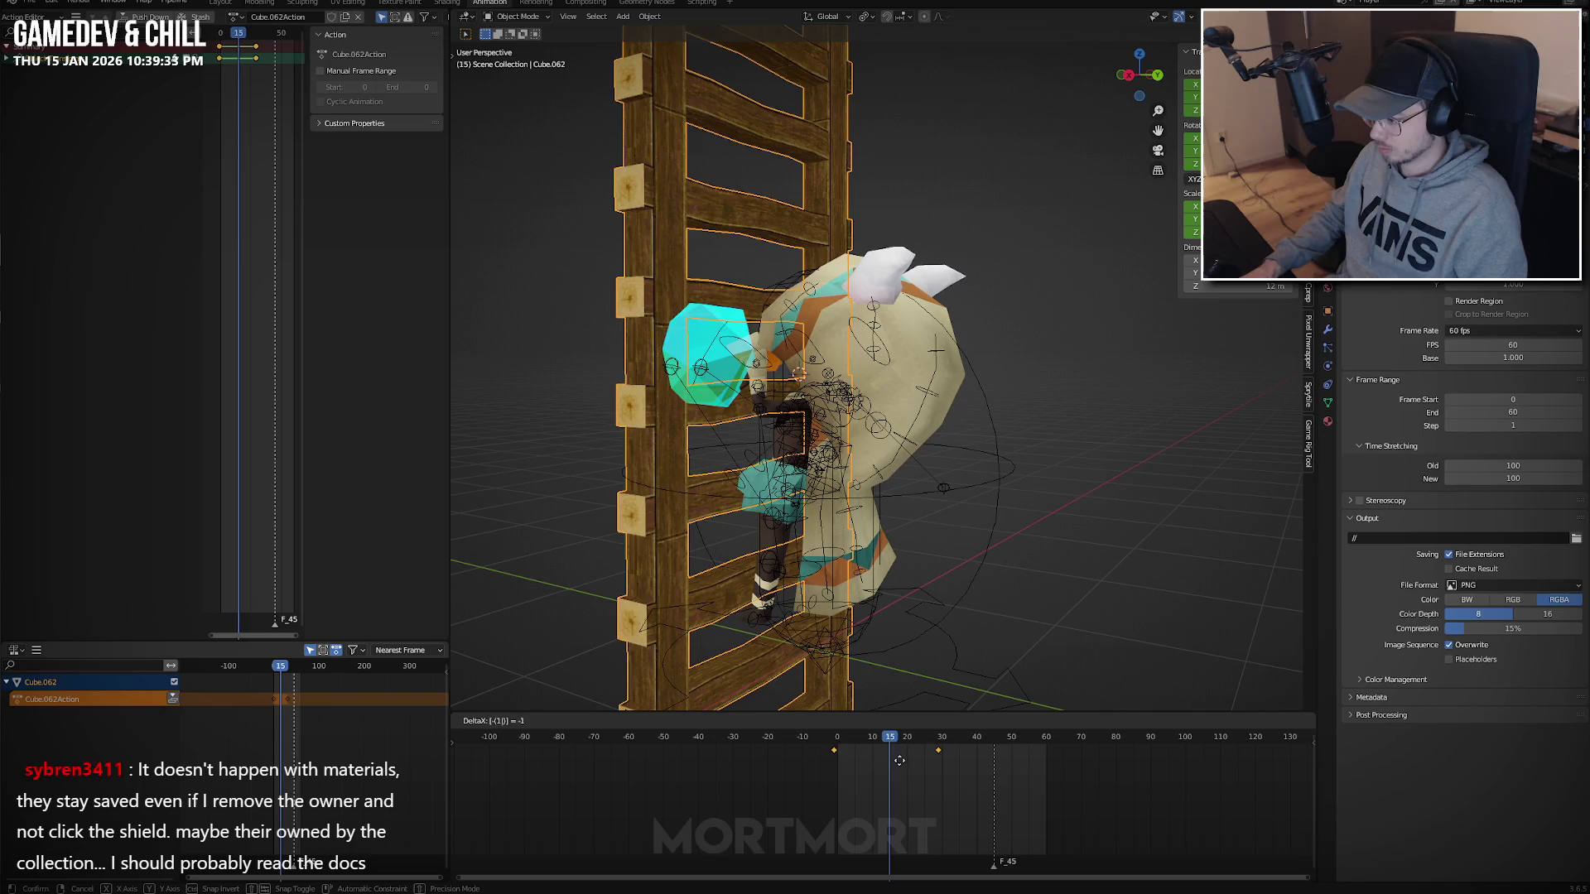
scroll(898, 759, "up", 1)
left_click(896, 758)
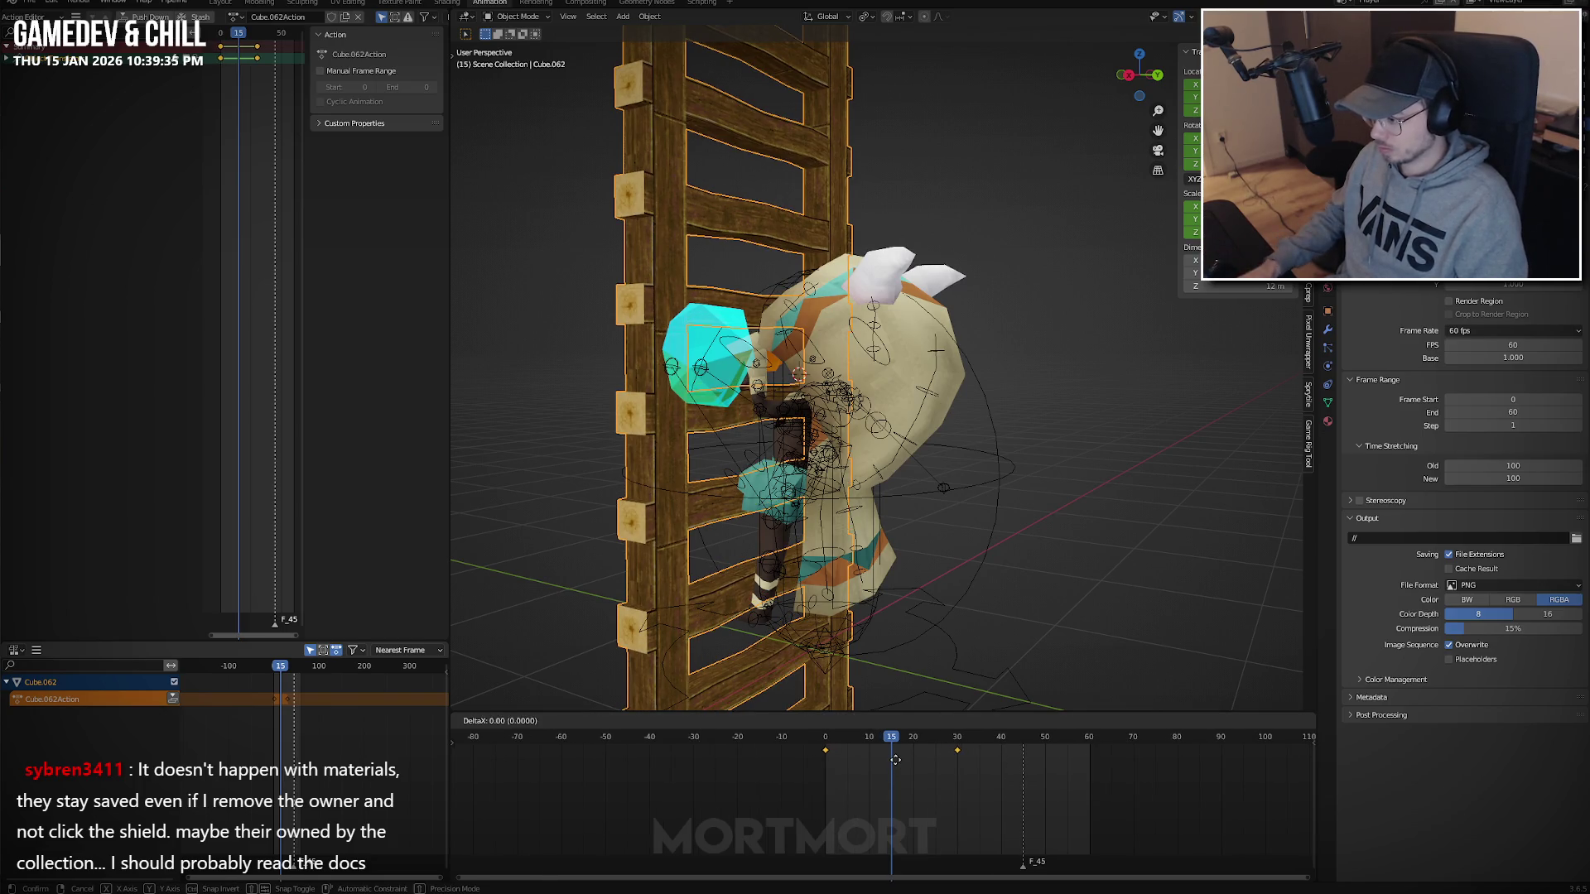
key("space")
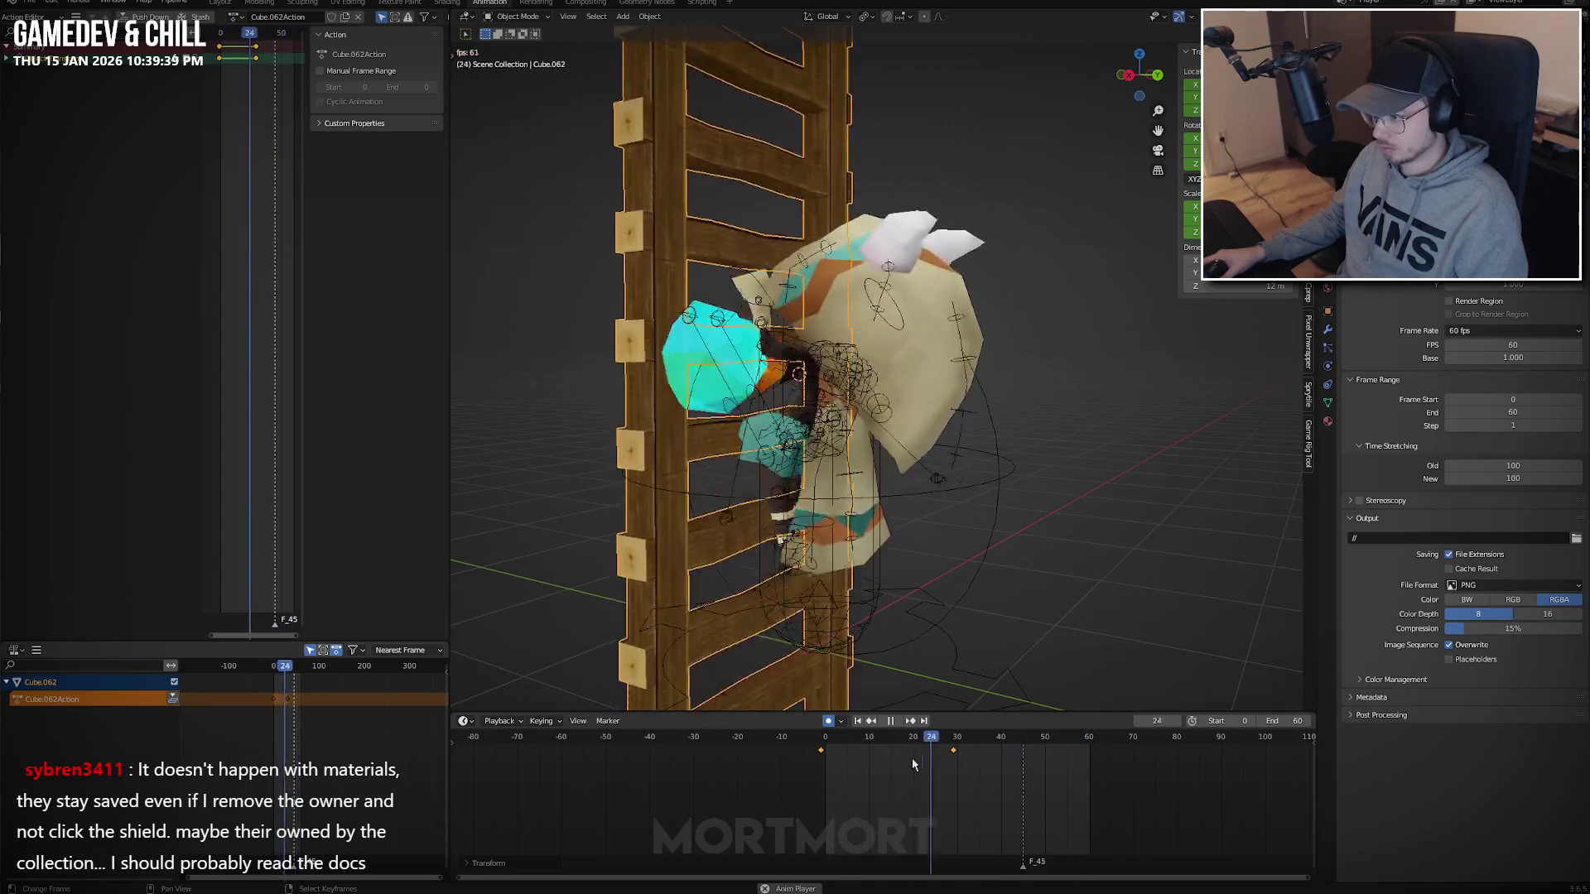
key("space")
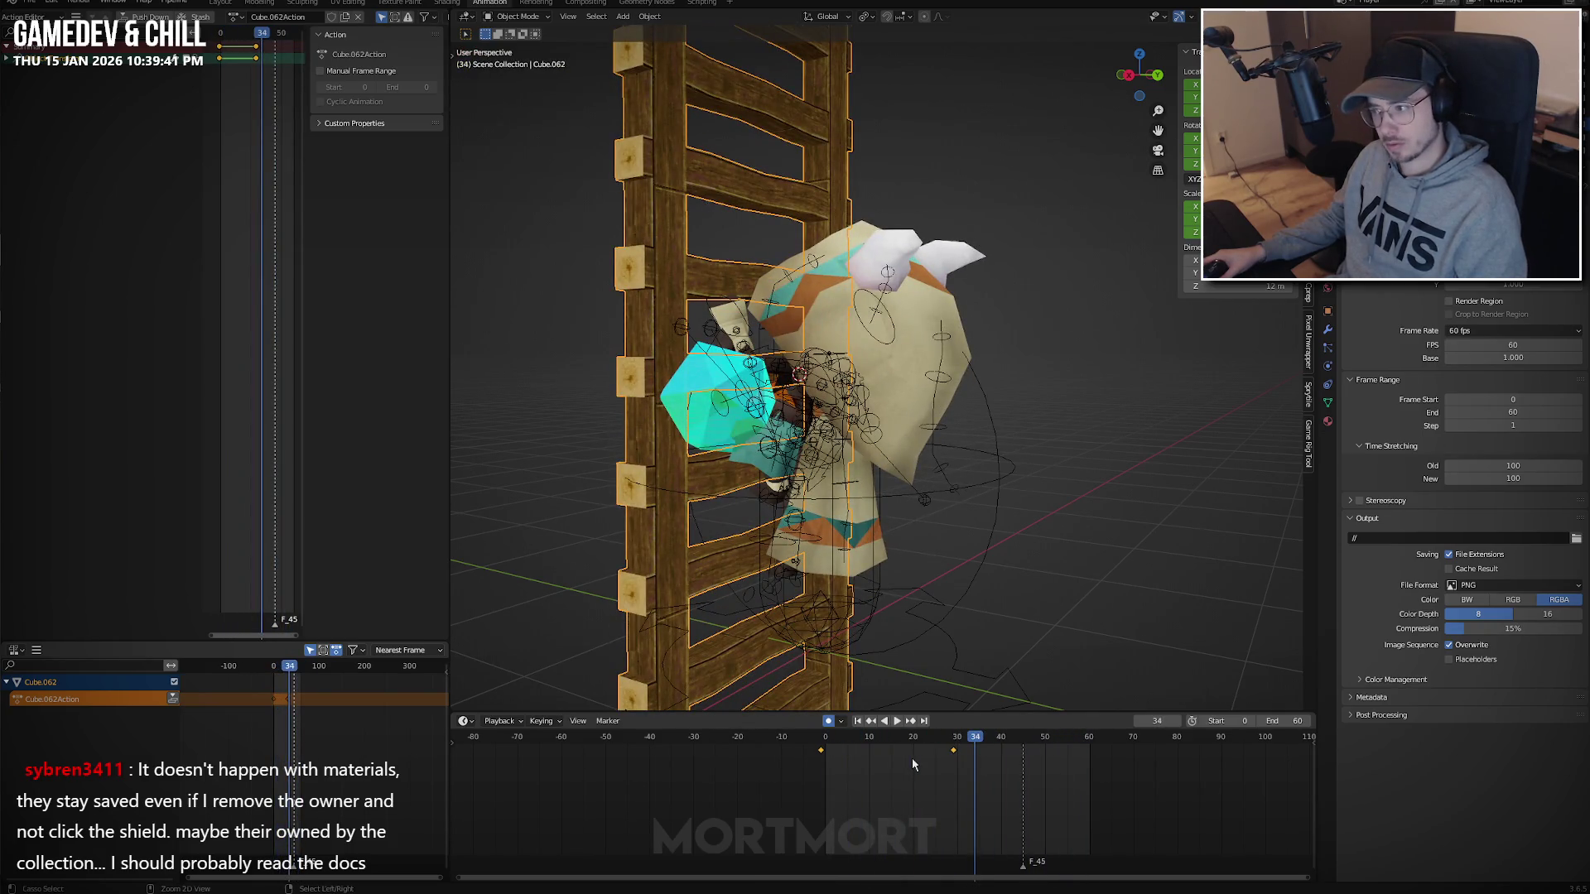
key("space")
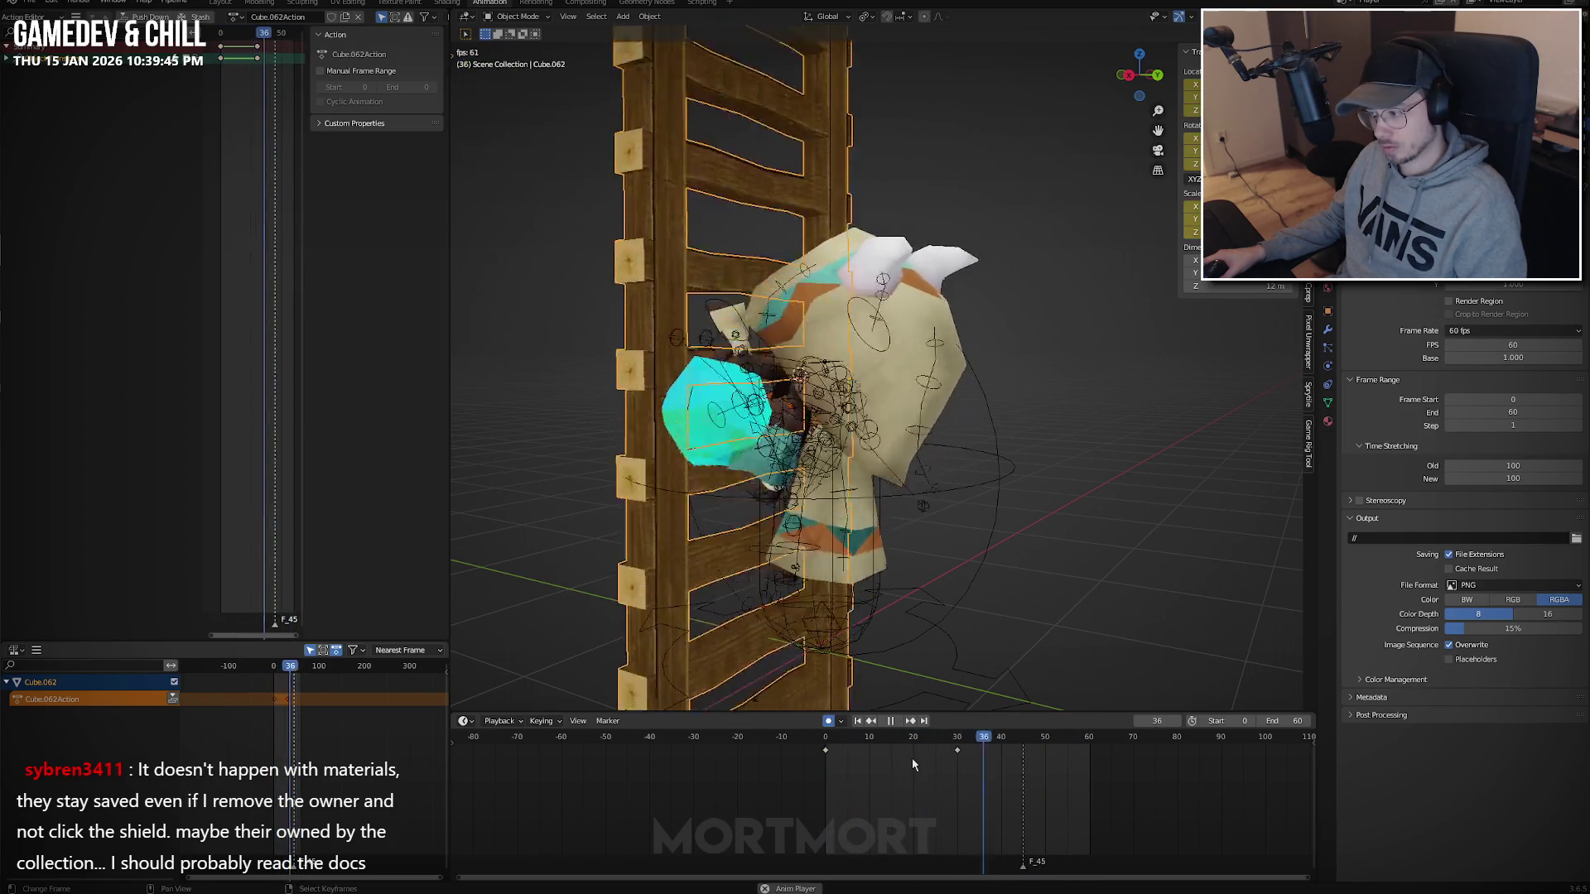
key("space")
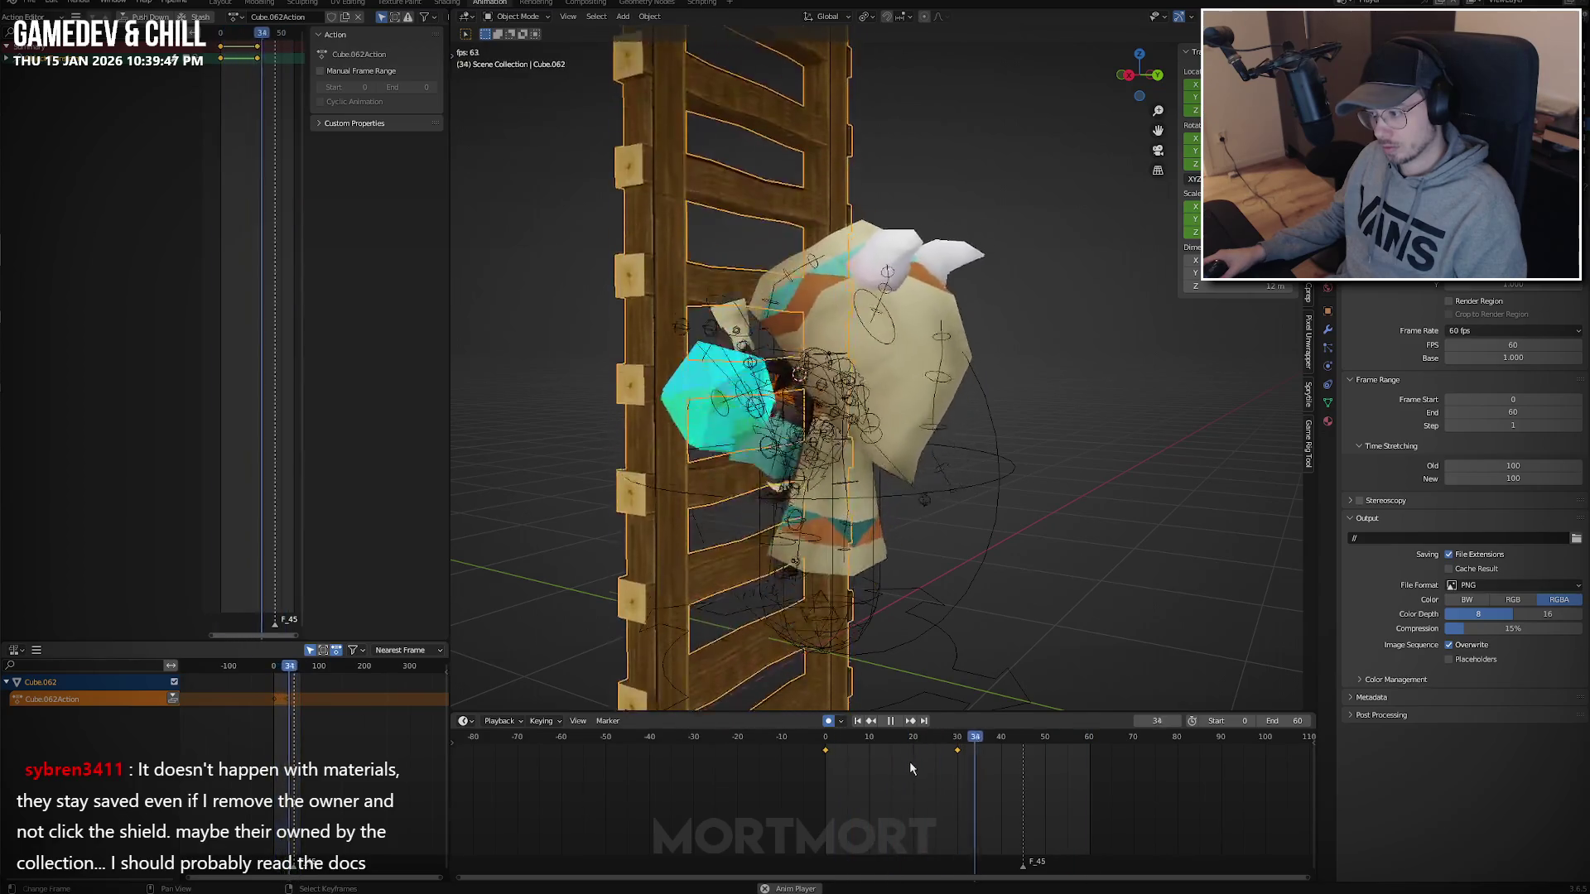
Test squeezing the cube keys toward frame 0, undo it, and select the Traveler rig.
key("a")
left_click(889, 763)
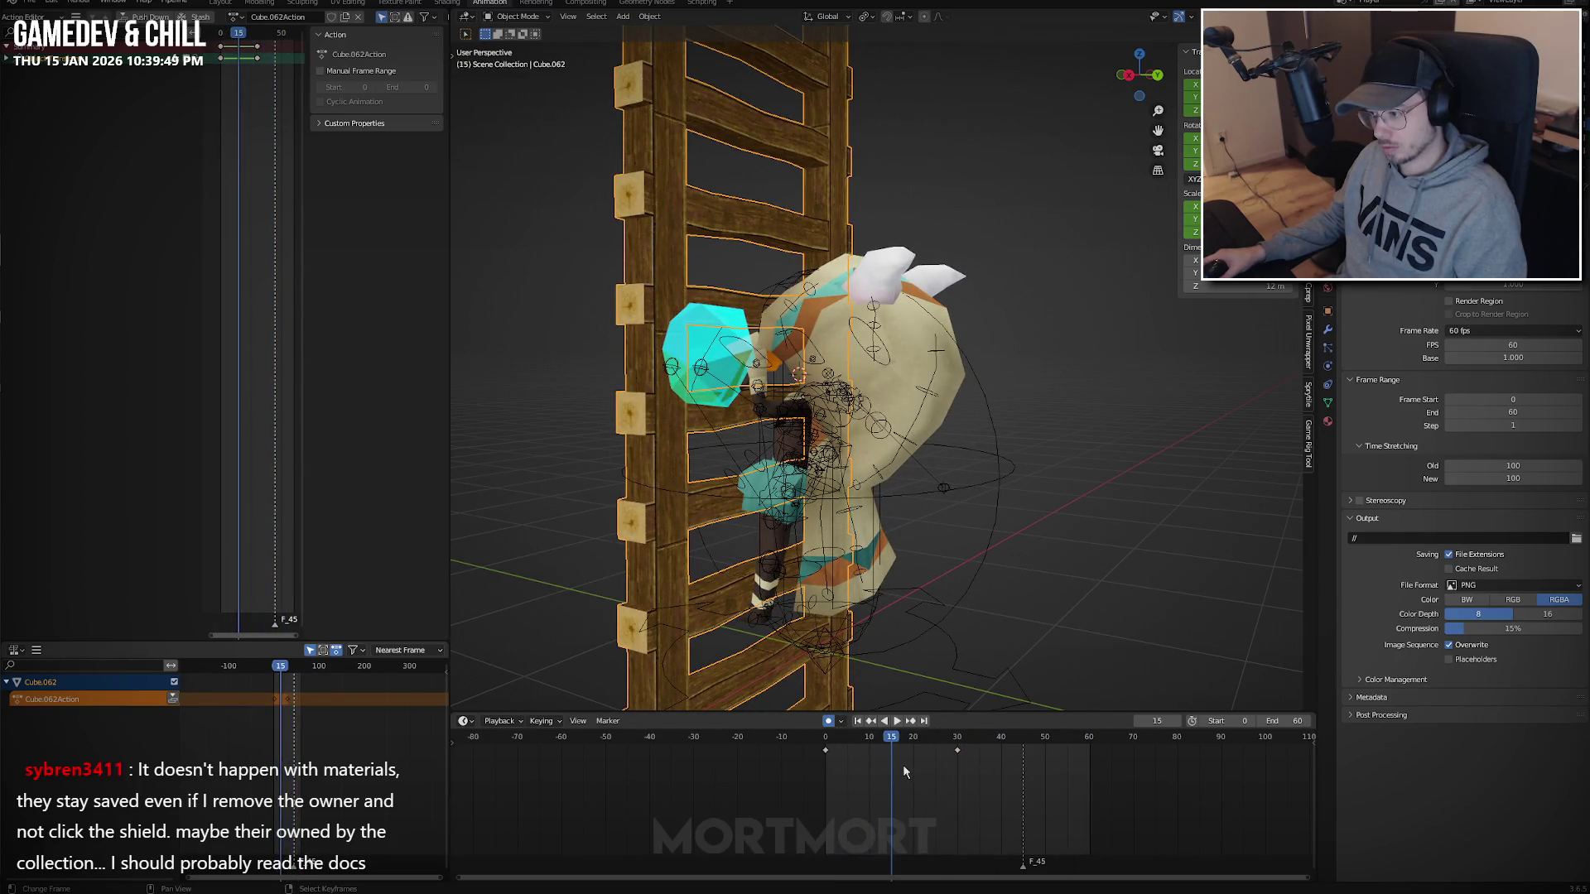
key("space")
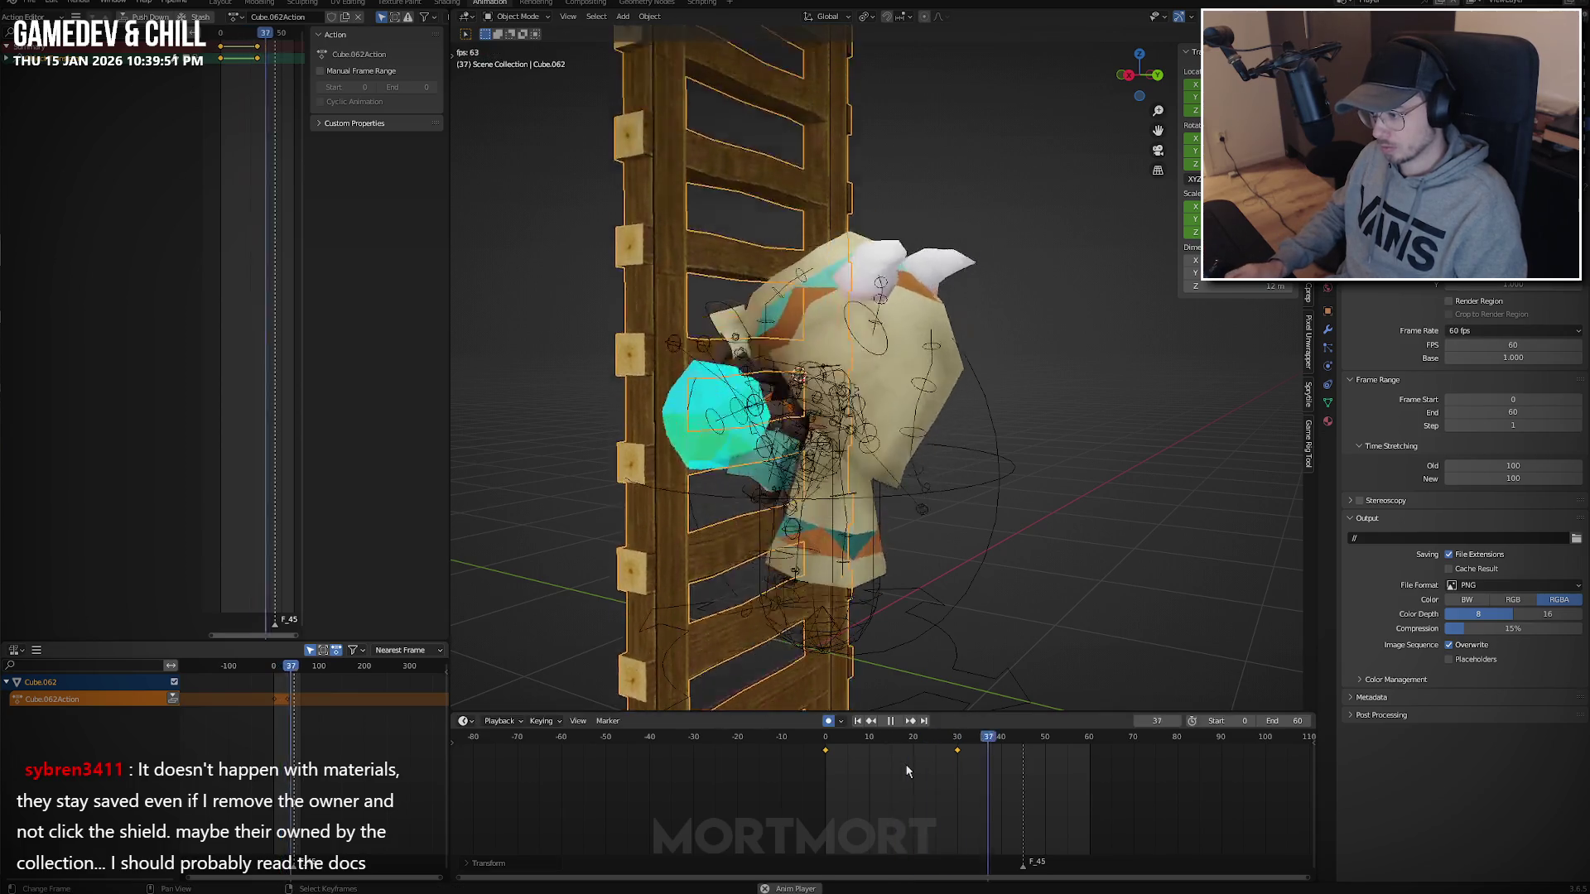
key("space")
key("shift+Left")
key("s")
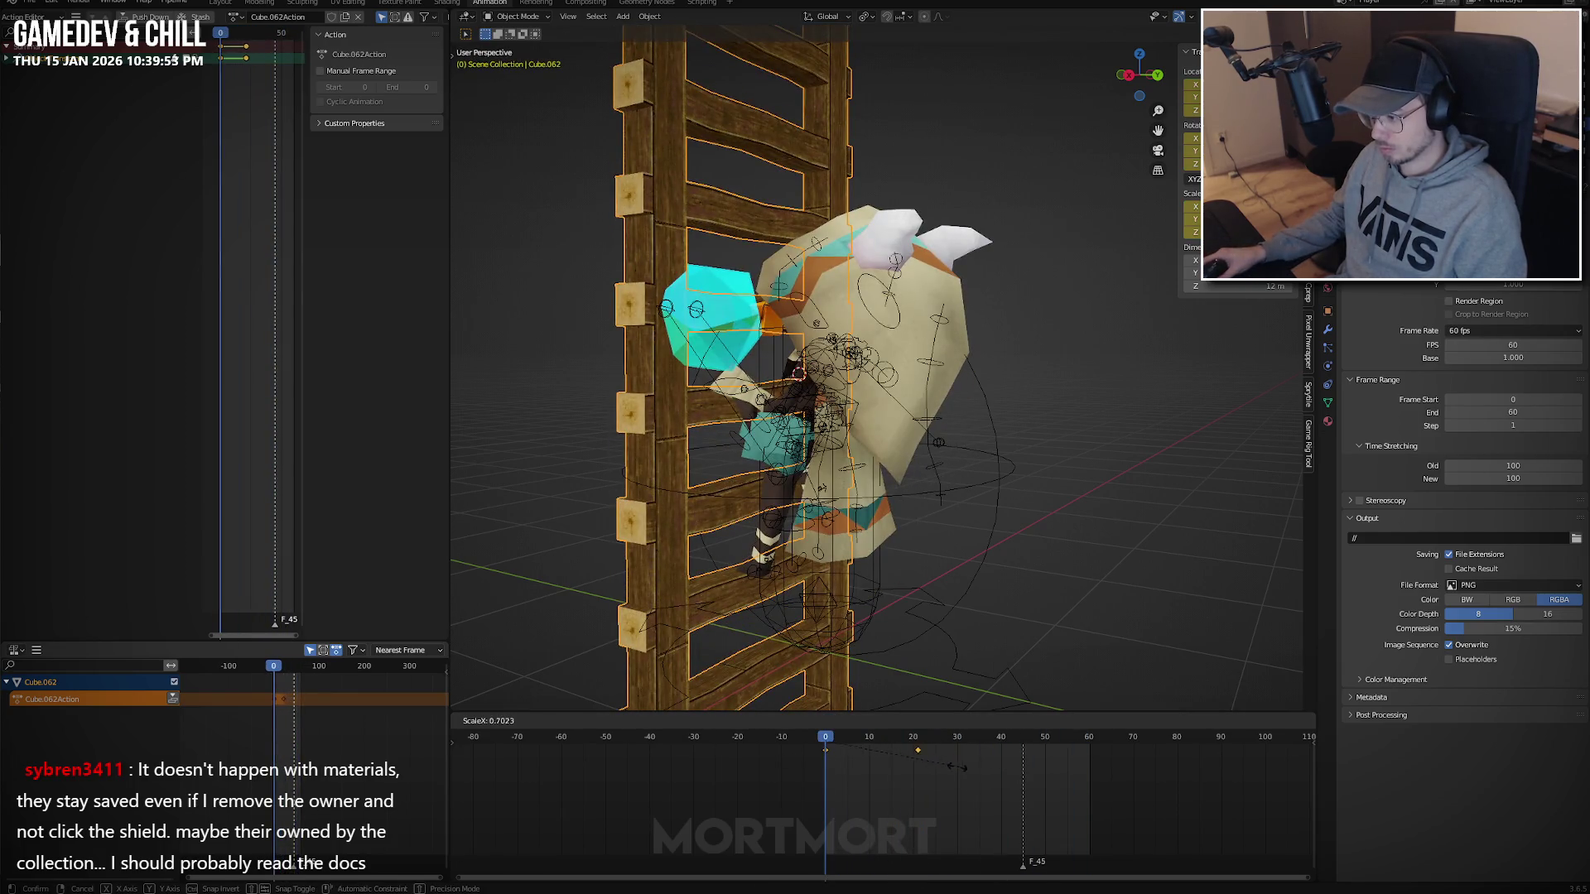
left_click(921, 768)
key("space")
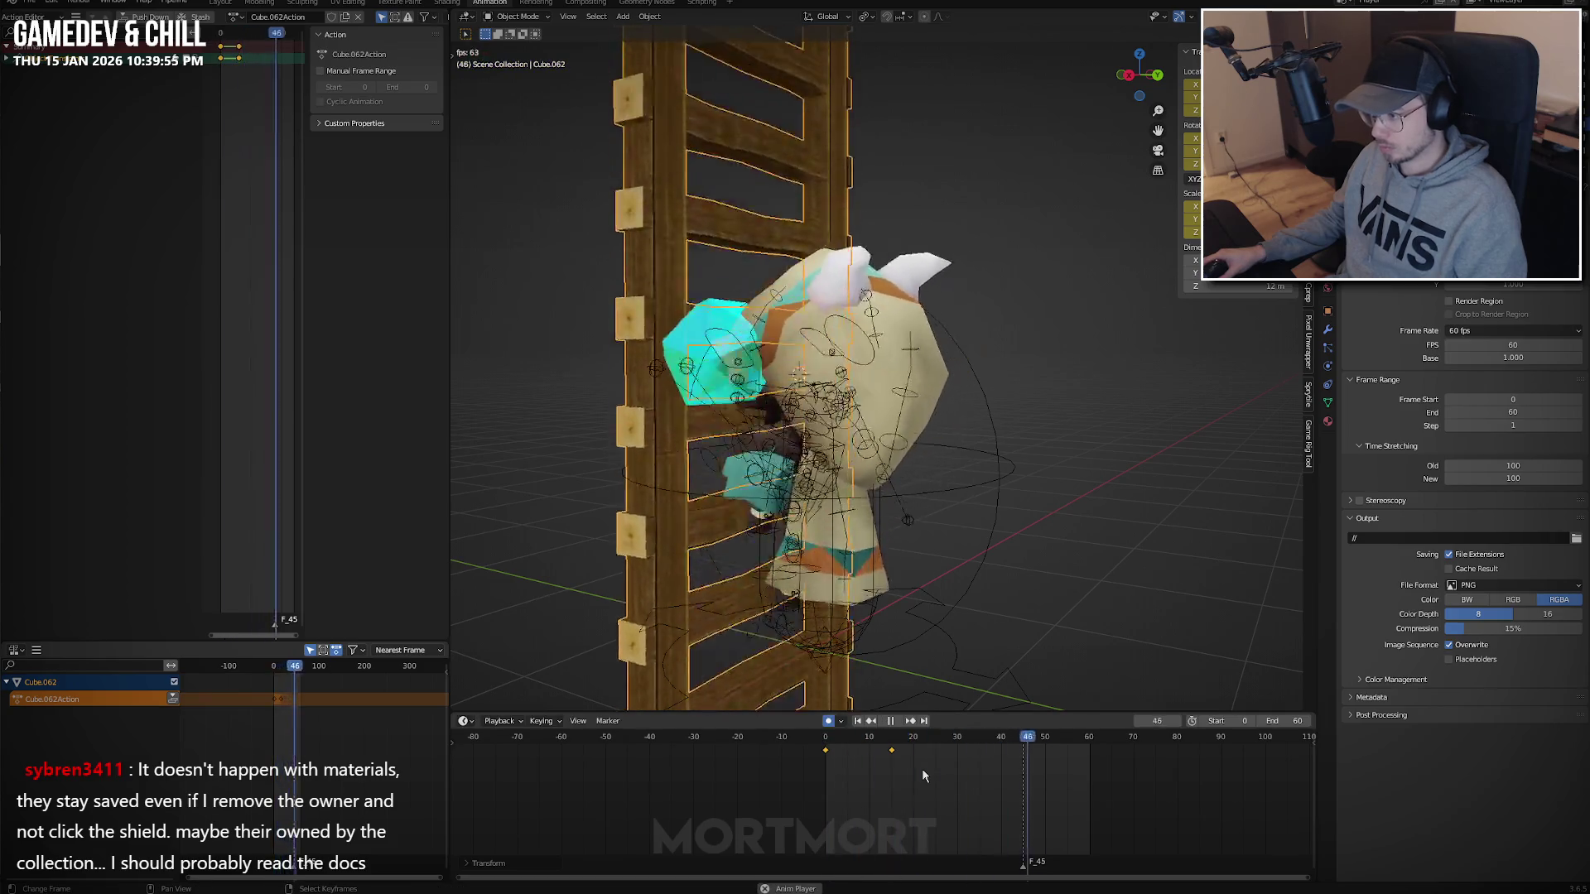
key("space")
key("ctrl+z")
key("space")
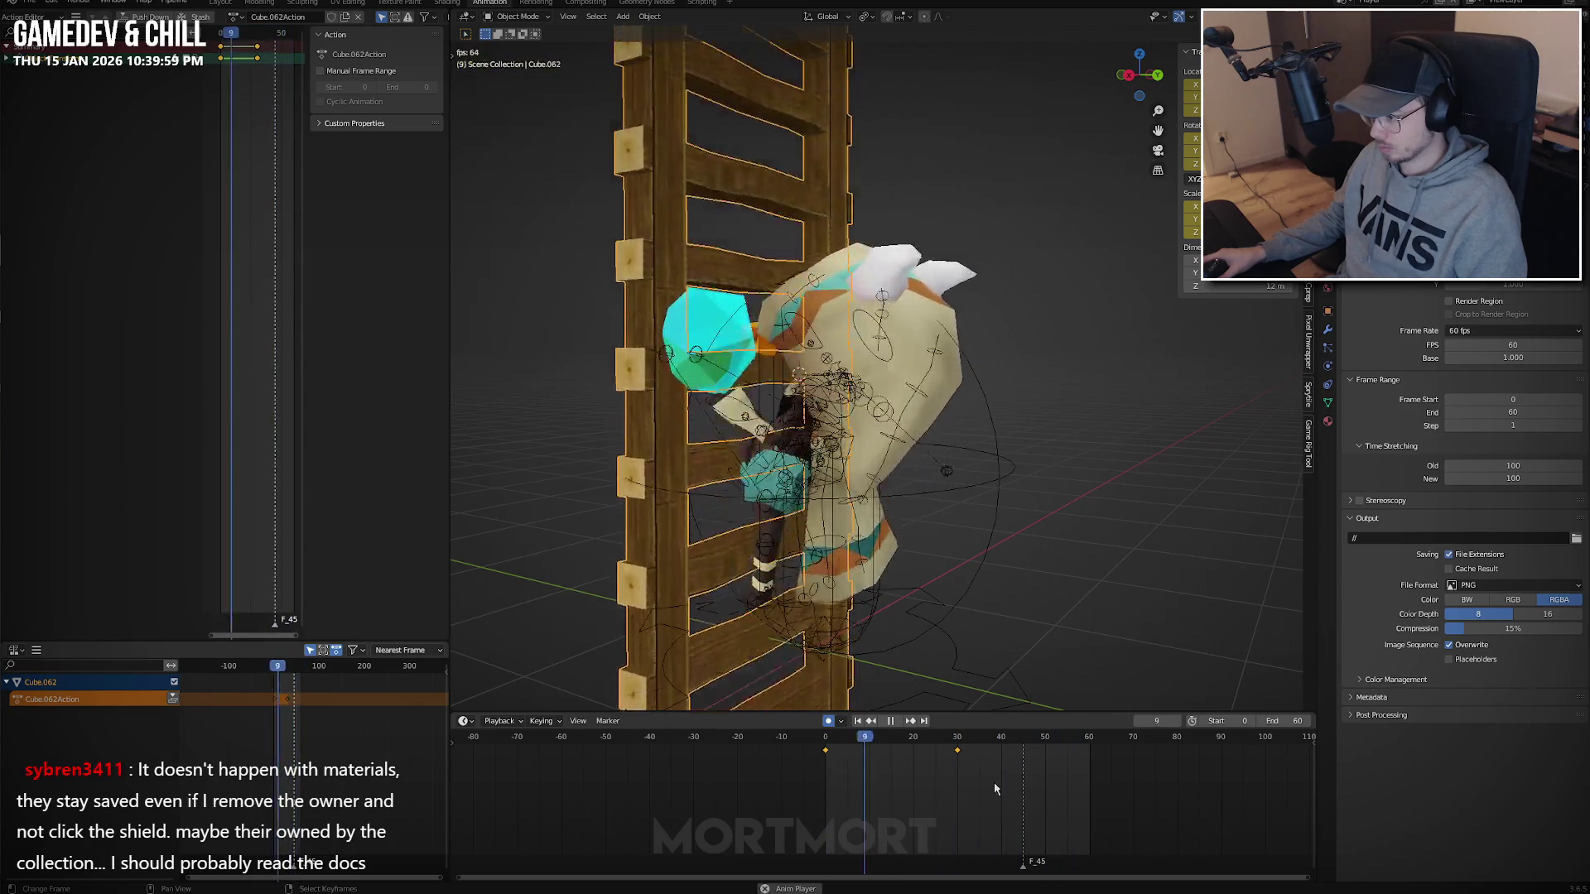
key("space")
left_click(842, 417)
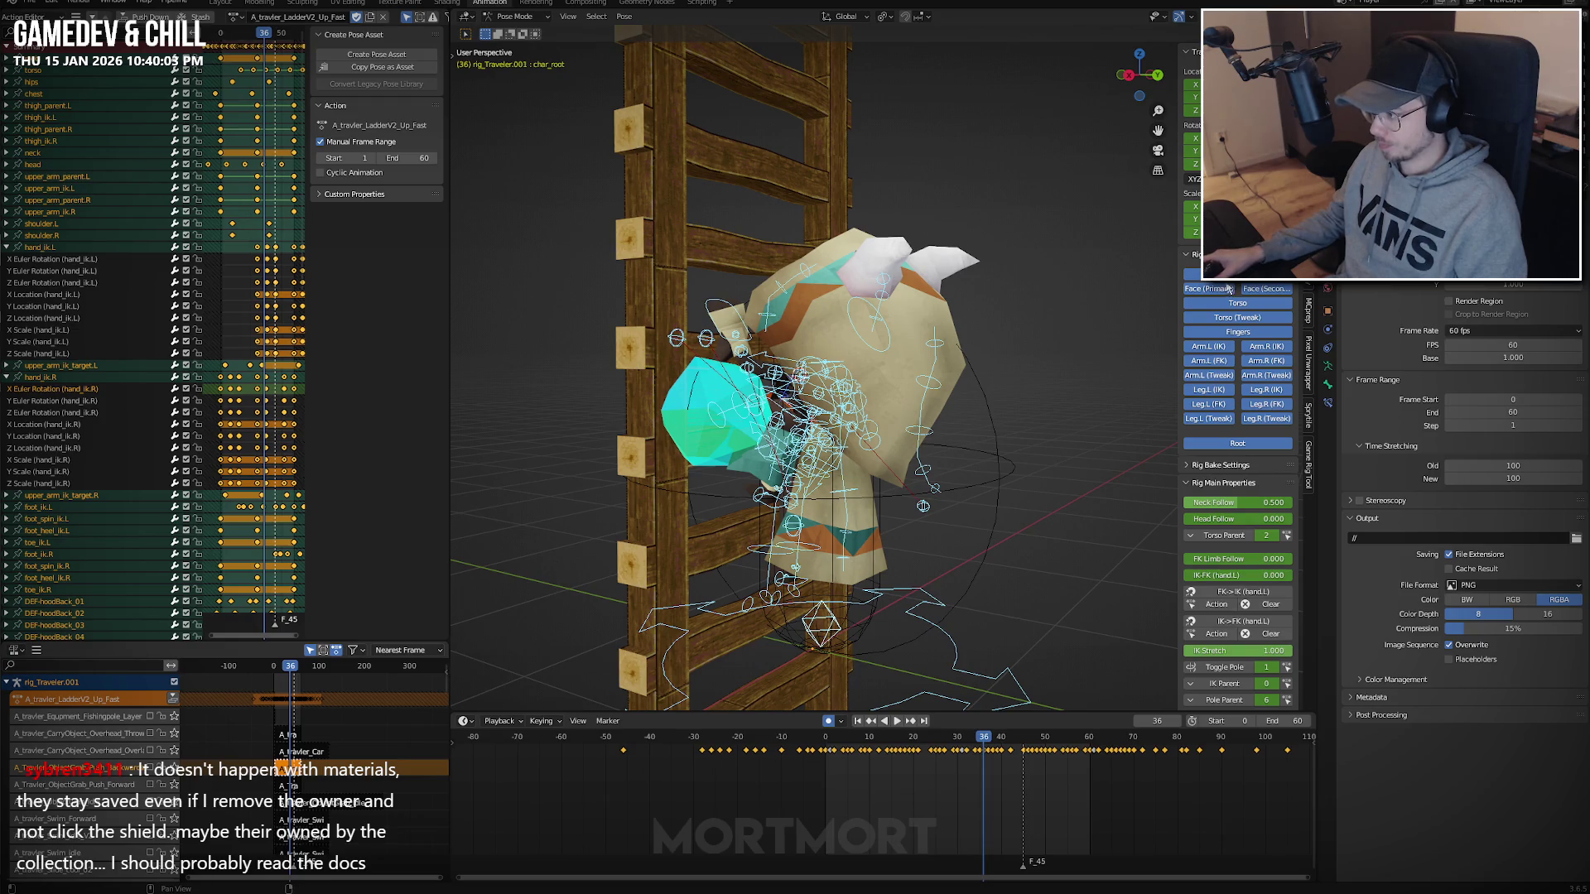
Hide the rig's extra bone collections and tweak bones, save, and select char_root.
mouse_move(1229, 288)
left_mouse_down()
mouse_move(1209, 404)
mouse_move(1196, 258)
left_mouse_up()
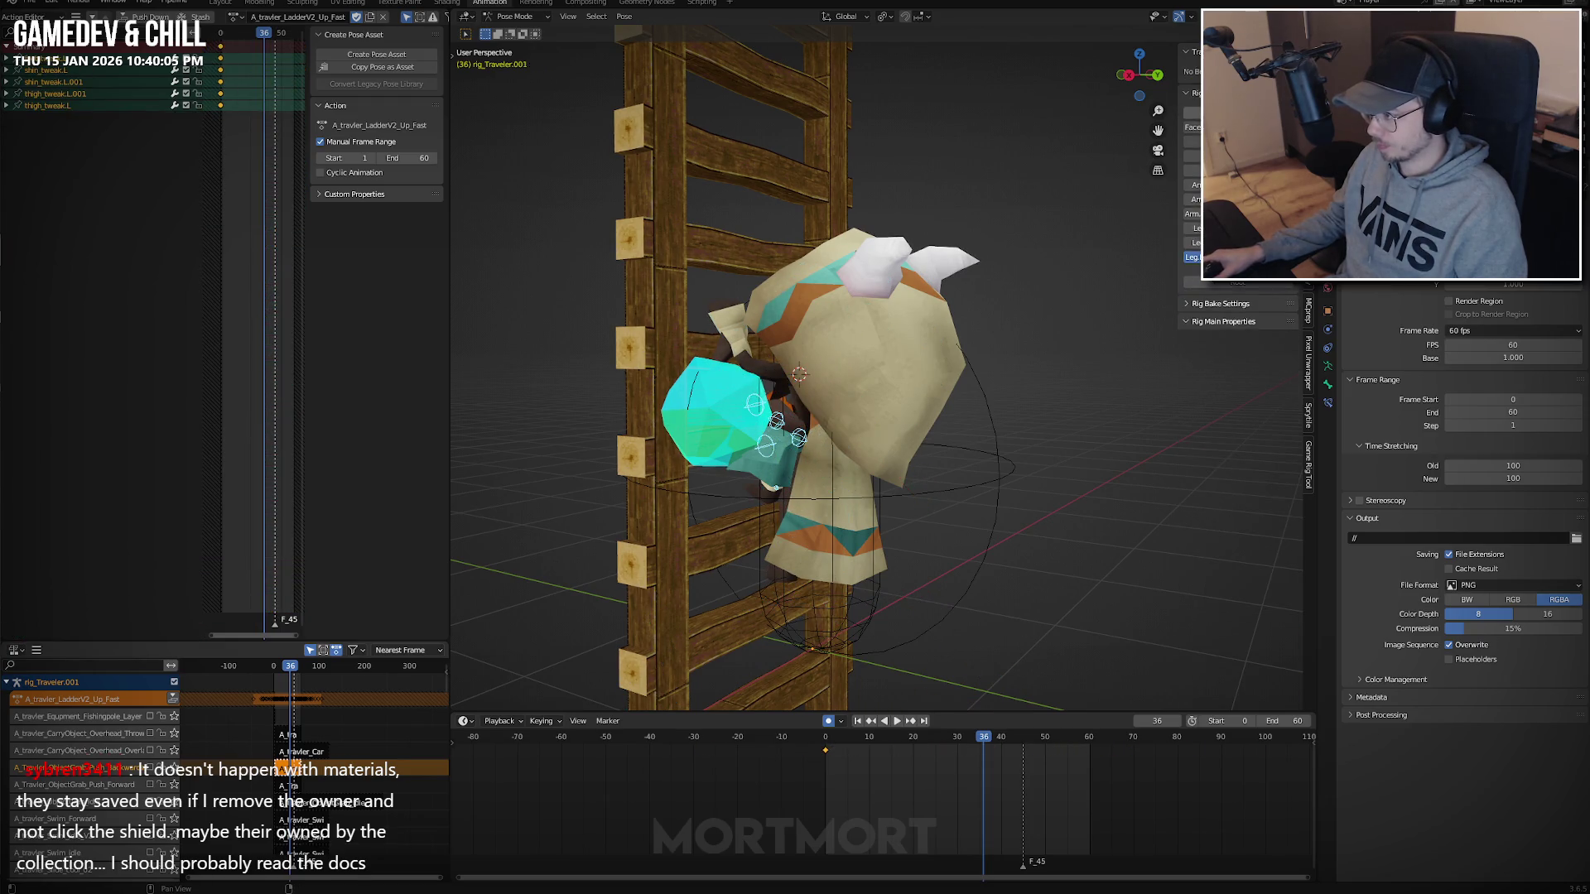
mouse_move(846, 418)
middle_mouse_down()
mouse_move(795, 414)
mouse_move(846, 417)
middle_mouse_up()
key("ctrl+s")
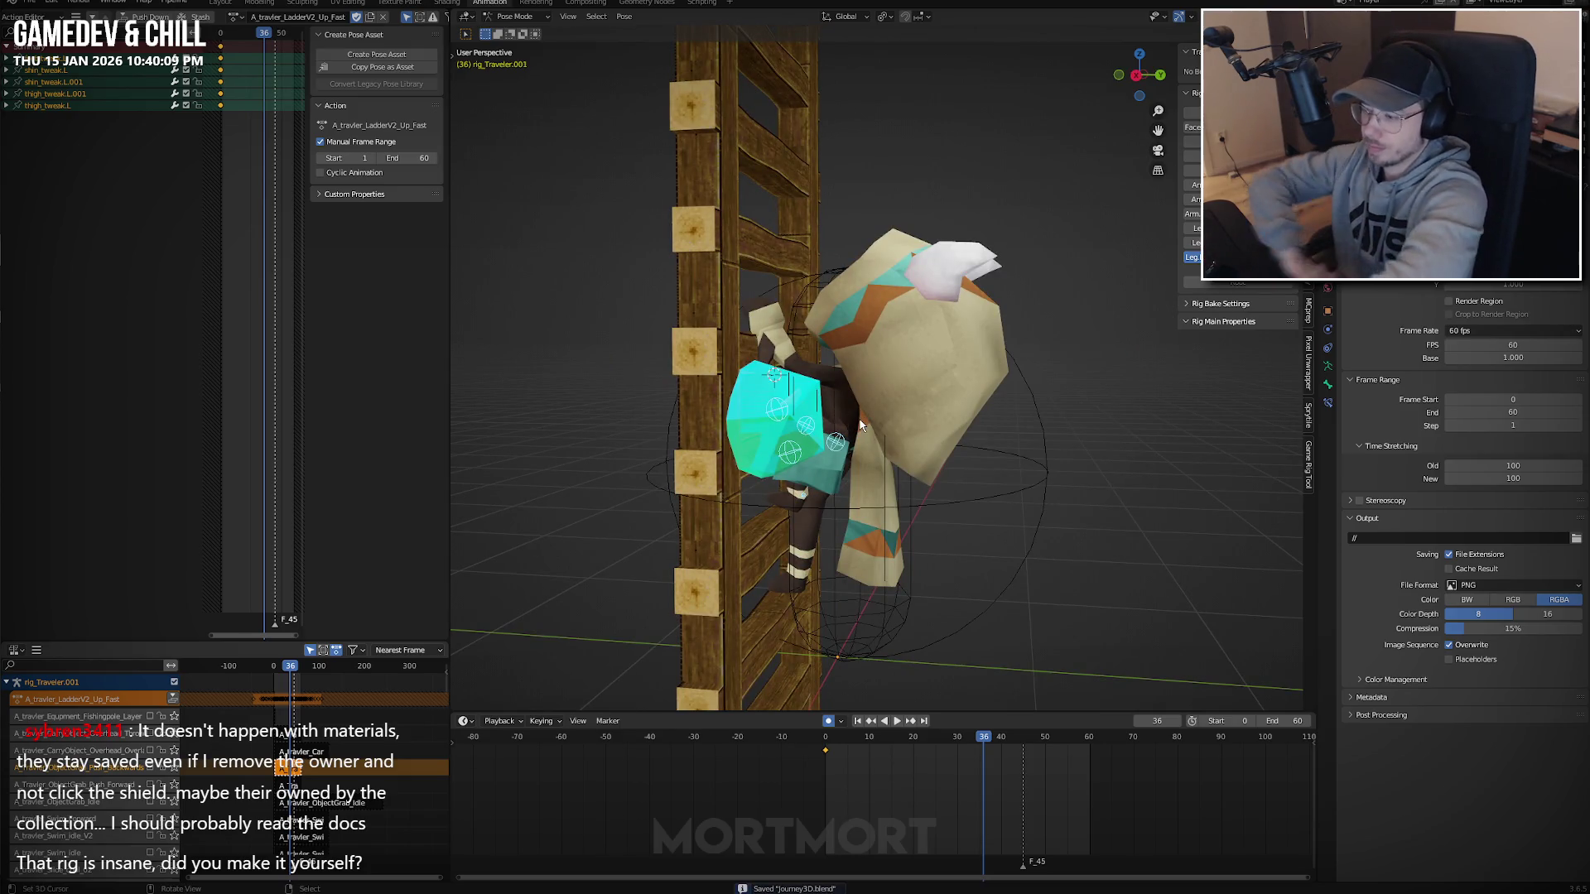
middle_click_drag(1071, 195, 1204, 358)
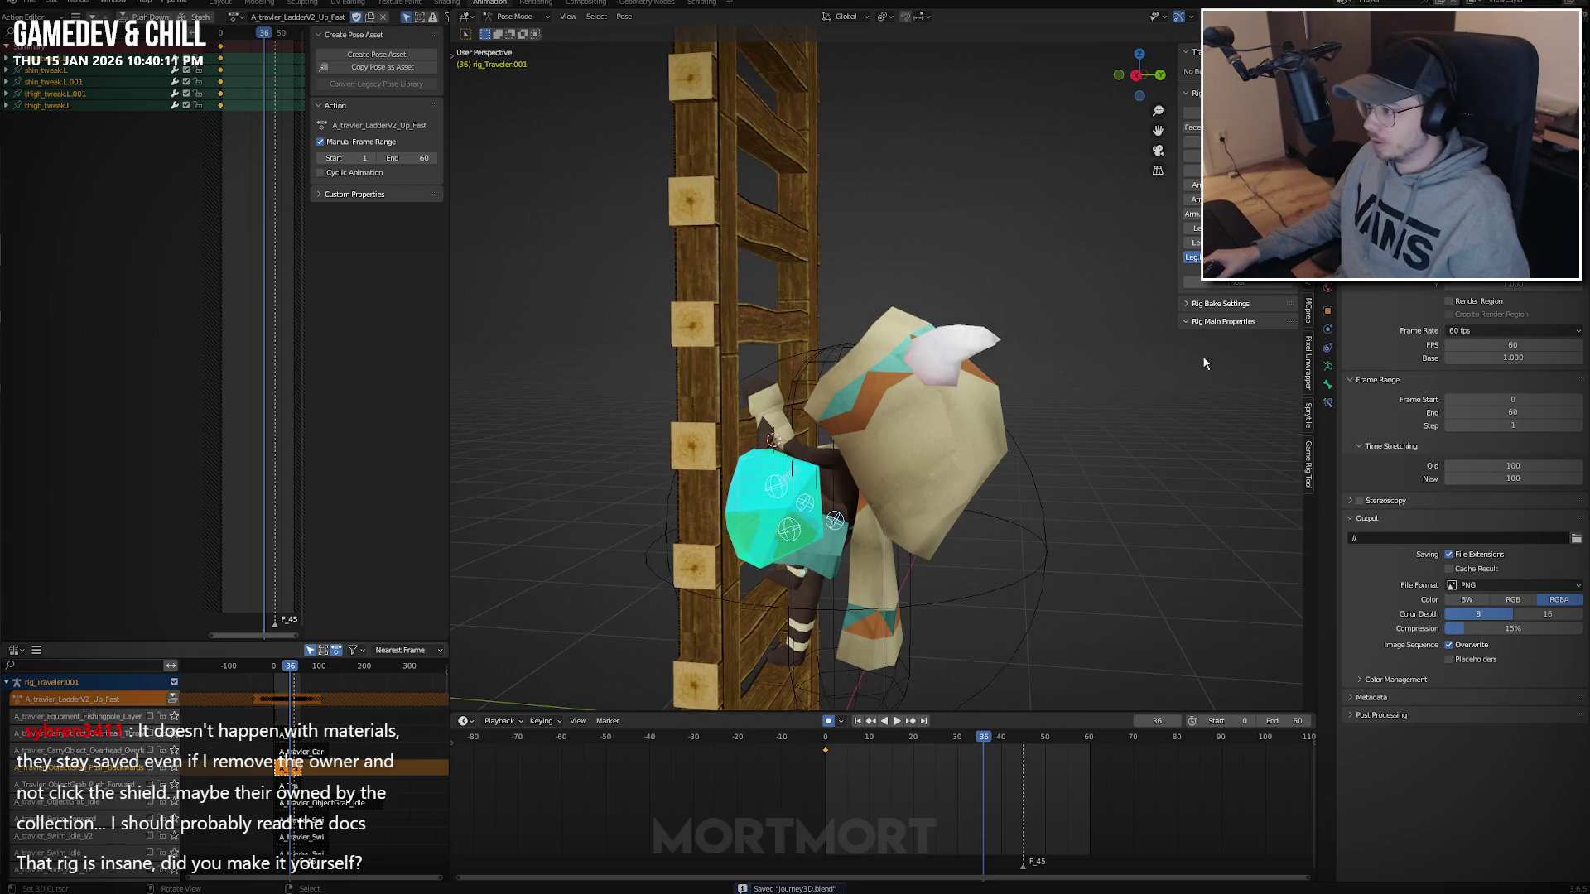
key("ctrl+shift+m")
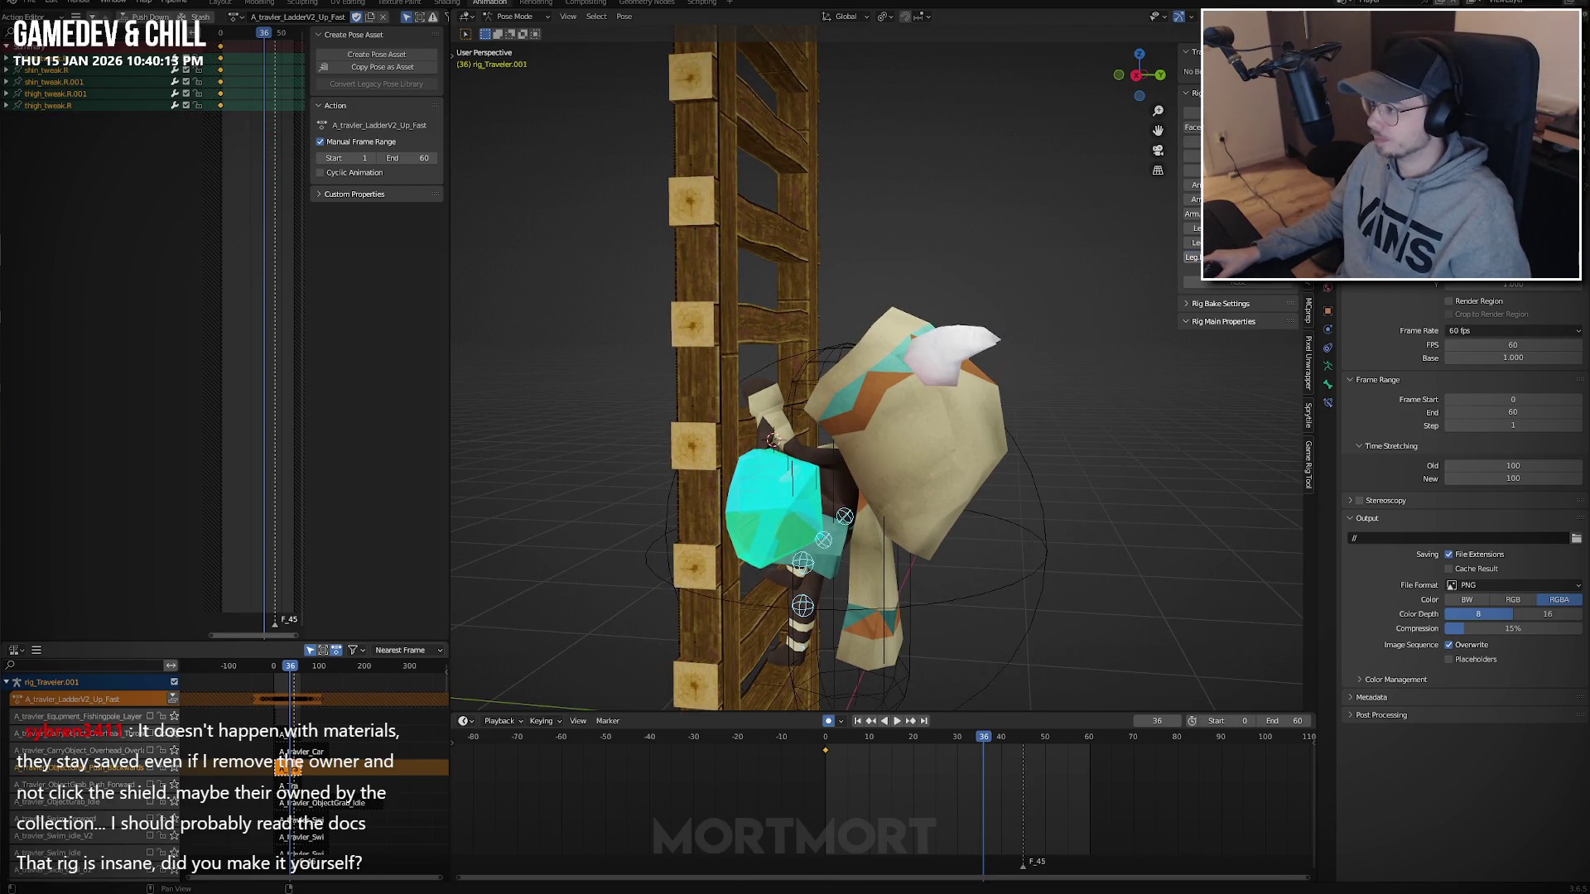
left_click(1244, 283)
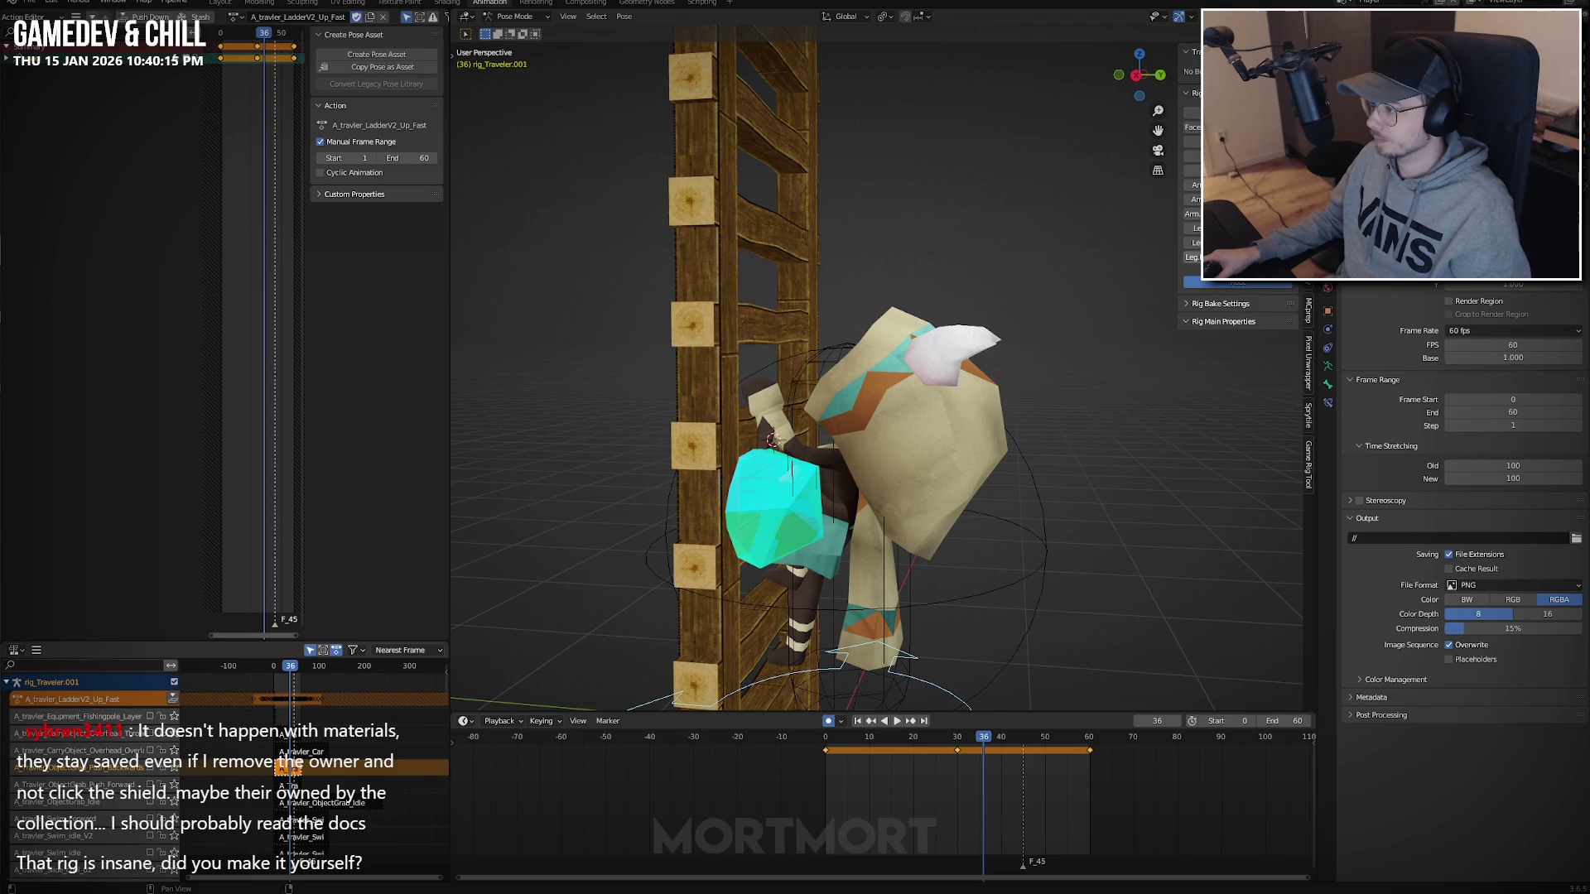
mouse_move(928, 365)
middle_mouse_down()
mouse_move(1018, 356)
mouse_move(965, 352)
middle_mouse_up()
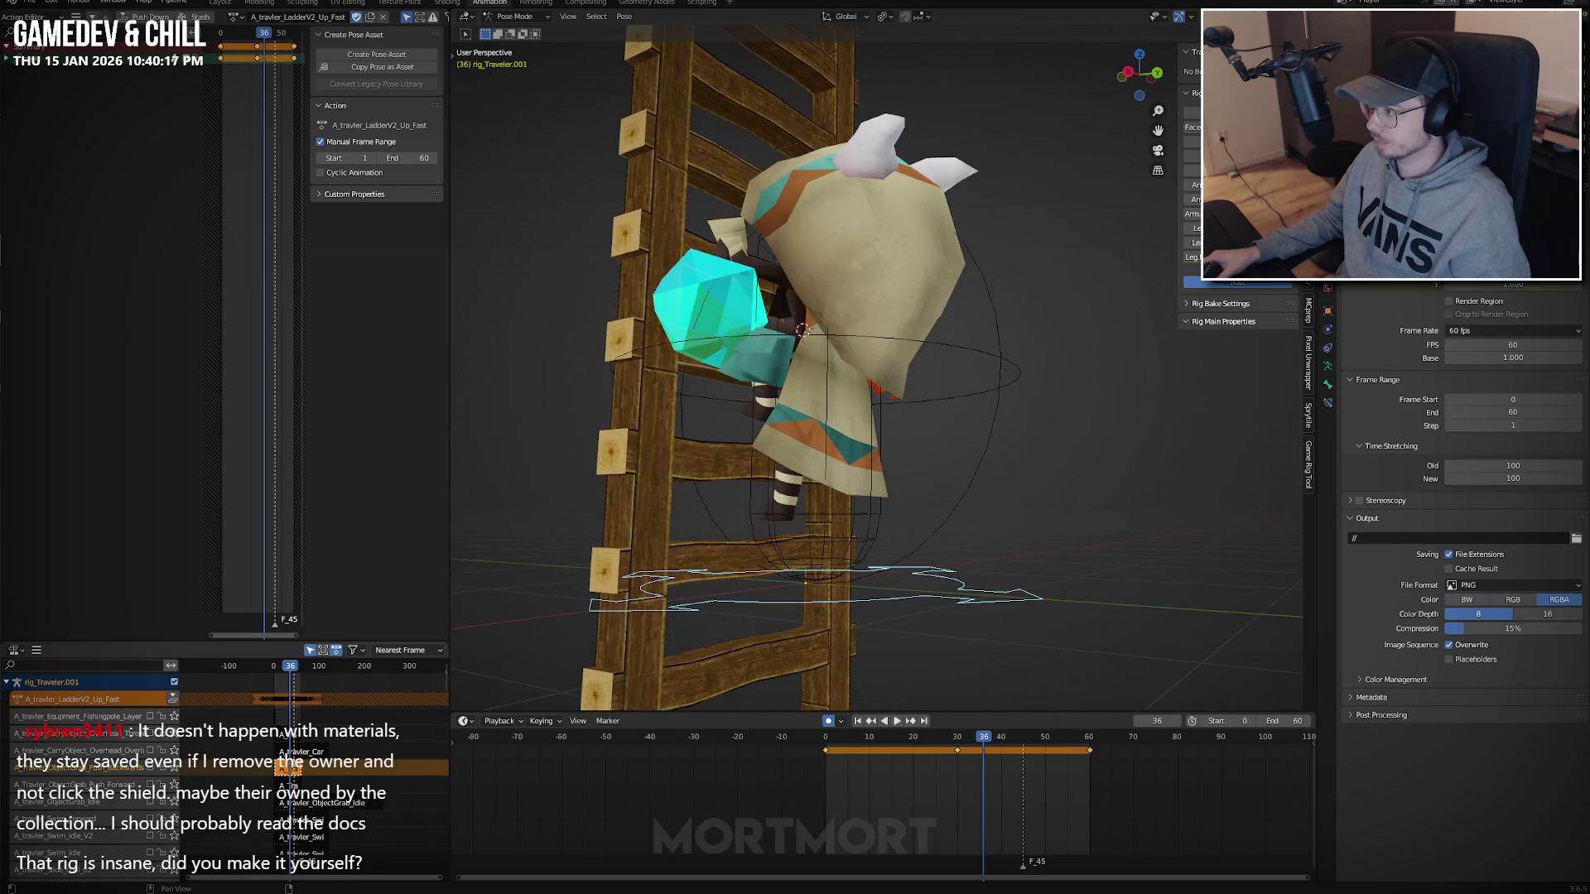
left_click(815, 553)
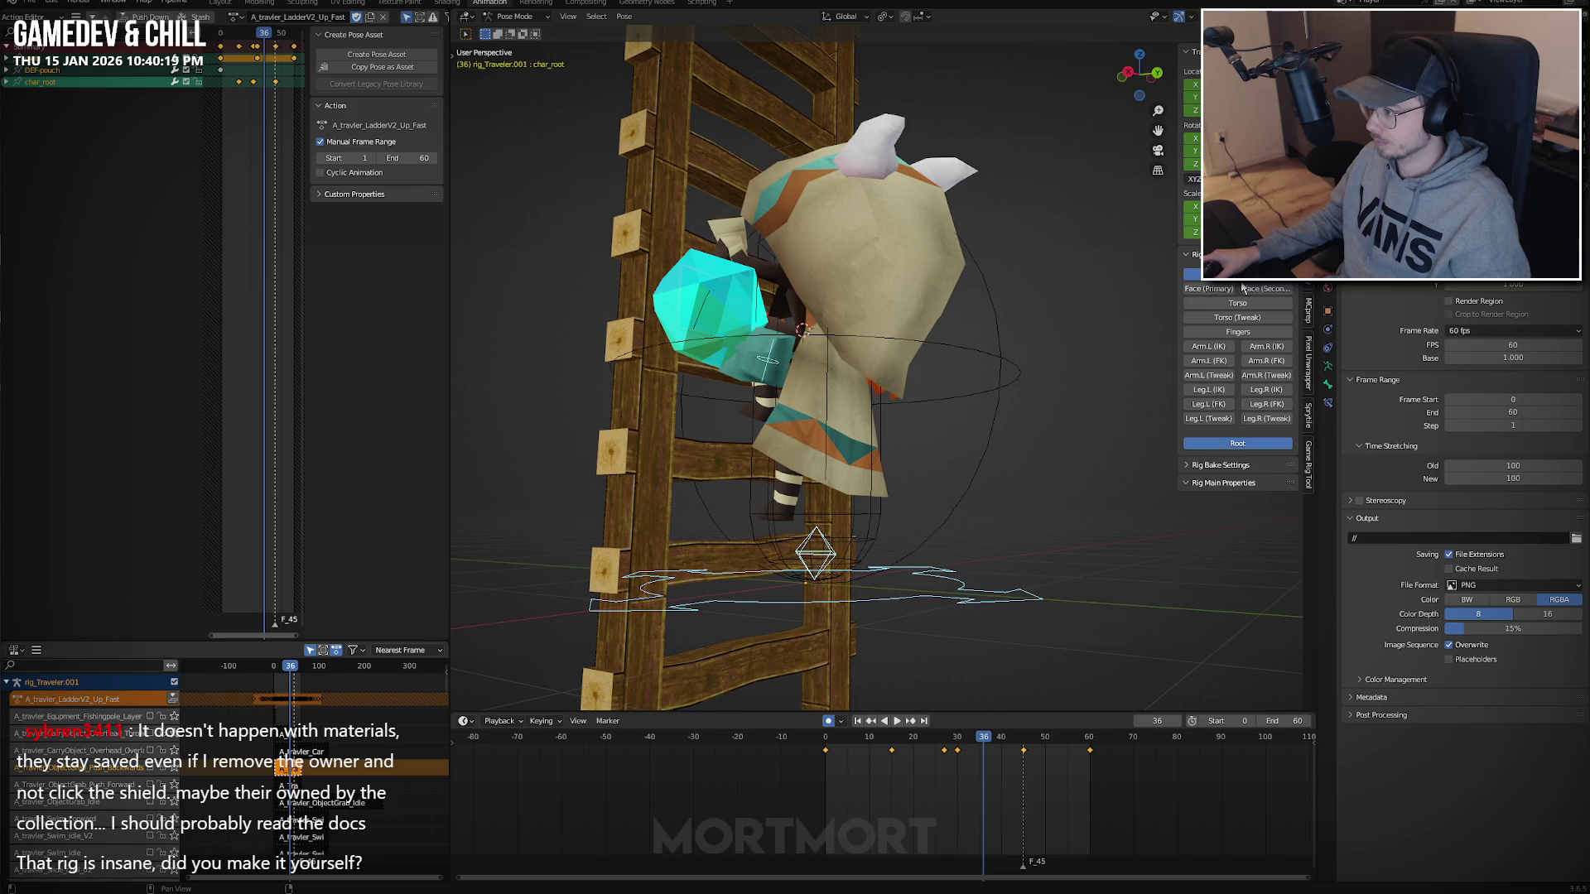
Select char_root together with both leg IK and both arm IK controls.
key("KP_Decimal")
left_click(1028, 311)
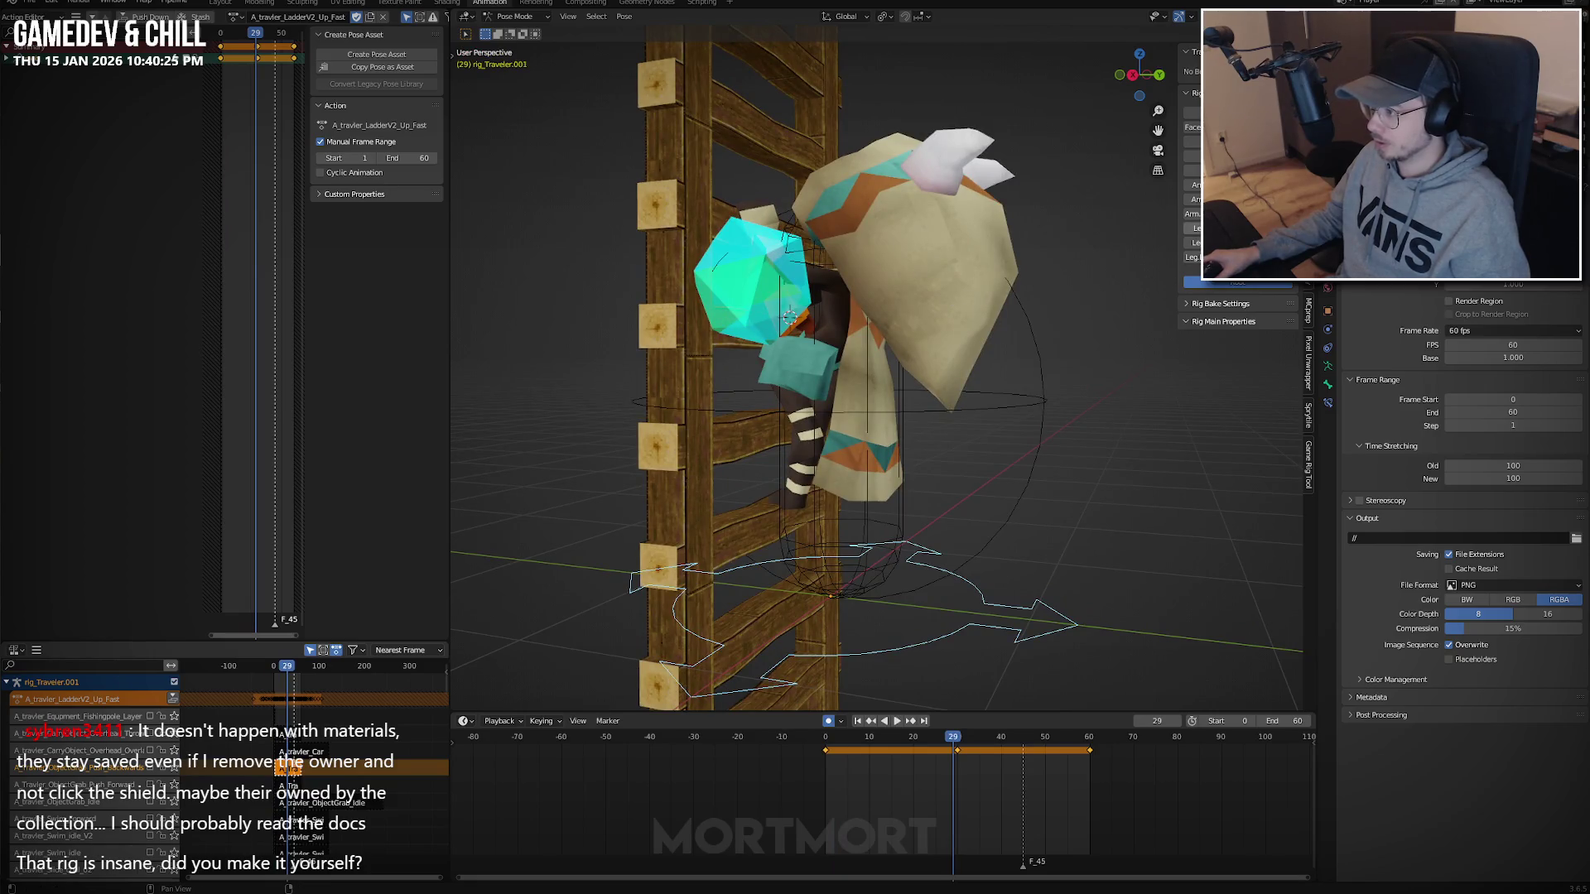
key("ctrl+z")
left_click(1278, 391, "shift")
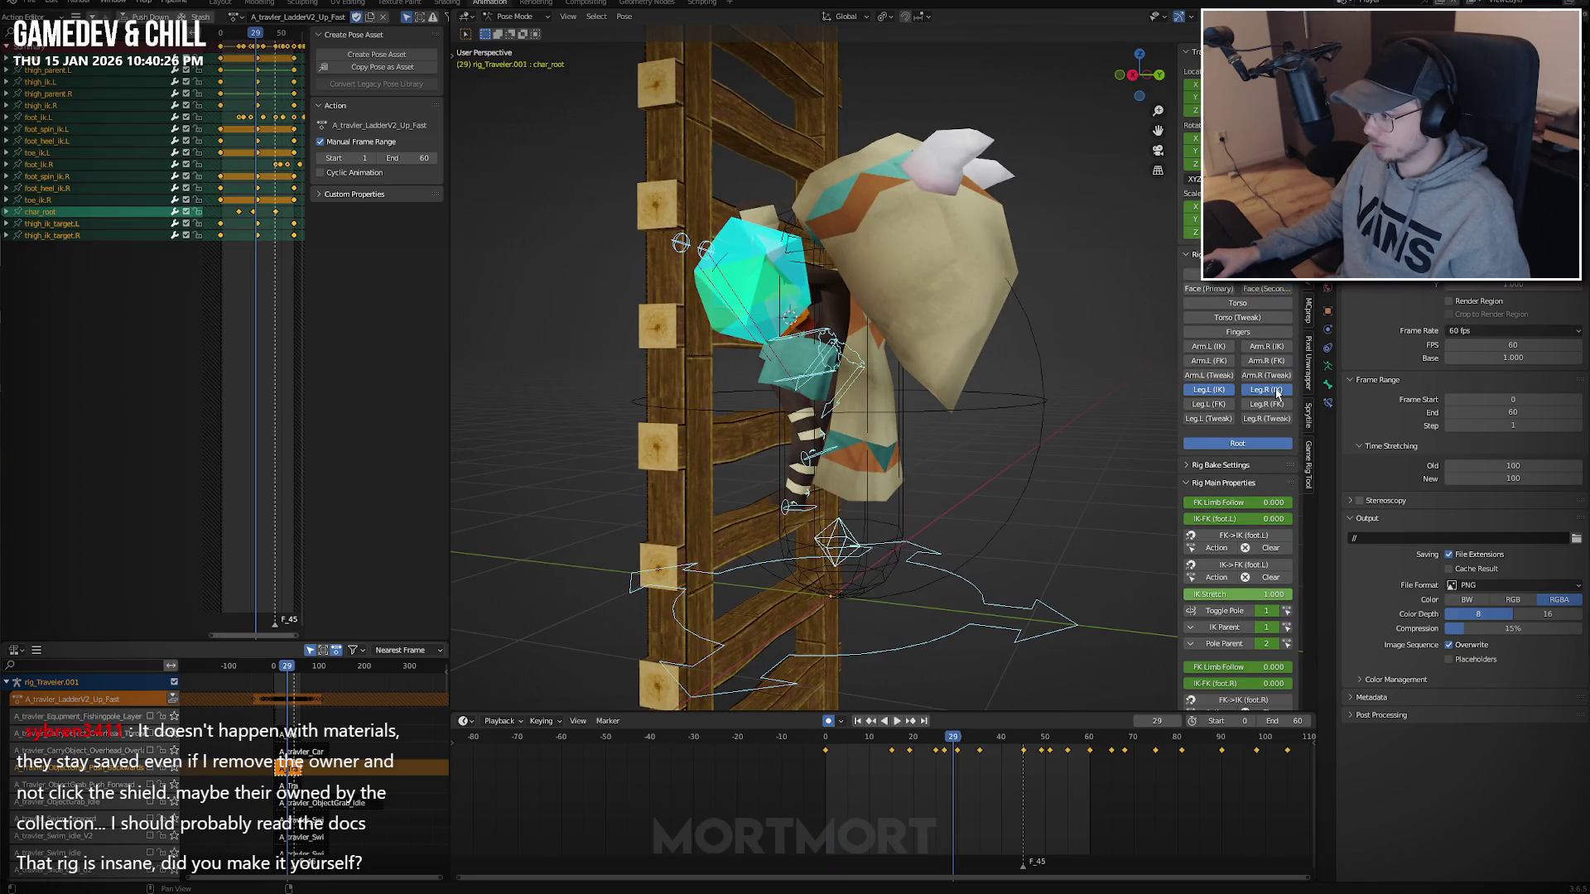
left_click(1209, 346, "shift")
left_click(1267, 346, "shift")
Play the climb, check frame 32, then scale the selected keys to half their timing (0.5).
key("space")
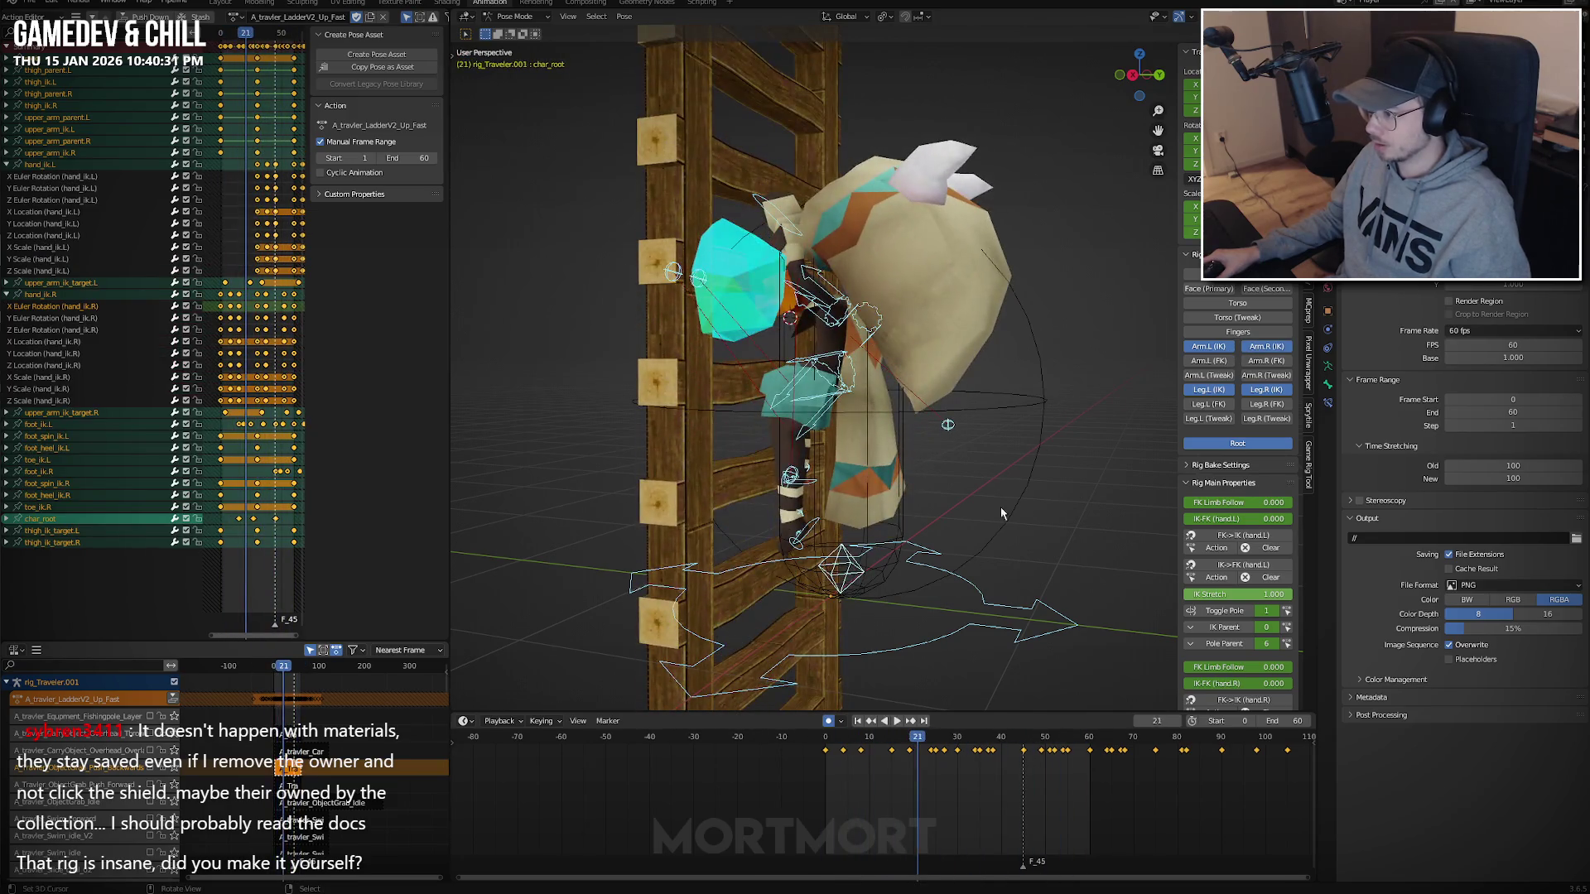
key("Escape")
mouse_move(817, 769)
left_mouse_down()
mouse_move(966, 763)
mouse_move(762, 775)
mouse_move(845, 774)
left_mouse_up()
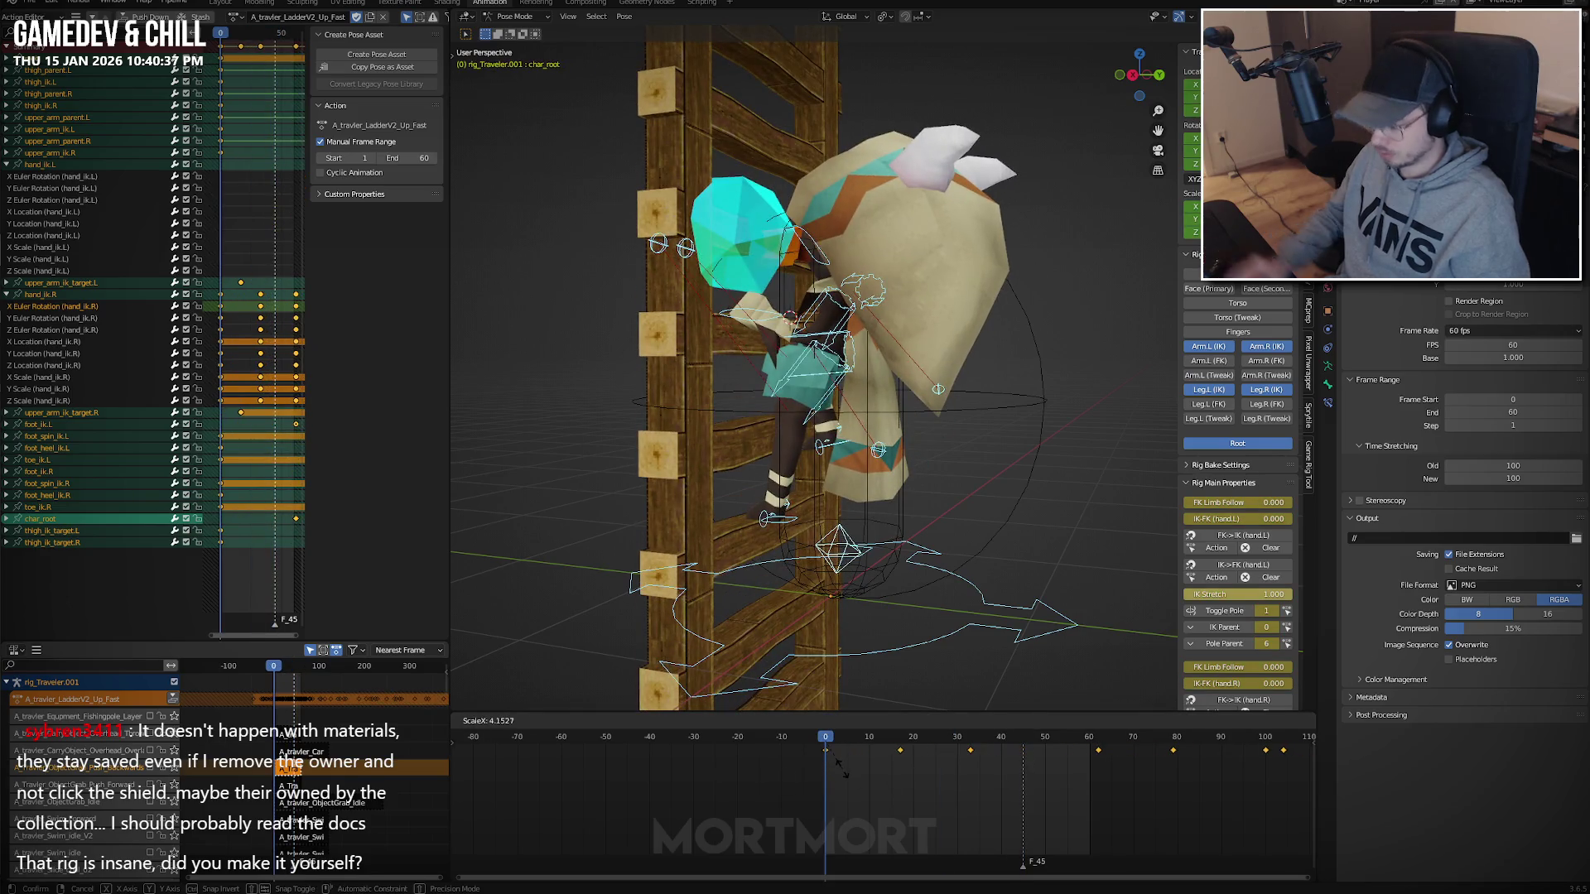
type("5")
key("Return")
key("space")
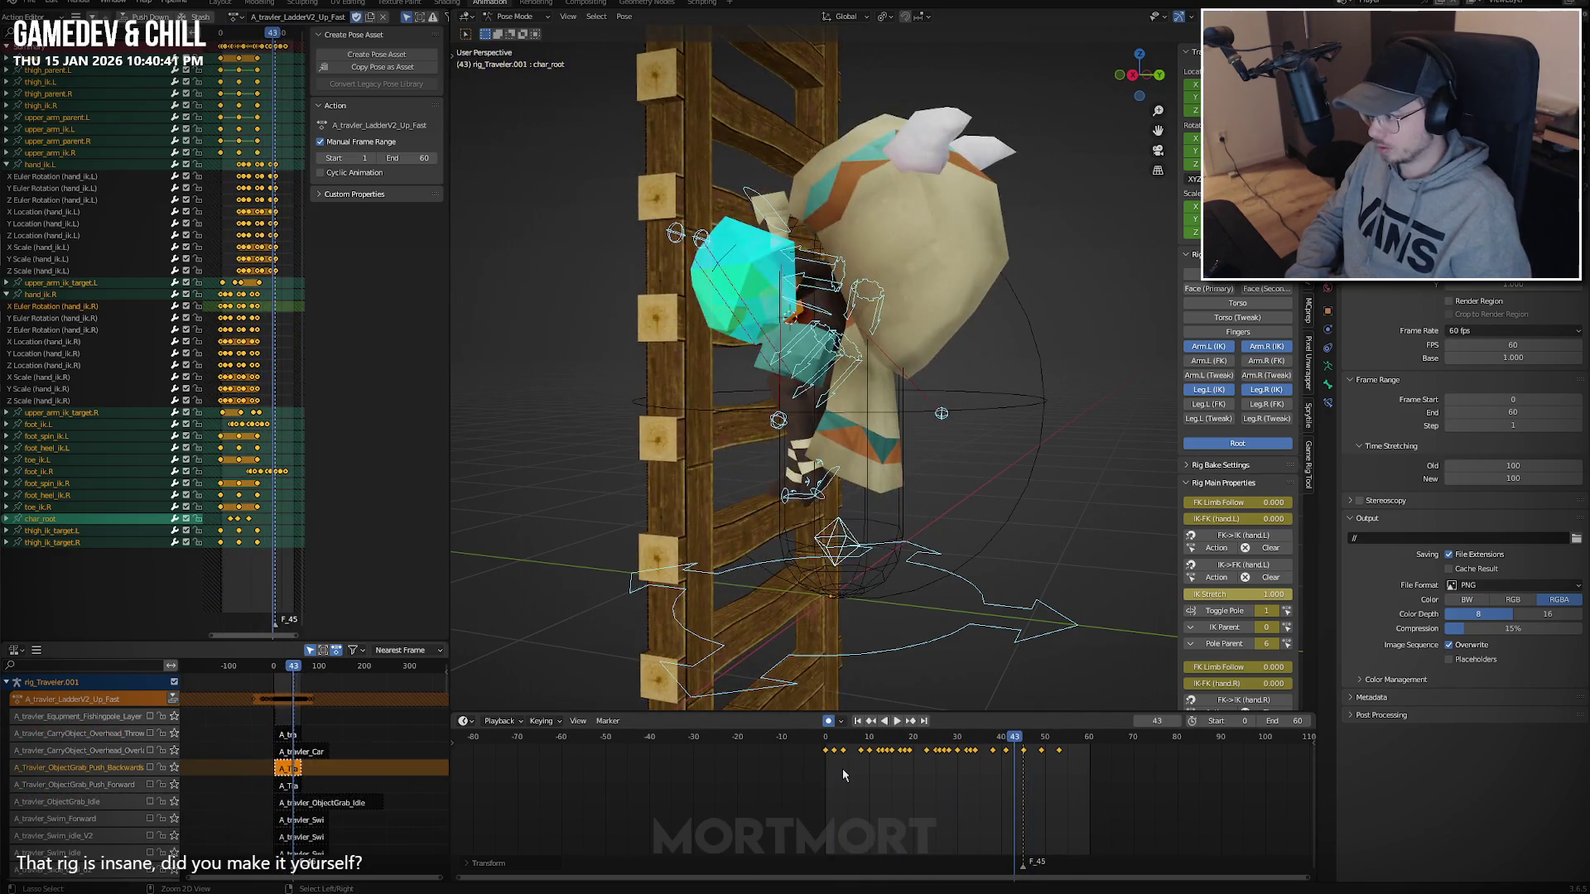
Hide and reveal the bones, replay the compressed climb, then undo to restore the original key spacing.
key("space")
key("ctrl+z")
key("h")
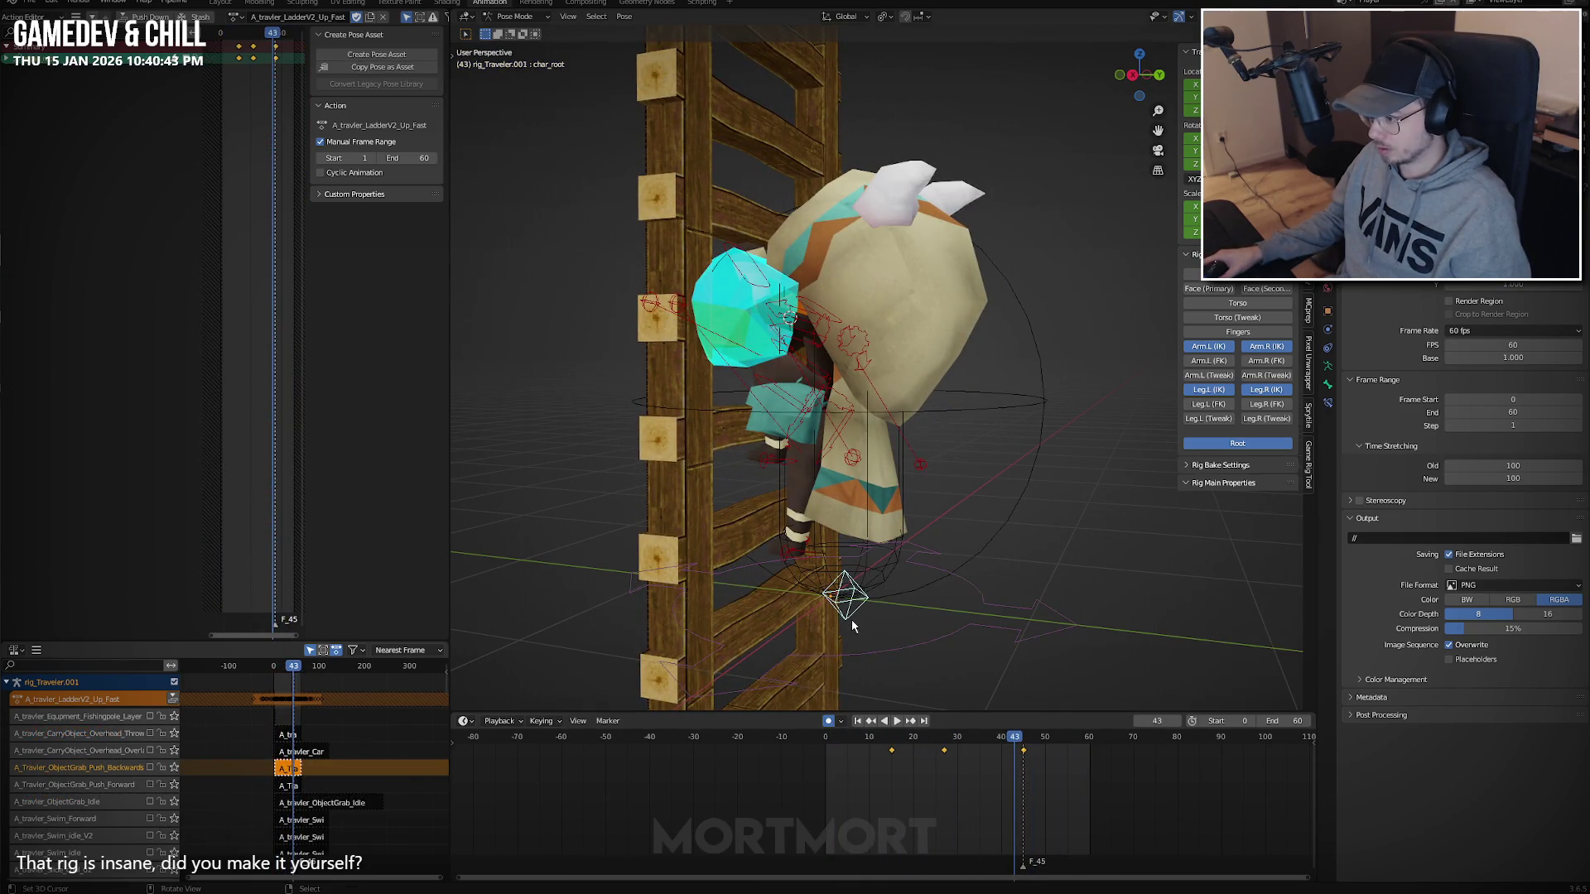
key("alt+h")
key("shift+Left")
key("space")
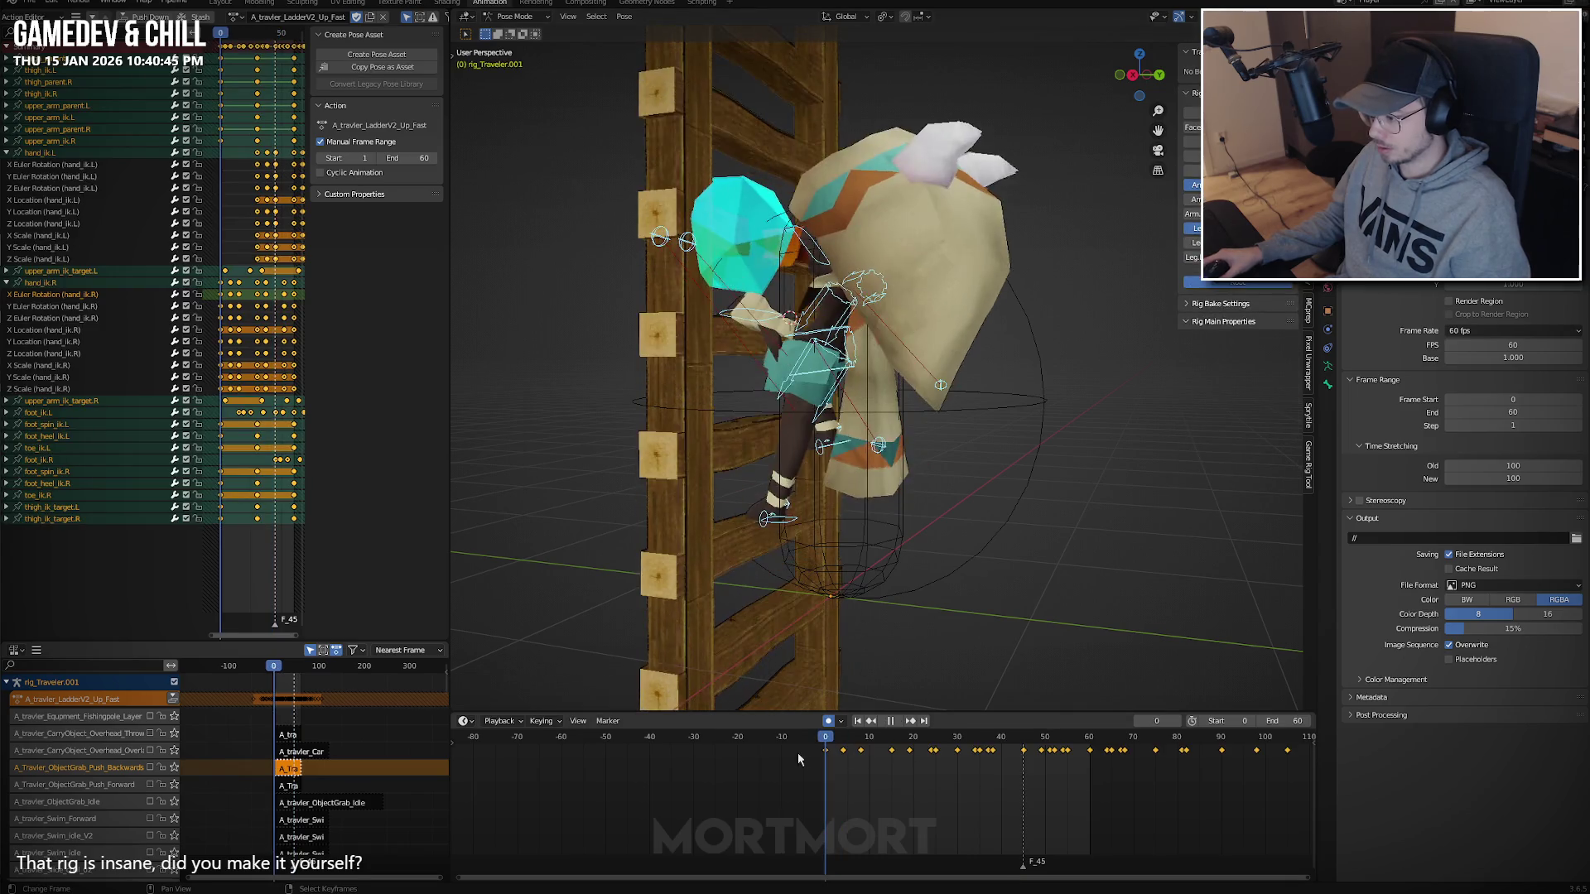
key("space")
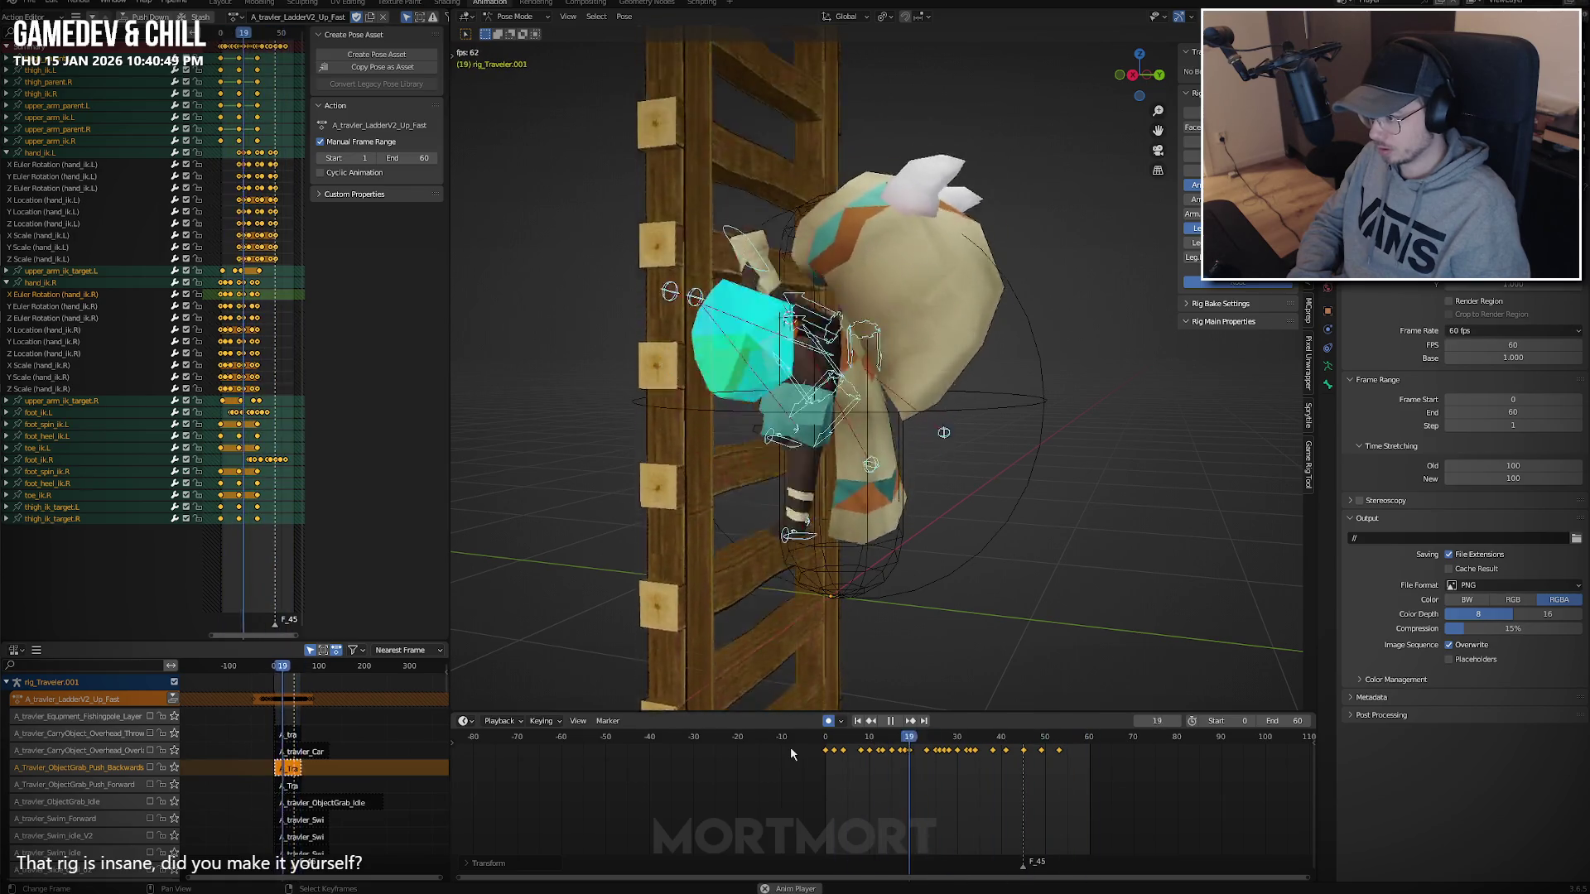
key("space")
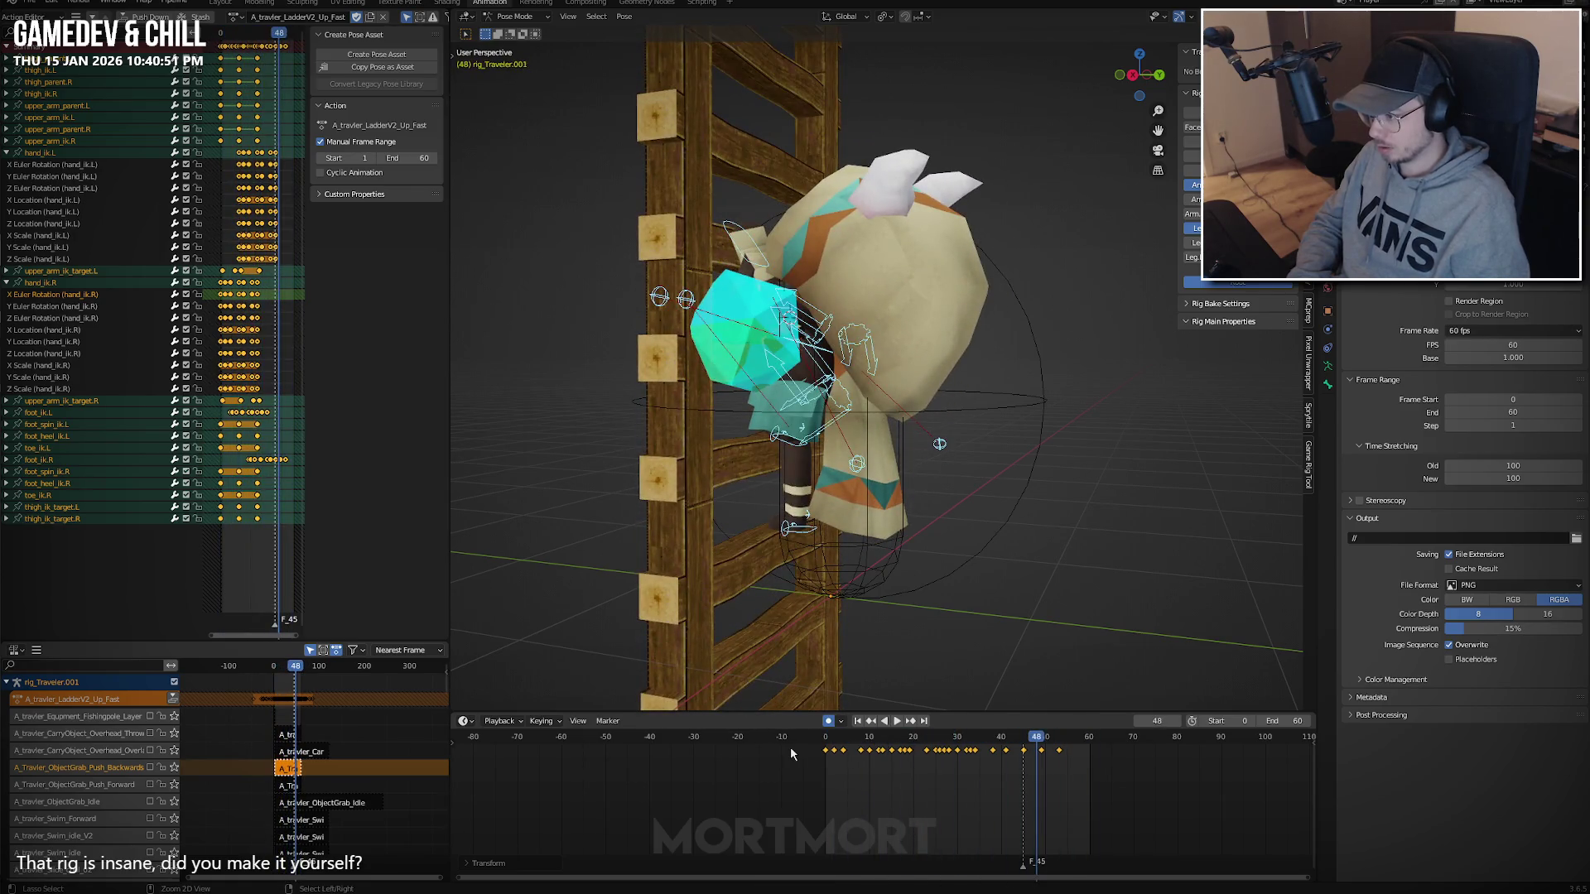
key("ctrl+z")
Reveal the hidden root bone, view from the ladder's other side, and select hand_ik.R.
key("space")
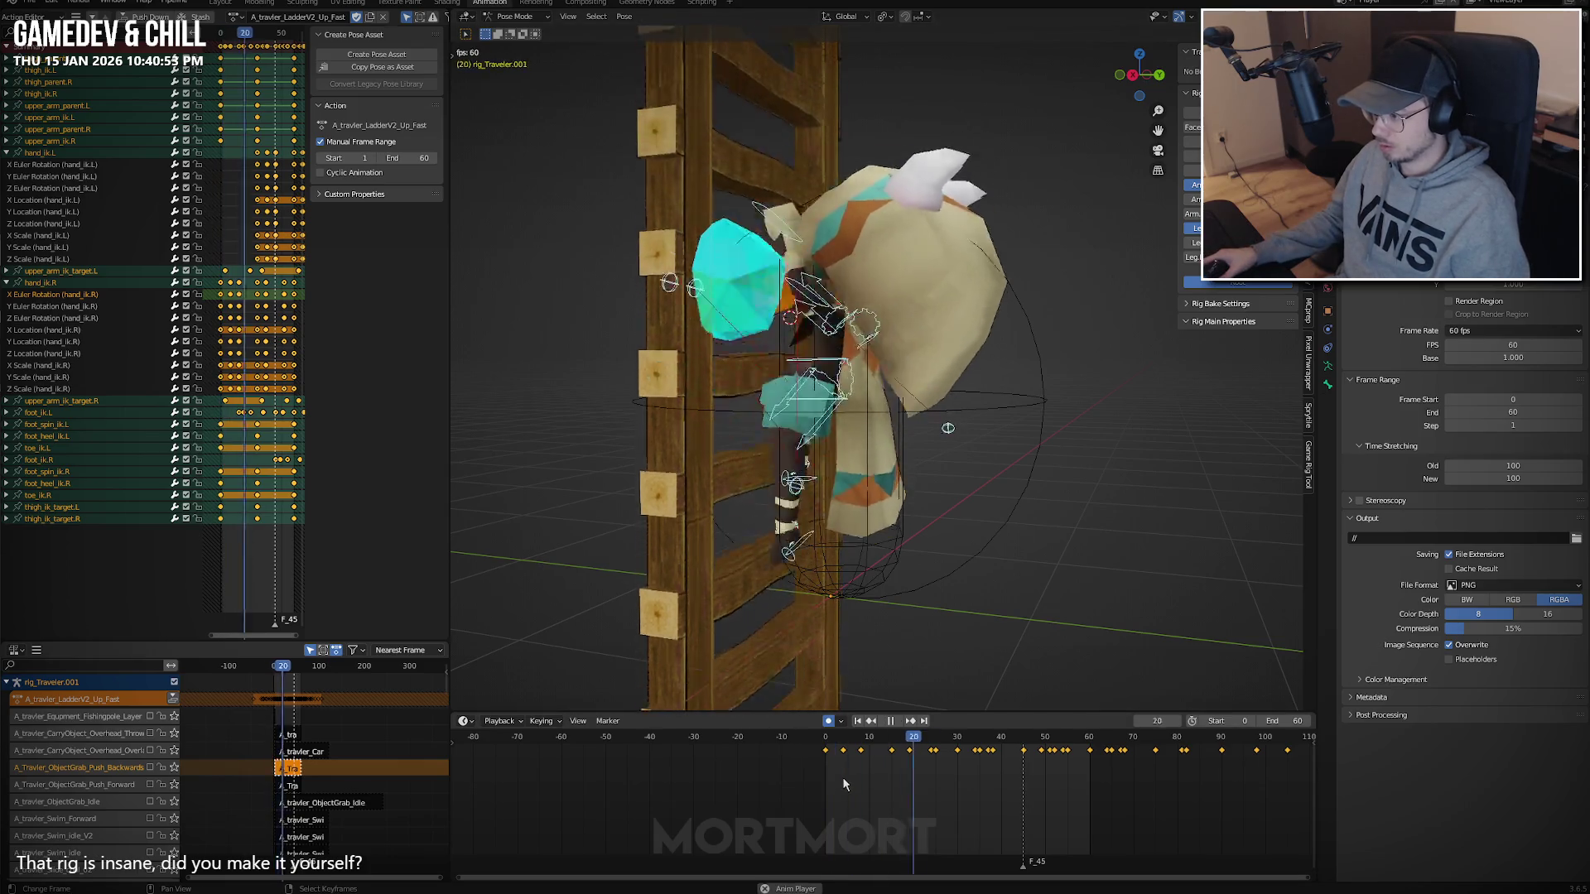
key("space")
key("alt+h")
mouse_move(824, 429)
middle_mouse_down()
mouse_move(672, 405)
mouse_move(827, 524)
middle_mouse_up()
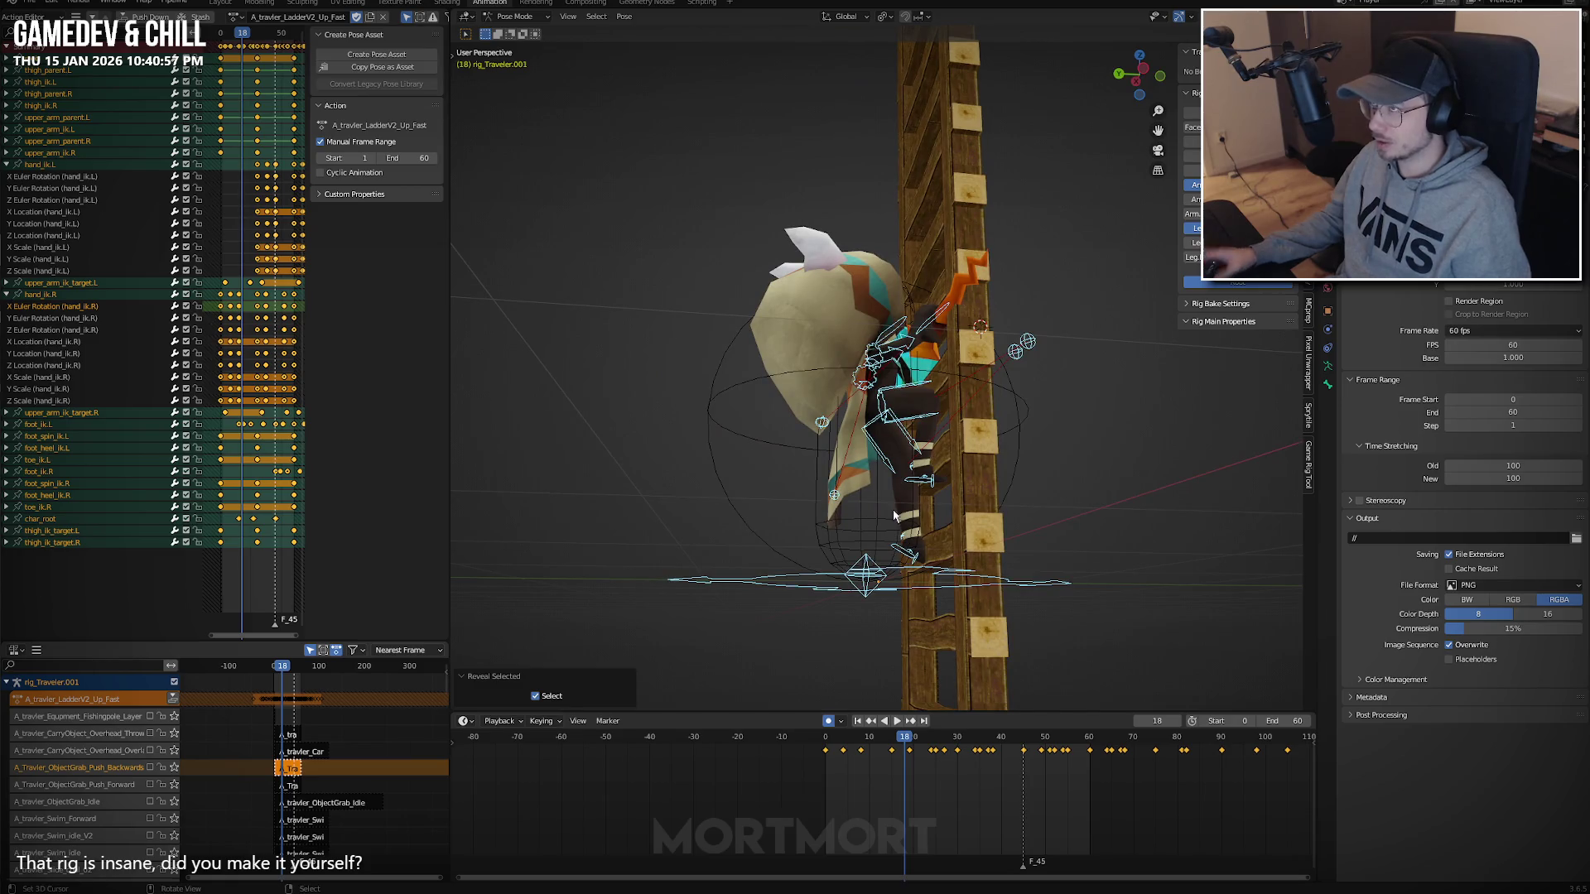
key("shift+Left")
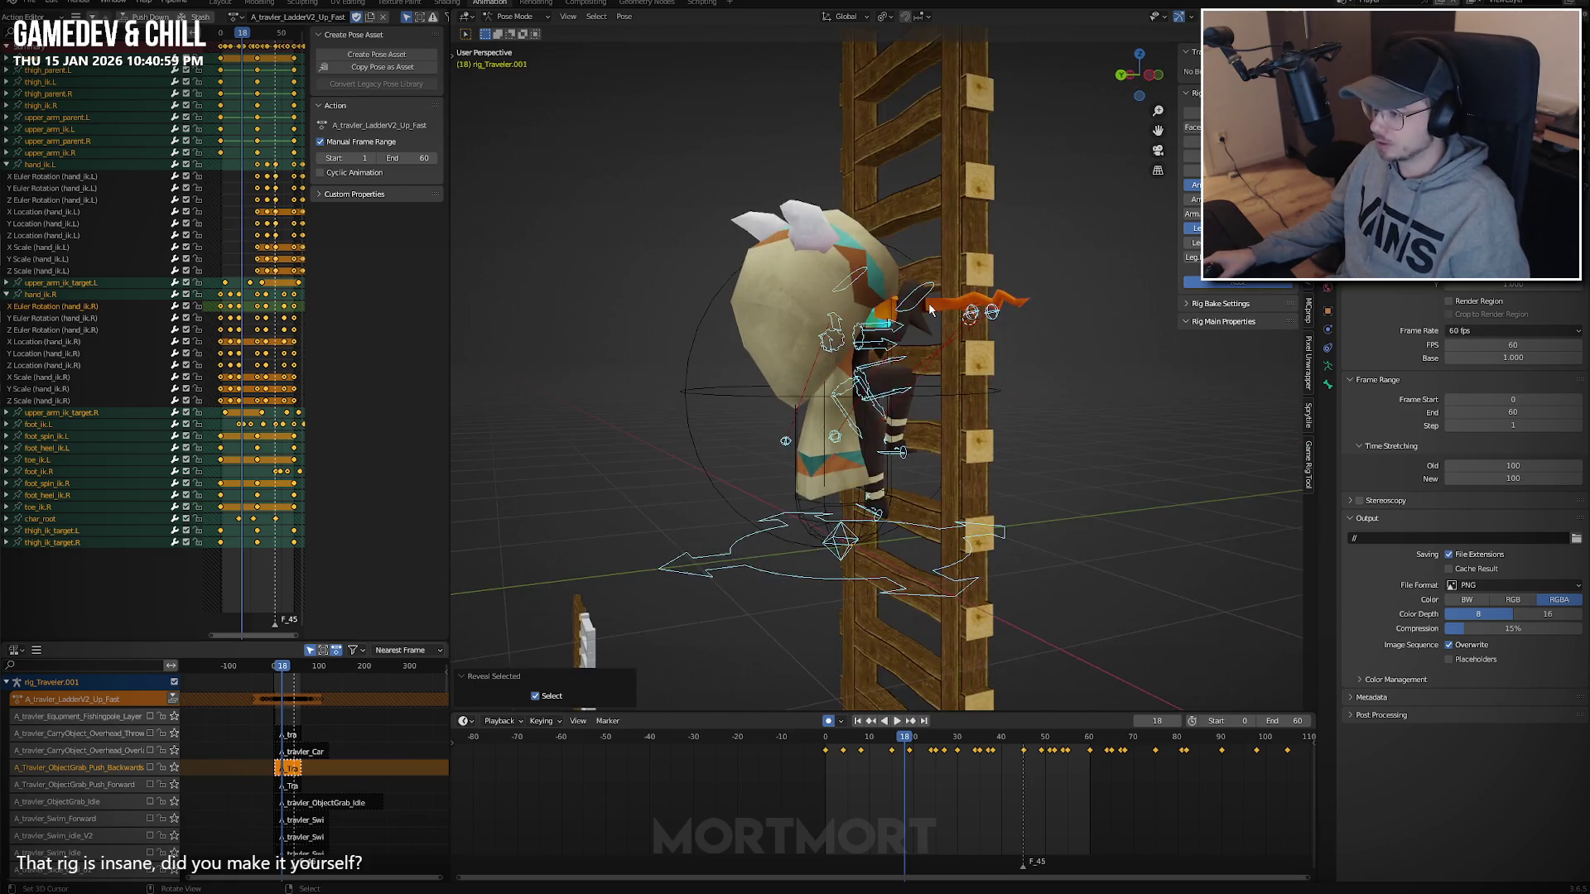
left_click(927, 301)
key("space")
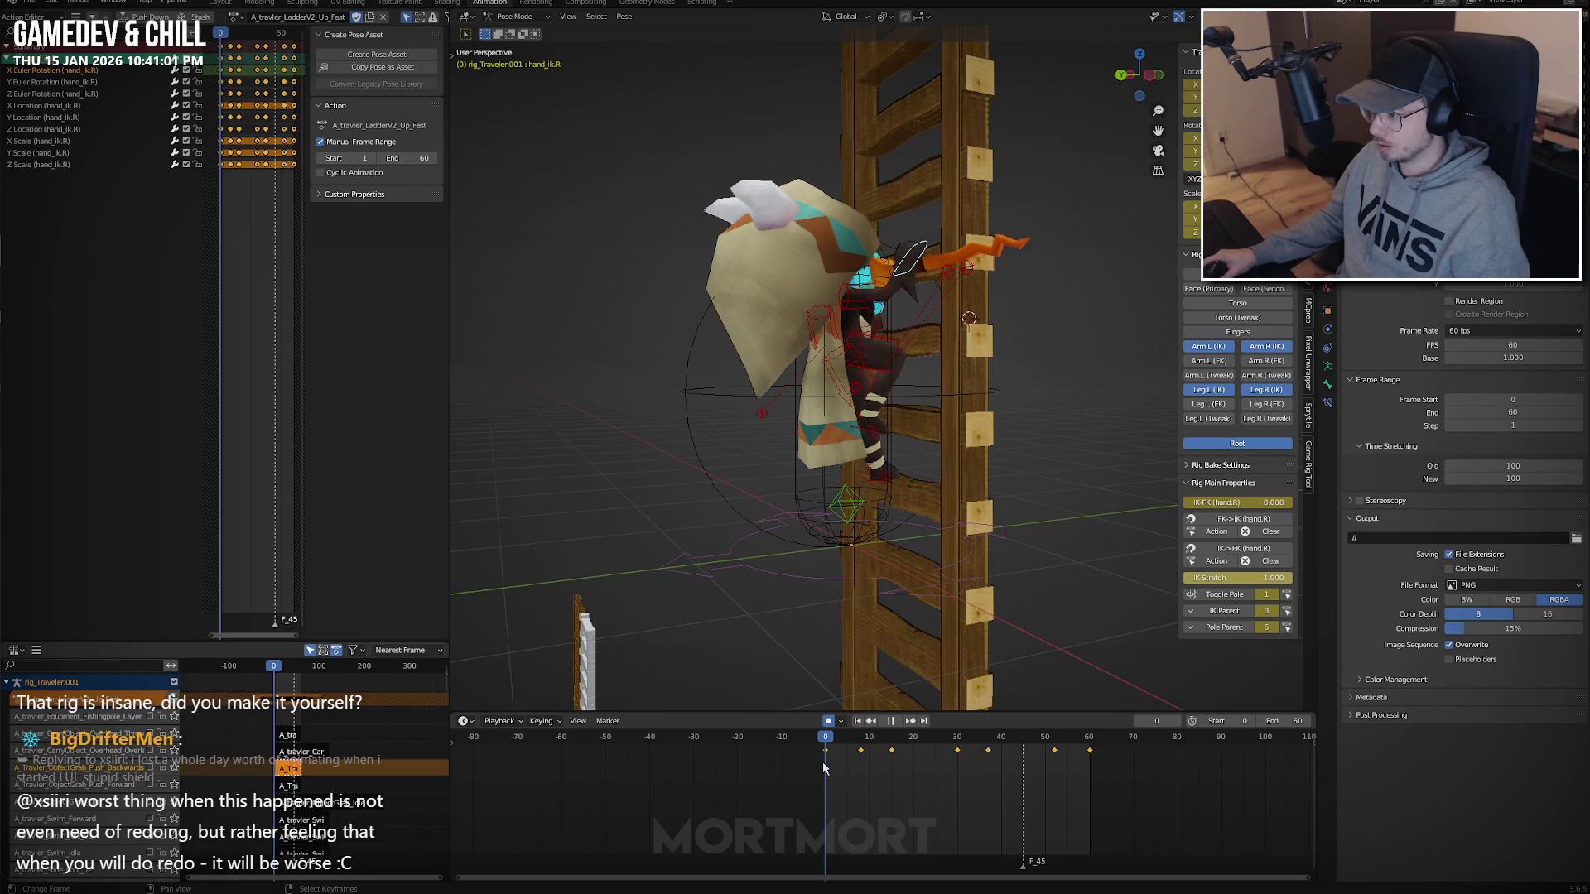
At frame 19, raise the right hand IK vertically, rotate it 34.9°, and copy its pose.
left_click_drag(824, 768, 955, 769)
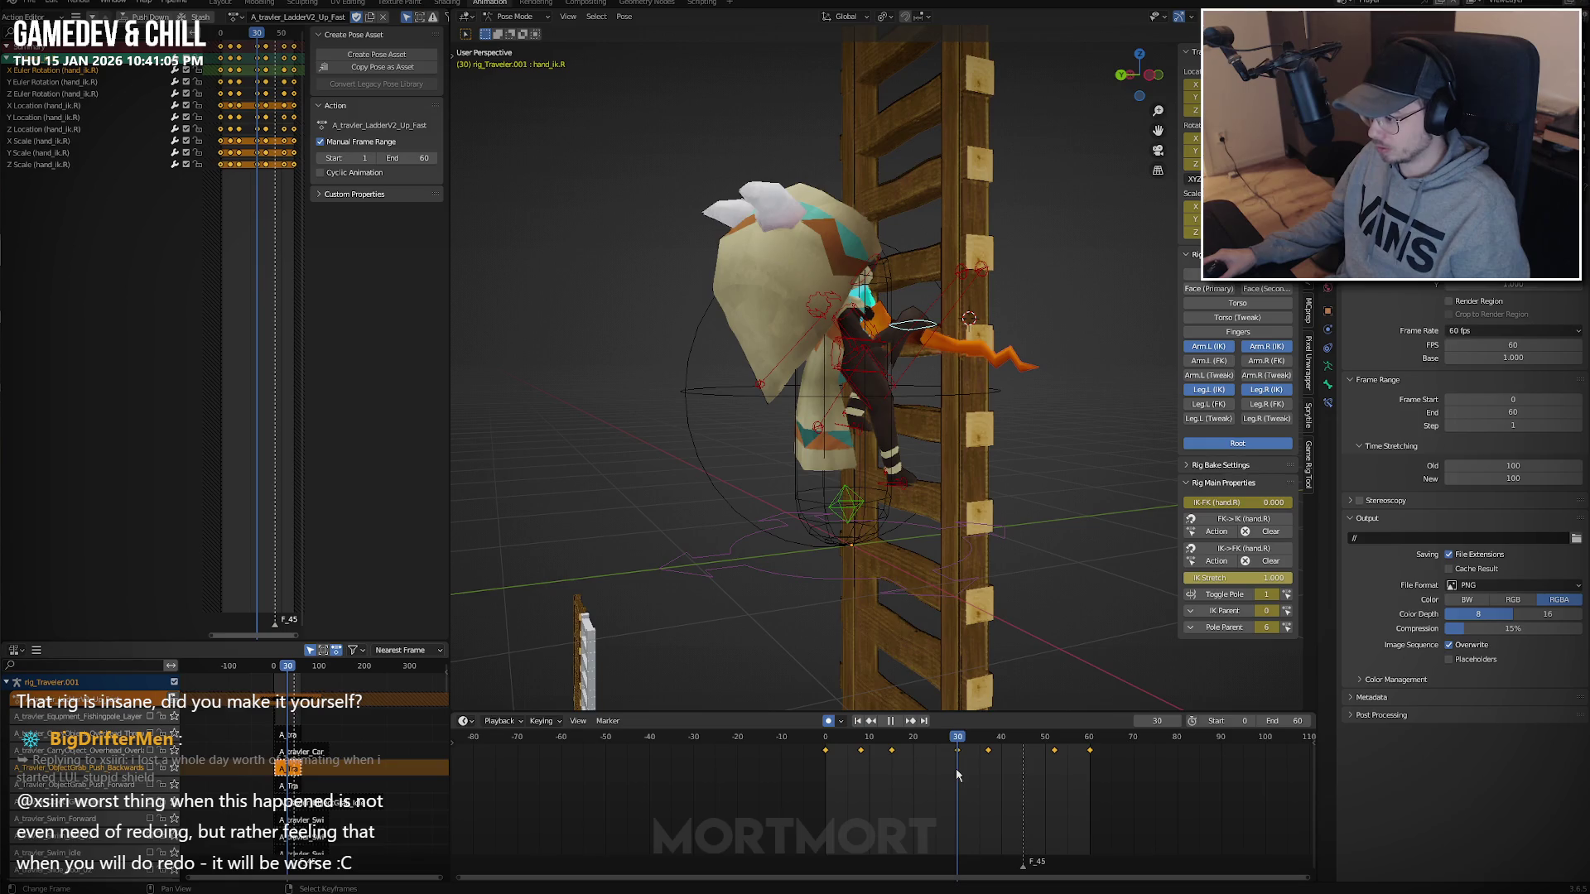
key("g")
key("z")
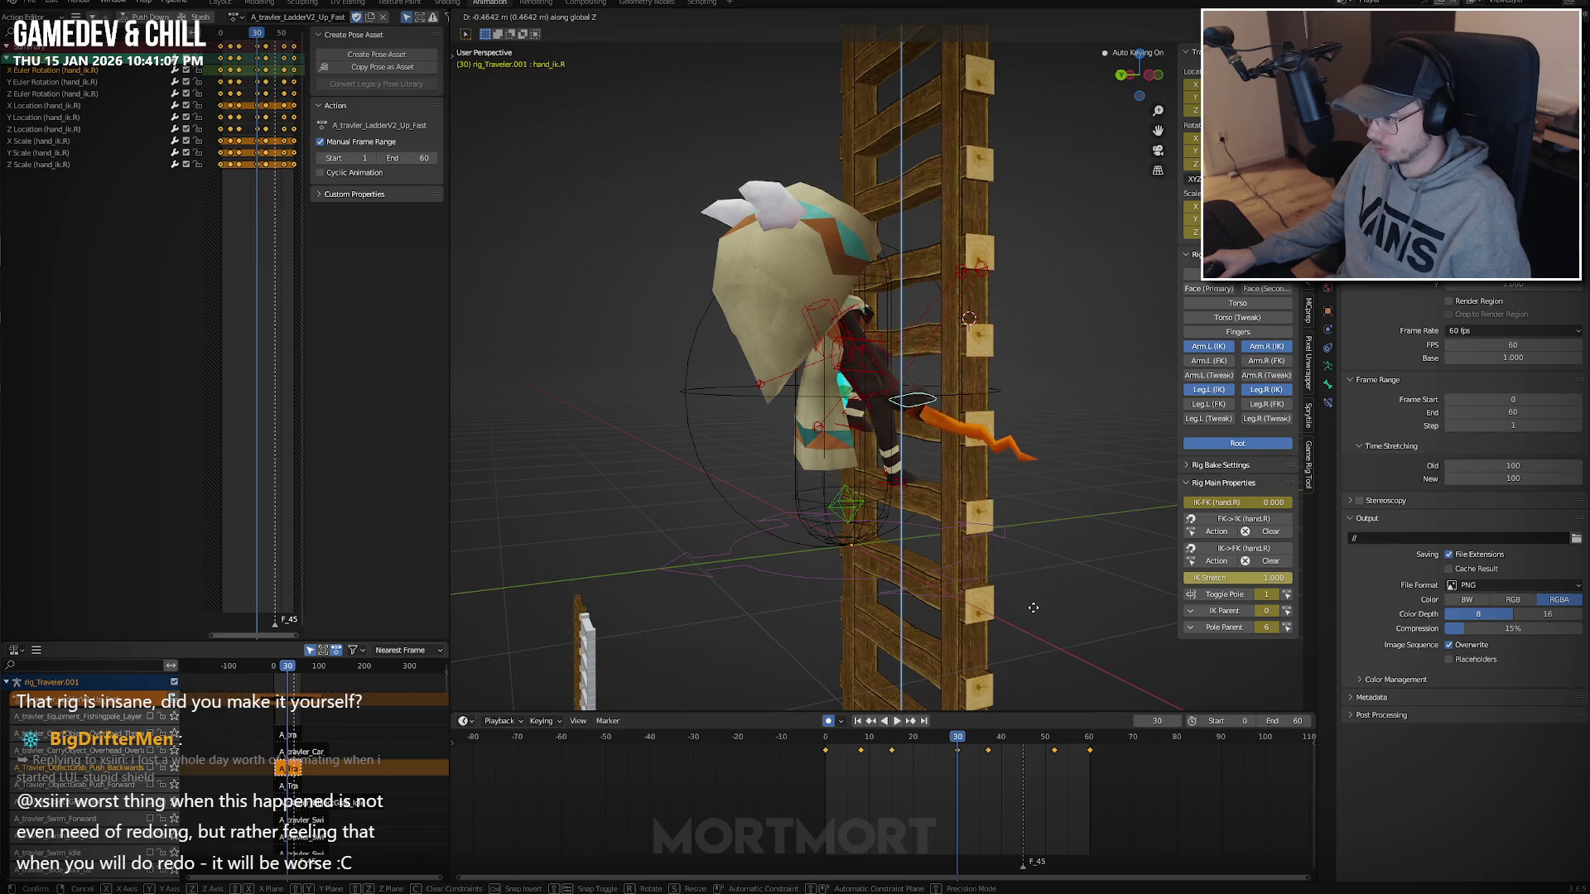
left_click(1034, 608)
mouse_move(1033, 607)
middle_mouse_down()
mouse_move(1020, 591)
mouse_move(1040, 578)
mouse_move(1076, 582)
middle_mouse_up()
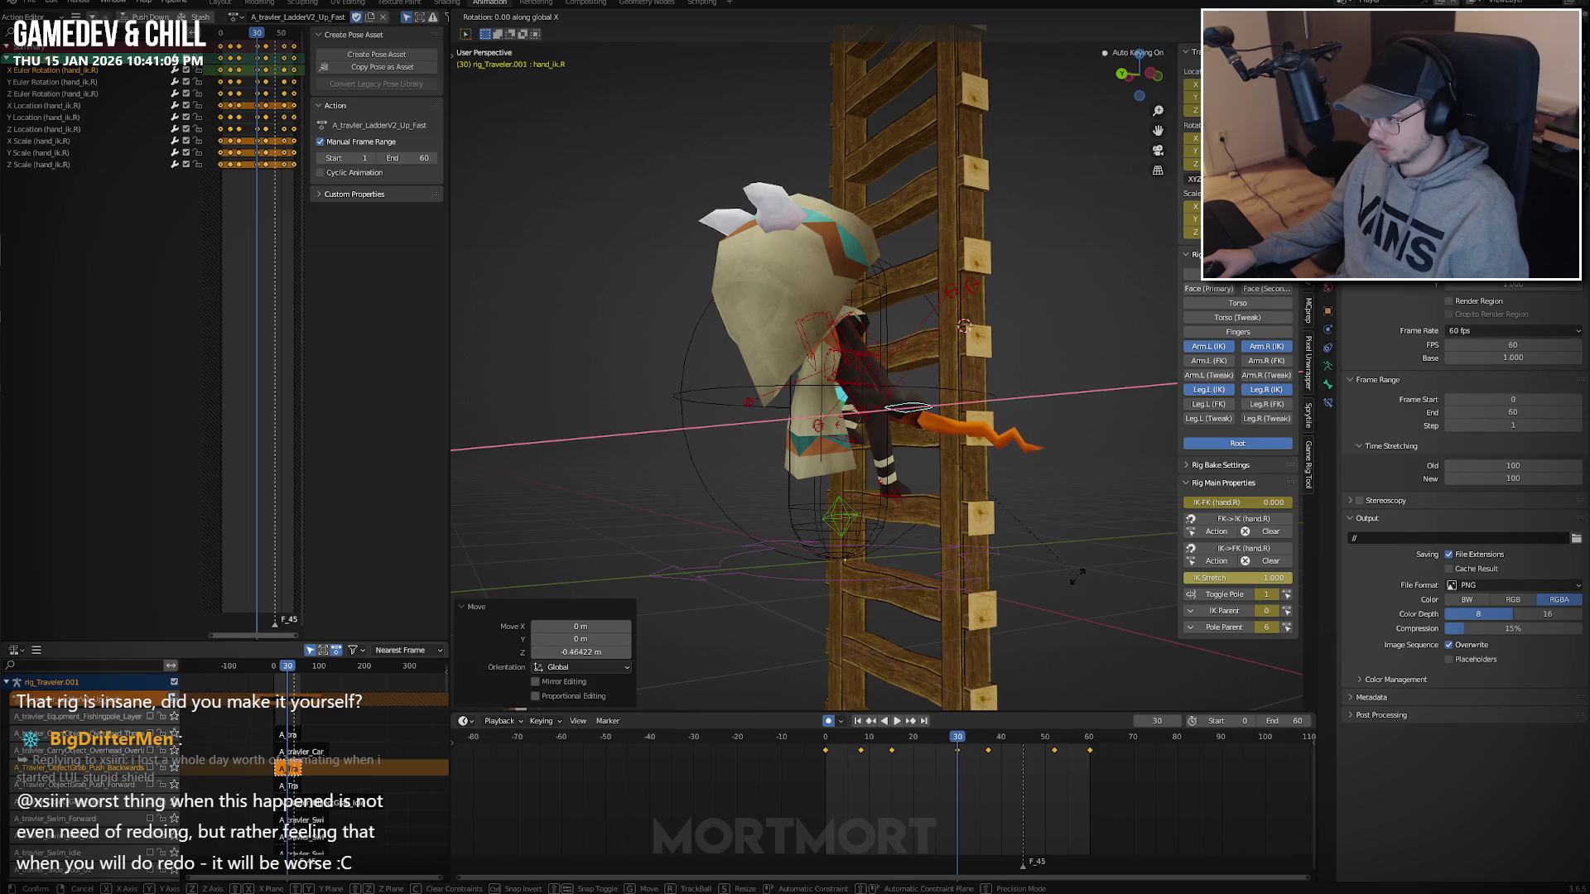
left_click(964, 658)
middle_click_drag(963, 657, 974, 655)
key("g")
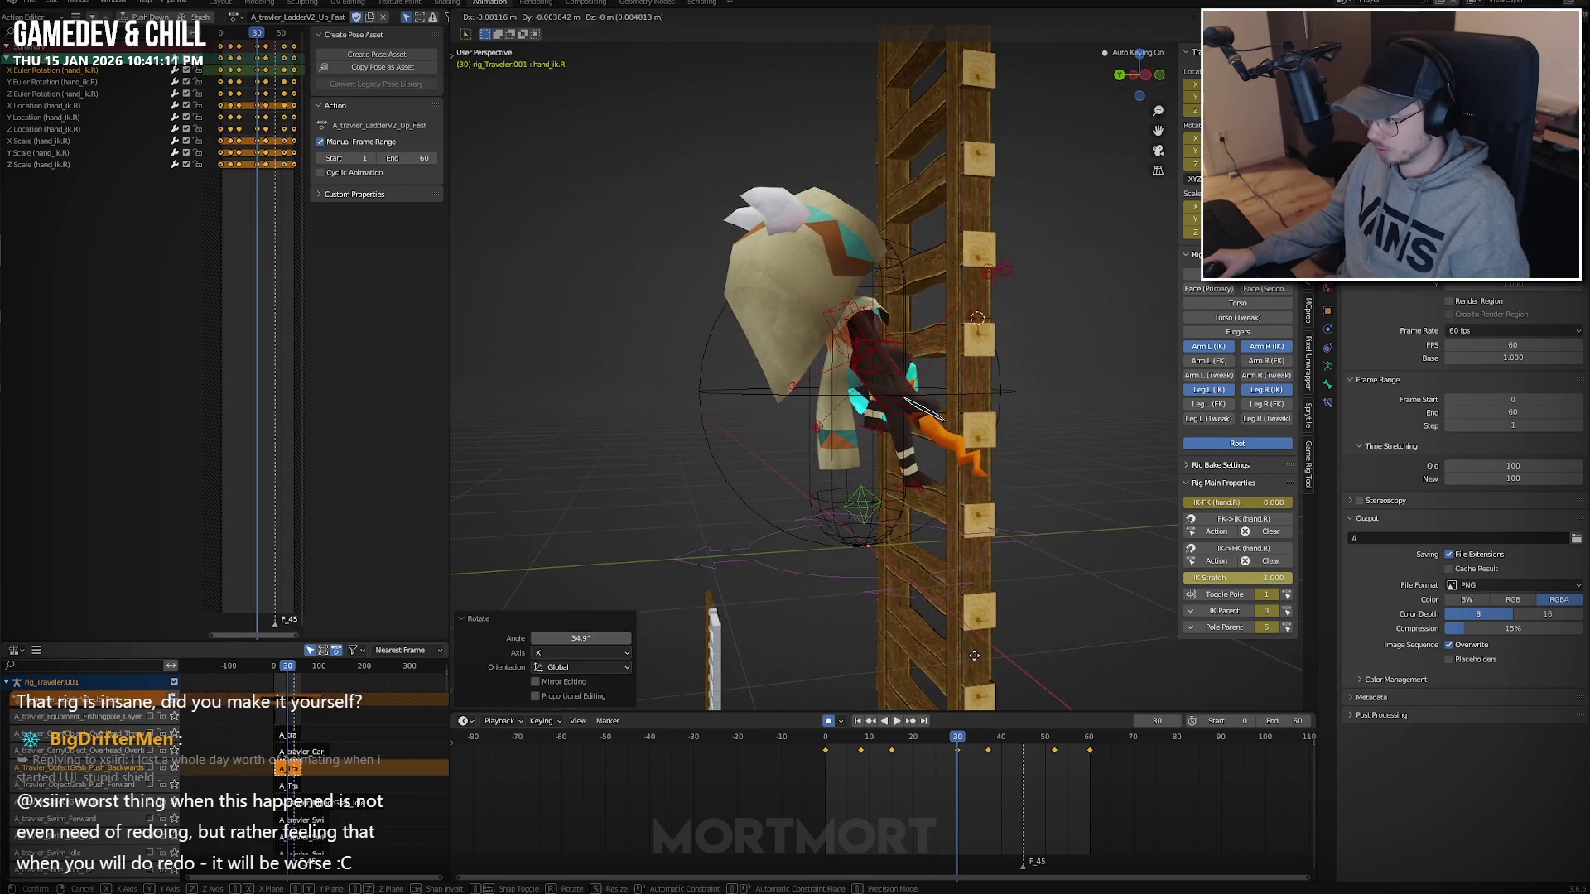
left_click(979, 647)
key("ctrl+c")
Key the right hand's raised height at frames 15 and 25, reviewing the climb.
left_click(892, 755)
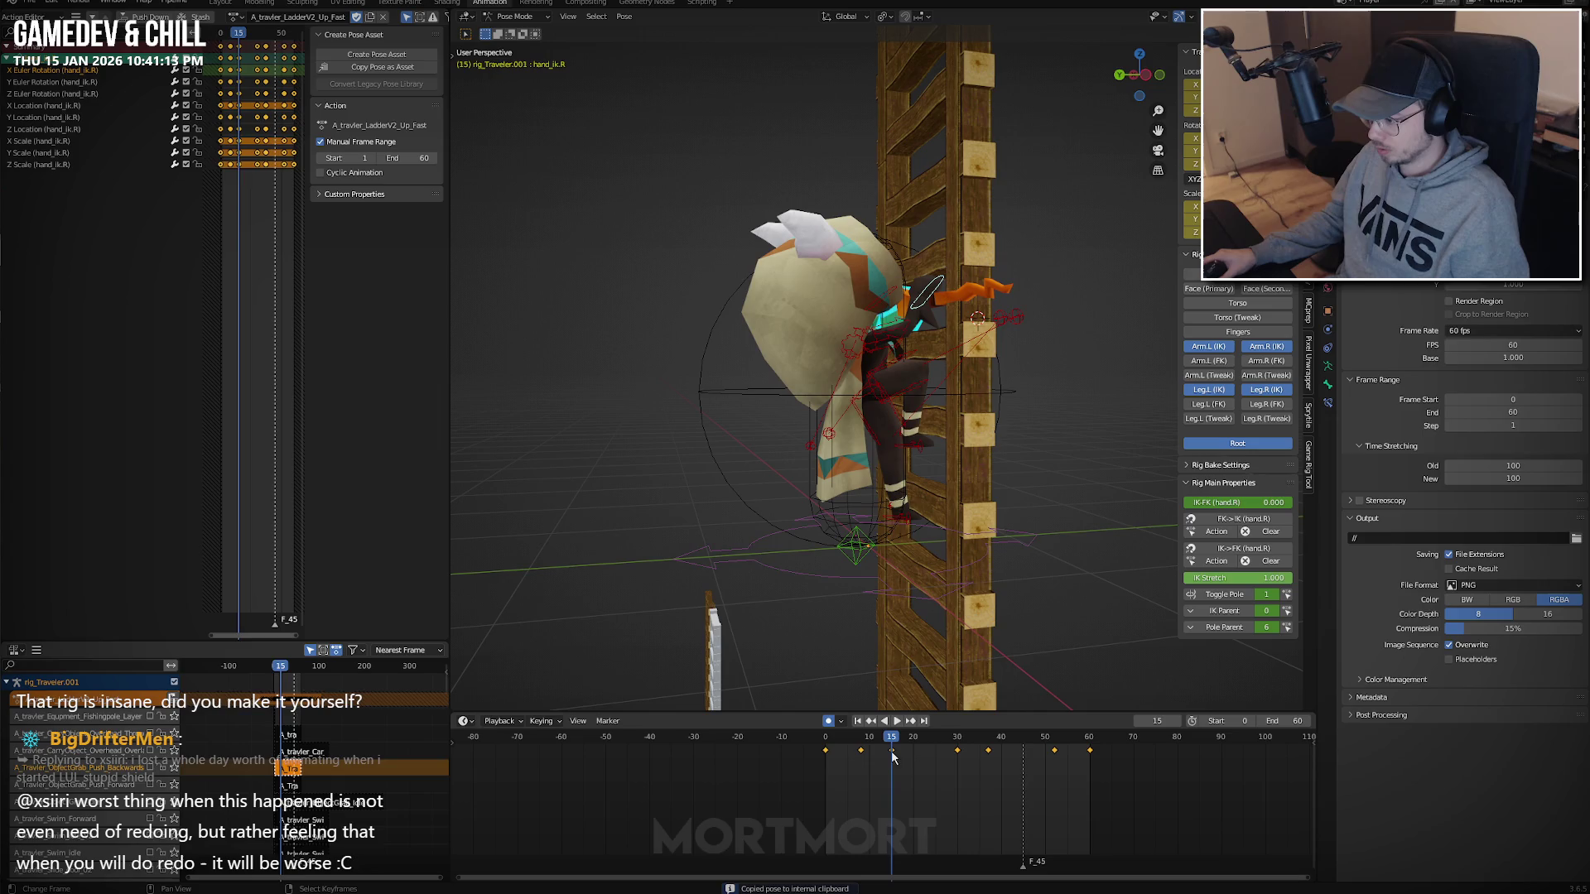
left_click(861, 755)
key("shift+Left")
key("space")
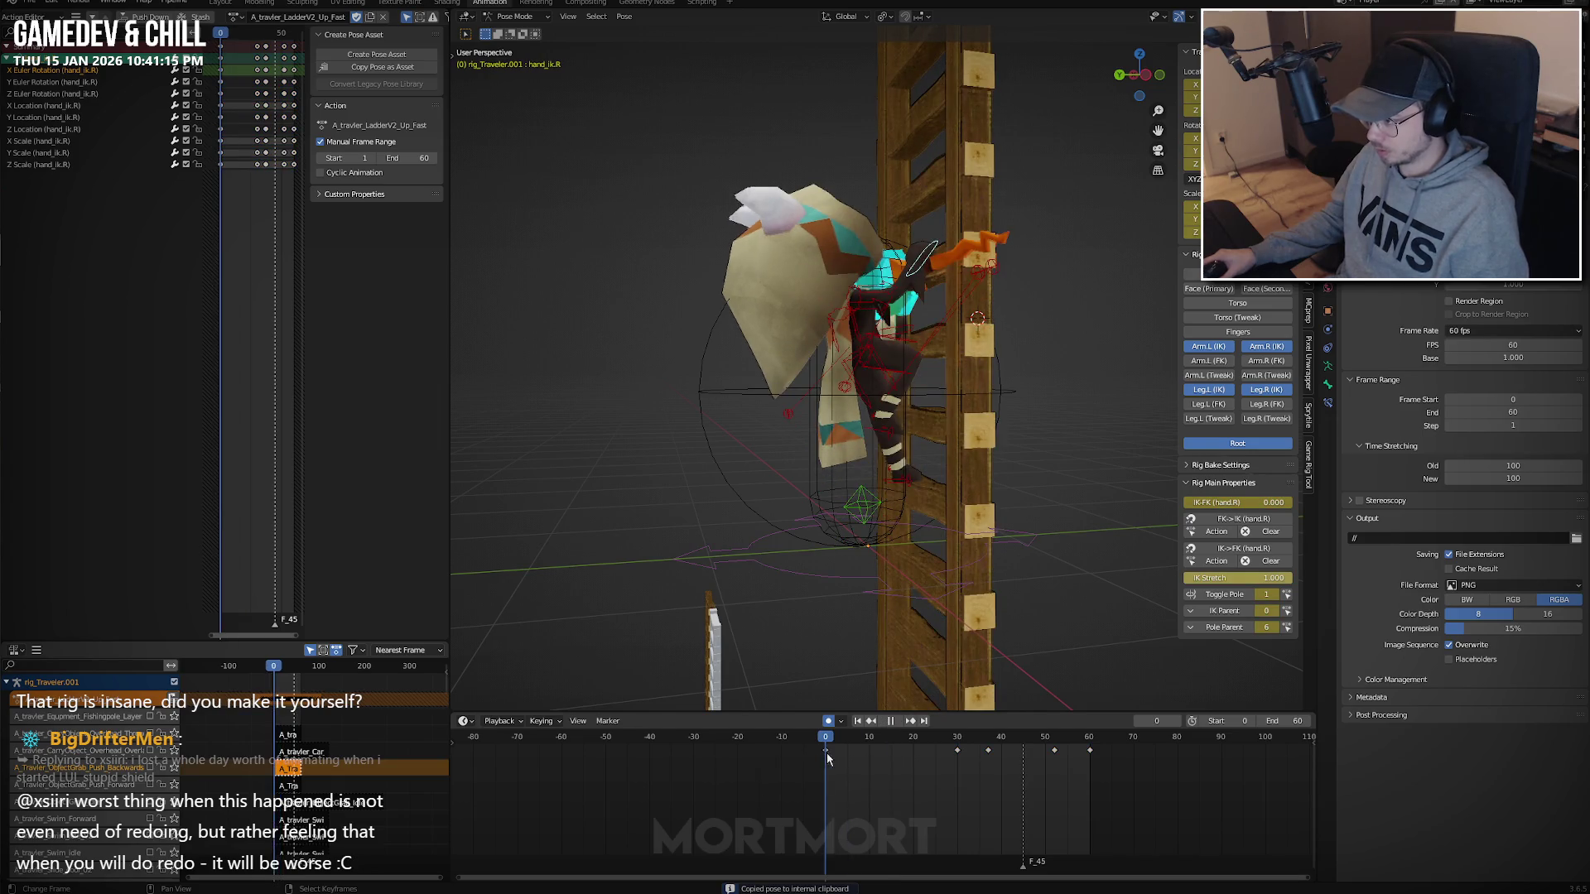
left_click_drag(826, 758, 884, 758)
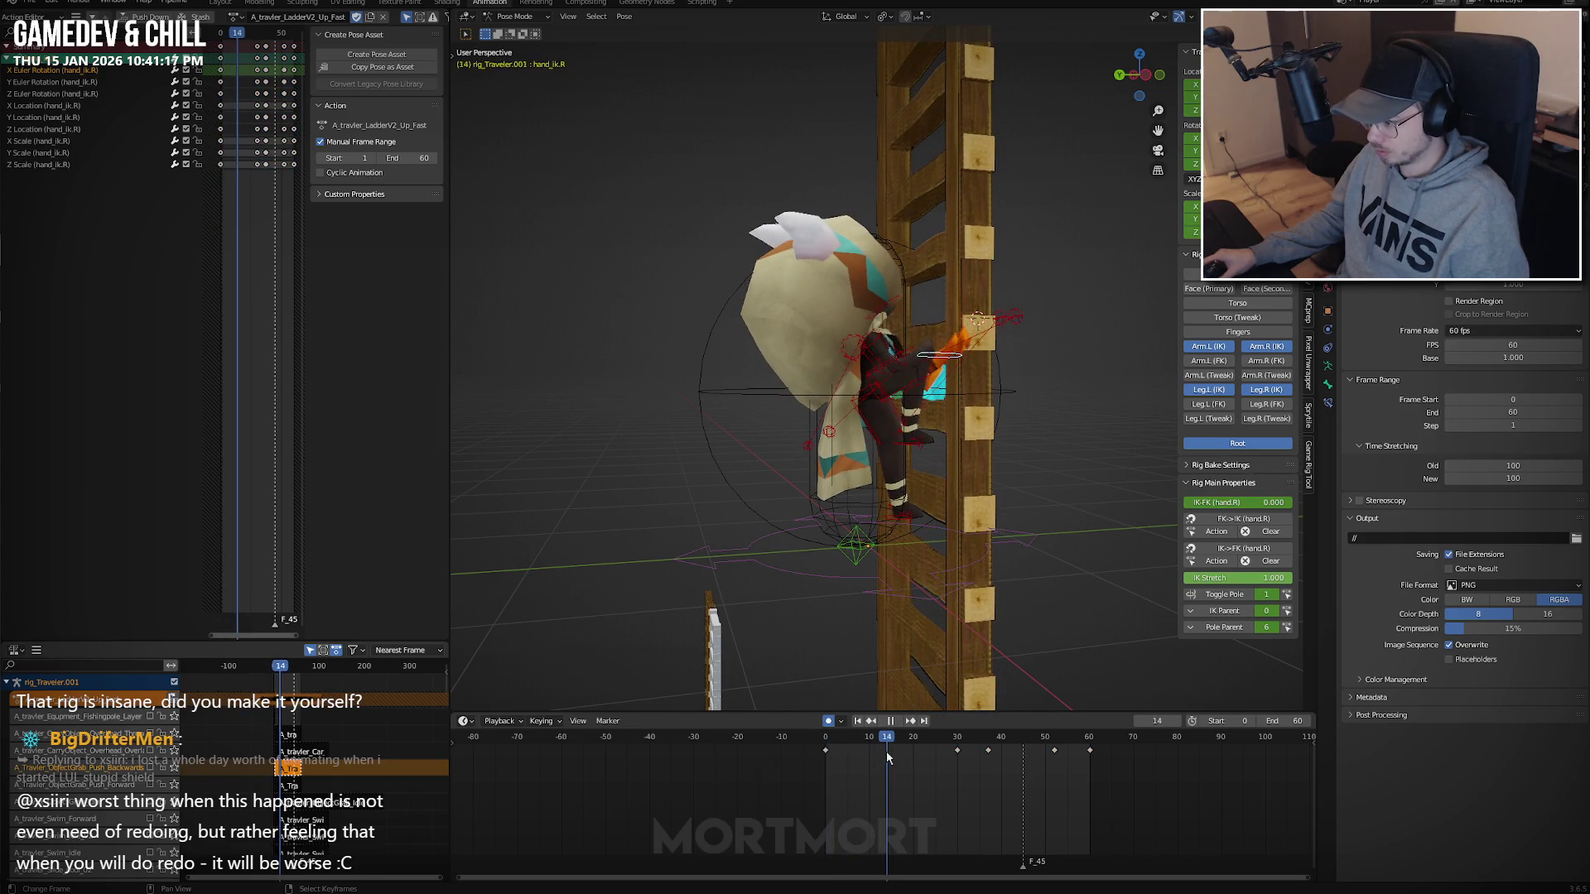
left_click(1045, 606)
key("space")
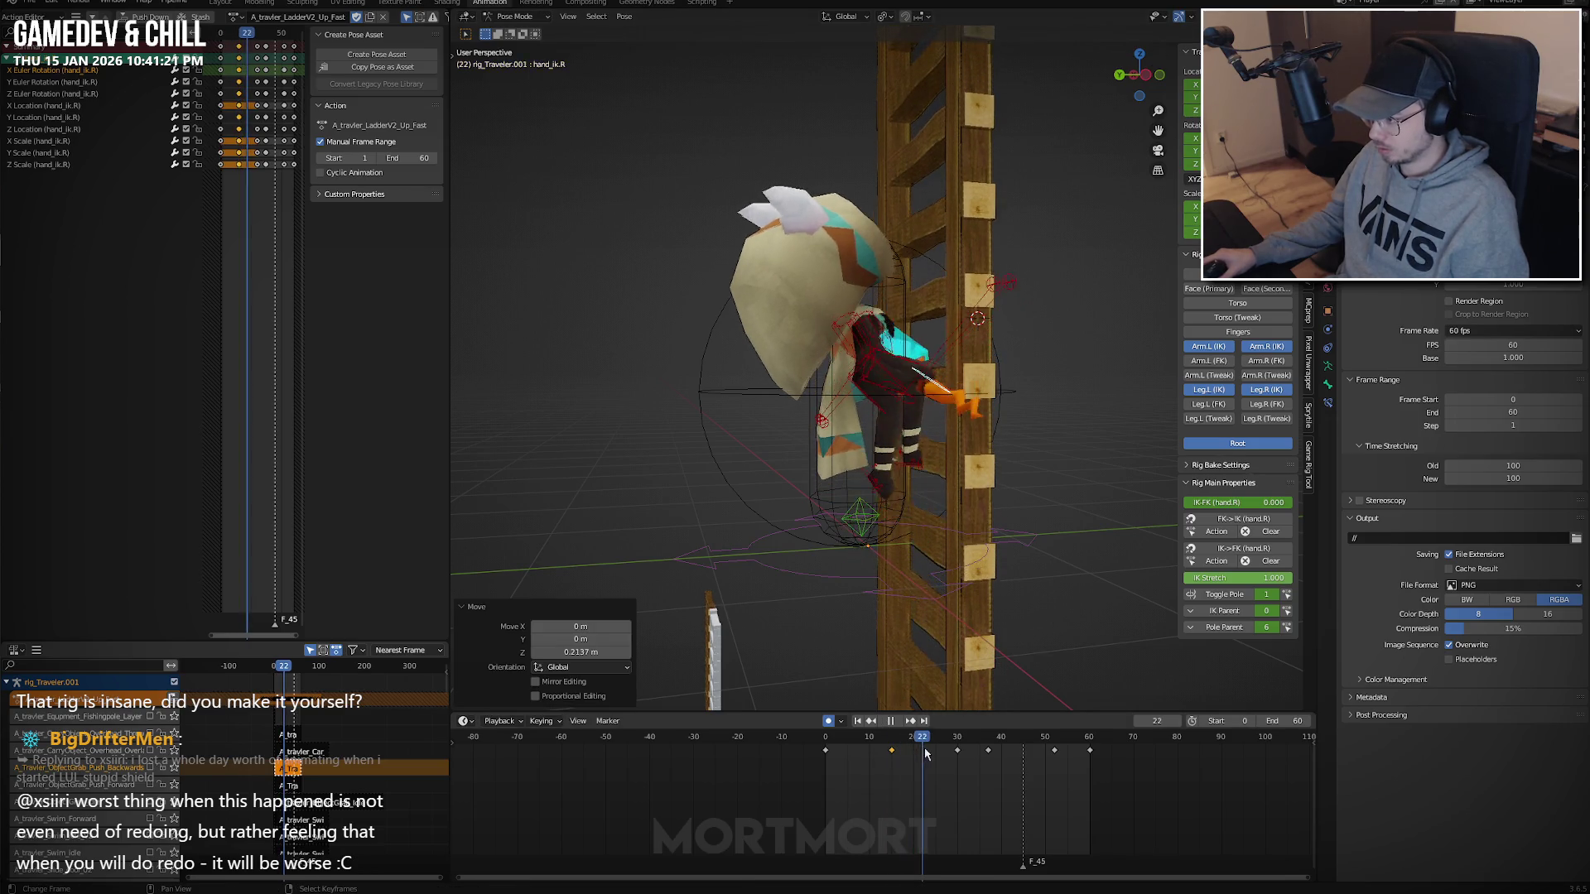
key("space")
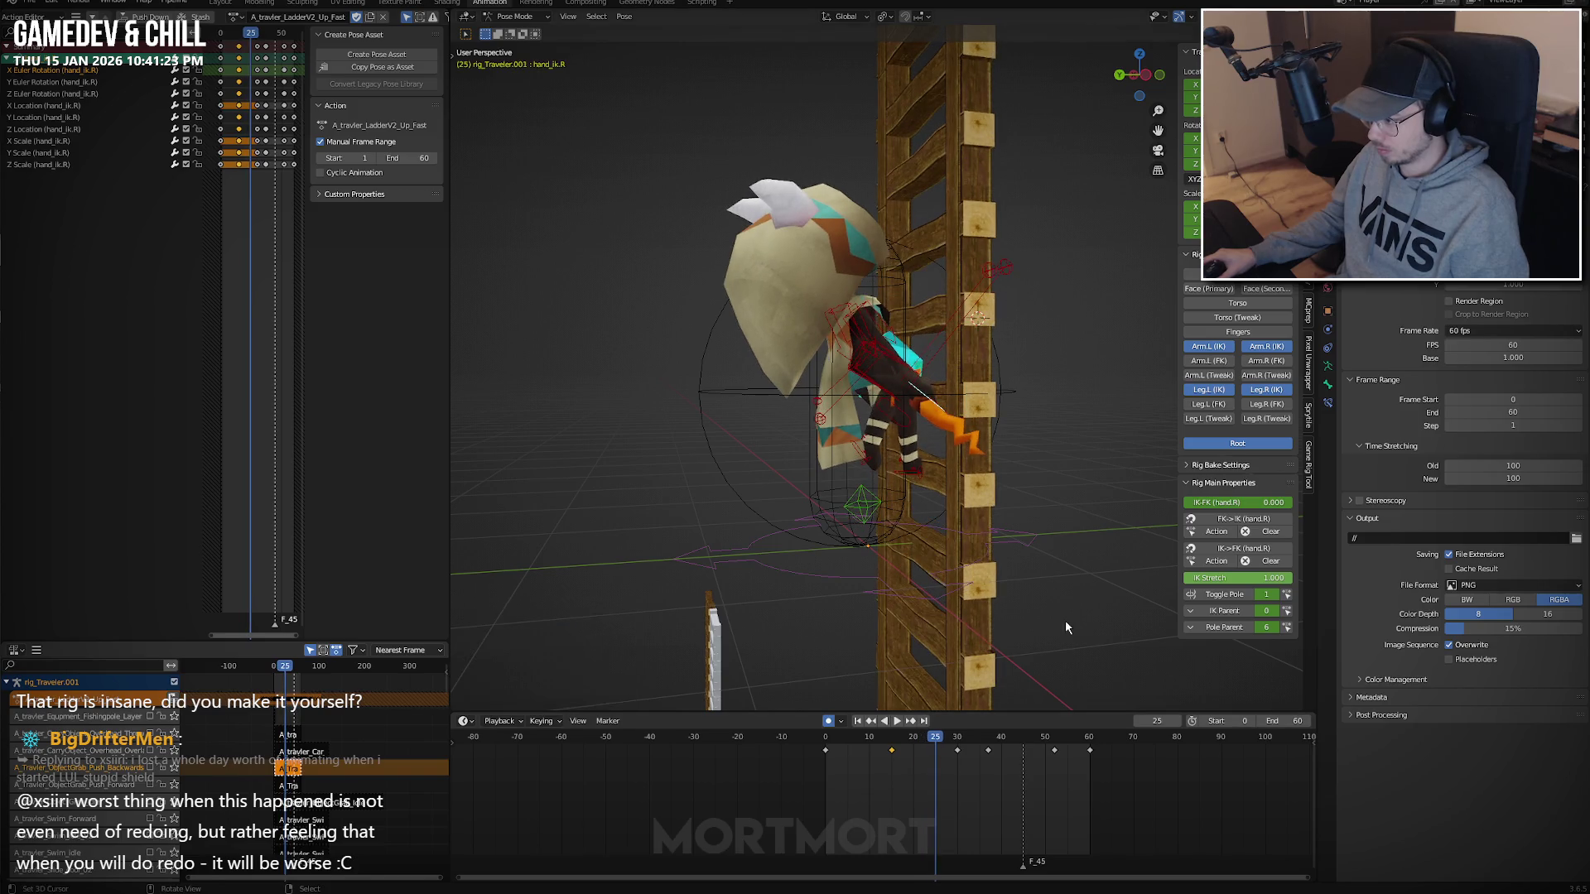
left_click(1069, 613)
key("space")
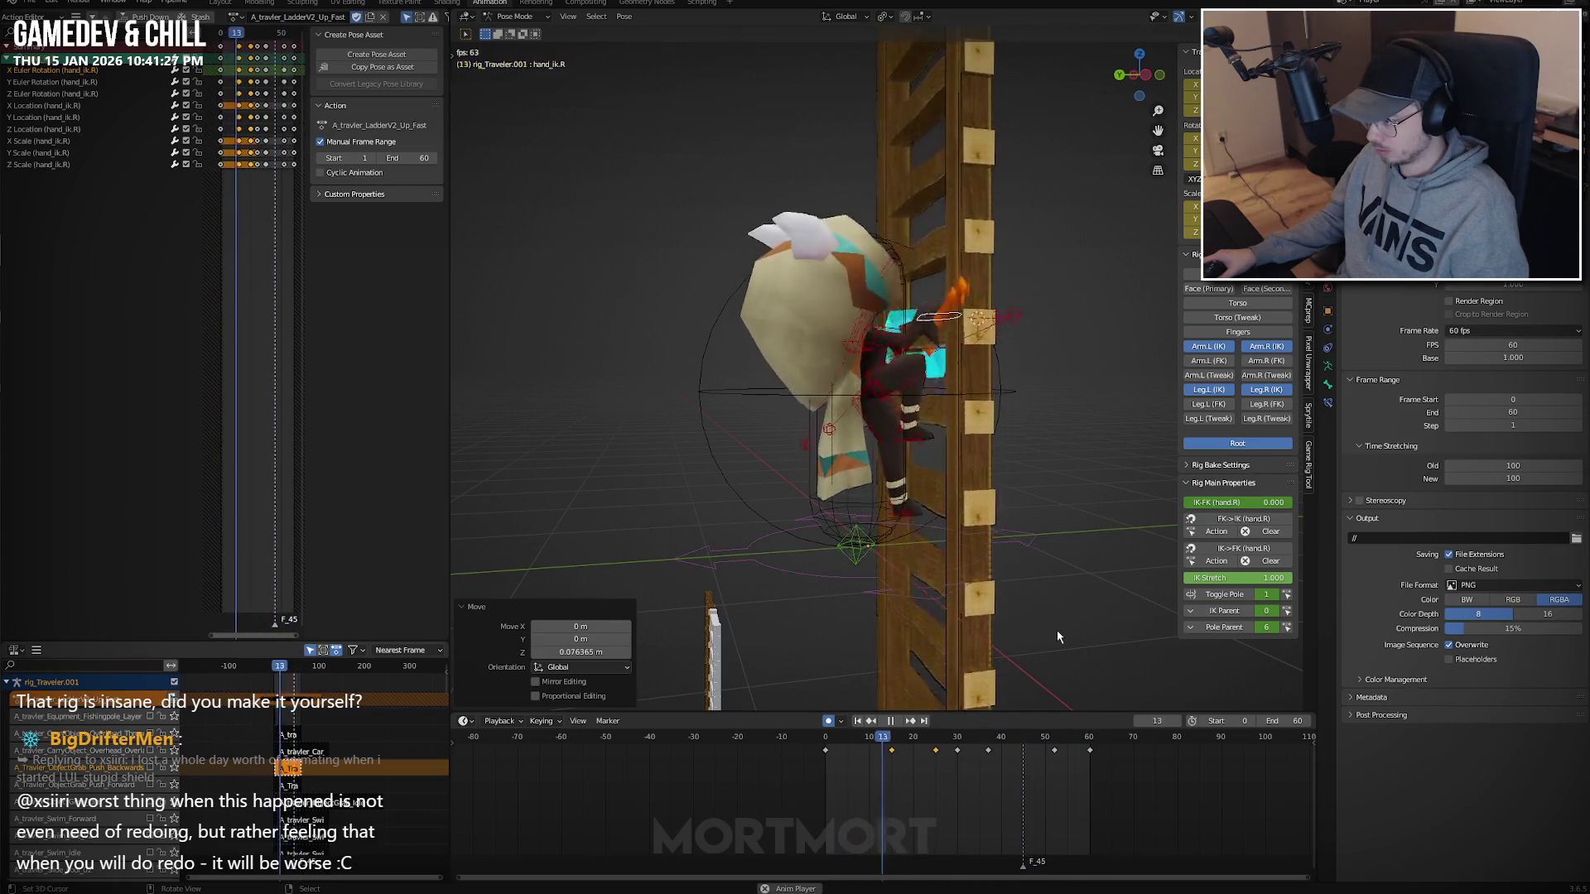
Check frames 36–55, then select hand_ik.L and shift its keyframes in time.
left_click(986, 762)
left_click_drag(987, 760, 1065, 755)
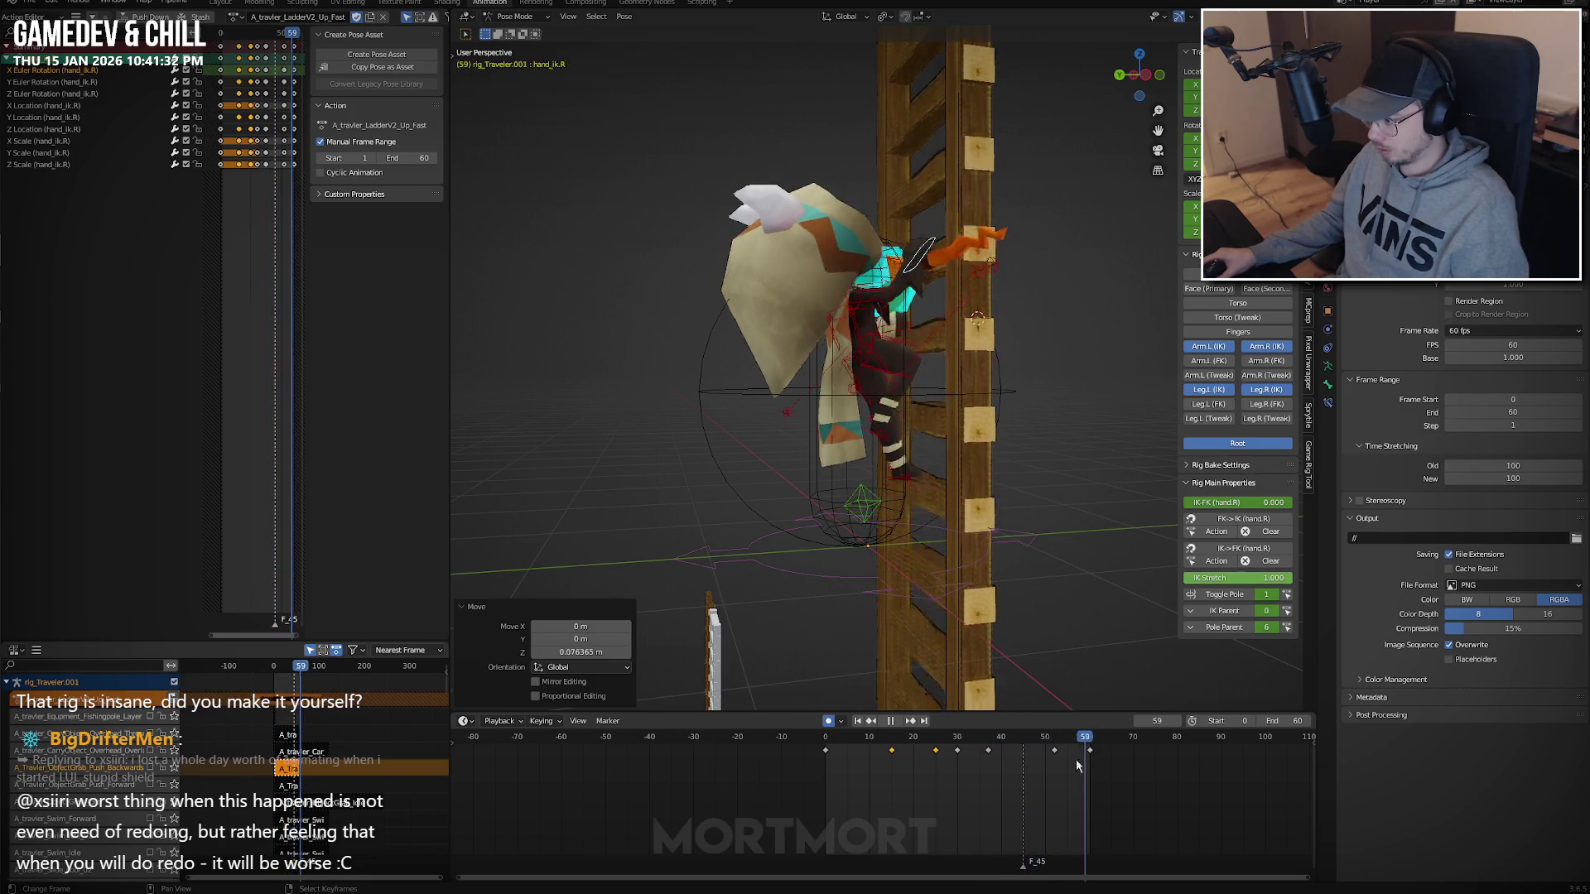
key("Escape")
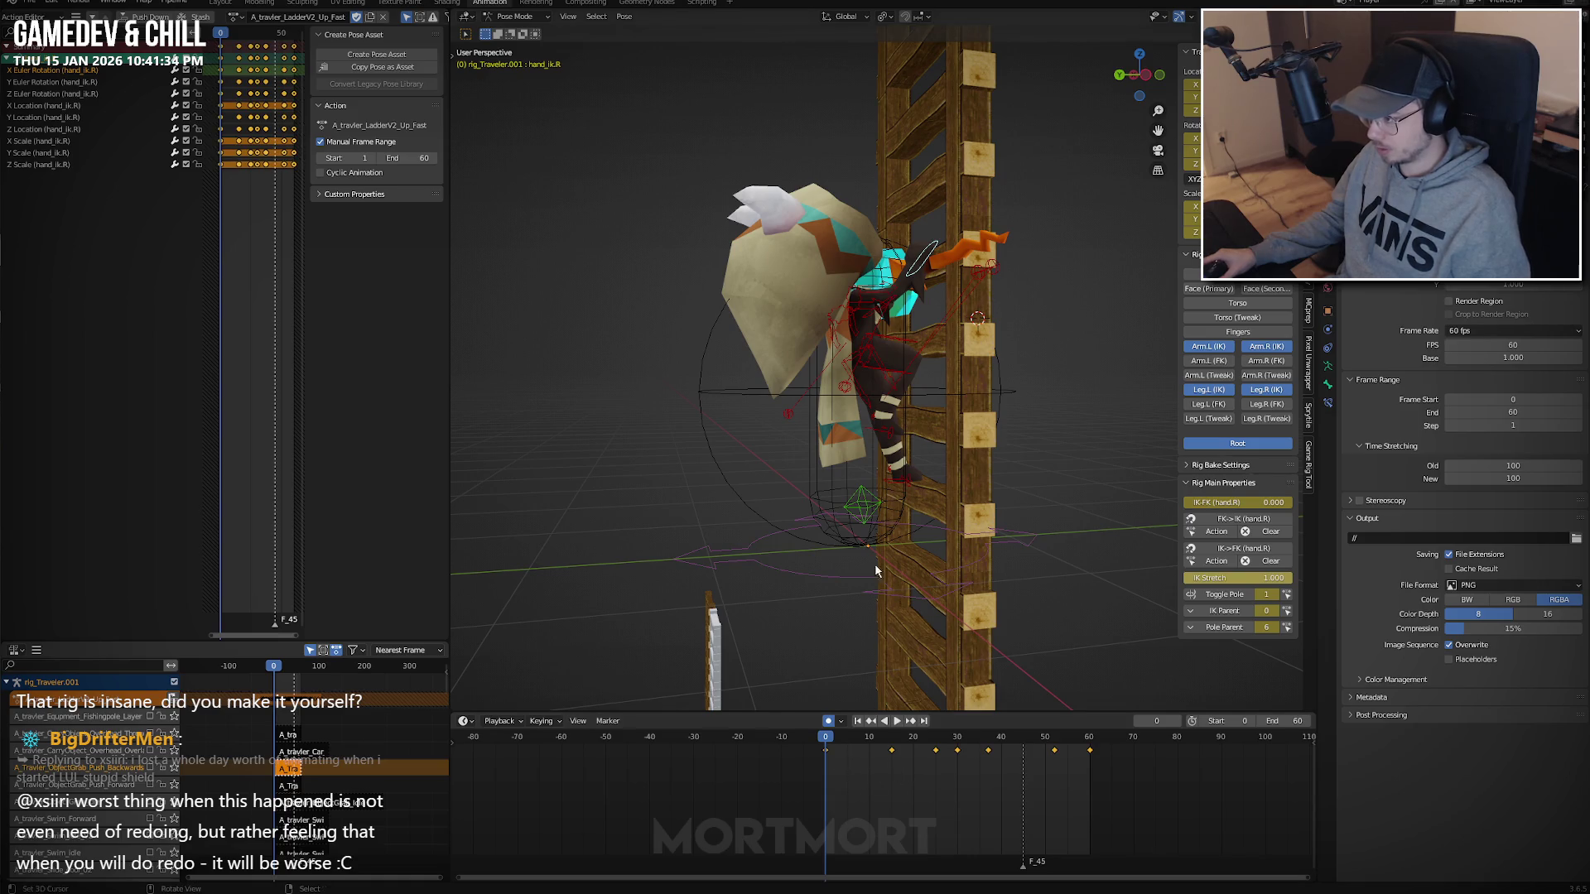
mouse_move(876, 570)
middle_mouse_down()
mouse_move(1111, 462)
mouse_move(952, 413)
middle_mouse_up()
left_click(1111, 462)
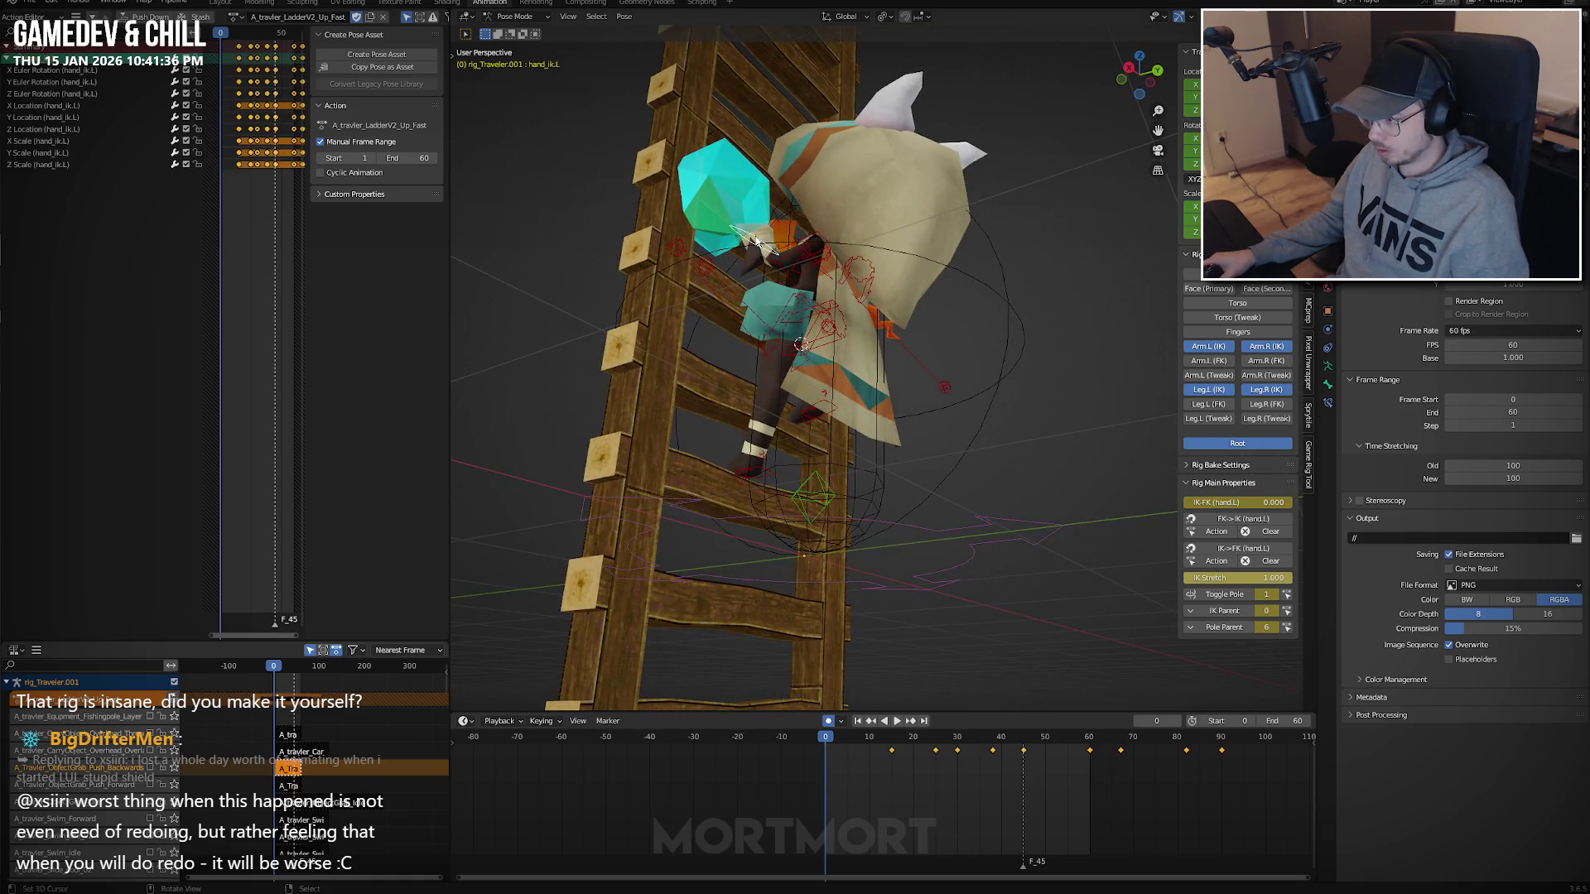
key("g")
left_click(1160, 772)
Paste the copied keys at frame 30, delete unneeded keys, and make the left hand's curves repeat.
key("space")
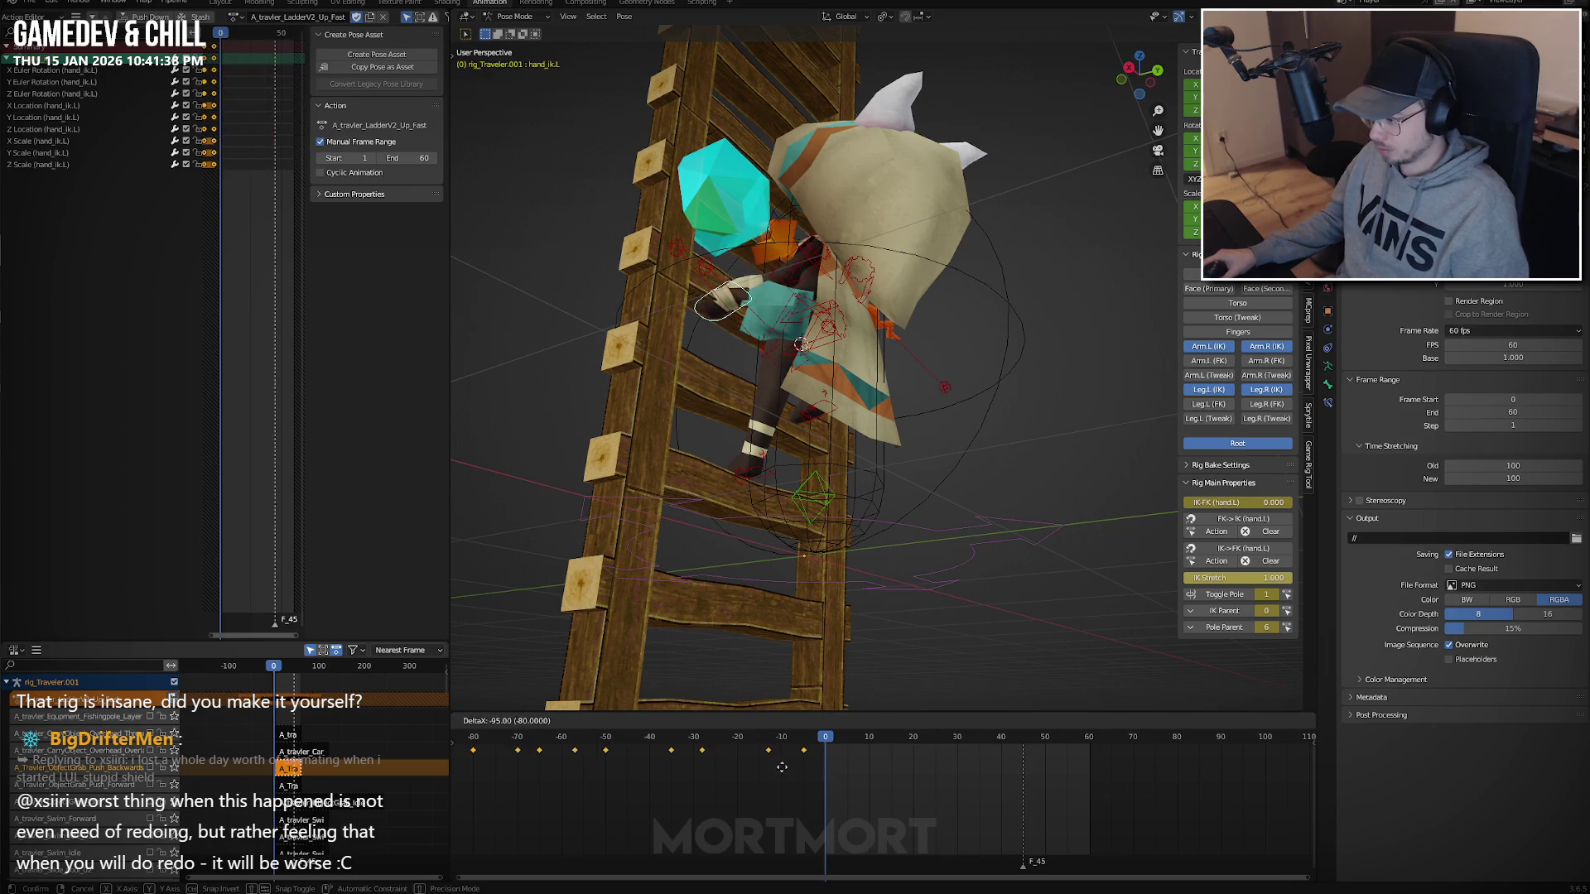
key("space")
key("ctrl+v")
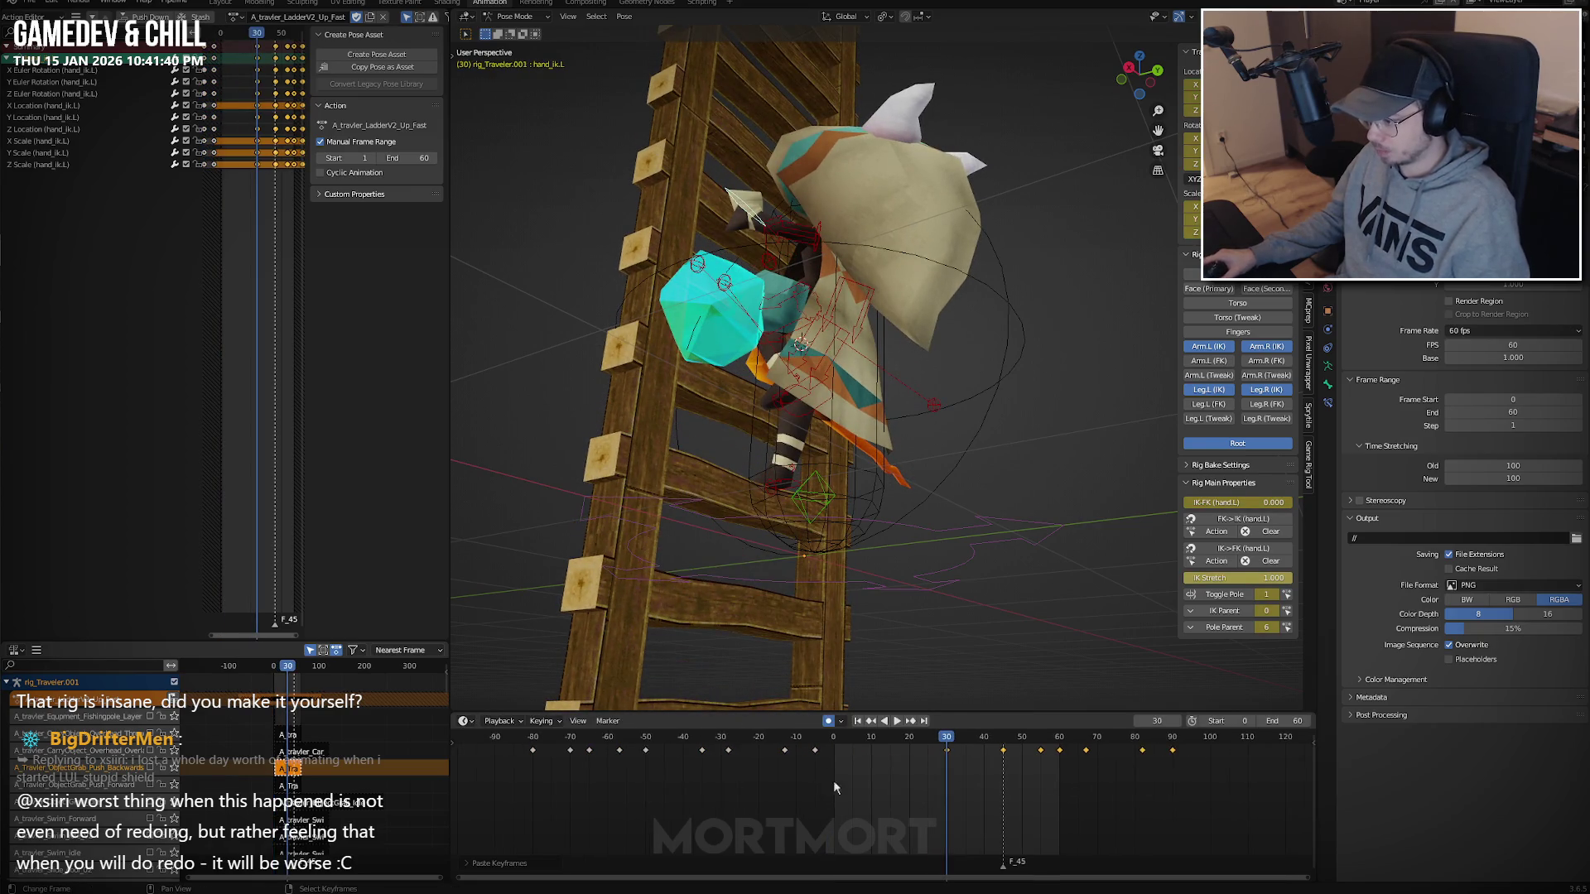
key("ctrl+i")
key("x")
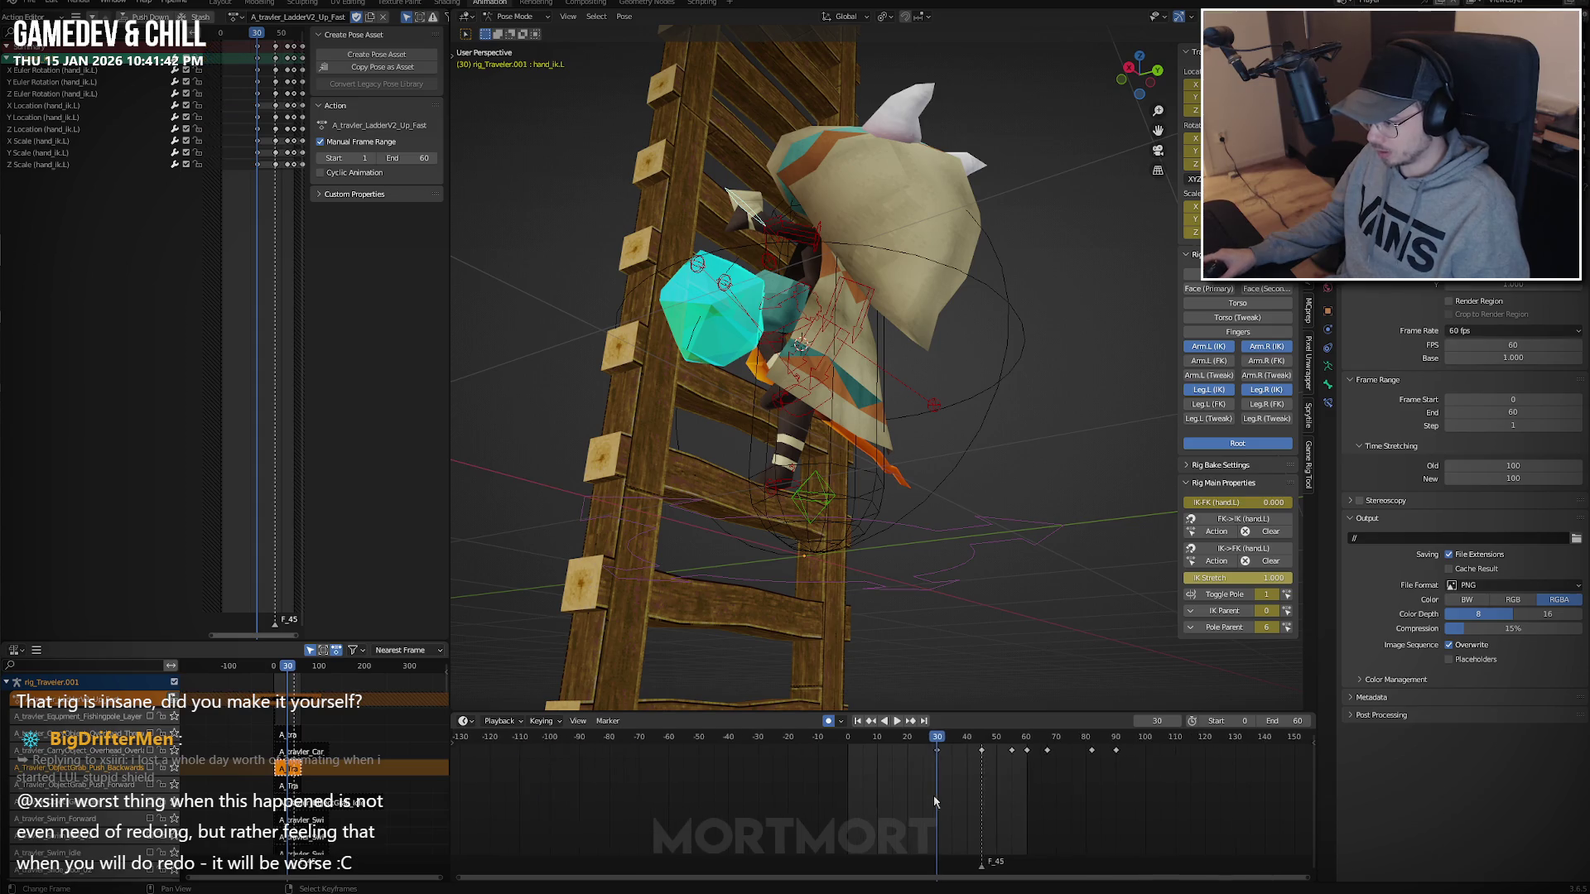
key("a")
key("shift+e")
left_click(1095, 803)
key("space")
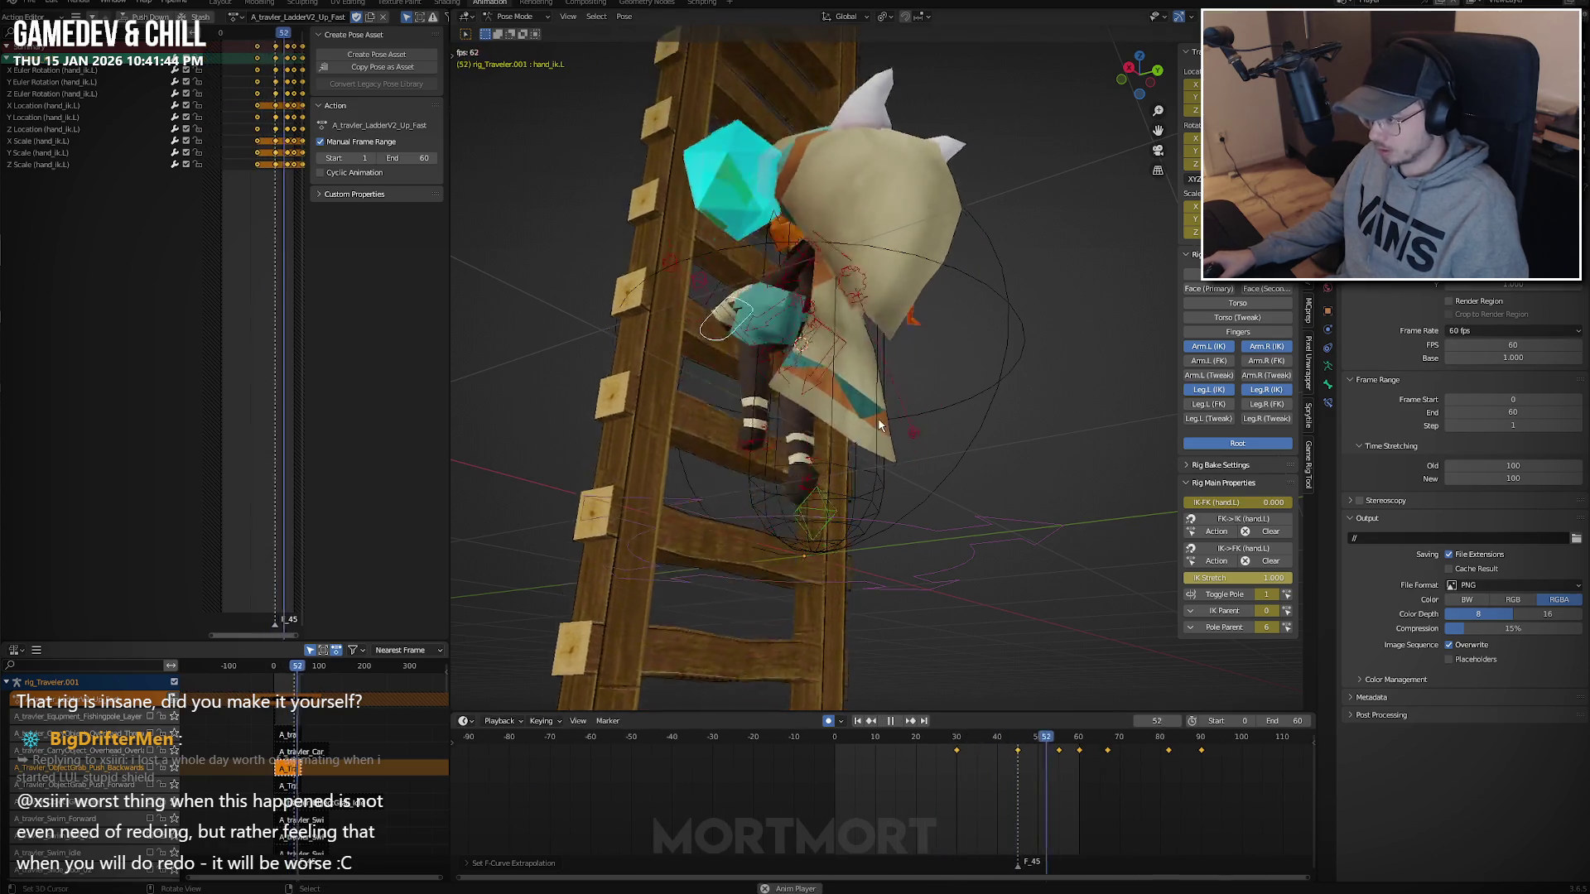
mouse_move(846, 480)
middle_mouse_down()
mouse_move(841, 455)
mouse_move(666, 448)
middle_mouse_up()
key("space")
scroll(868, 518, "up", 1)
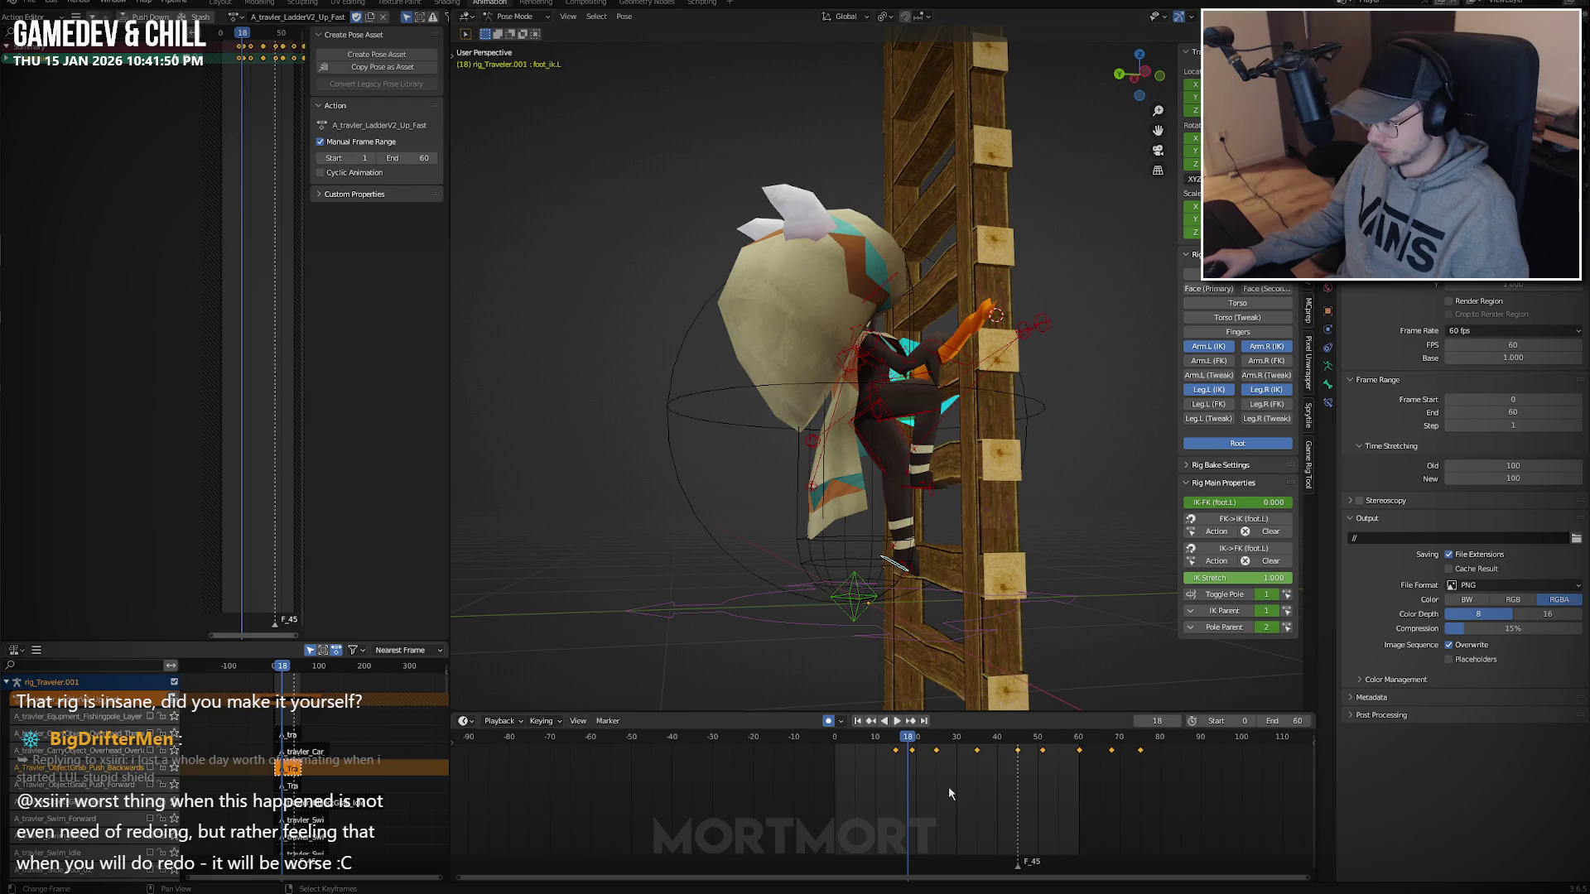
Review the climb from frame 14 to 35, checking the hands and feet against the rungs.
left_click_drag(911, 774, 891, 767)
mouse_move(828, 579)
middle_mouse_down()
mouse_move(783, 563)
mouse_move(963, 565)
mouse_move(927, 580)
middle_mouse_up()
key("space")
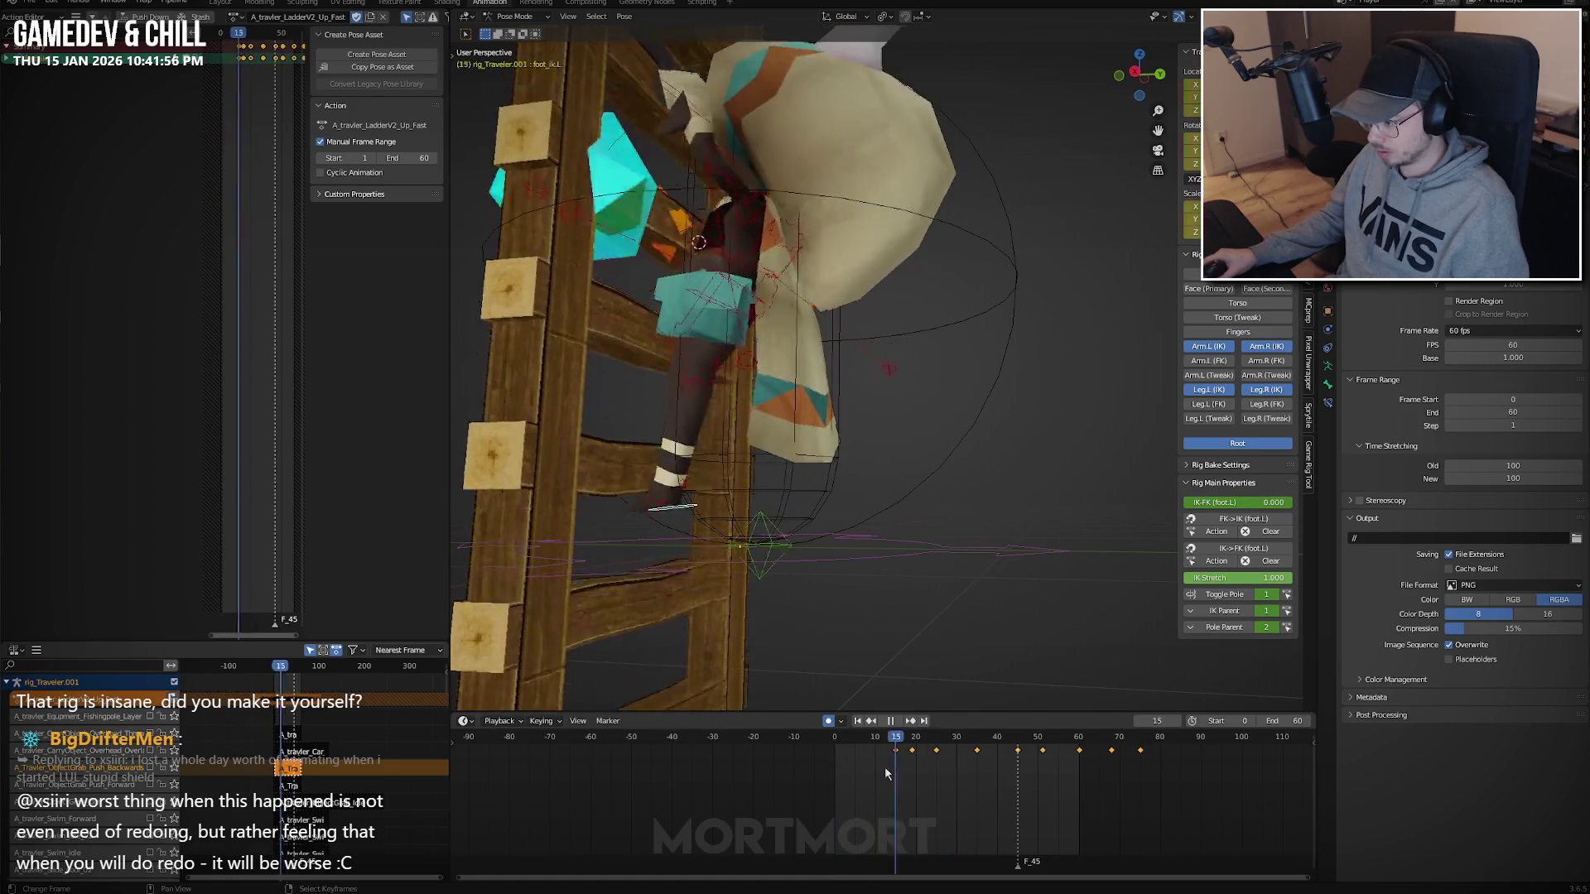
left_click(896, 768)
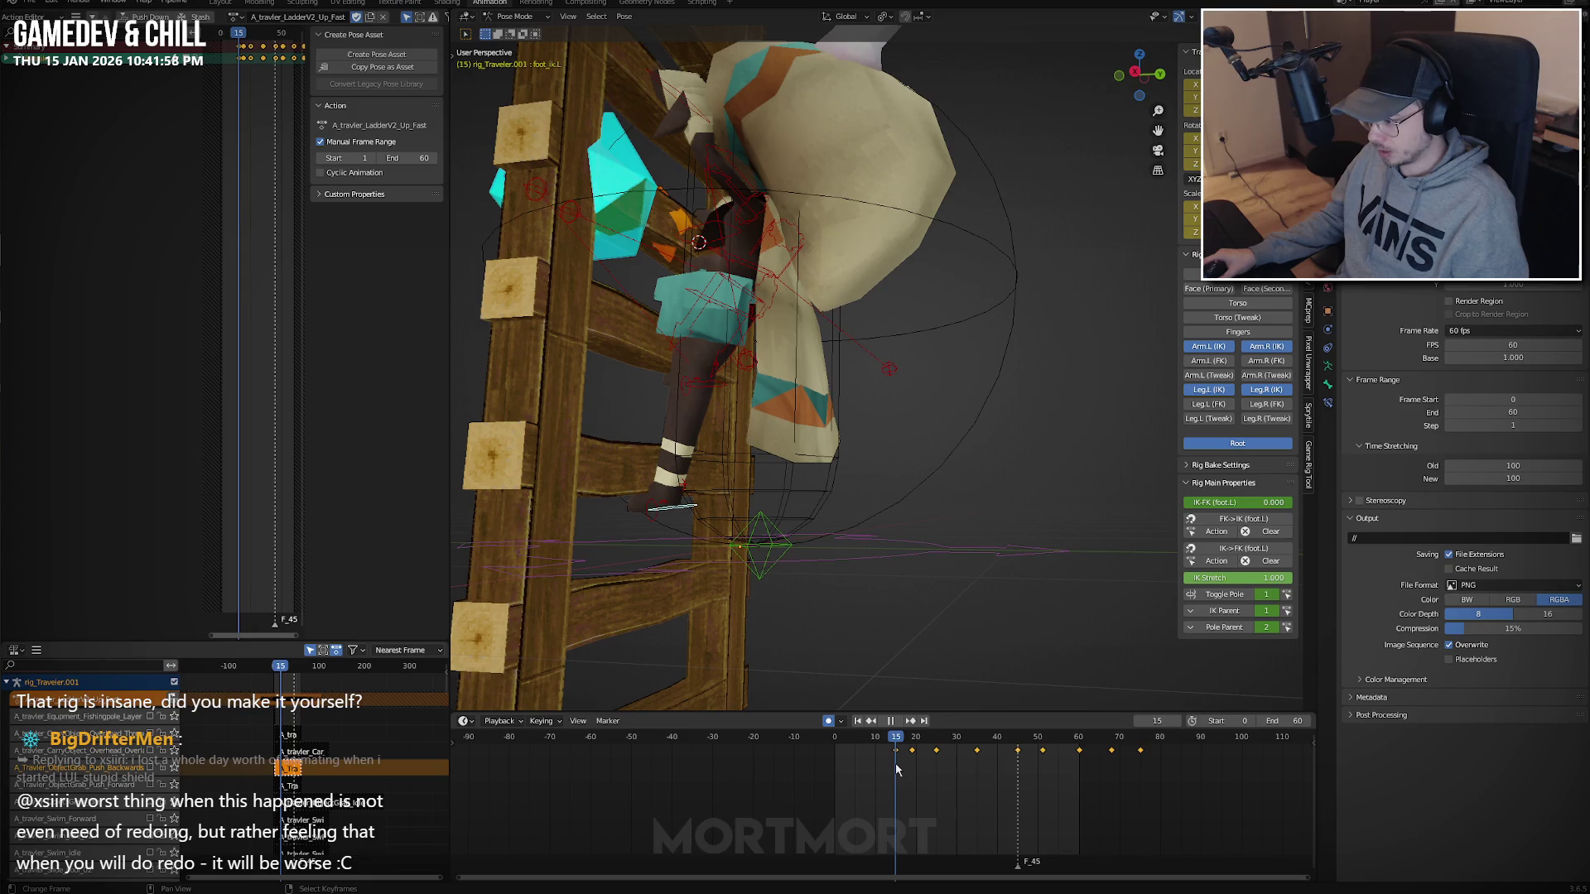
left_click_drag(896, 768, 972, 762)
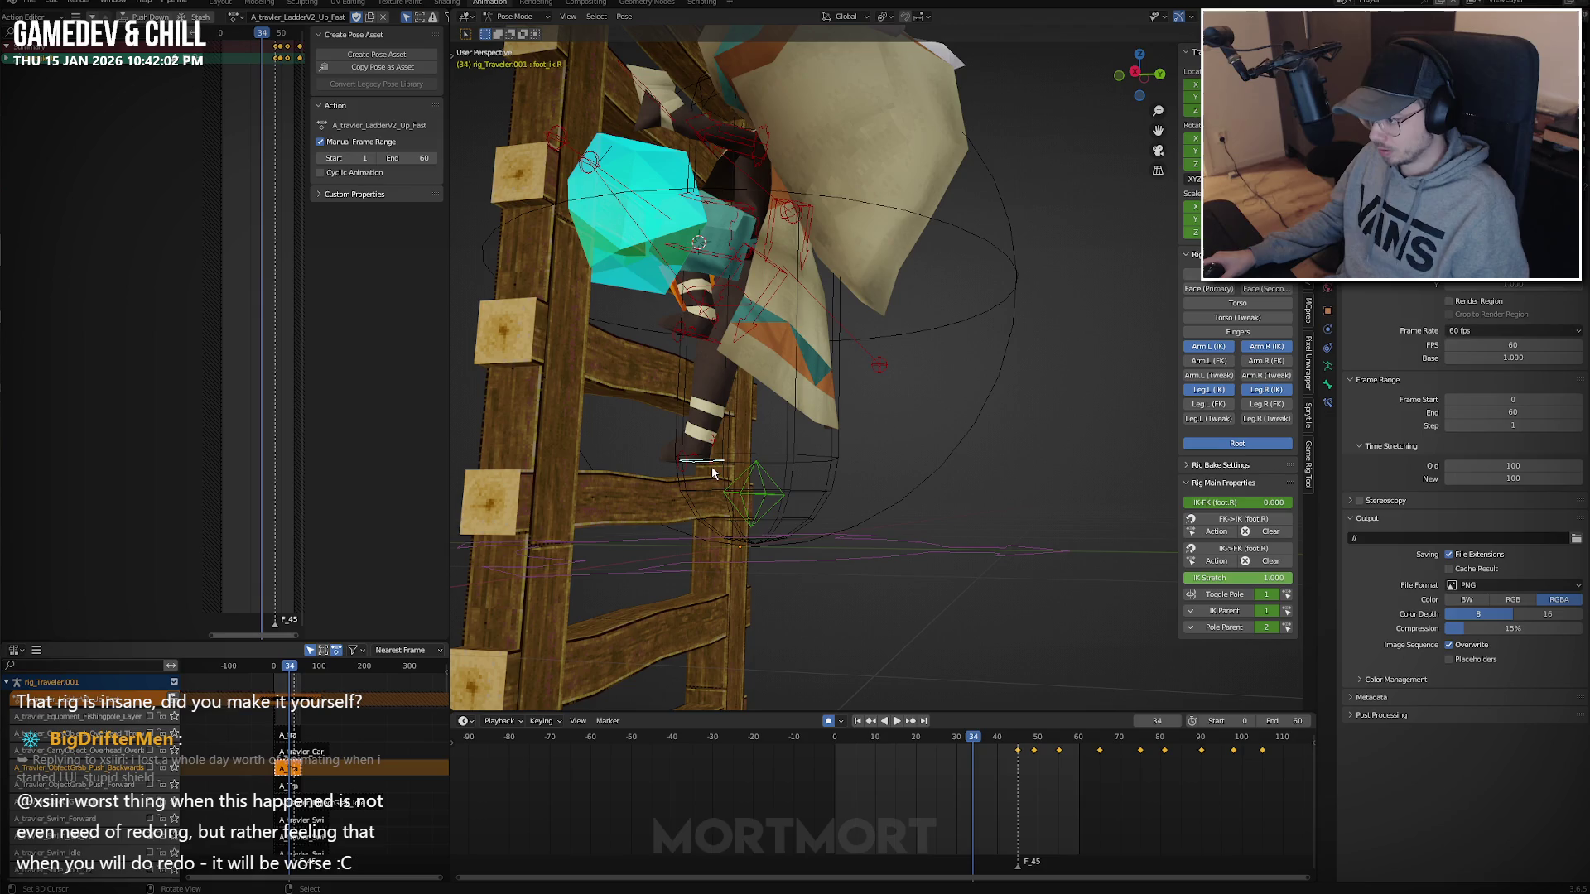
key("space")
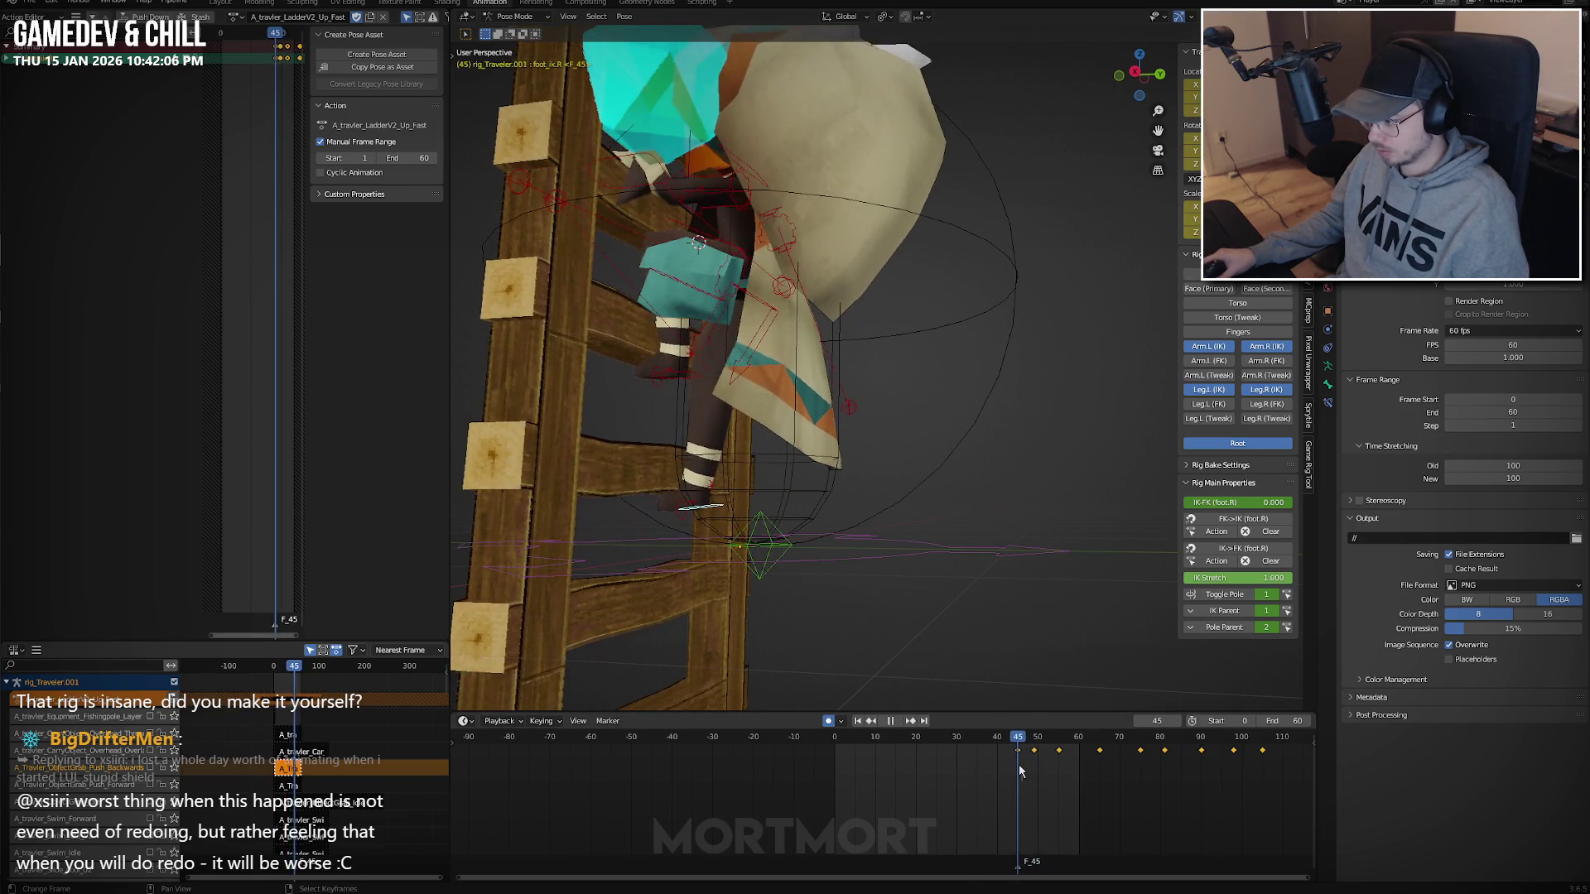
key("space")
middle_click_drag(1018, 771, 918, 769)
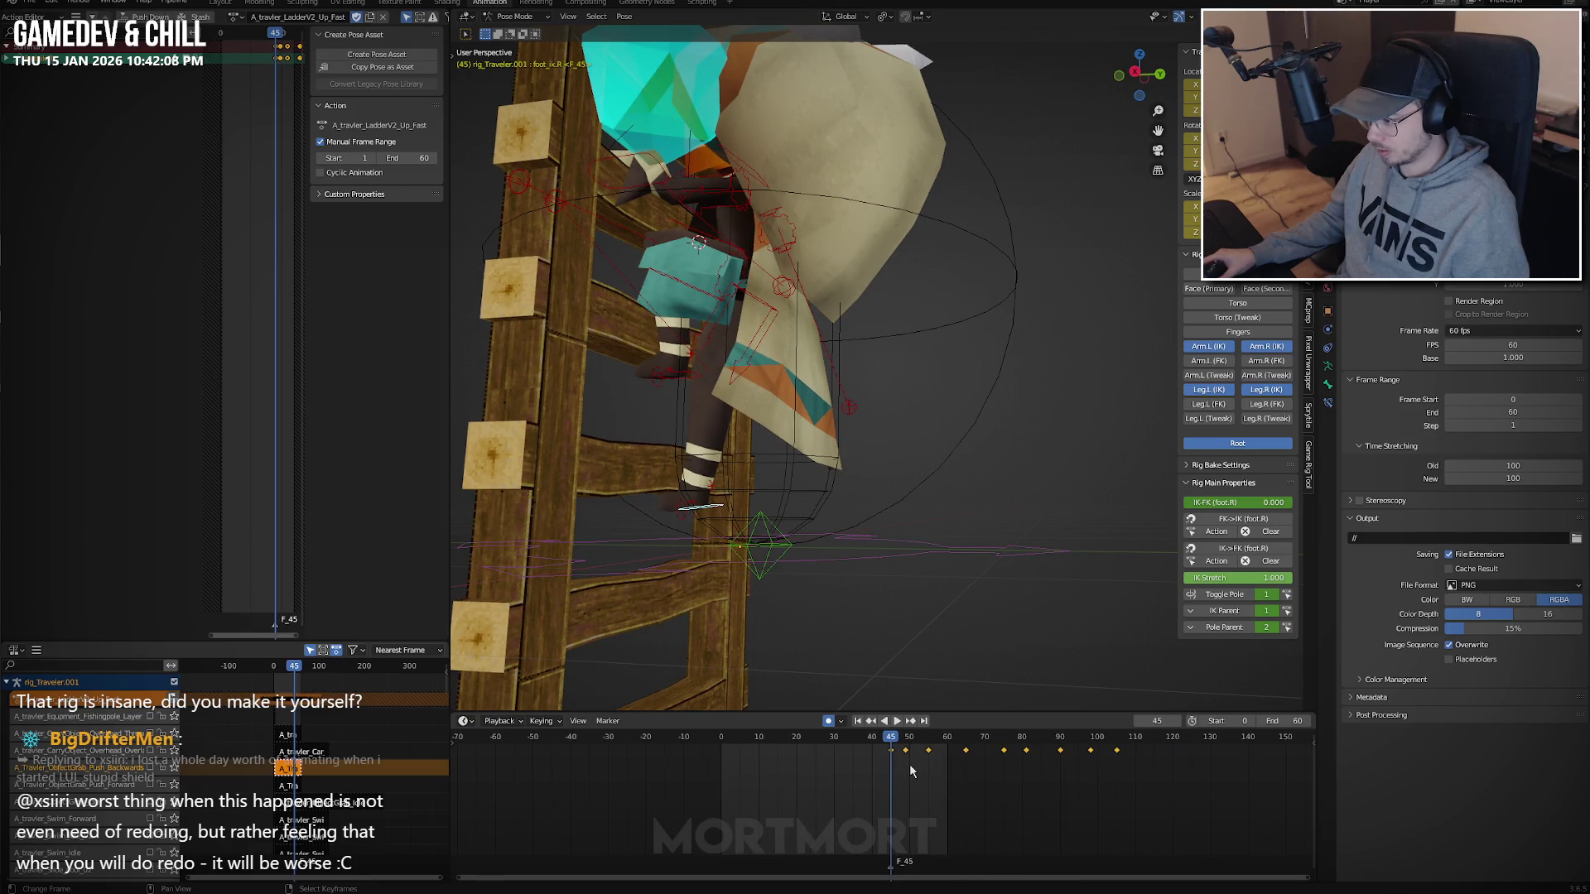
key("space")
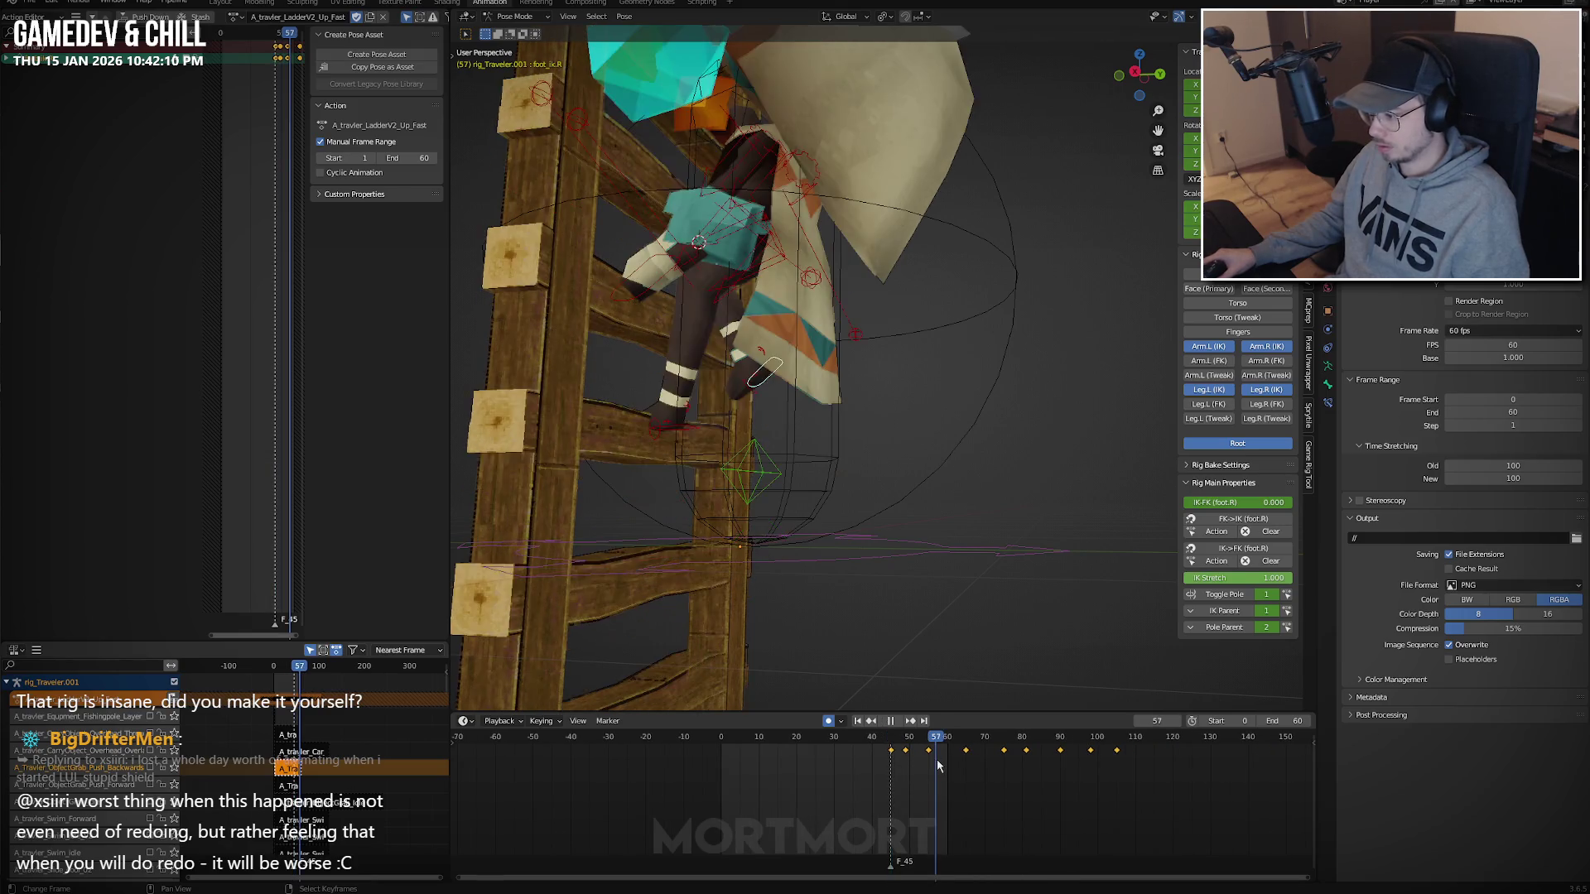
key("space")
Play through frames 42–67 from close leg and side views, then select the character root.
left_click(878, 773)
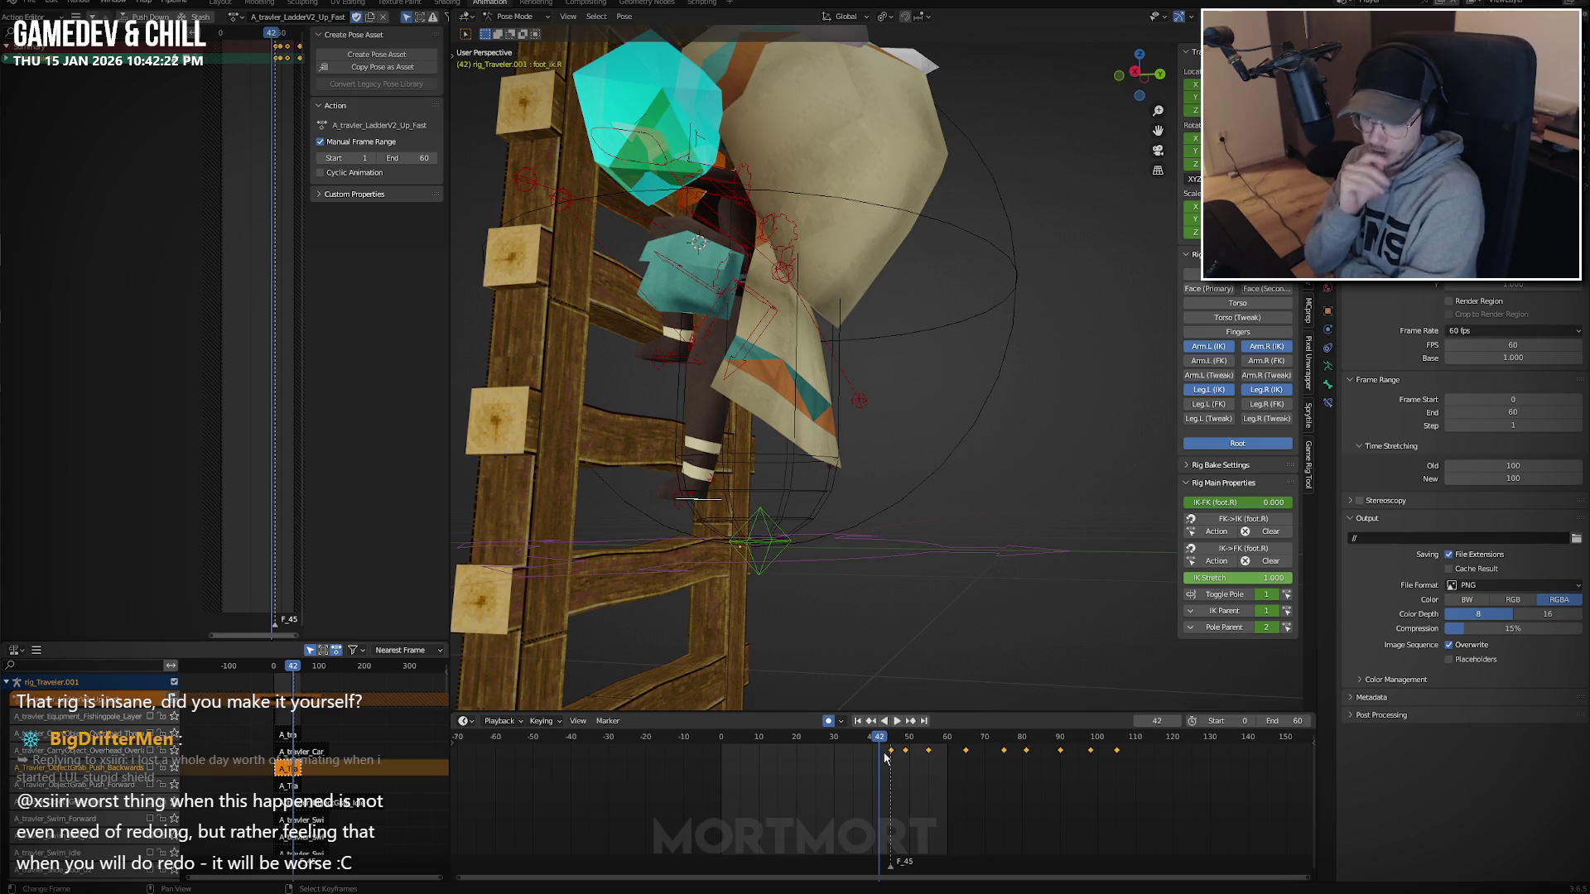
key("space")
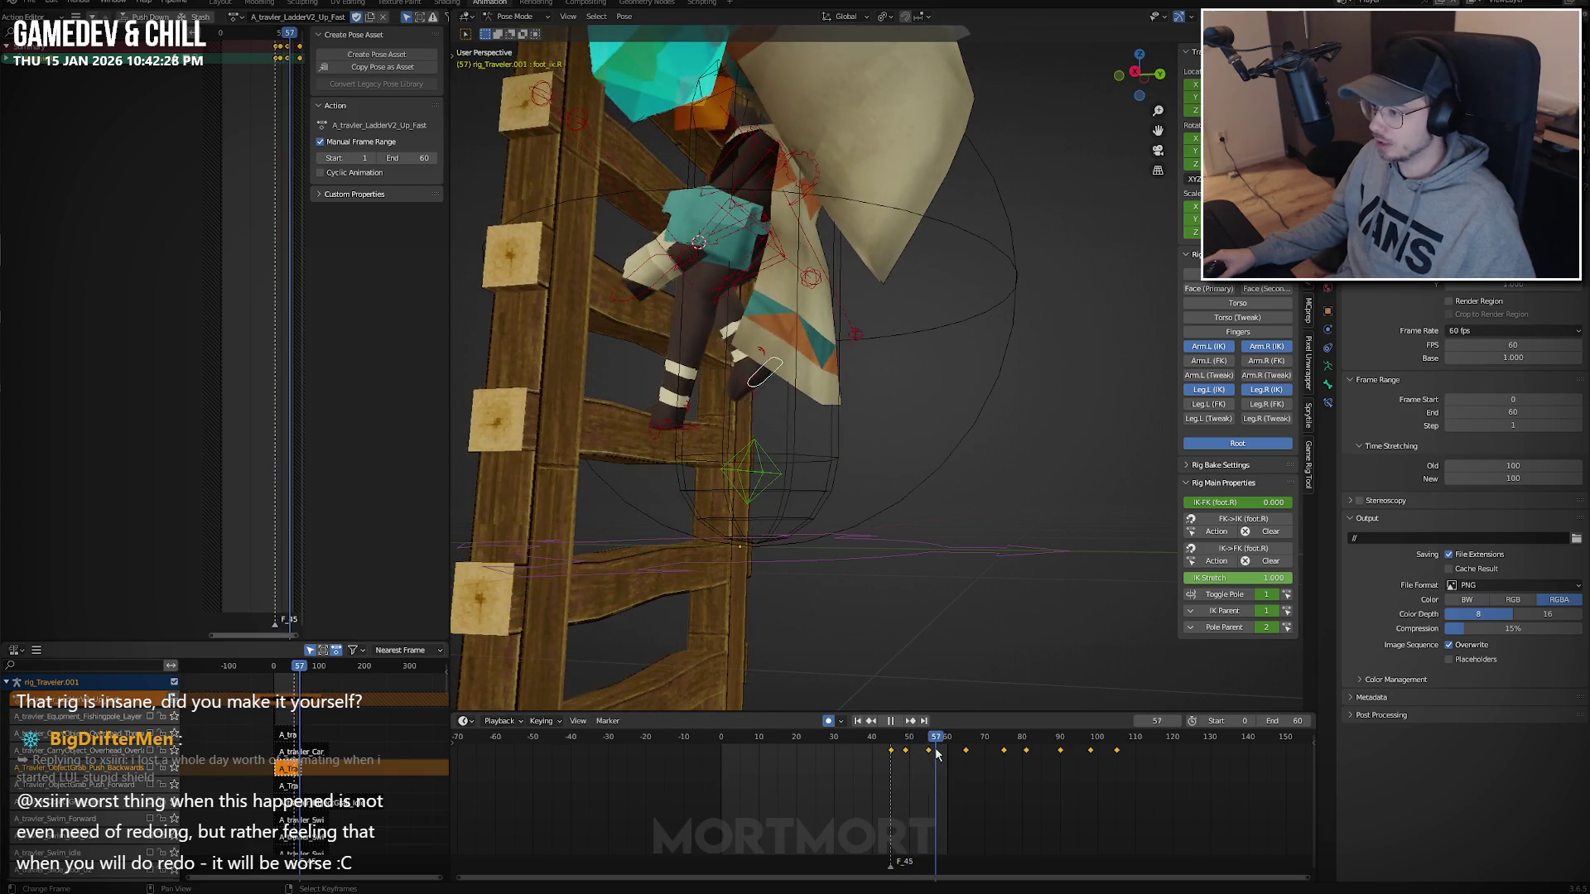
key("space")
mouse_move(878, 563)
middle_mouse_down()
mouse_move(939, 561)
mouse_move(997, 502)
mouse_move(900, 578)
mouse_move(853, 584)
middle_mouse_up()
key("space")
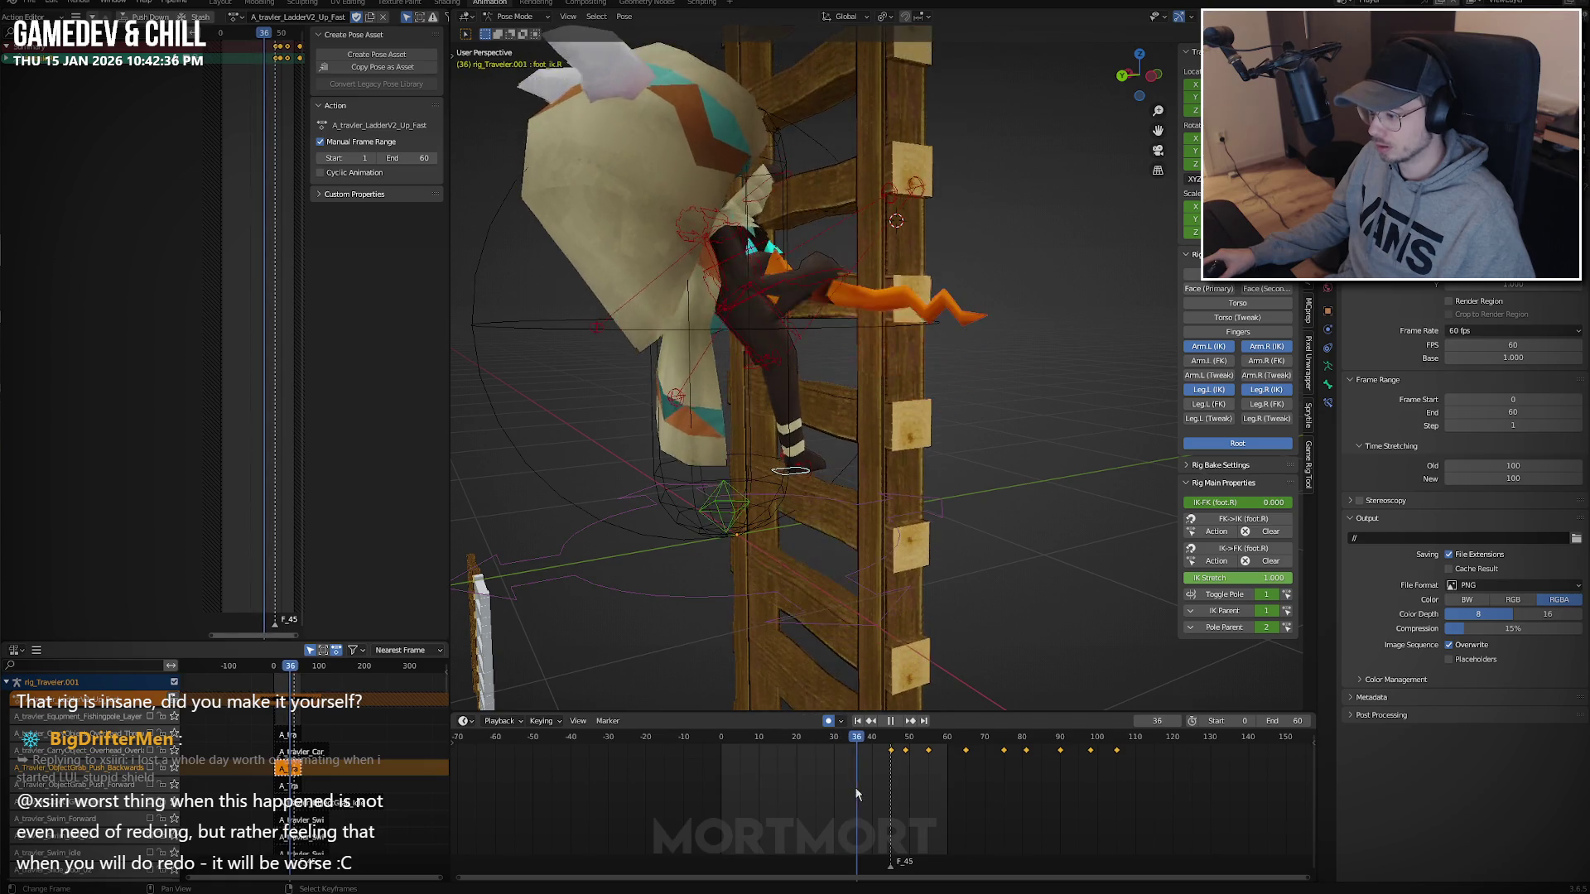
mouse_move(949, 766)
left_mouse_down()
mouse_move(975, 753)
mouse_move(767, 783)
mouse_move(902, 755)
left_mouse_up()
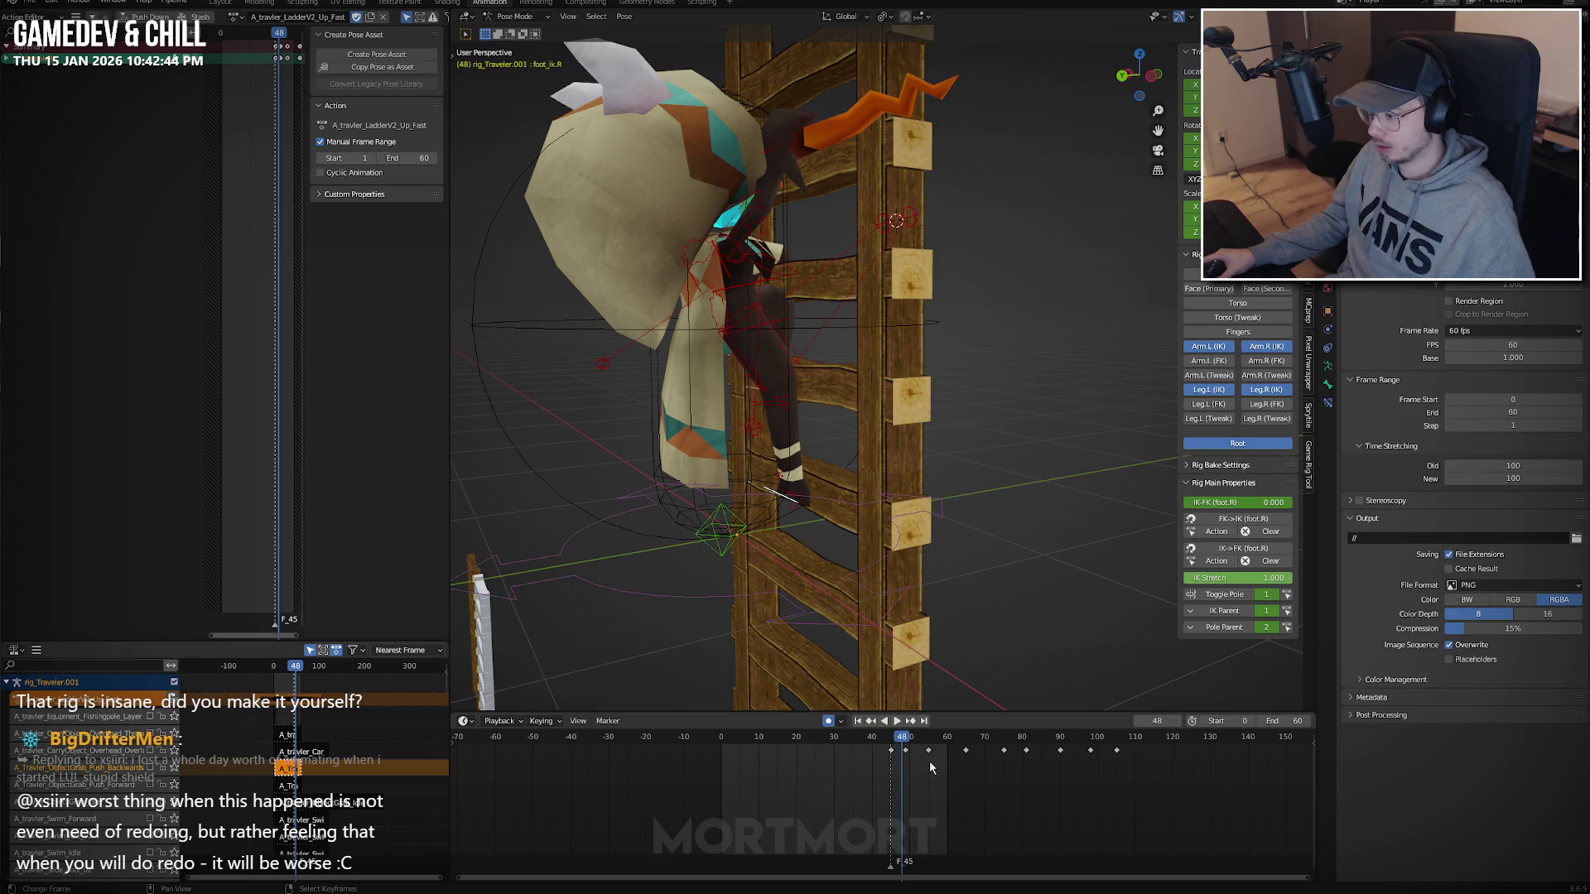
key("space")
left_click(892, 766)
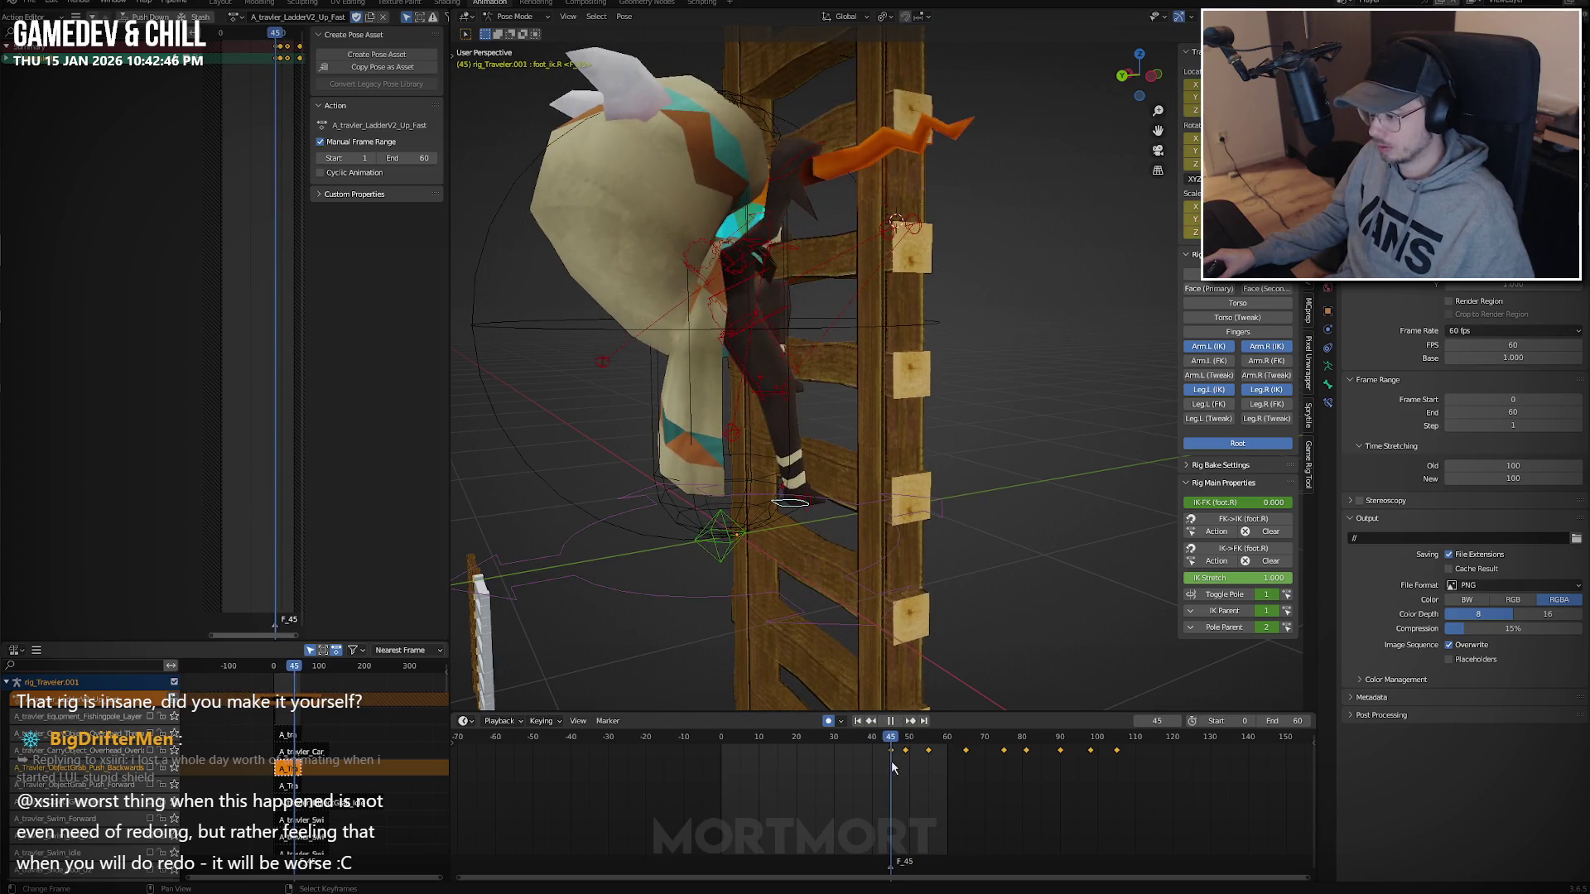
middle_click_drag(737, 534, 703, 344)
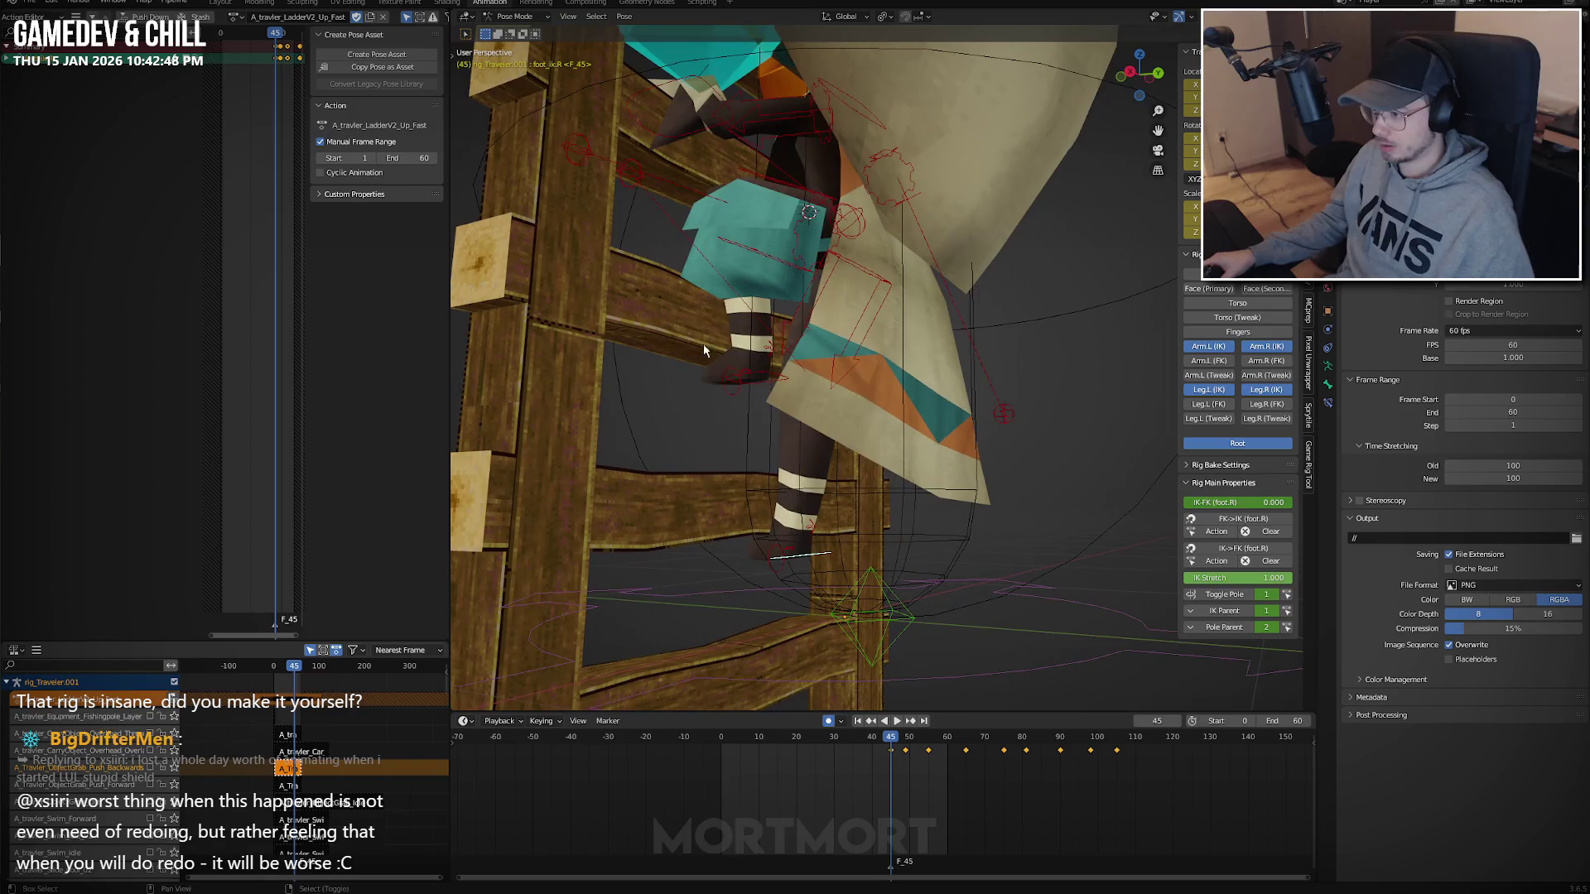
key("space")
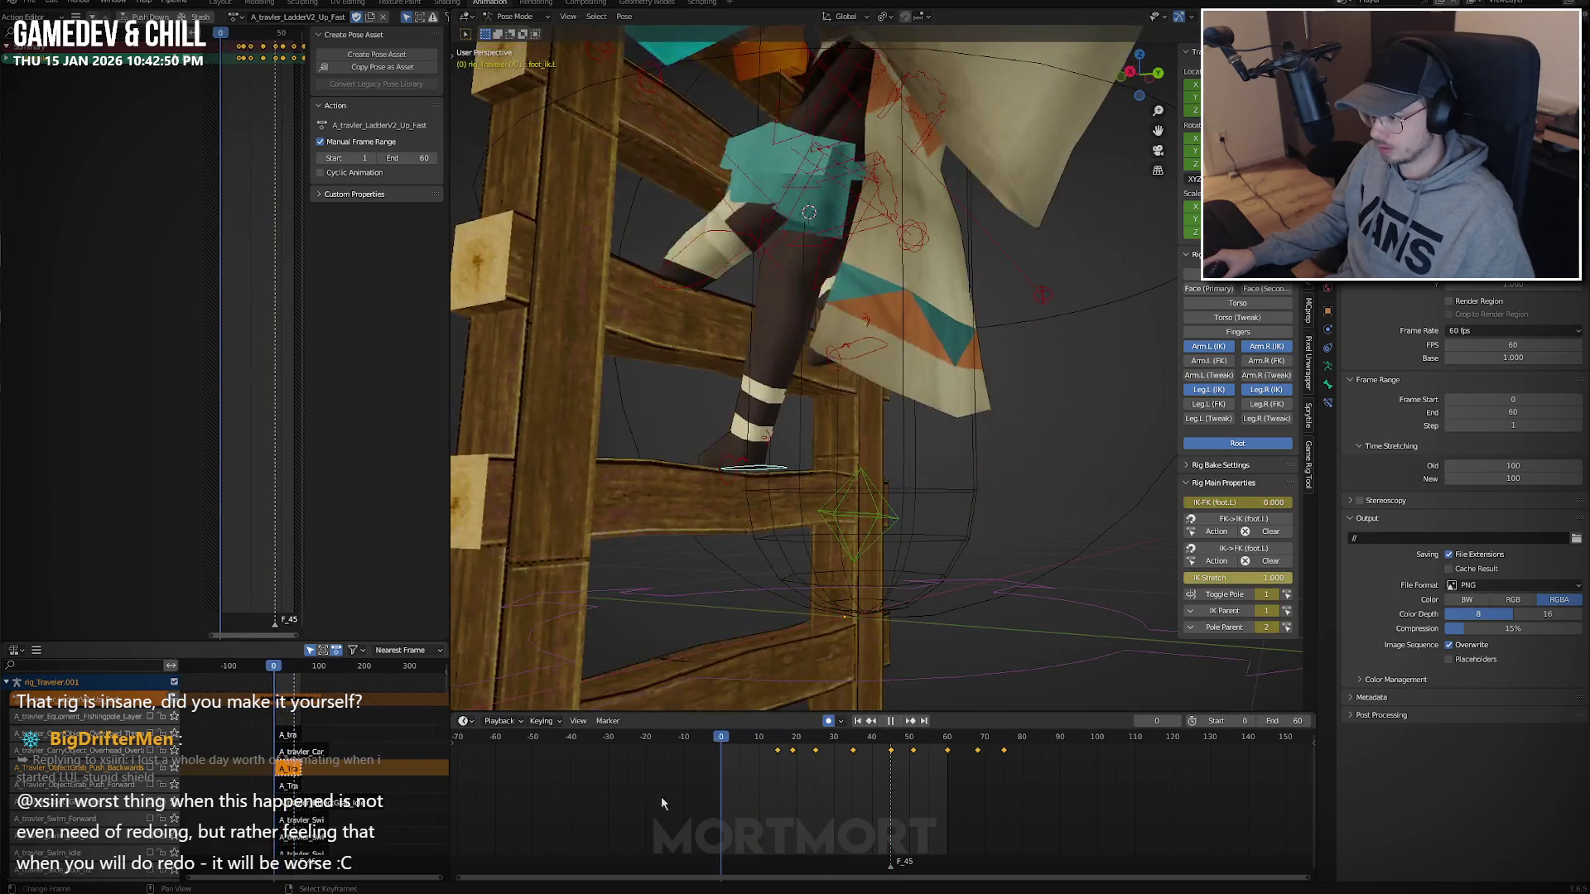
mouse_move(745, 579)
middle_mouse_down()
mouse_move(858, 432)
mouse_move(775, 260)
middle_mouse_up()
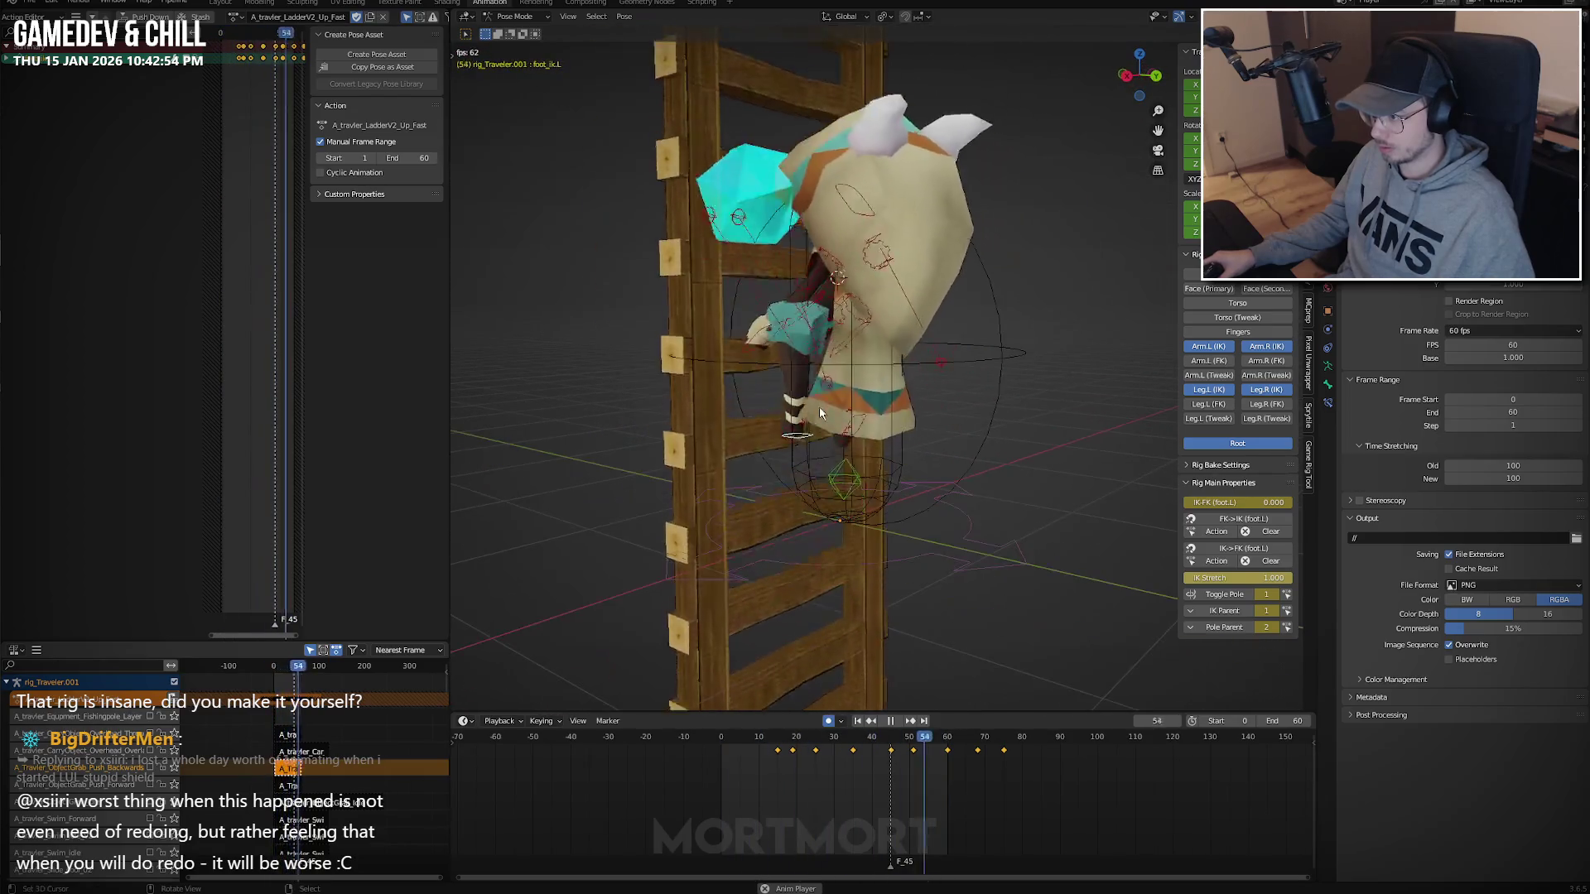
key("space")
key("space")
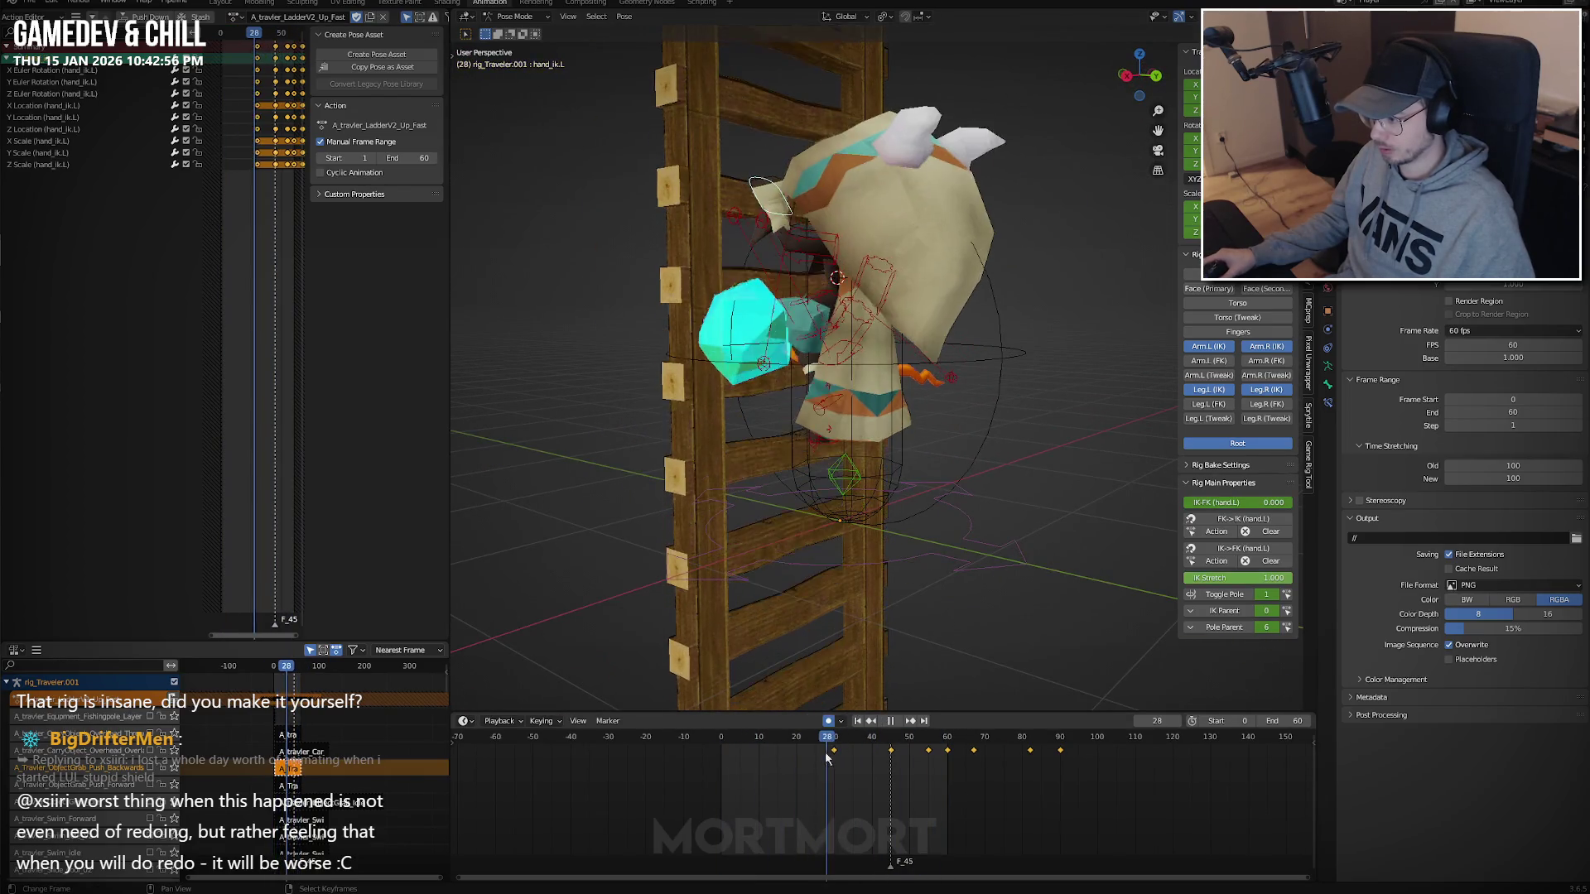
left_click(849, 505)
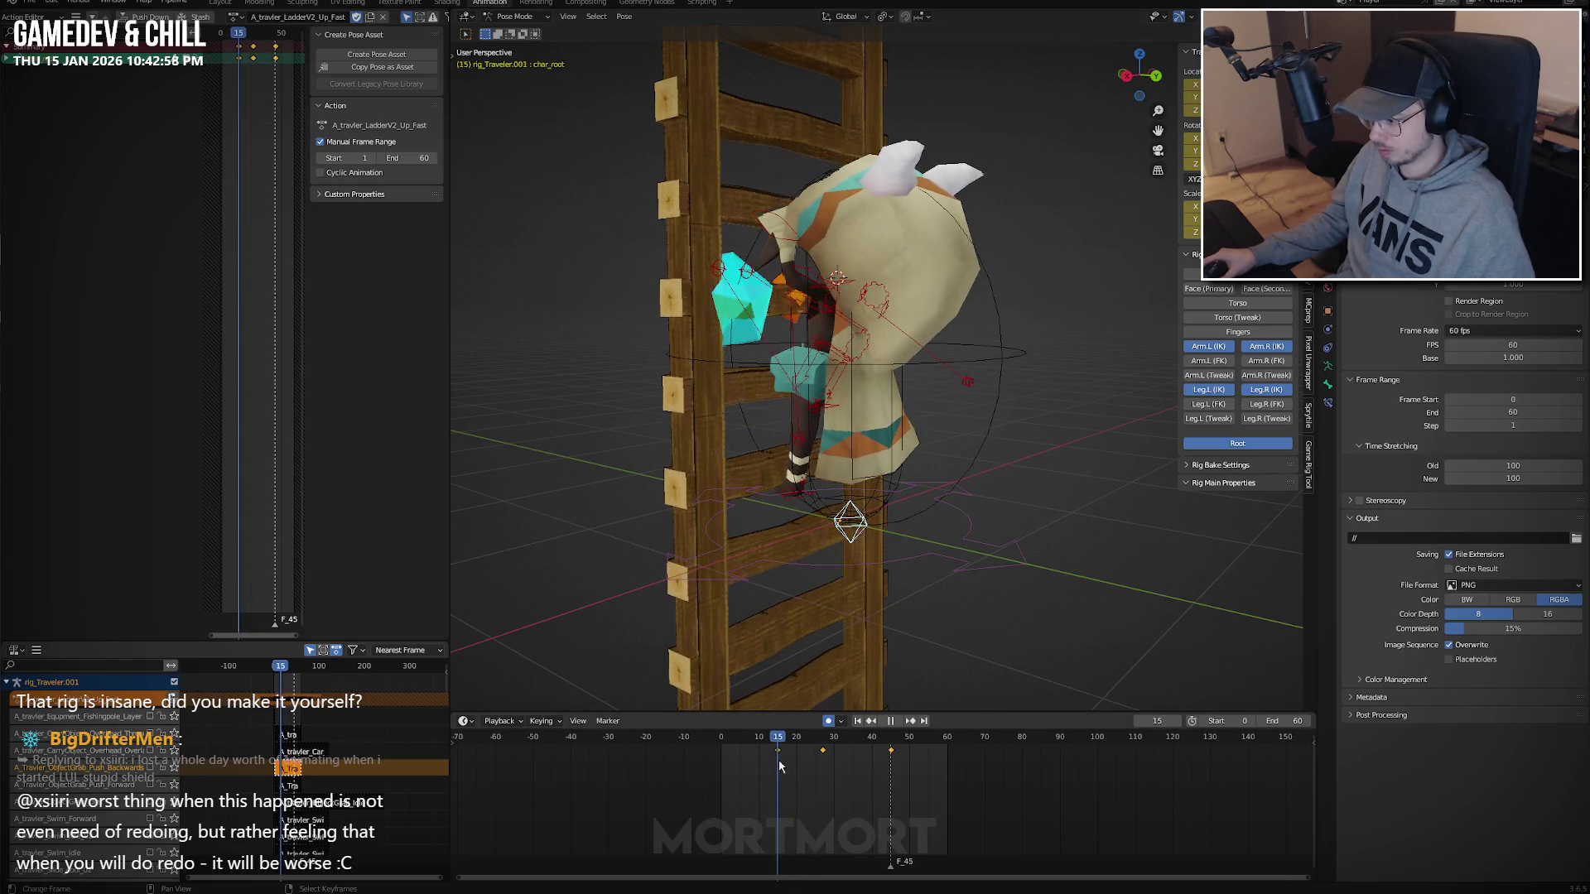
Adjust char_root's vertical height at frame 27, then lower it around frame 15.
key("space")
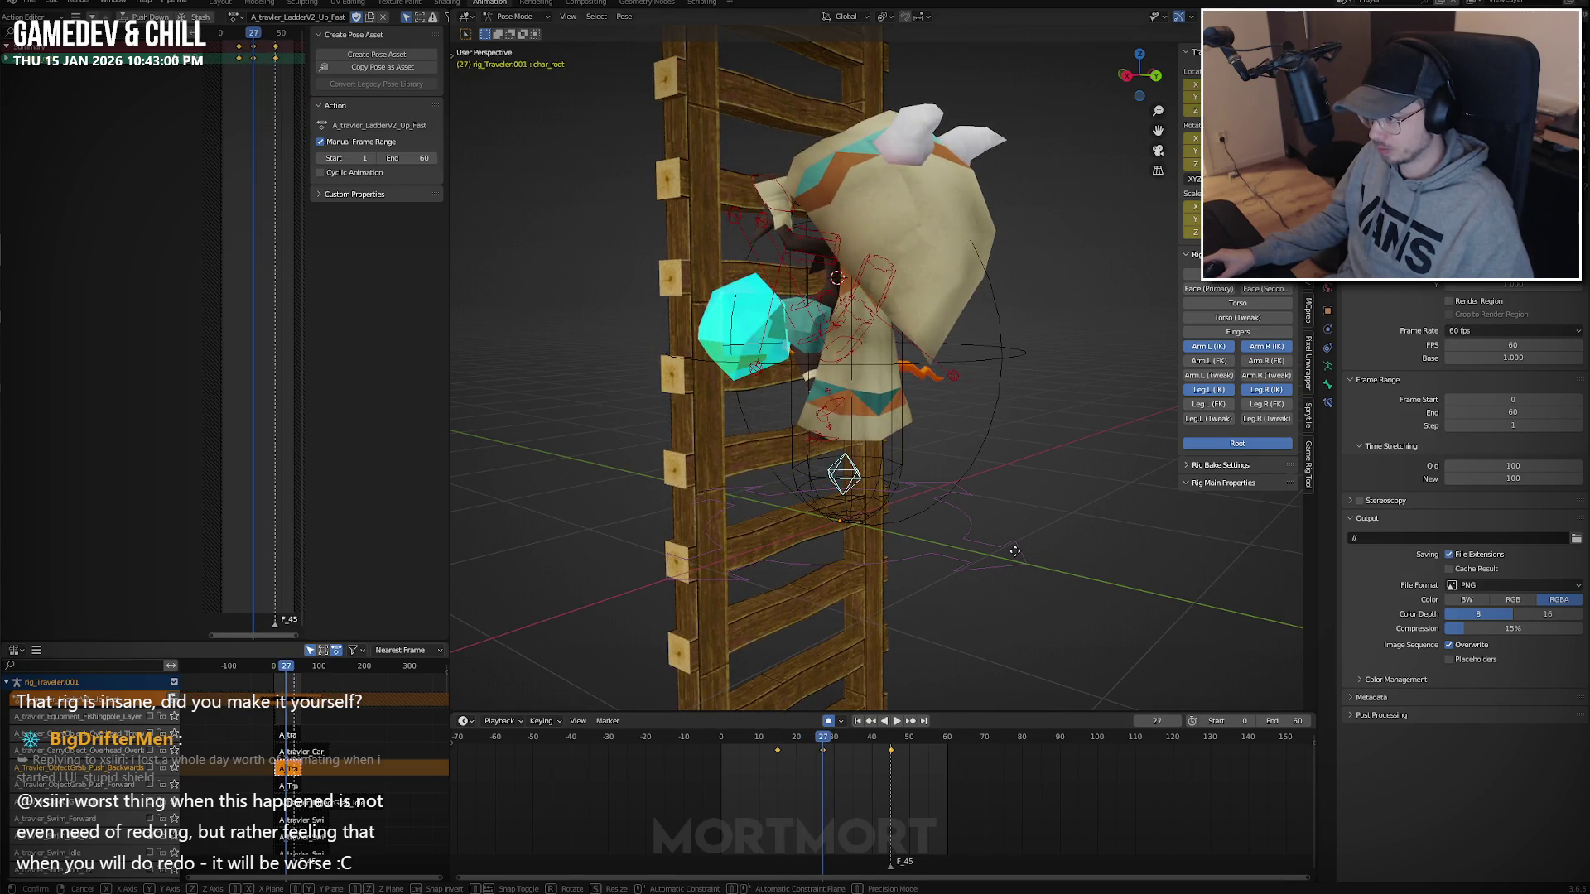
key("z")
left_click(844, 496)
mouse_move(845, 497)
middle_mouse_down()
mouse_move(866, 520)
mouse_move(912, 525)
mouse_move(916, 505)
middle_mouse_up()
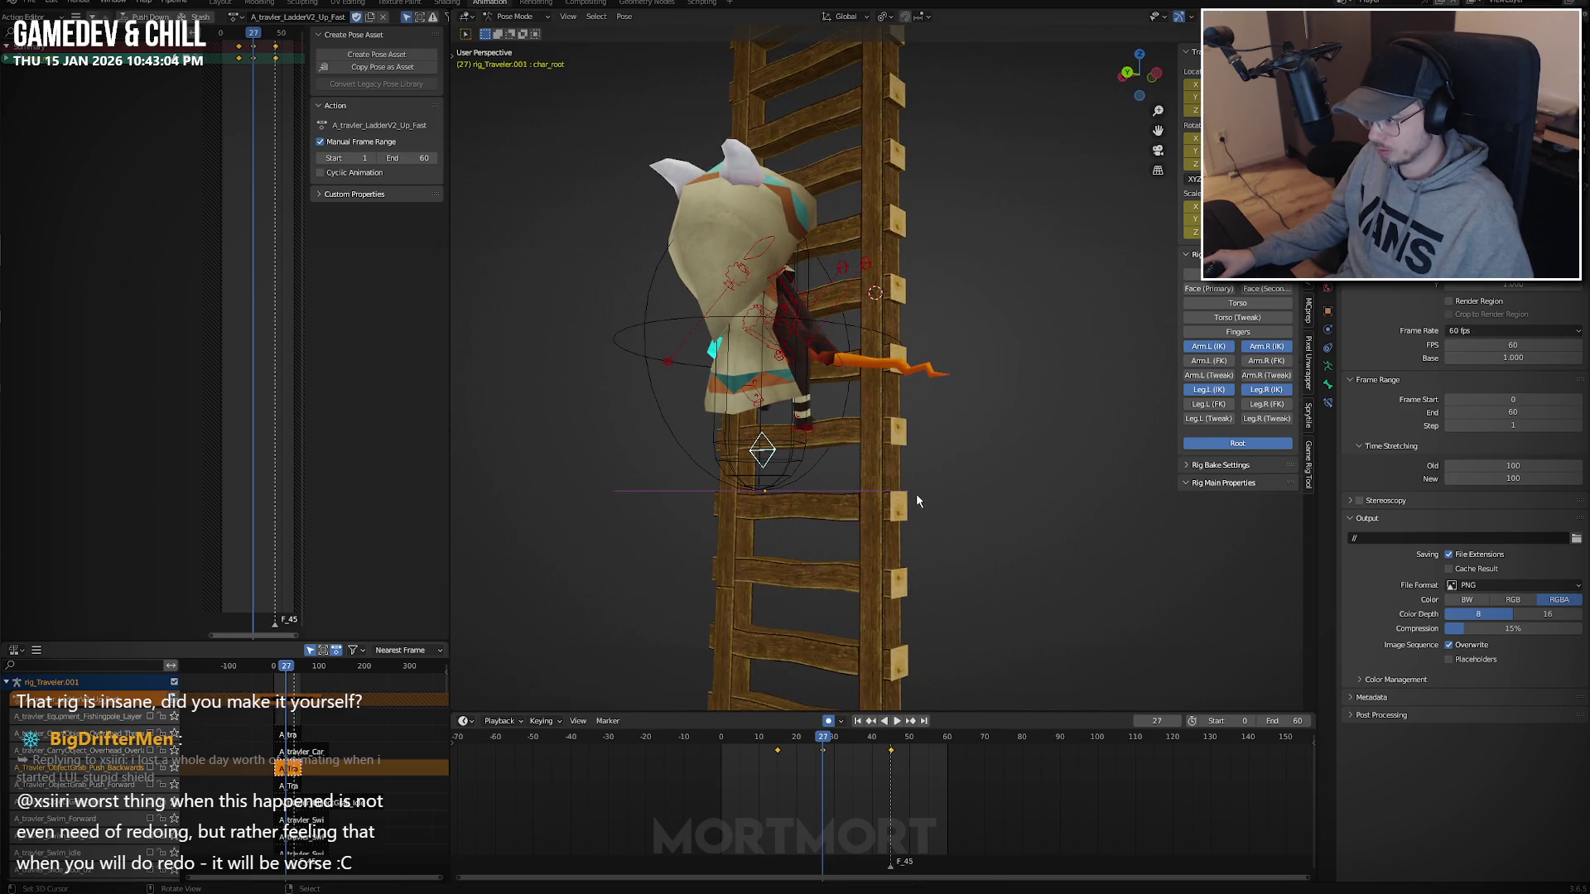
left_click_drag(795, 758, 776, 759)
middle_click_drag(923, 514, 961, 501)
mouse_move(807, 764)
left_mouse_down()
mouse_move(828, 762)
mouse_move(782, 760)
left_mouse_up()
key("g")
key("z")
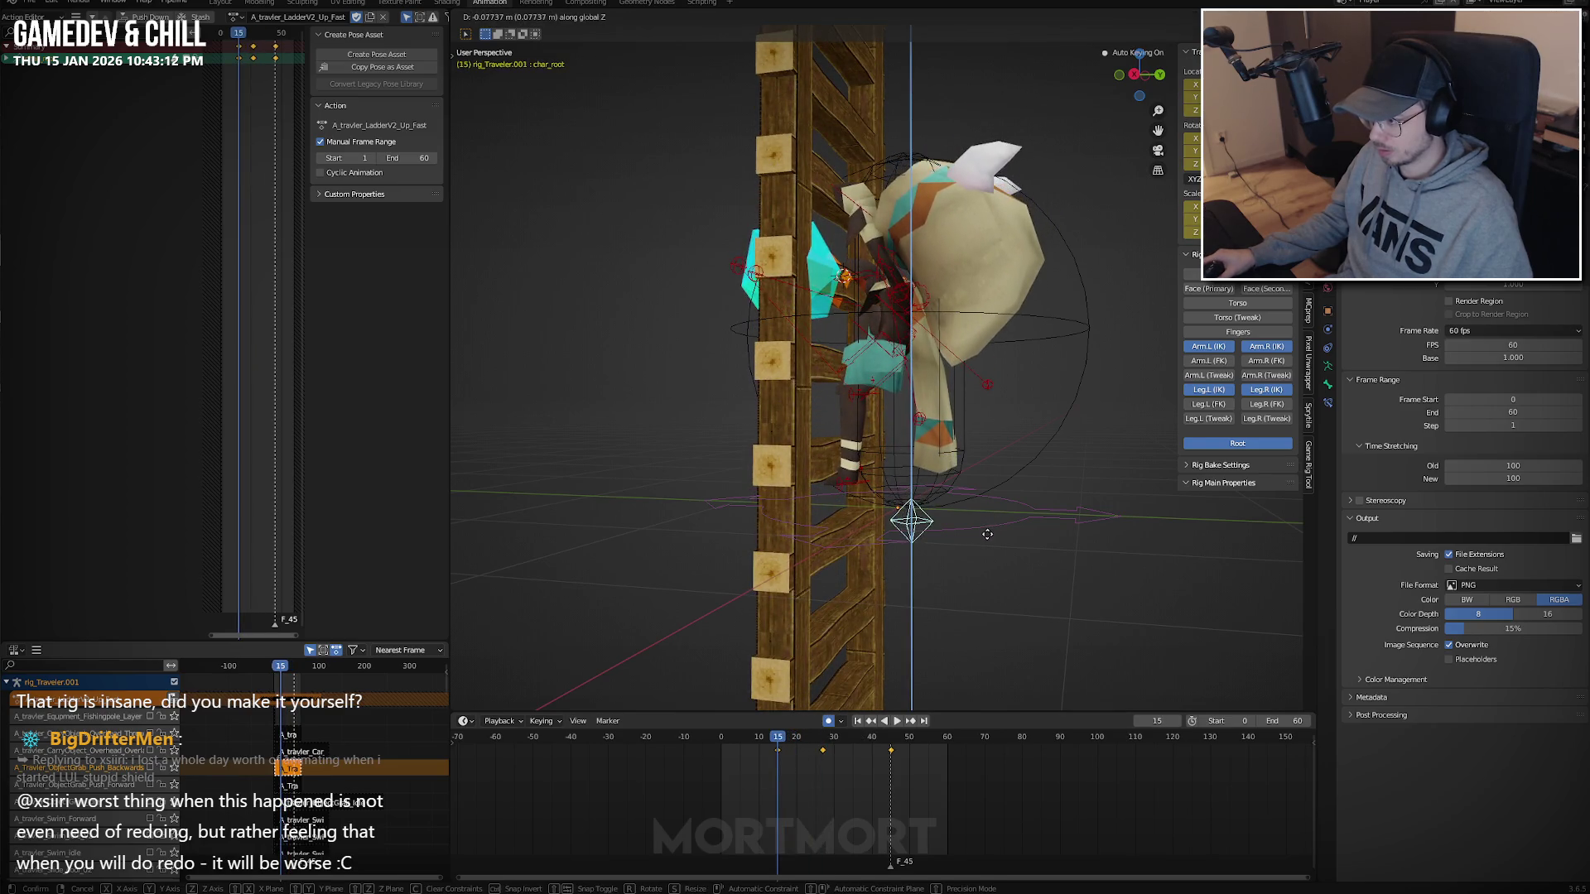
left_click(987, 534)
Copy the root's frame 15 pose and paste it at frame 45, then review playback.
key("ctrl+c")
key("Up")
key("Up")
key("ctrl+v")
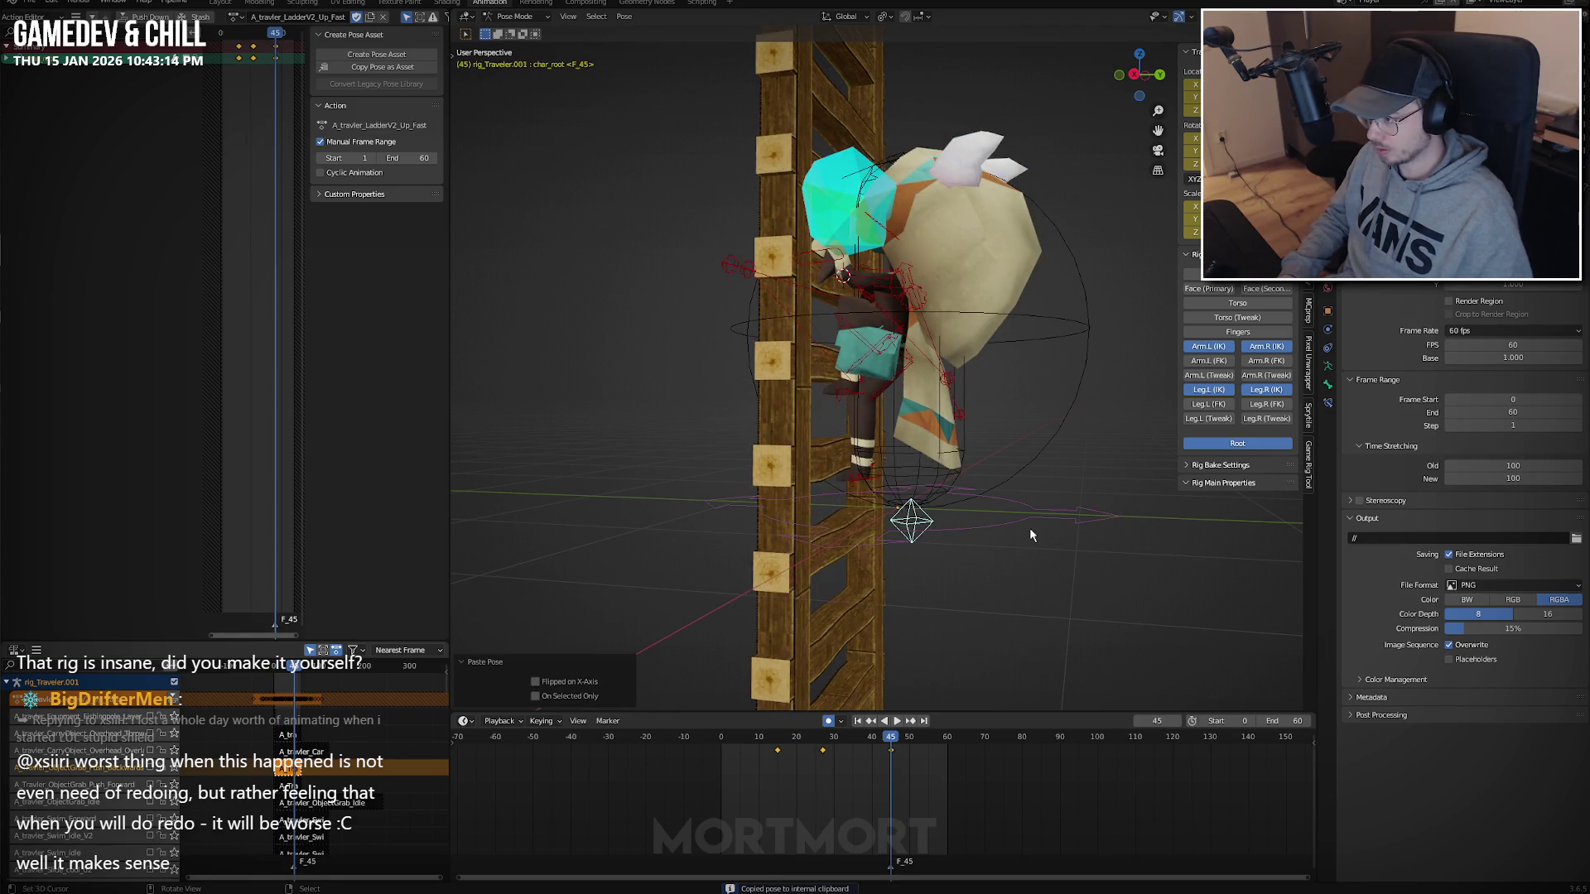
key("space")
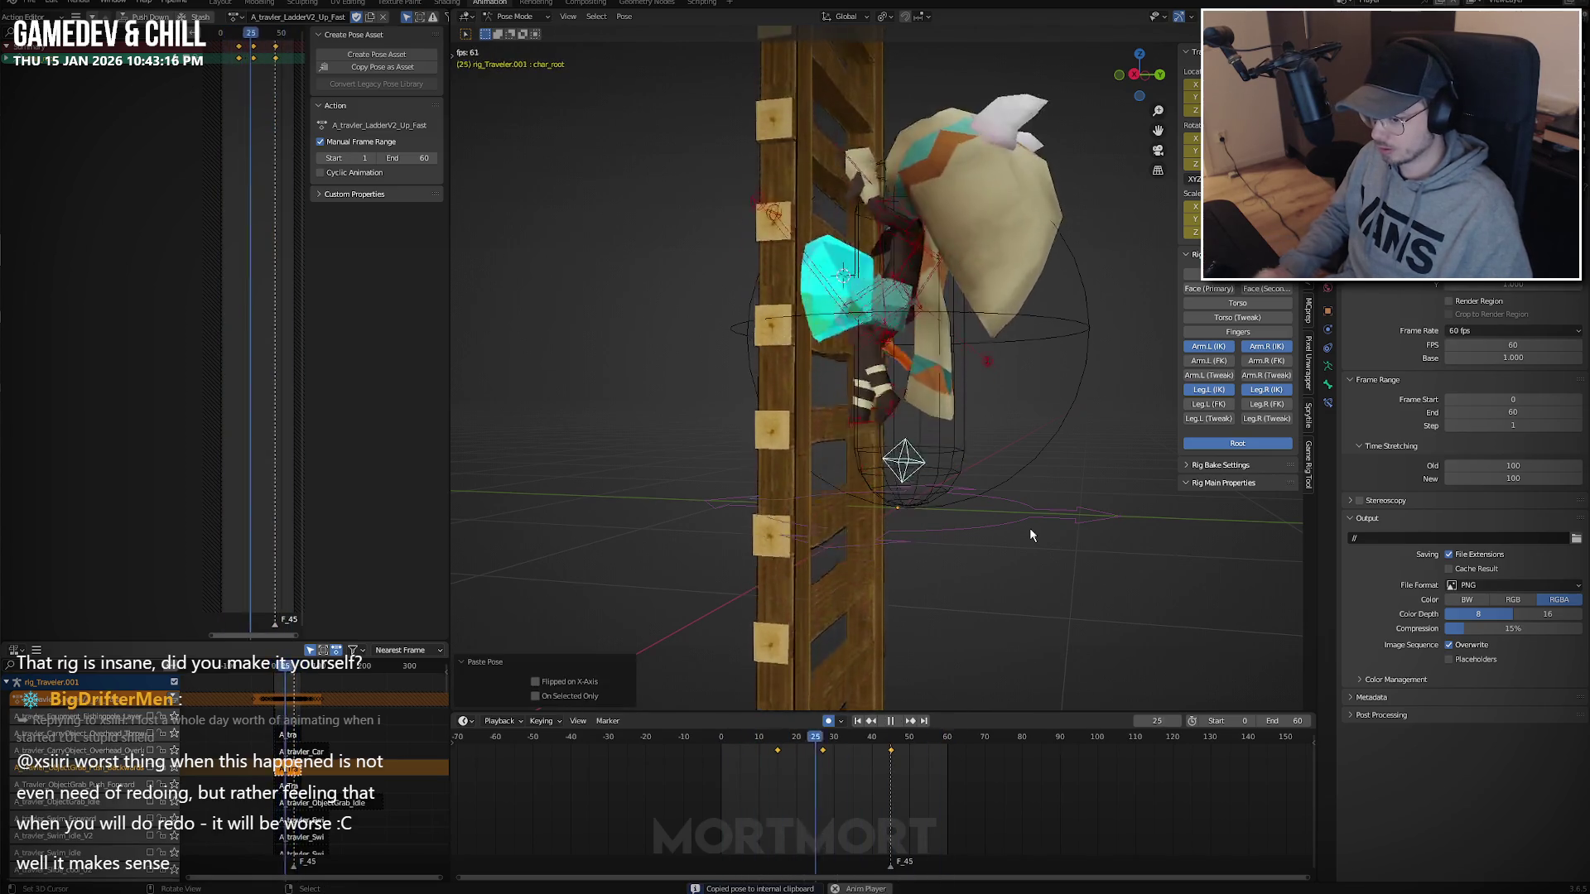
mouse_move(1002, 430)
middle_mouse_down()
mouse_move(932, 411)
mouse_move(1046, 477)
mouse_move(885, 430)
middle_mouse_up()
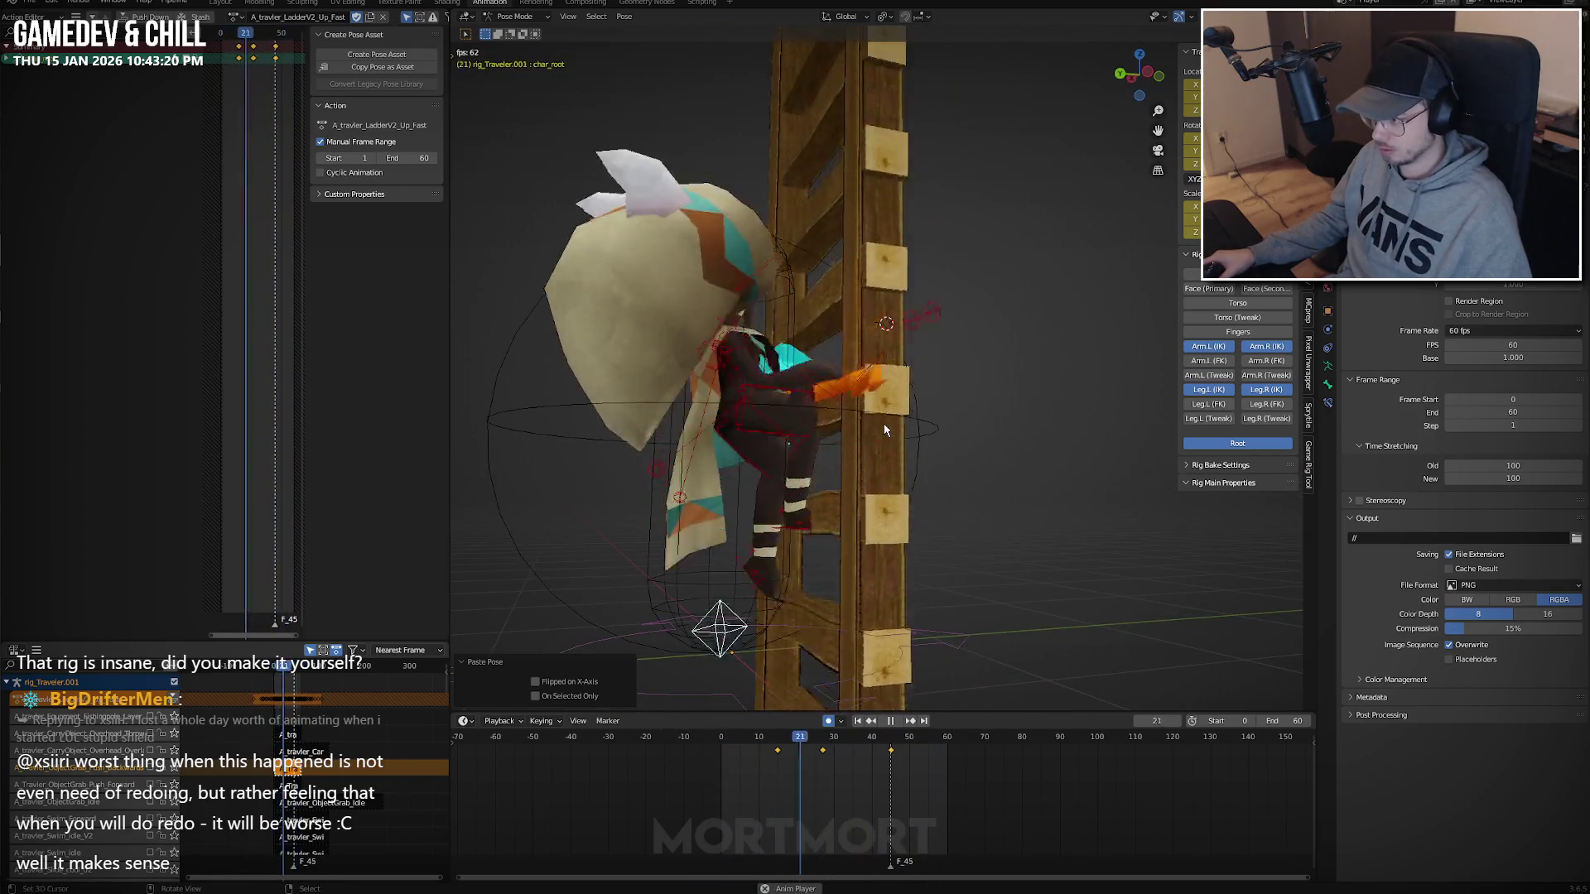
key("space")
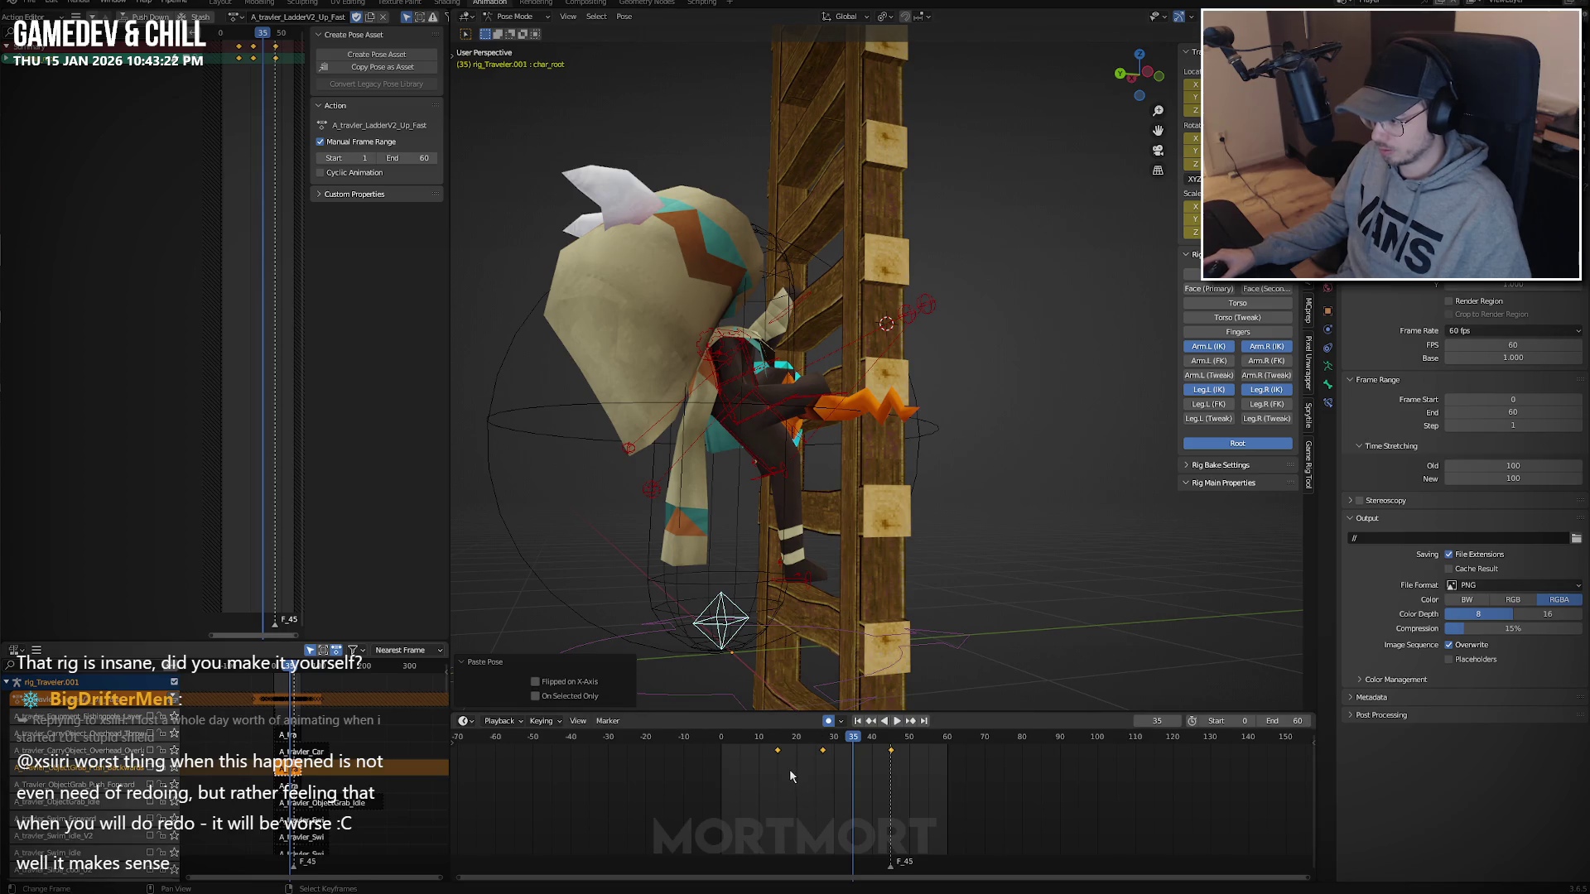
Slide a root key earlier to about frame 21 and review the timing around frame 25.
left_click_drag(789, 769, 830, 764)
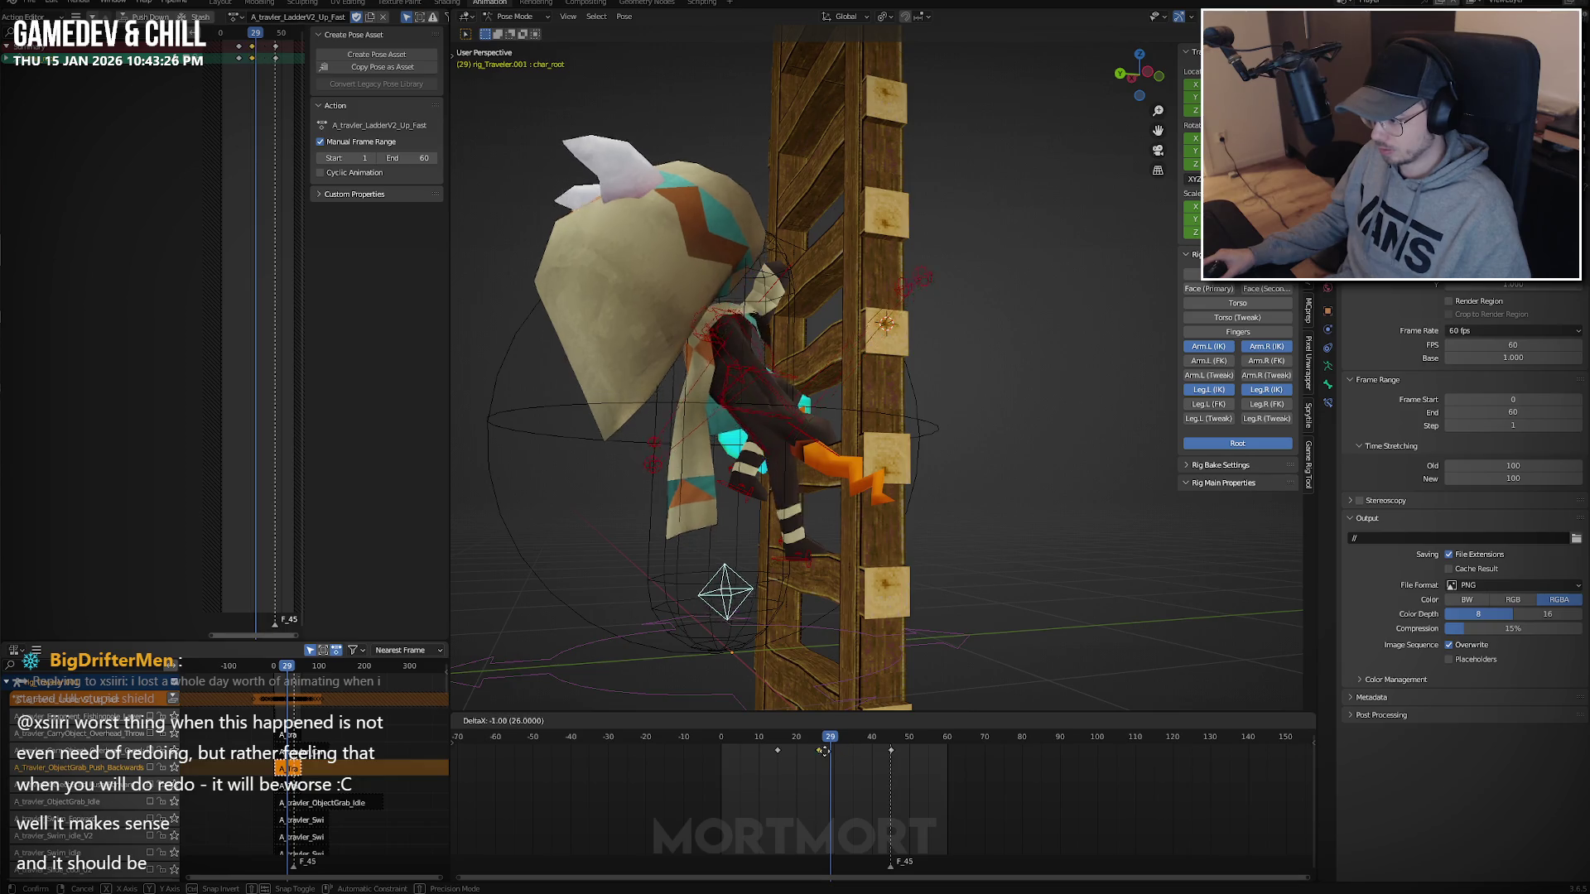
left_click(807, 750)
left_click(797, 767)
left_click_drag(799, 768, 816, 760)
key("g")
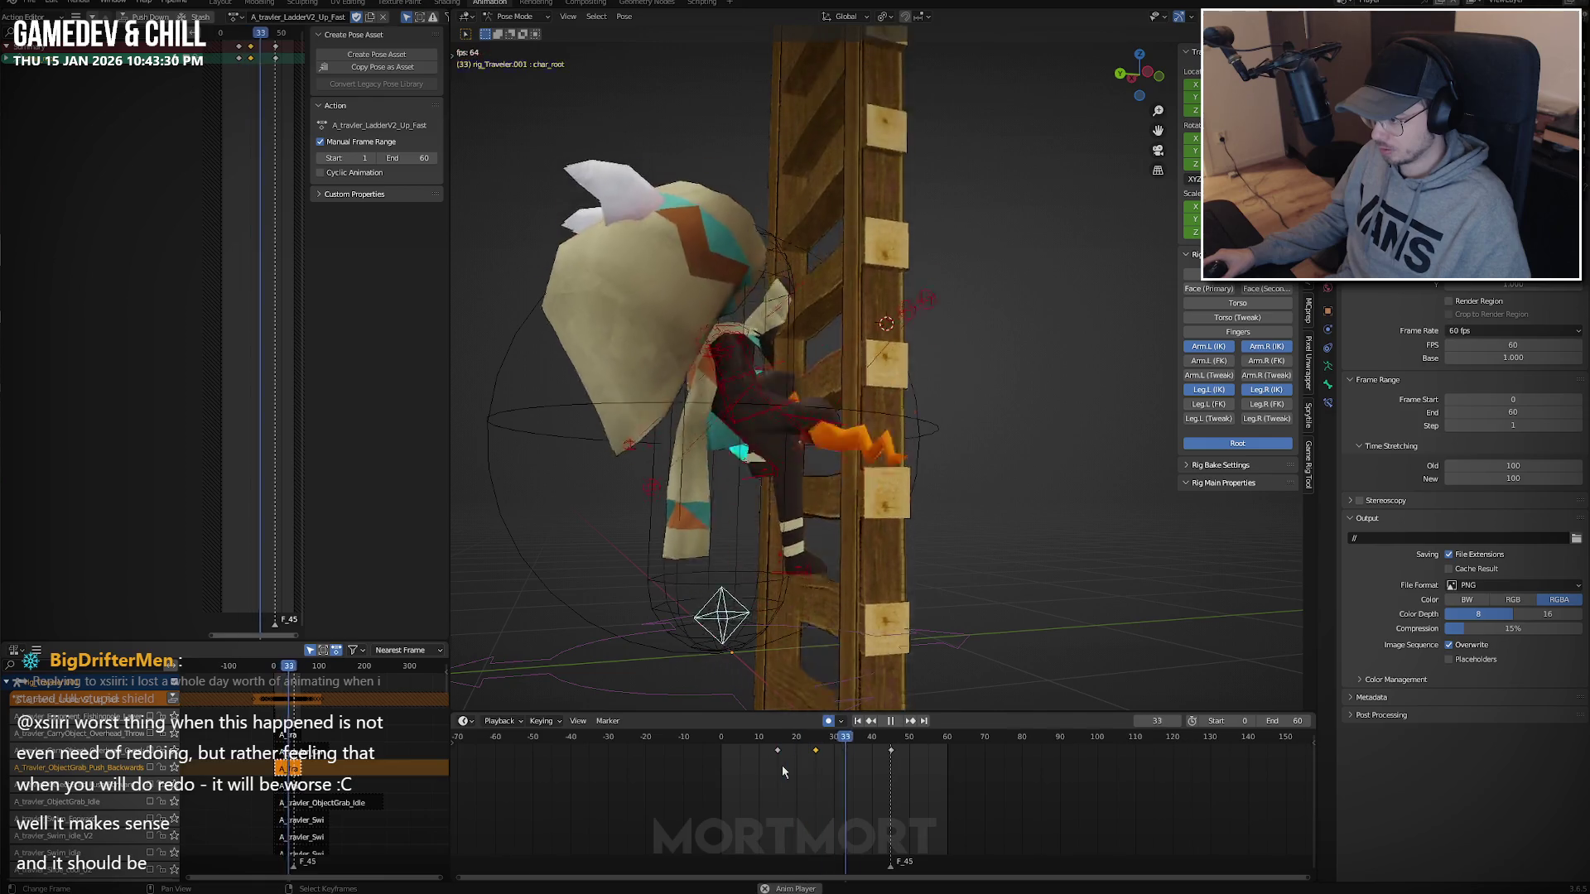
key("space")
left_click(816, 785)
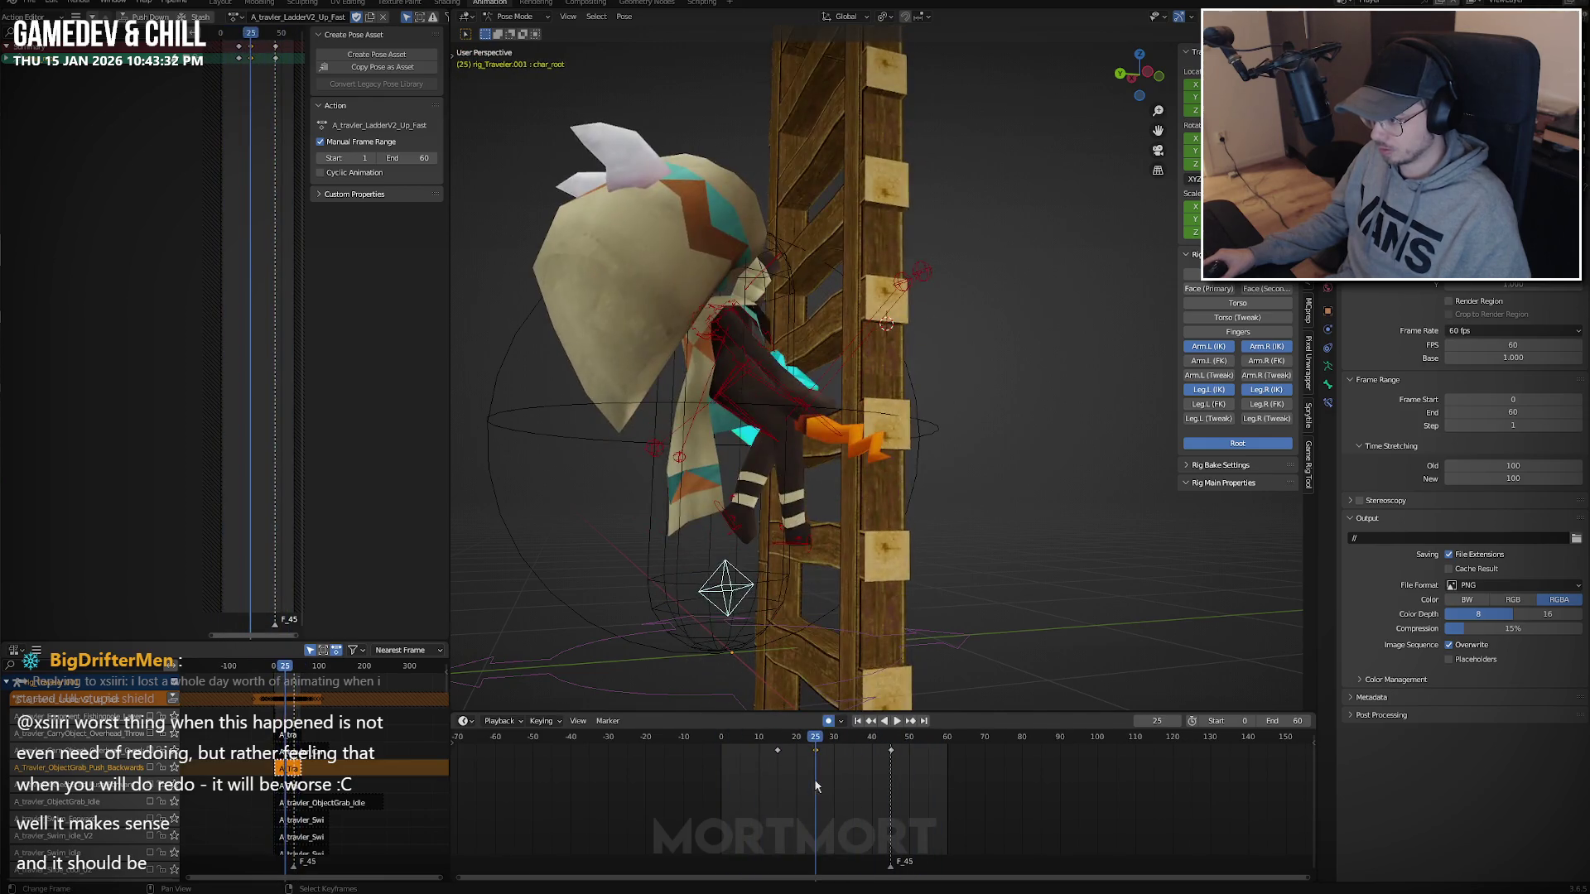
left_click(823, 772)
key("space")
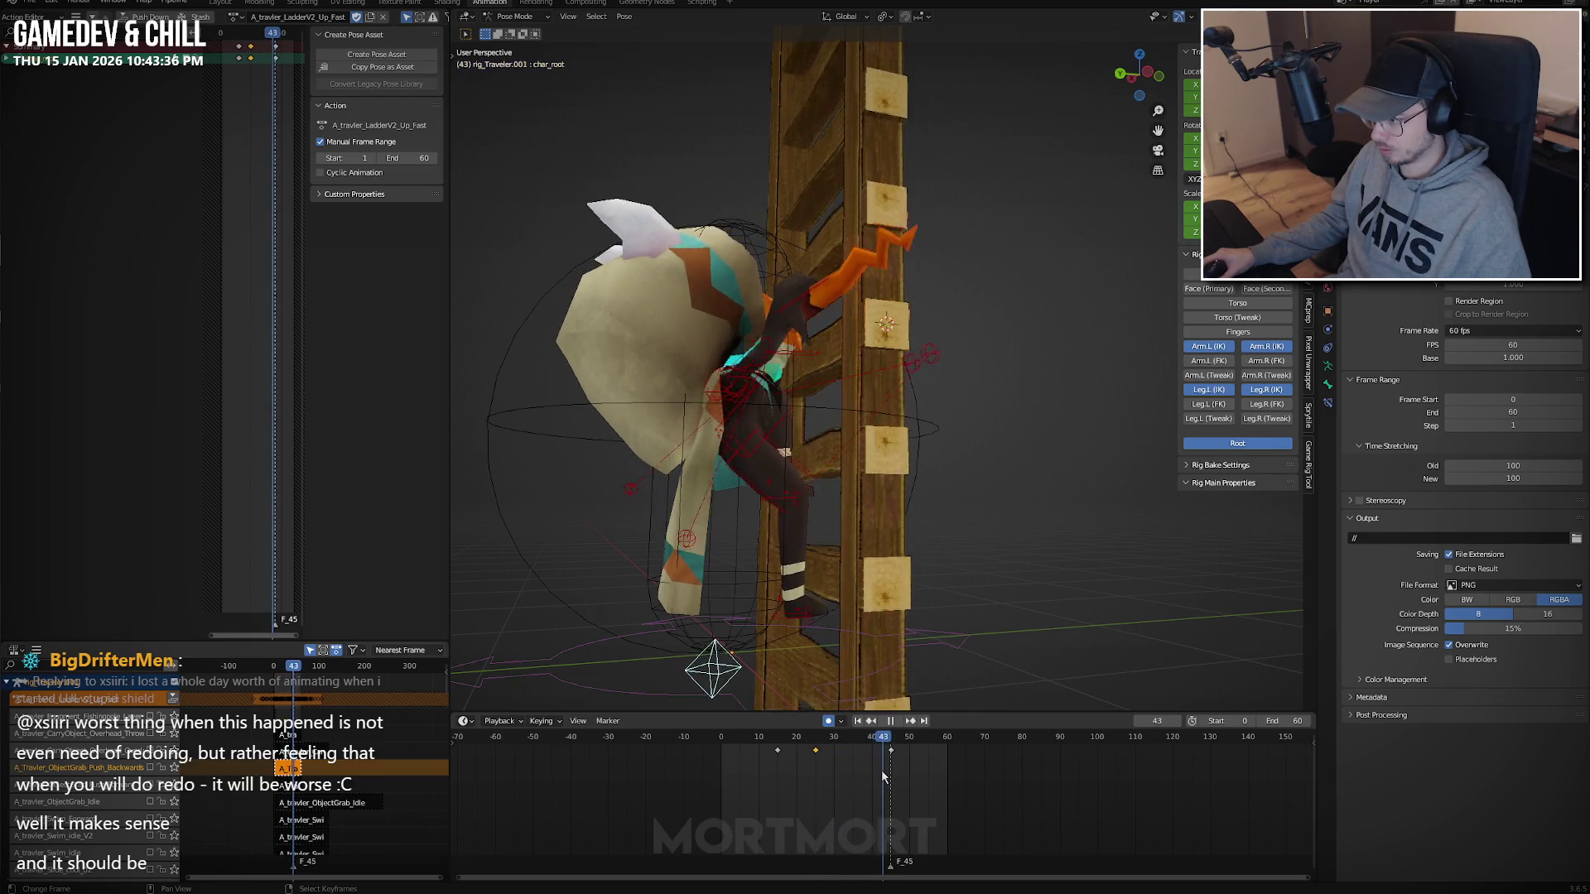
left_click(853, 771)
key("space")
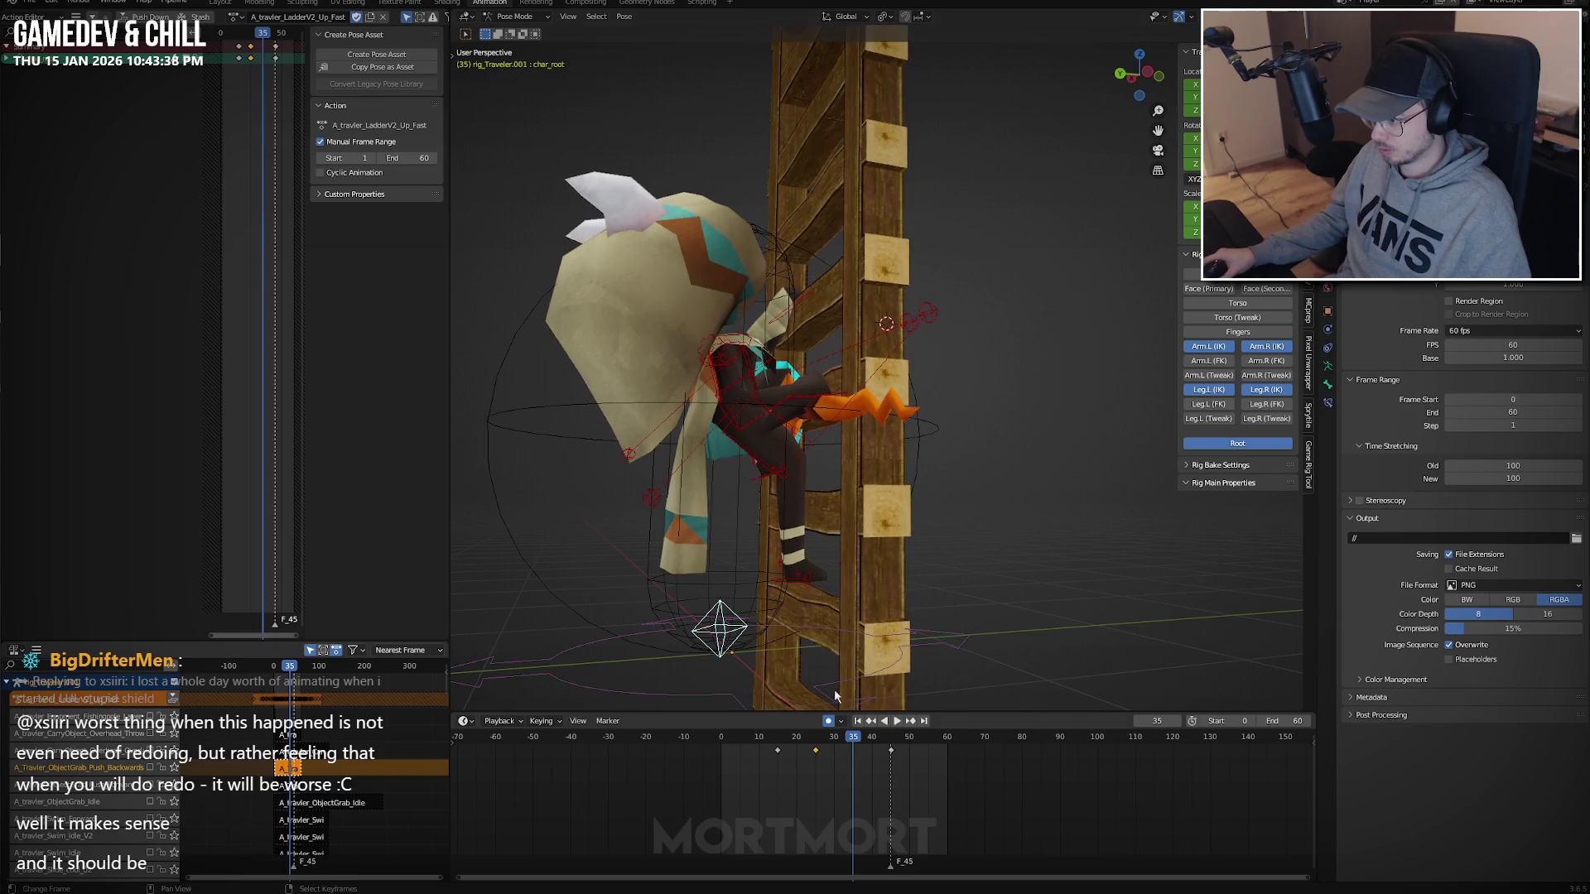
Select hand_ik.R and review the early frames of the climb.
left_click(819, 400)
key("space")
mouse_move(798, 760)
left_mouse_down()
mouse_move(727, 760)
mouse_move(861, 755)
left_mouse_up()
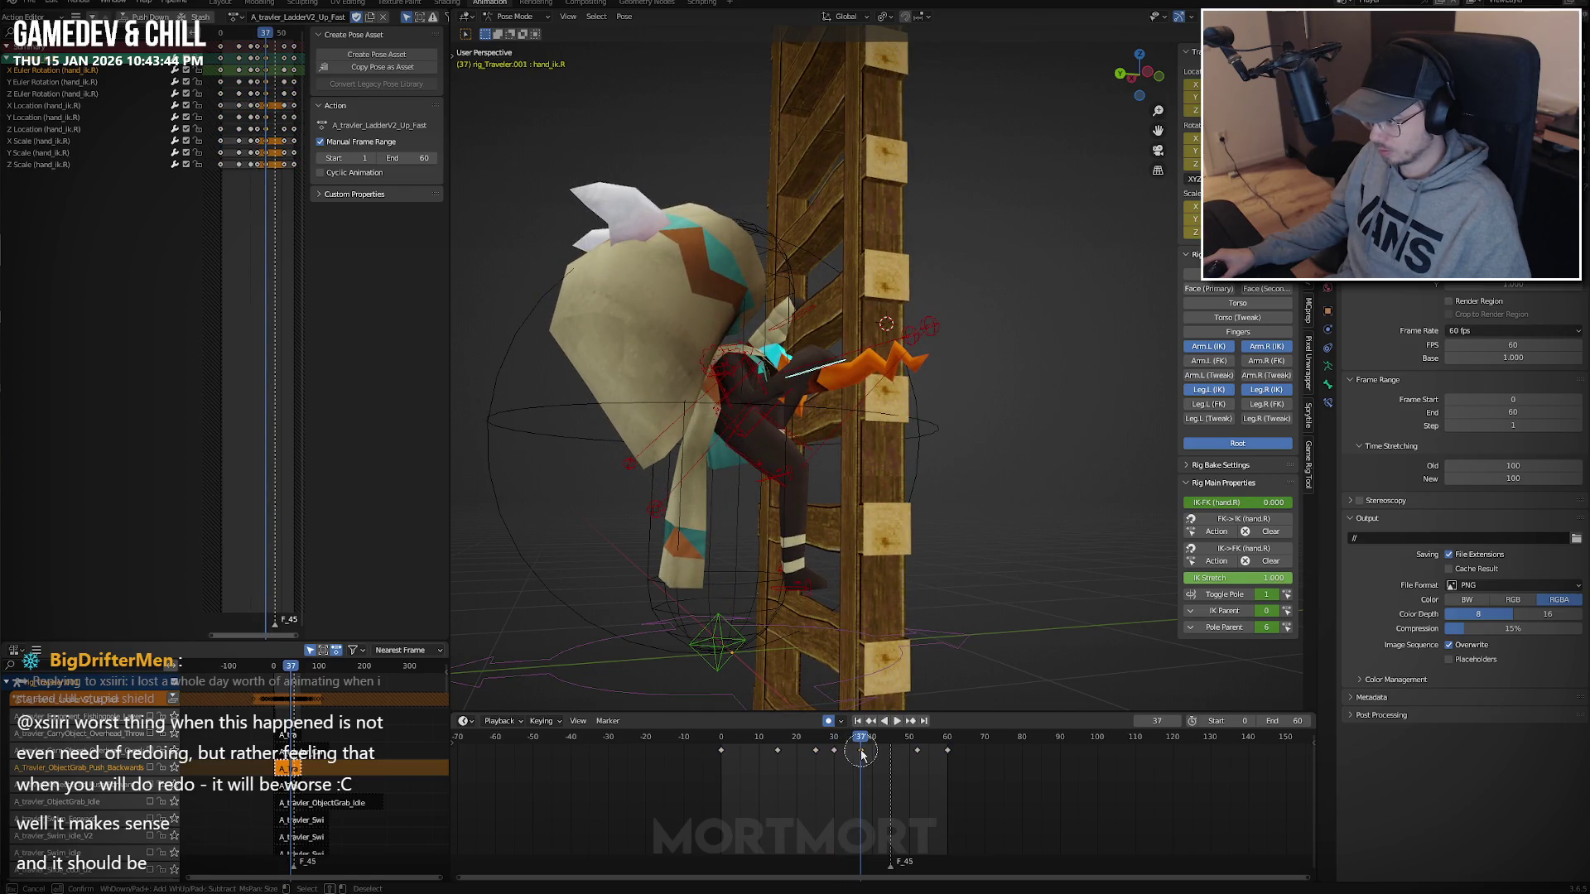
Move the right-hand key from near frame 30 to about frame 47 and review the climb.
key("c")
left_click(845, 754)
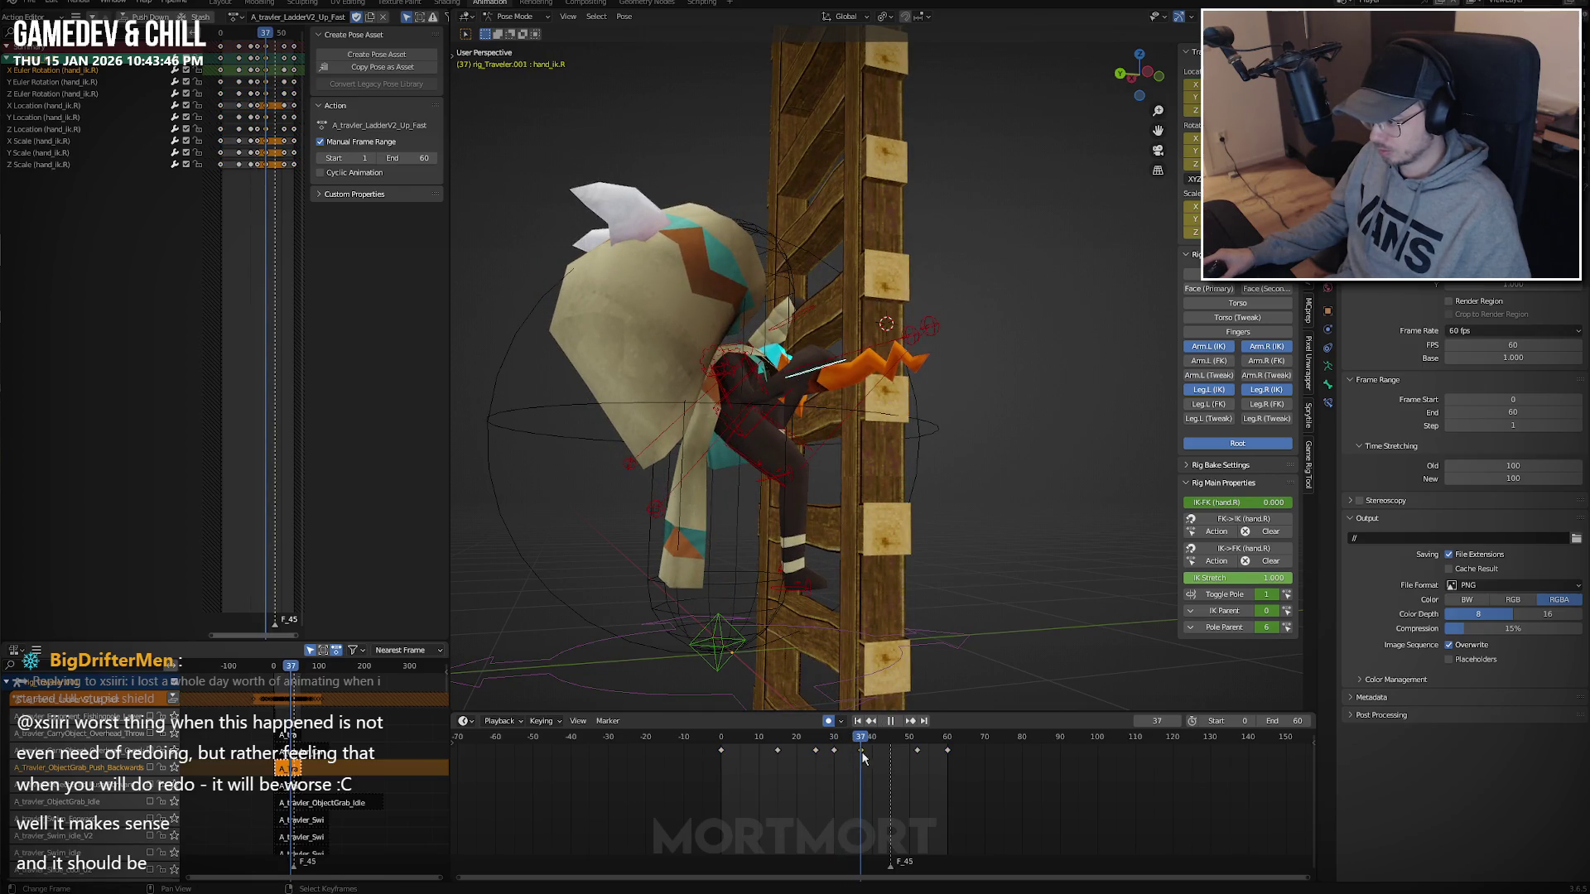
left_click_drag(861, 757, 910, 752)
left_click(895, 753)
key("space")
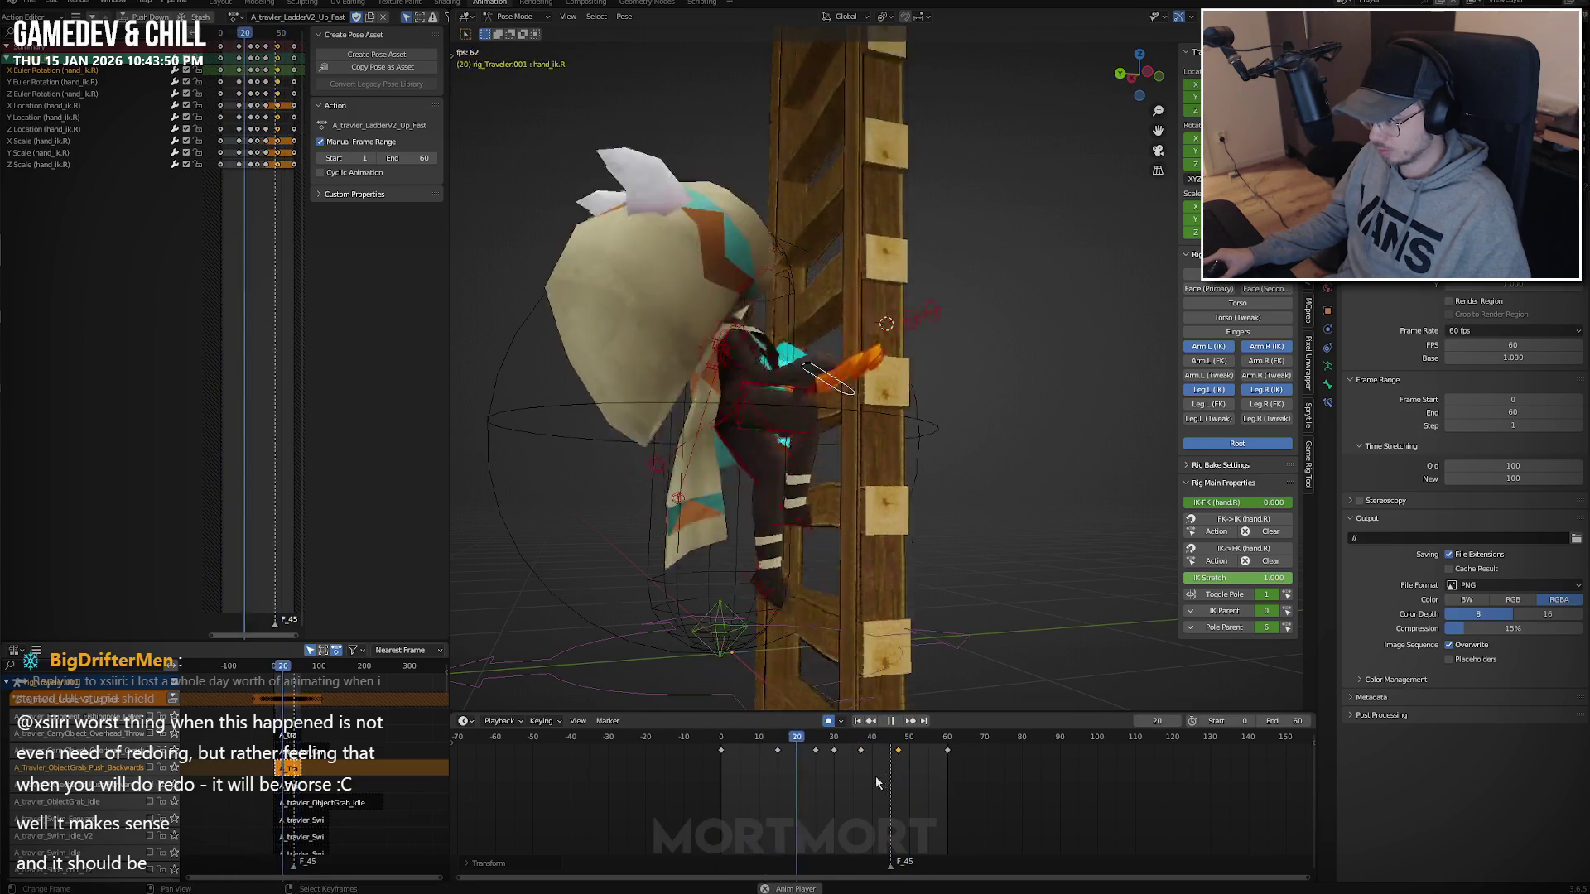
key("space")
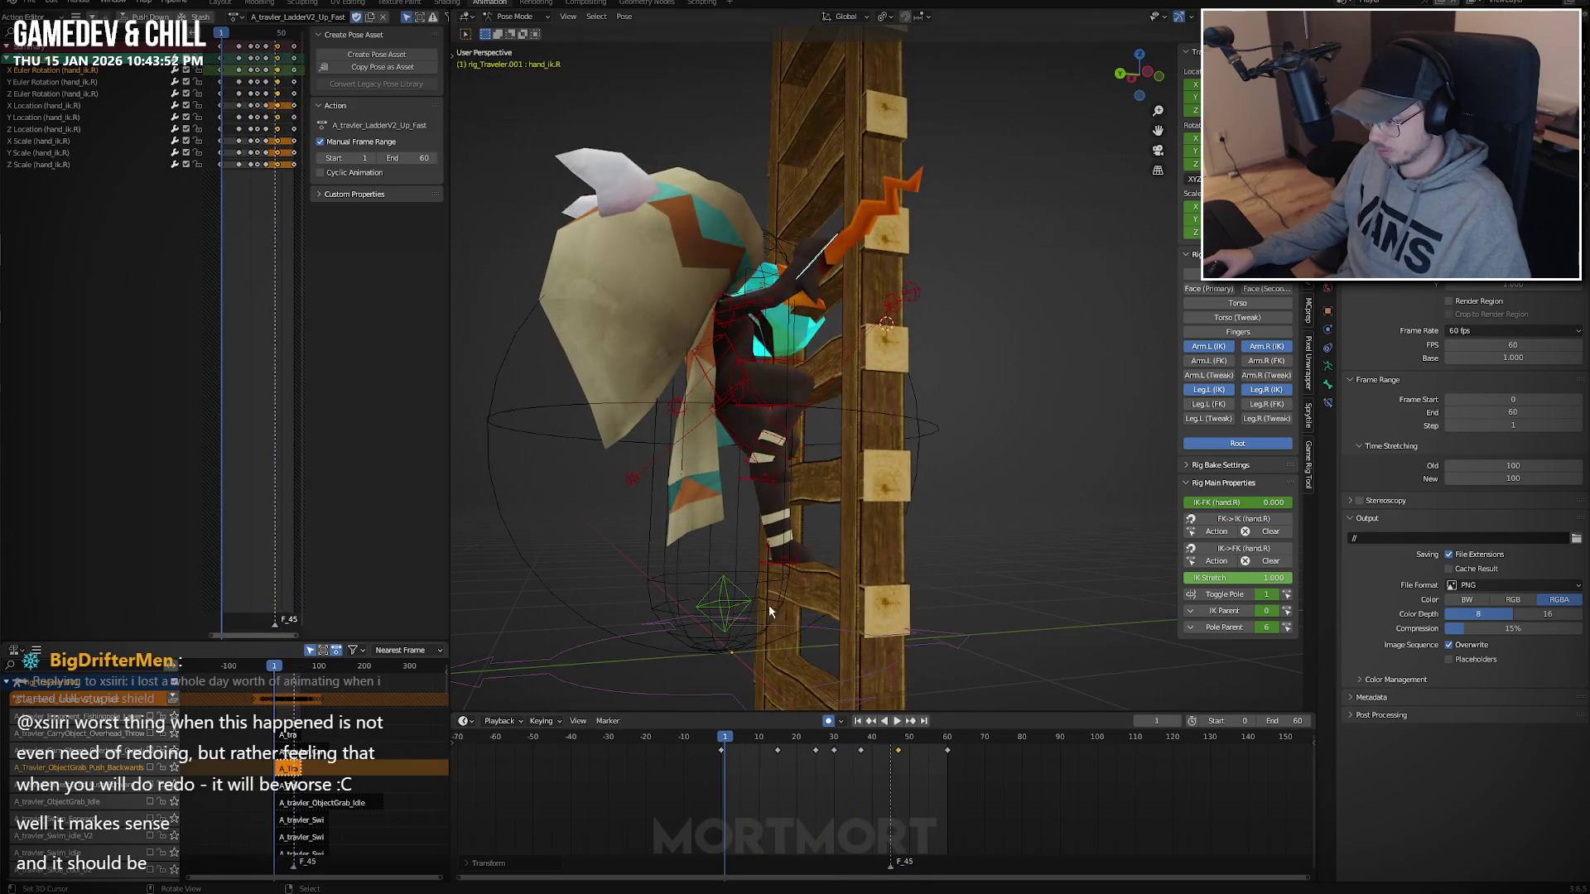
Select the character root and tilt it 3.38° around X at frame 25.
left_click(712, 598)
key("space")
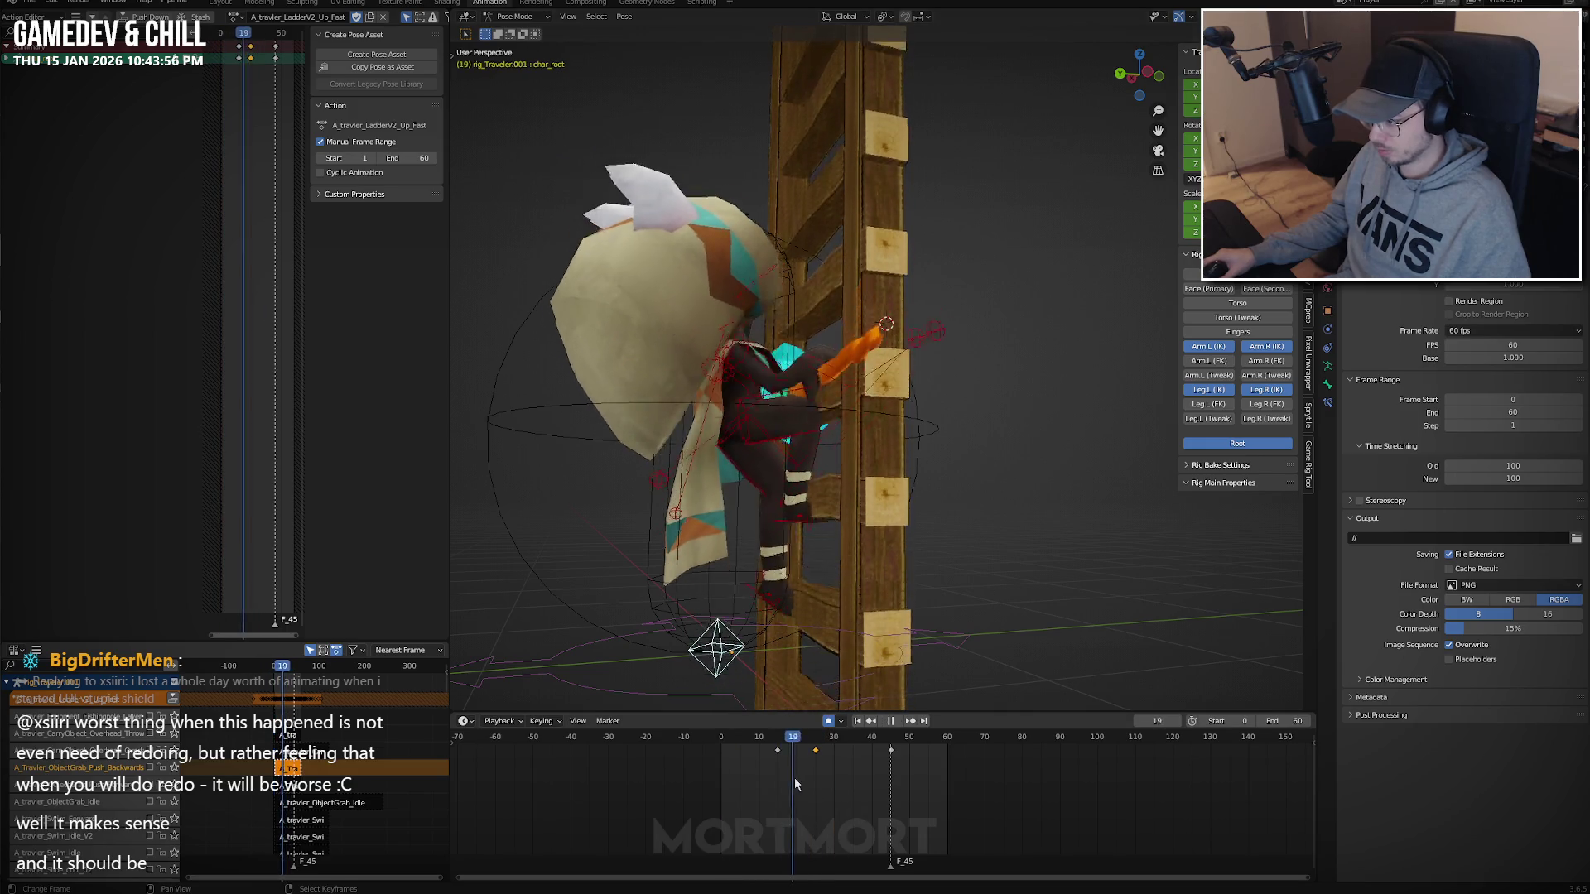
key("space")
key("r")
key("x")
left_click(977, 615)
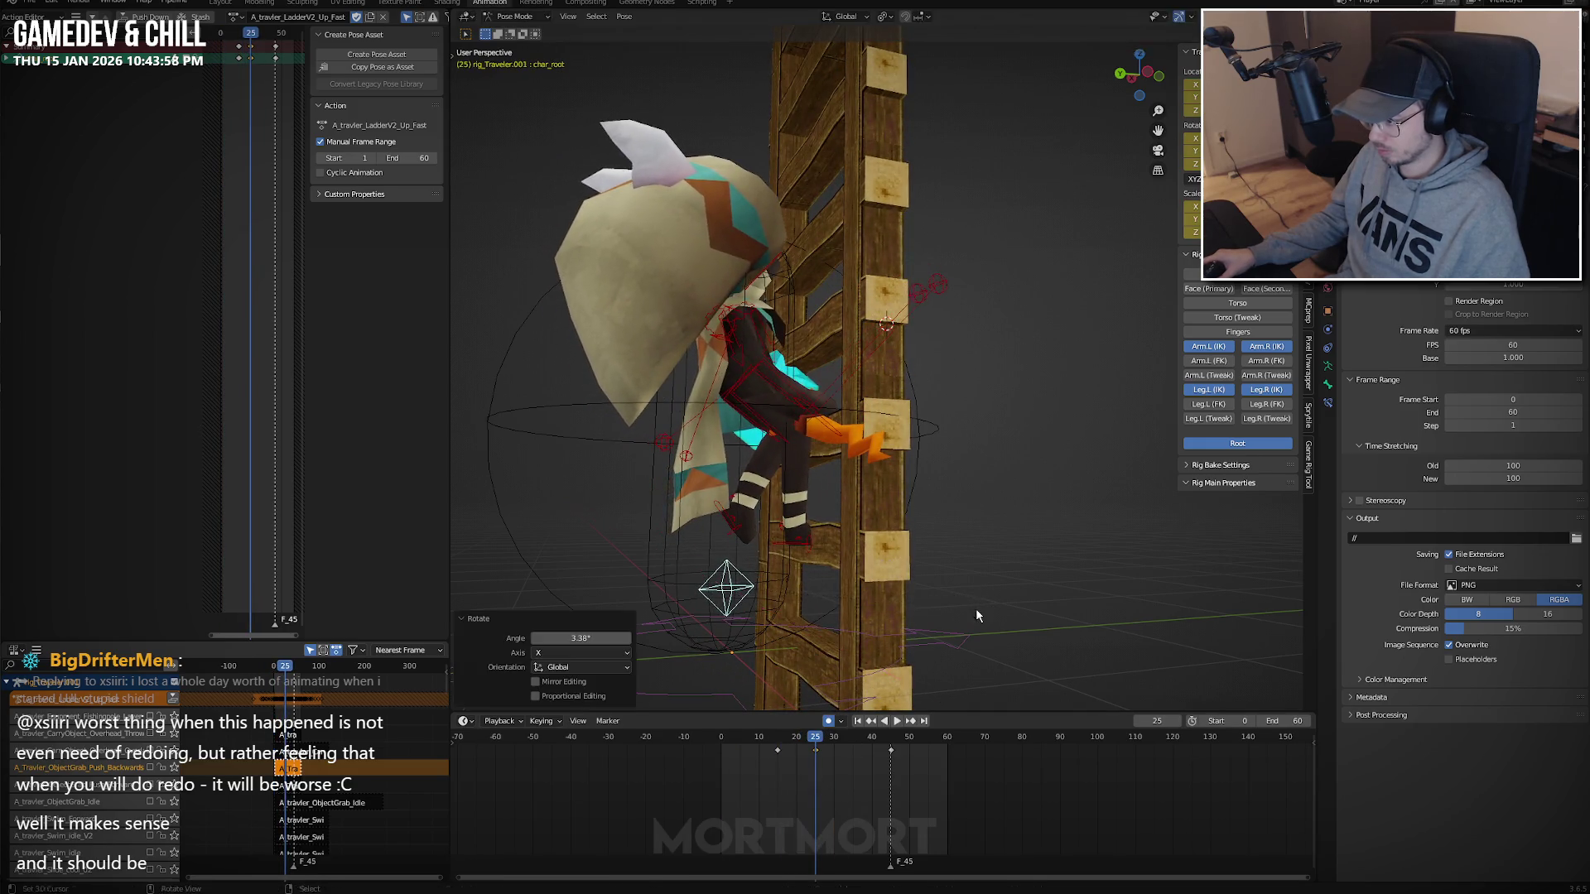
Shift the root forward along Y, settling on 0.052 m at frame 25.
key("g")
key("y")
left_click(1018, 602)
key("r")
key("x")
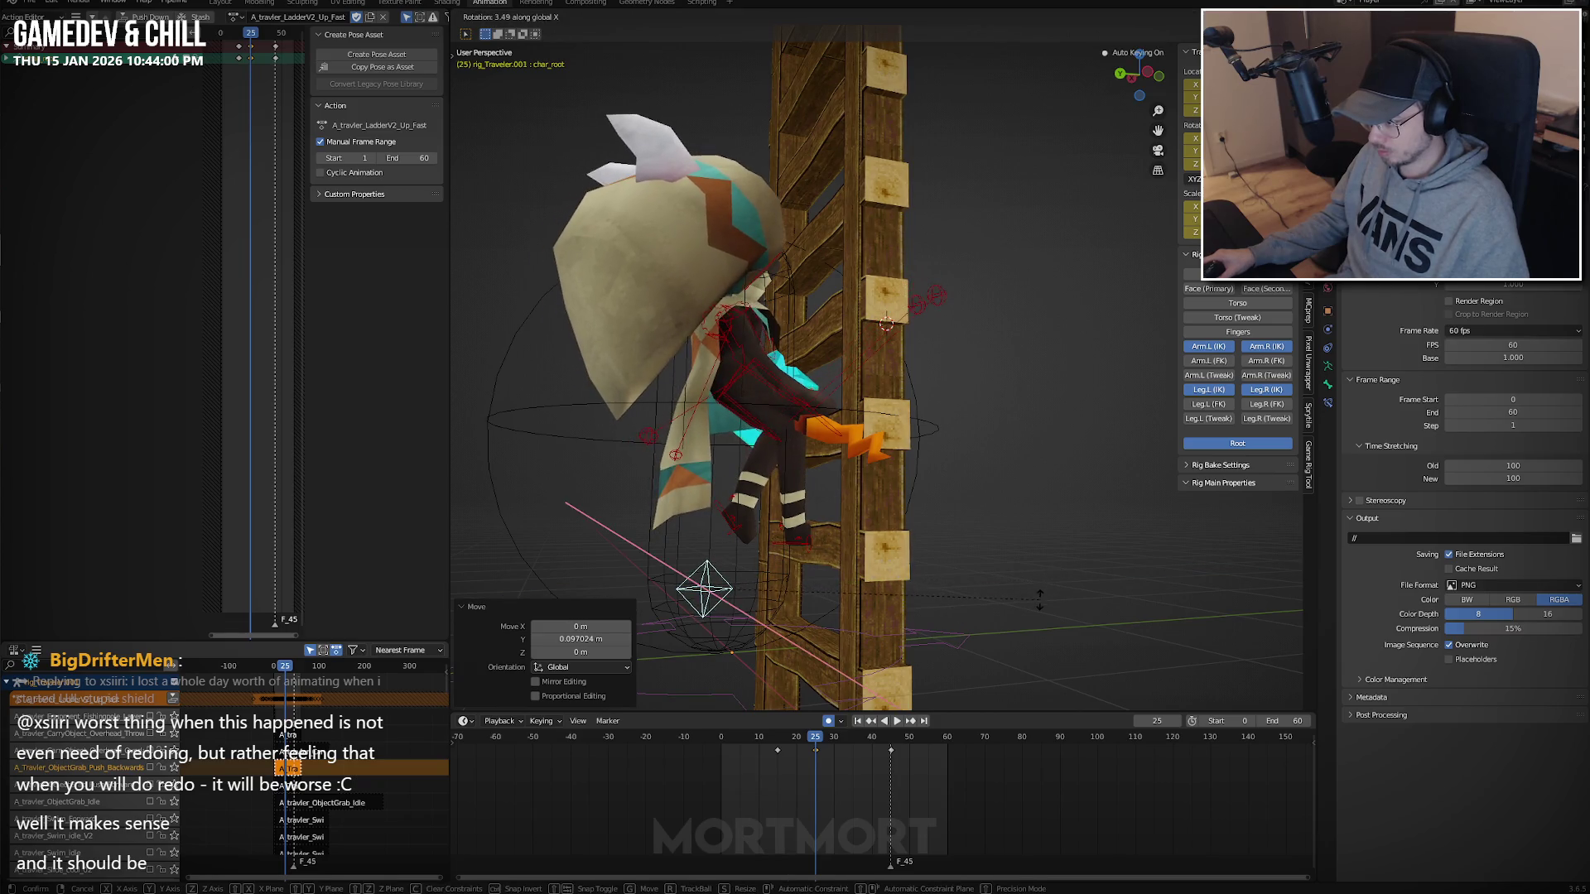
key("g")
key("y")
left_click(1026, 602)
Tilt the root around X at frame 15, then switch to the left side view.
key("space")
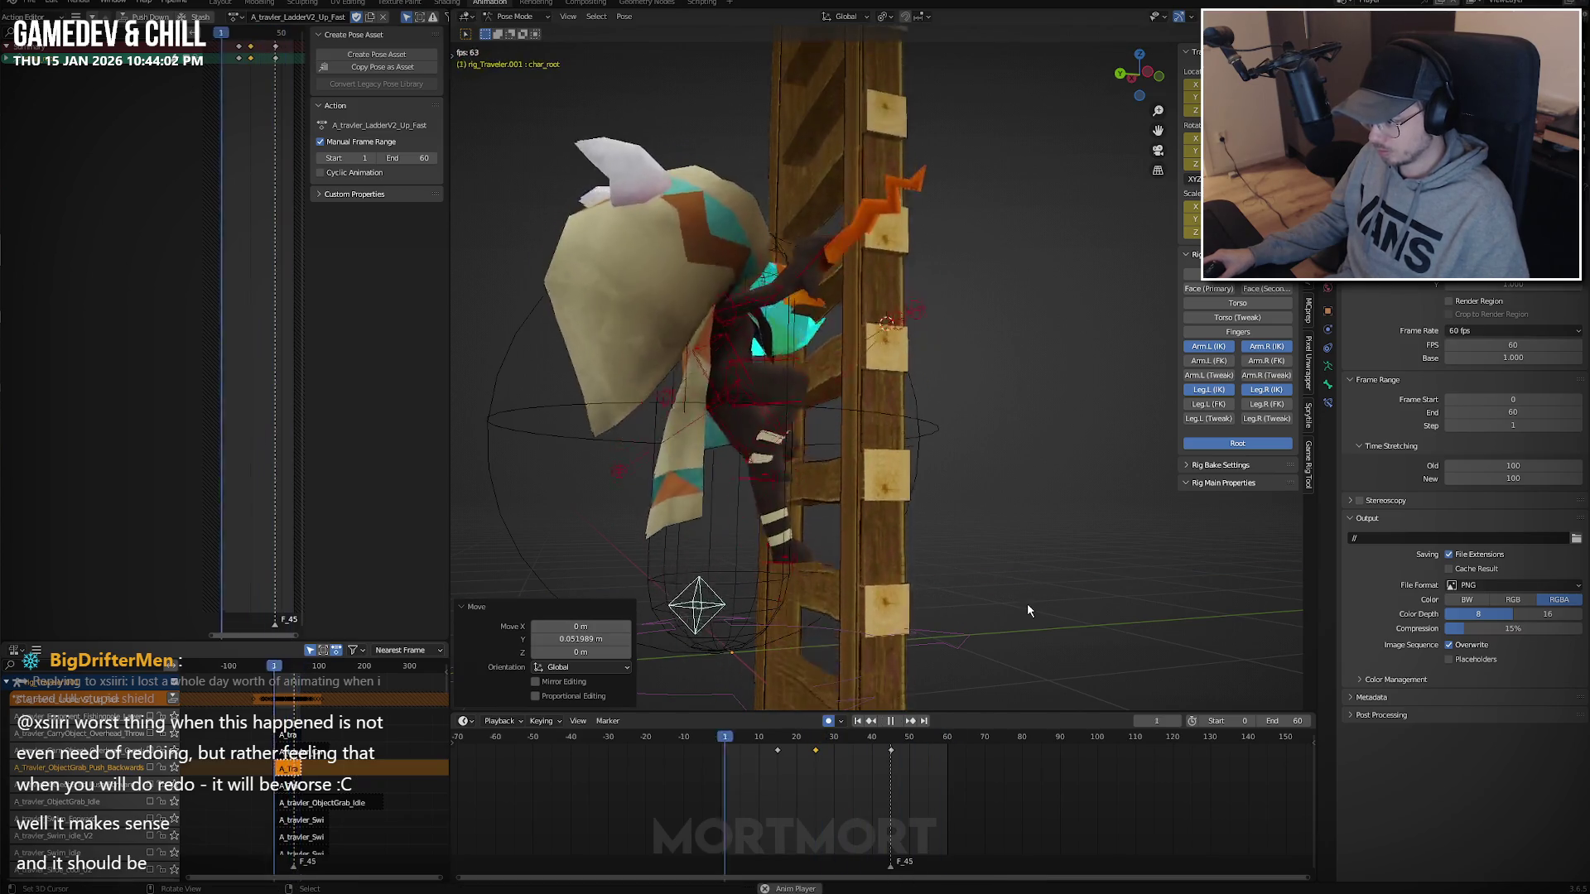
key("space")
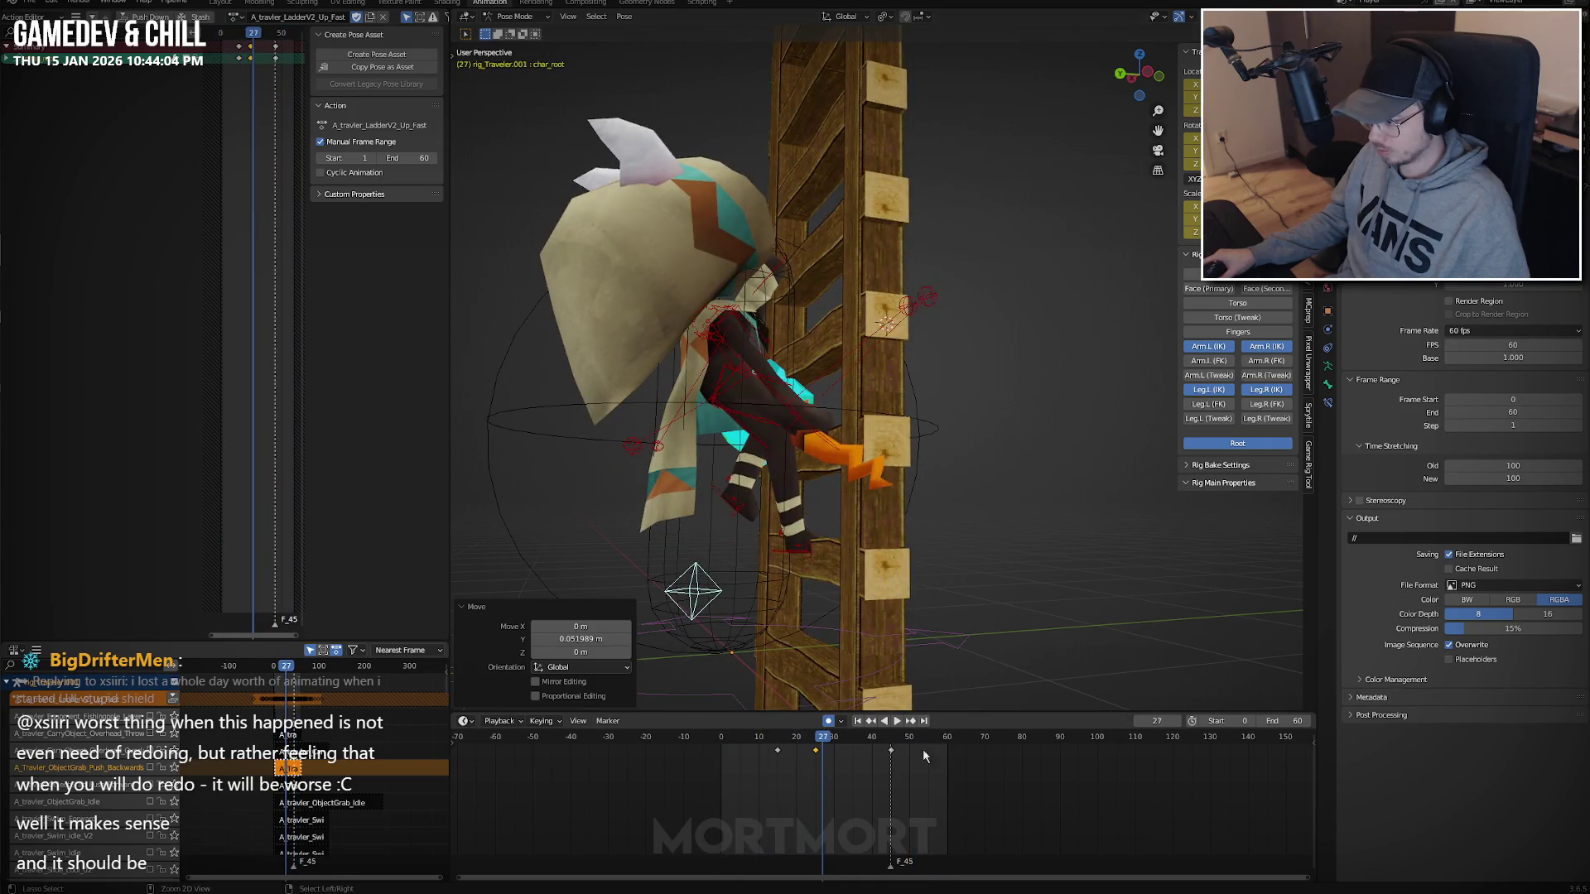
key("space")
left_click(778, 766)
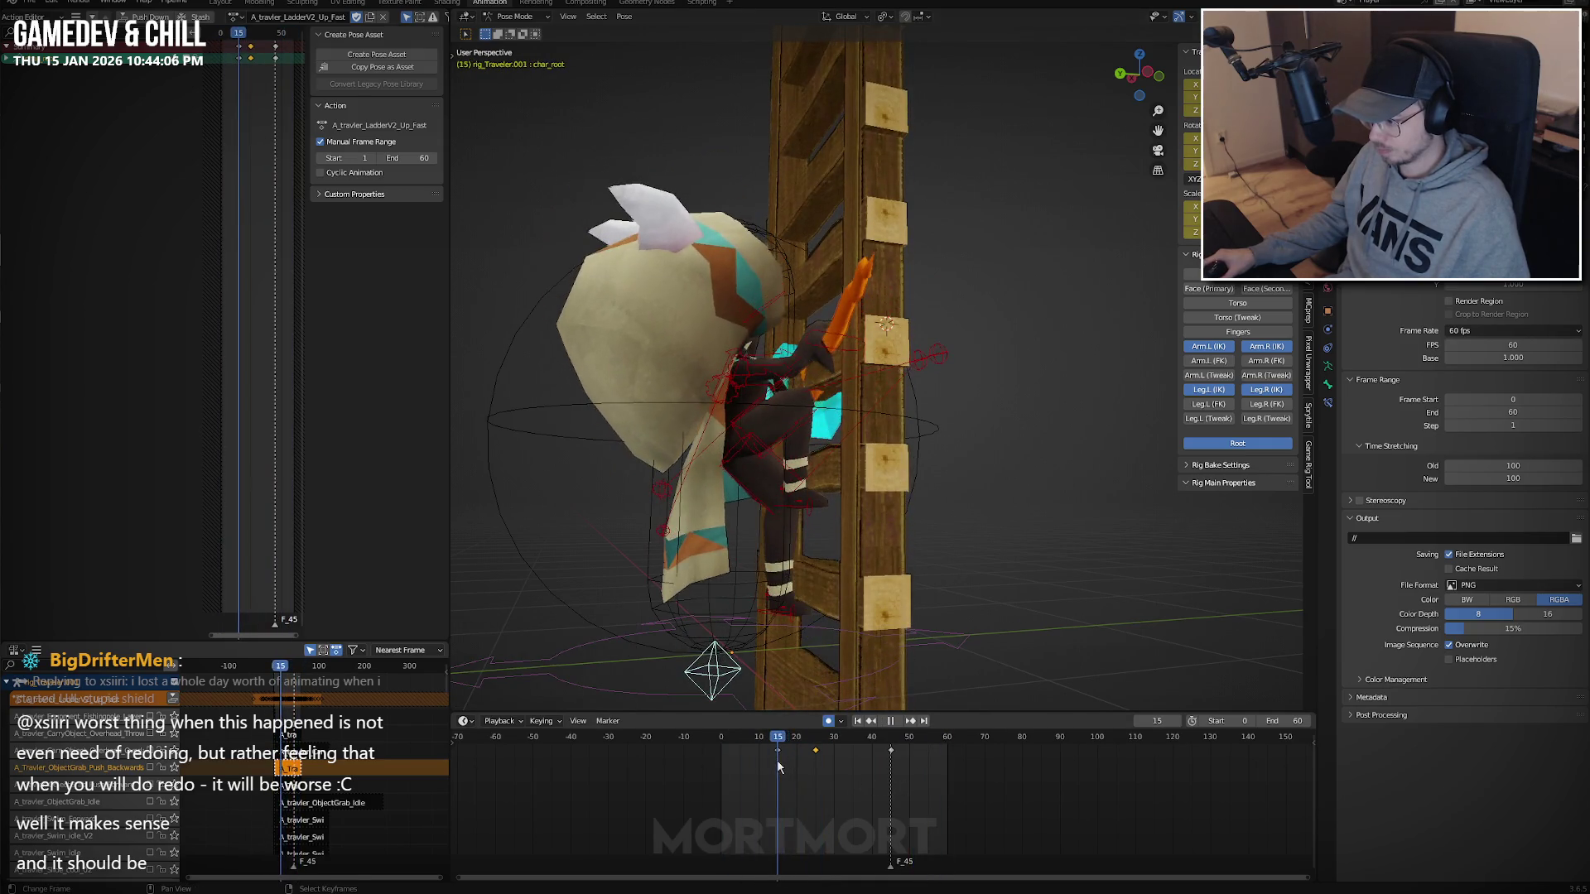
key("space")
key("r")
key("x")
left_click(1002, 604)
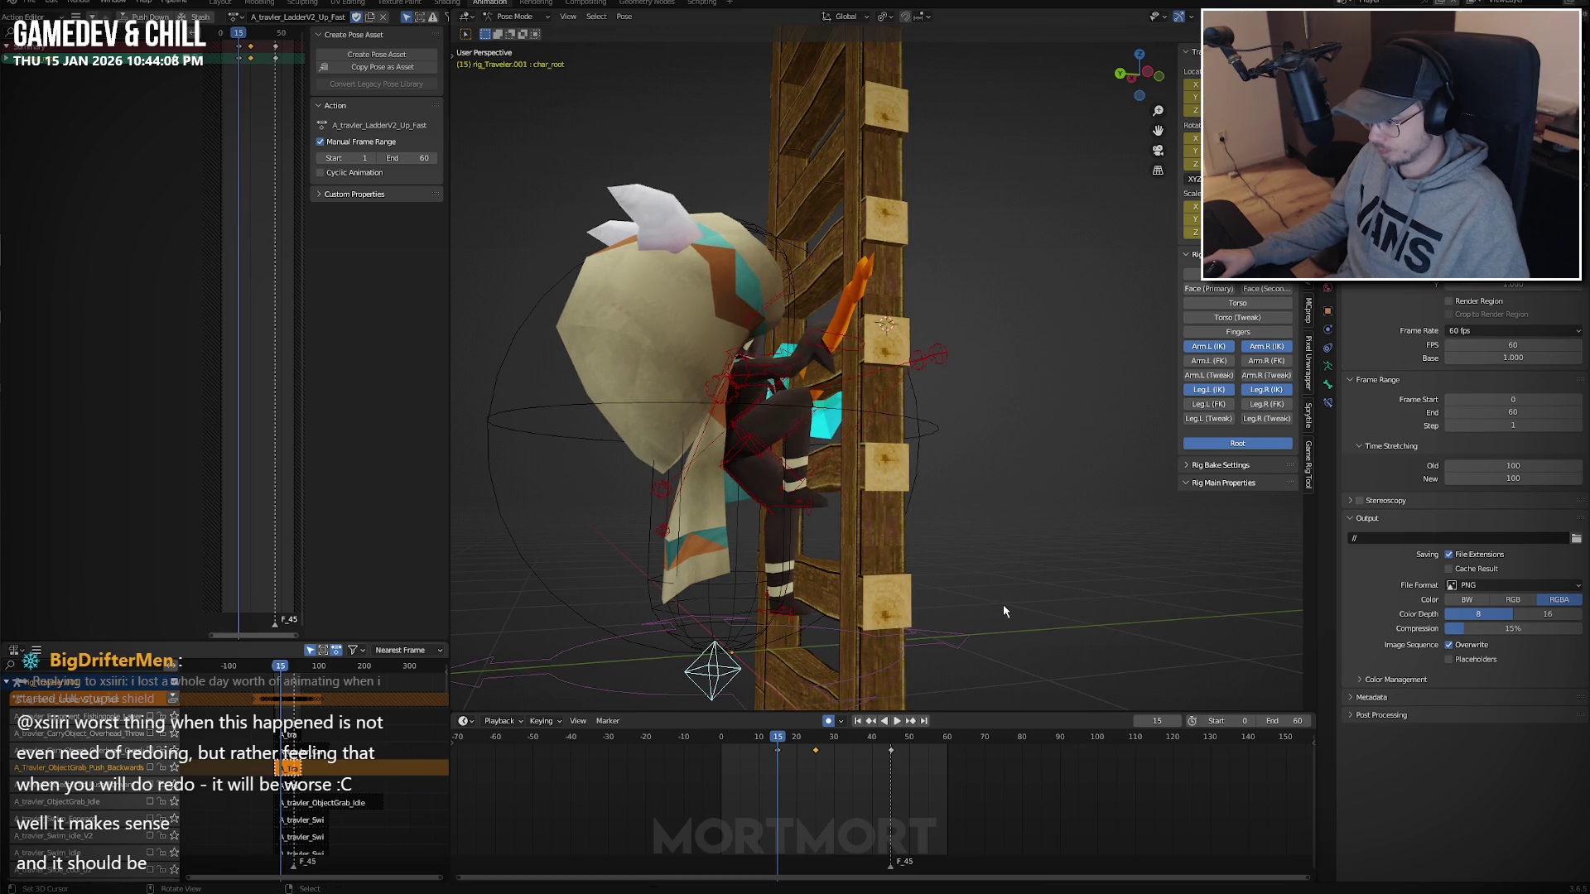
key("ctrl+KP_3")
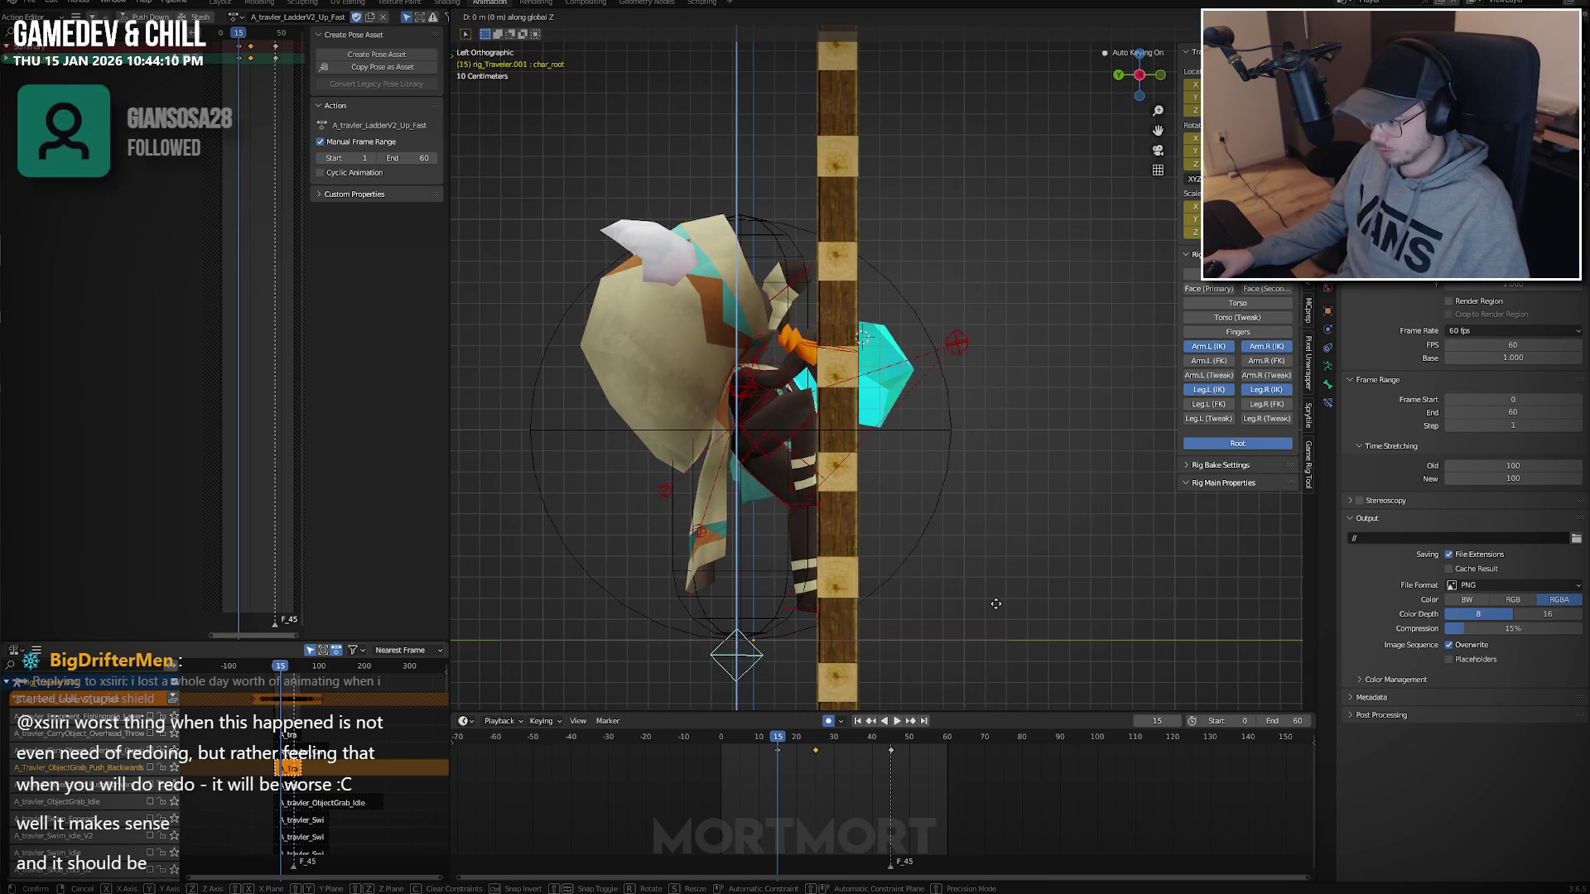
Adjust the root's height vertically, then copy and paste the root pose around frame 45.
key("g")
key("z")
left_click(995, 596)
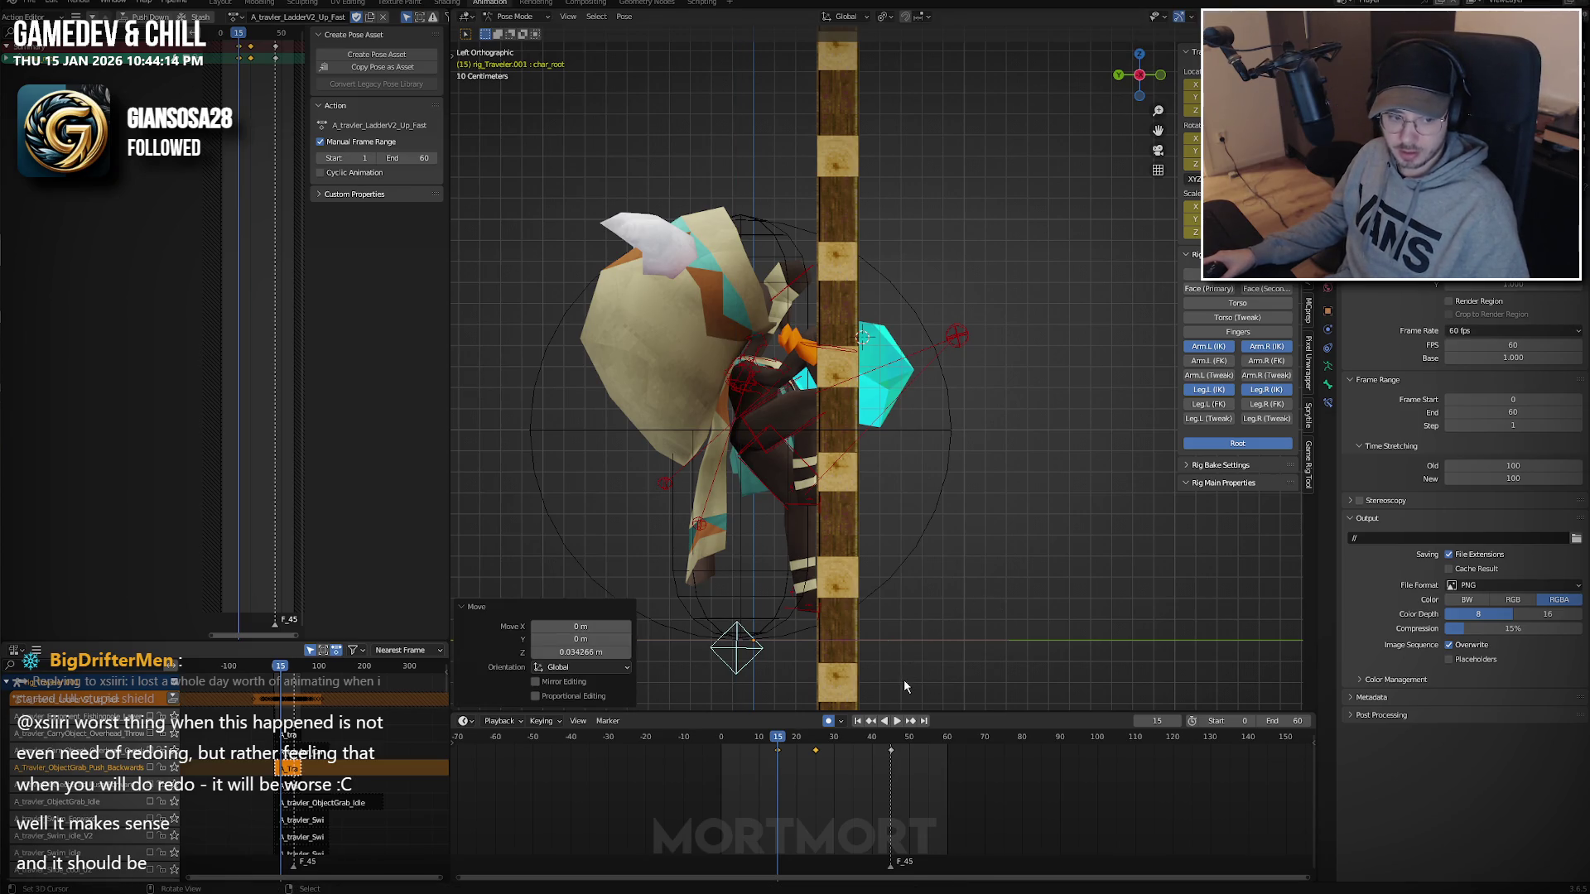
left_click(796, 757)
key("space")
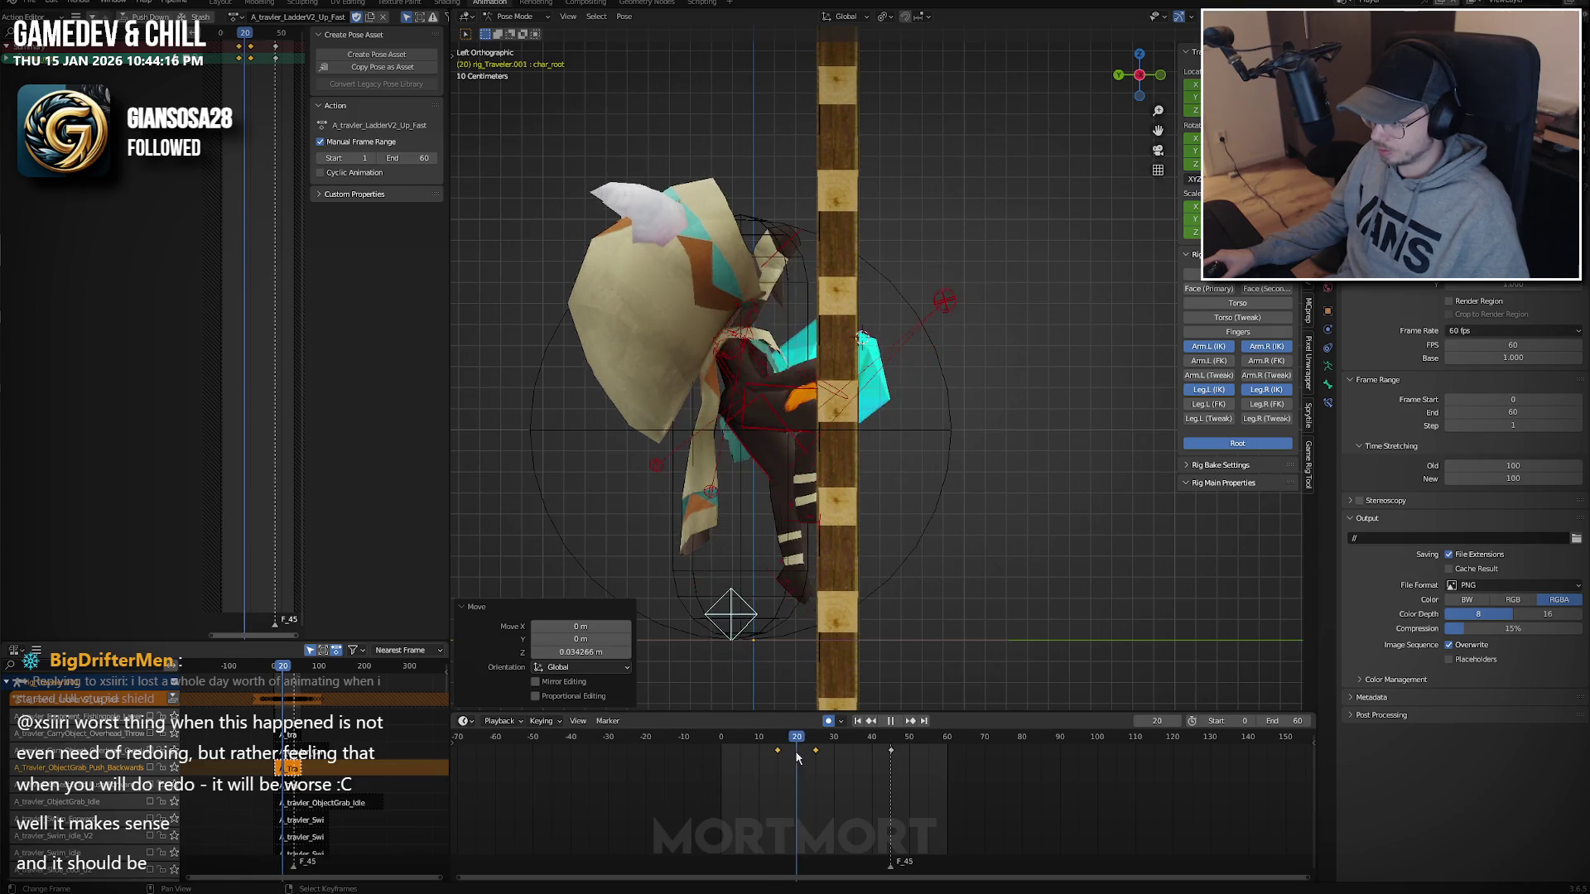
key("ctrl+c")
key("space")
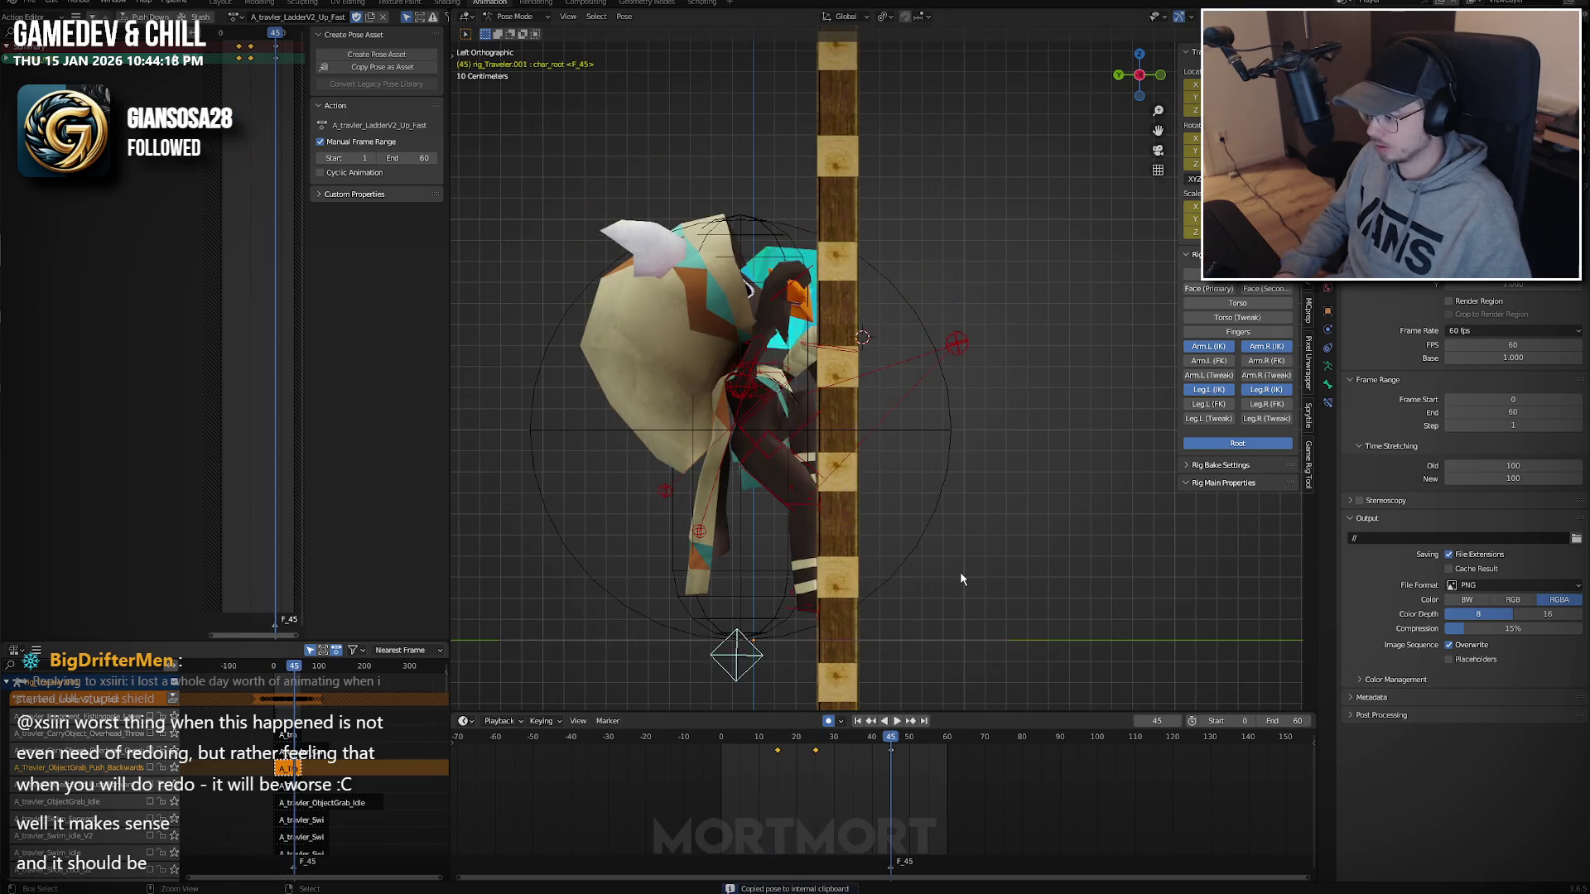
key("ctrl+v")
Review frames 16–24, then shift all climb keyframes one frame earlier.
left_click(817, 762)
key("space")
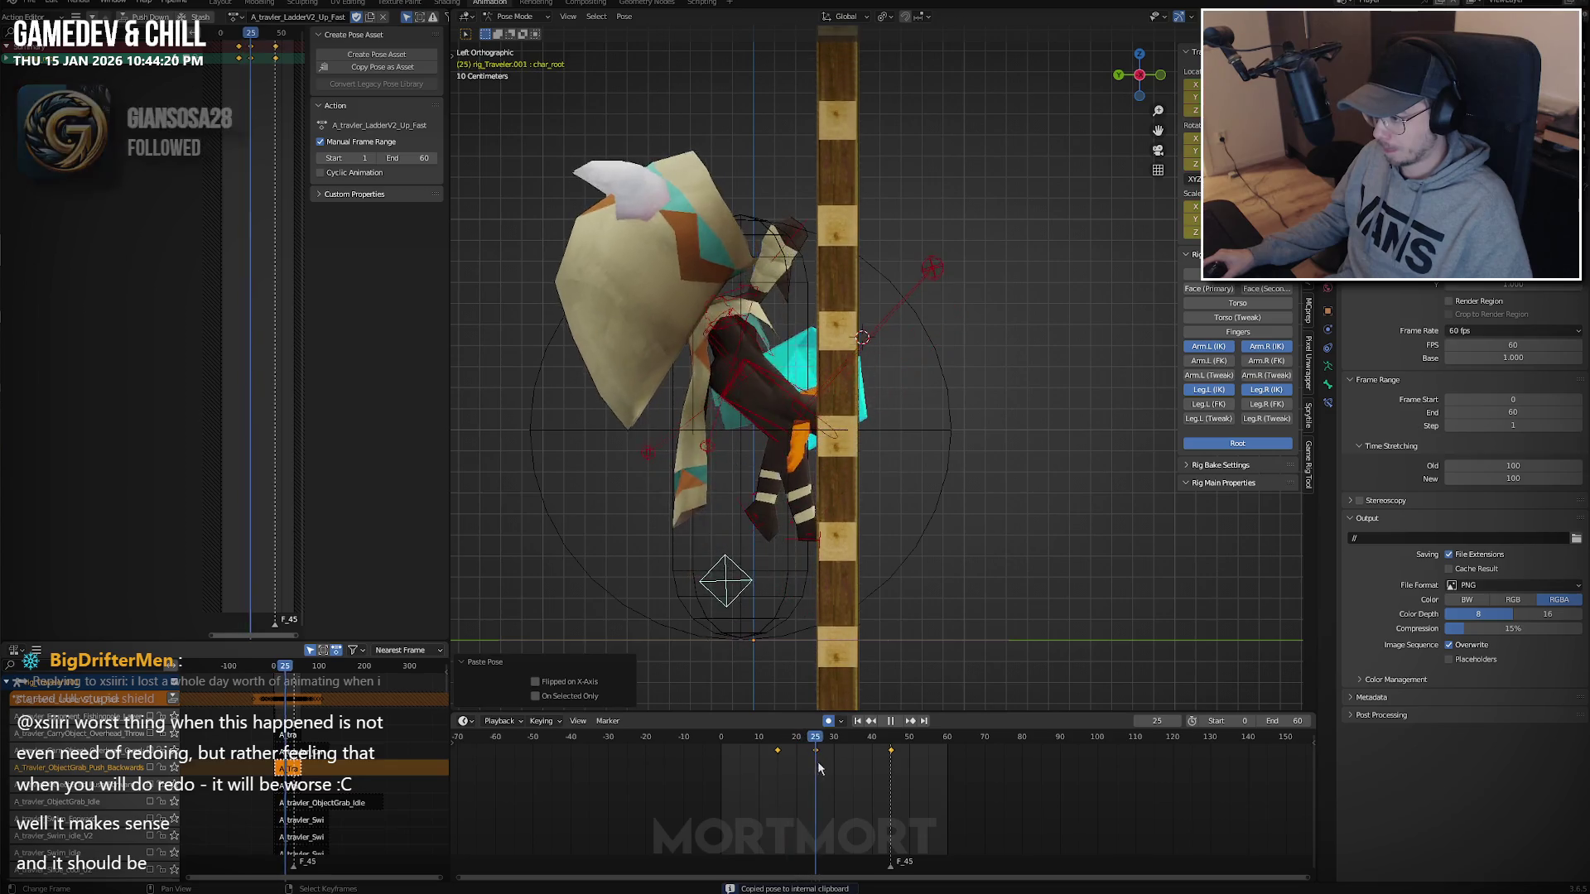
left_click(781, 774)
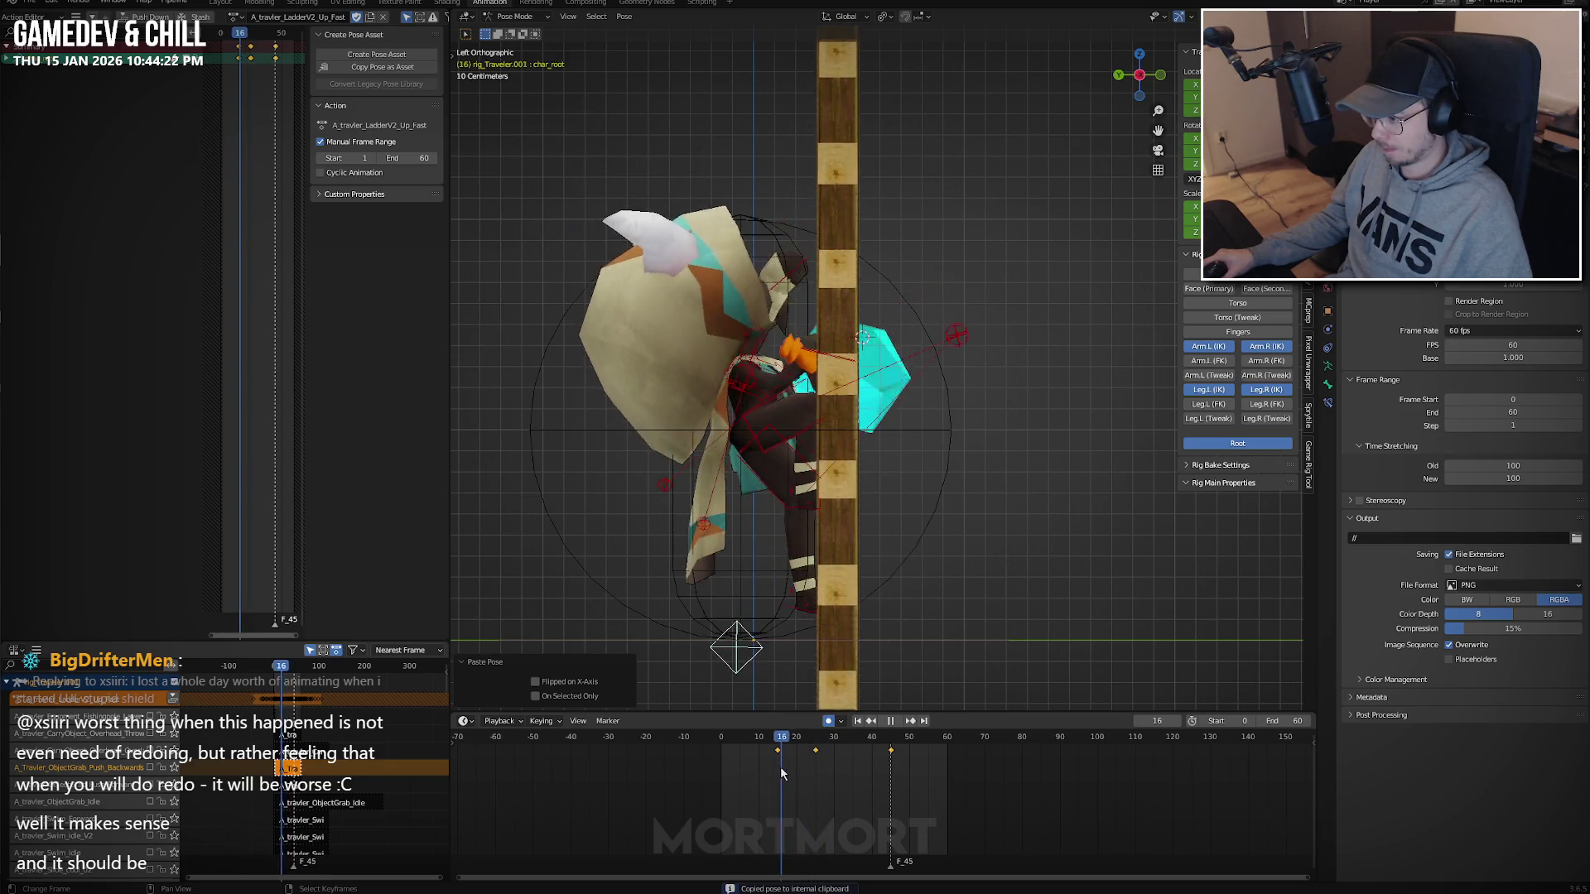
left_click_drag(780, 774, 919, 748)
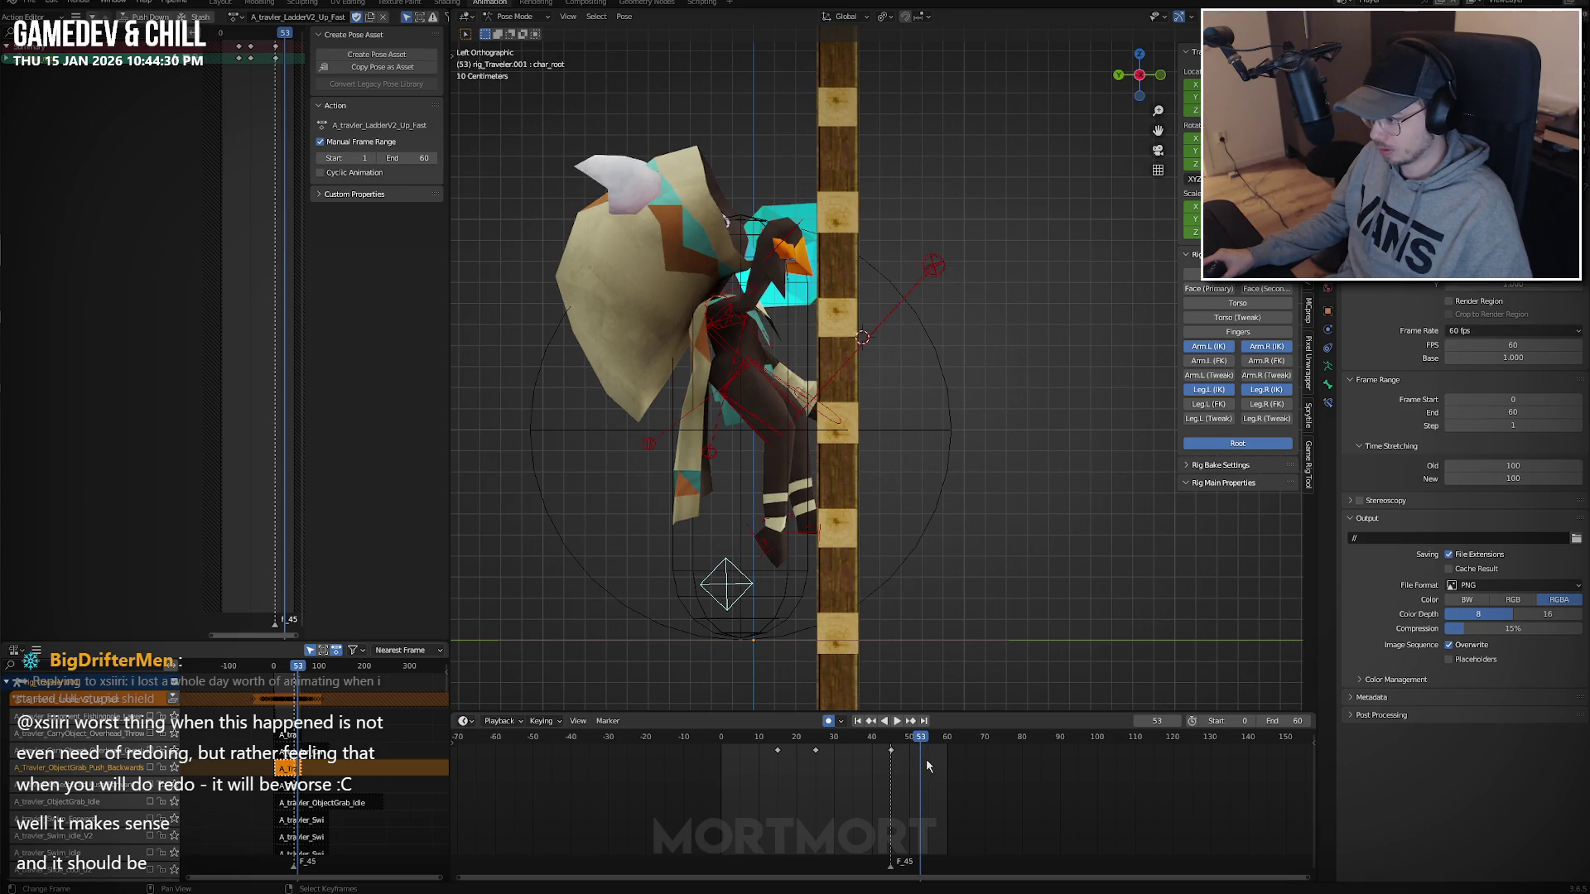
key("a")
key("g")
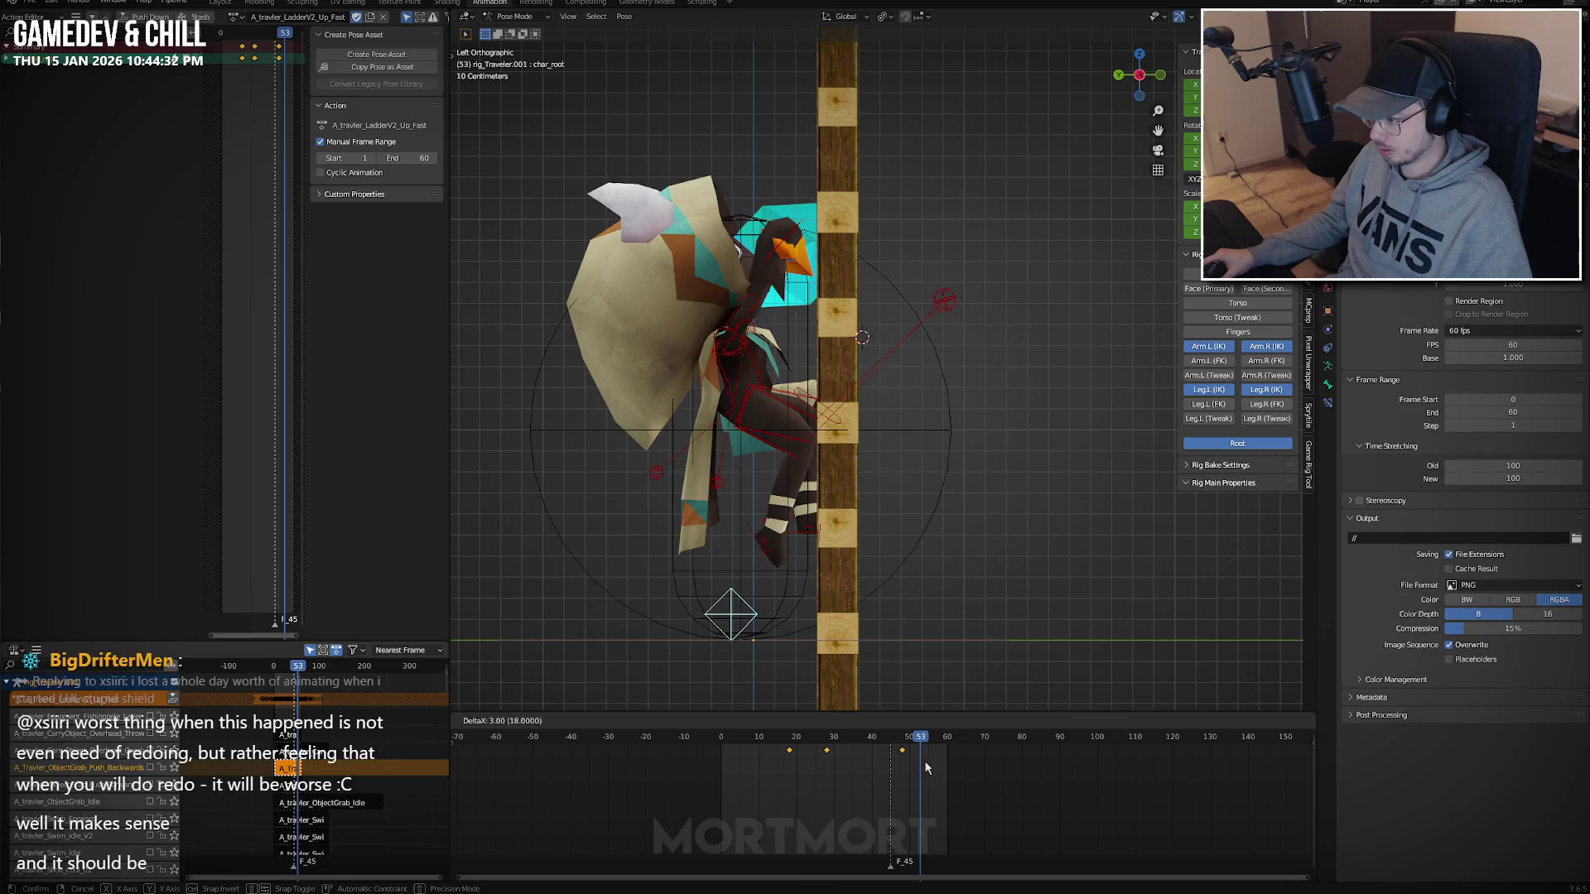
left_click(925, 768)
Move the selected keys two frames later and paste the copied pose onto frame 29.
left_click_drag(798, 768, 845, 767)
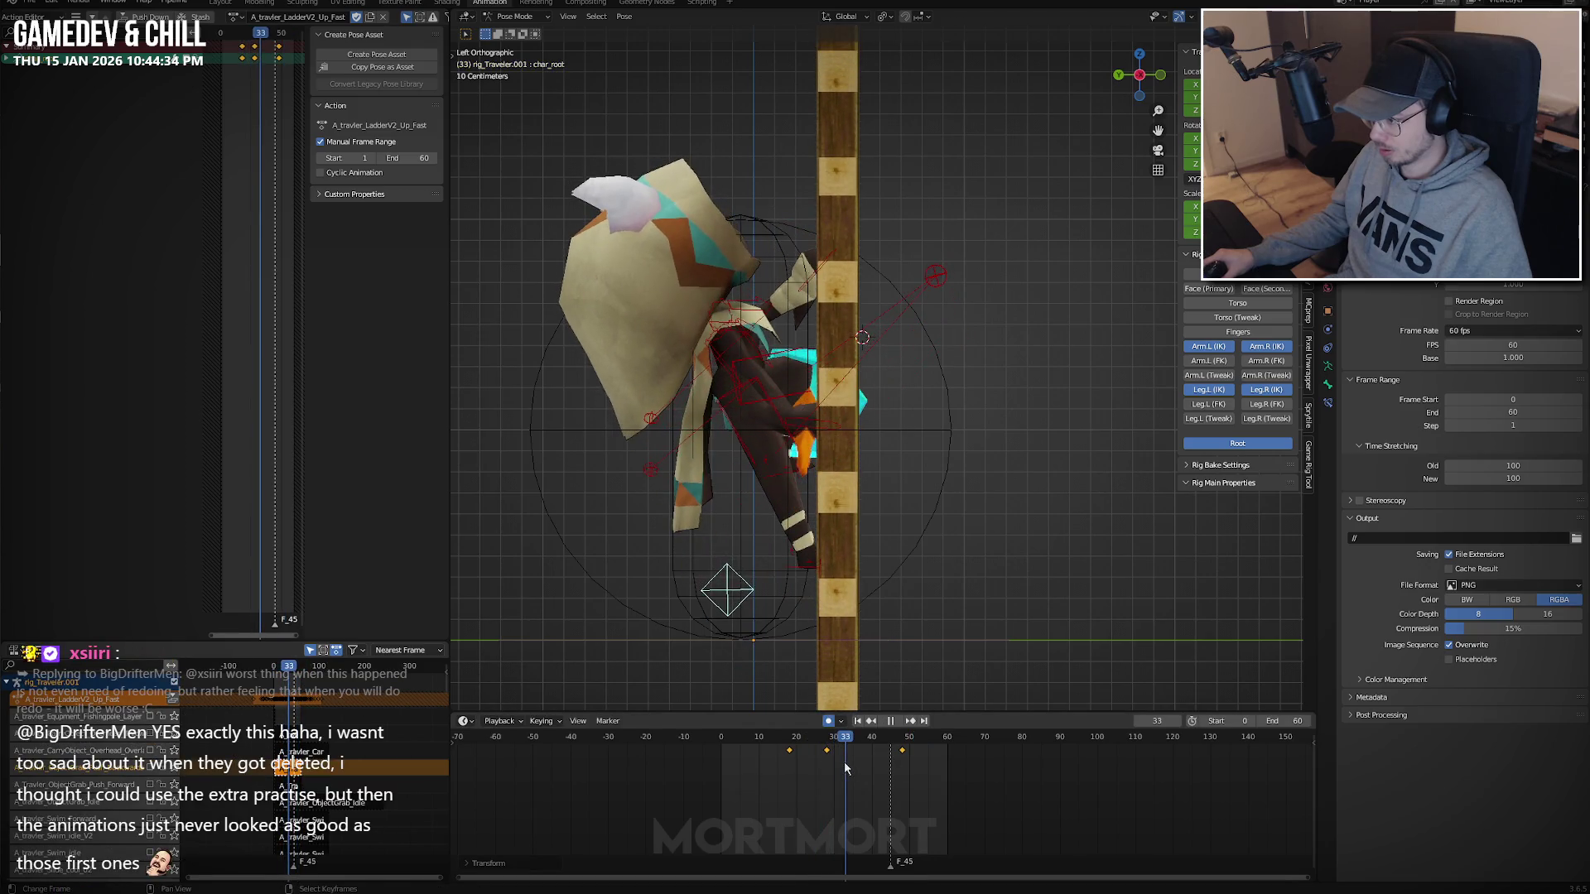
key("g")
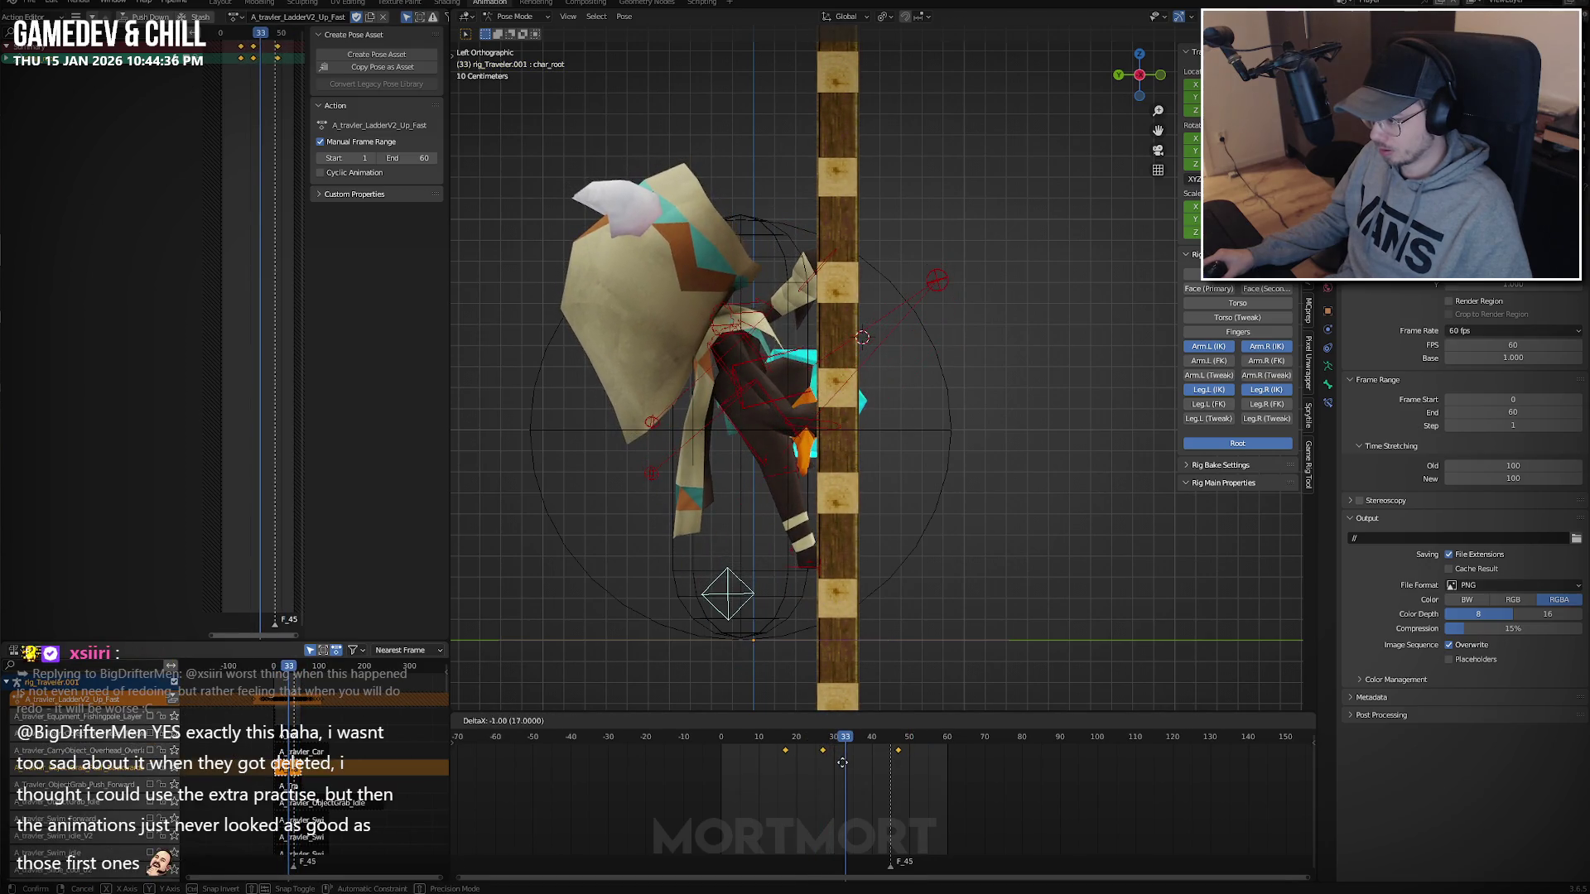
left_click(842, 761)
key("space")
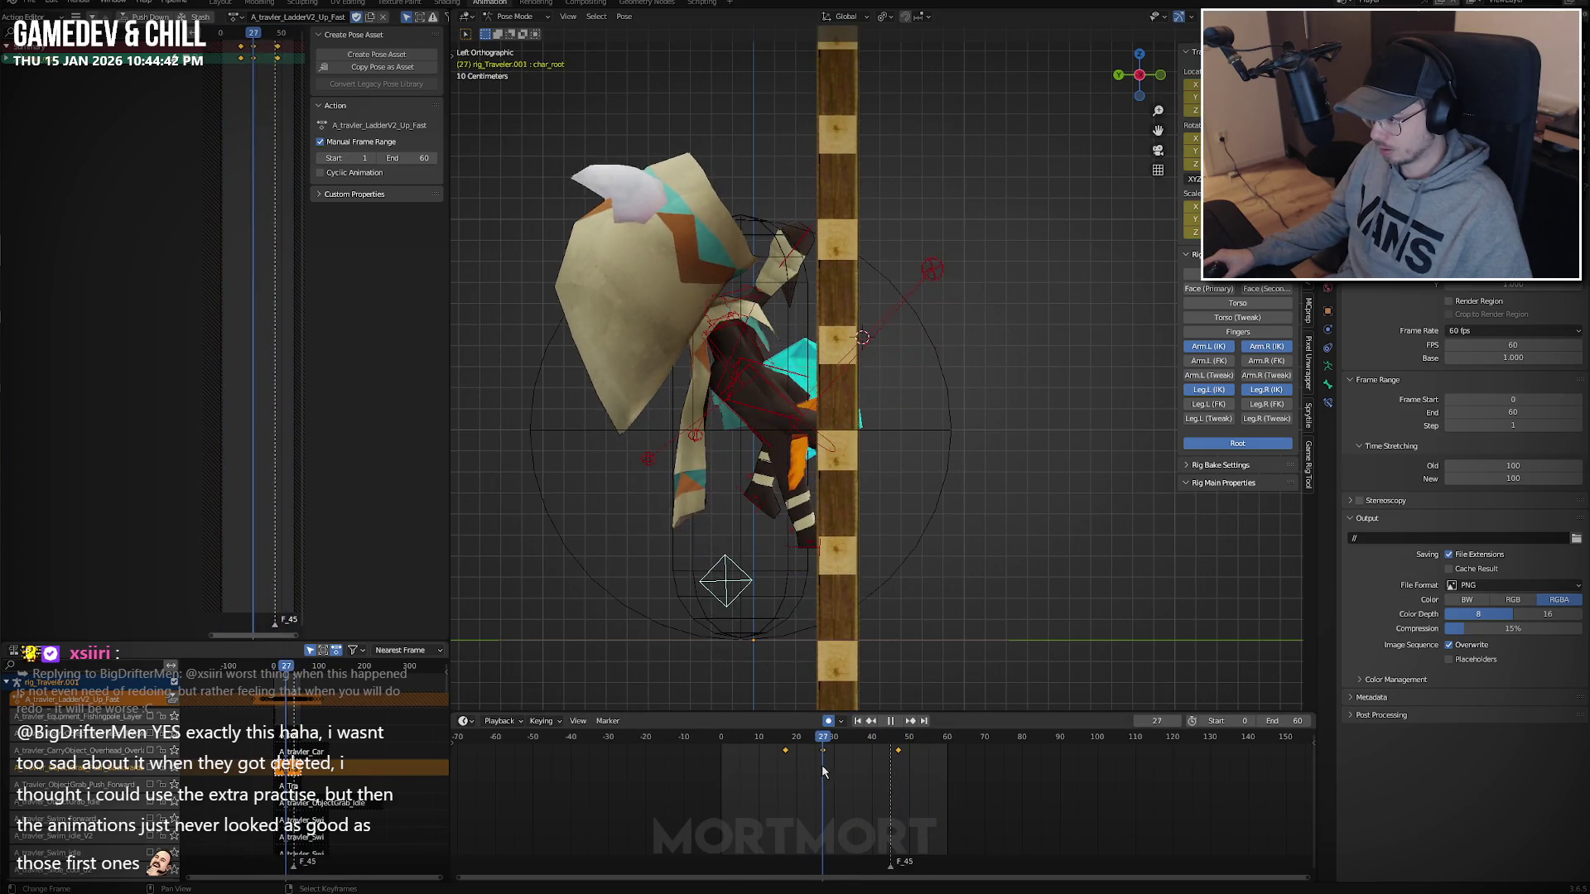
mouse_move(832, 763)
left_mouse_down()
mouse_move(879, 757)
mouse_move(849, 774)
left_mouse_up()
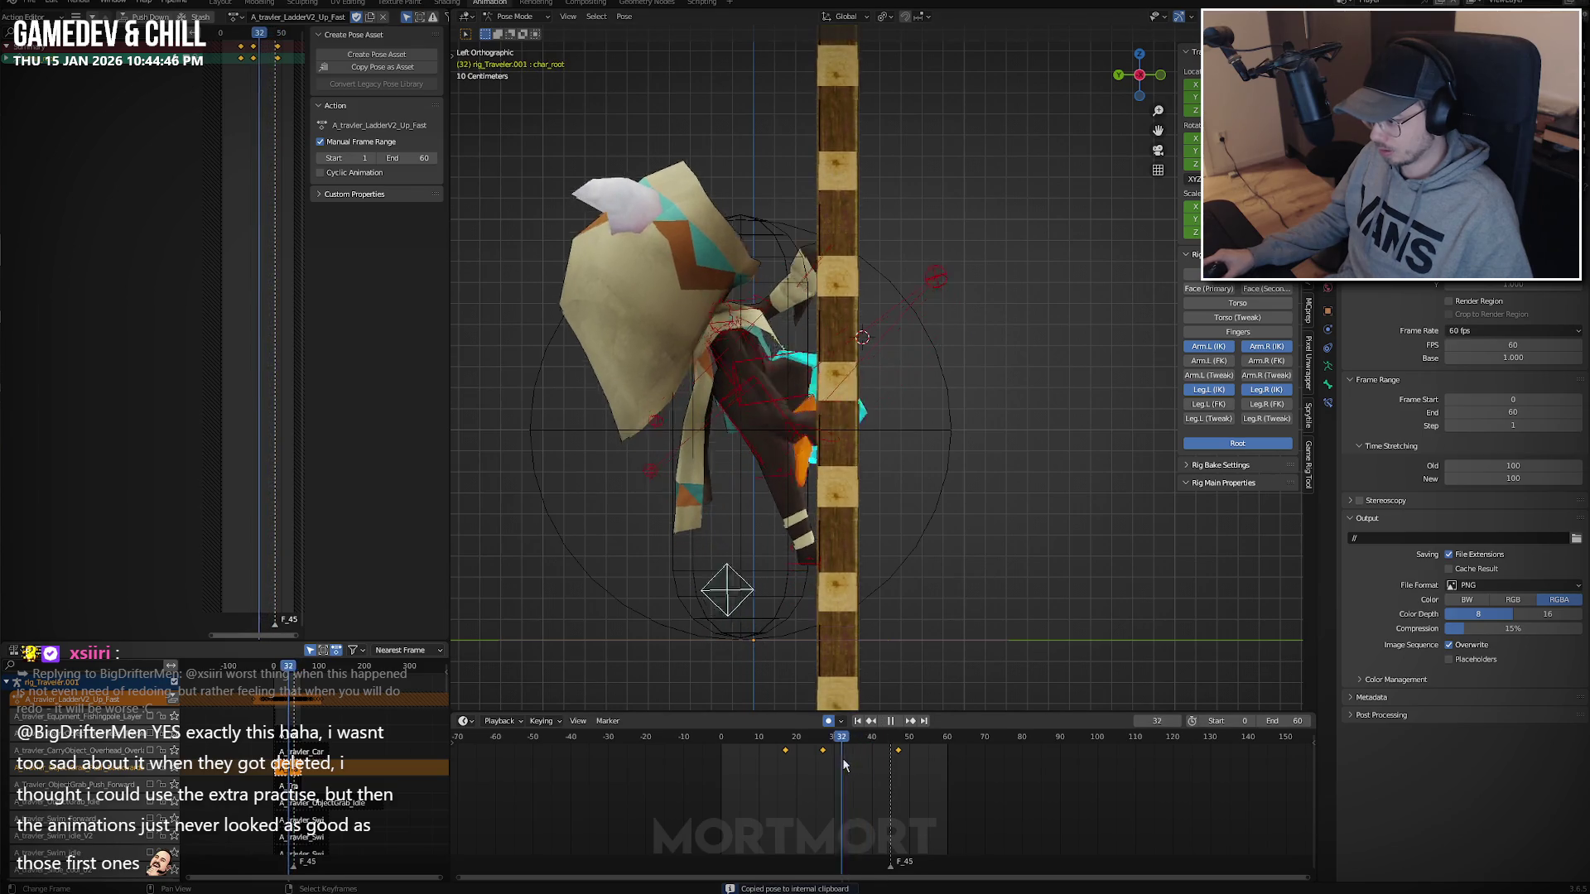
key("ctrl+v")
key("space")
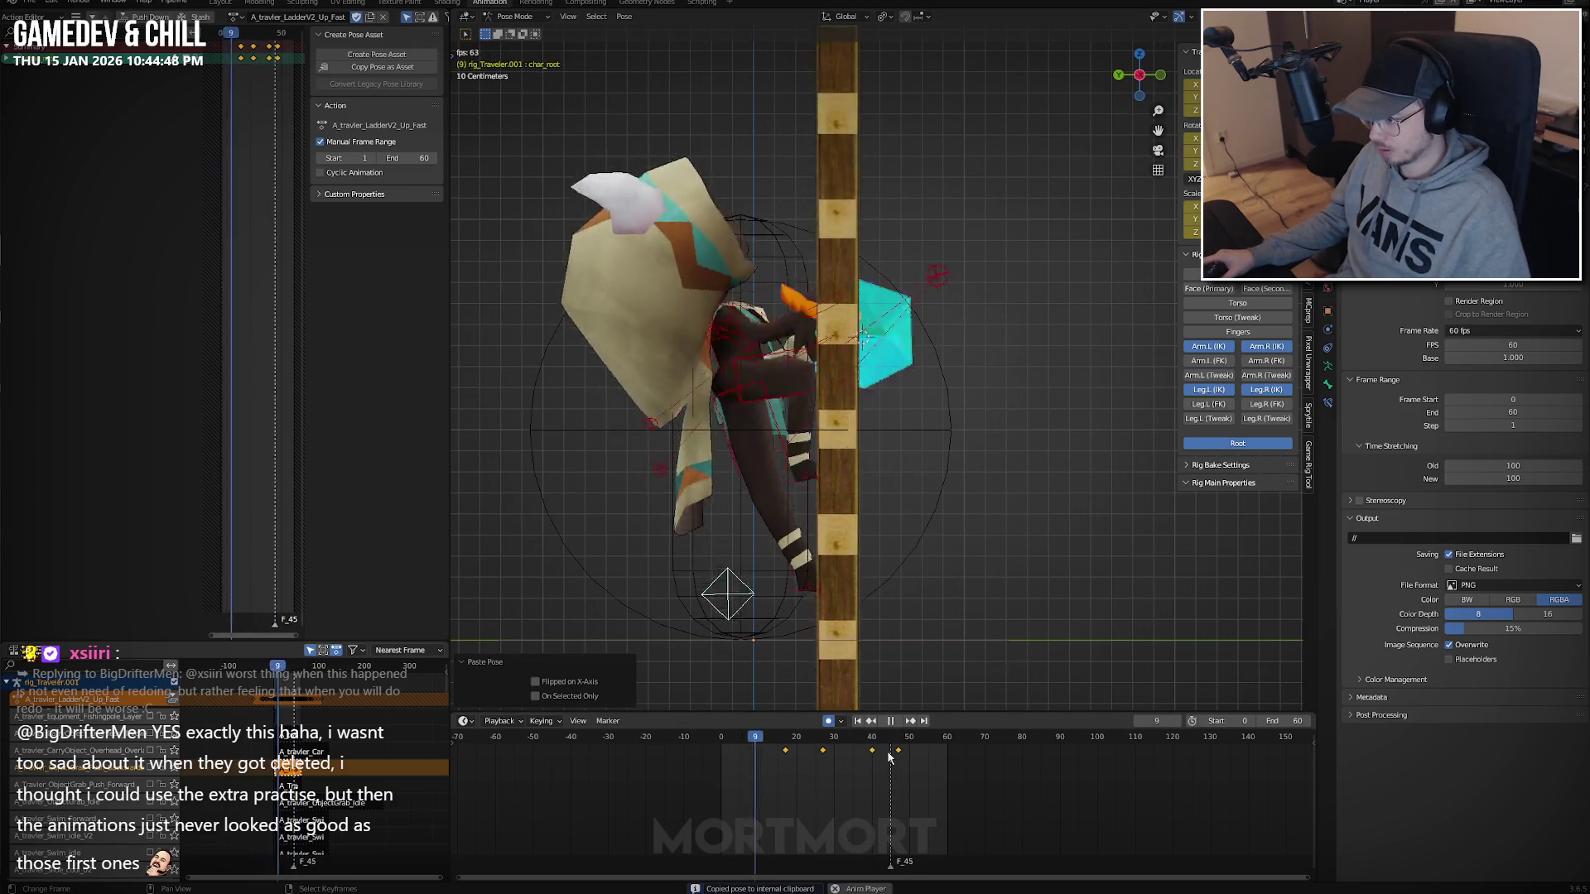
key("space")
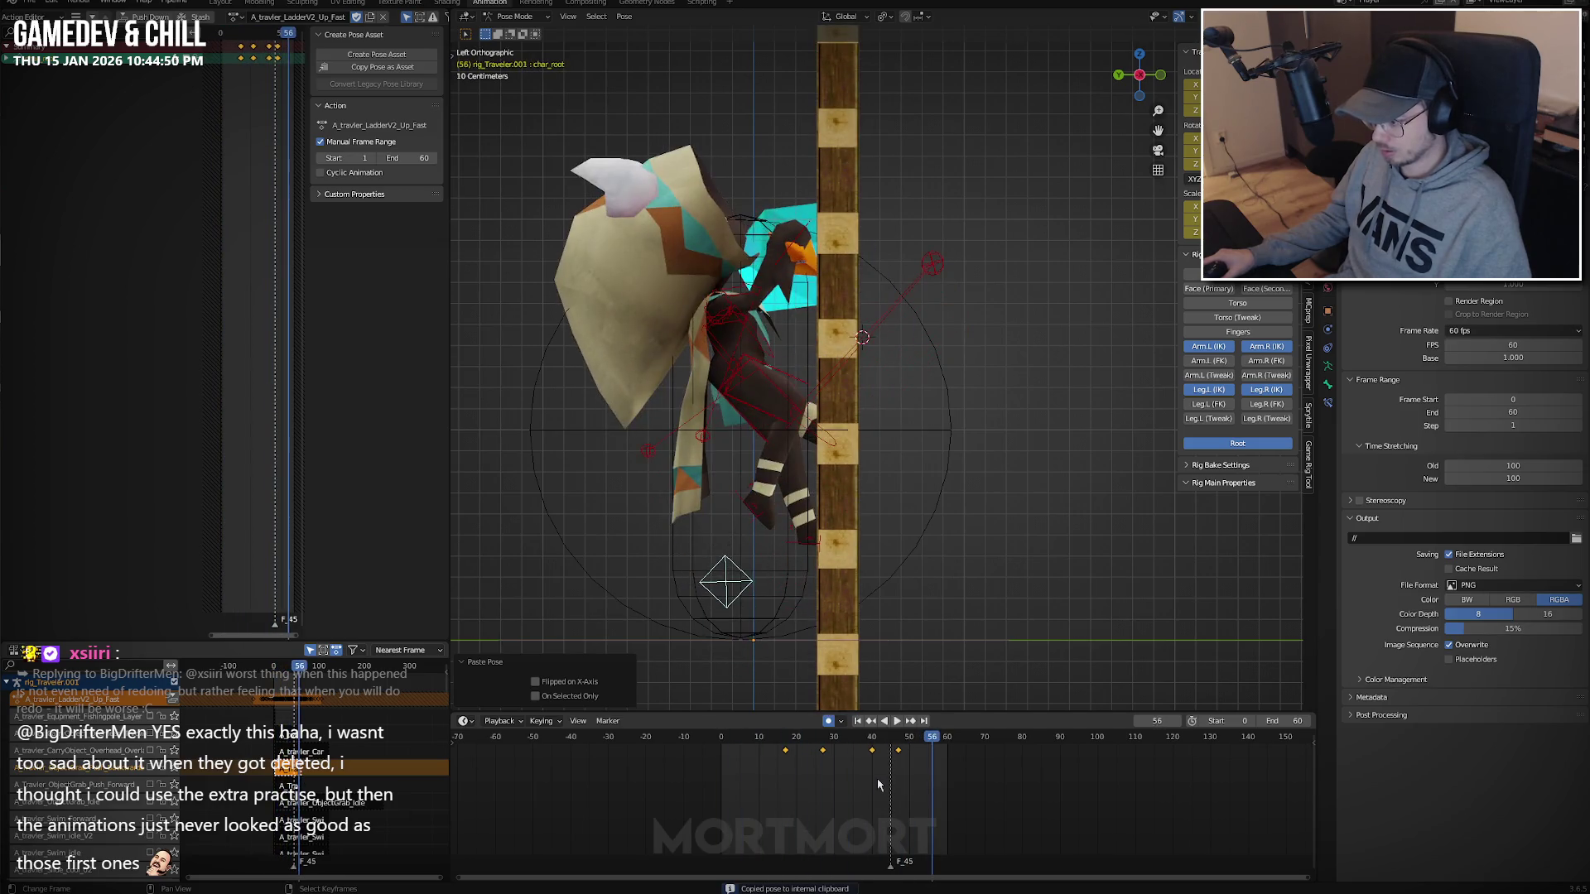
Slide one keyframe three frames earlier to frame 36 and nudge another one frame earlier.
left_click_drag(872, 753, 857, 751)
key("space")
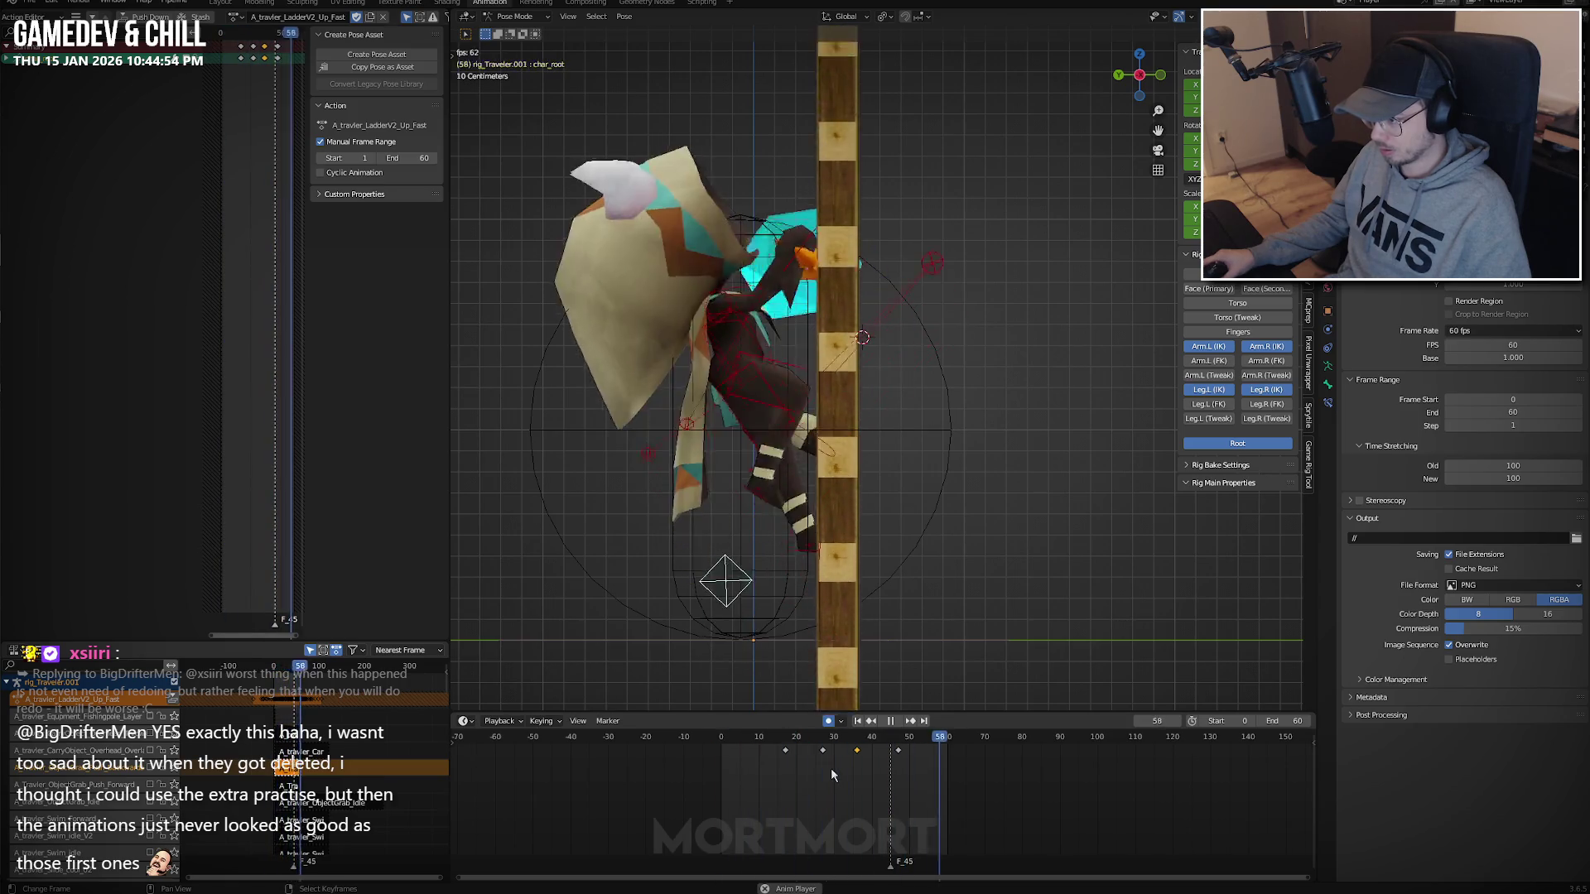
left_click(785, 777)
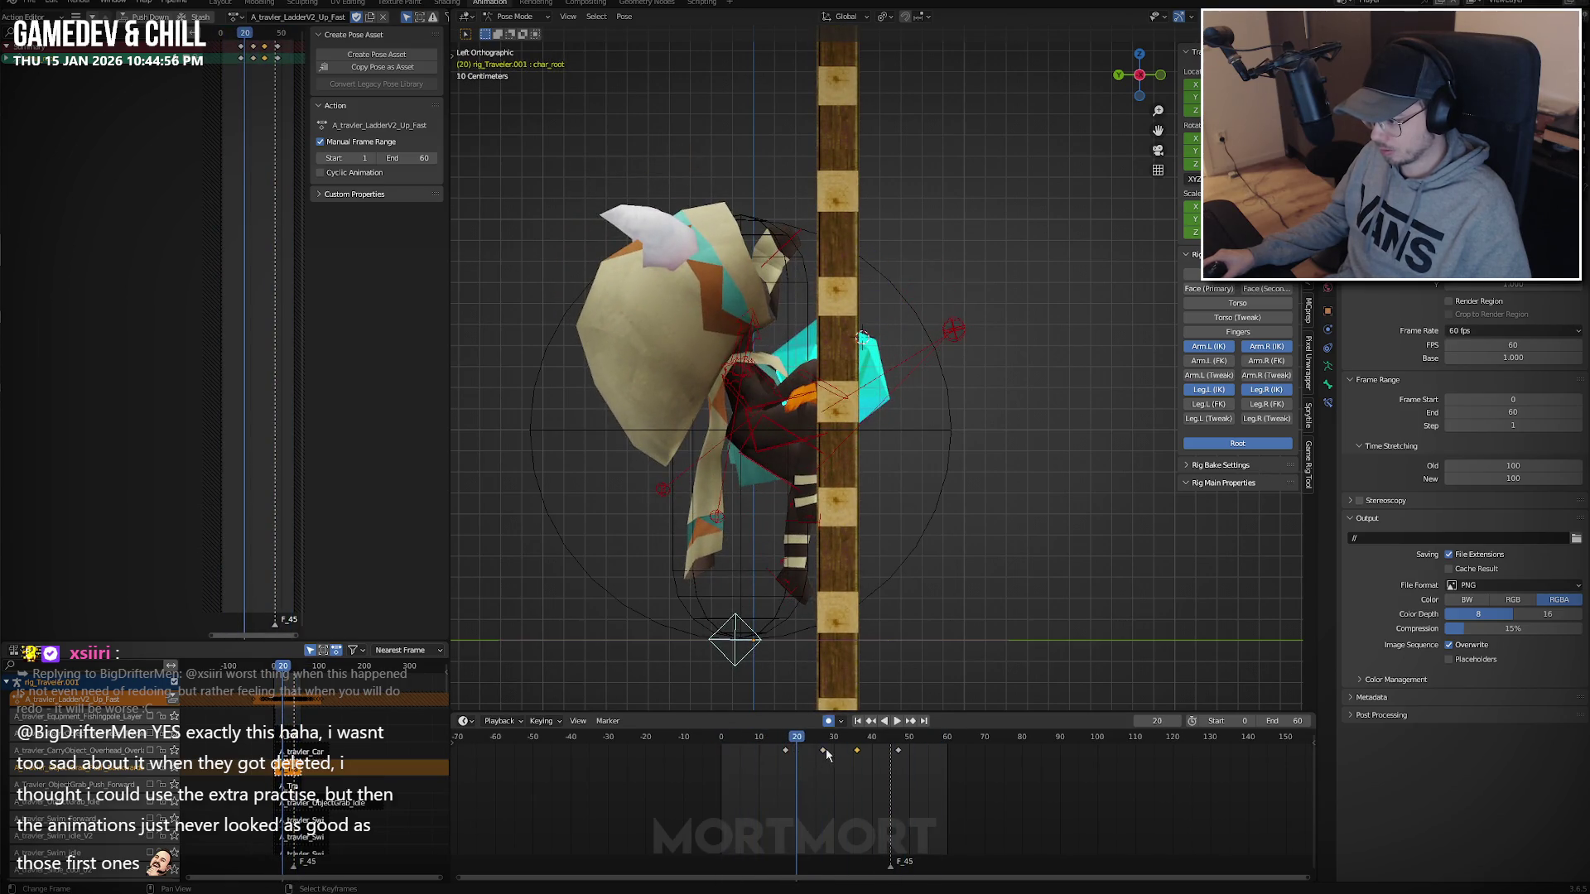
left_click_drag(826, 751, 818, 754)
key("space")
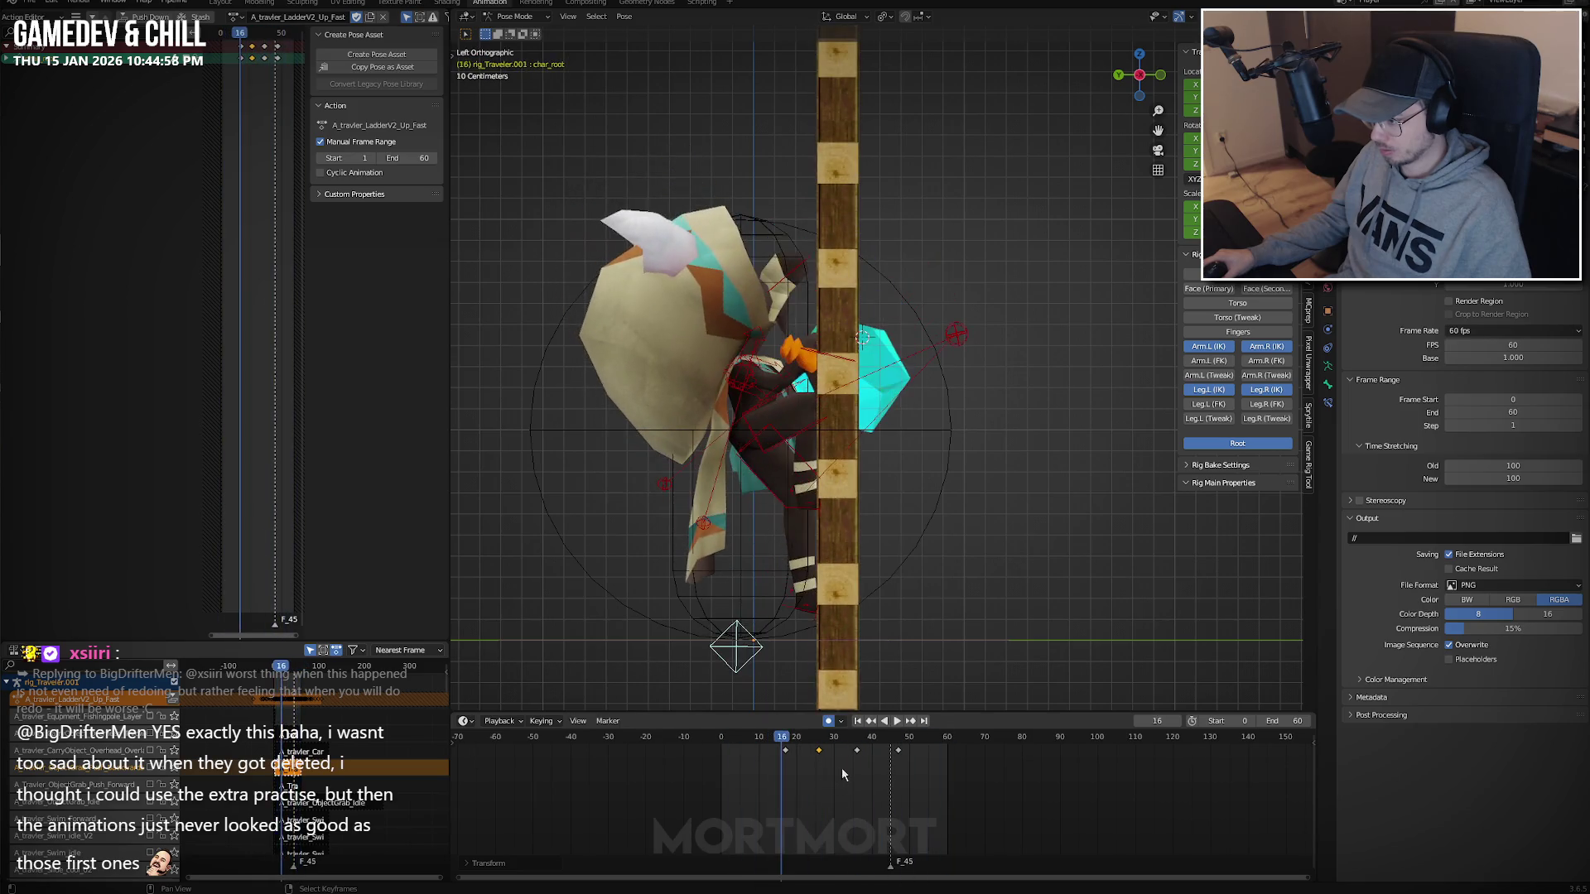
left_click(783, 762)
key("space")
left_click_drag(822, 761, 926, 762)
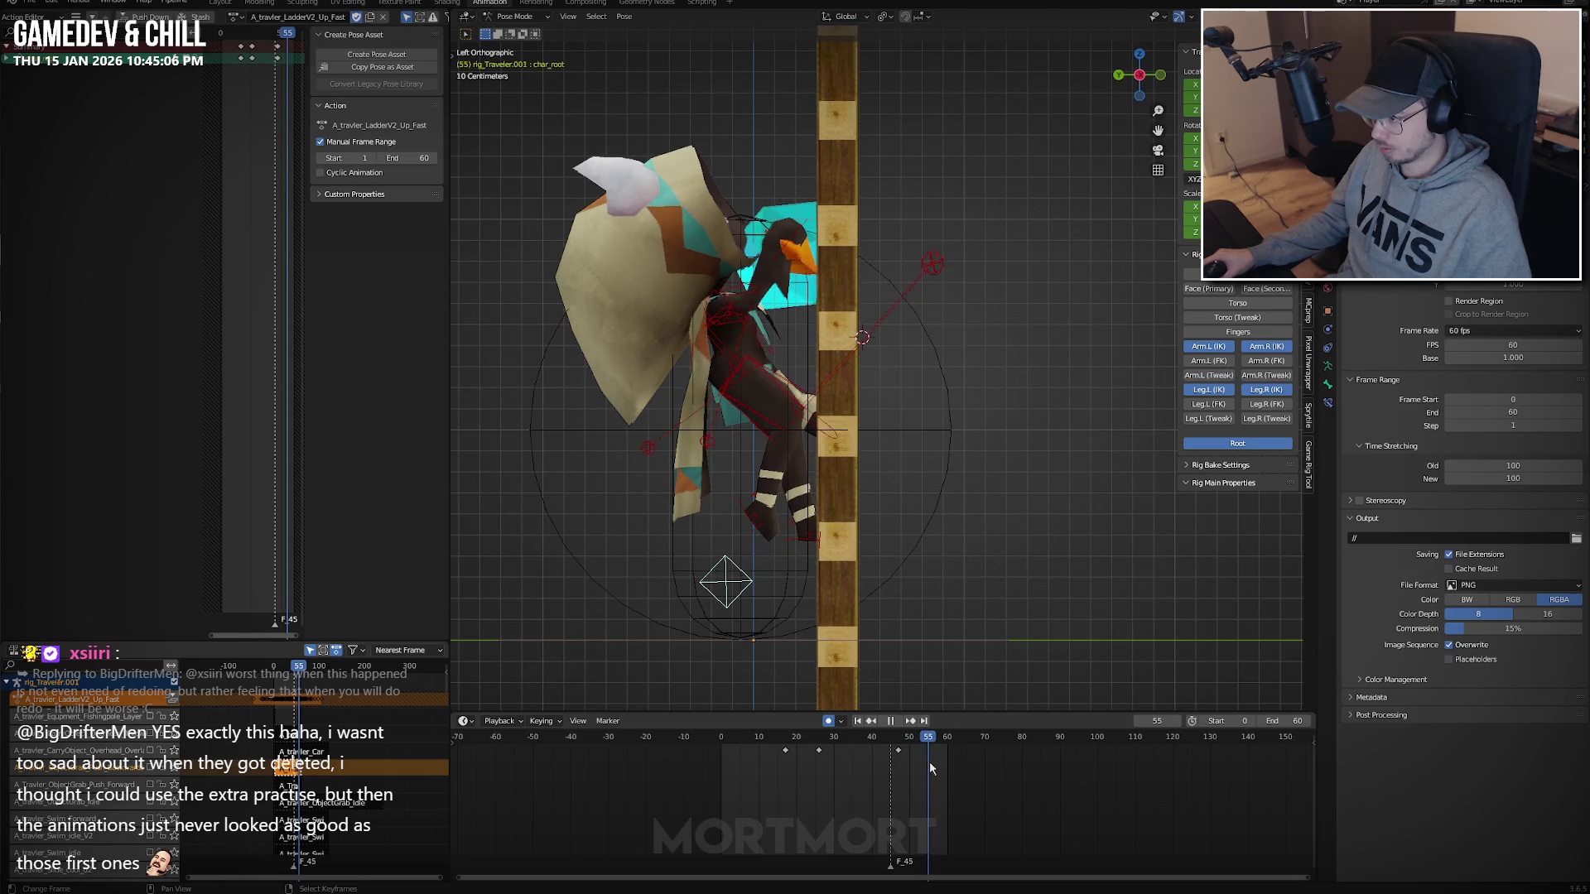
Move the key near frame 26 to frame 30 and review the new timing in perspective.
key("space")
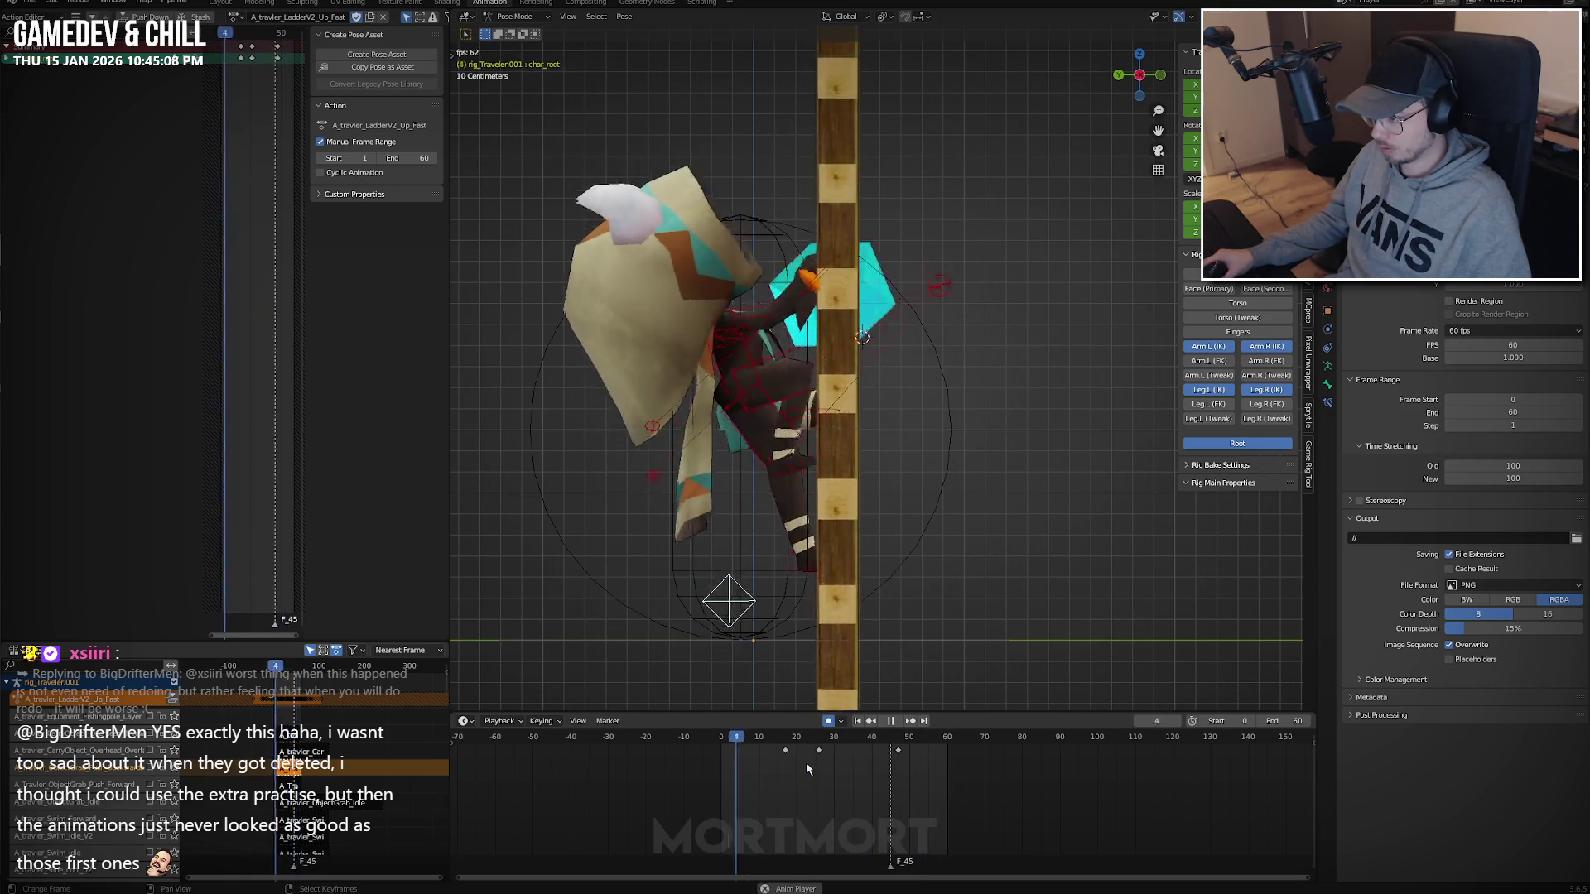
key("space")
left_click_drag(823, 752, 838, 751)
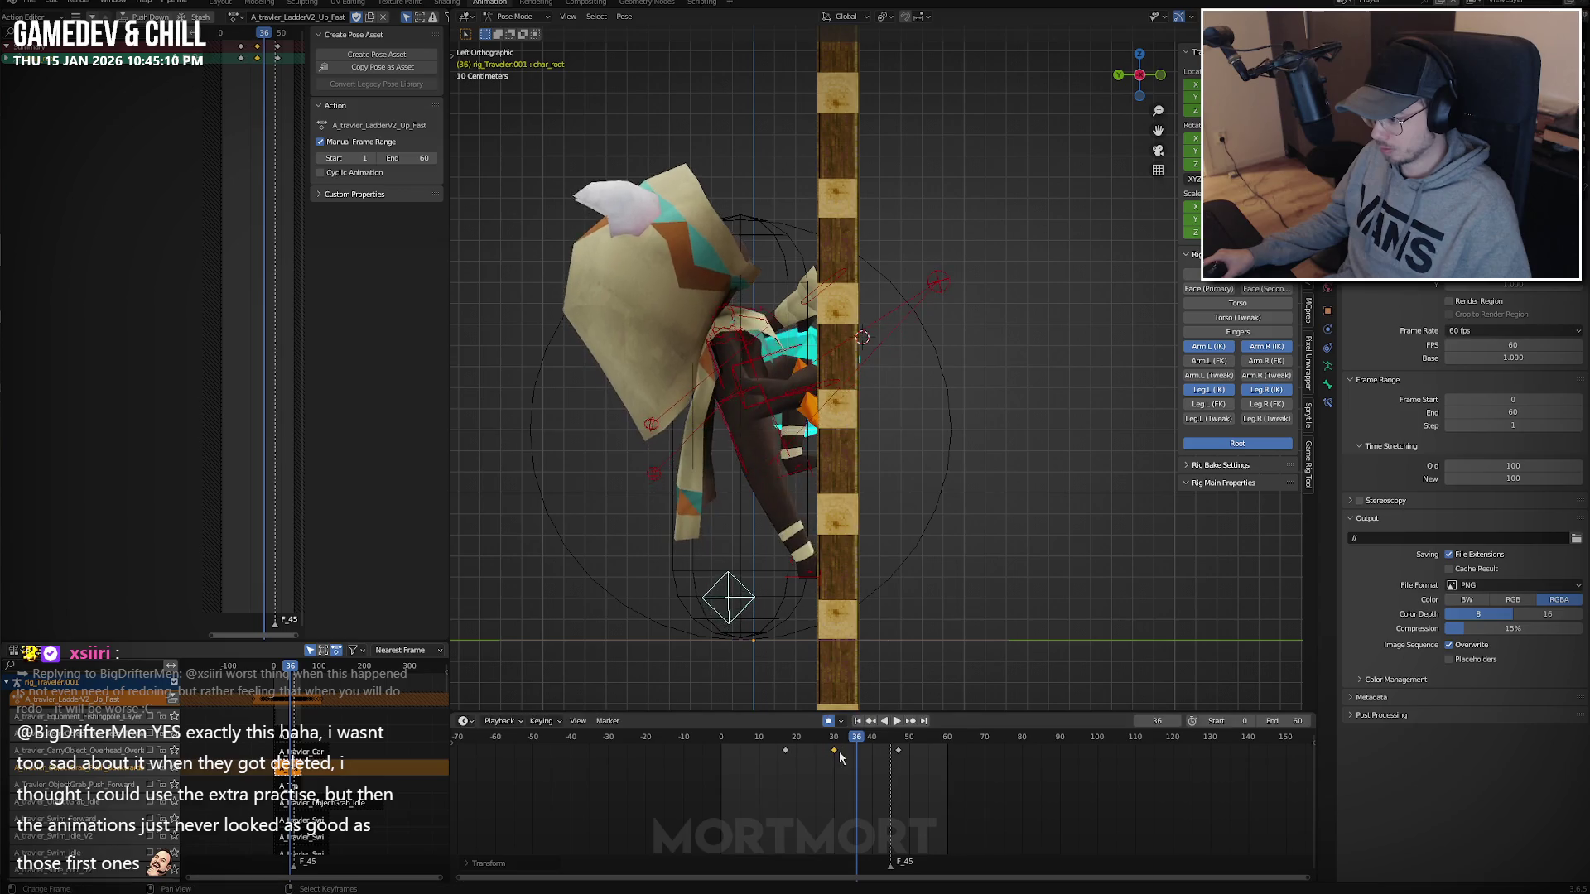
key("space")
key("space")
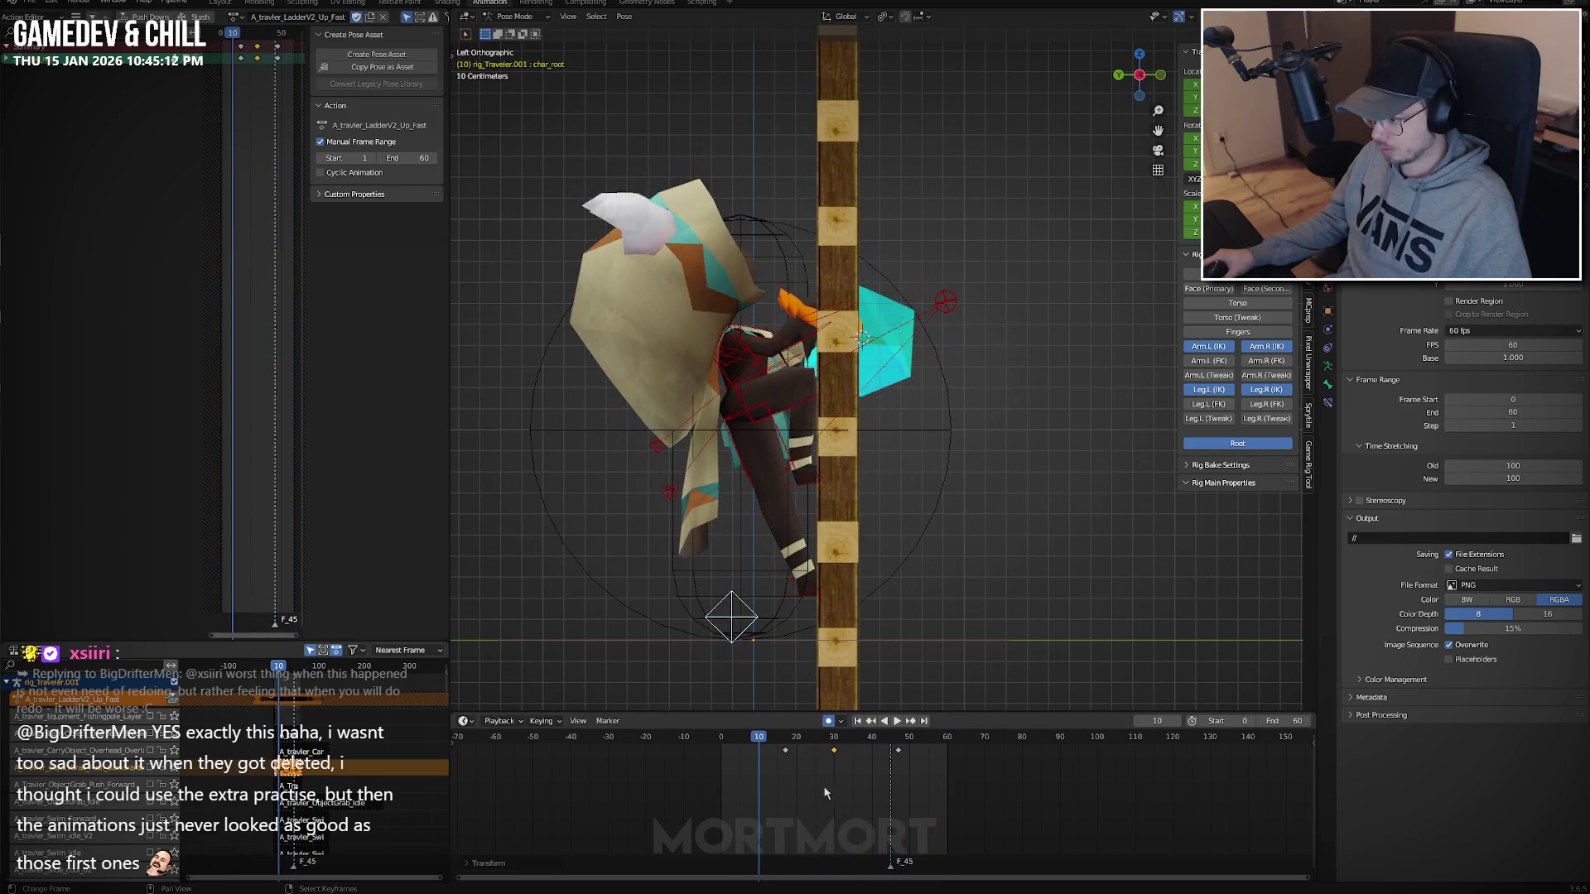
key("space")
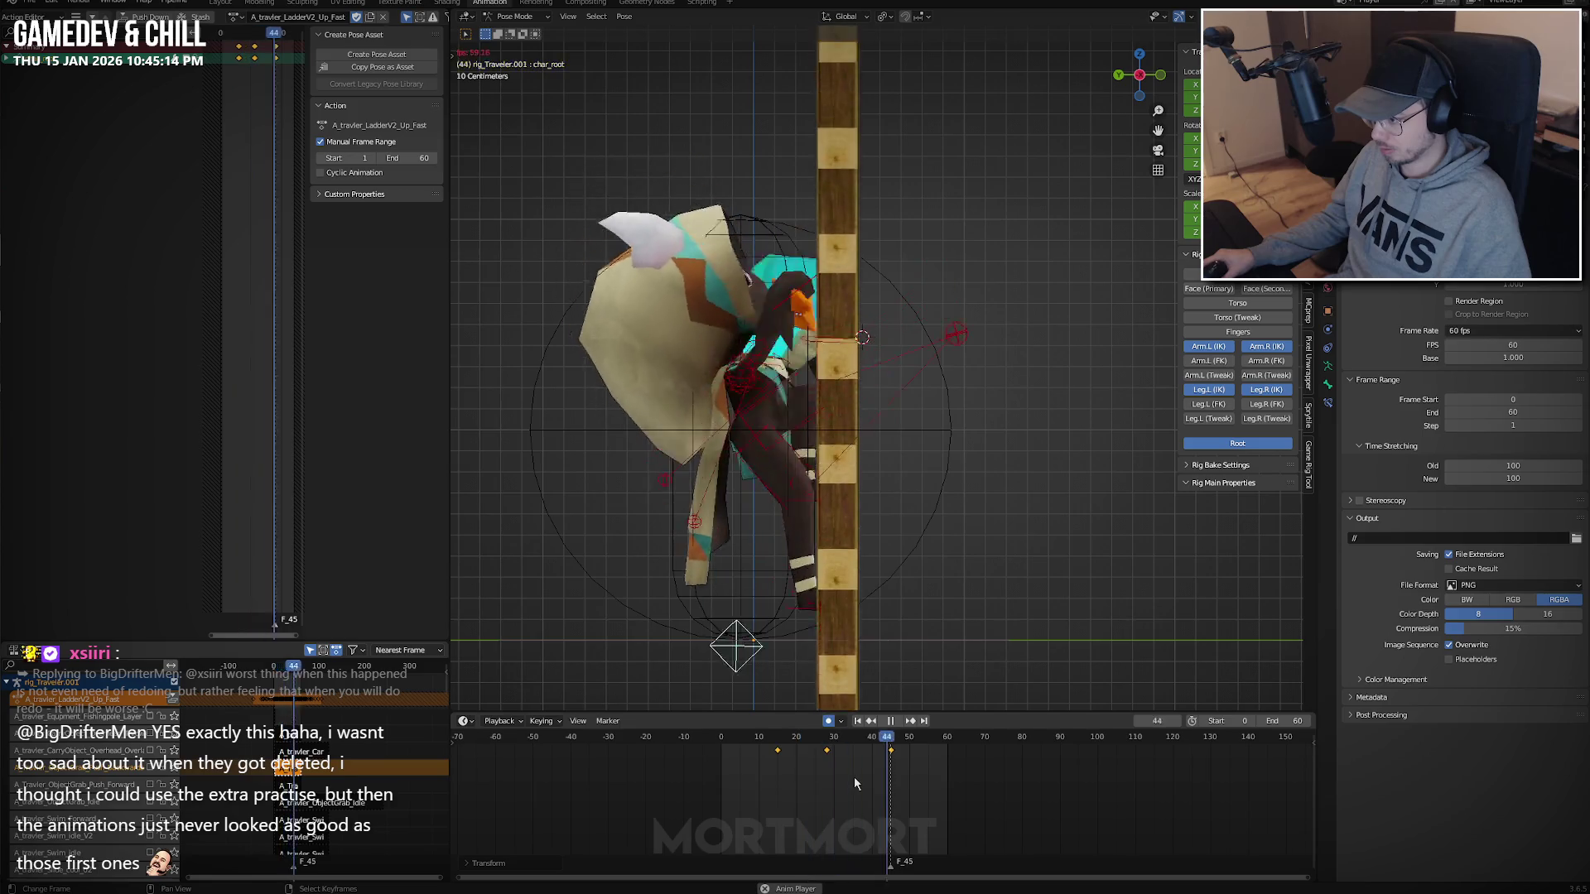
mouse_move(851, 662)
middle_mouse_down()
mouse_move(1101, 528)
mouse_move(1006, 452)
mouse_move(1022, 480)
mouse_move(877, 484)
middle_mouse_up()
key("space")
Select the left thigh IK control, replay from frame 15, and view from behind the character.
left_click(871, 478)
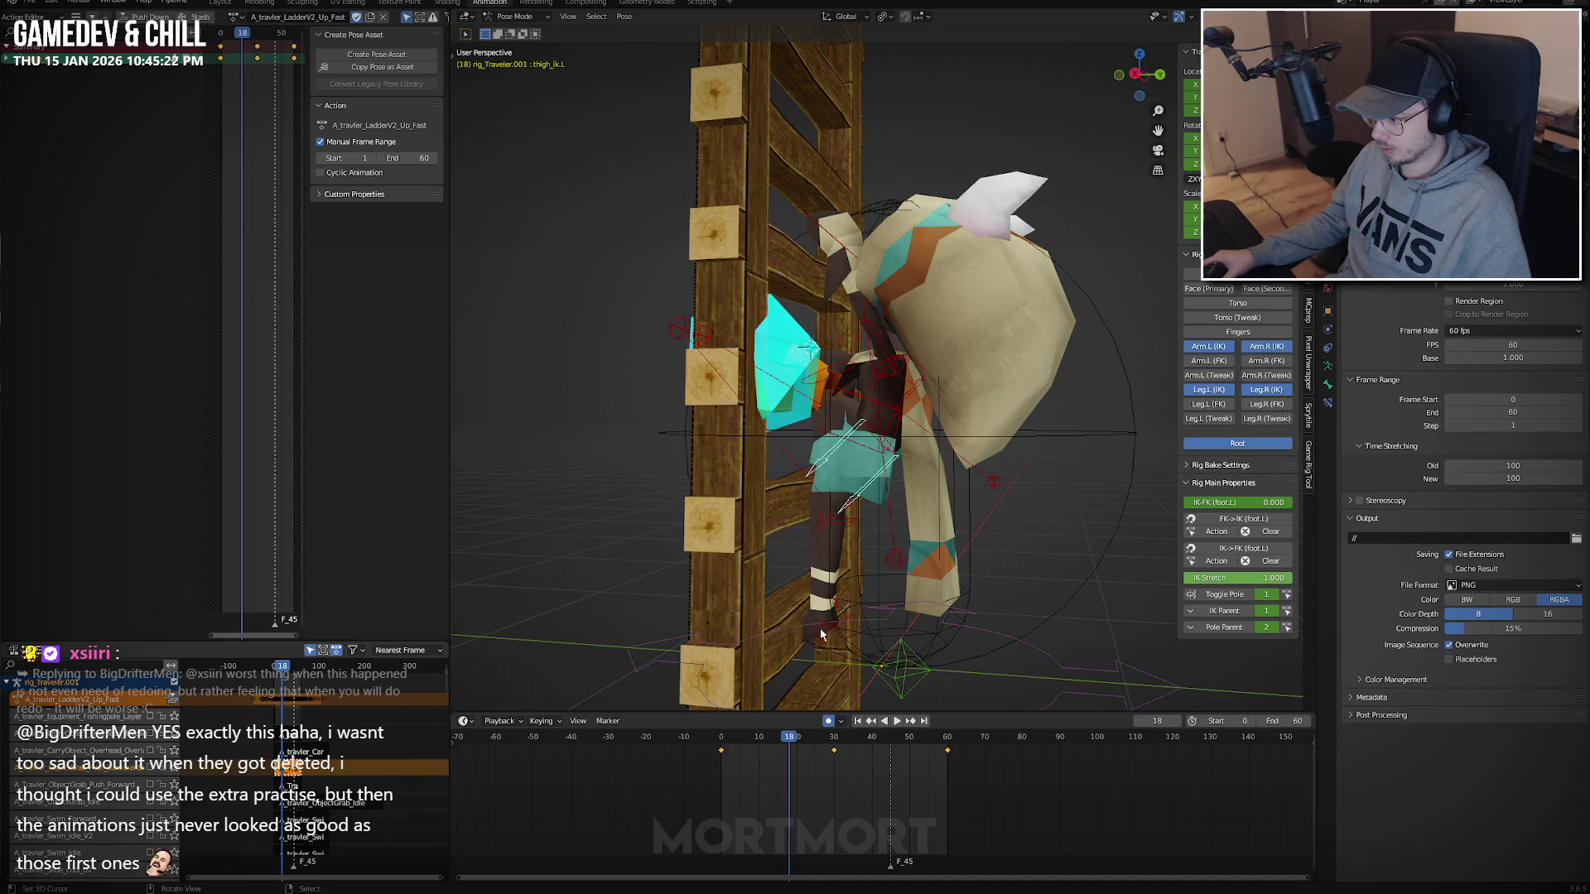
left_click(765, 772)
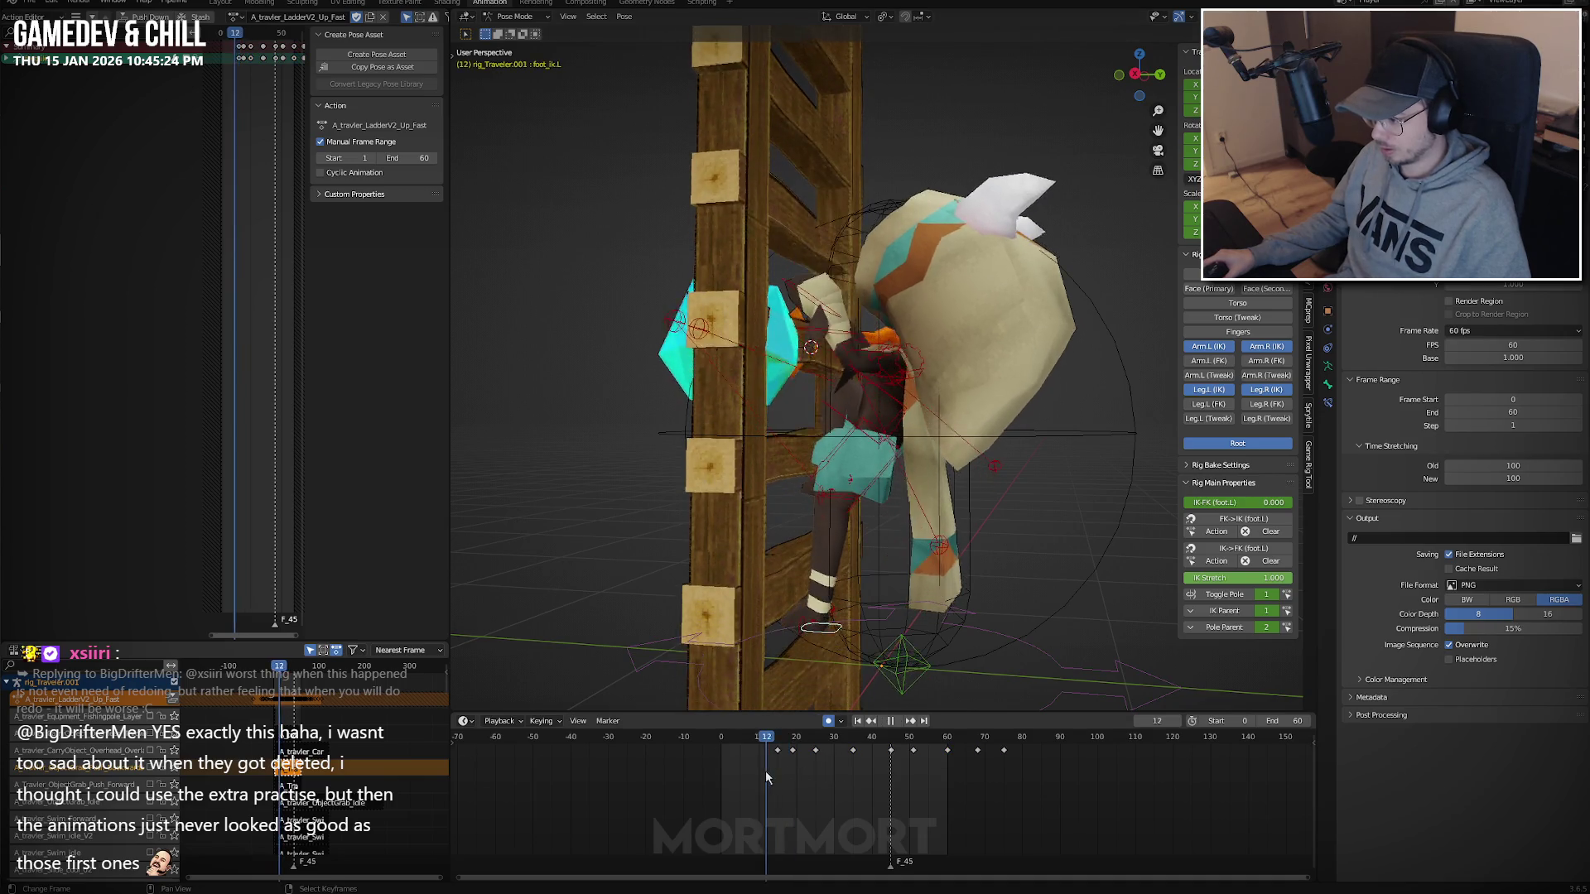
key("space")
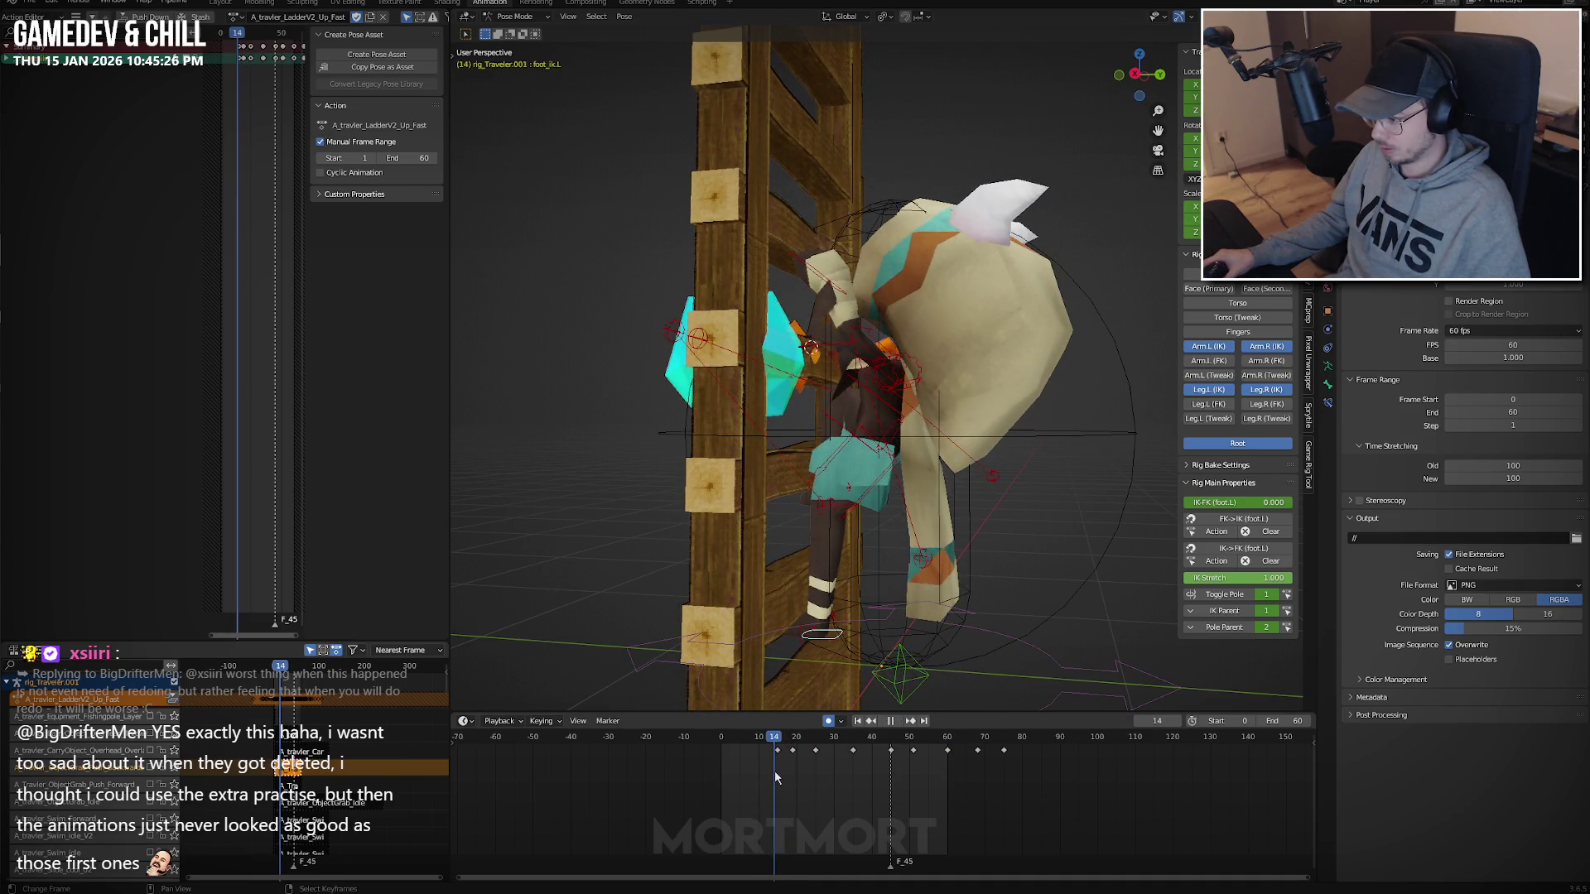
key("Escape")
left_click_drag(783, 776, 720, 772)
mouse_move(778, 612)
middle_mouse_down()
mouse_move(801, 575)
mouse_move(727, 568)
middle_mouse_up()
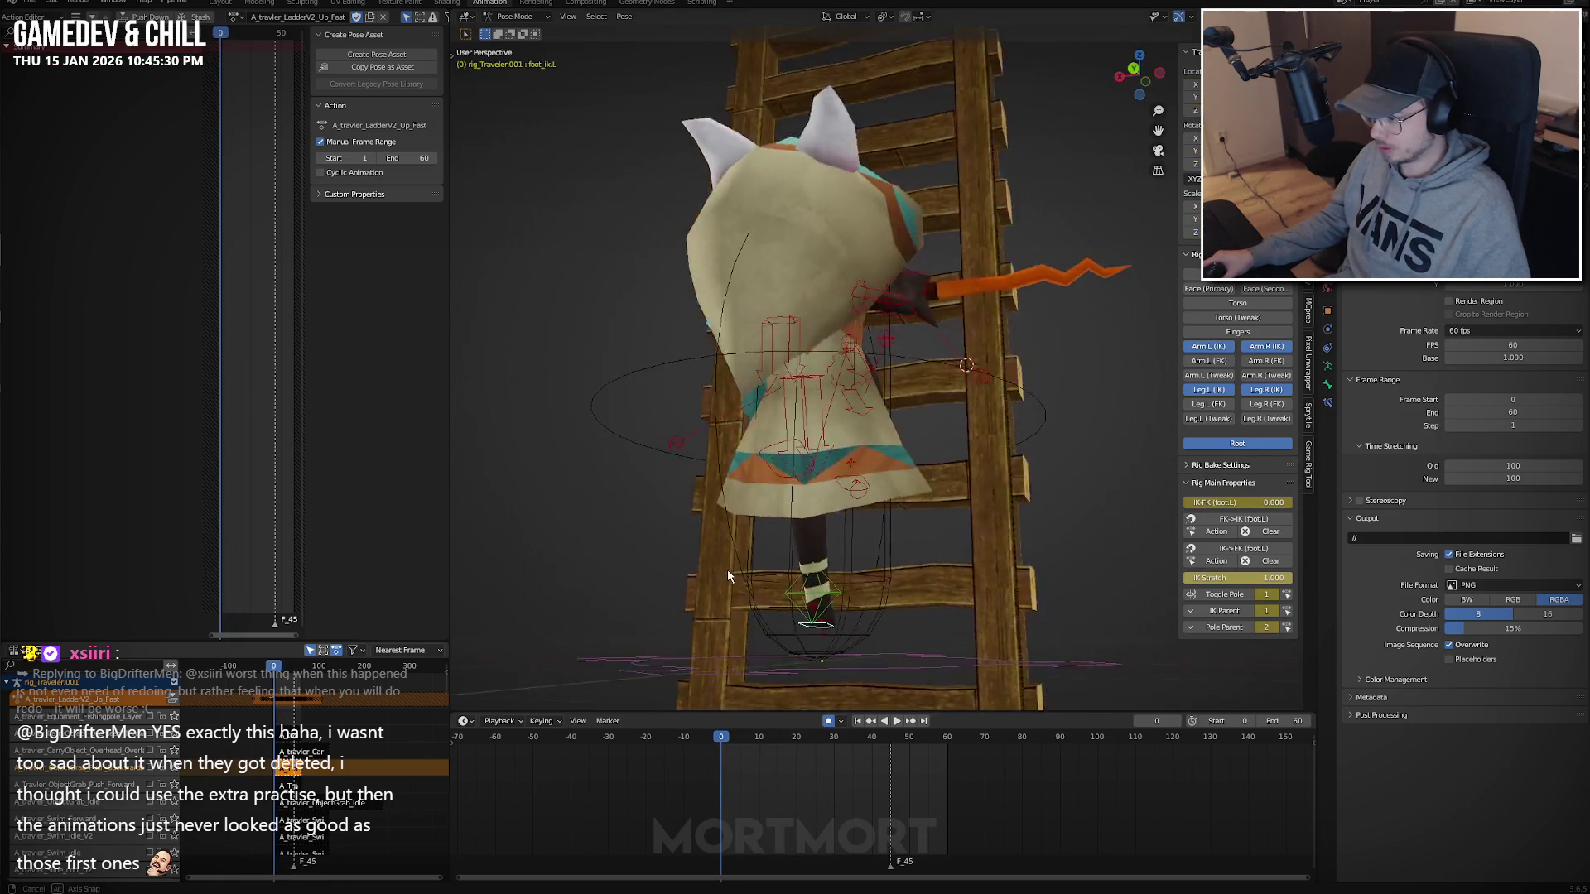
scroll(926, 525, "down", 3)
Return to Object Mode, select the ladder Cube.062, and view it side-on.
key("ctrl+Tab")
left_click(926, 524)
key("space")
scroll(1021, 549, "down", 3)
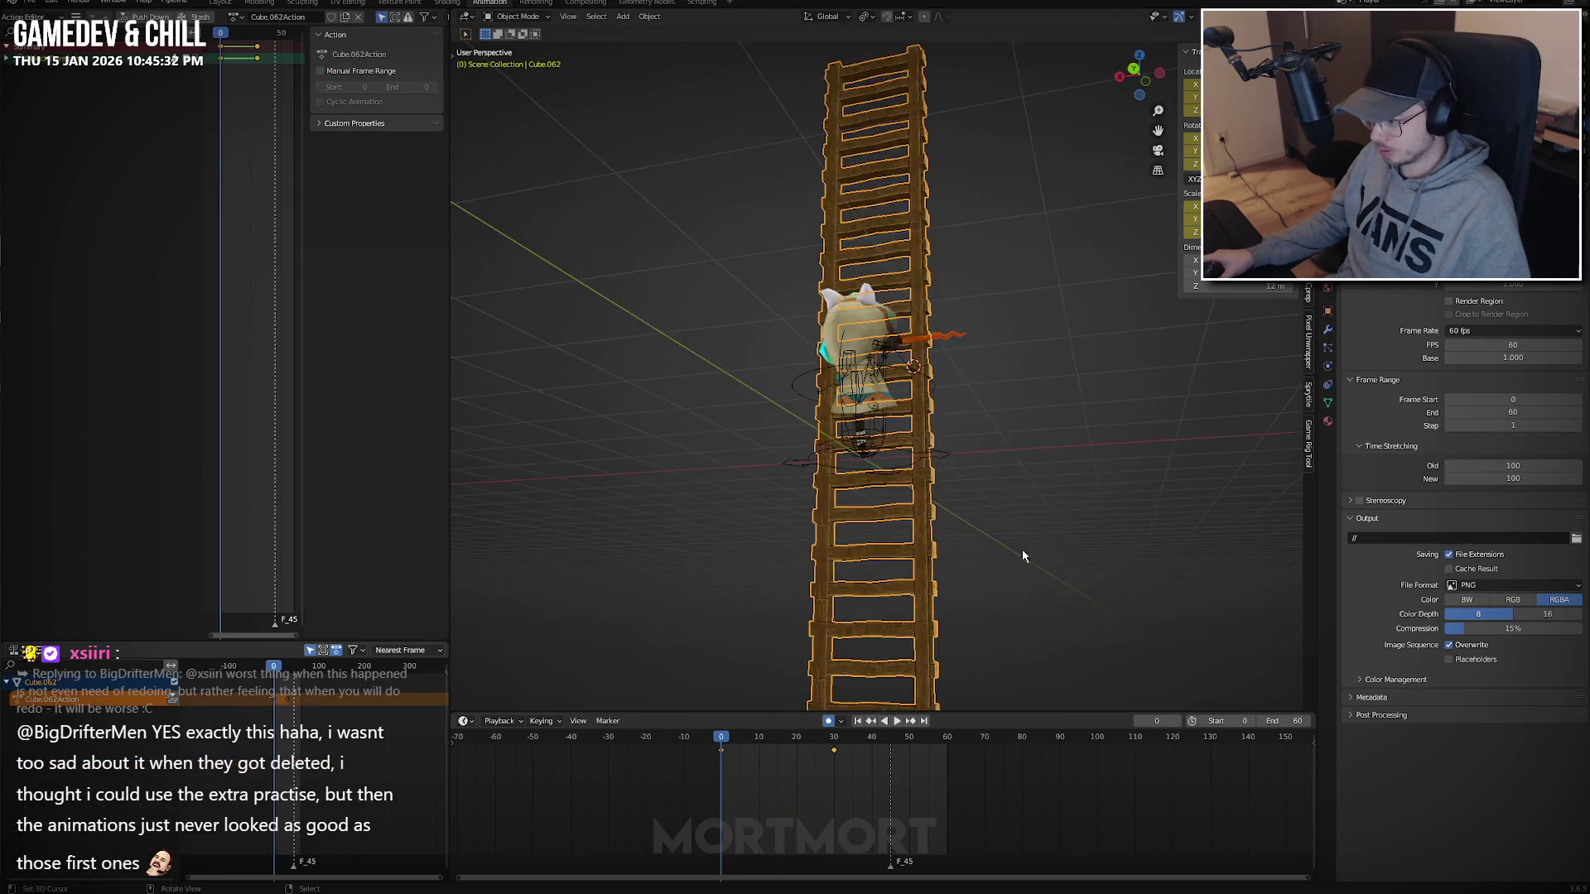
key("Escape")
mouse_move(985, 565)
middle_mouse_down()
mouse_move(1056, 596)
mouse_move(1184, 580)
mouse_move(1061, 540)
mouse_move(1029, 436)
middle_mouse_up()
scroll(1176, 579, "down", 2)
scroll(1029, 436, "up", 3)
Watch the ladder extend to frame 28 alongside the climb, then select the character.
key("space")
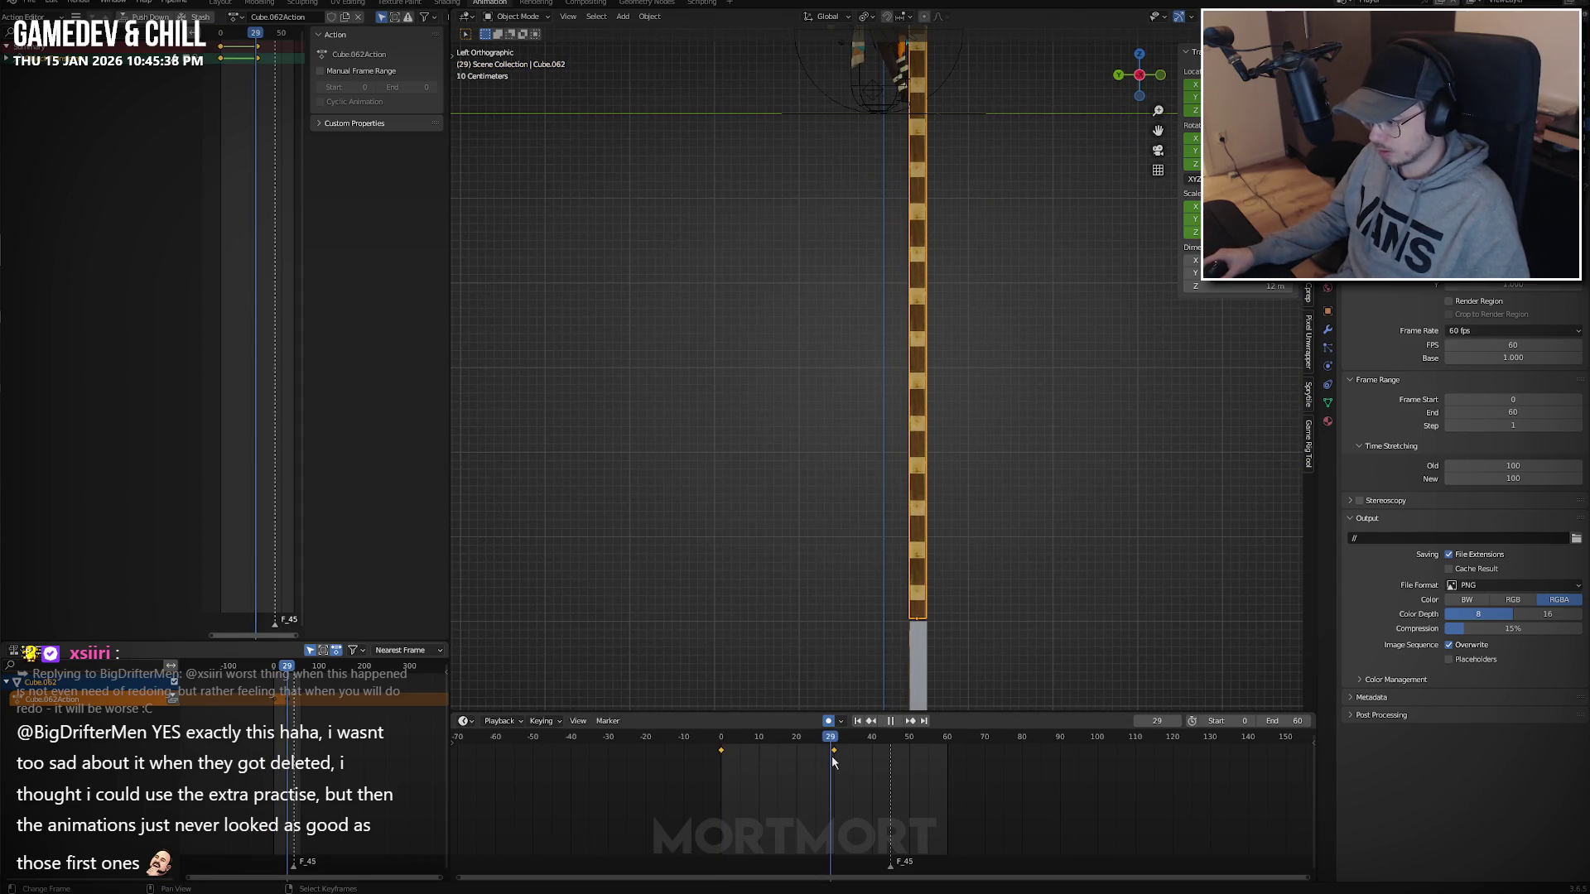
mouse_move(683, 759)
left_mouse_down()
mouse_move(832, 747)
mouse_move(663, 756)
left_mouse_up()
mouse_move(794, 315)
middle_mouse_down()
mouse_move(809, 298)
mouse_move(913, 315)
mouse_move(857, 544)
middle_mouse_up()
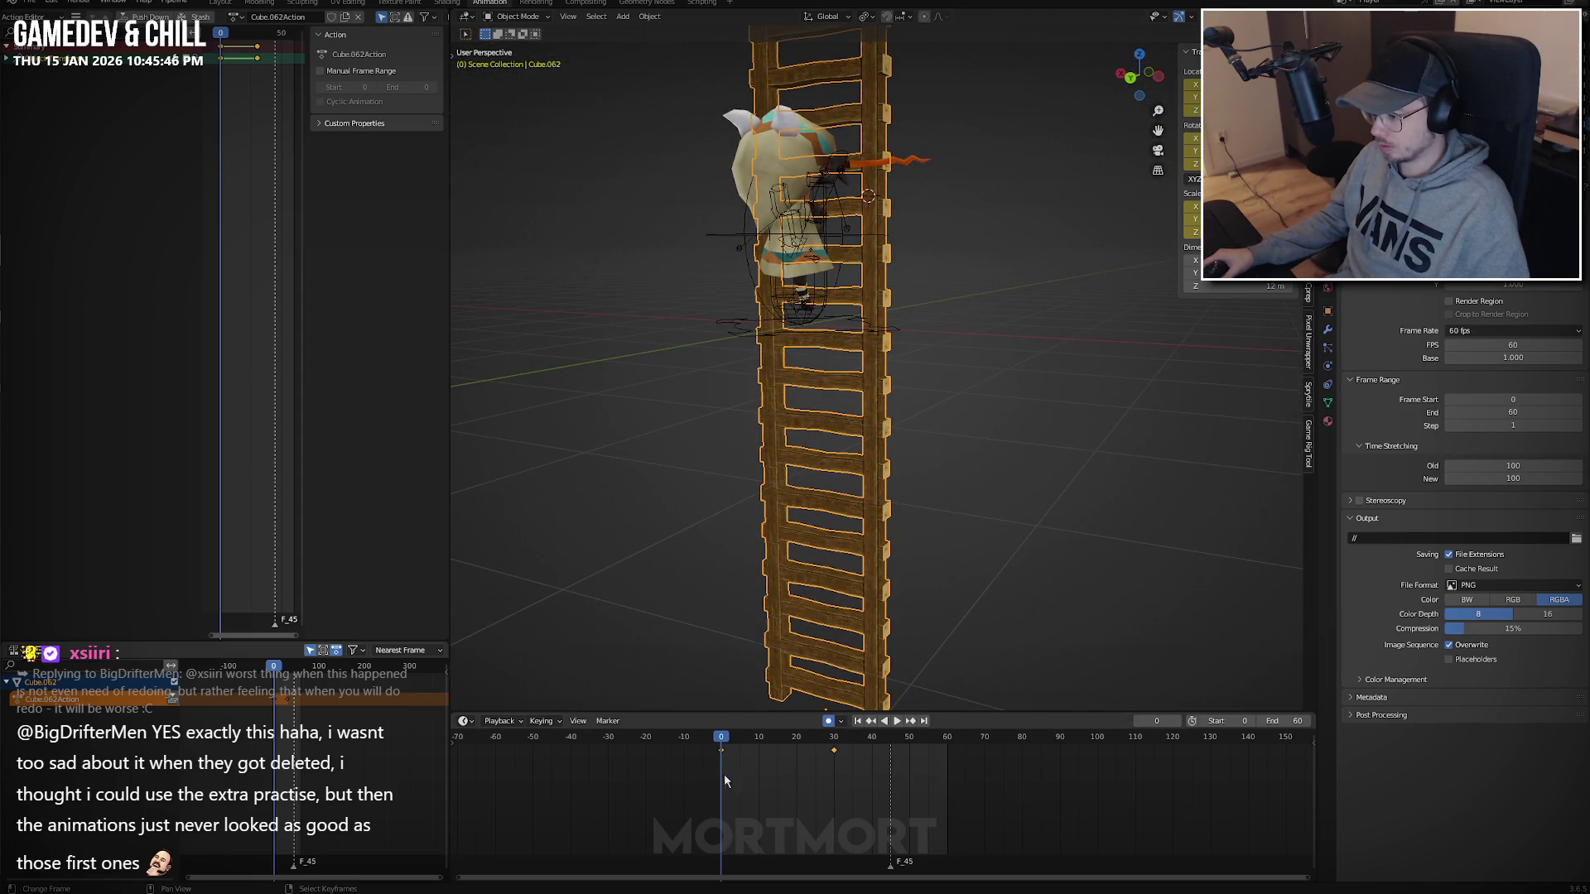
key("space")
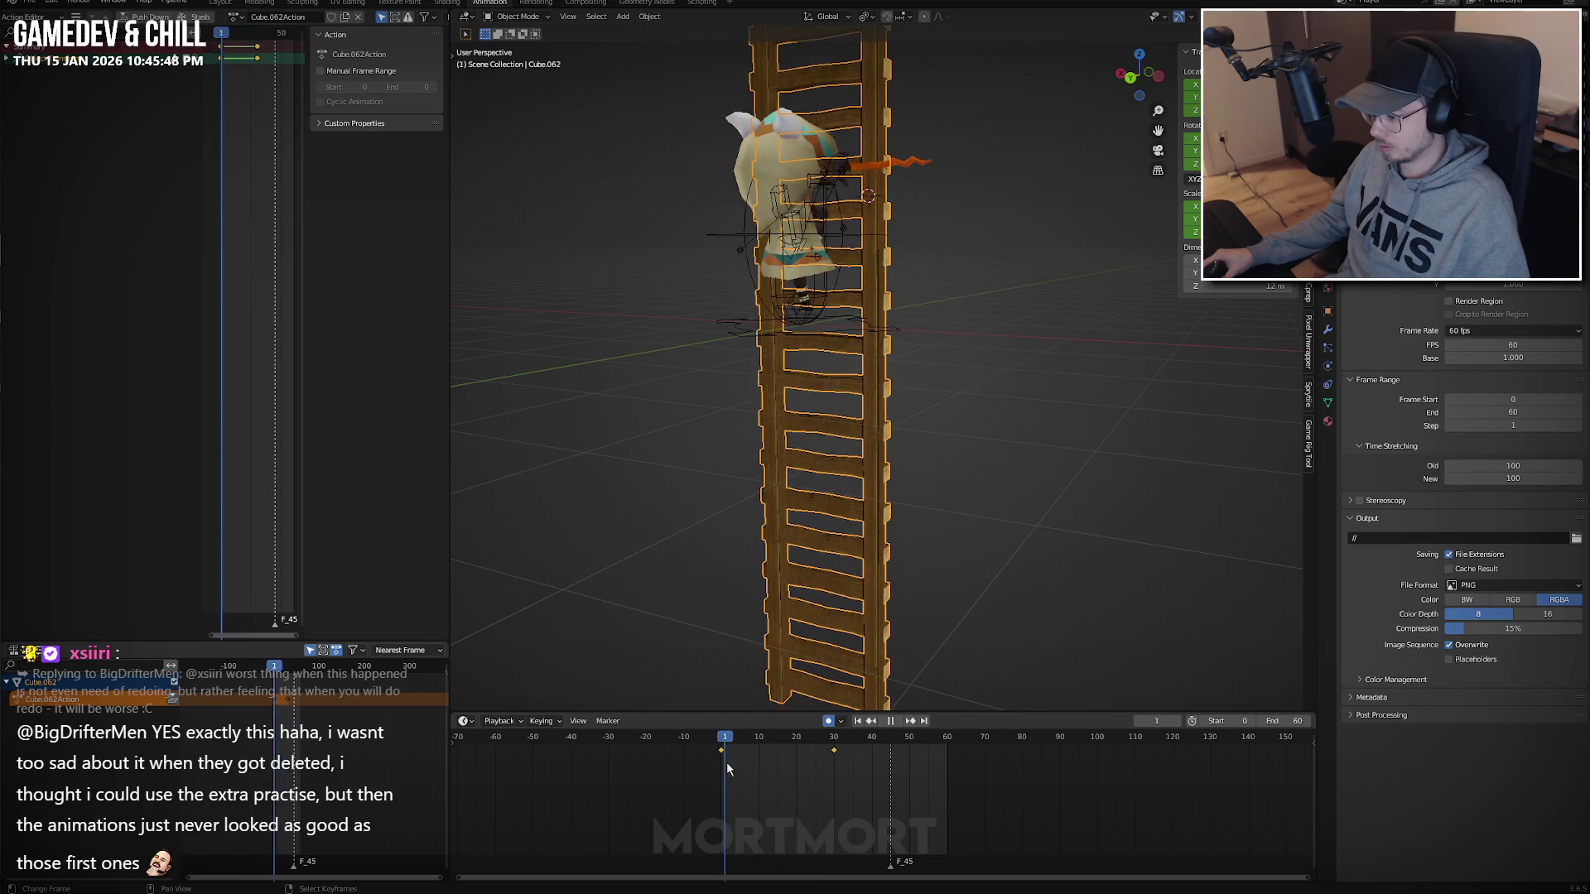
key("Escape")
scroll(718, 759, "up", 4)
mouse_move(704, 356)
middle_mouse_down()
mouse_move(717, 327)
mouse_move(820, 426)
middle_mouse_up()
left_click(823, 431)
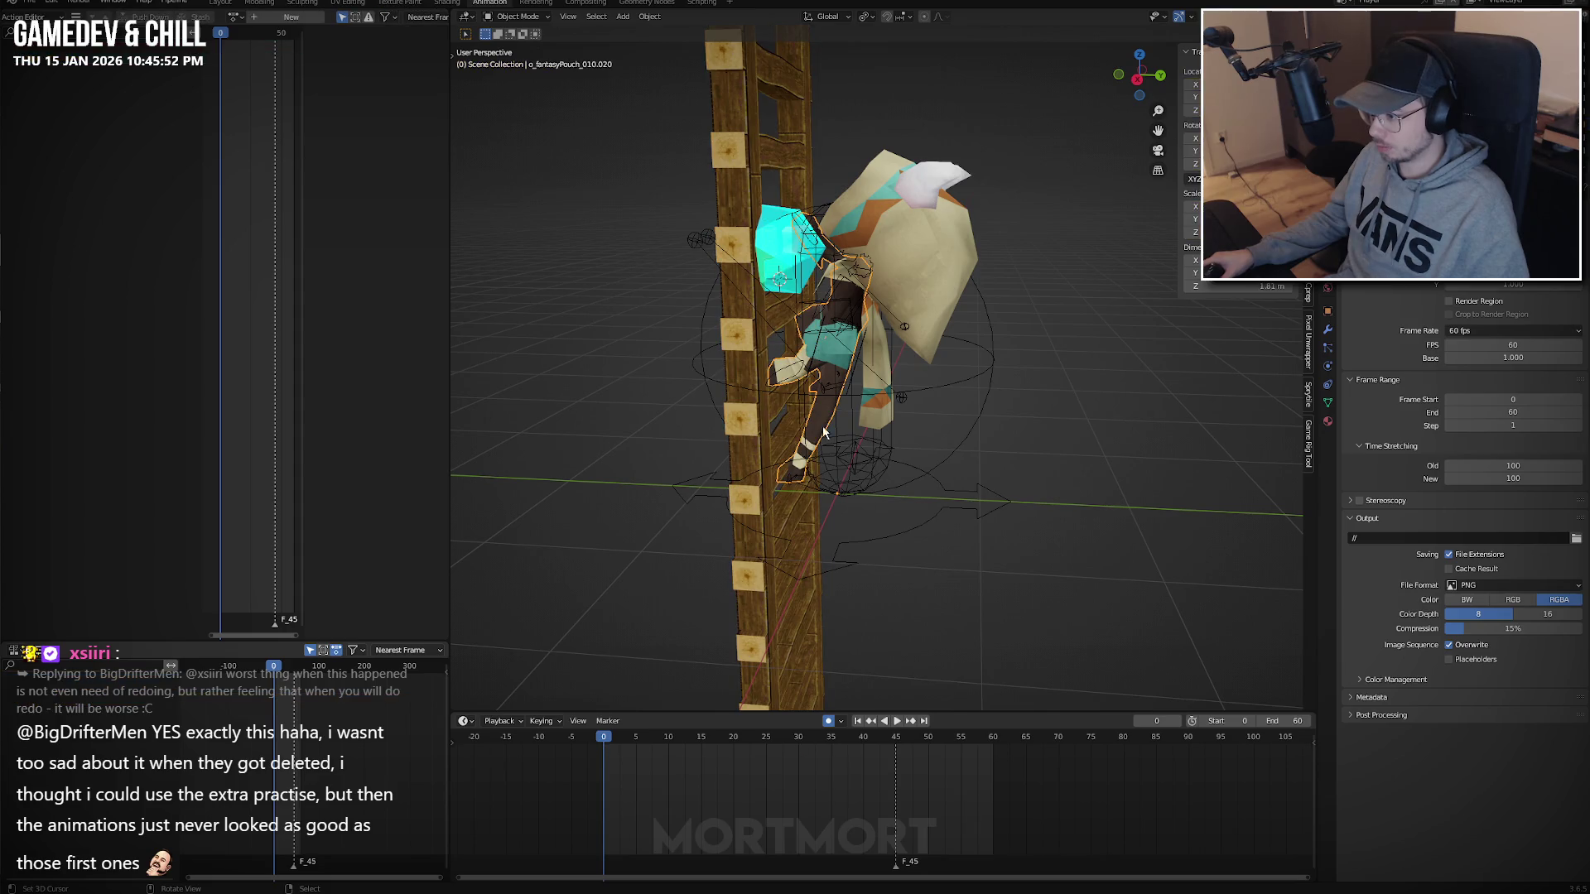
Select the character's rig in pose mode and view the foot against the rung from the side.
left_click(810, 364)
key("ctrl+Tab")
key("KP_3")
scroll(823, 392, "up", 2)
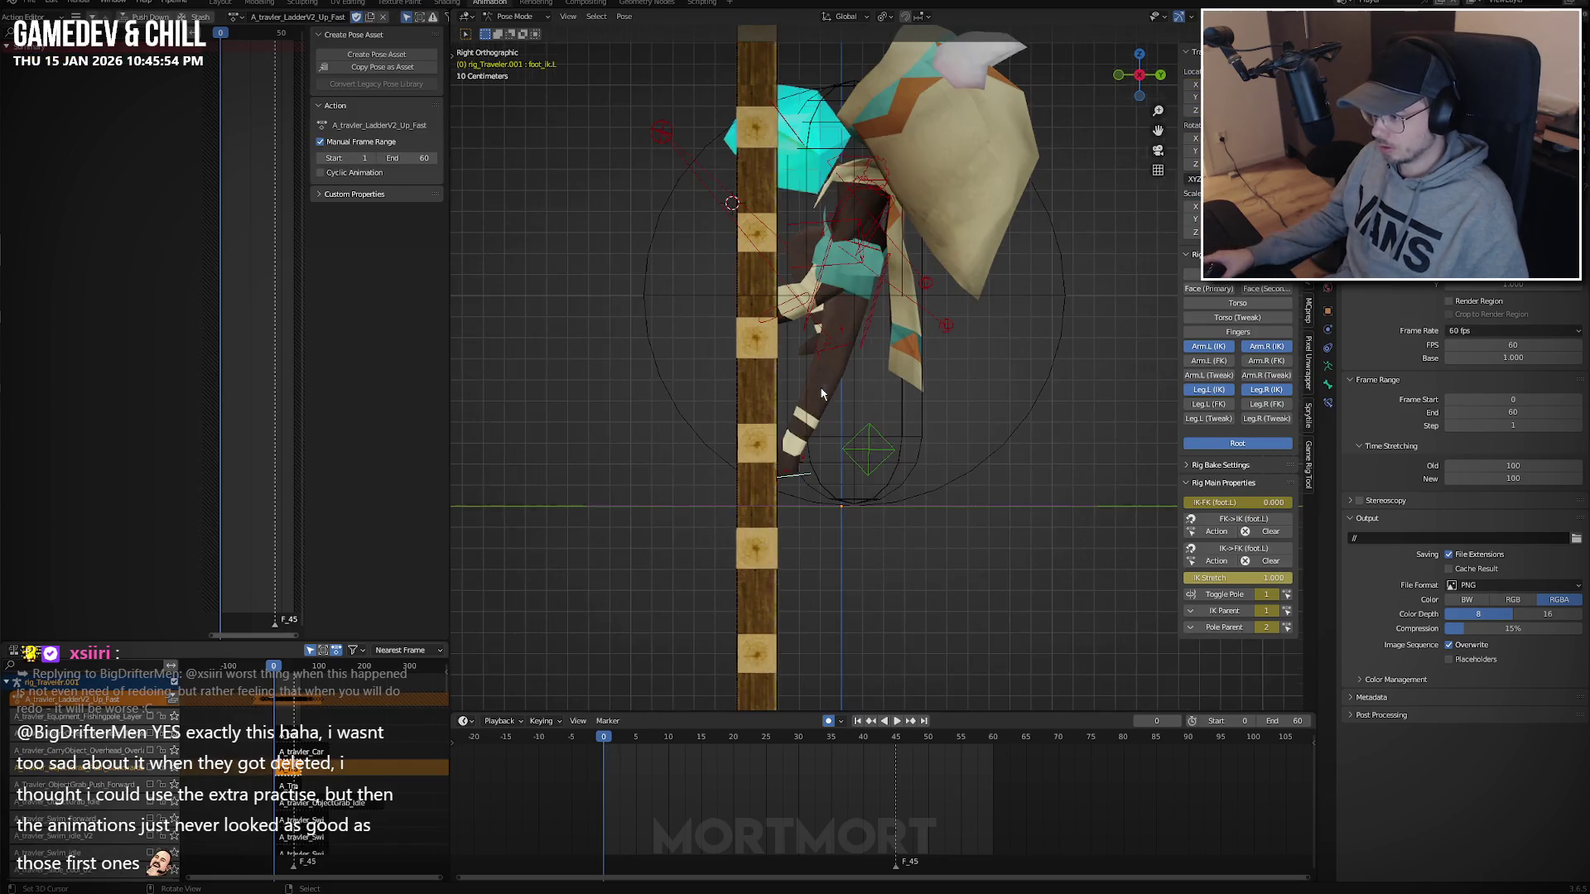
mouse_move(969, 575)
middle_mouse_down()
mouse_move(917, 560)
mouse_move(946, 556)
middle_mouse_up()
Move the left foot vertically onto the rung and keyframe its new position.
key("g")
key("z")
right_click(951, 488)
key("q")
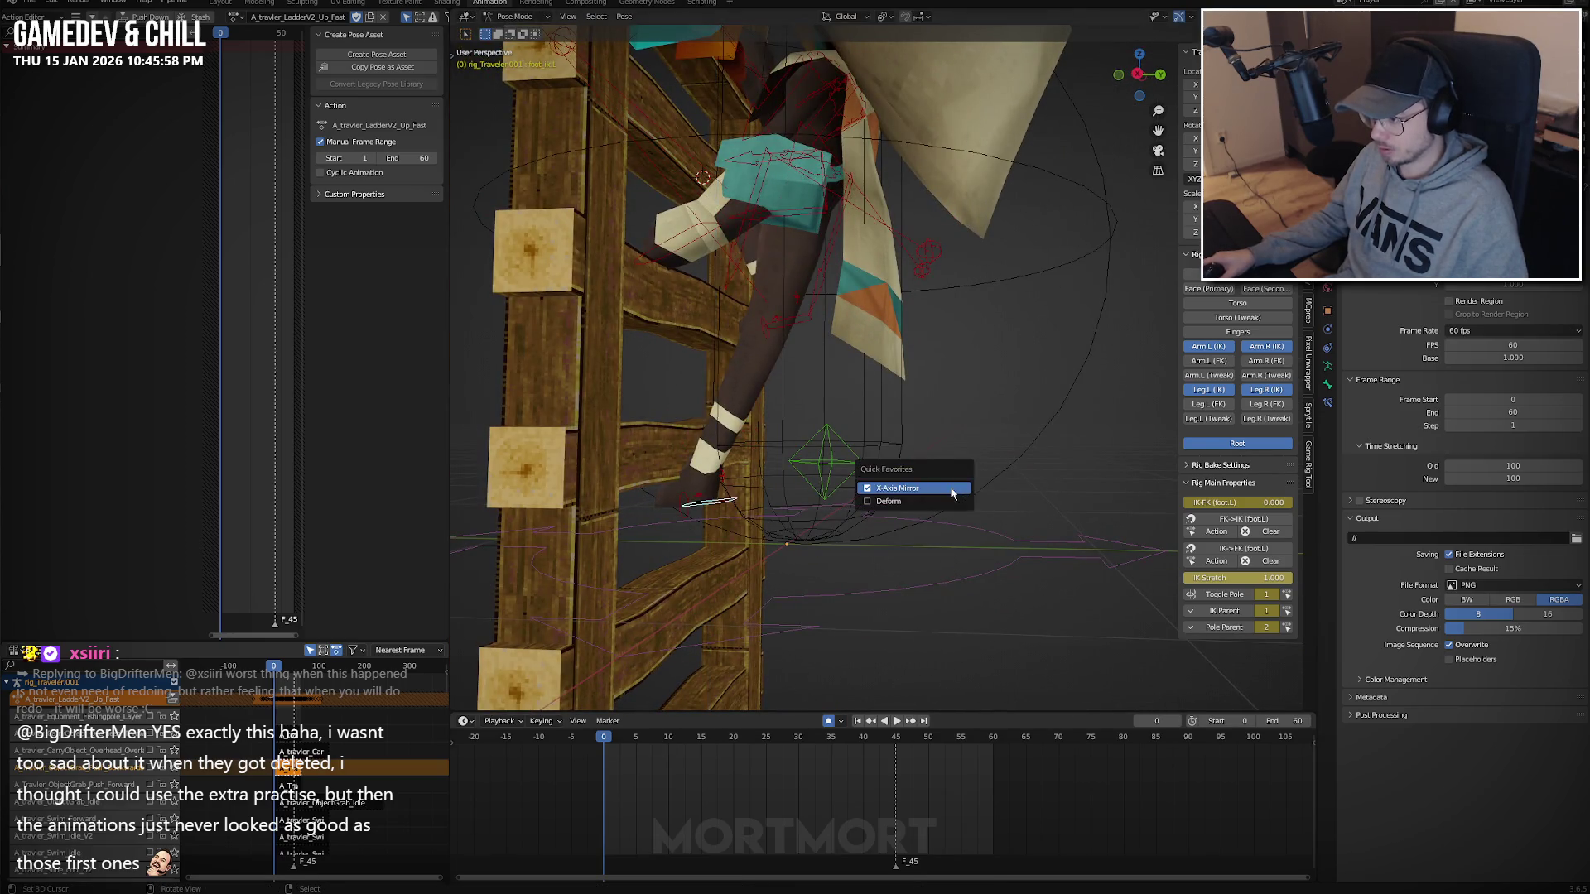
key("g")
key("z")
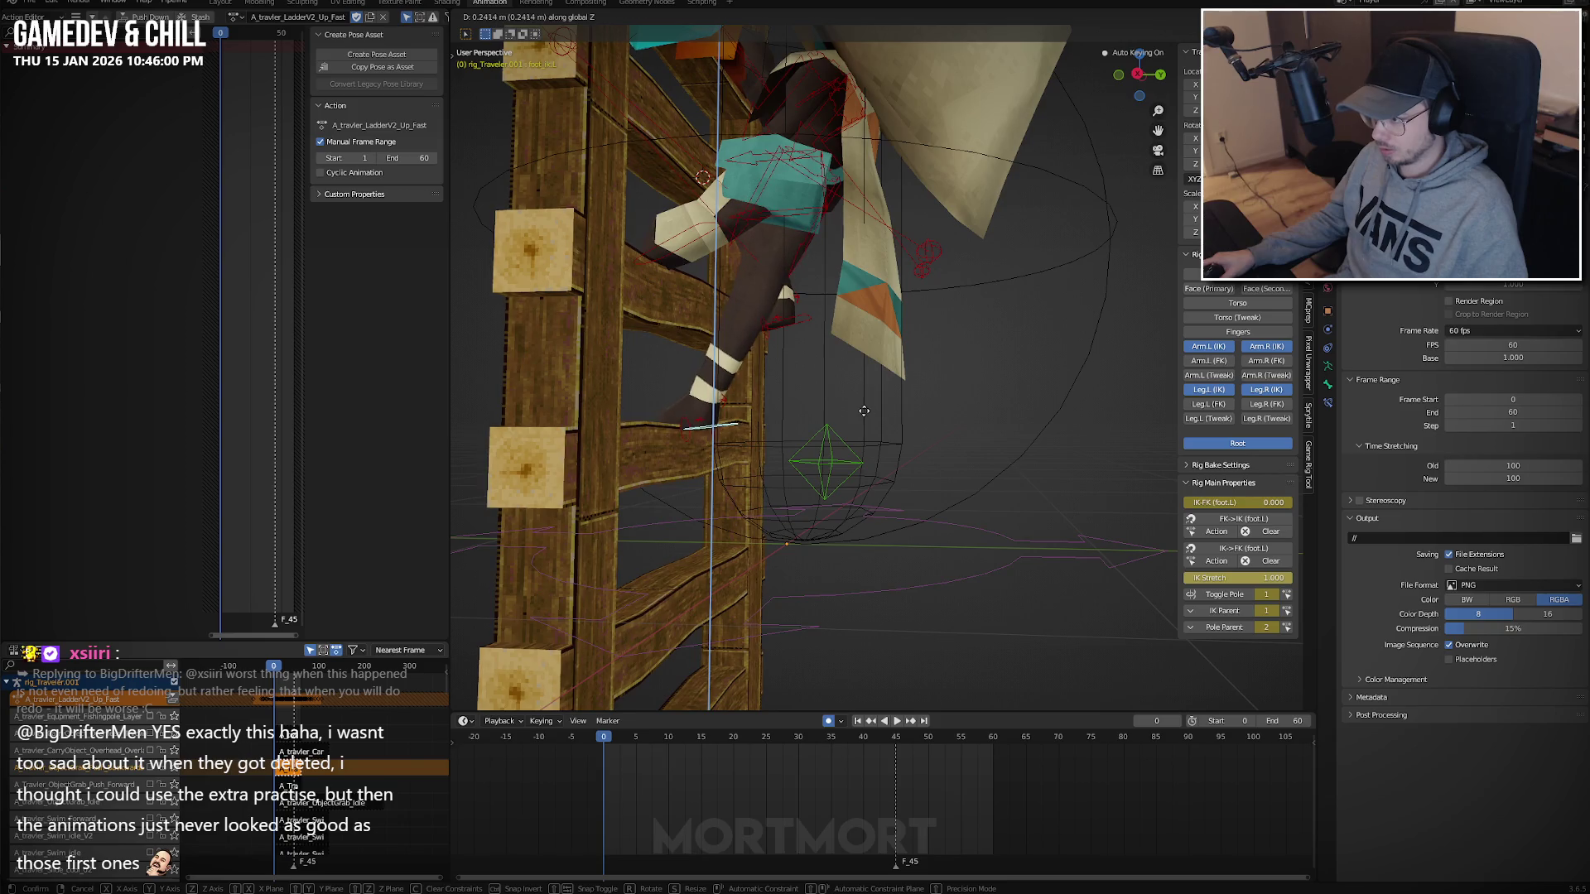
left_click(864, 411)
key("ctrl+shift+m")
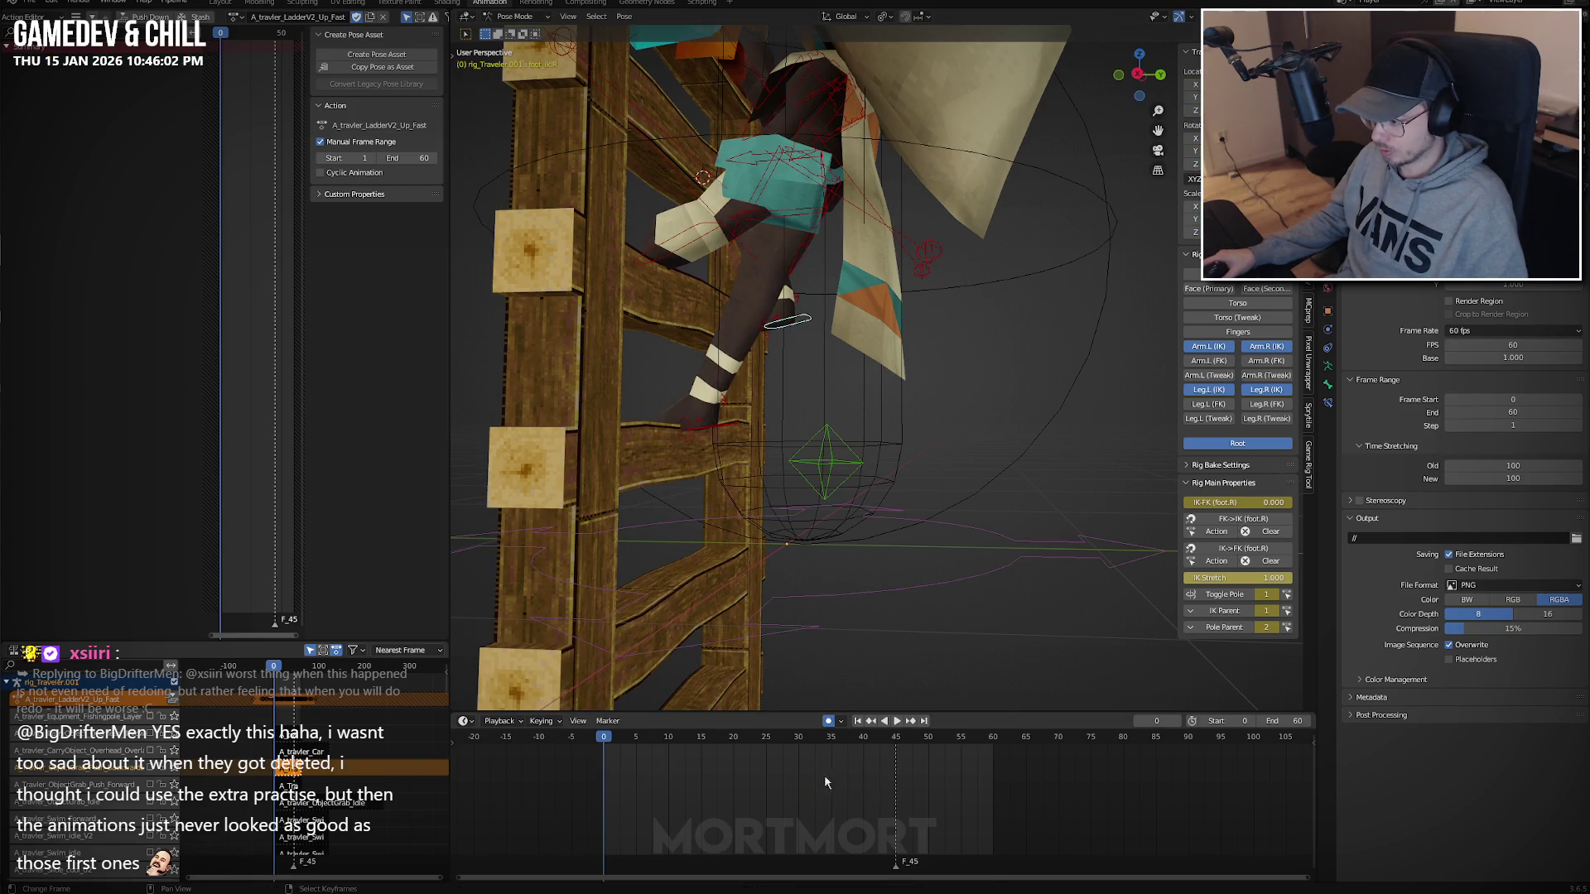
left_click(579, 627)
Shift foot_ik.L -0.0299 m along X in back view, copy its pose, and scrub toward frame 30.
left_click(722, 432)
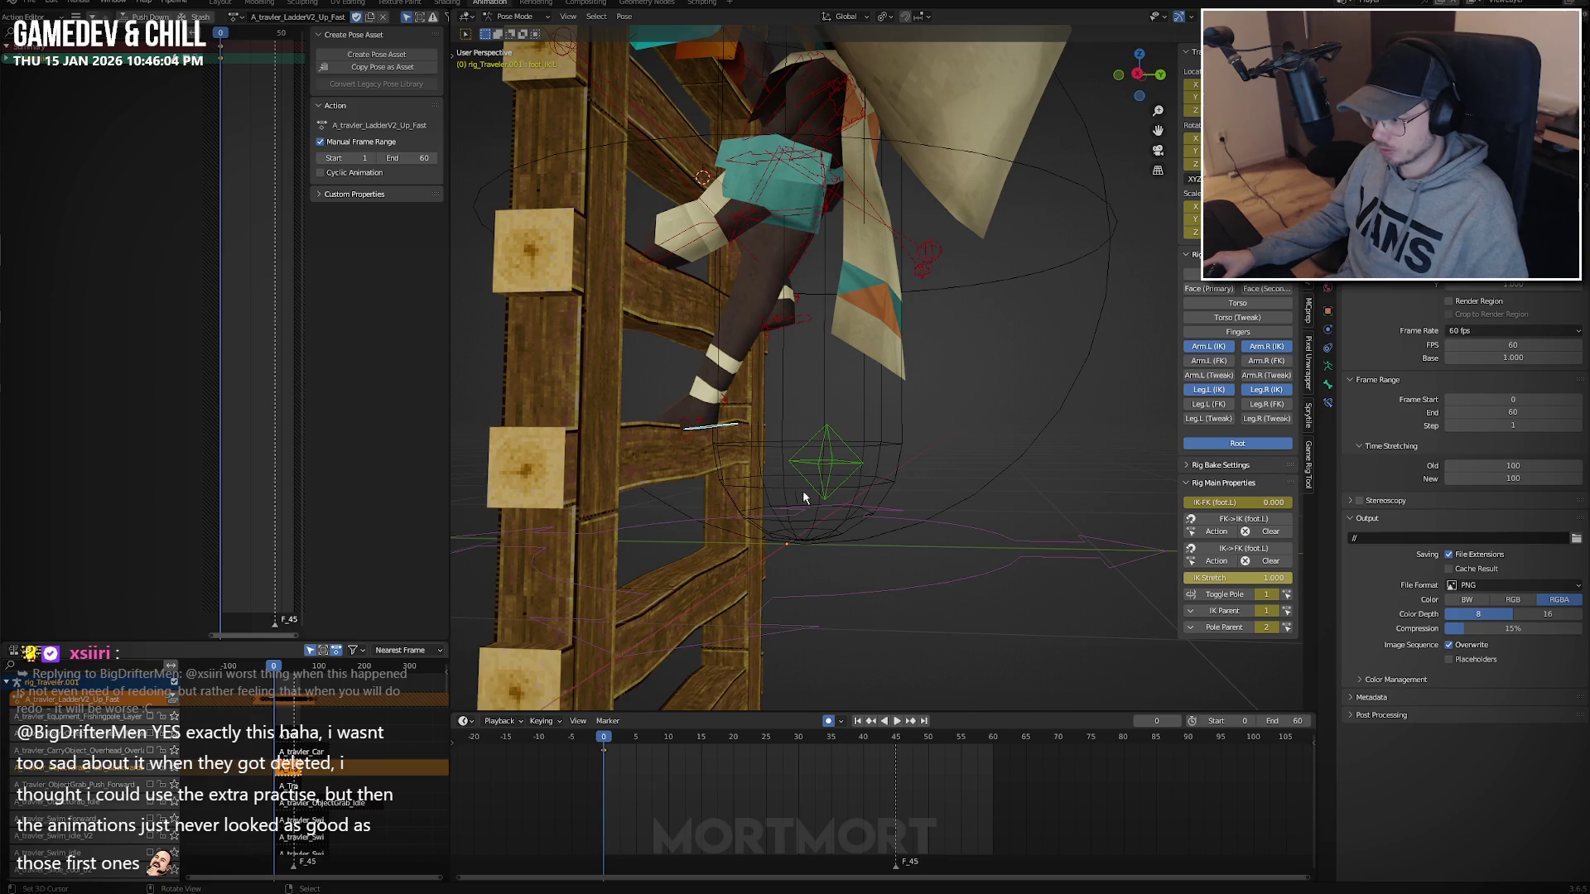
key("ctrl+KP_1")
middle_click_drag(707, 494, 807, 482, "shift")
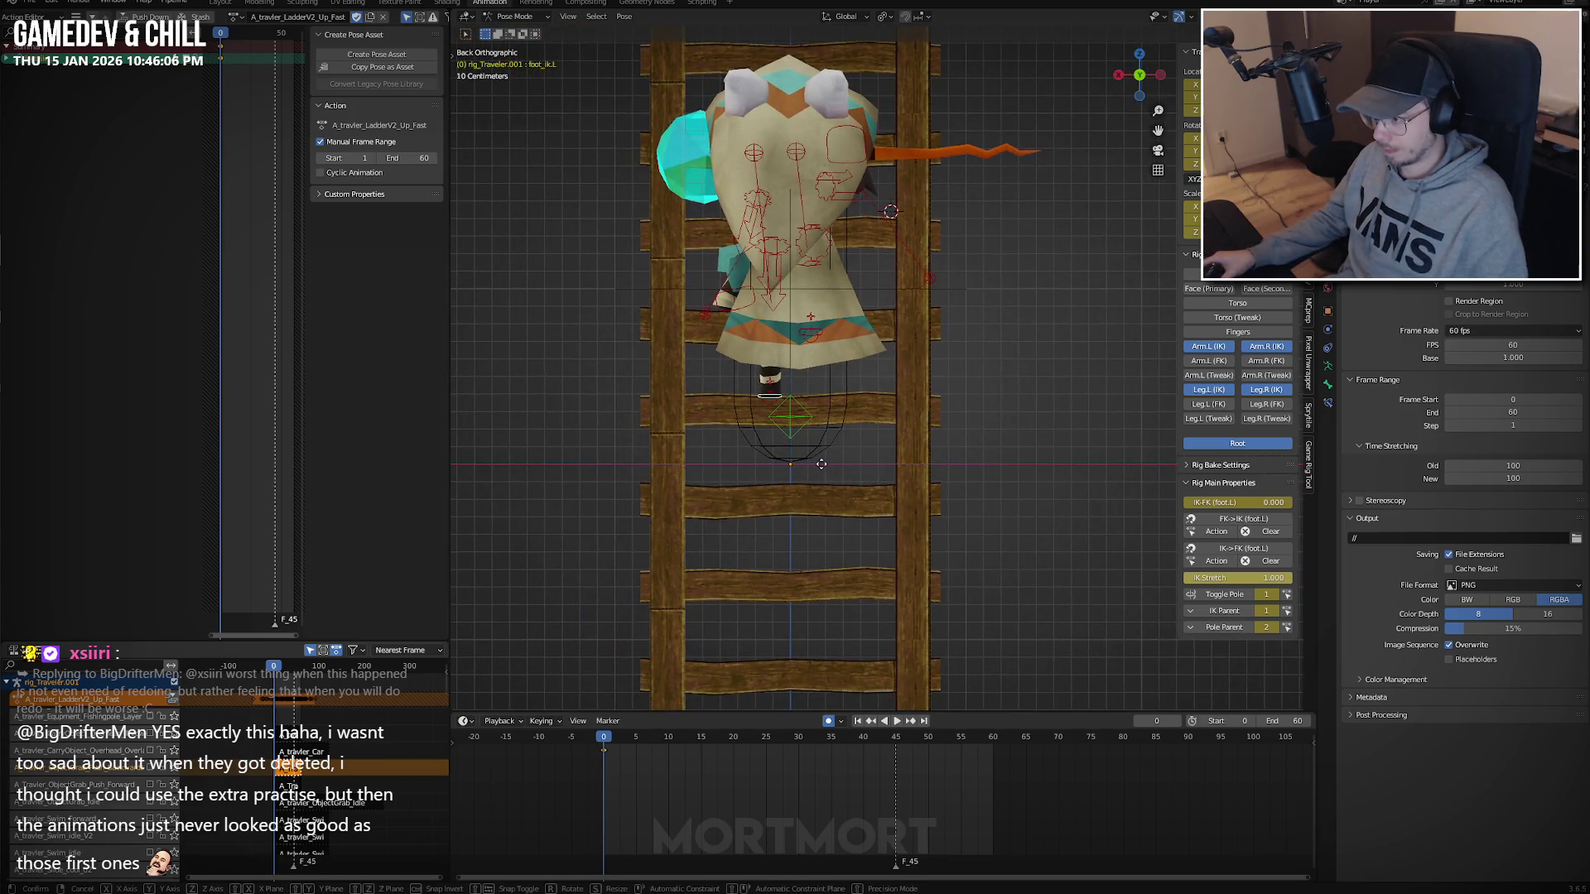
key("g")
key("x")
left_click(810, 479)
scroll(936, 446, "up", 4)
key("ctrl+c")
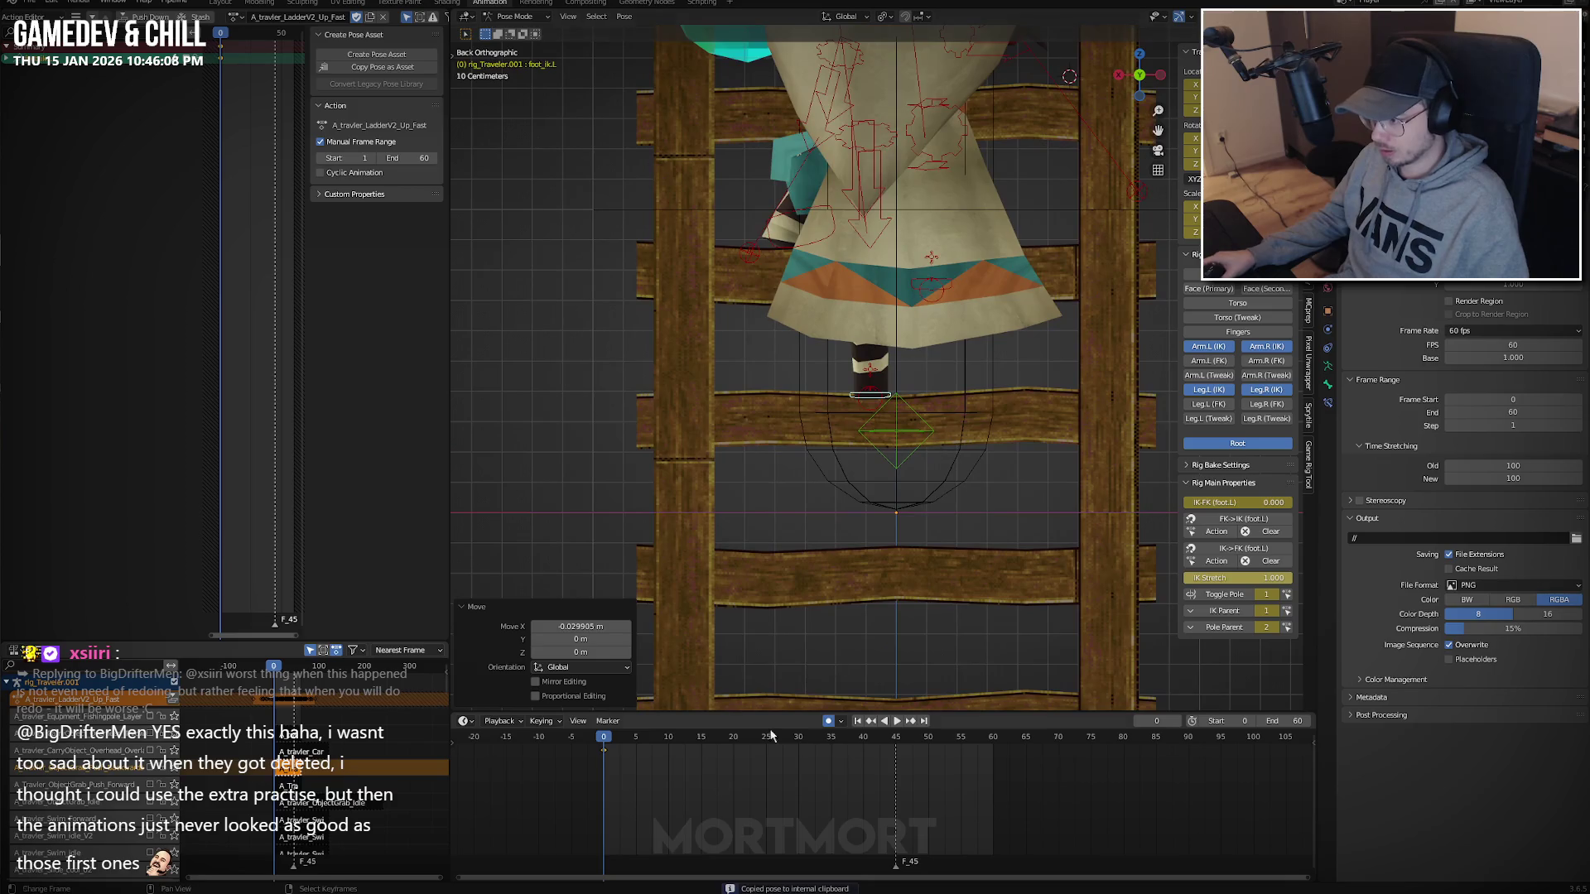
mouse_move(672, 771)
left_mouse_down()
mouse_move(788, 761)
mouse_move(604, 774)
mouse_move(800, 757)
left_mouse_up()
Paste the copied left-foot pose at frame 30, preview the climb, and return to frame 5.
key("ctrl+v")
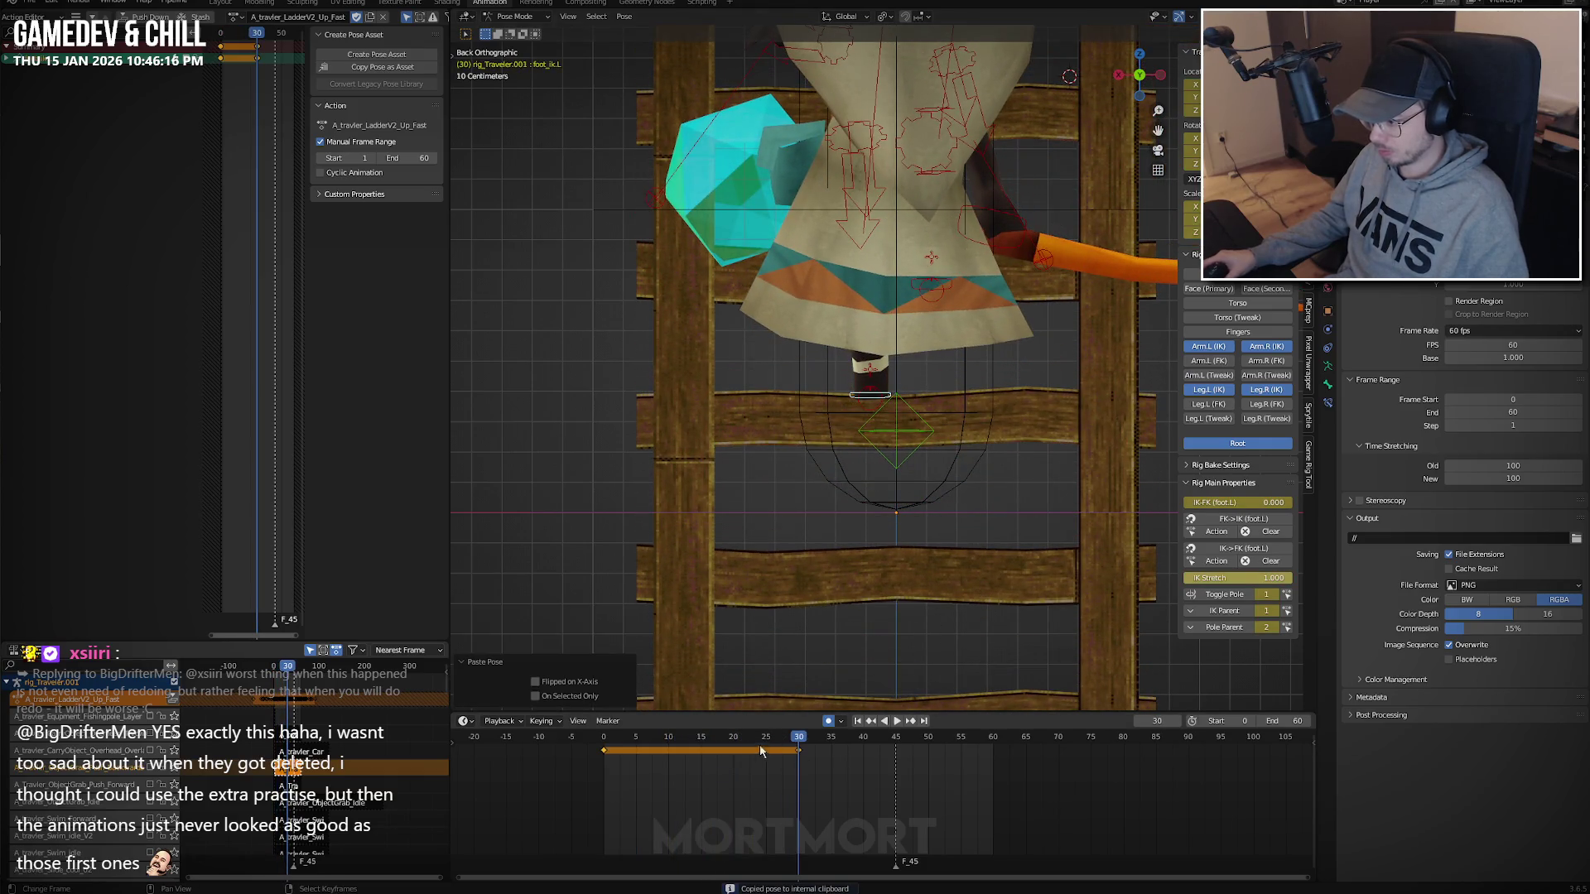
left_click(700, 746)
middle_click_drag(910, 612, 929, 571)
key("space")
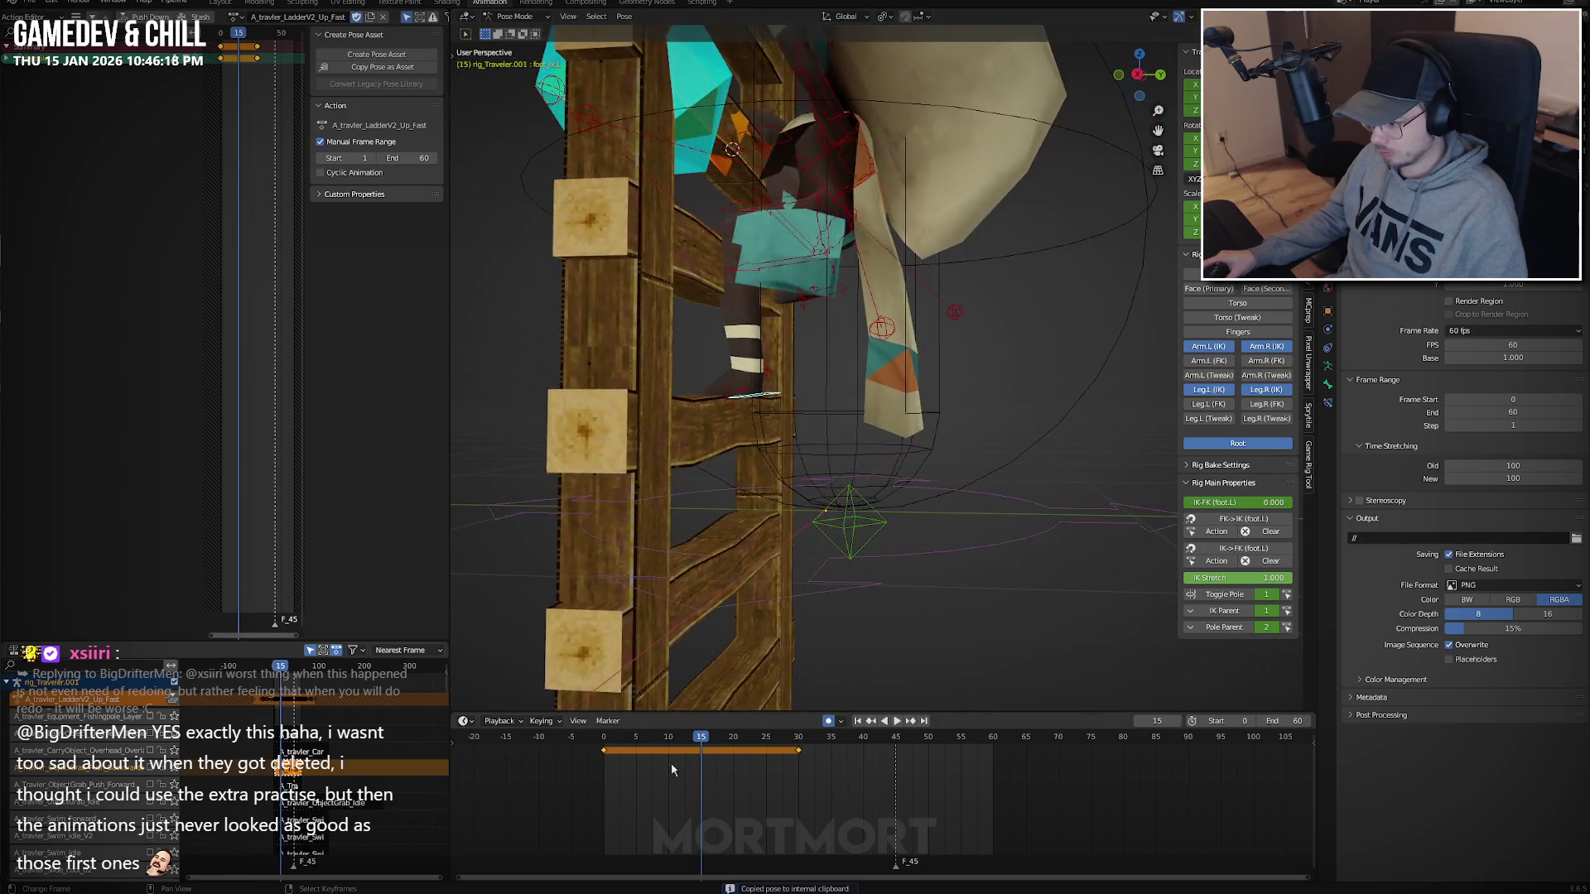
left_click(639, 768)
left_click_drag(639, 769, 636, 767)
At frame 5, tilt foot_ik.L on X and move it along Y.
key("r")
key("x")
key("g")
key("y")
key("Return")
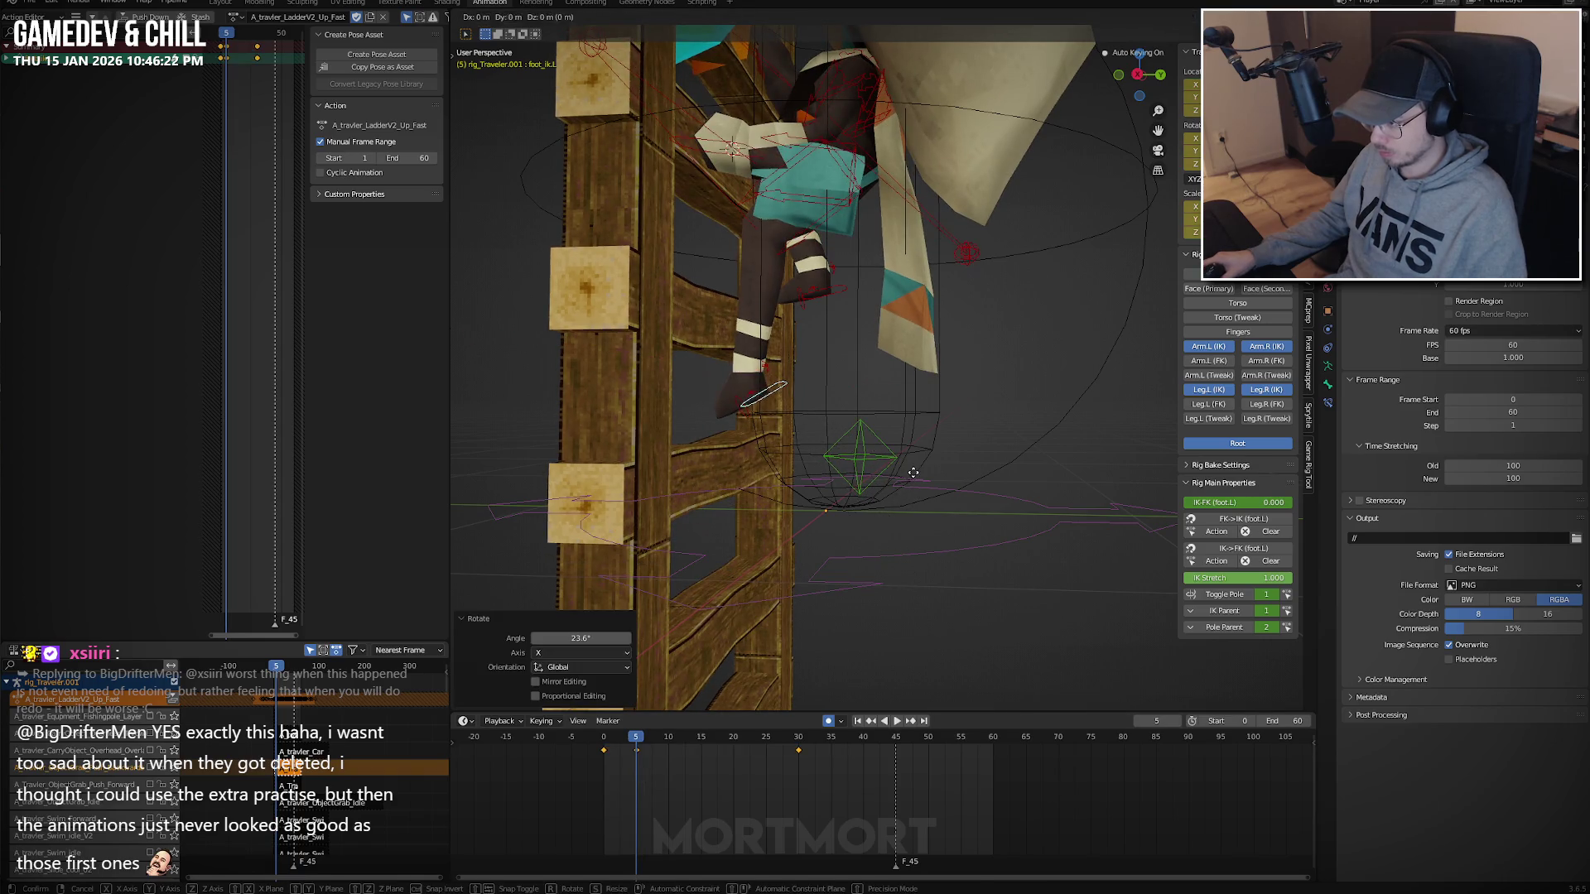
key("space")
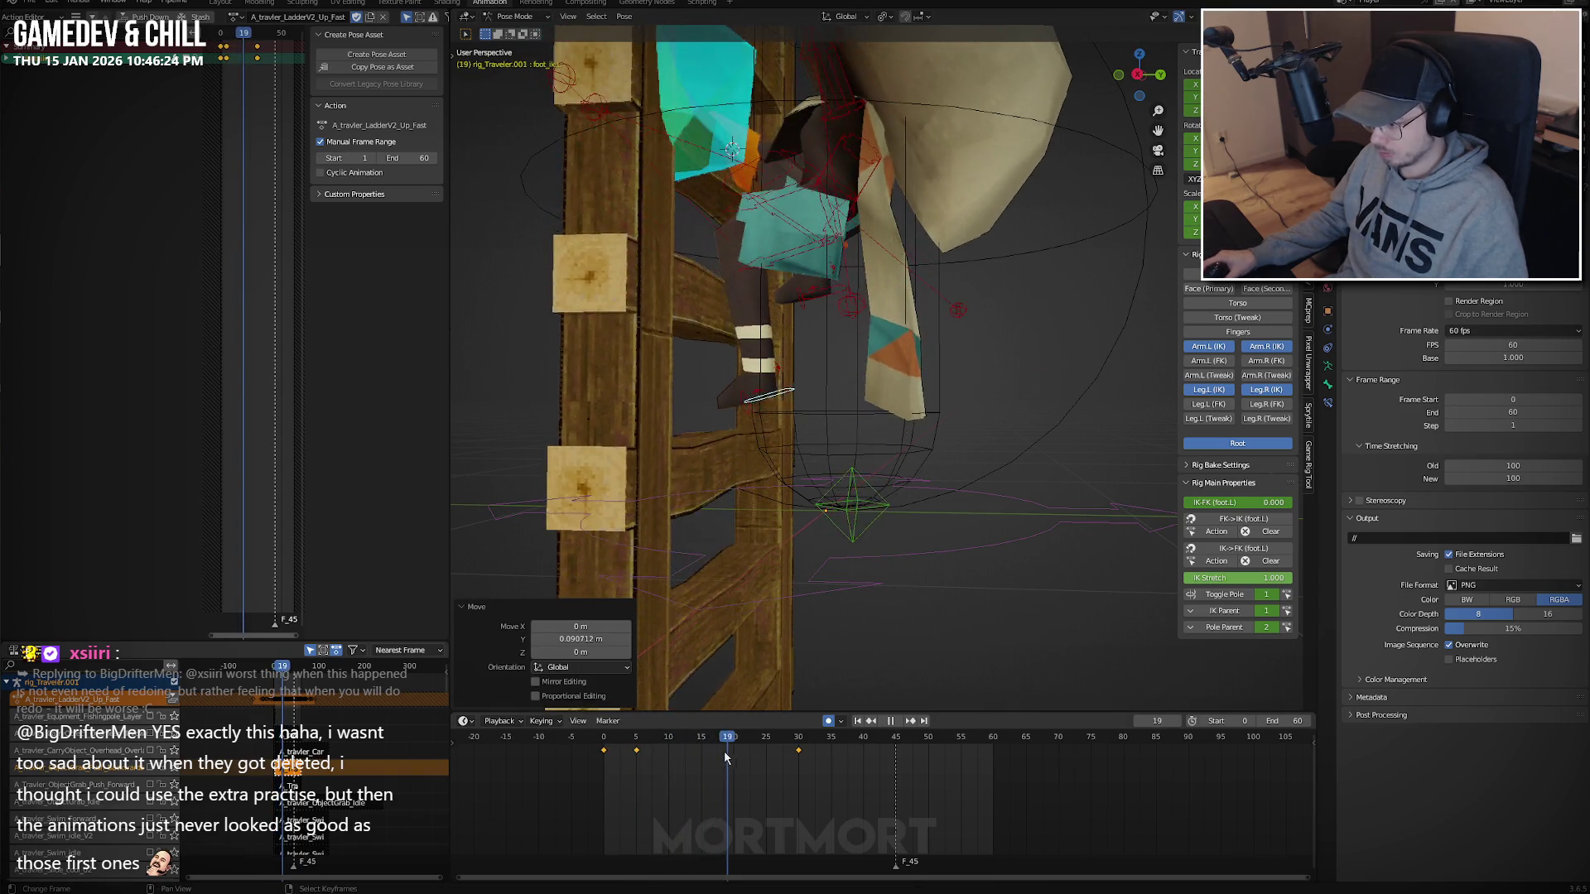
key("space")
At frame 15, raise the left foot vertically on Z.
key("g")
key("z")
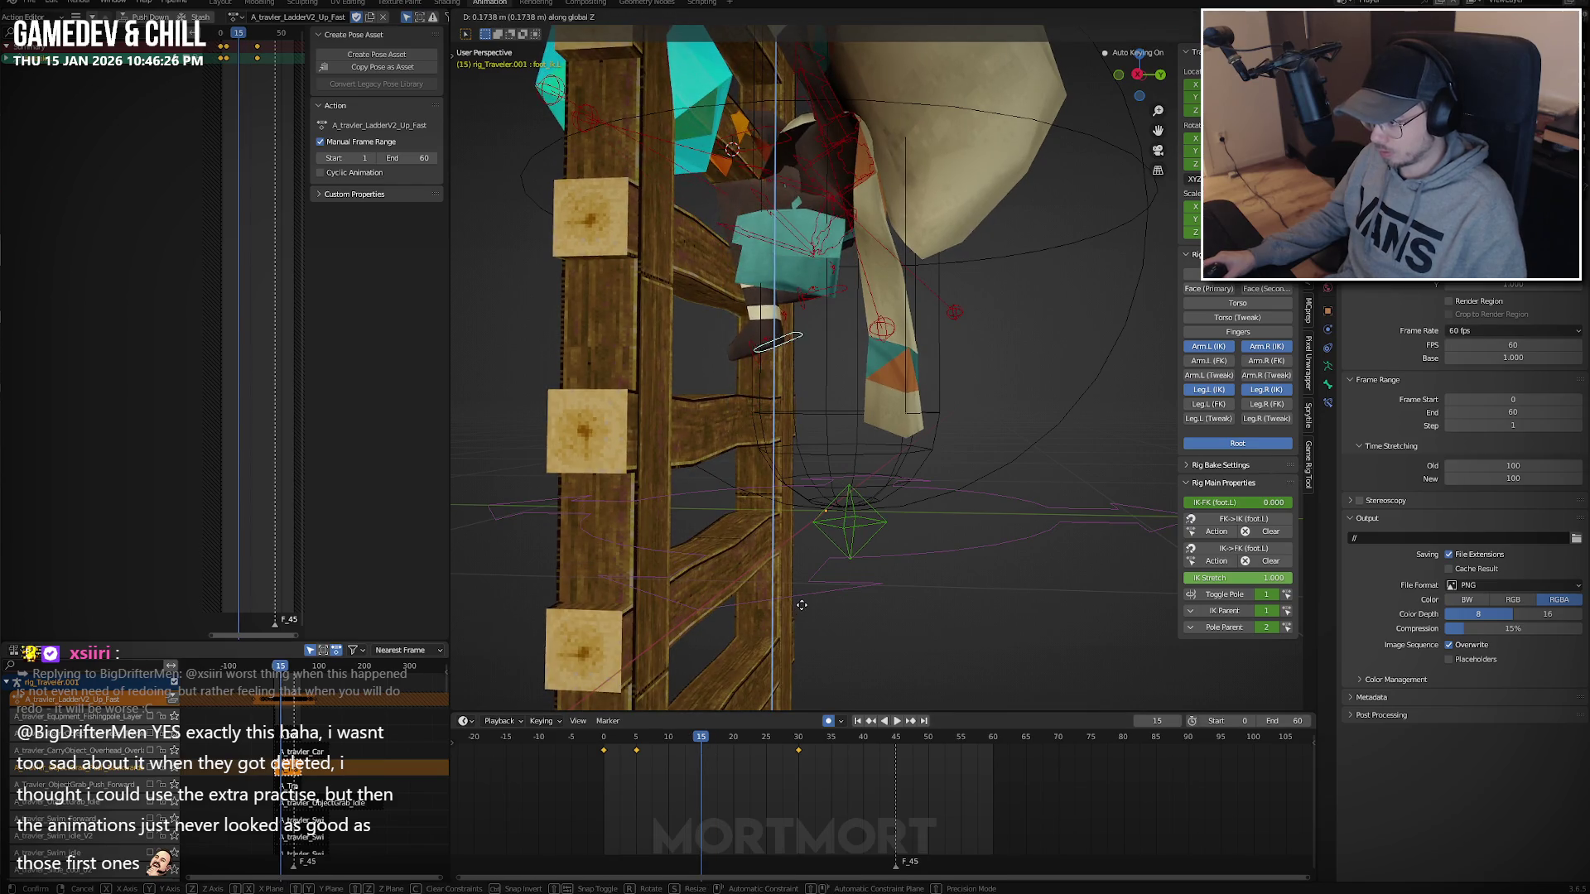
key("Return")
key("space")
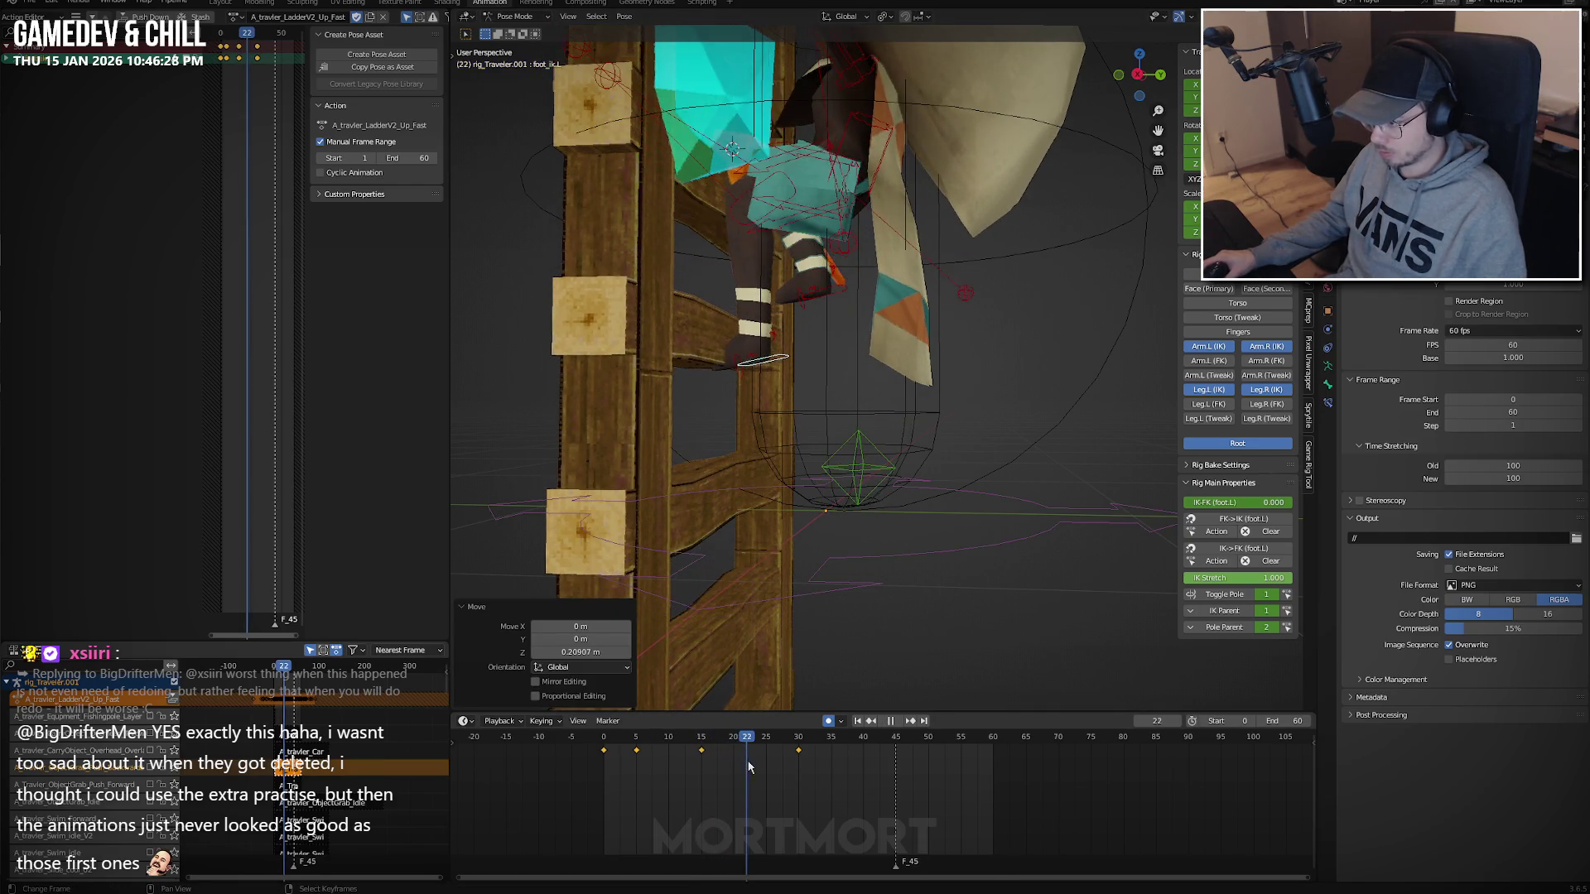
key("space")
At frame 23, lift the left foot further on Z and tilt it on X.
key("g")
key("z")
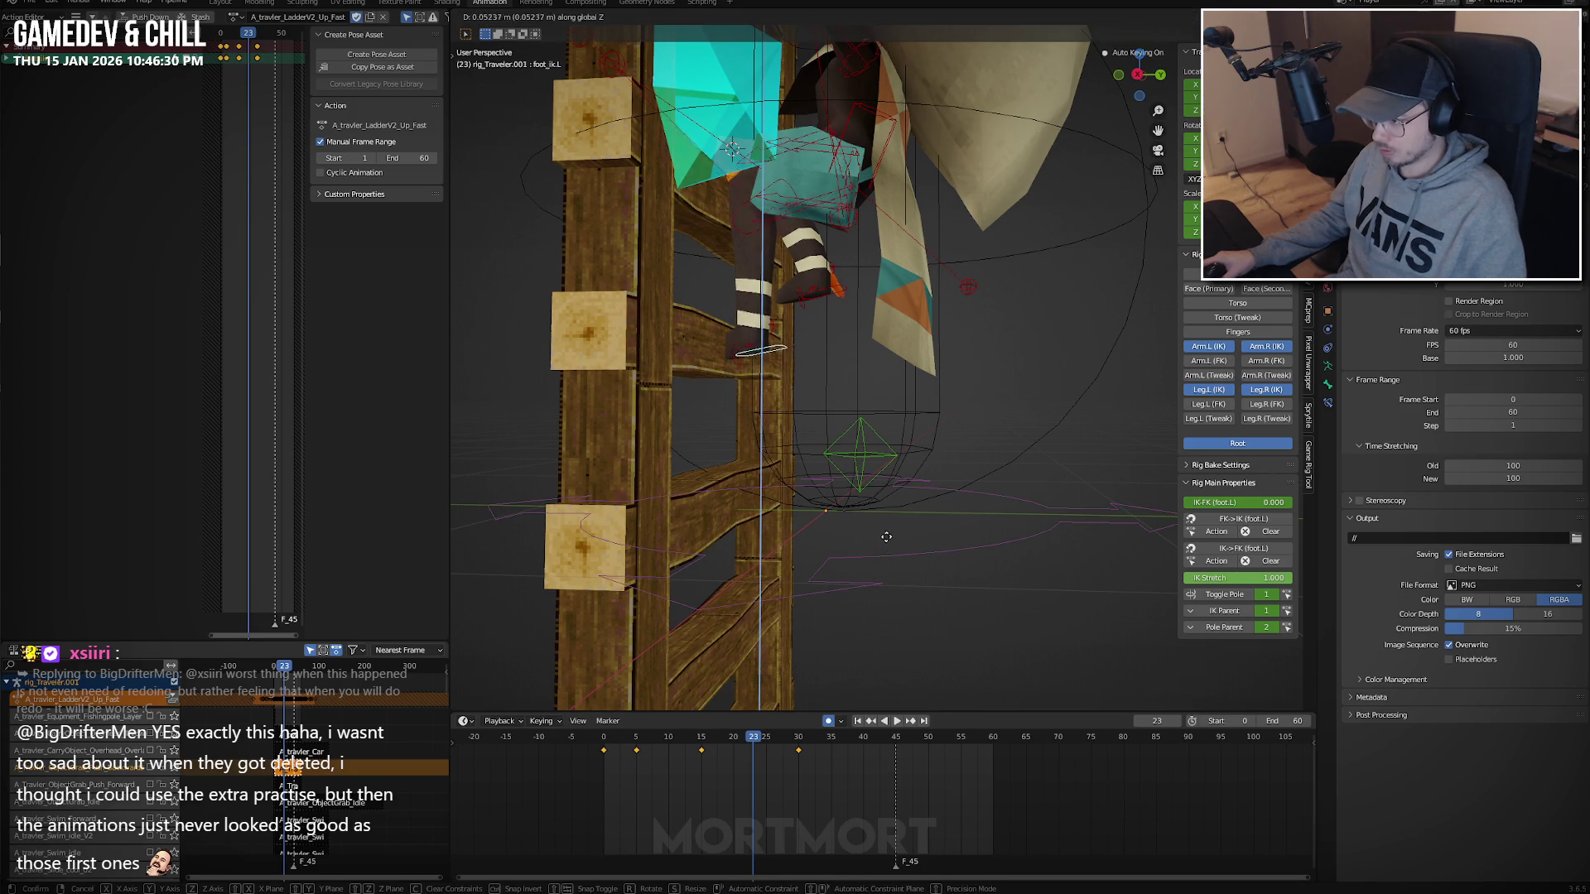
key("Return")
key("r")
key("x")
key("Return")
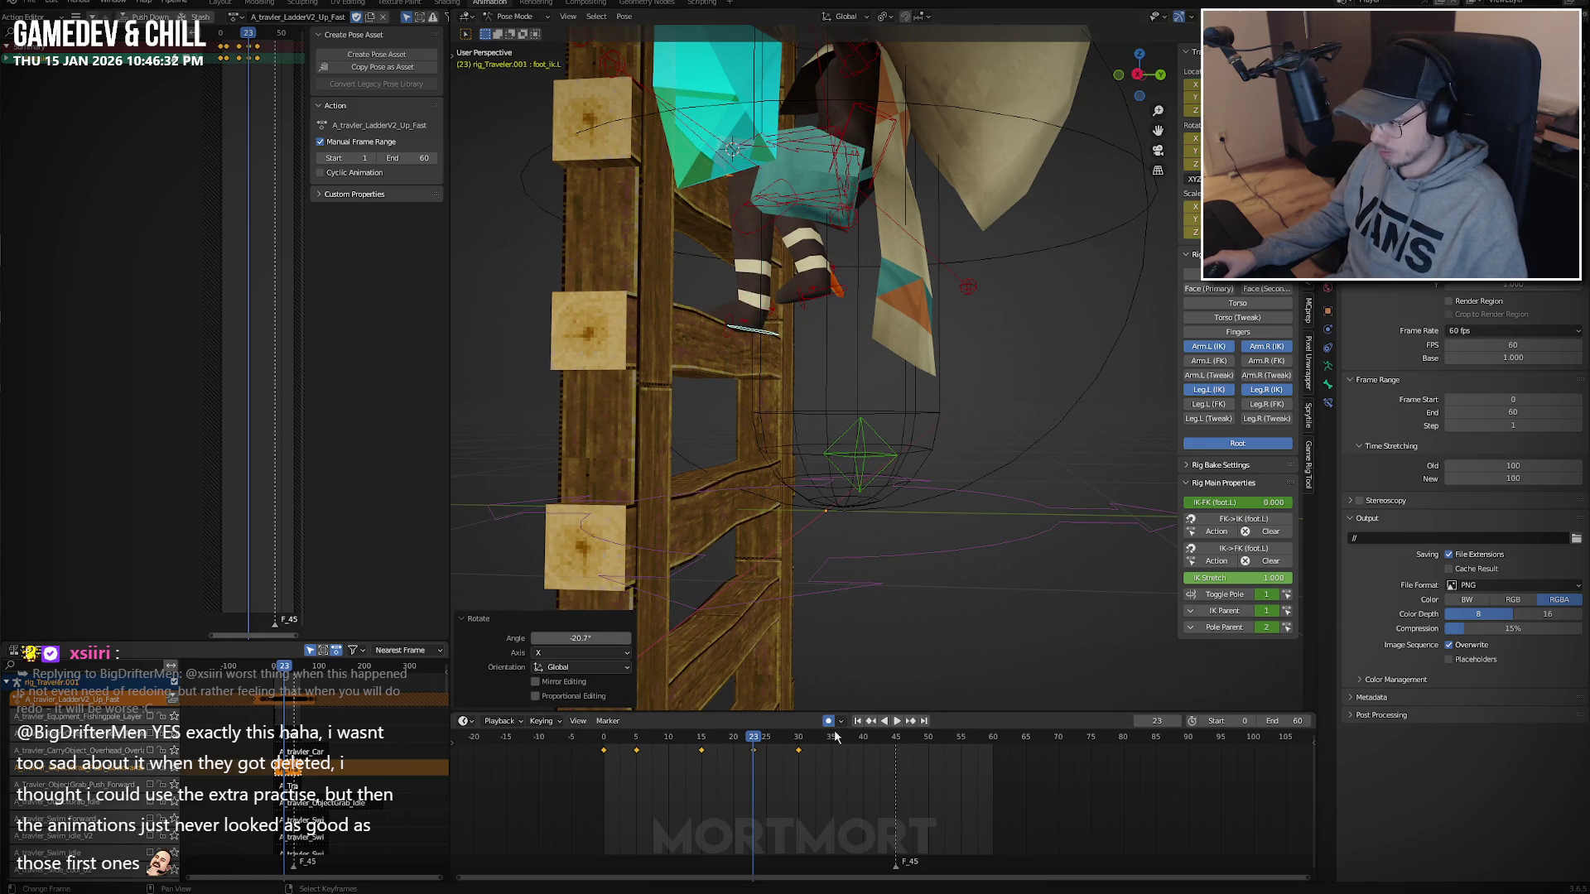
key("space")
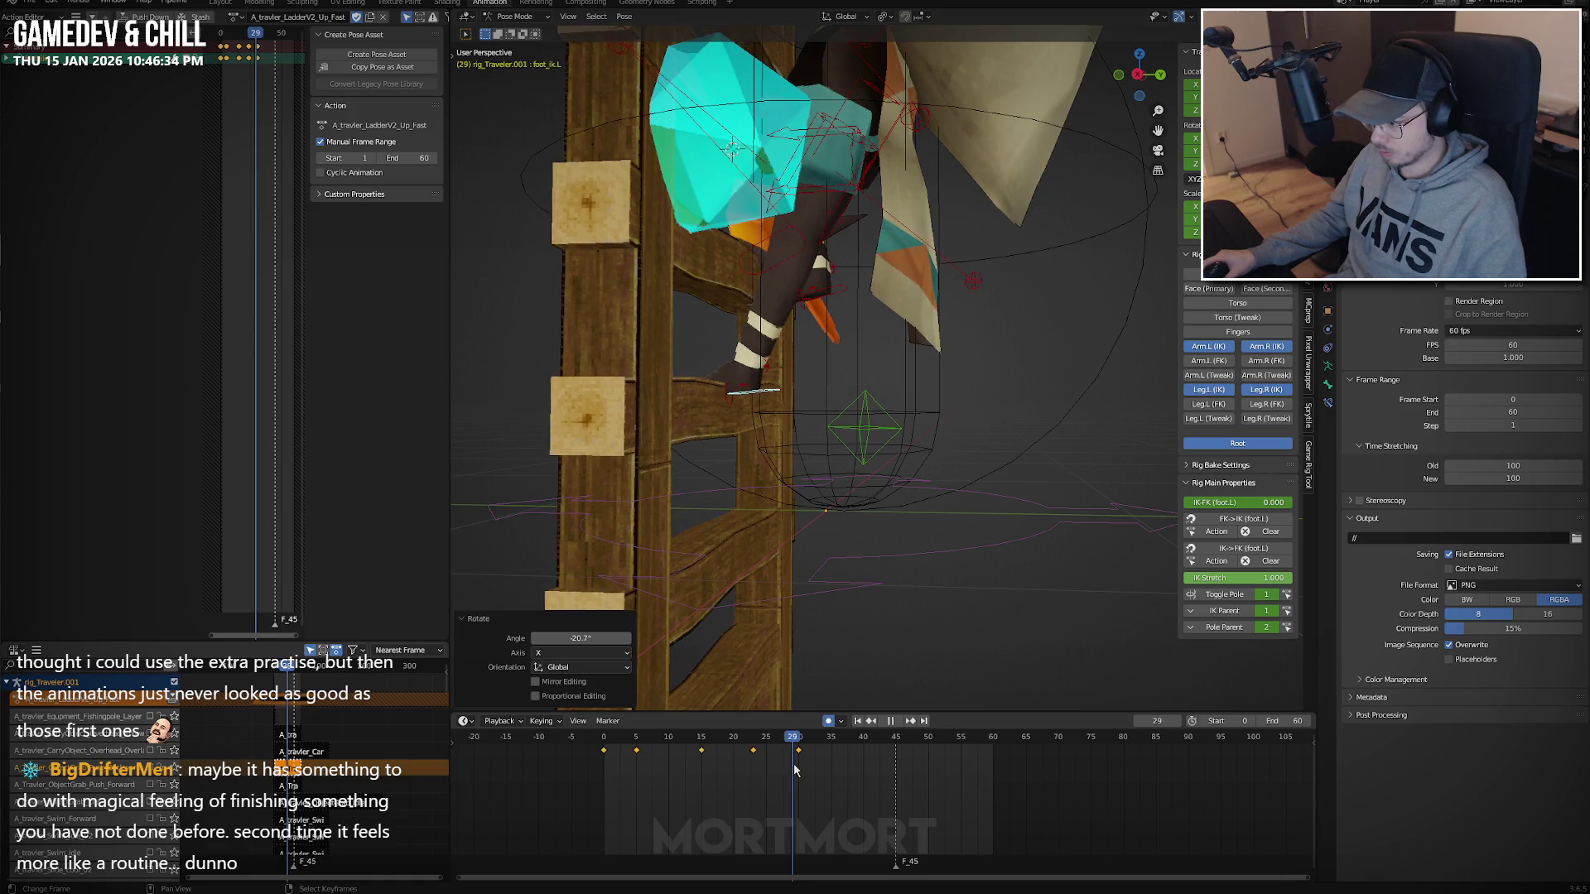
key("space")
At frame 30, copy and paste the left-foot pose, then set its F-curve extrapolation.
key("r")
key("x")
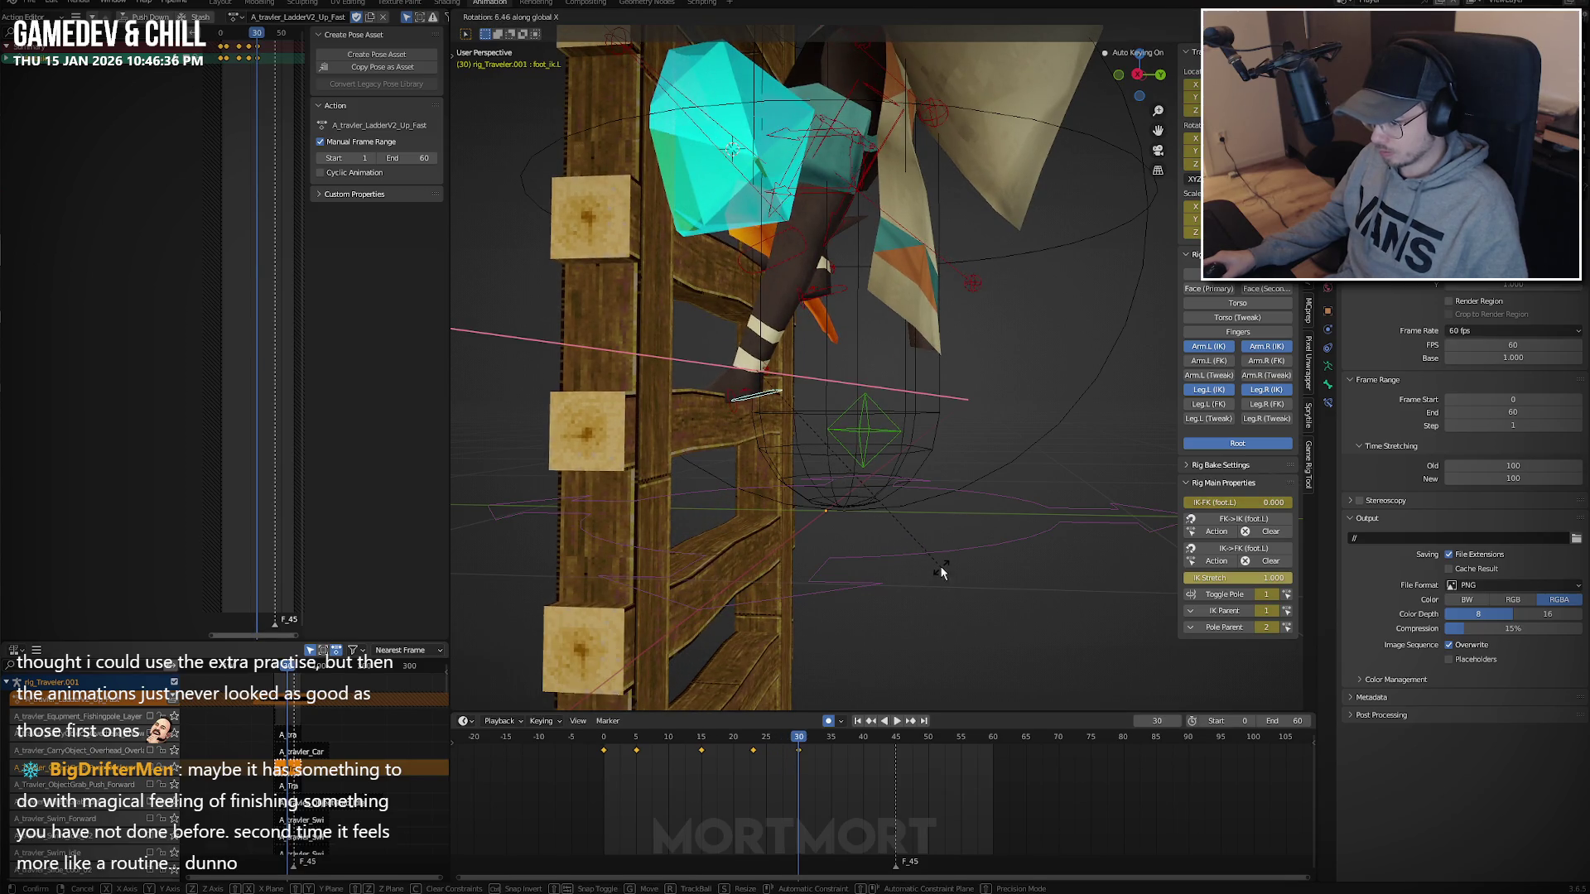
key("Return")
key("ctrl+c")
key("ctrl+v")
key("space")
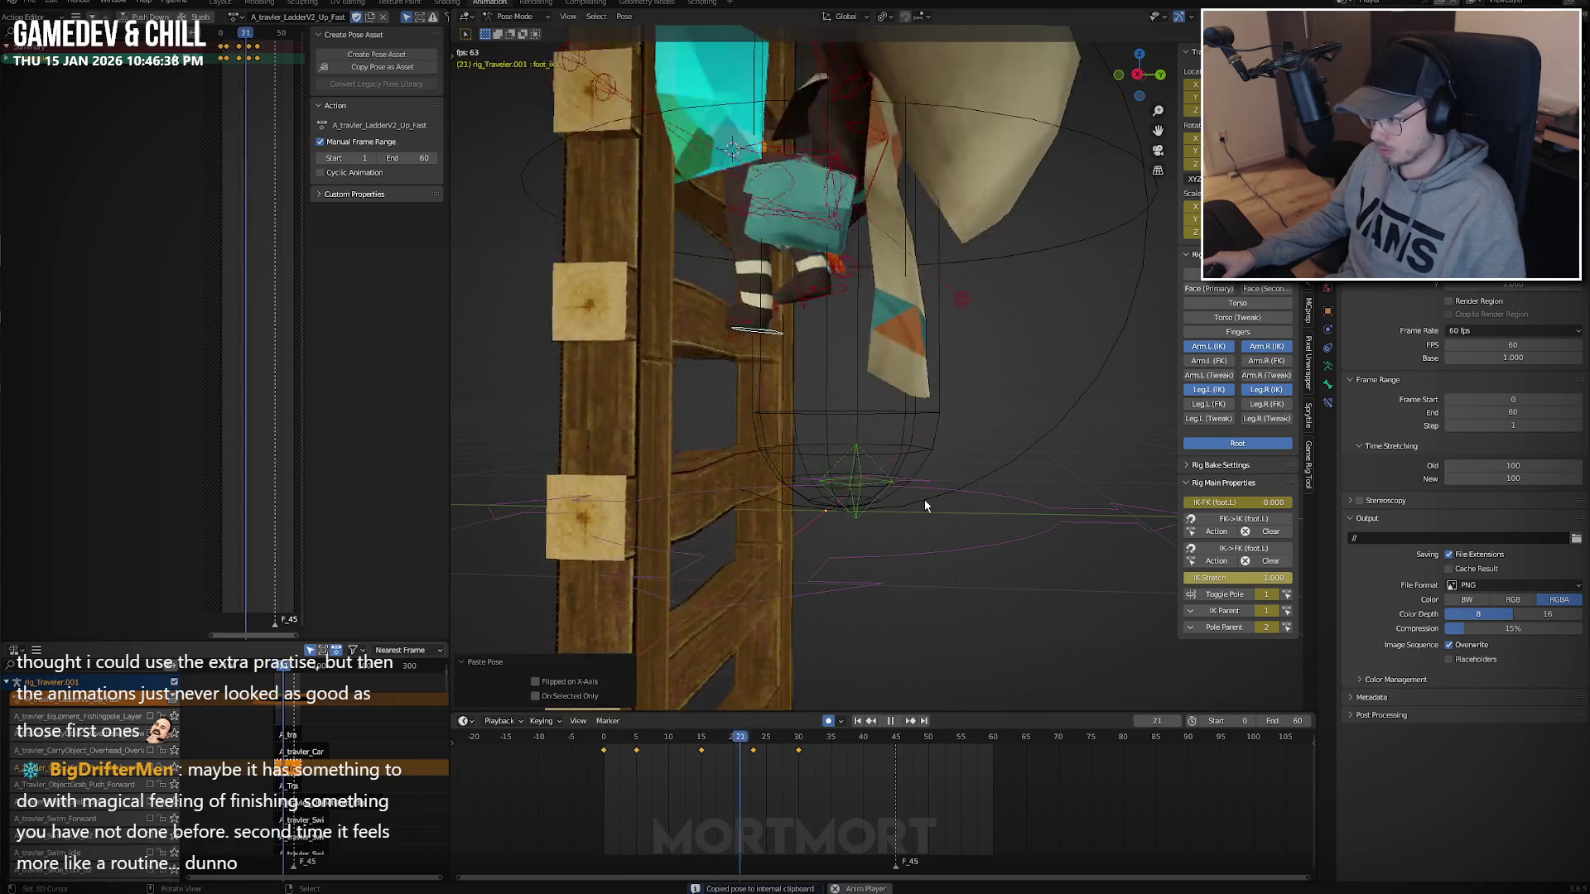
middle_click_drag(924, 505, 869, 499)
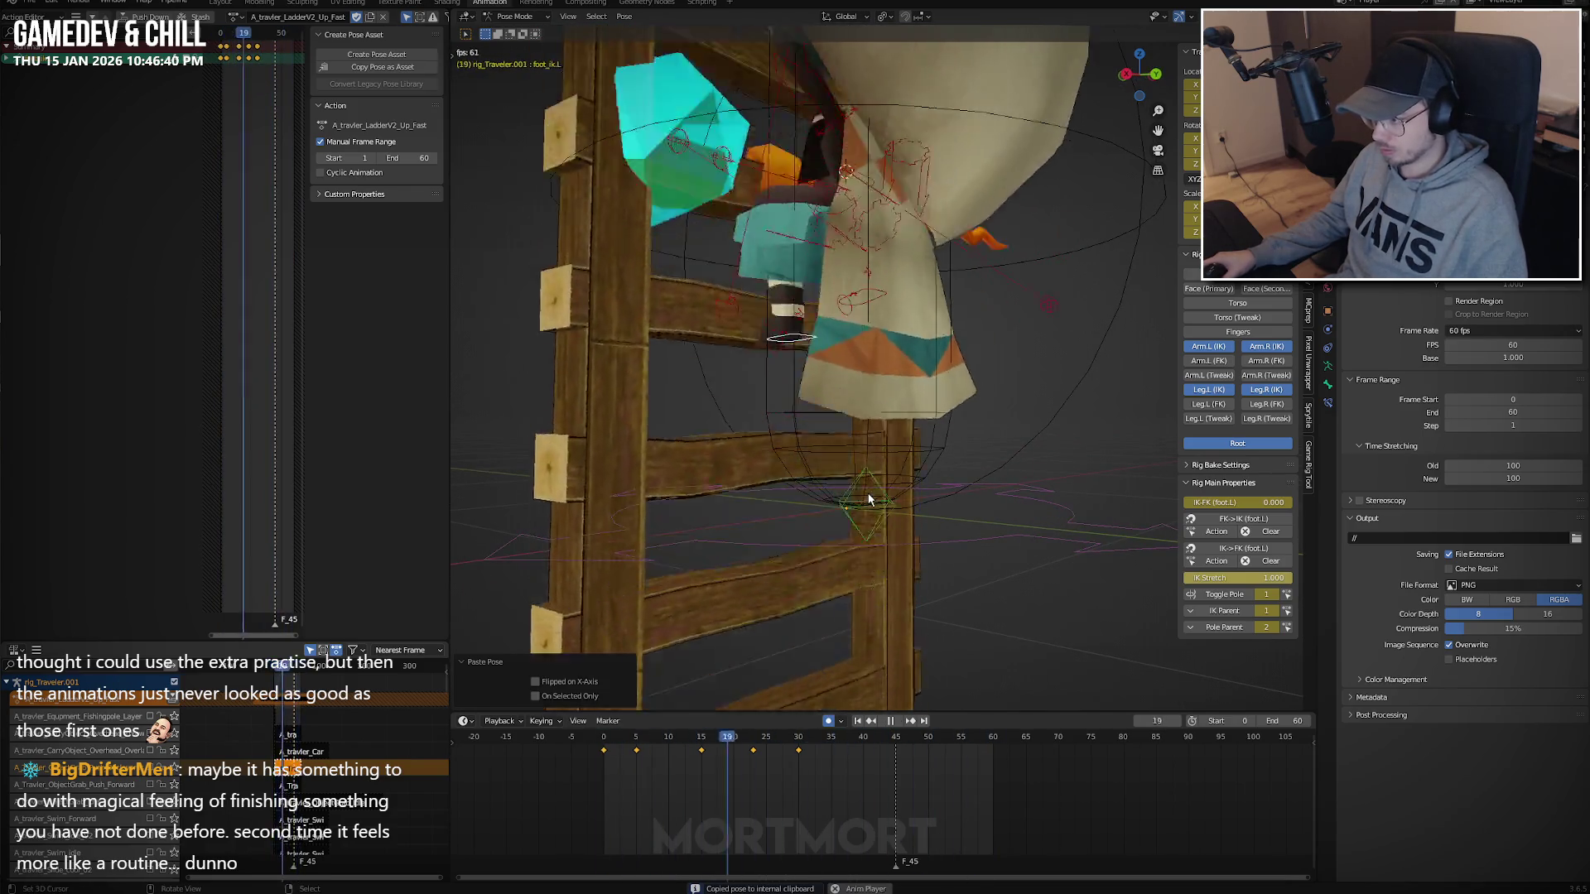
key("shift+e")
left_click(710, 787)
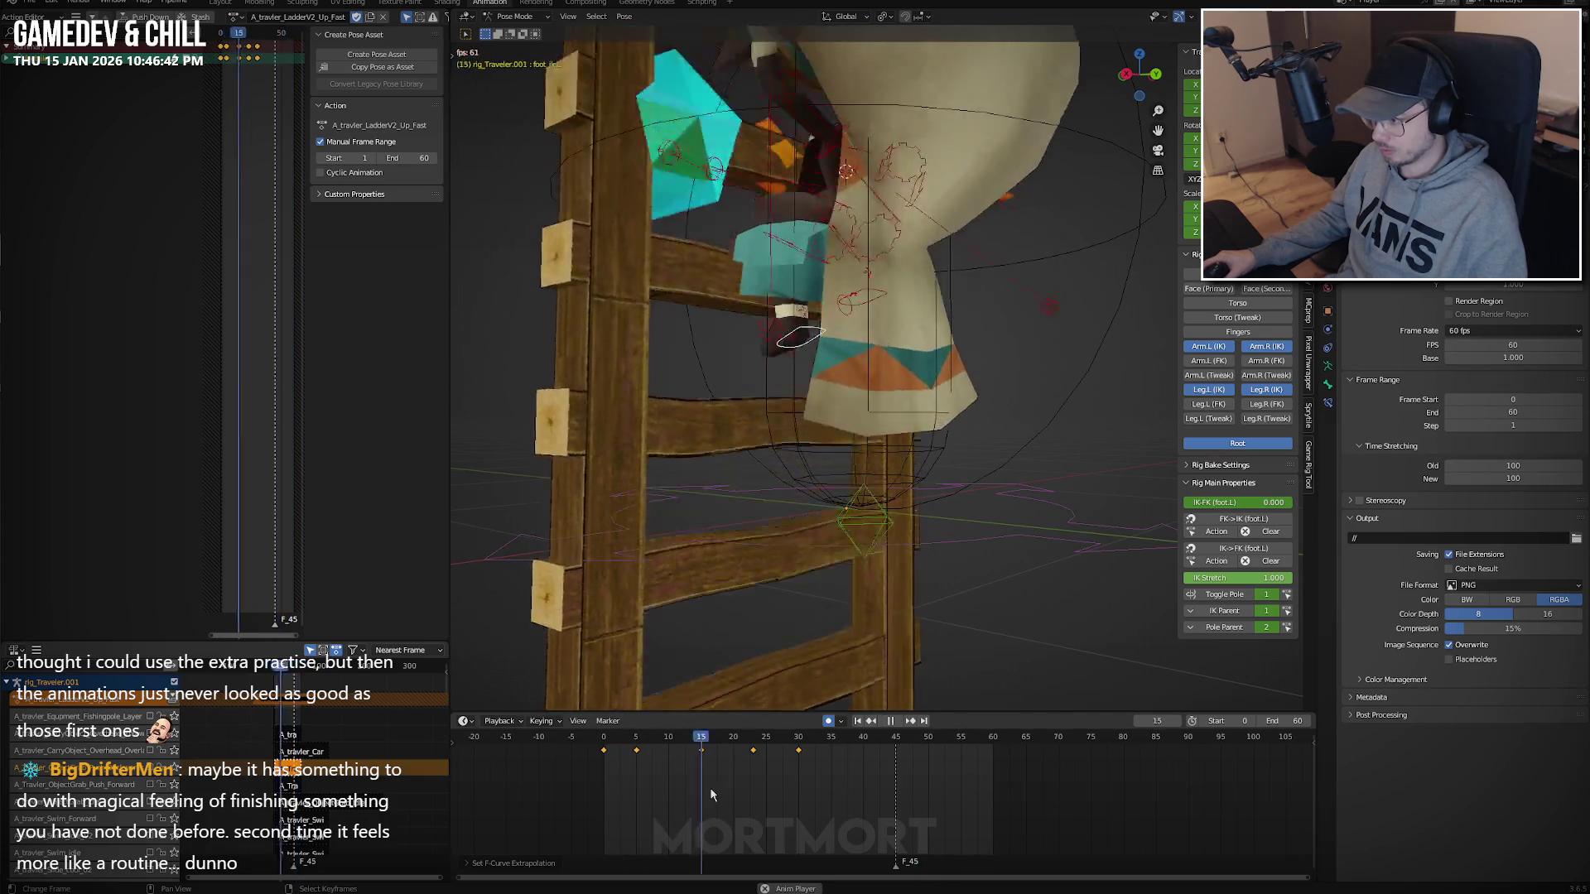
Select foot_ik.R, reset it onto the lower rung, and paste the copied keyframes onto it.
key("Escape")
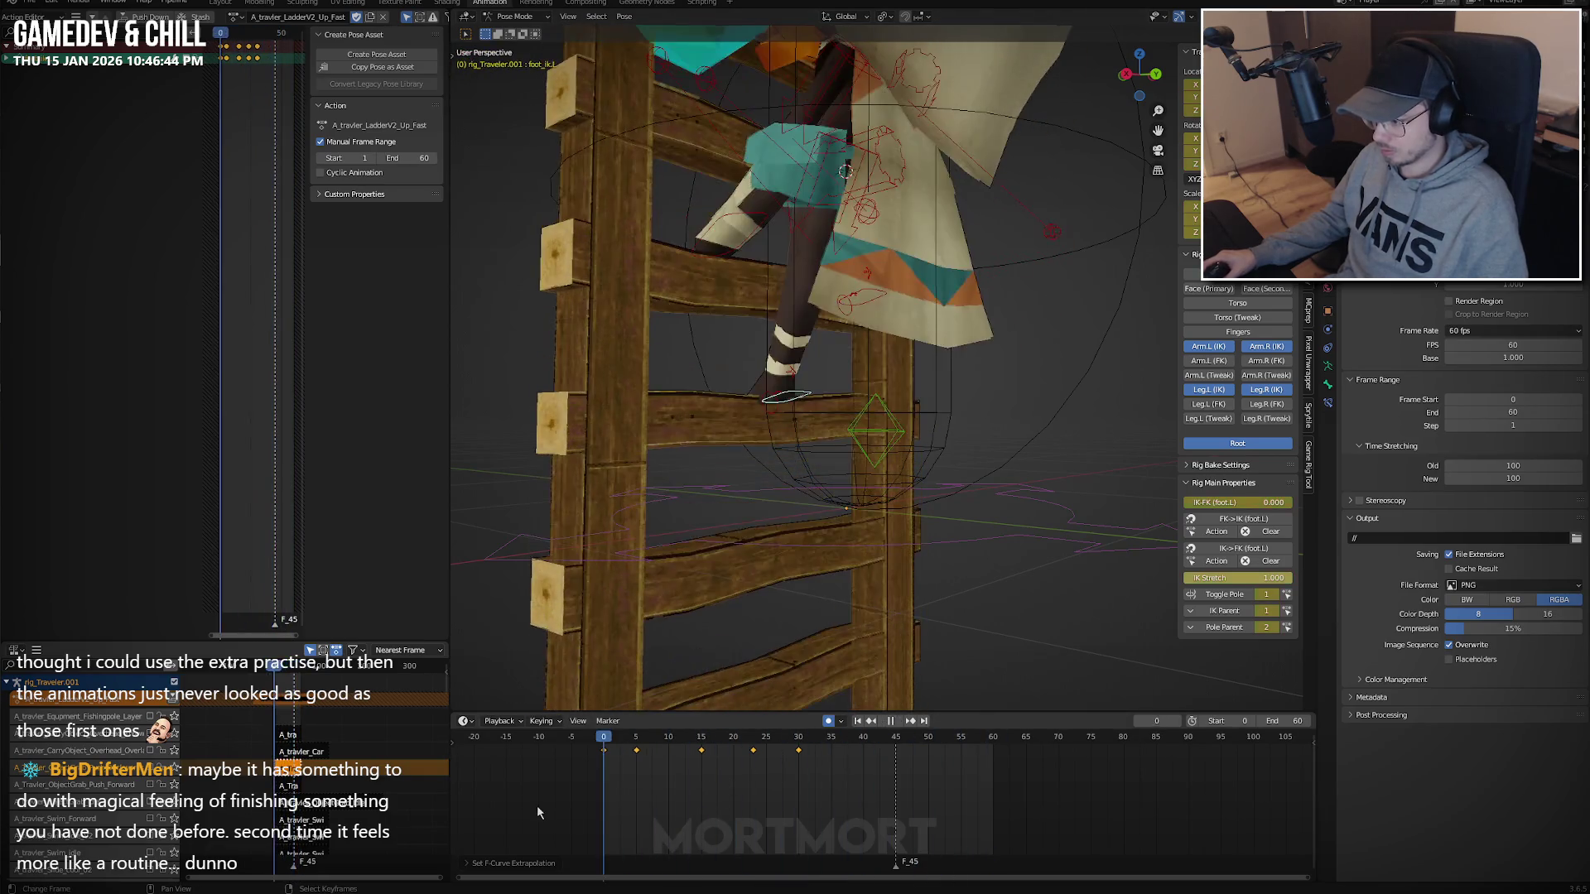
key("alt+a")
middle_click_drag(818, 398, 862, 390)
key("ctrl+c")
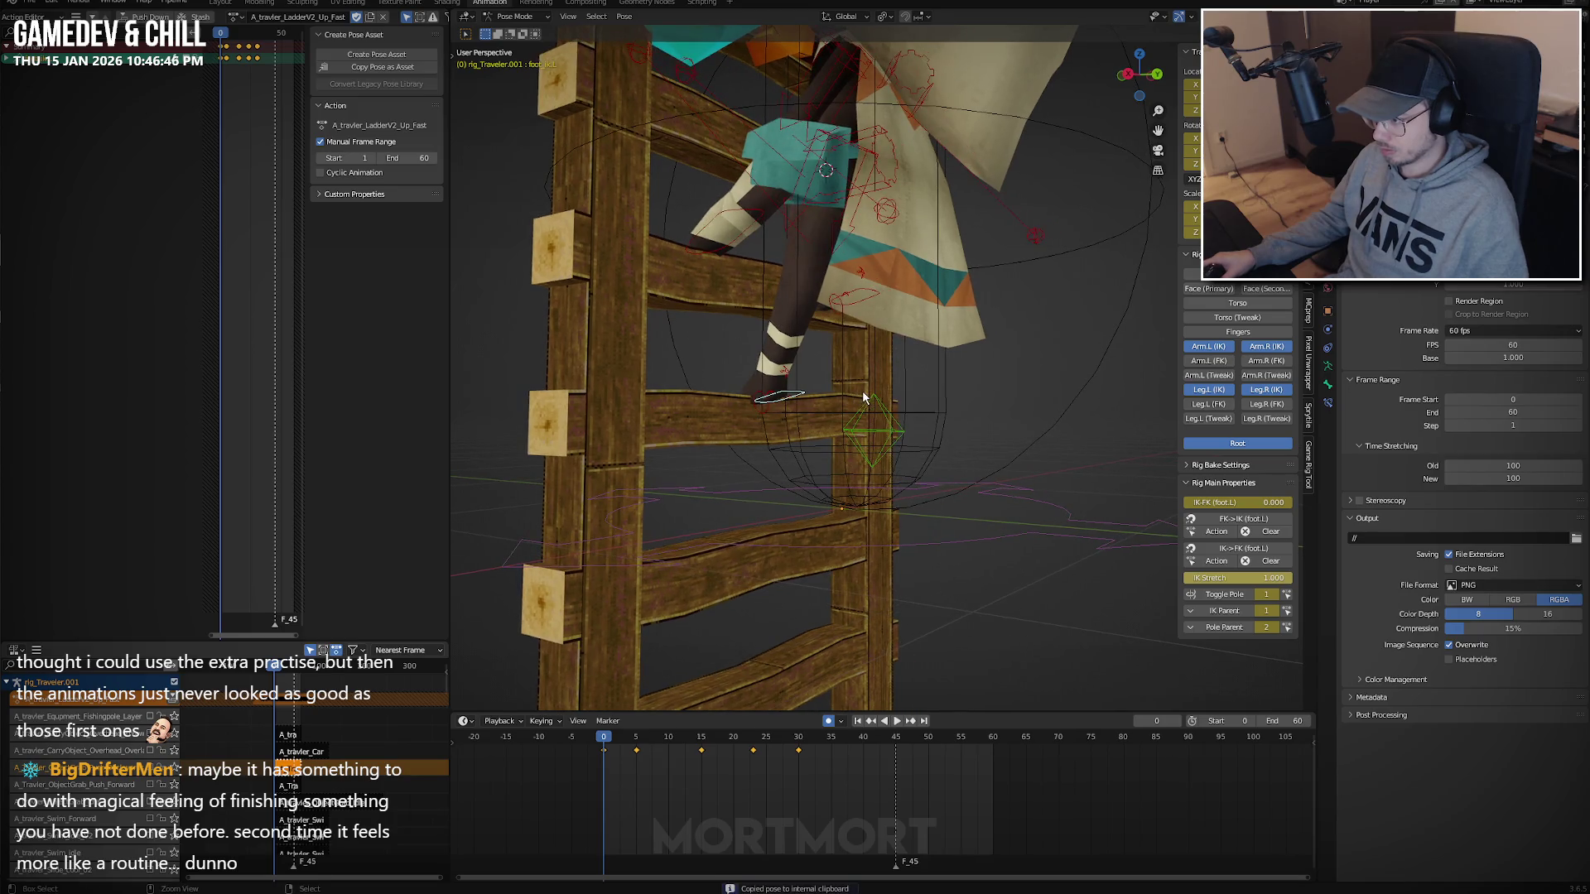
left_click(863, 307)
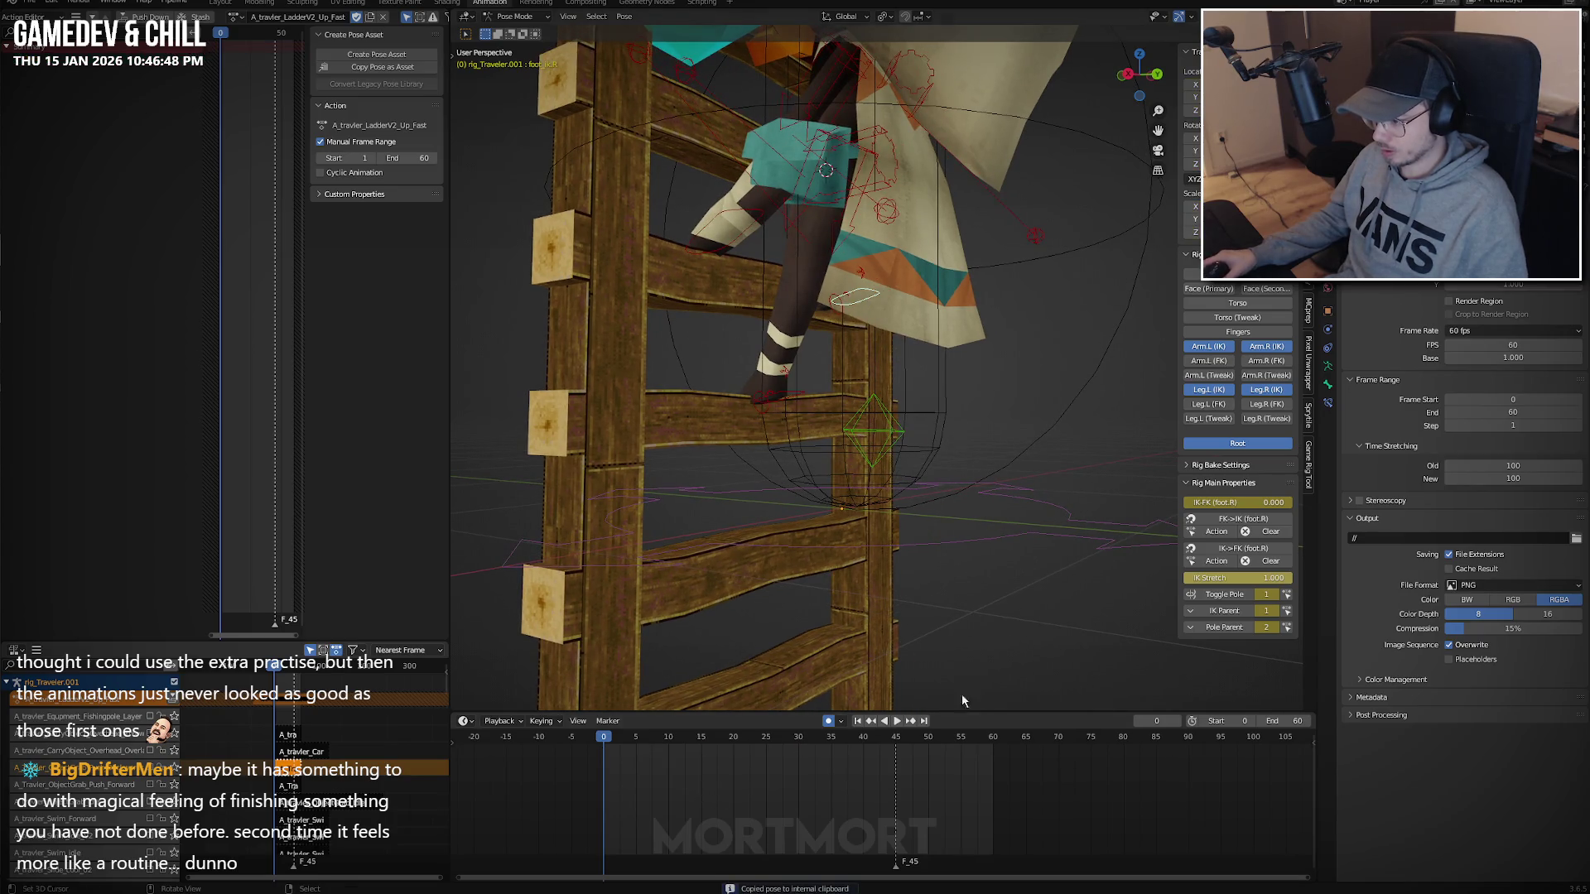
key("ctrl+shift+v")
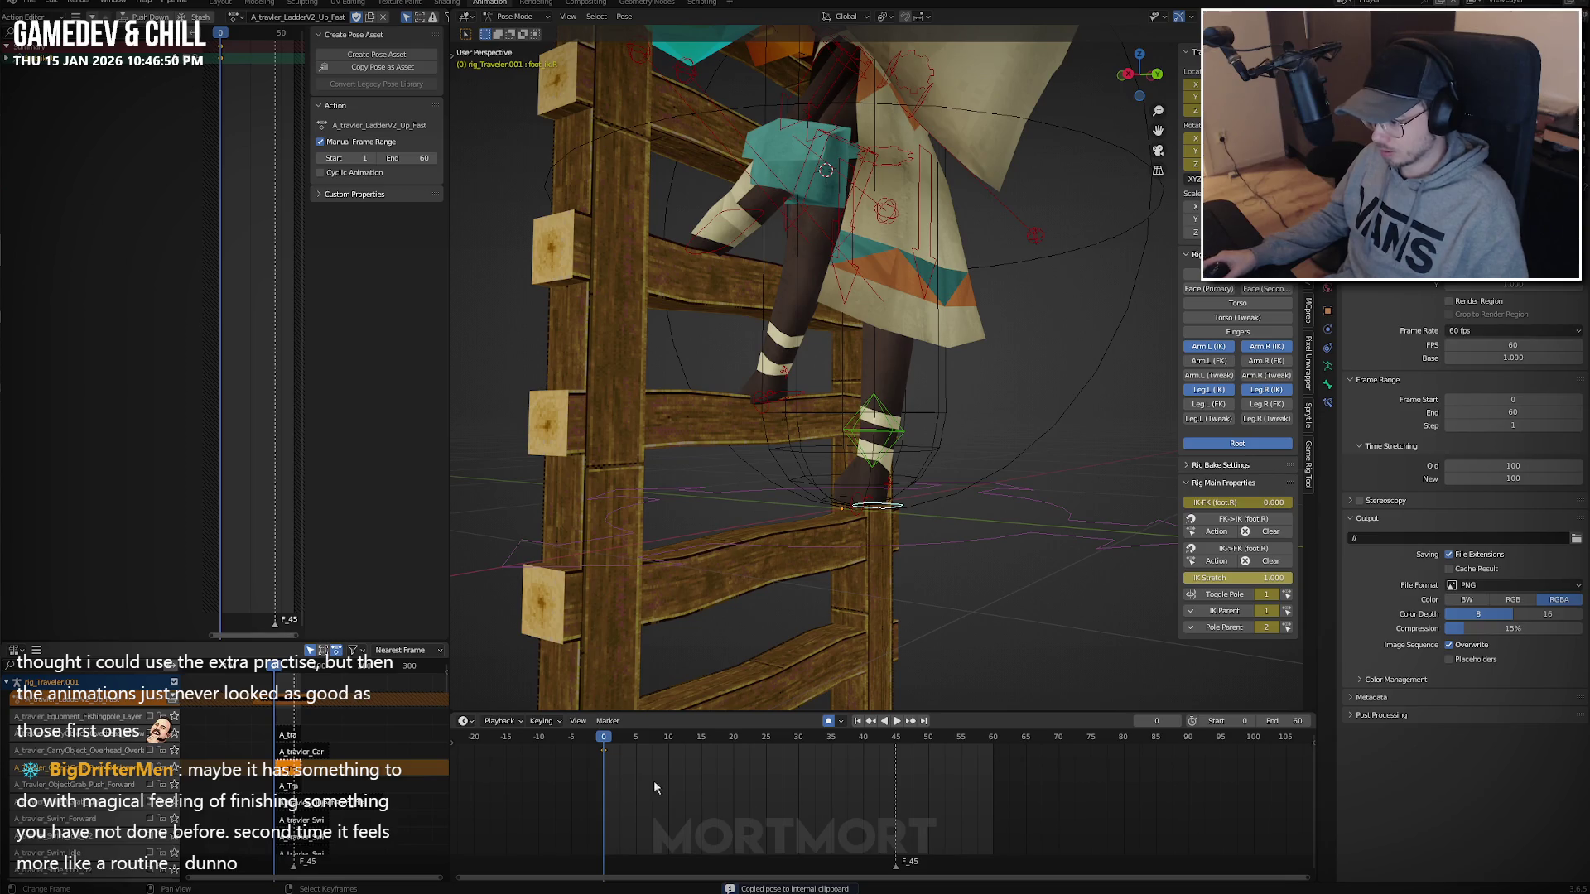
key("ctrl+v")
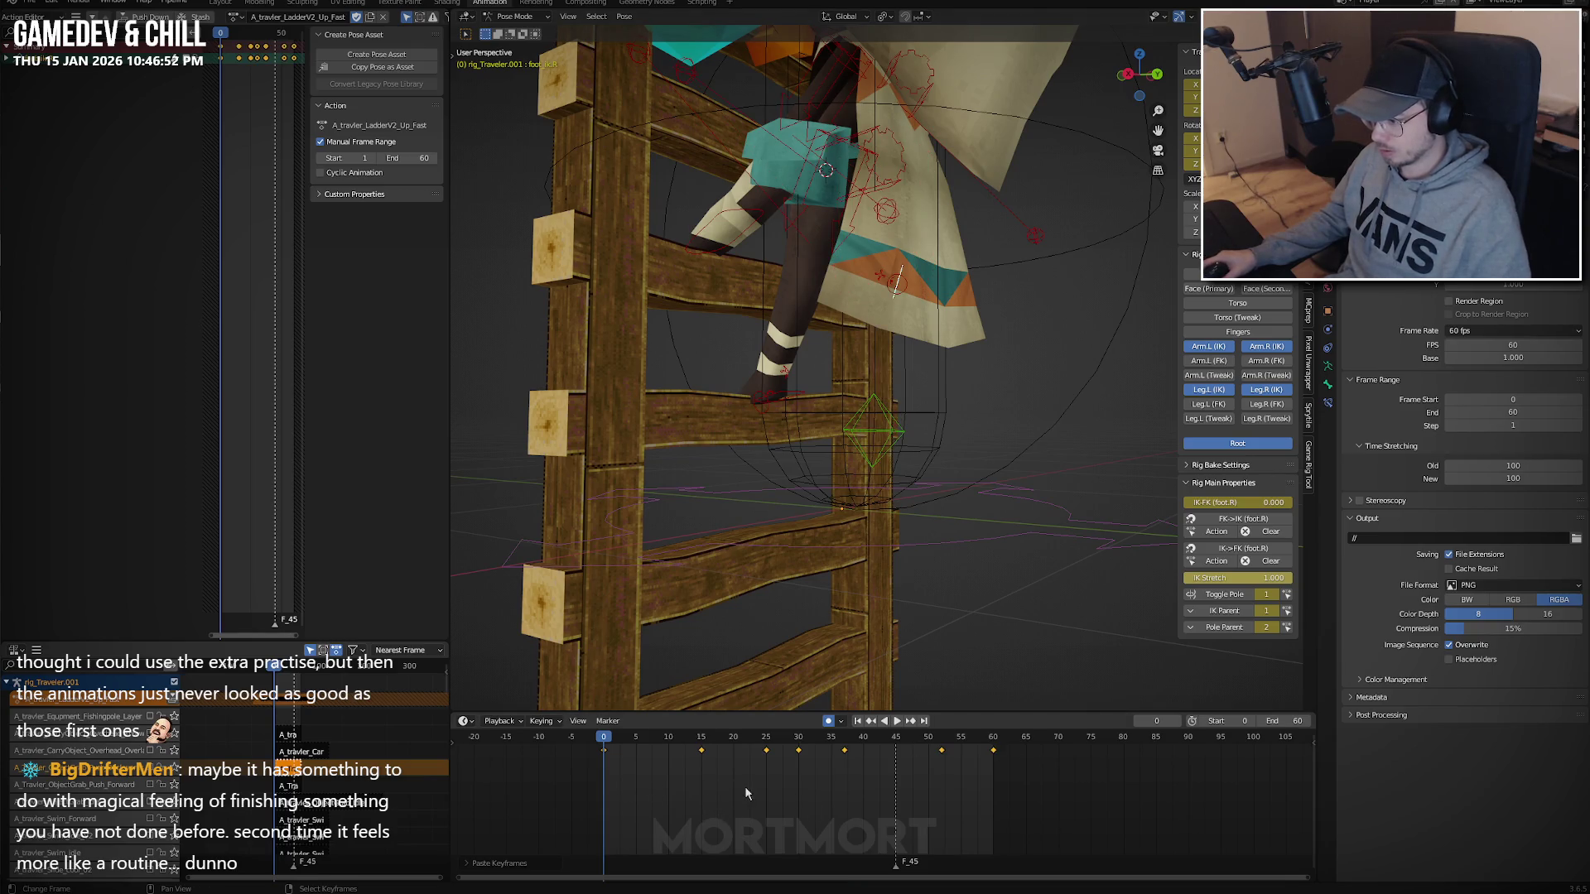
key("ctrl+z")
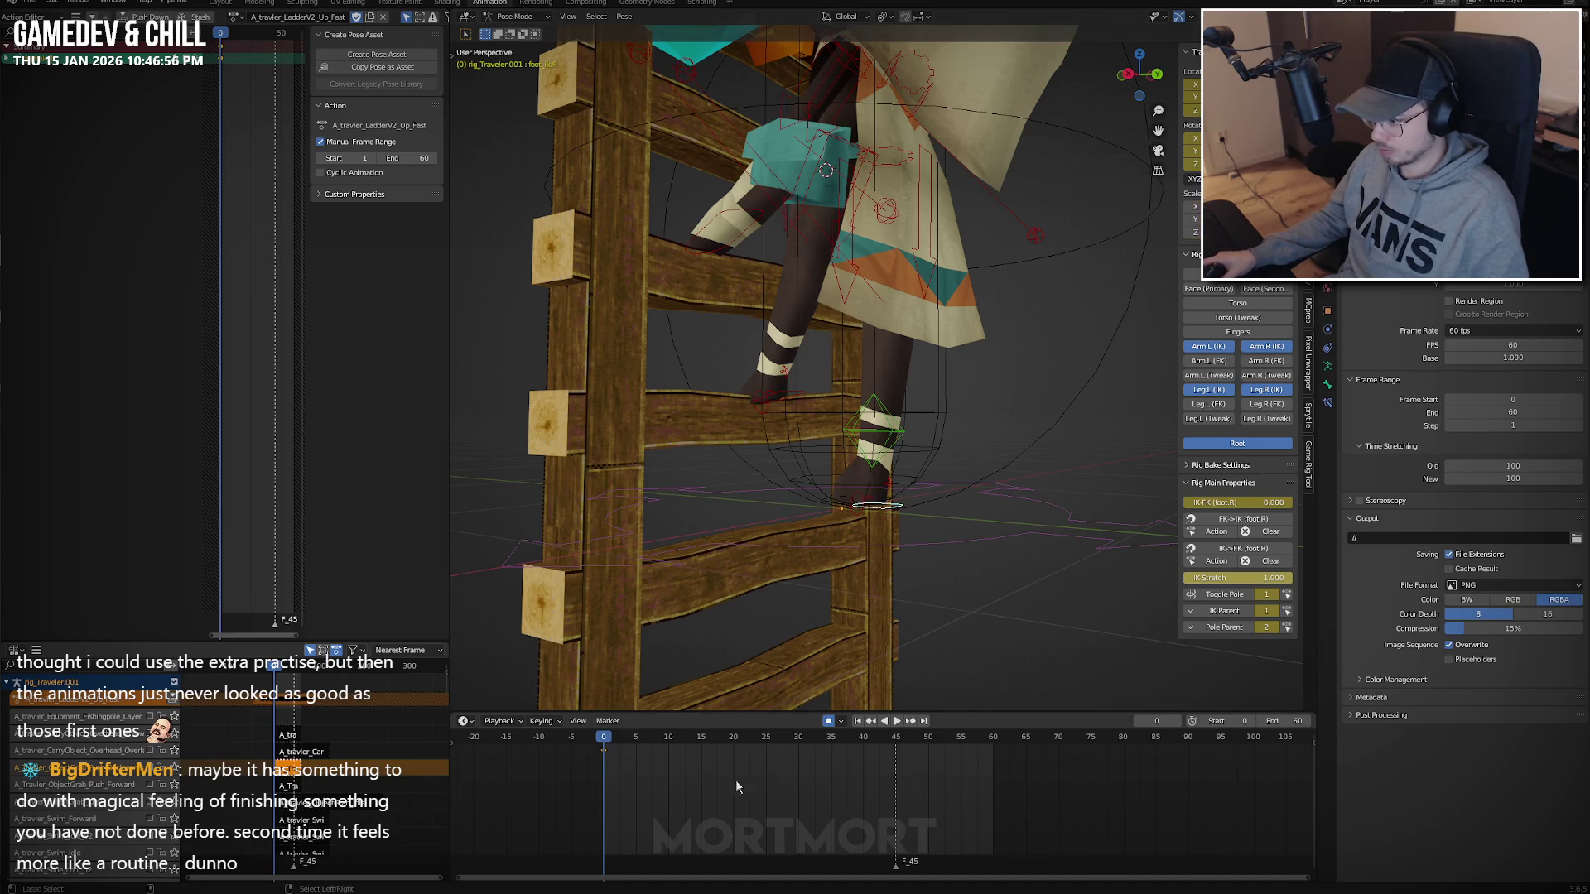
key("ctrl+v")
Shift the pasted keys in time and set their extrapolation mode.
key("g")
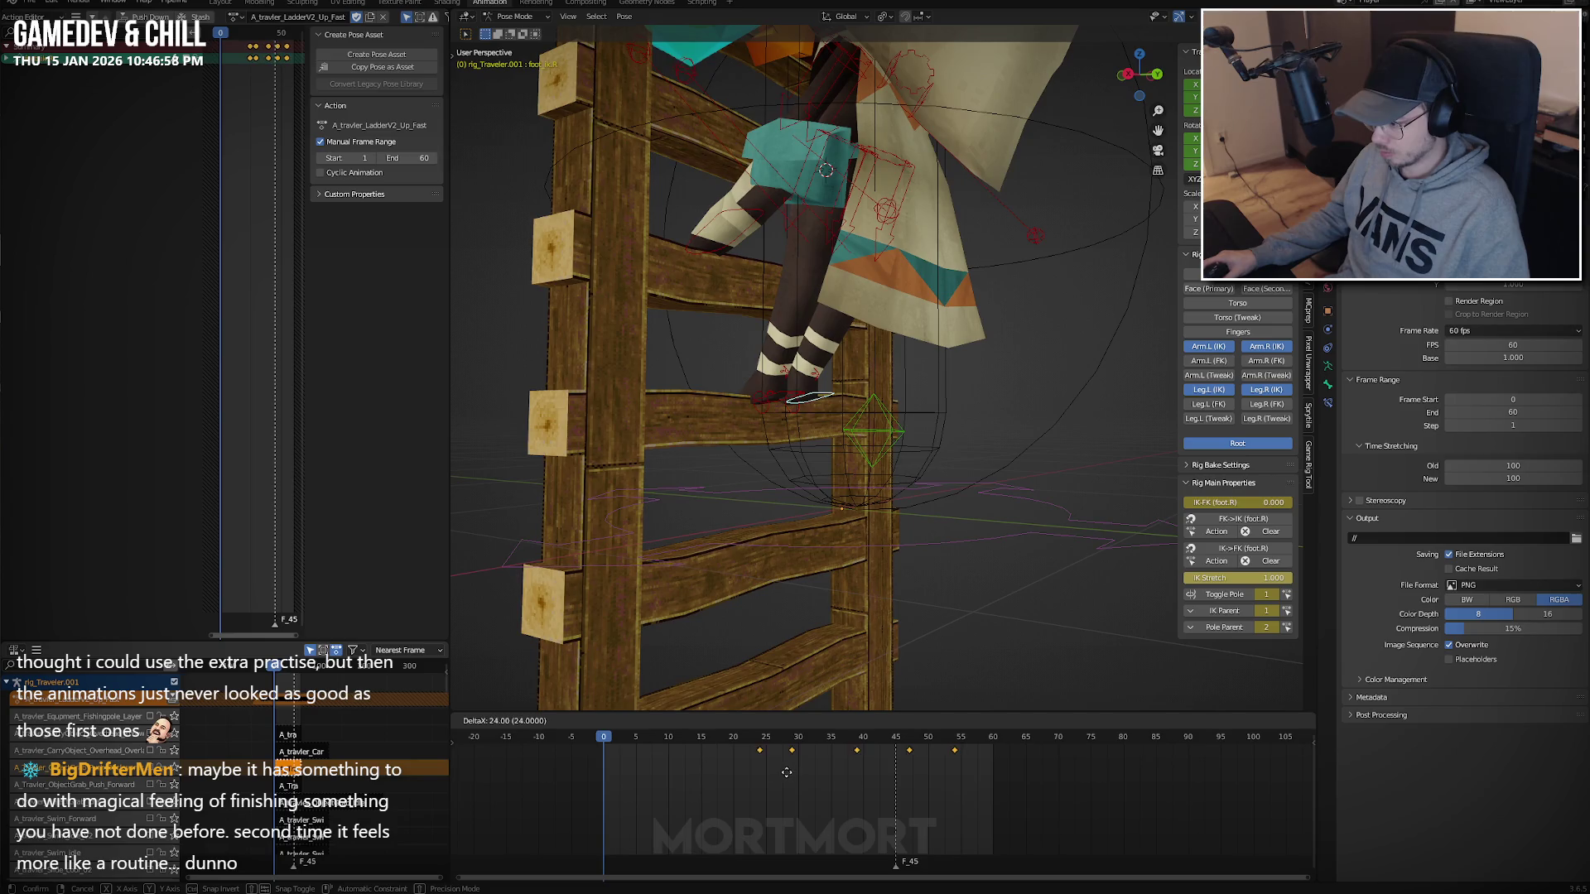
key("space")
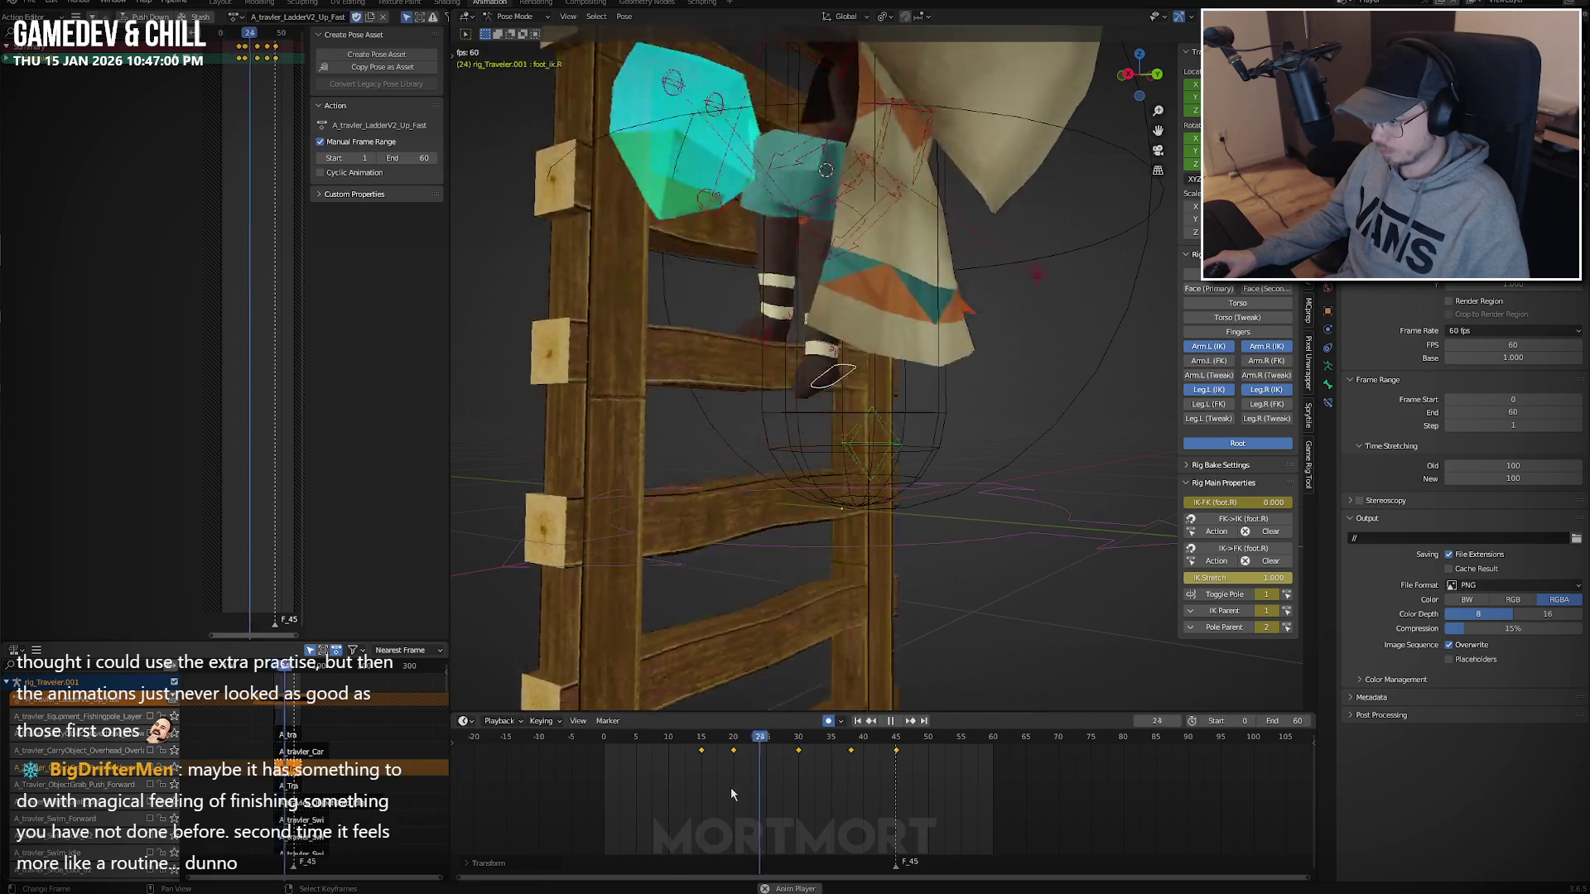
key("space")
key("shift+e")
left_click(803, 783)
key("space")
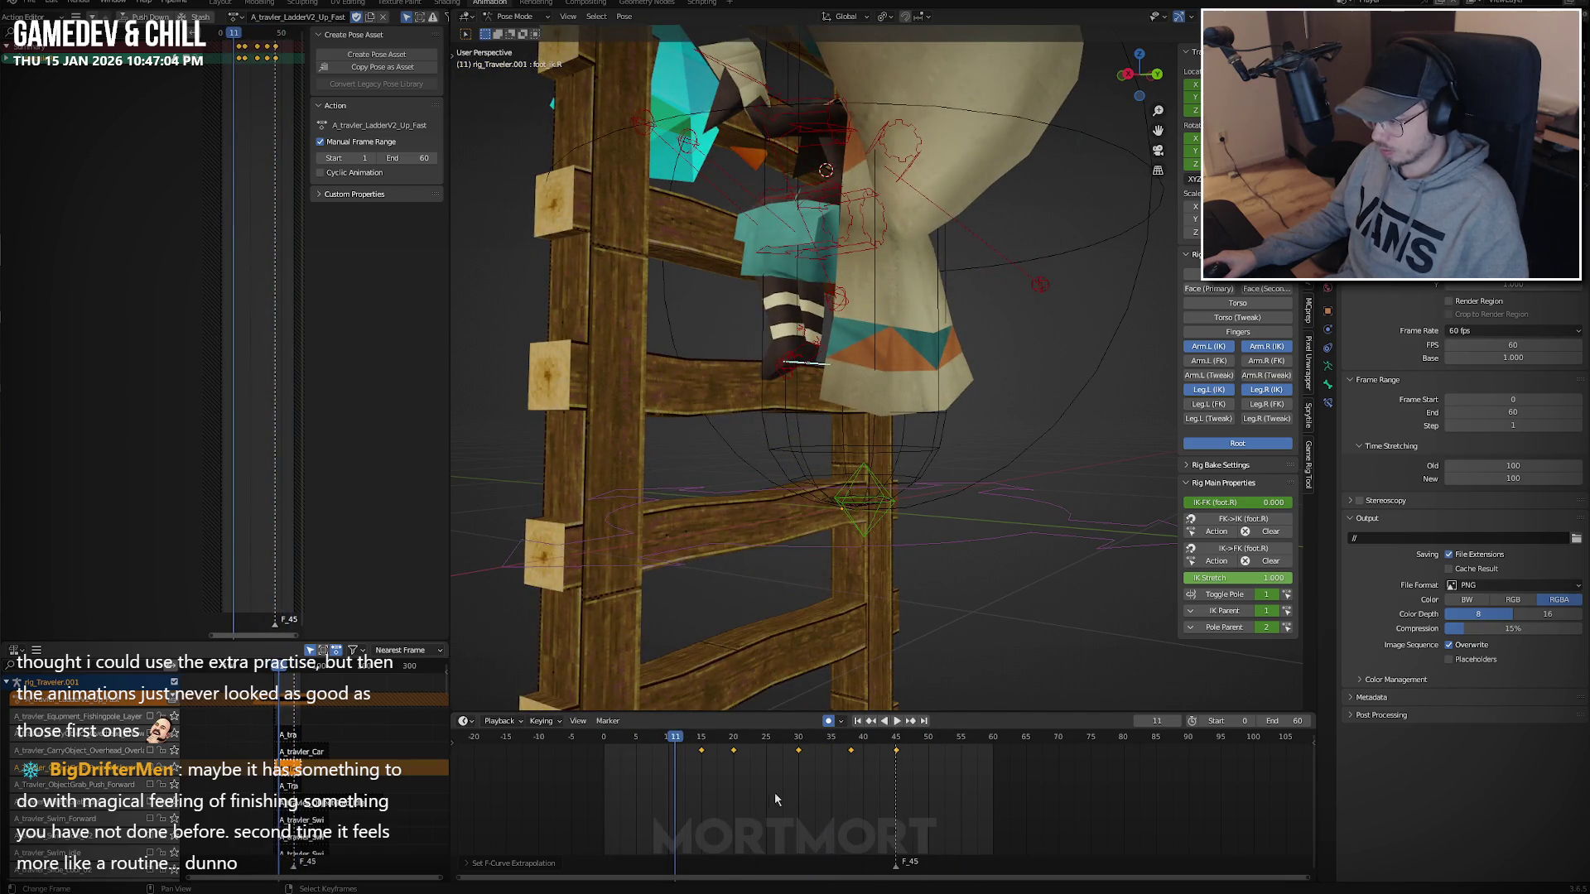
Slide the keys back 4 then 11 more frames, 15 earlier in total, checking at frame 16.
key("g")
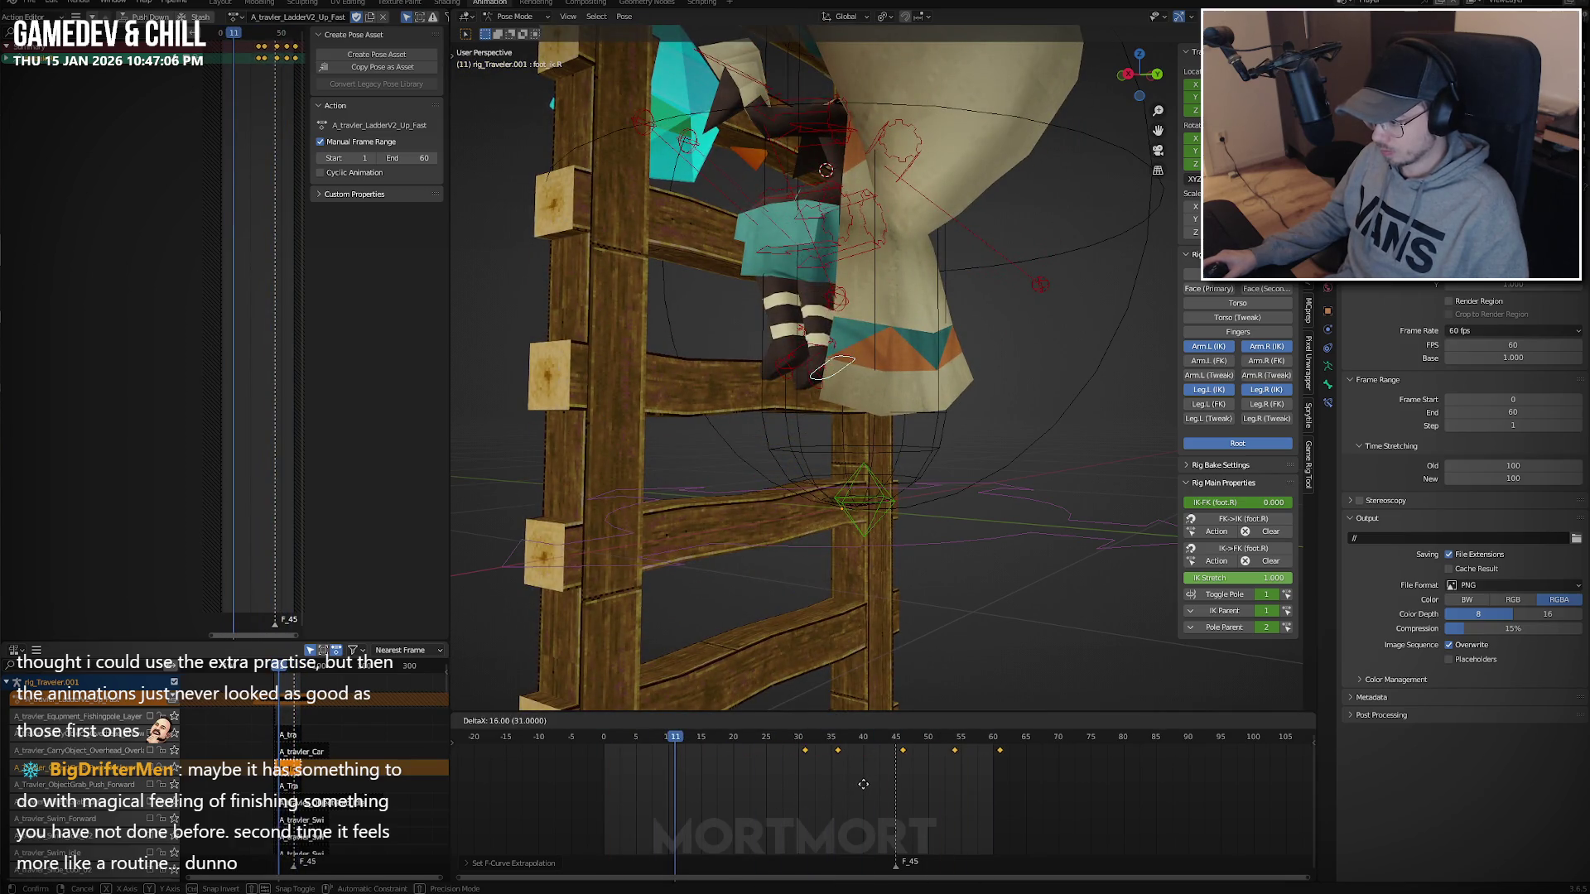
left_click(861, 783)
key("g")
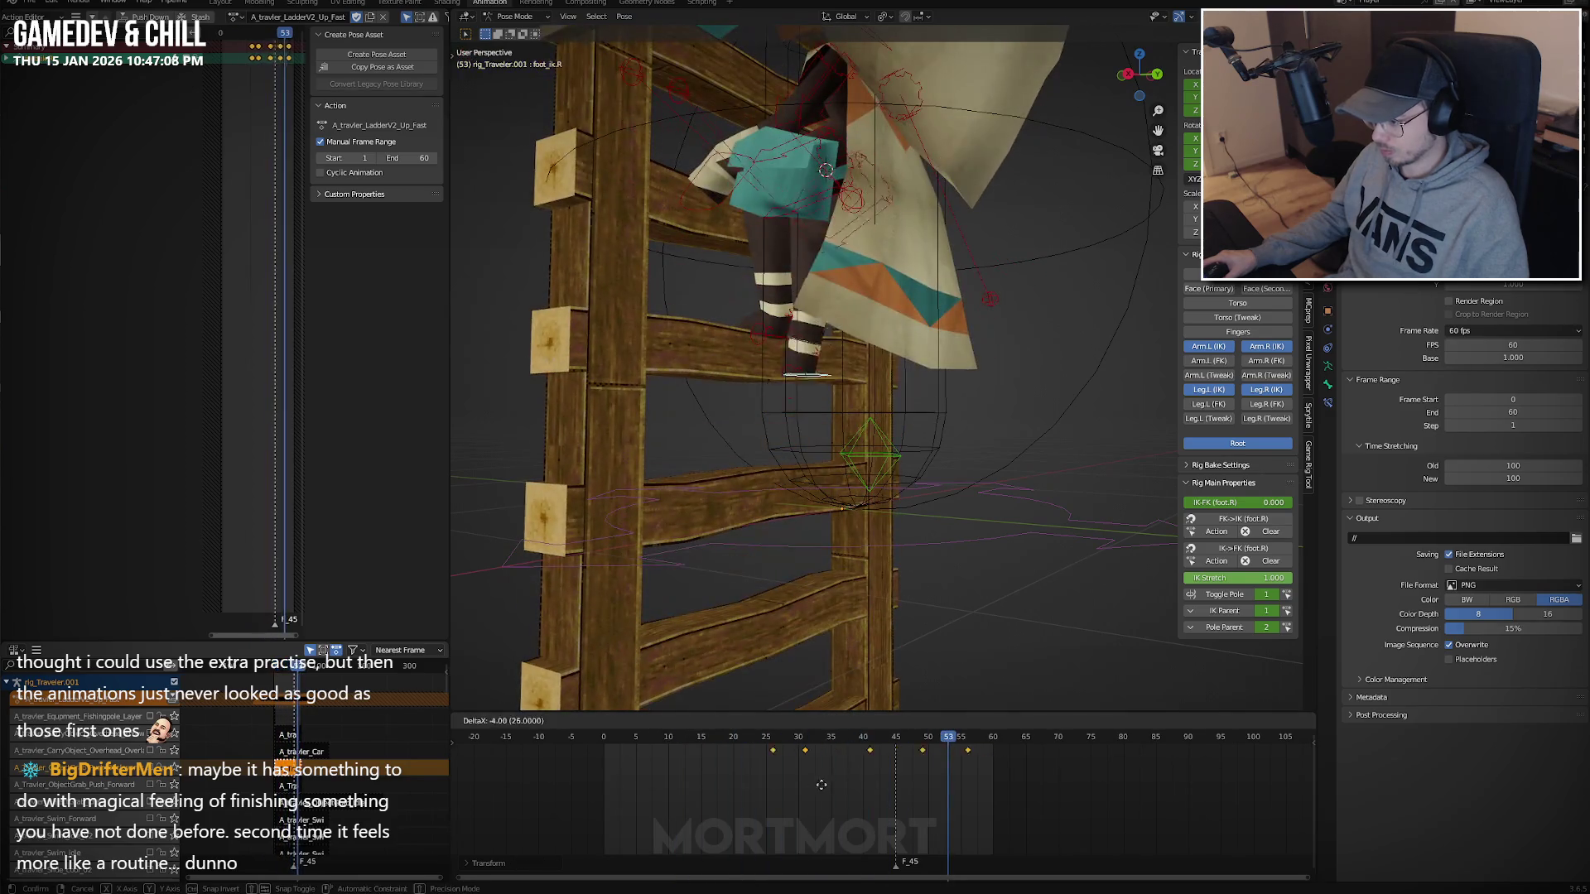
left_click(753, 786)
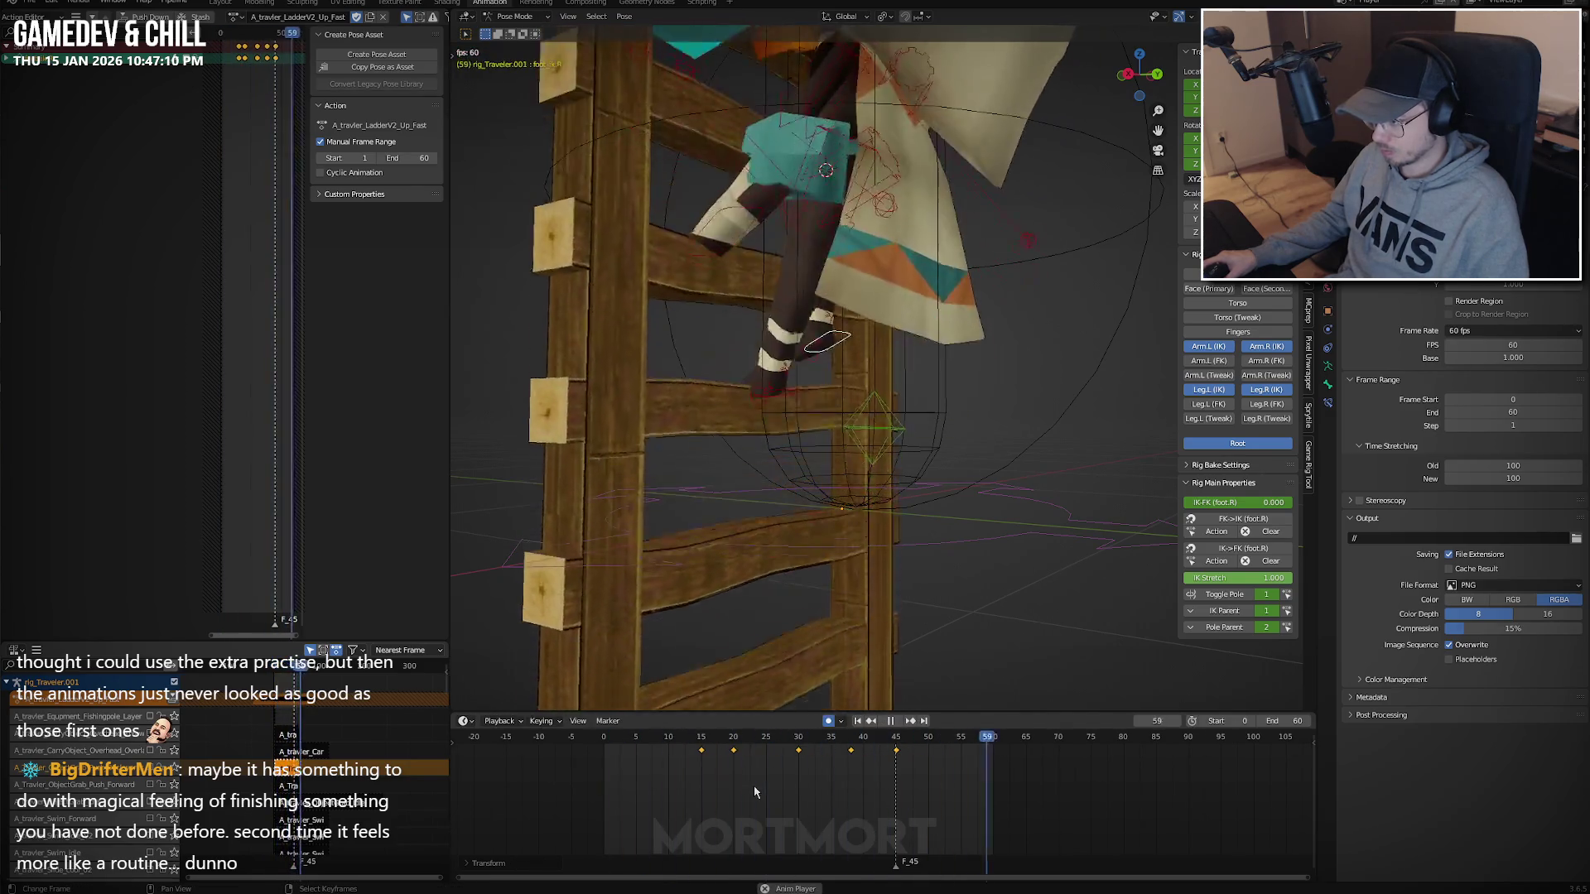
mouse_move(753, 793)
left_mouse_down()
mouse_move(599, 803)
mouse_move(797, 782)
mouse_move(698, 778)
left_mouse_up()
key("g")
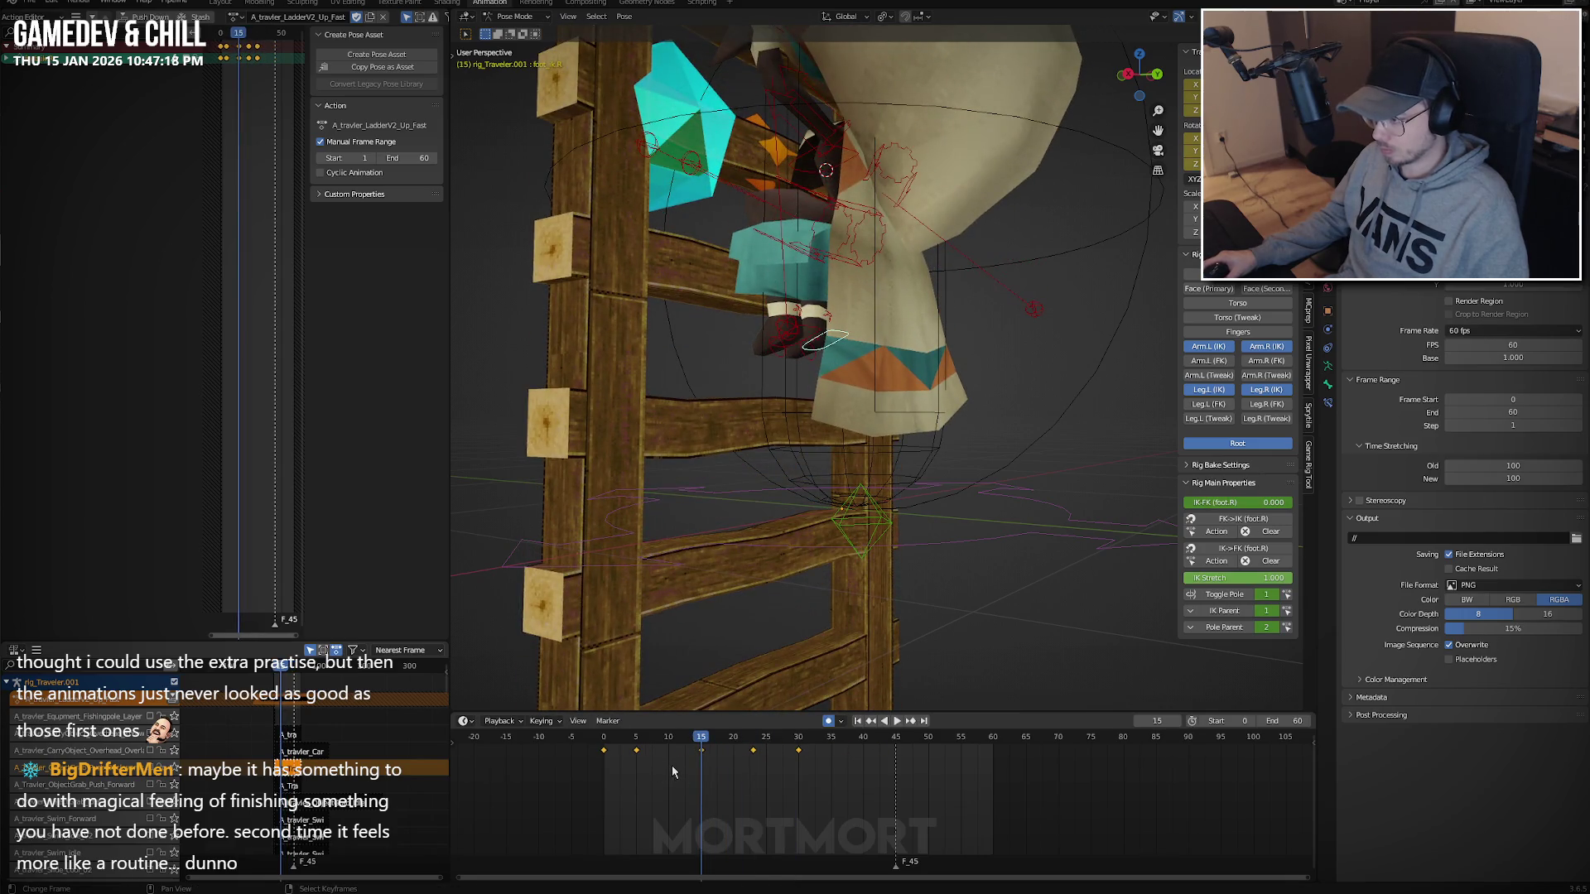
key("Right")
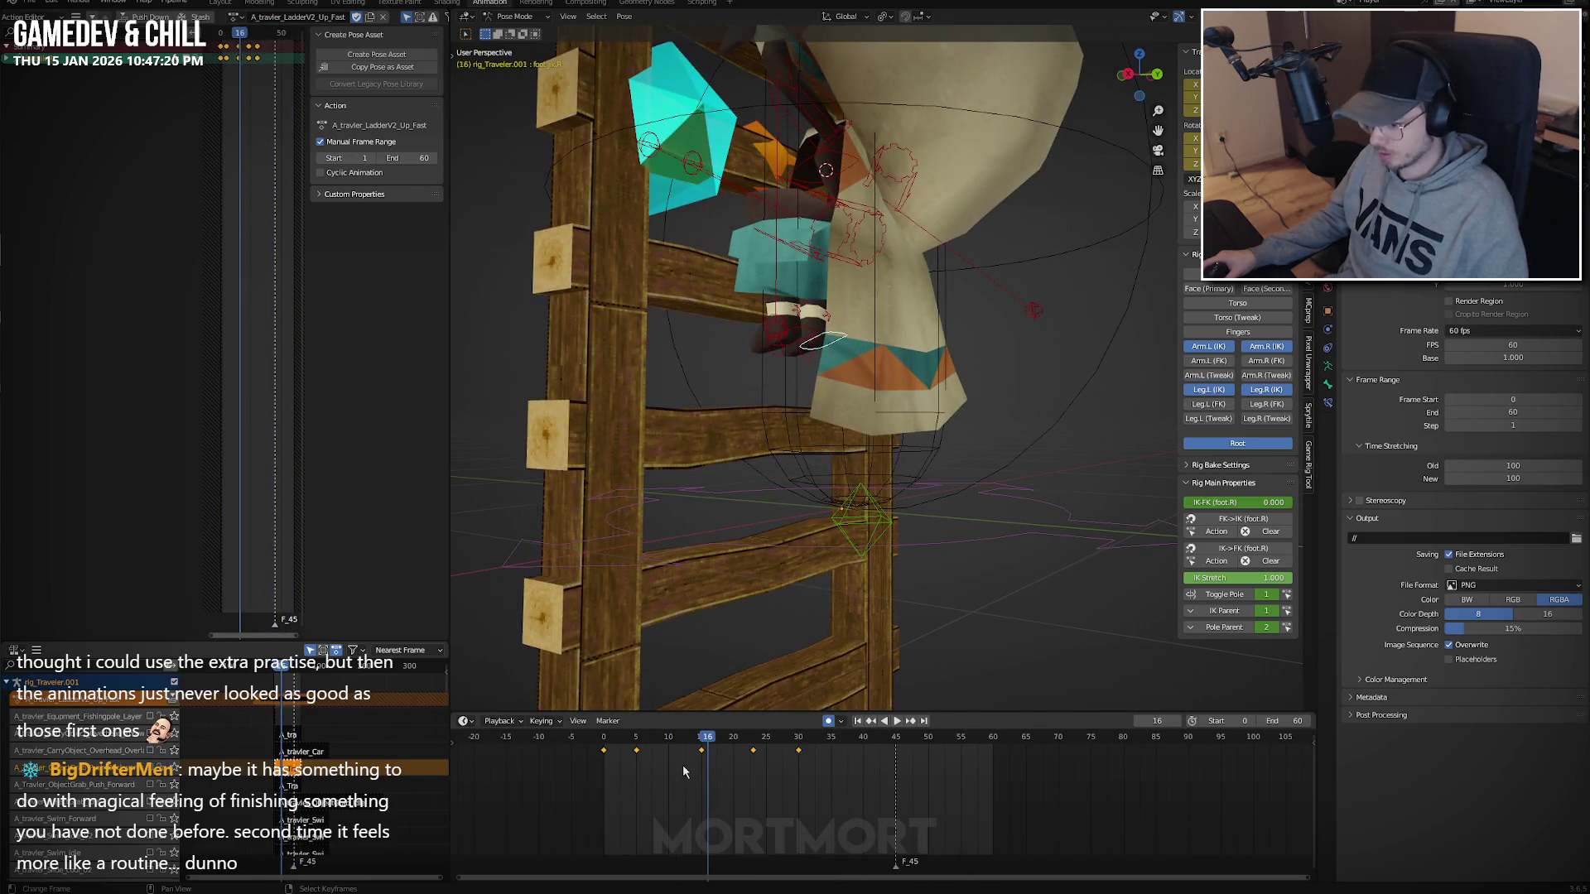
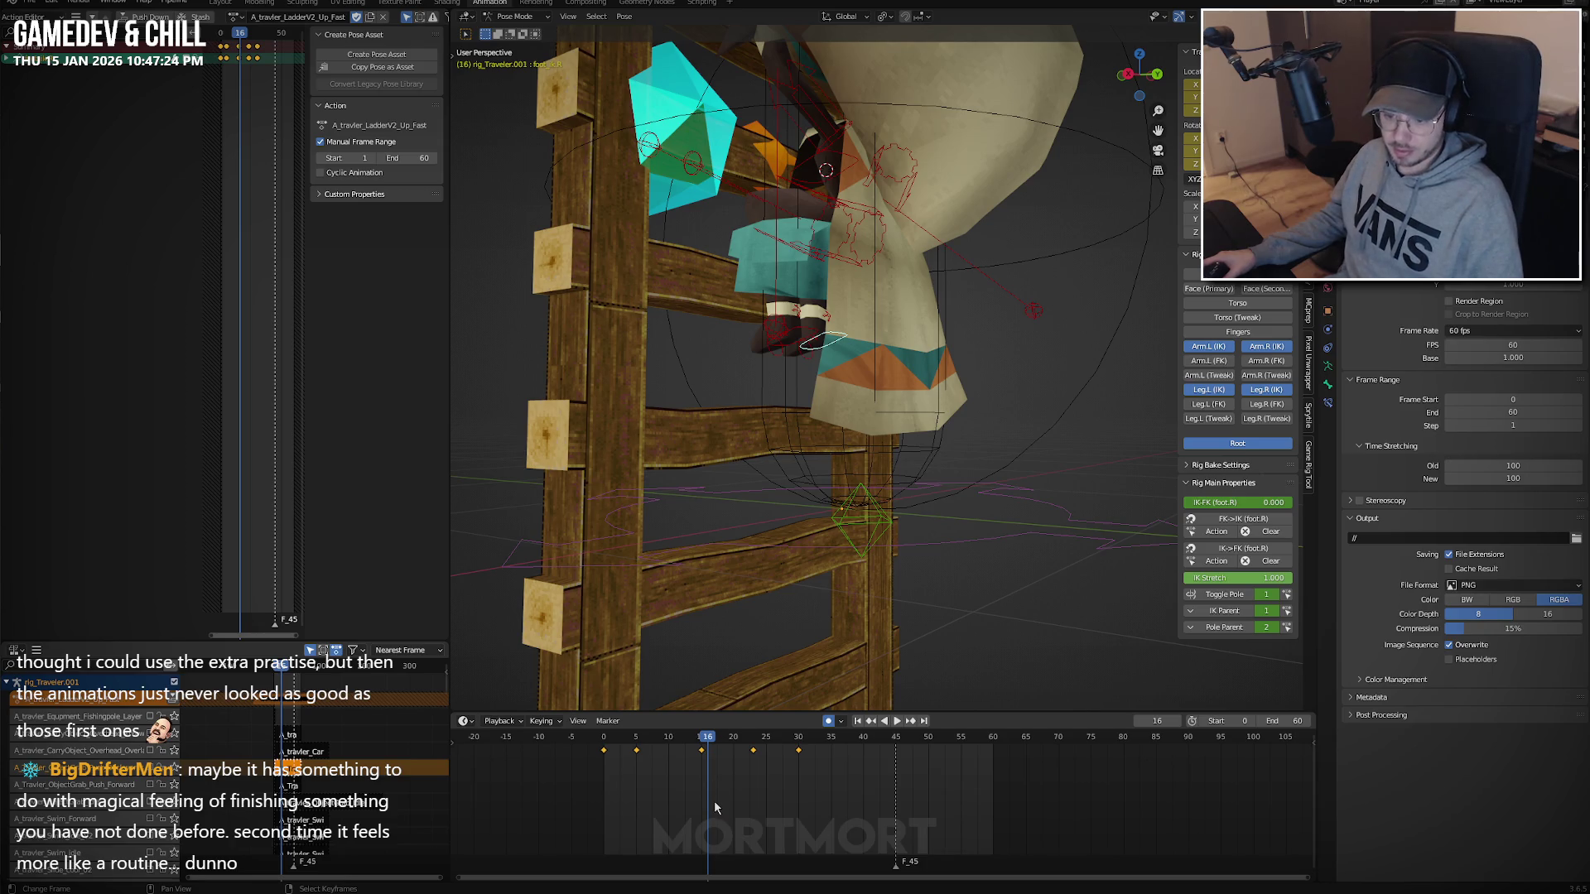
Shift the selected foot keys 5 frames later in the ladder-up action and preview the timing.
scroll(713, 800, "up", 1)
key("space")
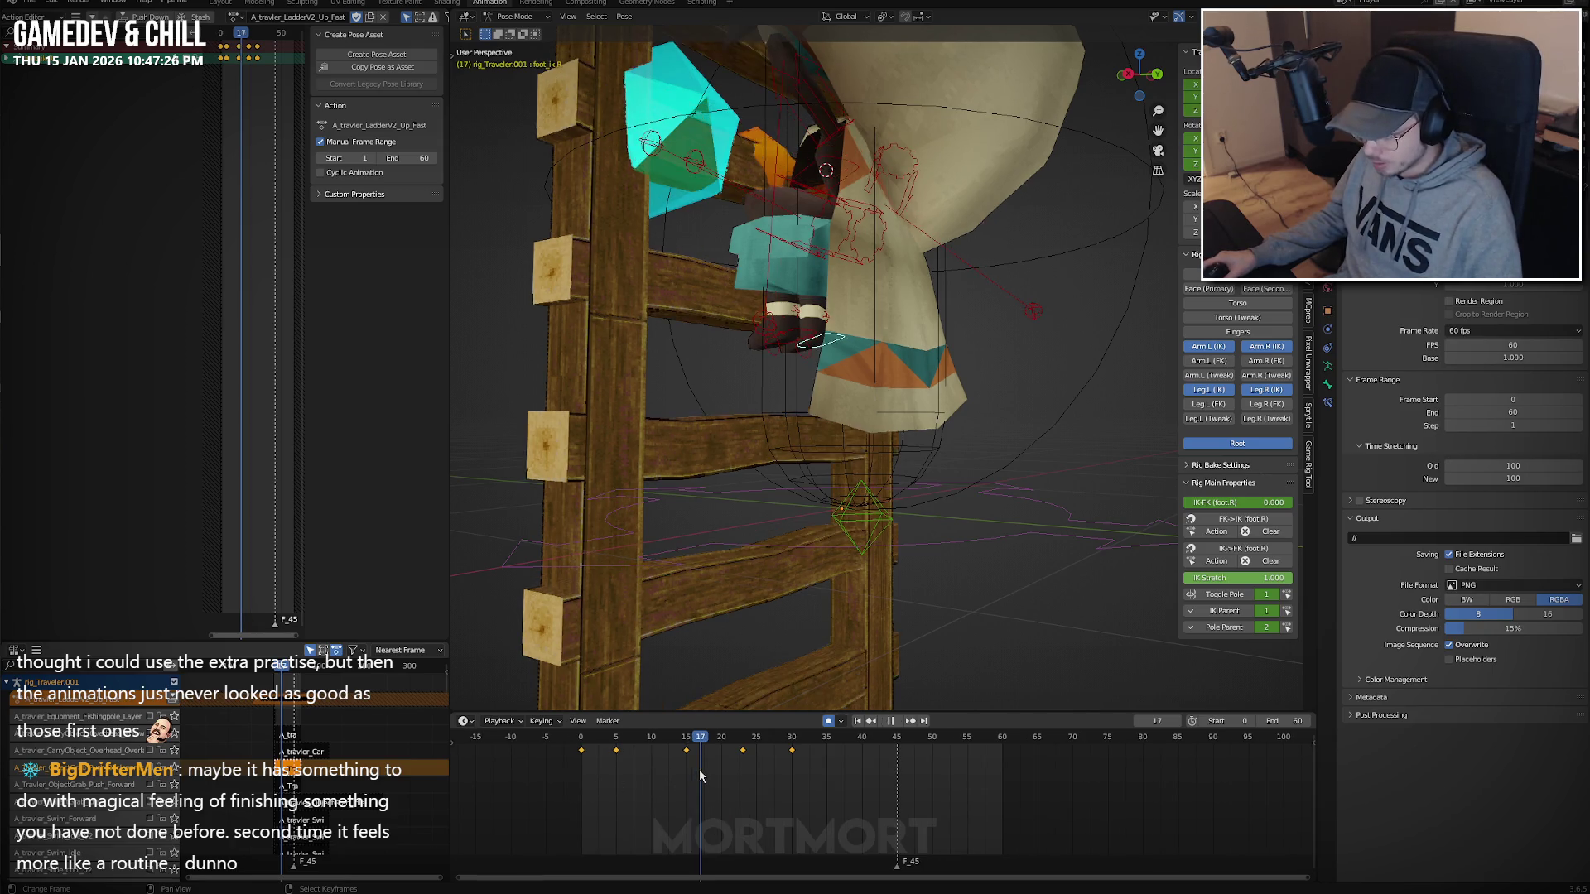
key("Escape")
left_click_drag(616, 751, 654, 753)
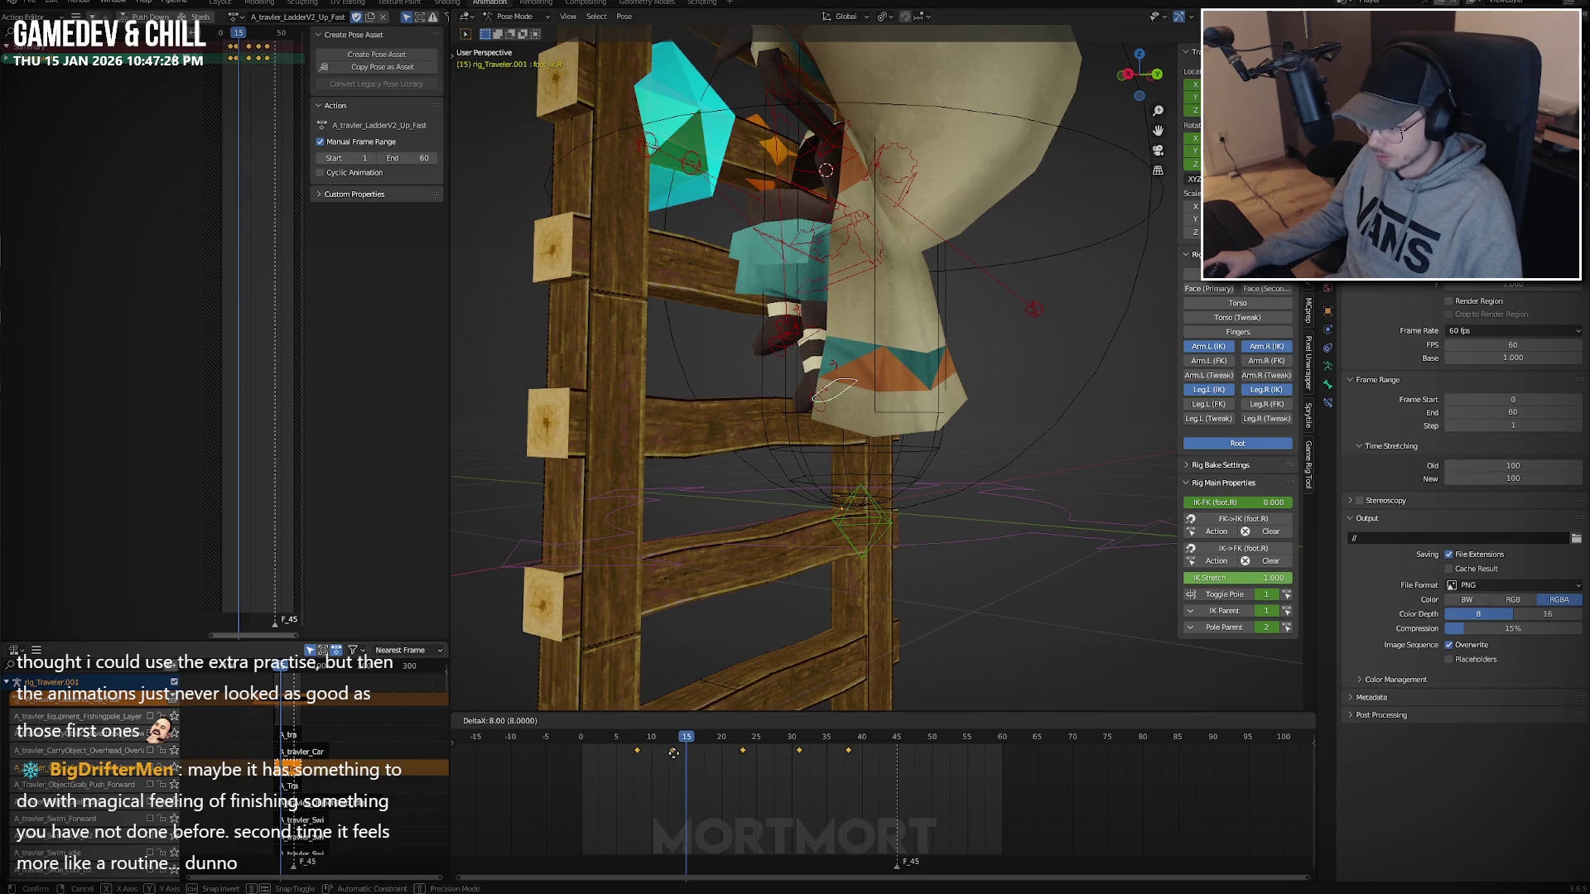
left_click(675, 757)
key("space")
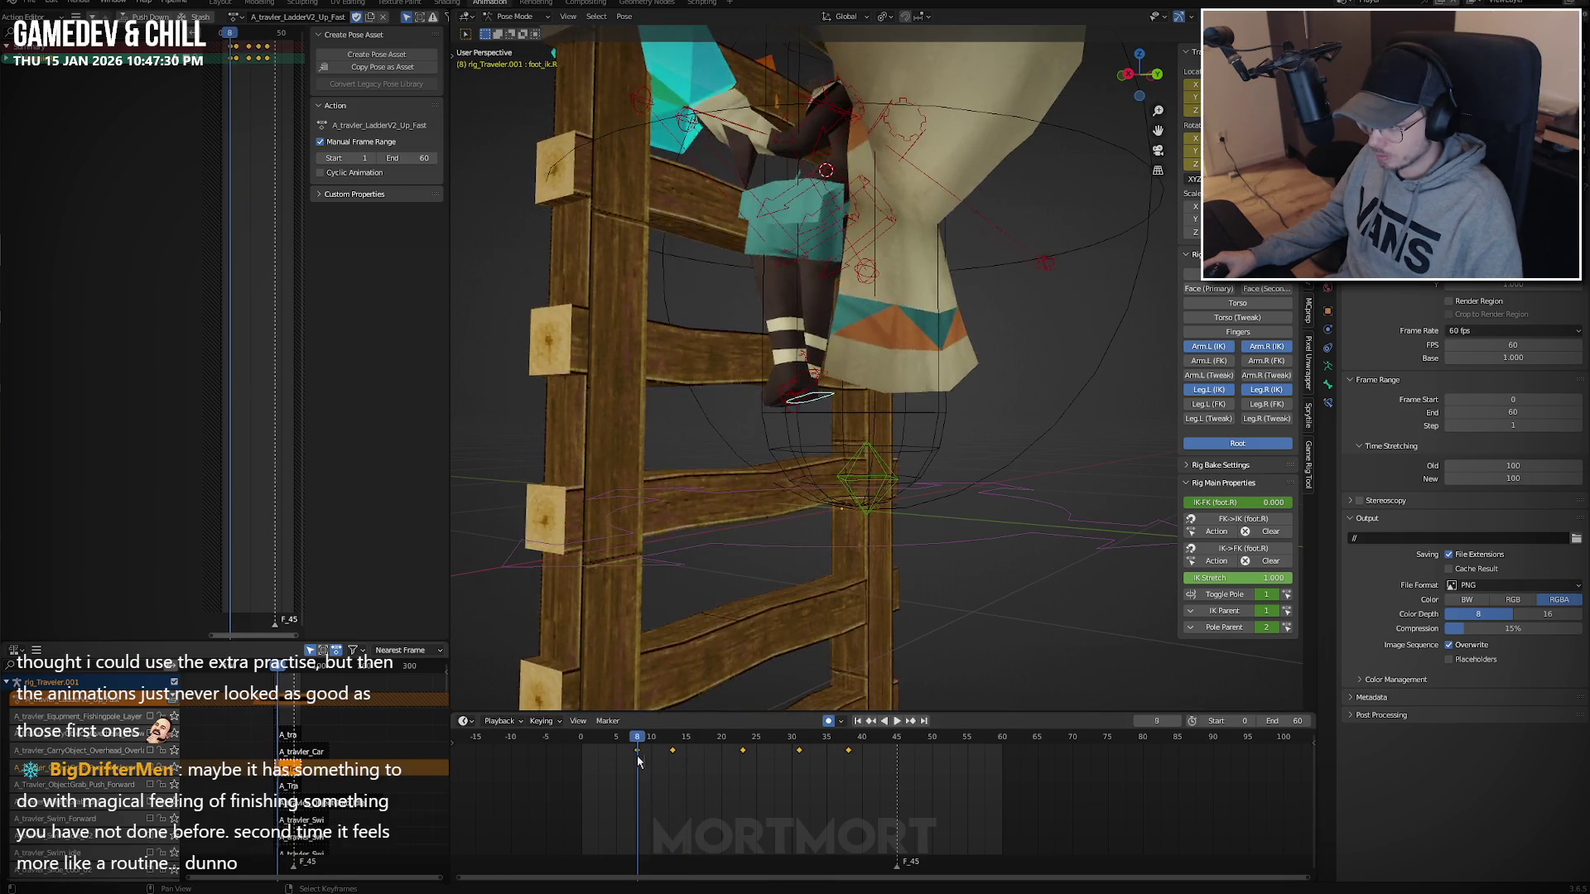
Slide the foot keys 7 more frames later, paste the copied keys, and delete the unwanted ones.
key("g")
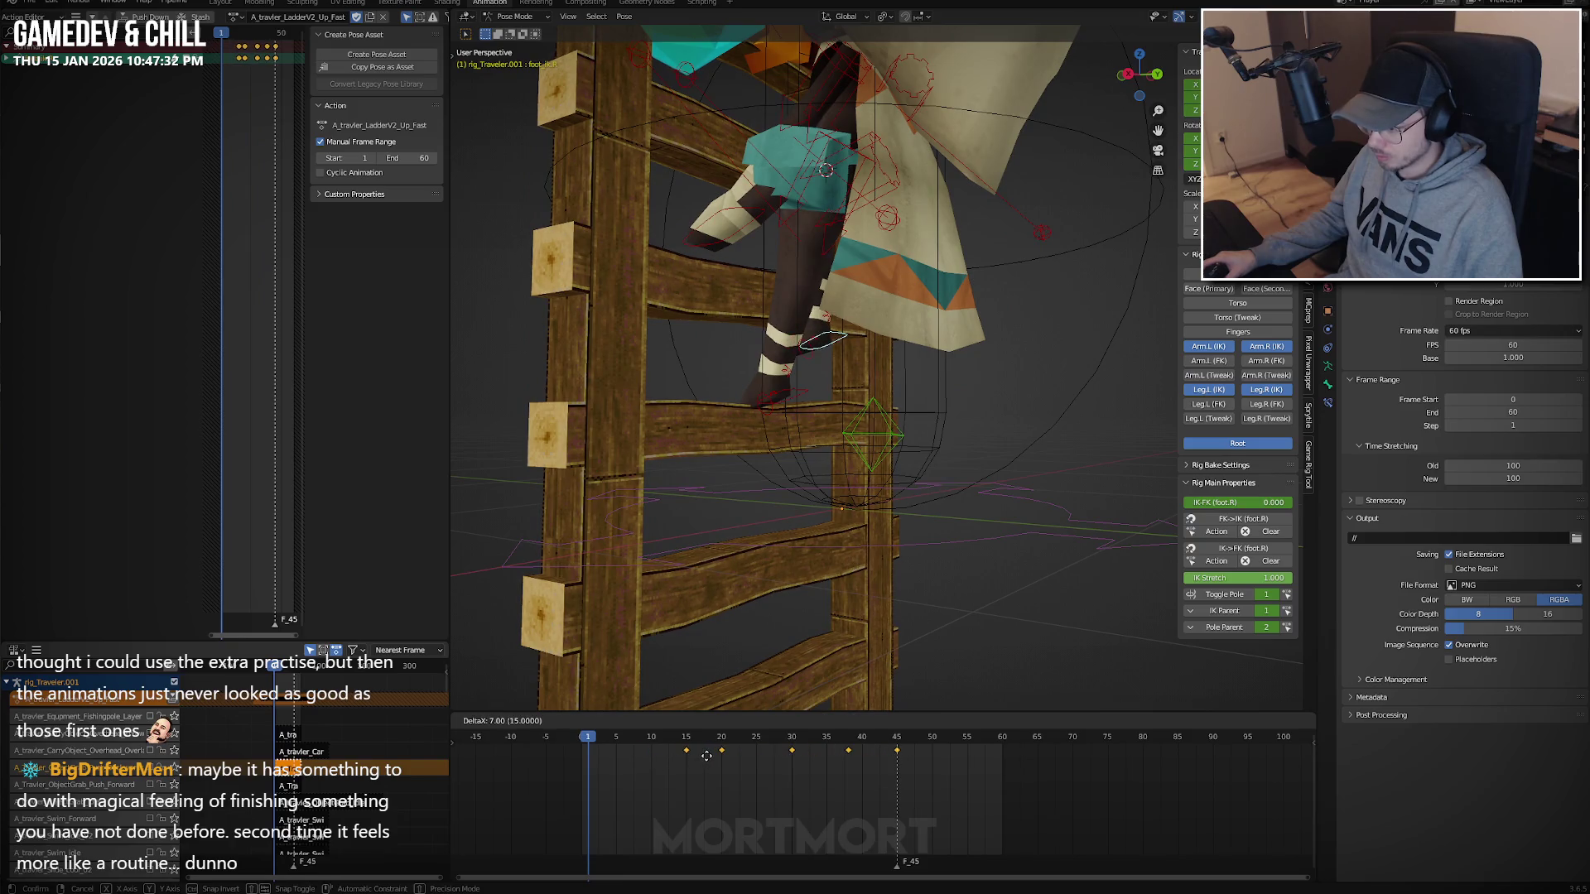
left_click(706, 755)
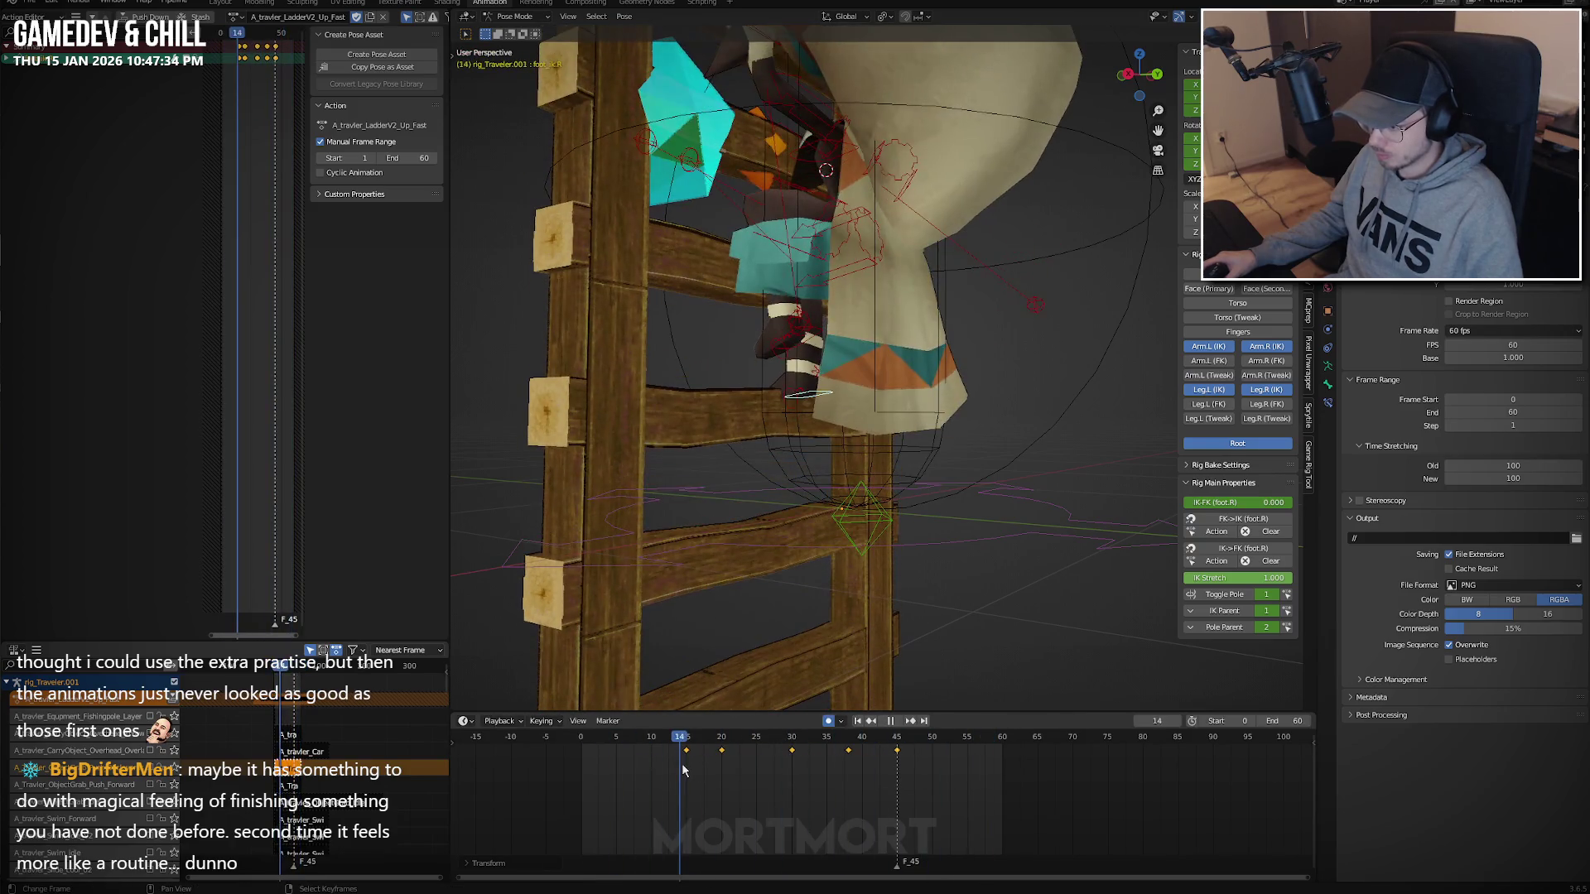
key("space")
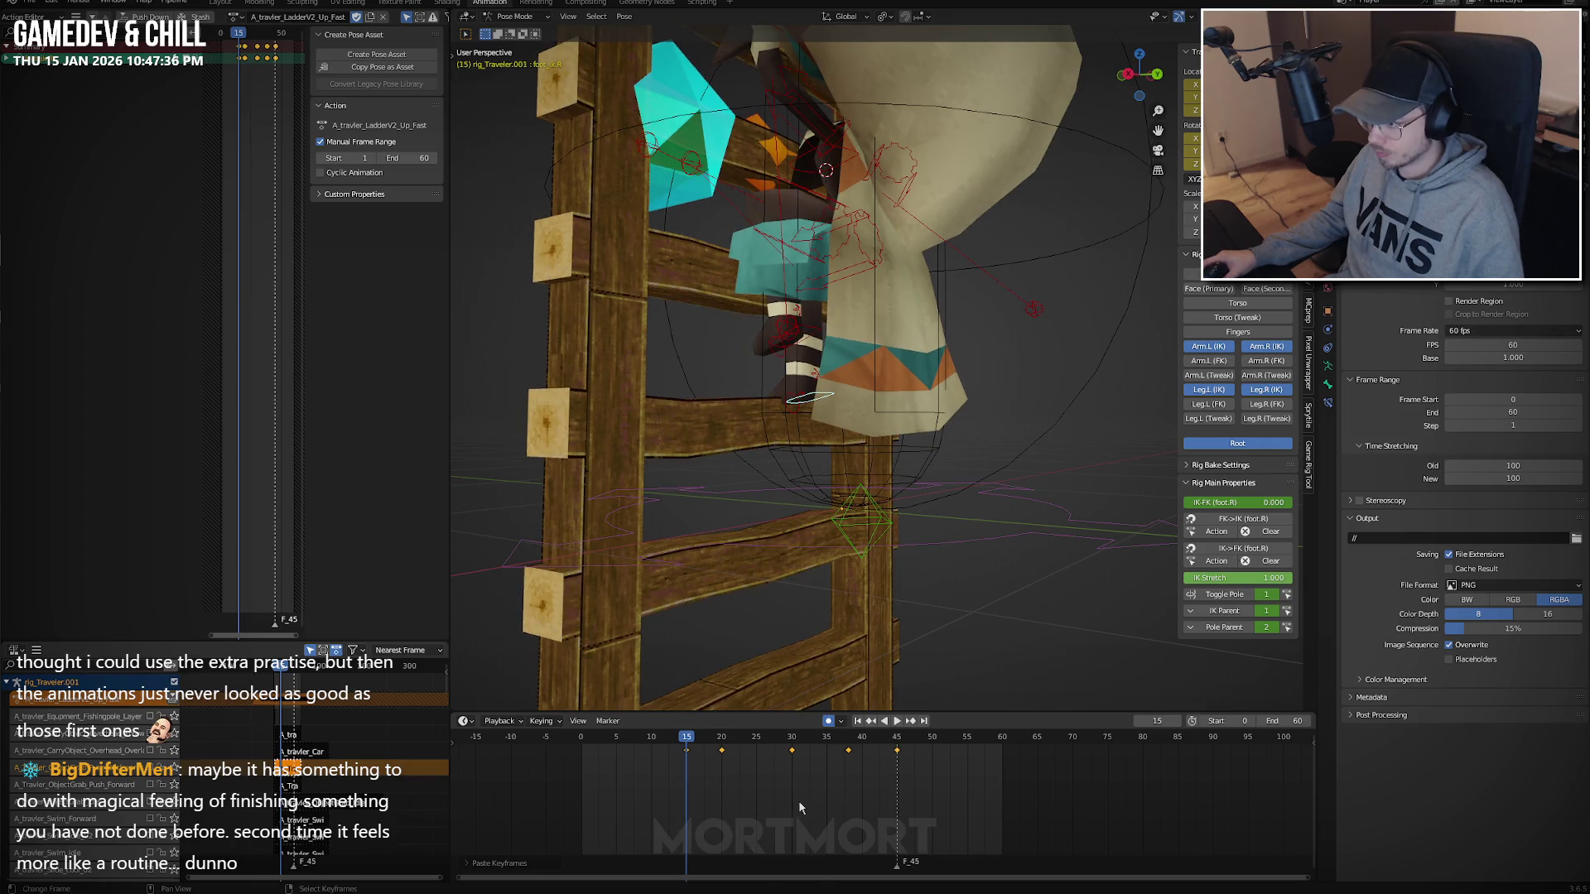
key("ctrl+v")
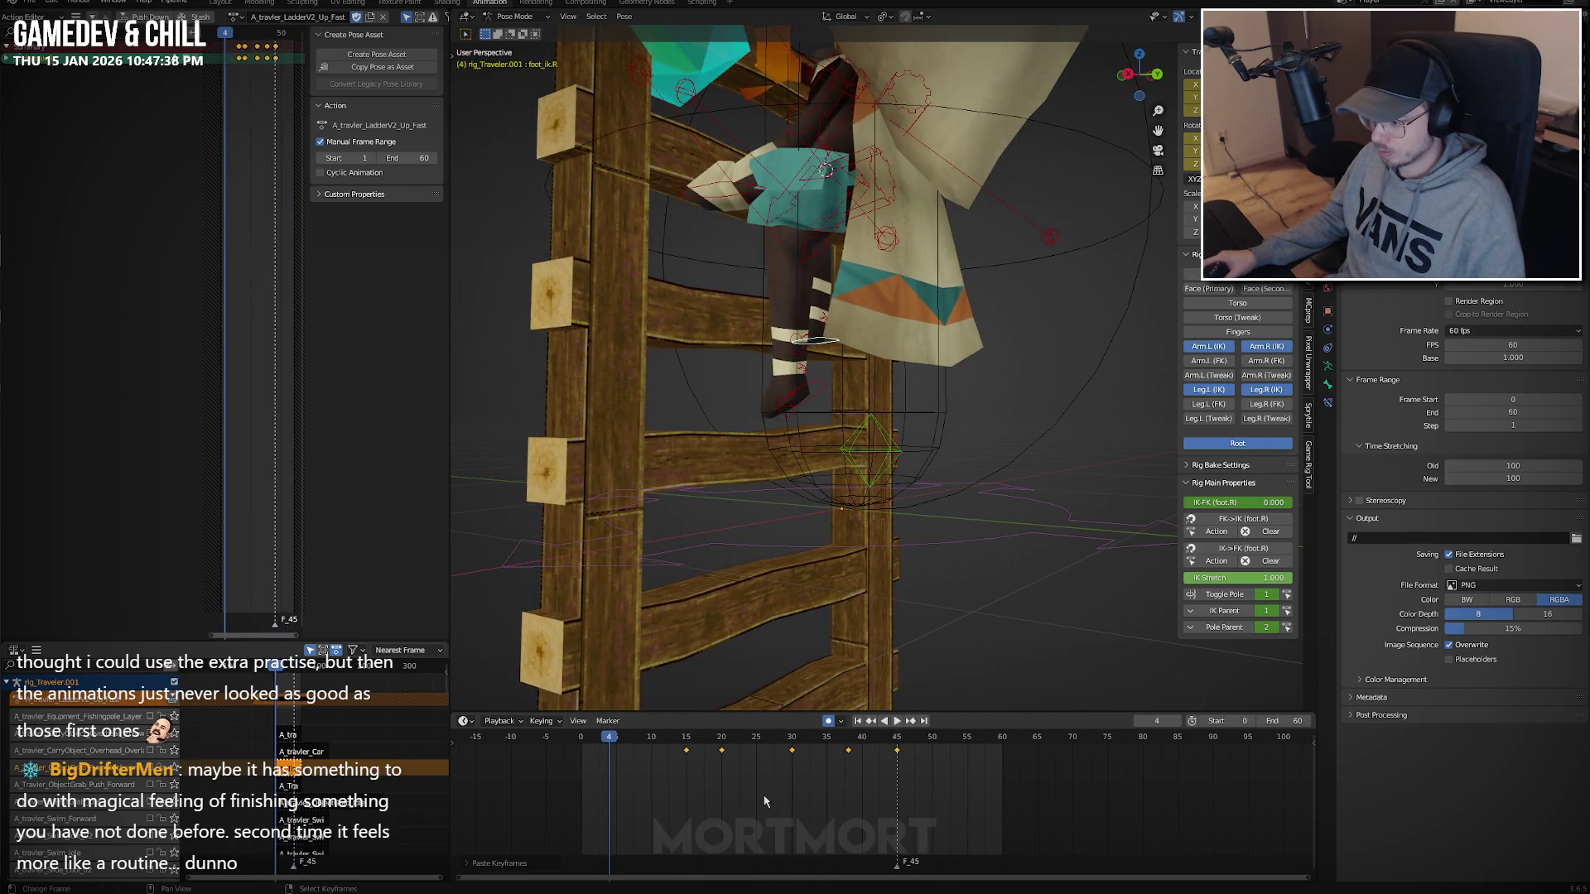
left_click(756, 791)
Play the climb from frame 0 and scrub frames 14–28 to check the new timing.
key("space")
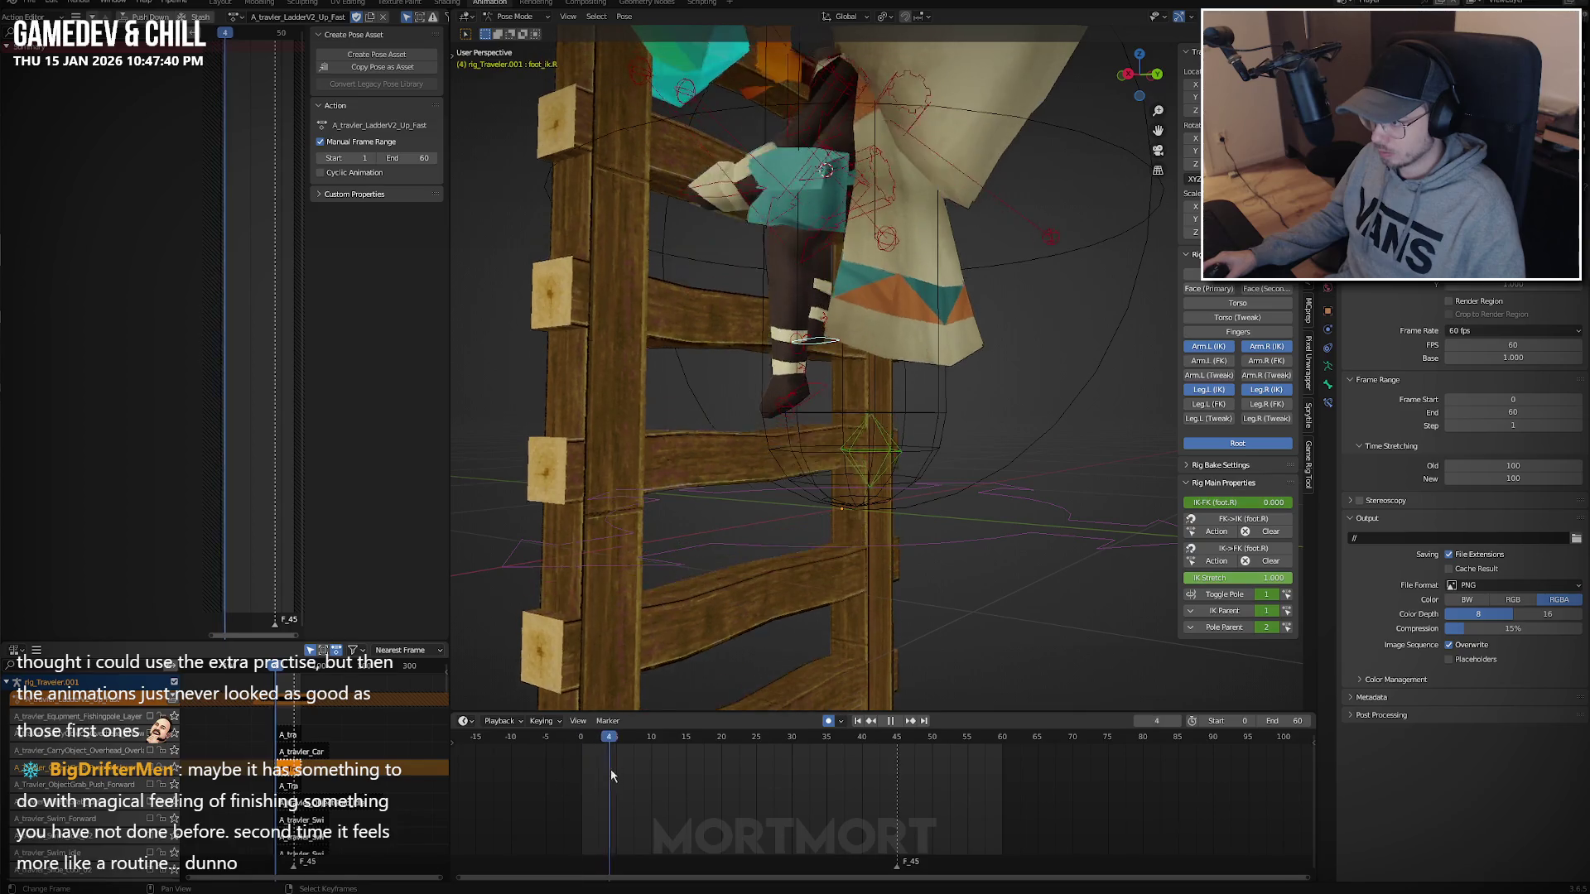
left_click_drag(648, 769, 694, 765)
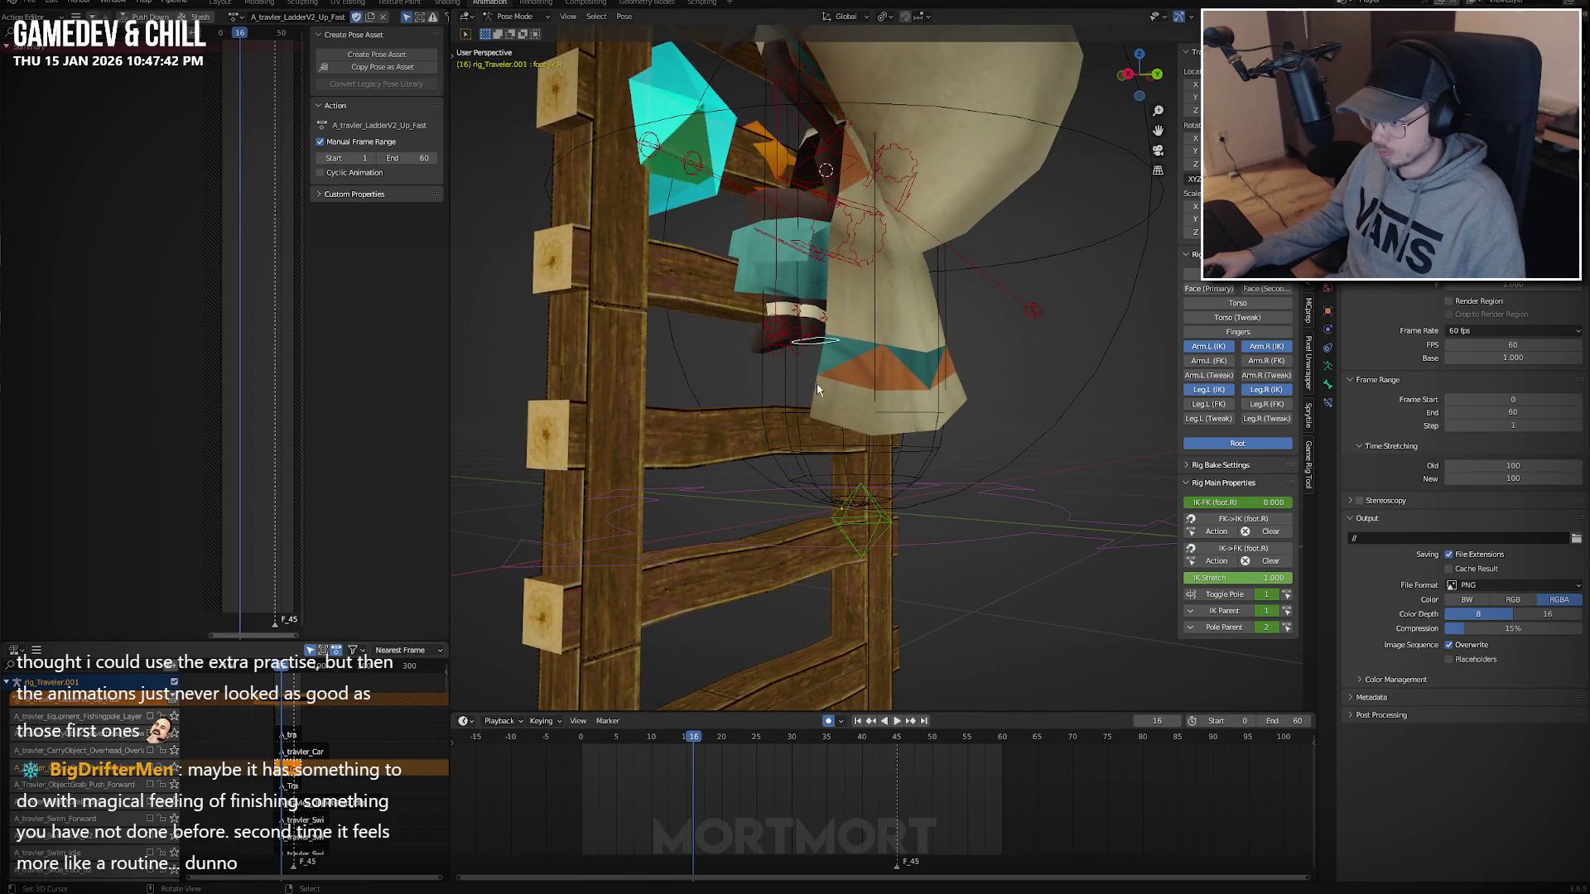
key("shift+Left")
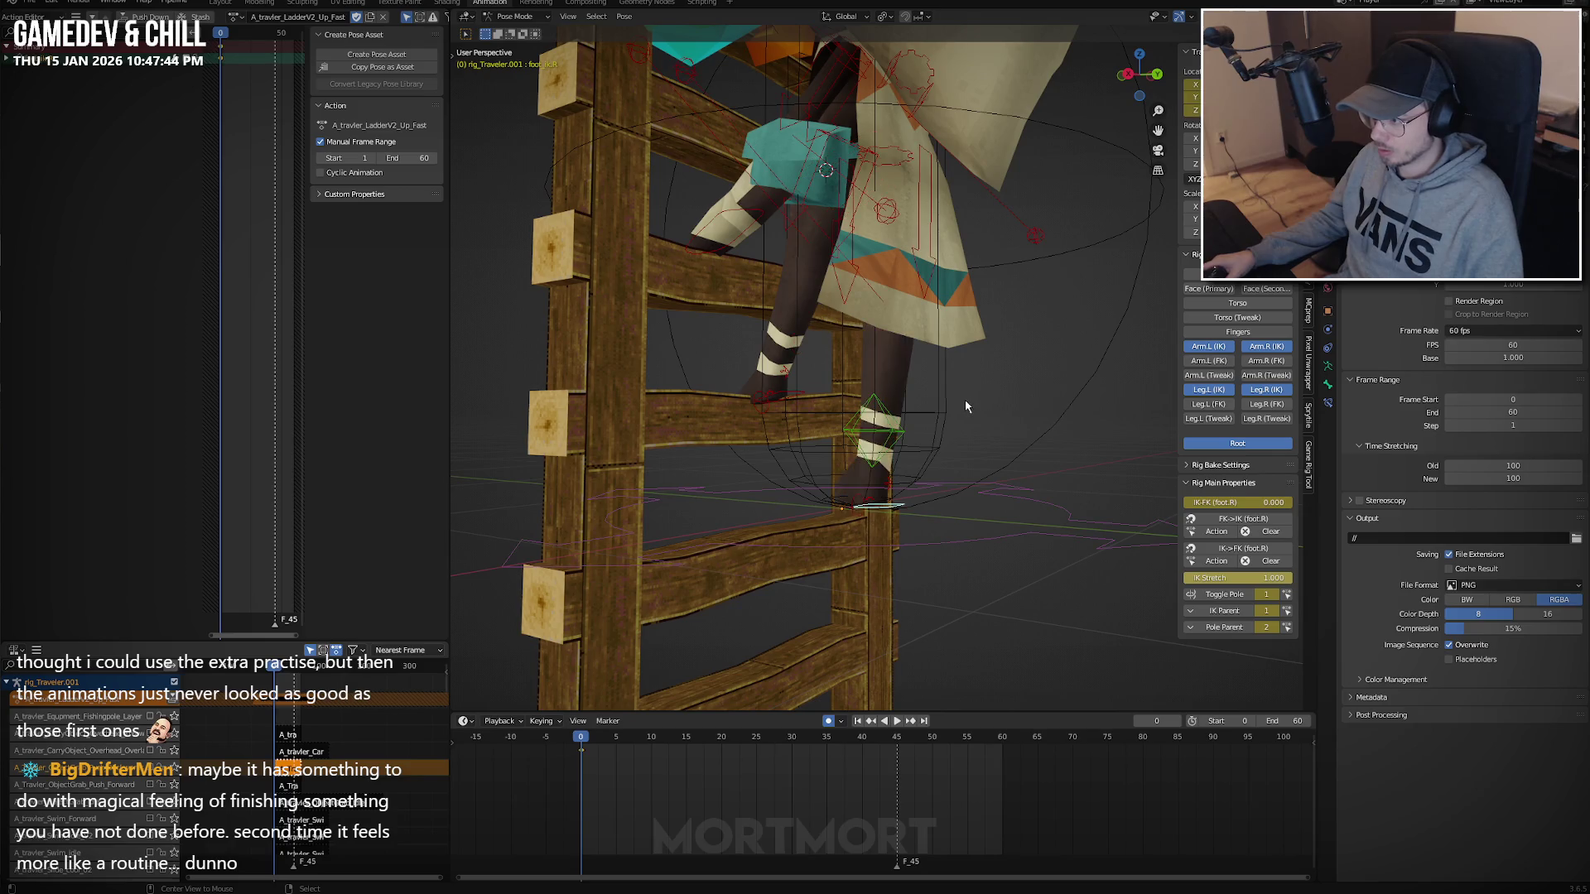
key("space")
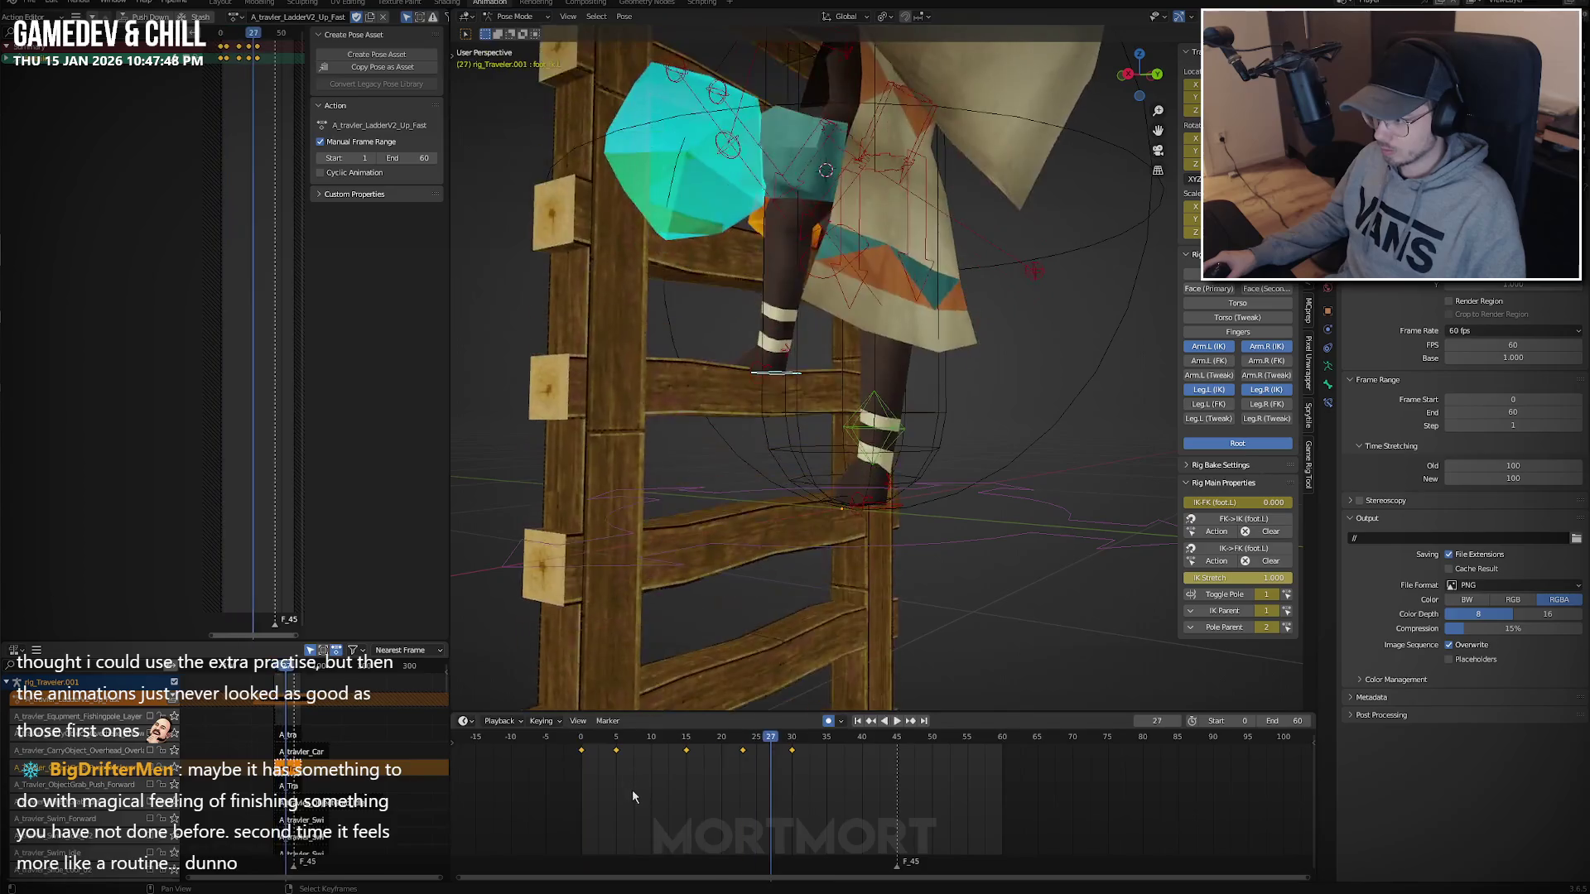
left_click(679, 766)
mouse_move(679, 766)
left_mouse_down()
mouse_move(786, 755)
mouse_move(676, 747)
mouse_move(740, 735)
mouse_move(886, 730)
mouse_move(589, 738)
mouse_move(617, 739)
left_mouse_up()
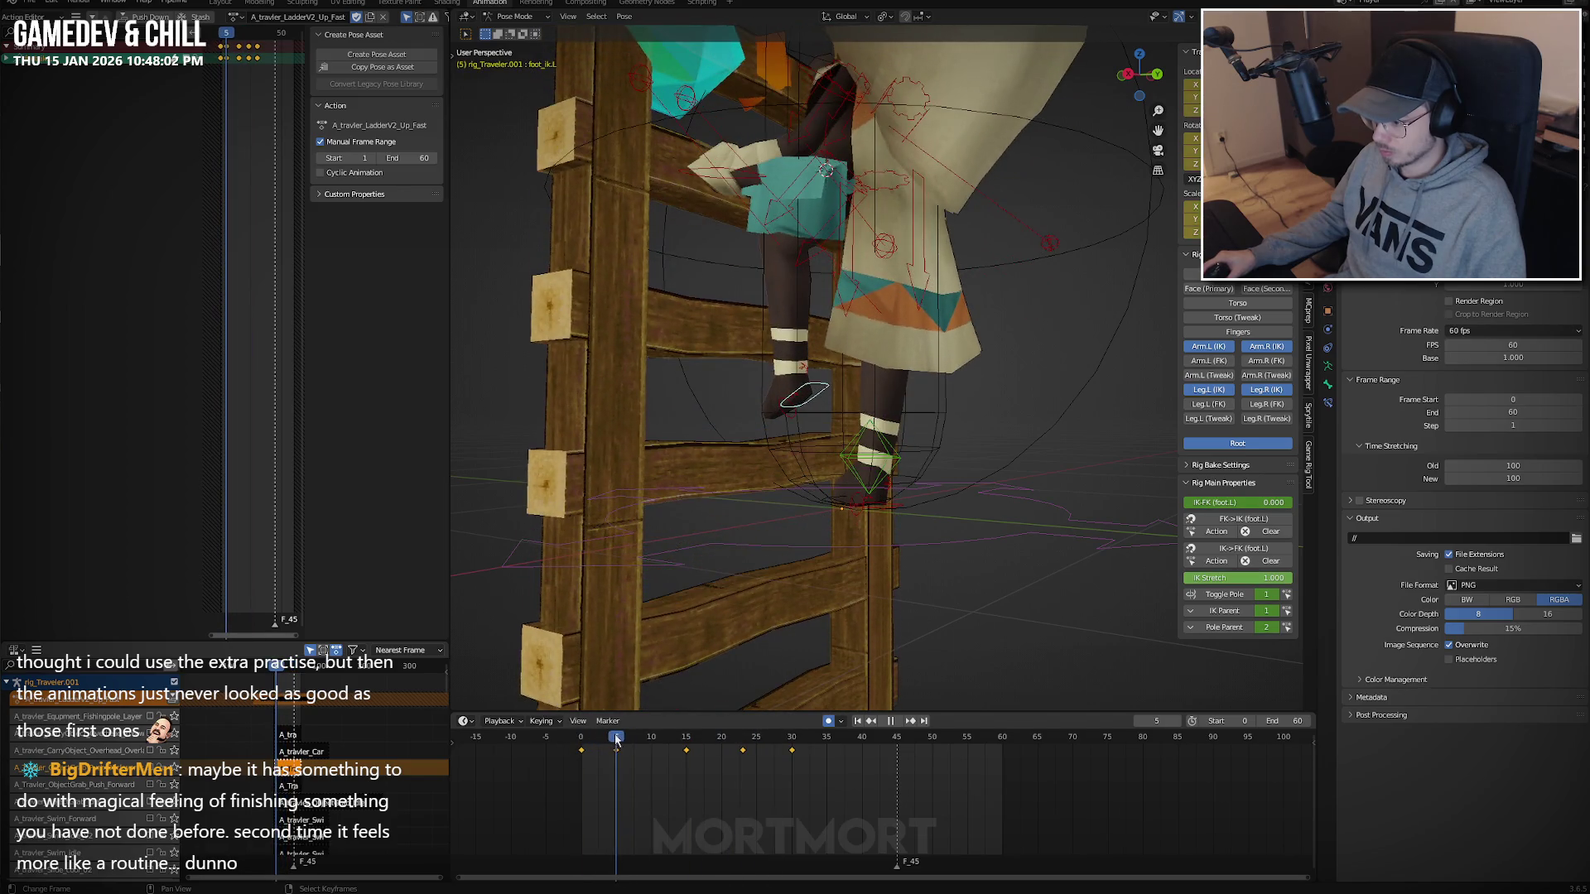
In side orthographic view, rotate the left foot so it sits flat on the rung.
key("ctrl+KP_3")
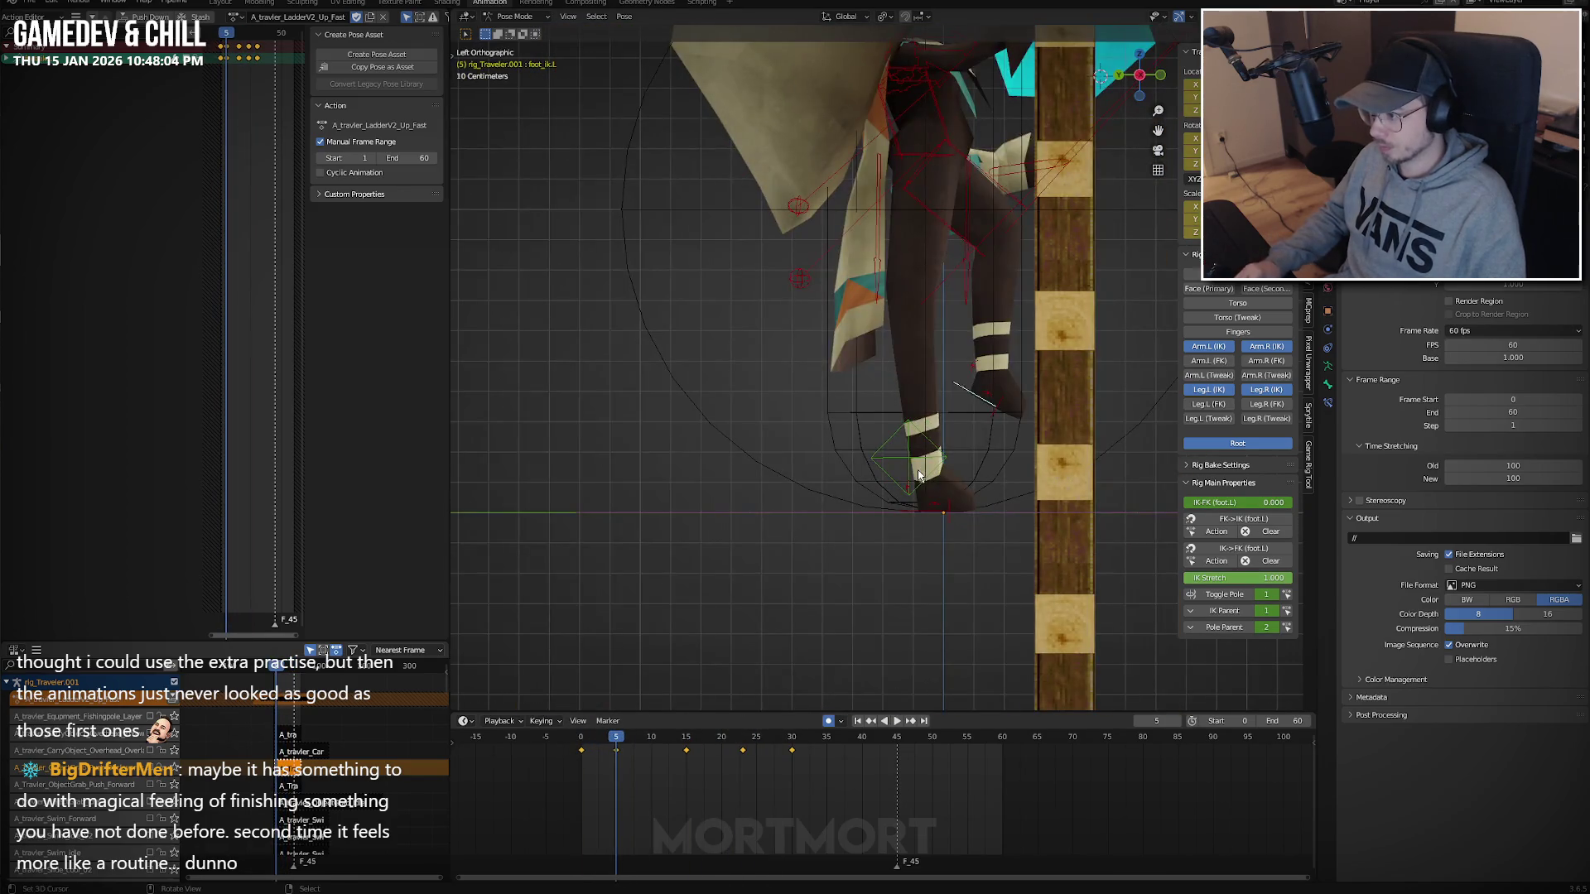
key("KP_3")
key("r")
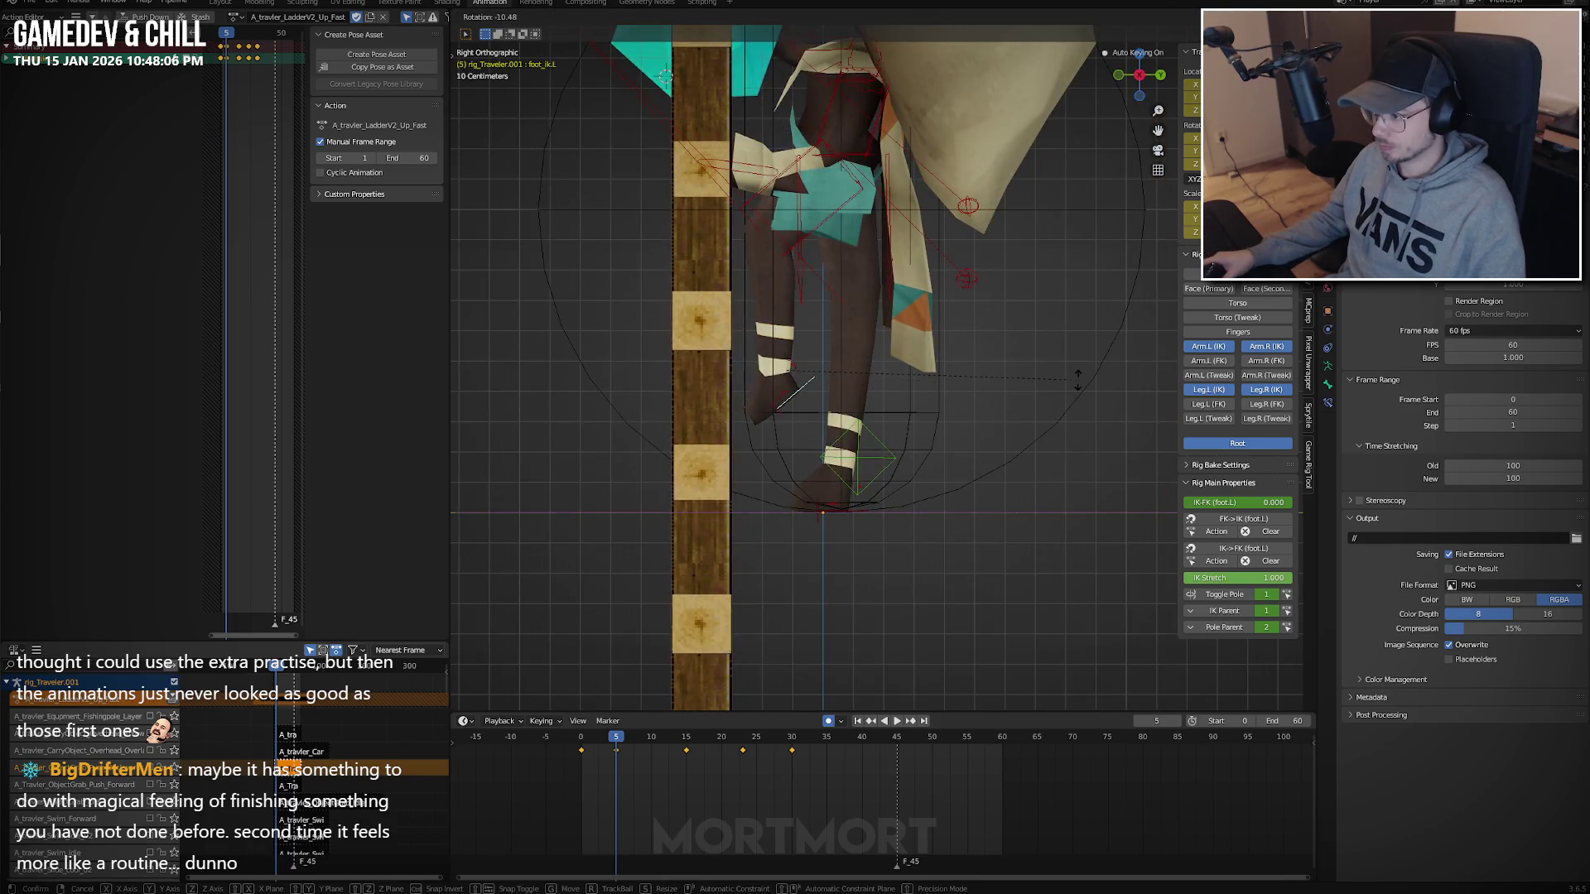
left_click(1098, 374)
key("g")
left_click(1107, 273)
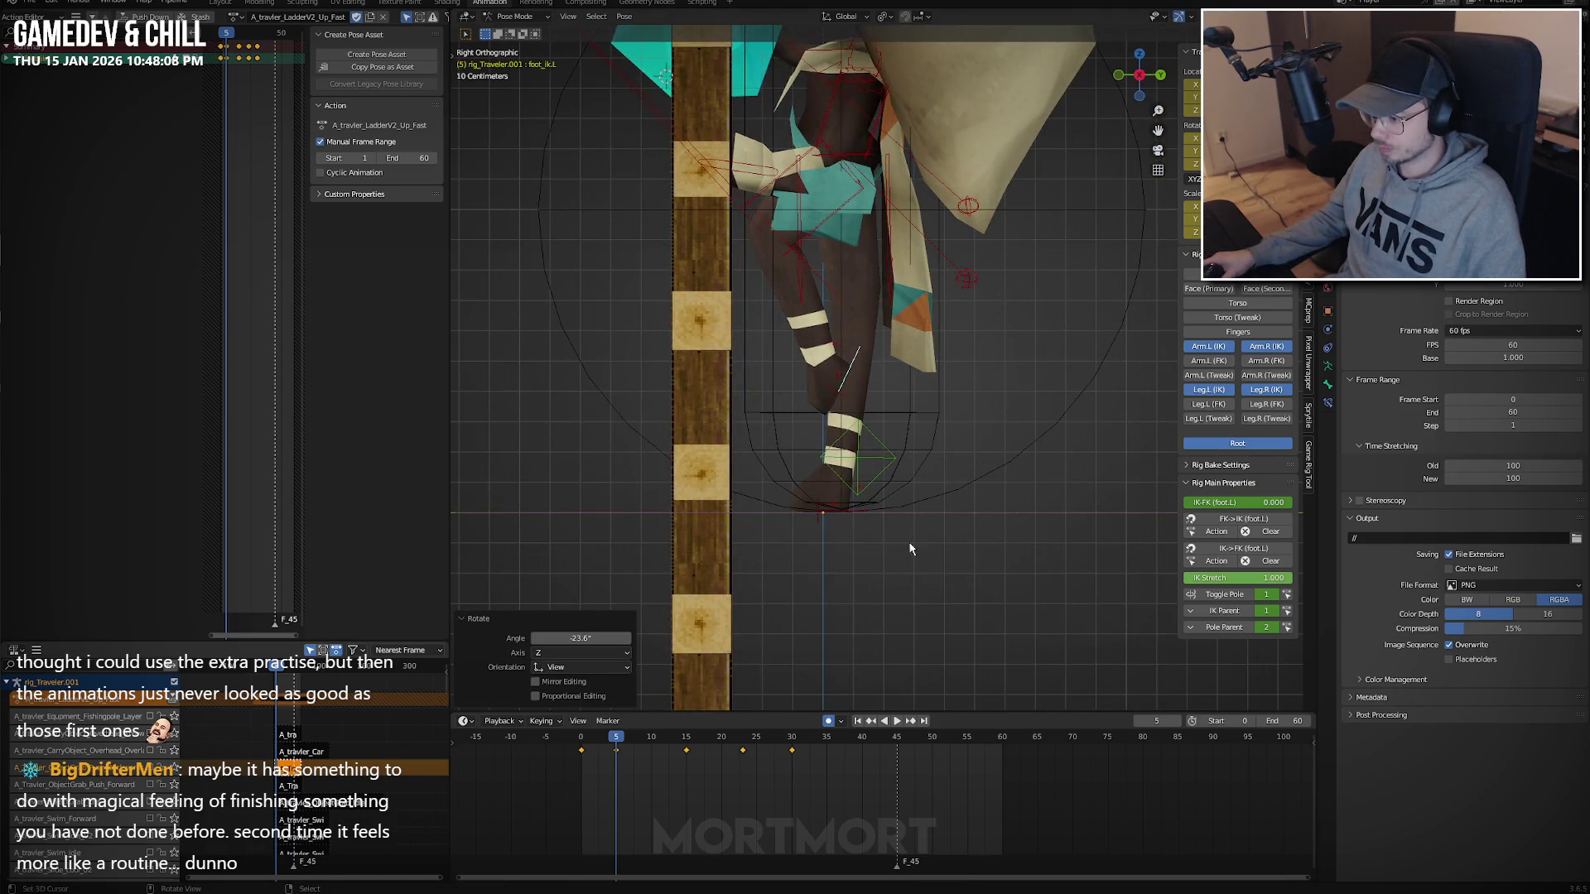
Copy the foot pose from frame 16, paste it at frame 10, and adjust its height vertically.
mouse_move(616, 761)
left_mouse_down()
mouse_move(693, 755)
mouse_move(606, 778)
mouse_move(623, 772)
left_mouse_up()
key("ctrl+c")
left_click(677, 762)
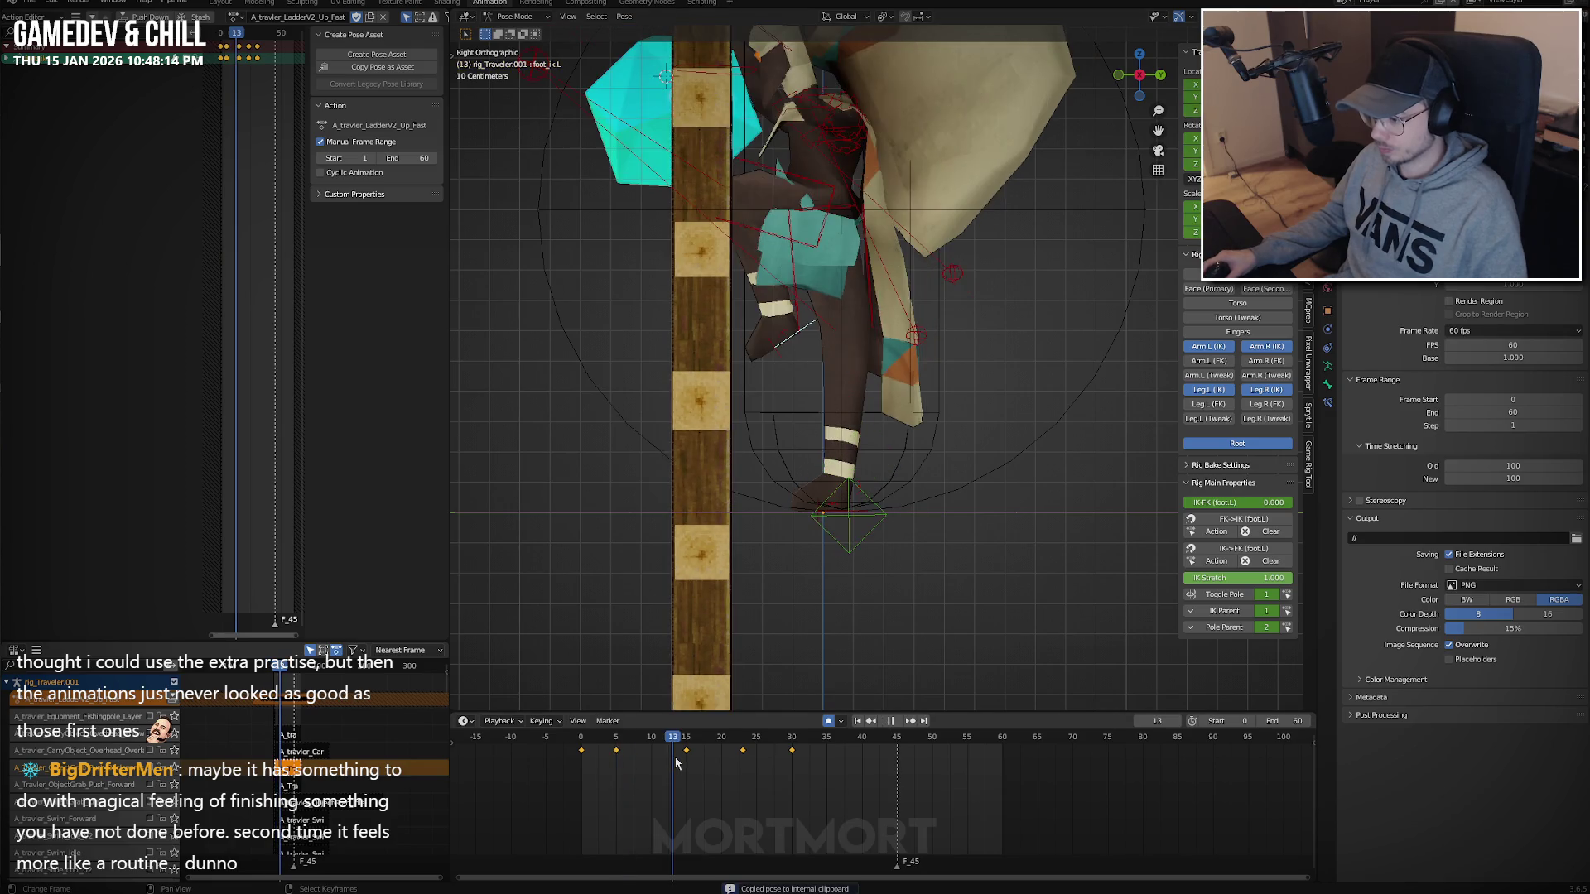
left_click(652, 767)
key("ctrl+v")
key("g")
key("z")
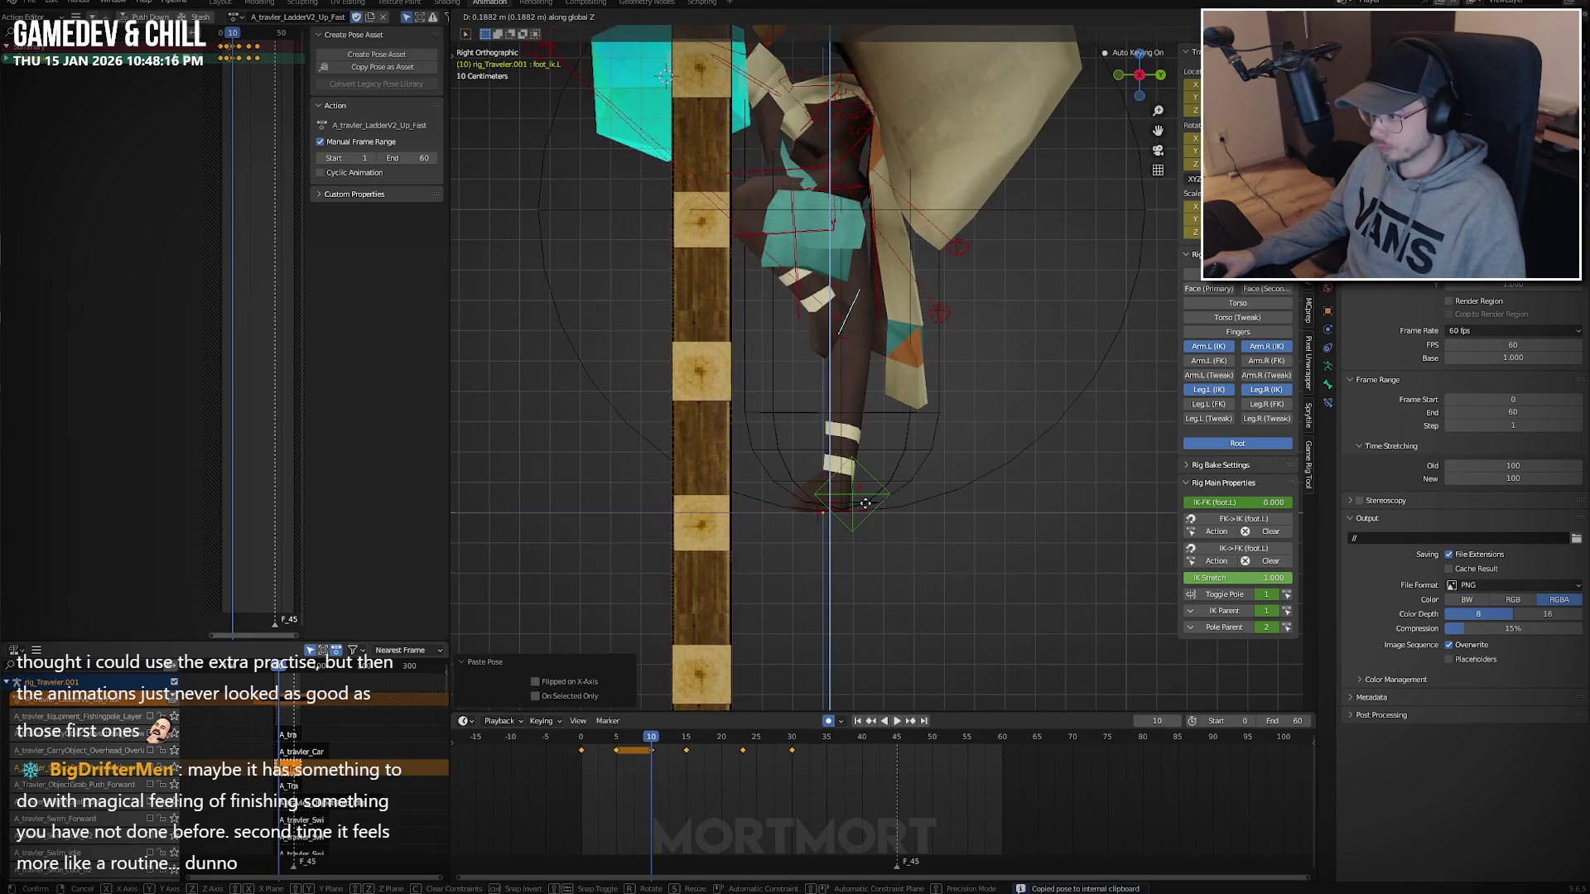
left_click(865, 502)
key("space")
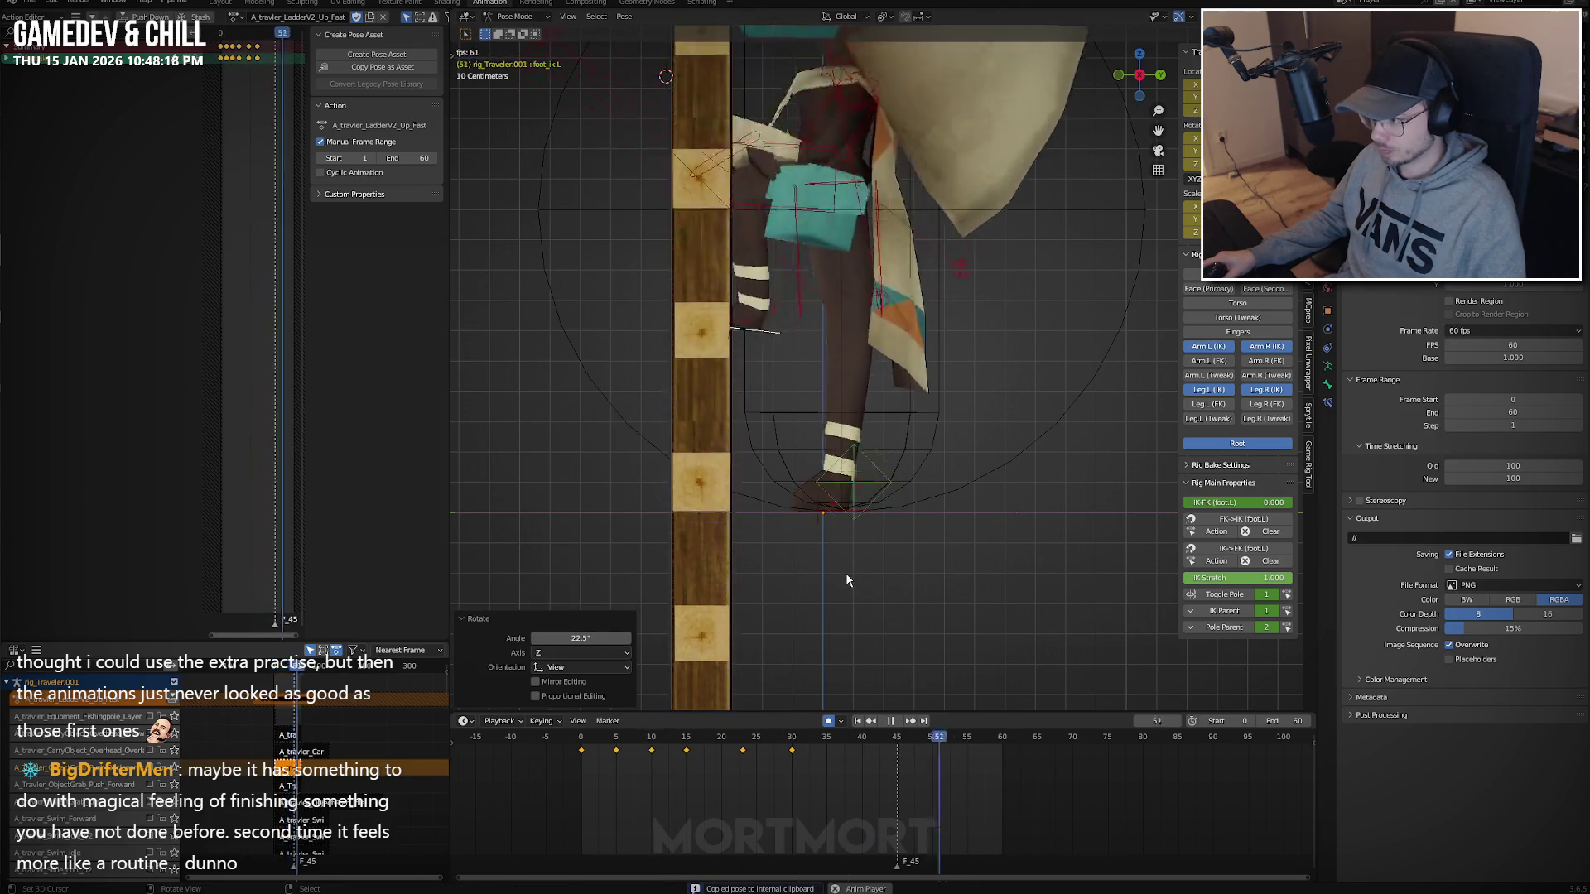
key("space")
Move foot_ik.R vertically to a new height at the start frame and check playback.
left_click(865, 527)
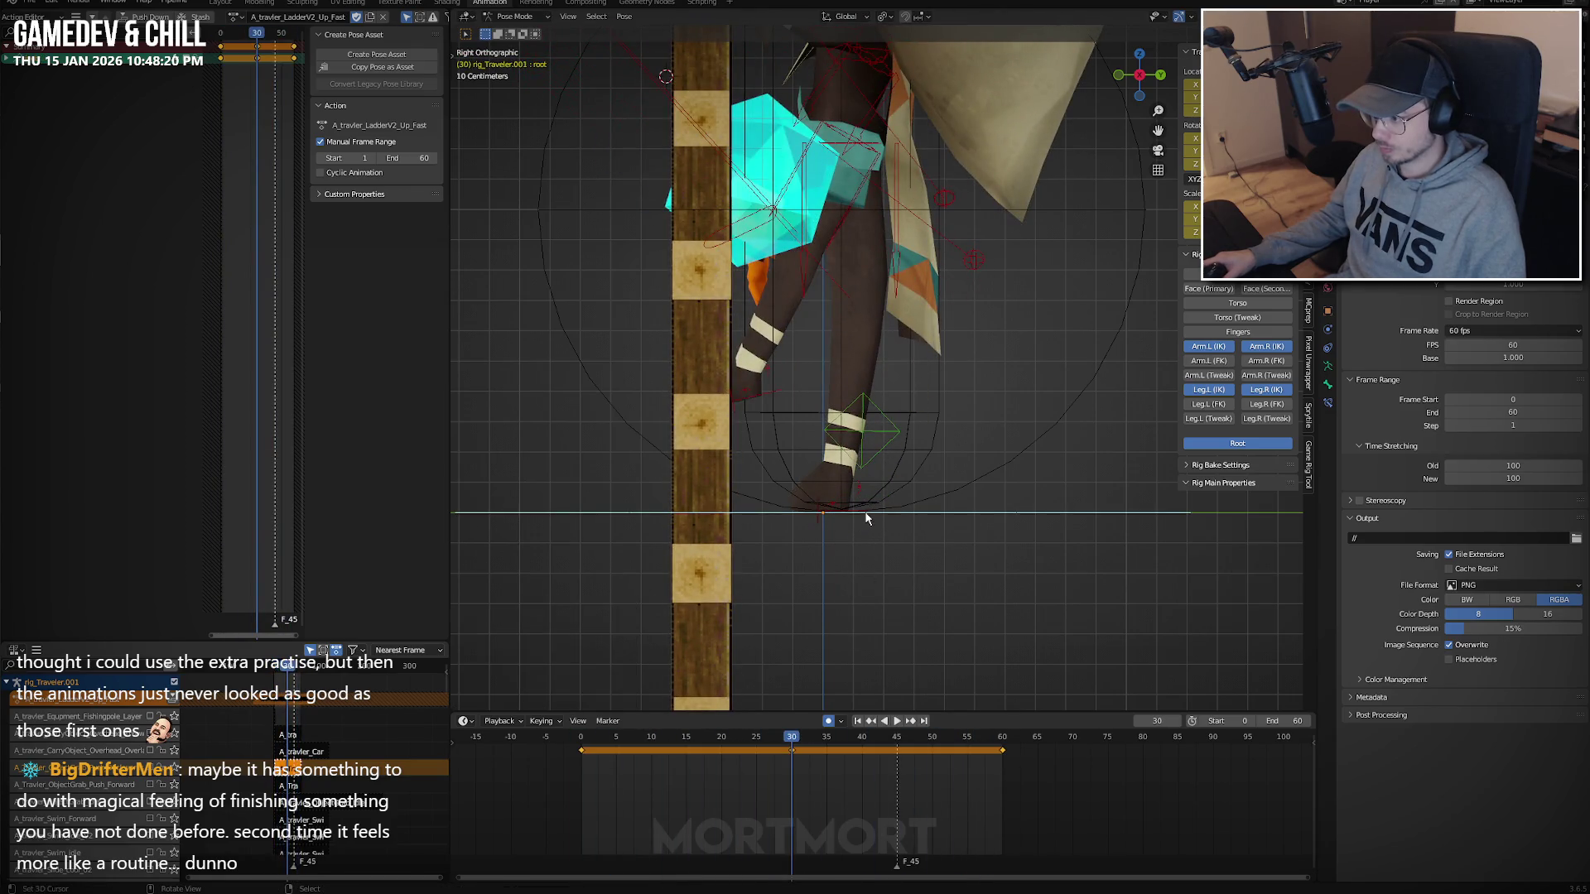
key("shift+Left")
key("g")
key("z")
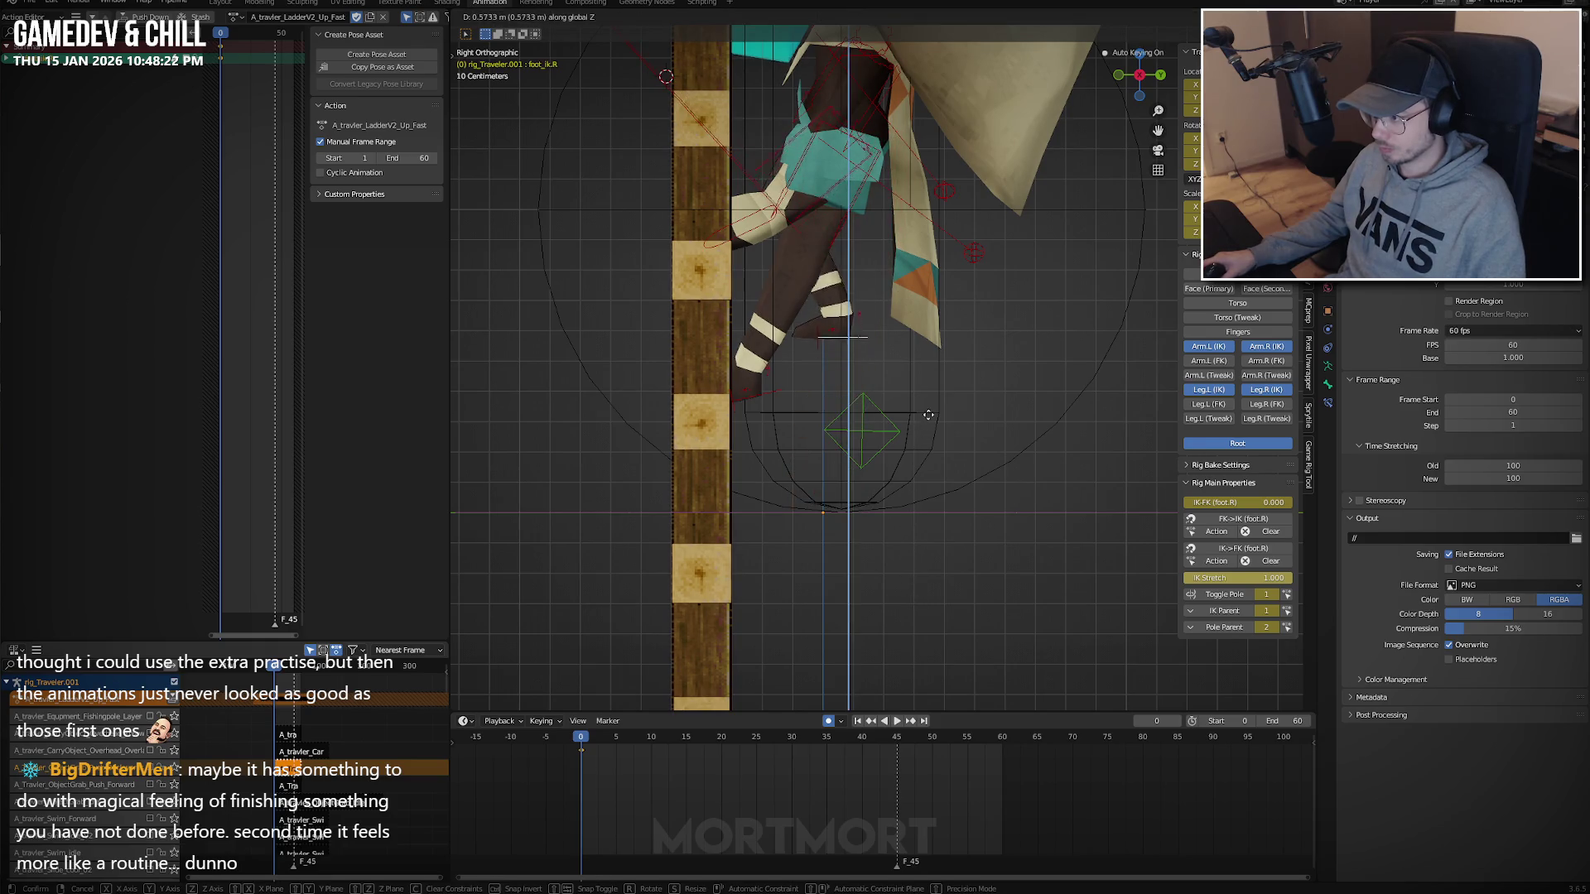
left_click(949, 328)
key("space")
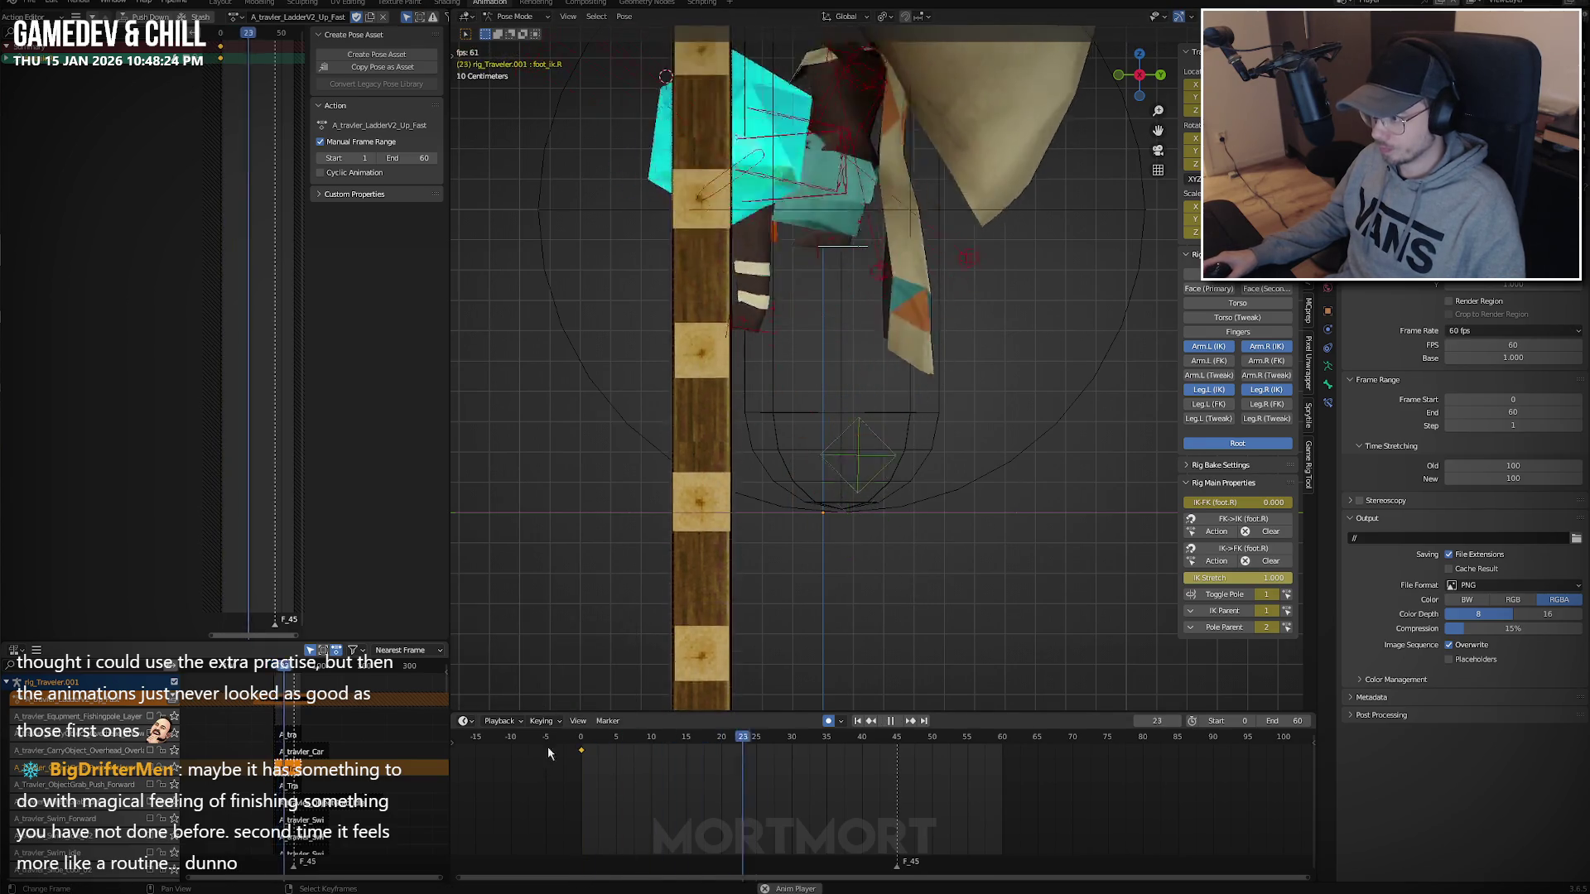
key("space")
Scale foot_ik.L's keys by 2 to double their spacing and play back the result.
left_click(795, 384)
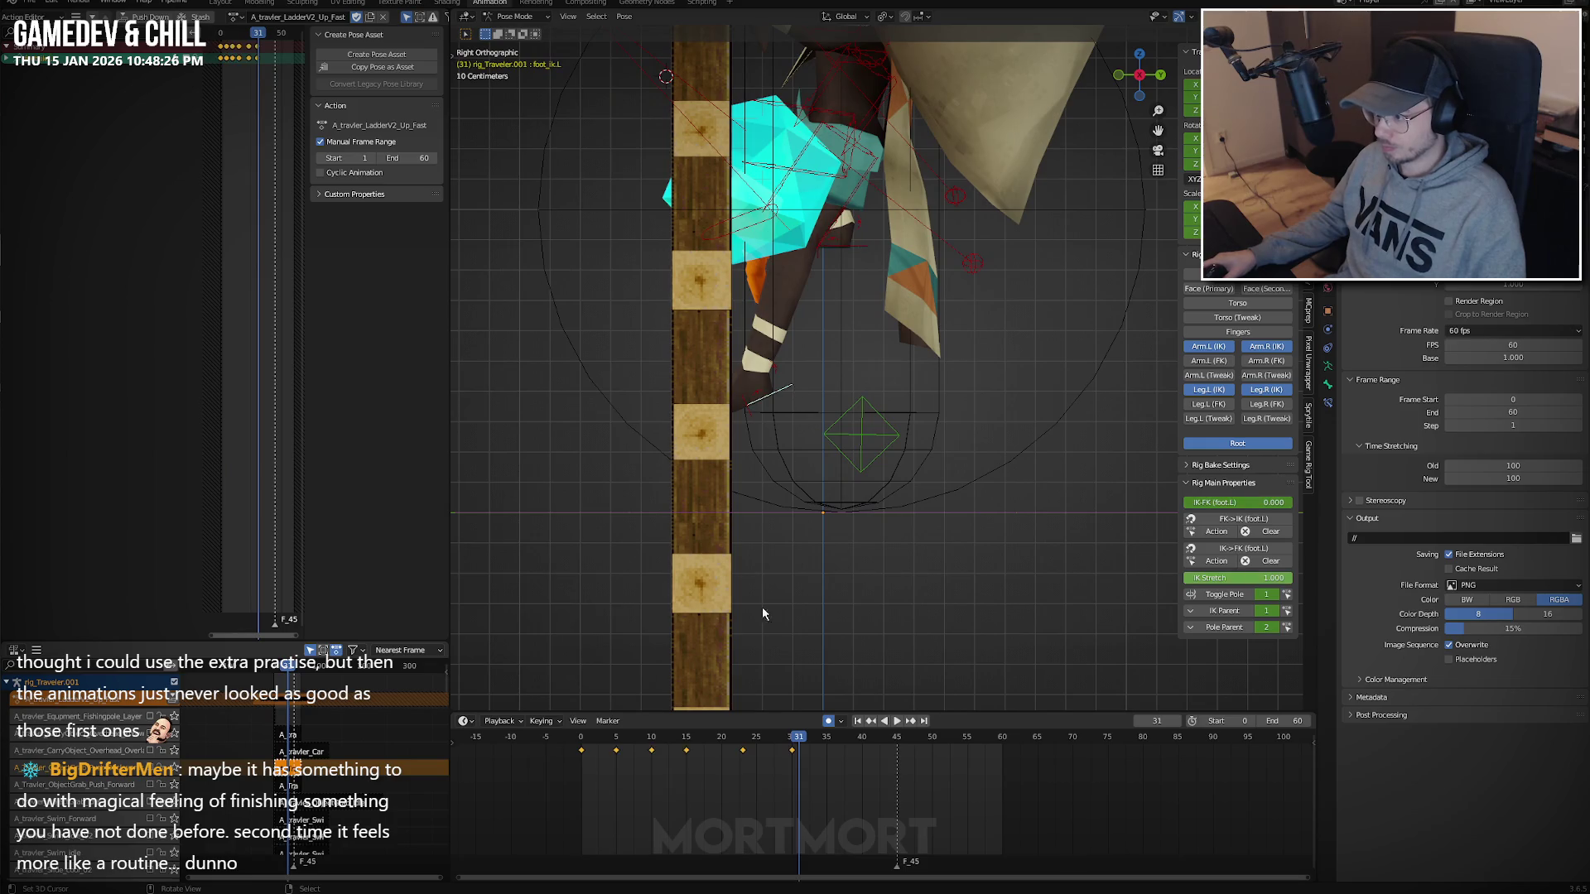
key("shift+Left")
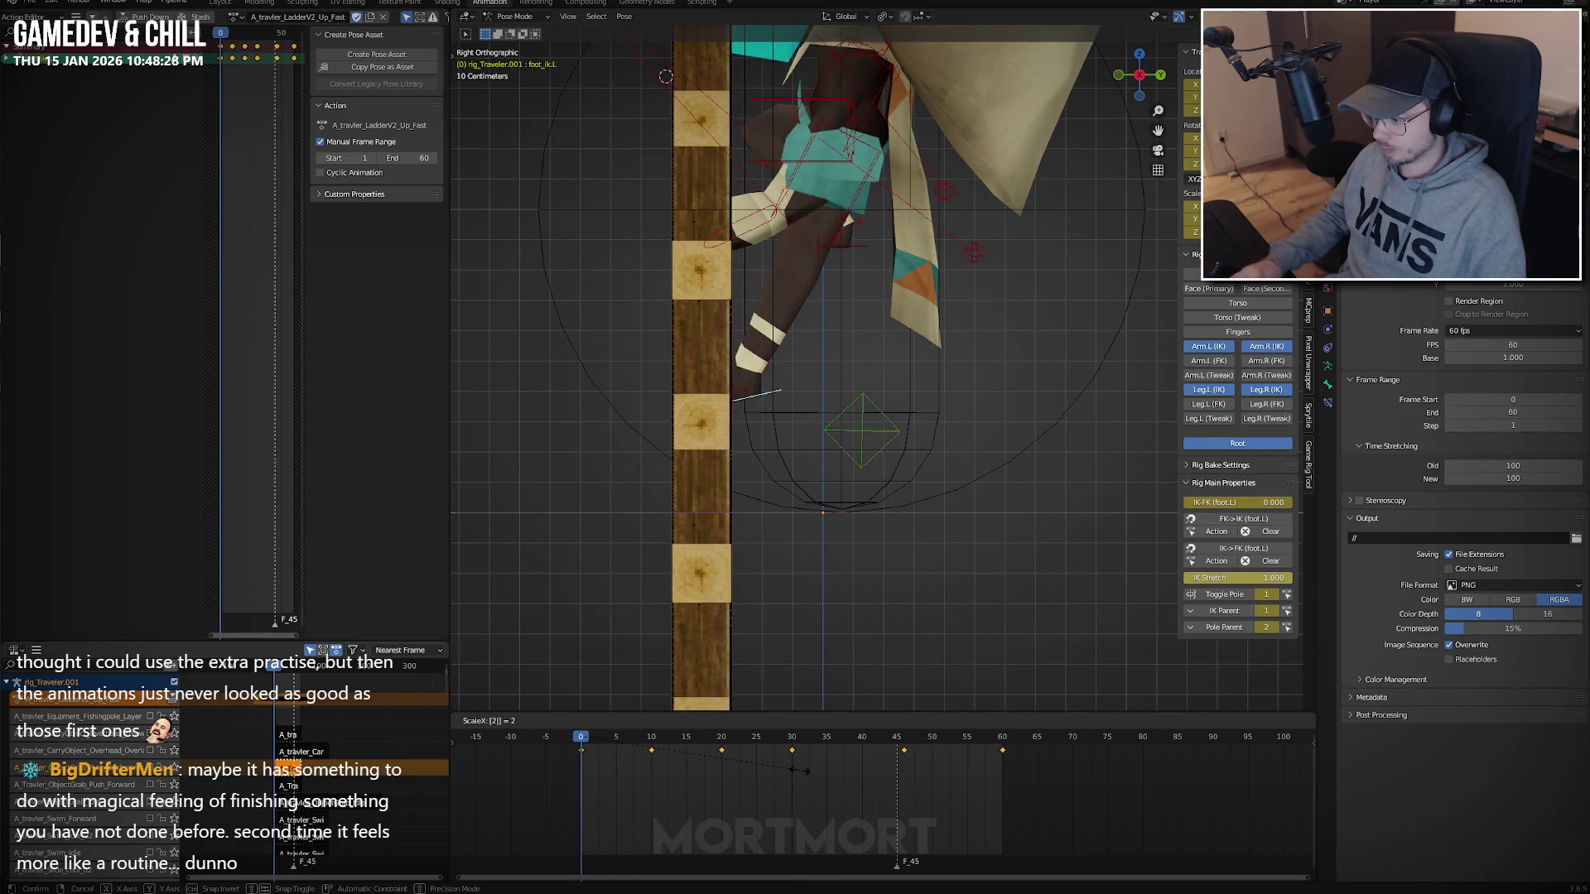
key("Return")
key("space")
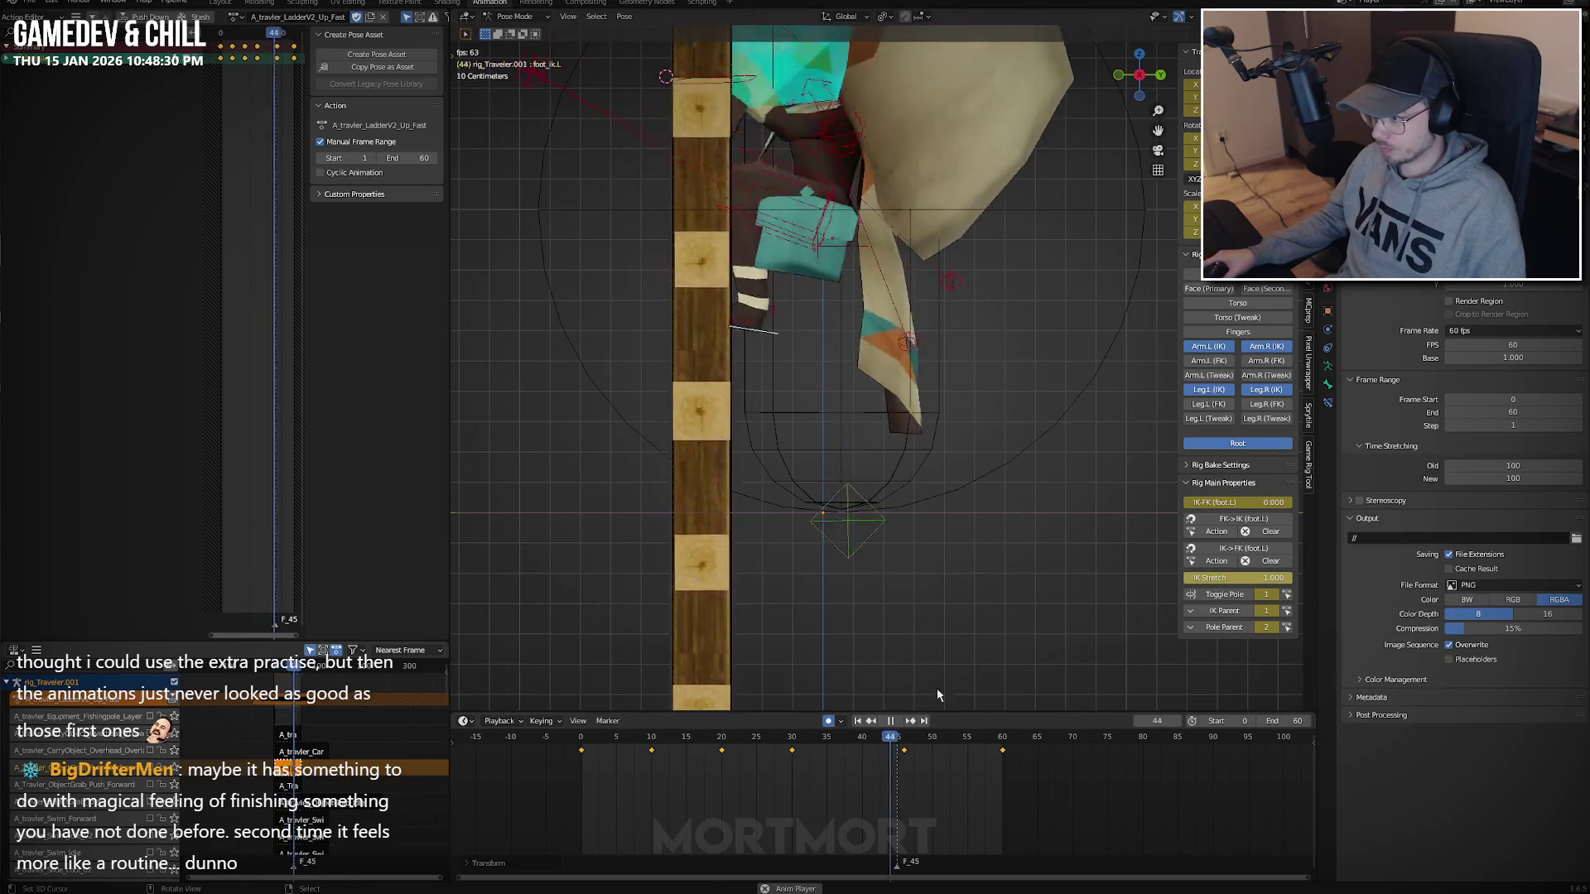
mouse_move(936, 694)
middle_mouse_down()
mouse_move(844, 659)
mouse_move(683, 826)
middle_mouse_up()
key("Escape")
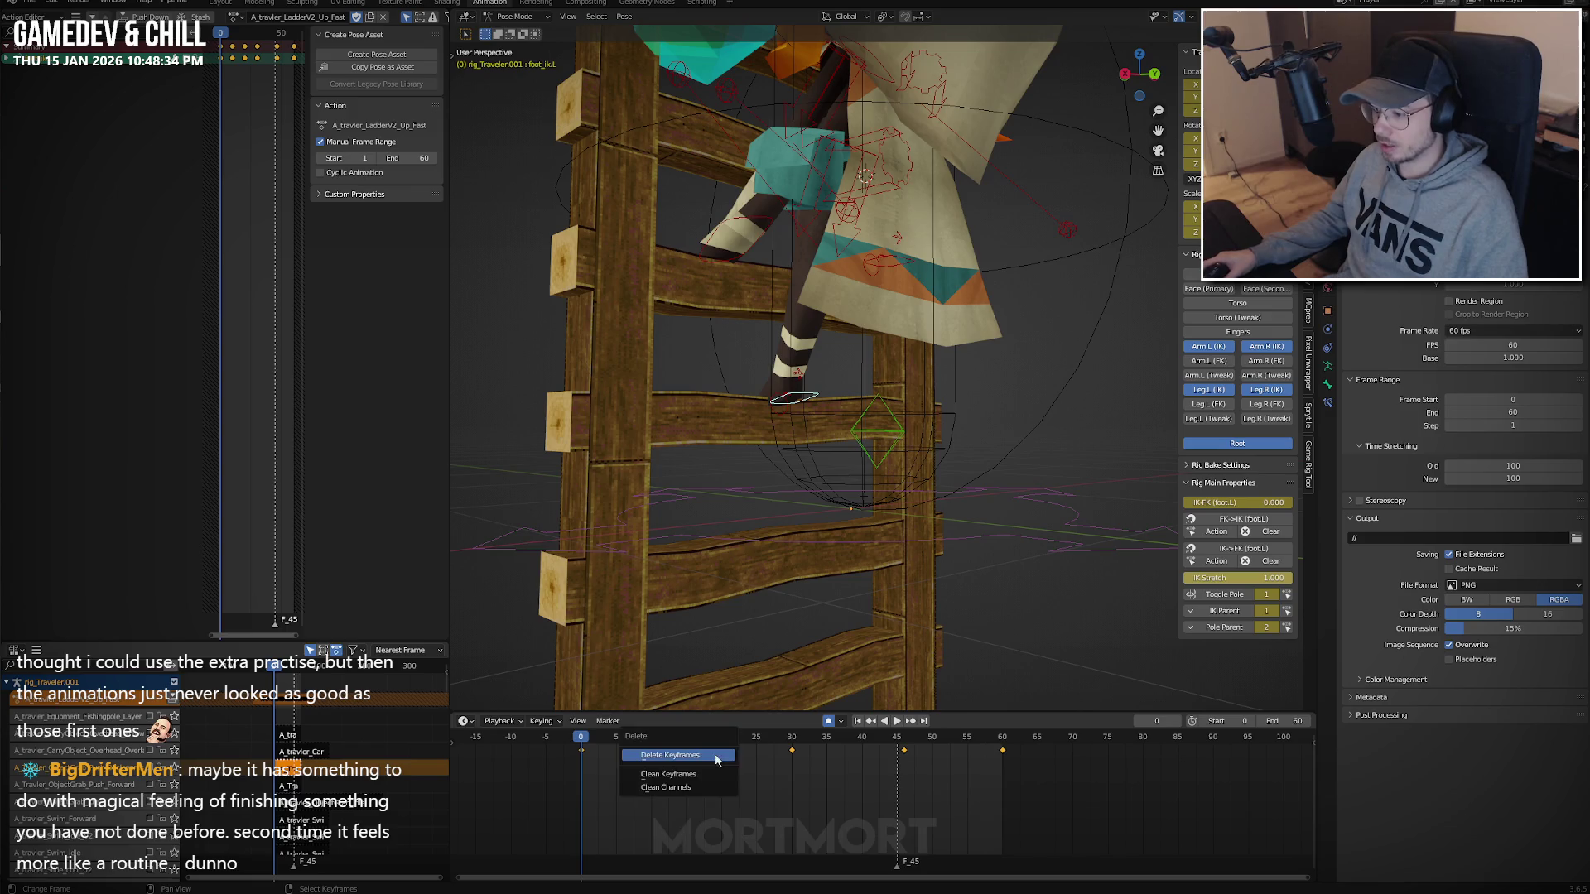
Delete the left foot's keyframes and paste its copied pose back as a single key.
left_click(716, 755)
mouse_move(828, 530)
middle_mouse_down()
mouse_move(907, 505)
mouse_move(853, 508)
mouse_move(892, 511)
middle_mouse_up()
key("ctrl+z")
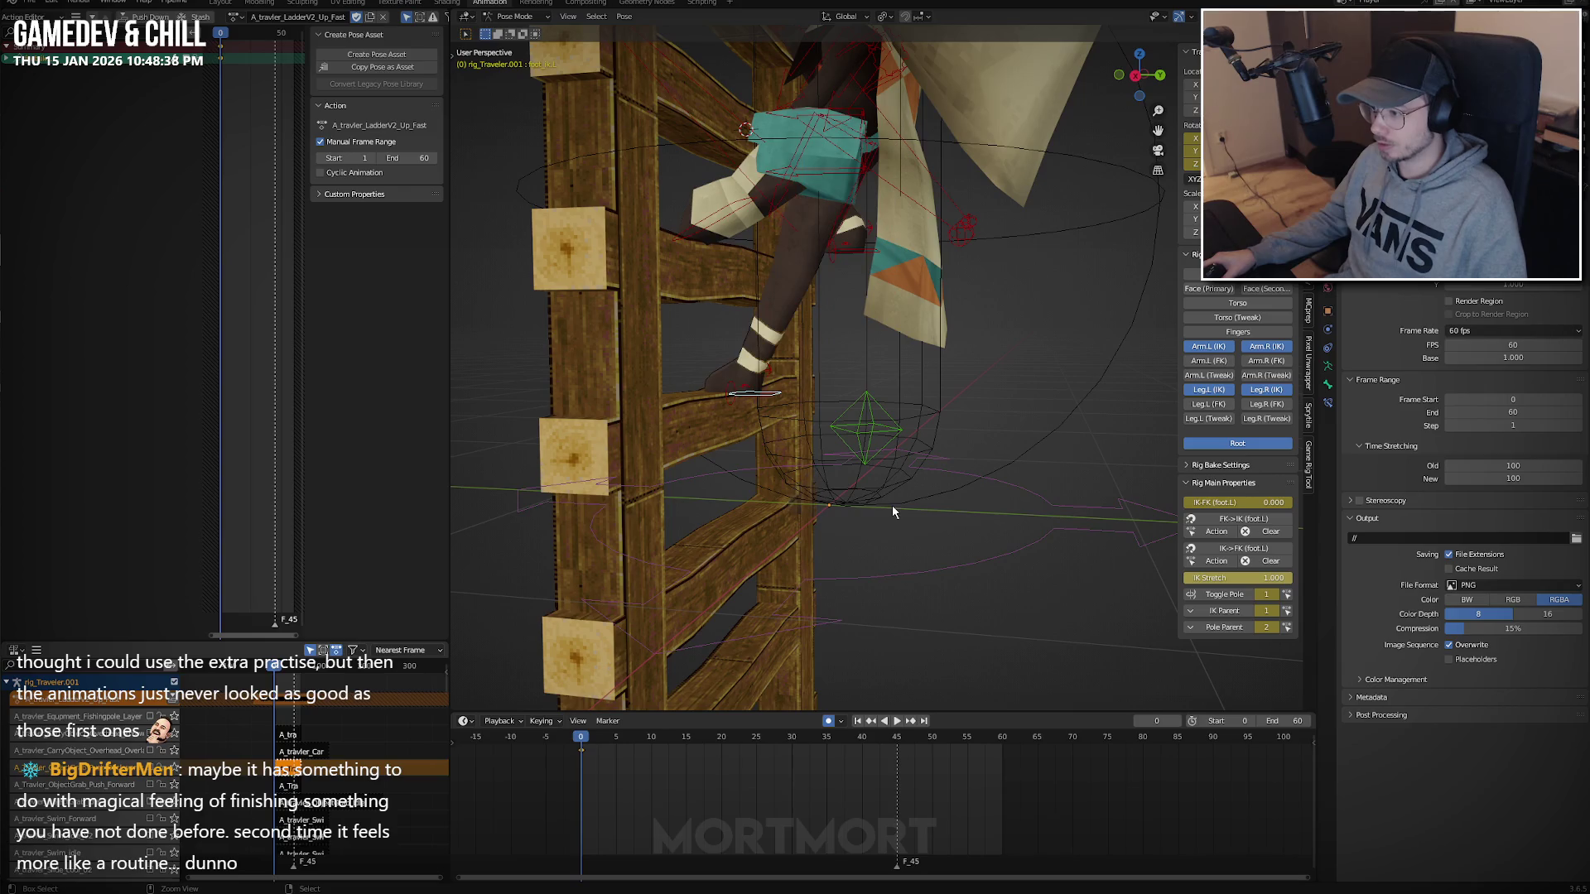
key("ctrl+z")
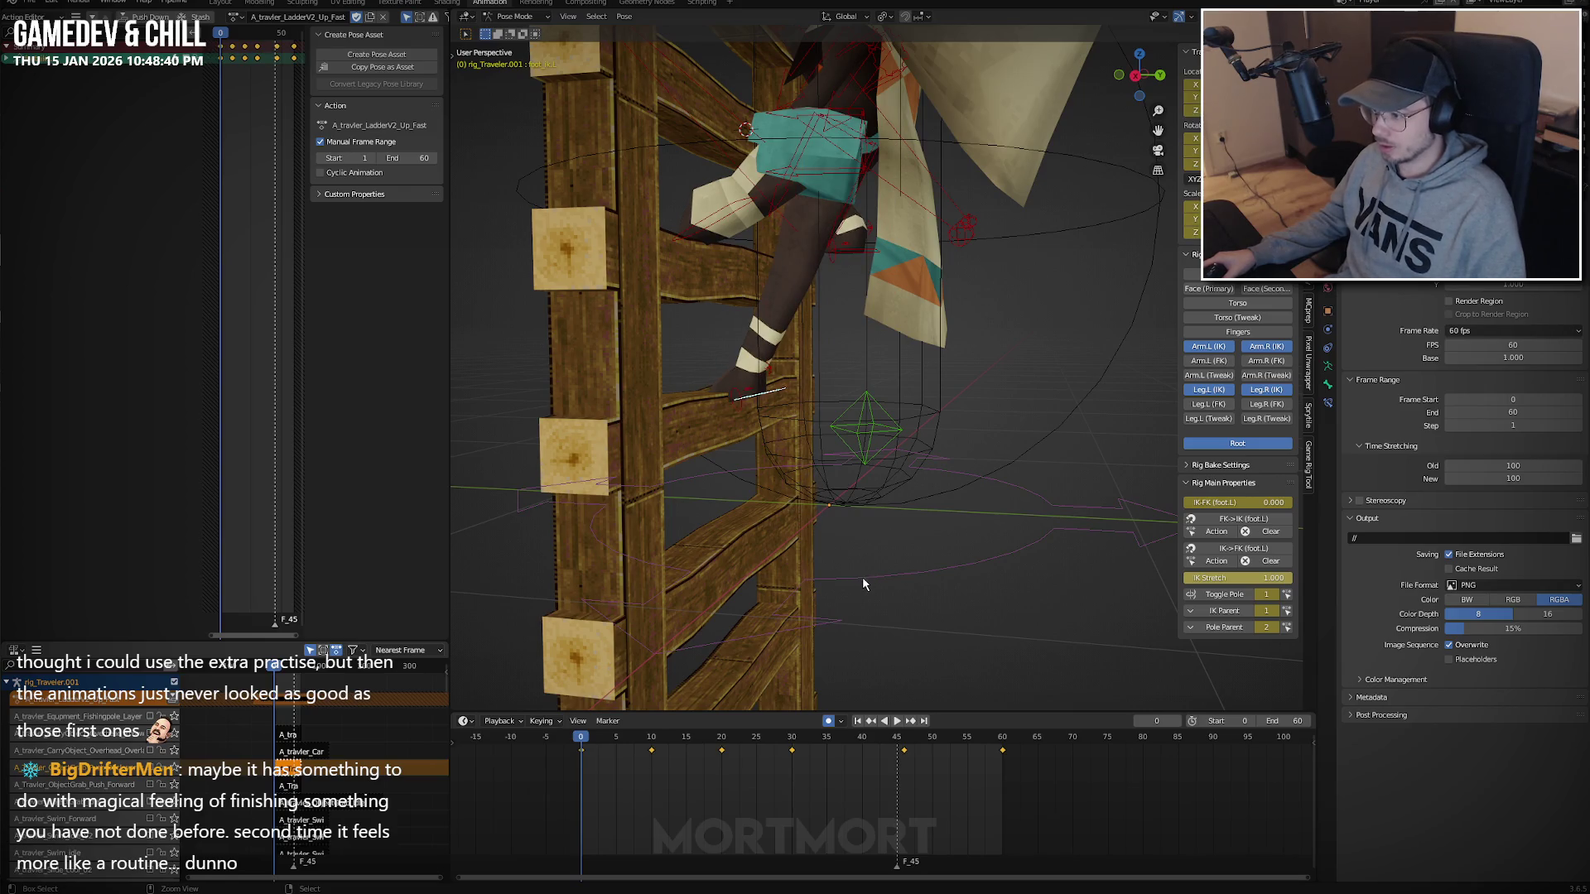
key("ctrl+c")
mouse_move(912, 559)
middle_mouse_down()
mouse_move(947, 550)
mouse_move(911, 604)
middle_mouse_up()
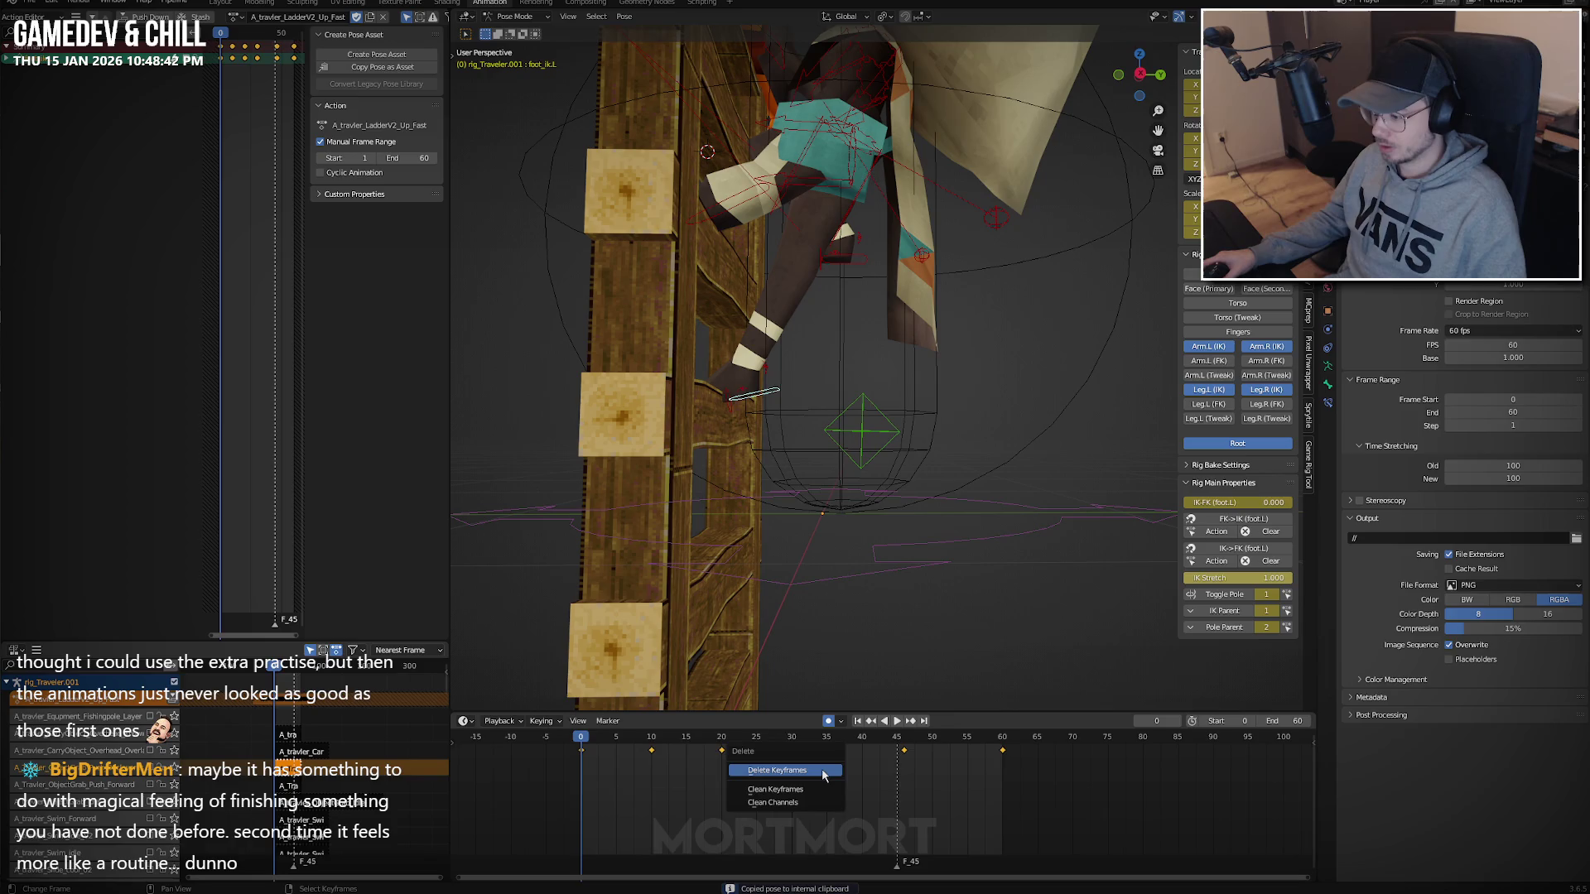
left_click(824, 770)
key("ctrl+v")
Review the climb from side, front and back orthographic views, scrubbing and playing to frame 60.
key("ctrl+KP_3")
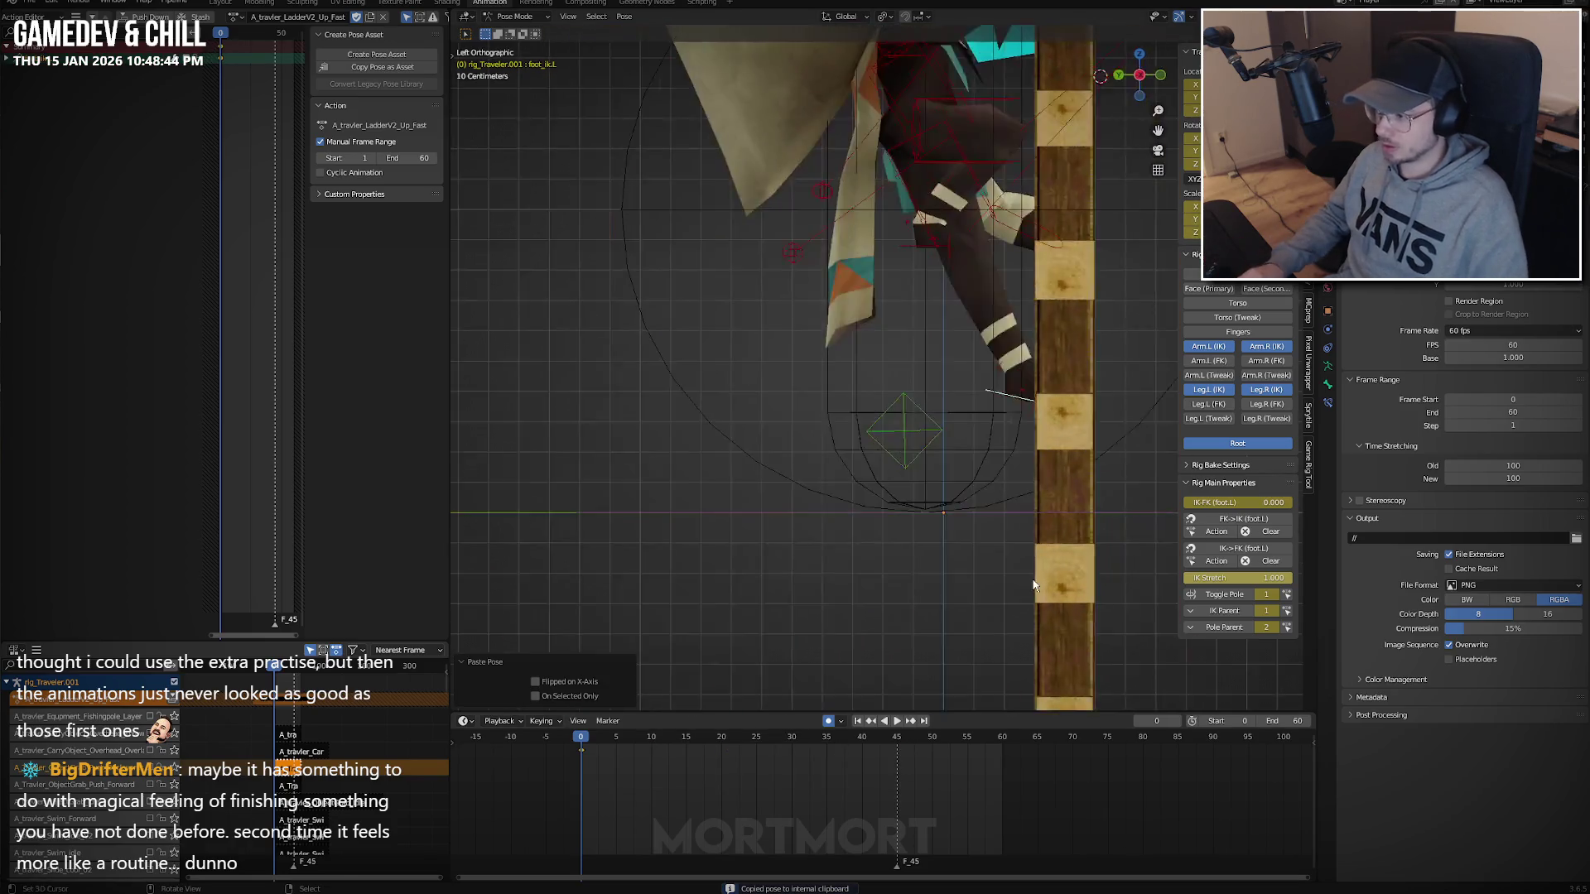
key("KP_1")
key("ctrl+KP_1")
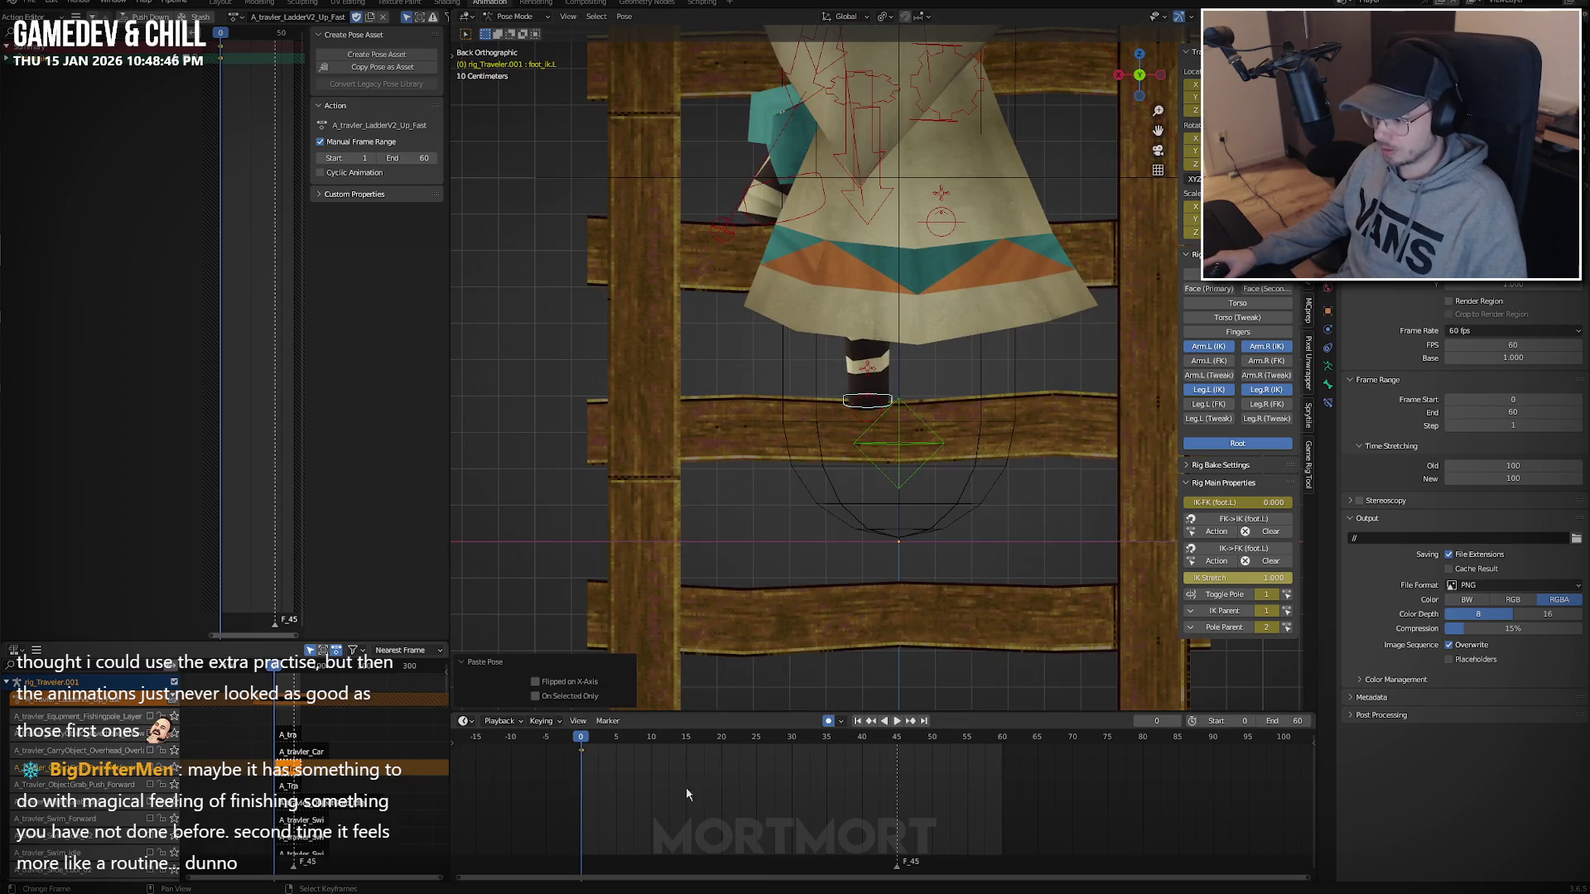
mouse_move(582, 770)
left_mouse_down()
mouse_move(614, 760)
mouse_move(580, 757)
left_mouse_up()
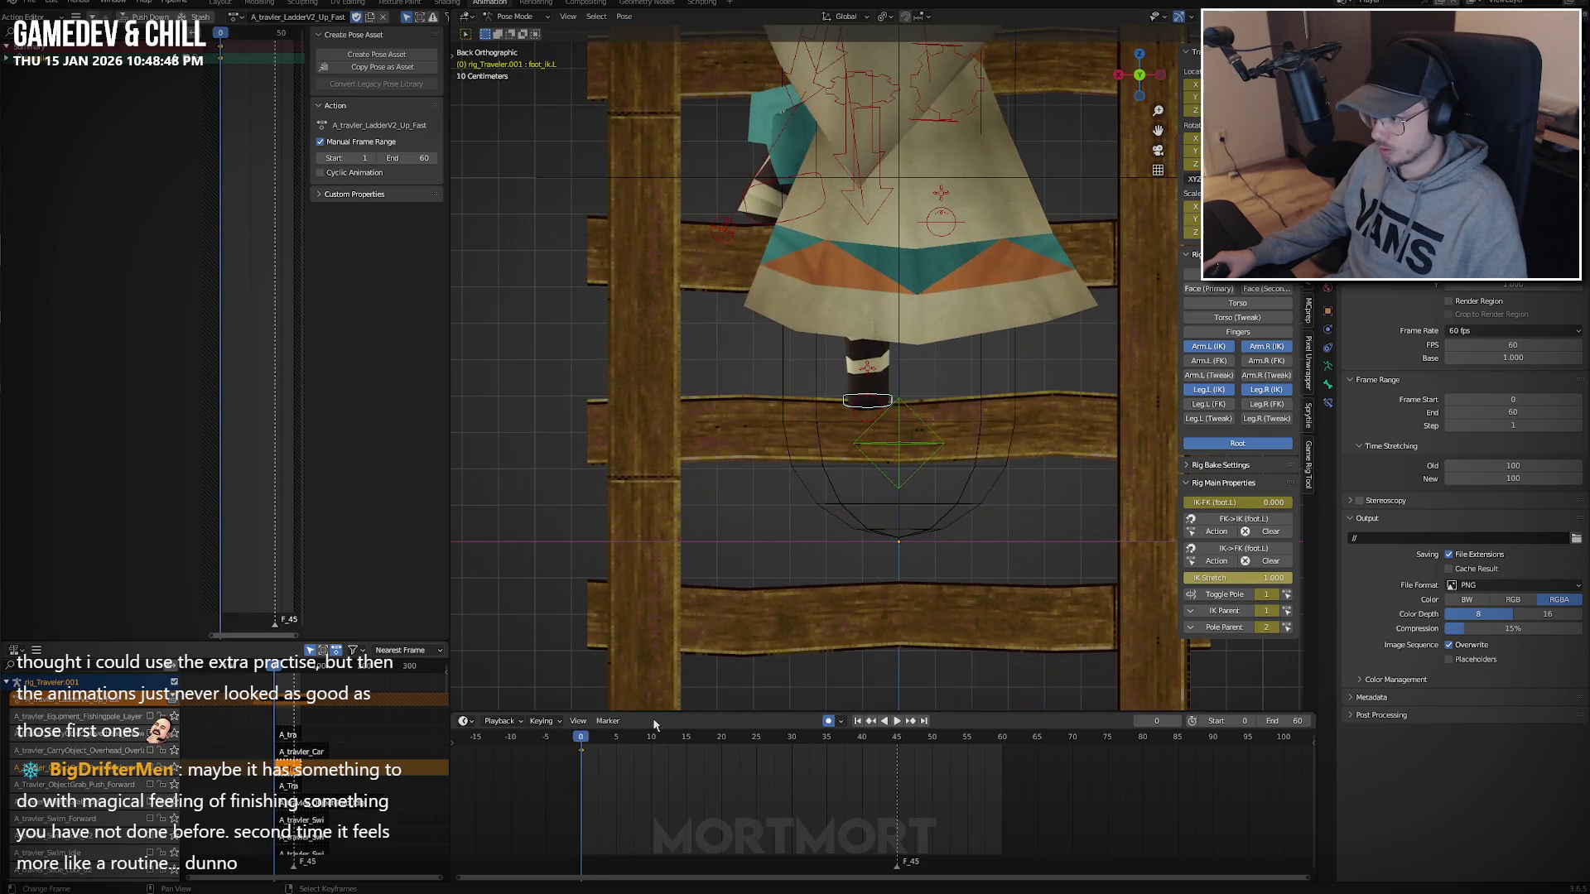
key("space")
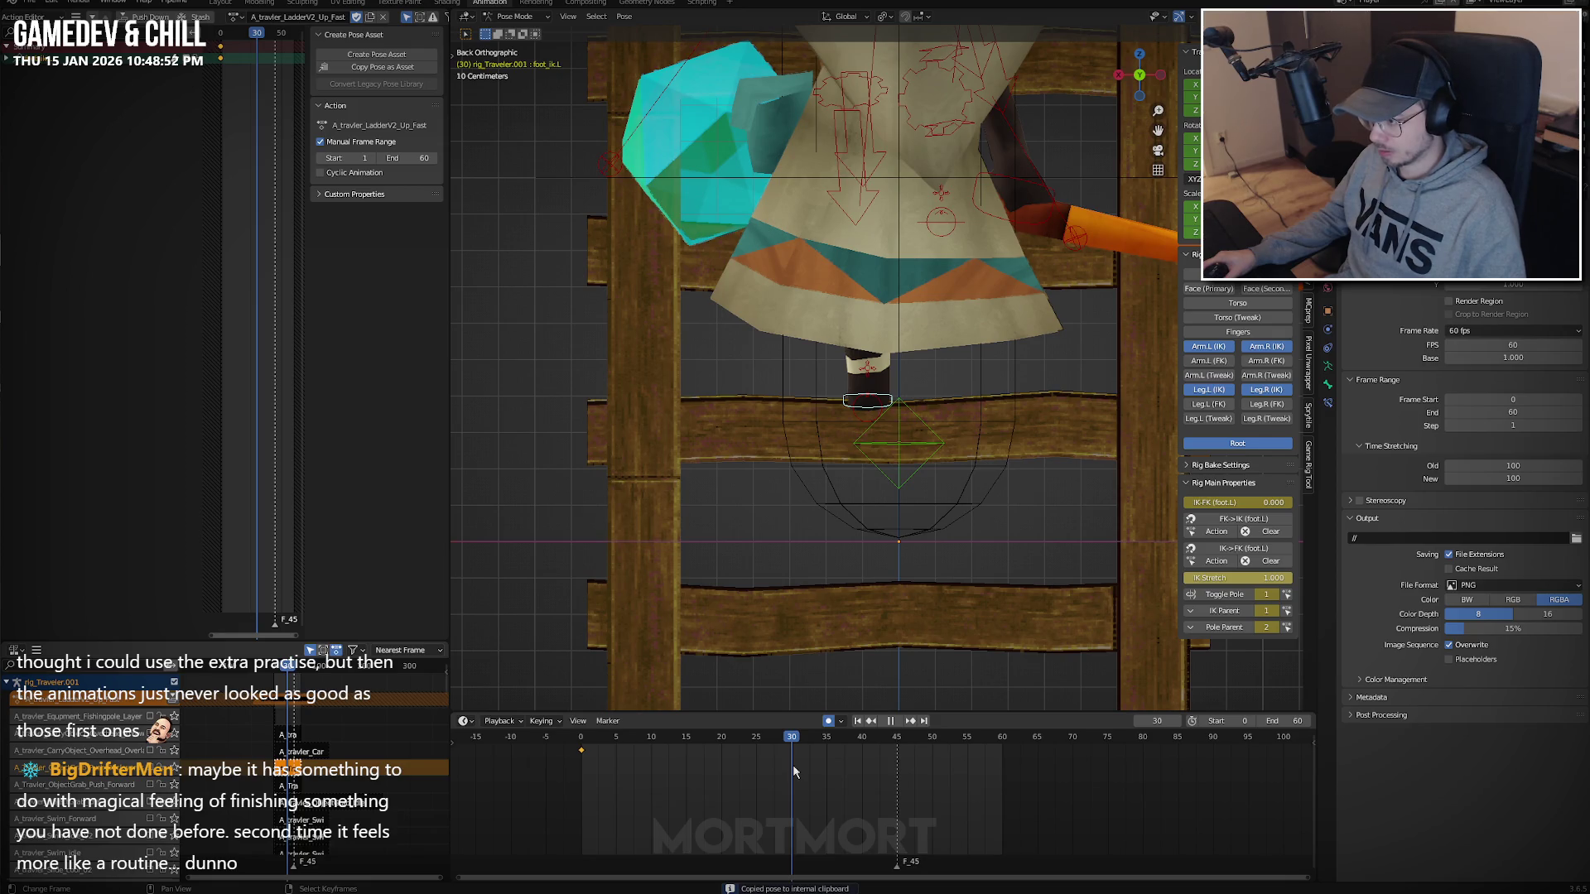
left_click(1005, 765)
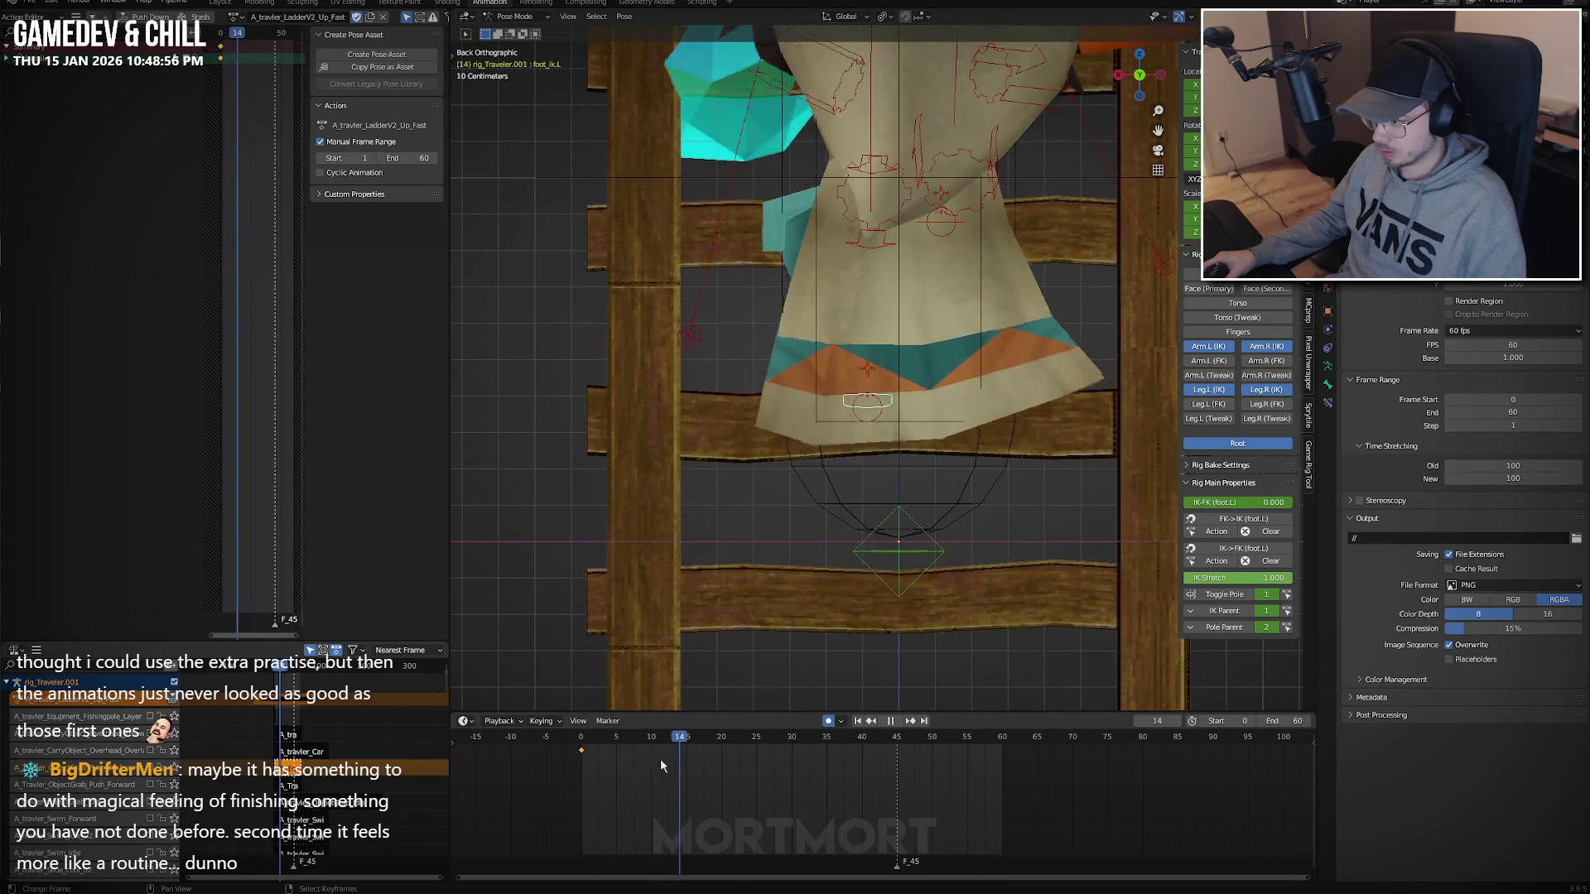
key("Escape")
middle_click_drag(704, 611, 790, 585)
key("space")
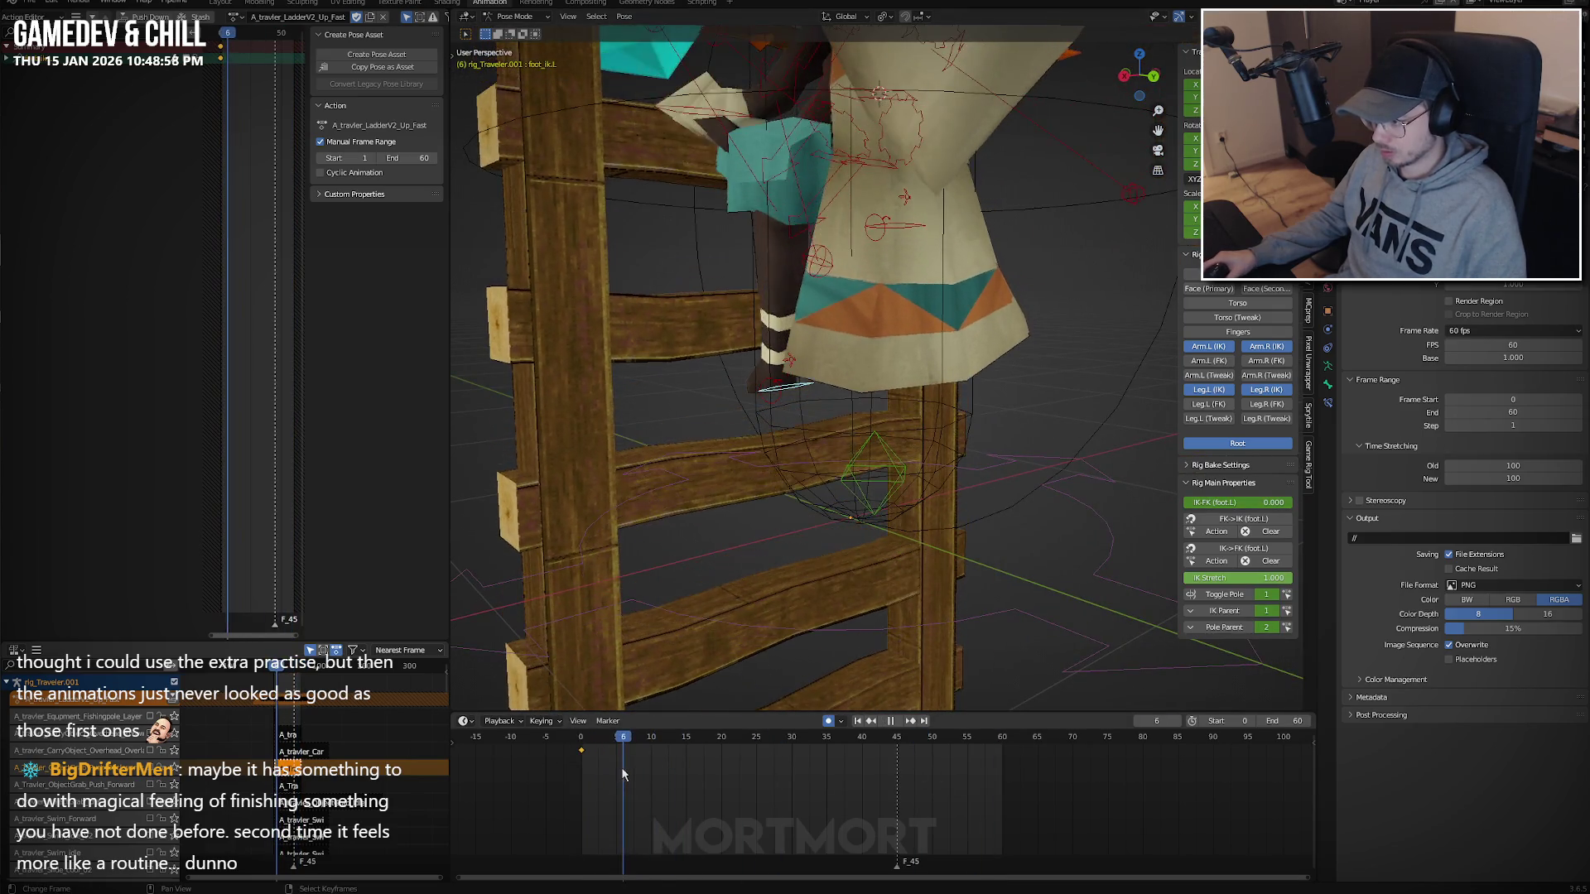
At frame 15, raise the left foot, tilt it 25.8° on X, and shift it forward along Y.
left_click(631, 772)
key("space")
left_click(687, 765)
key("g")
key("z")
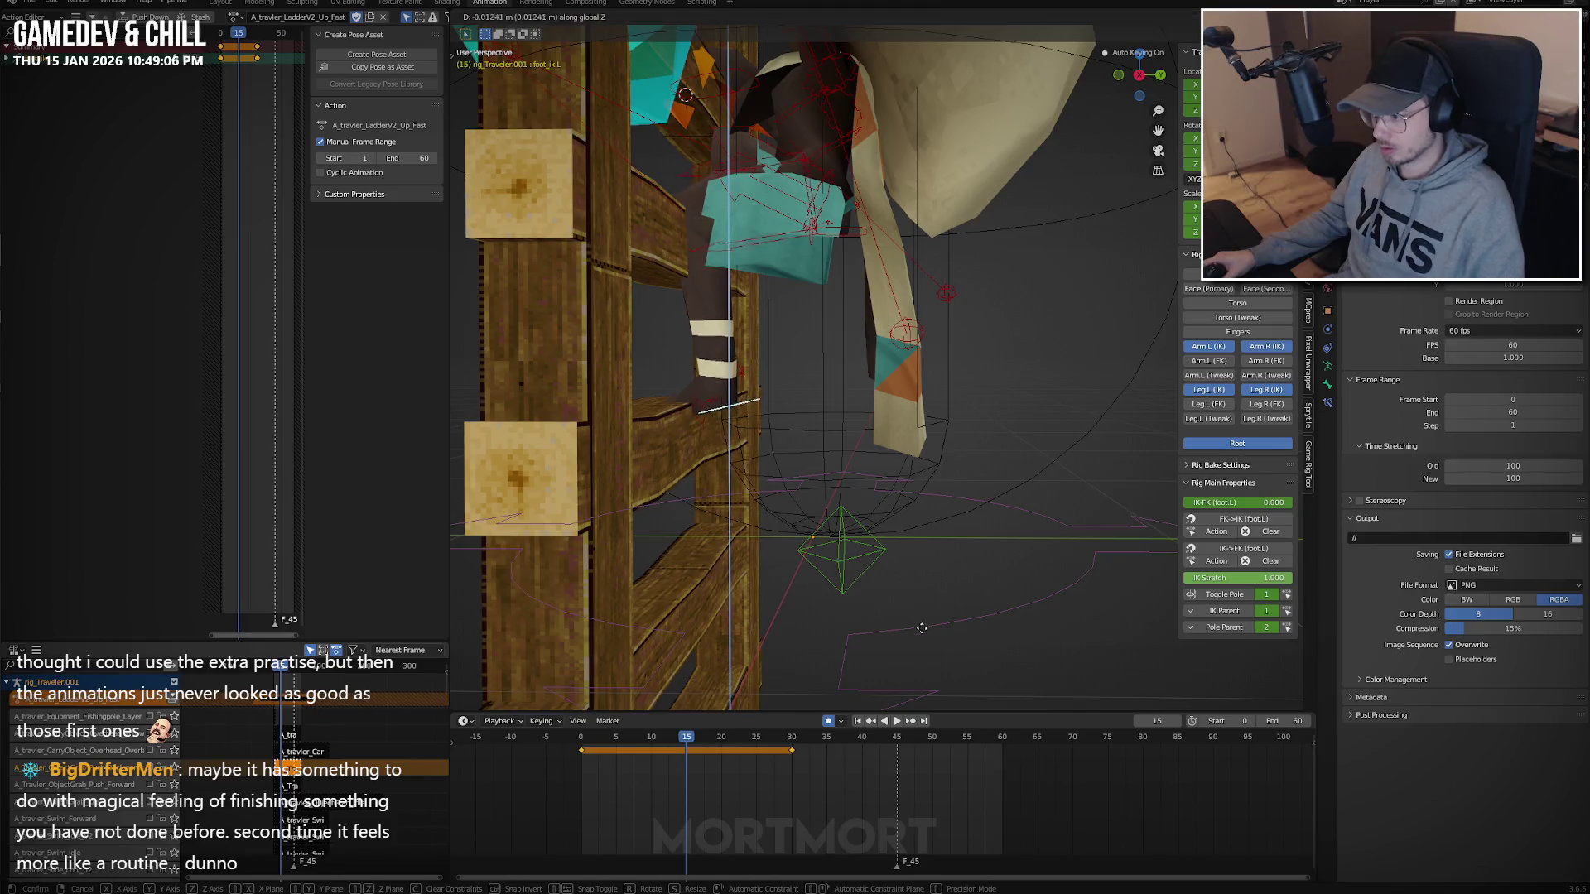
left_click(917, 695)
key("r")
key("x")
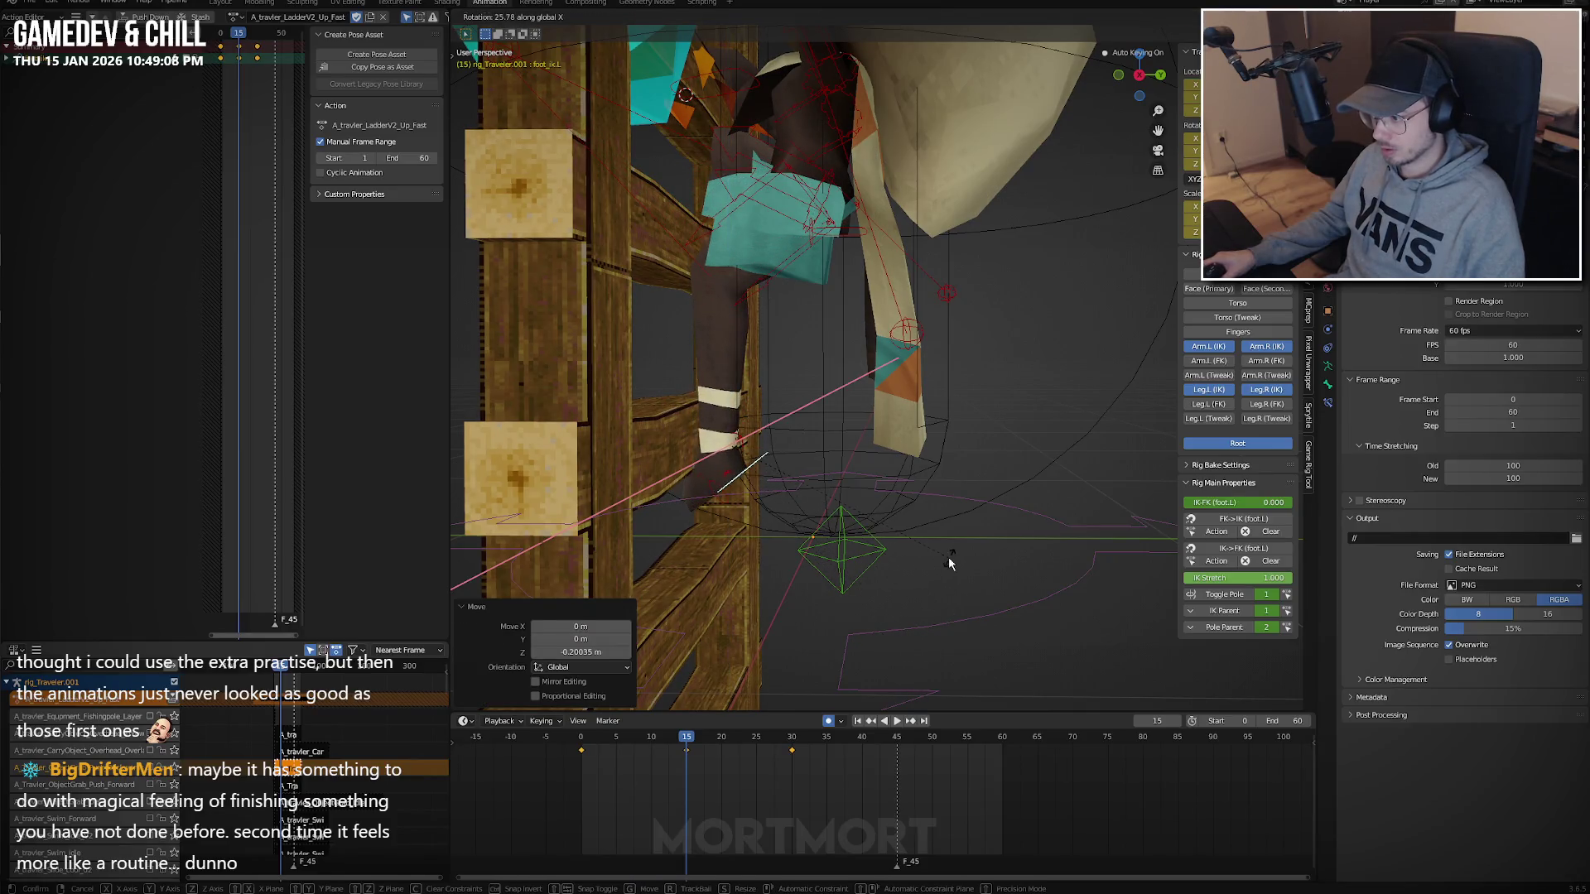
left_click(950, 563)
key("g")
key("y")
left_click(1007, 560)
key("space")
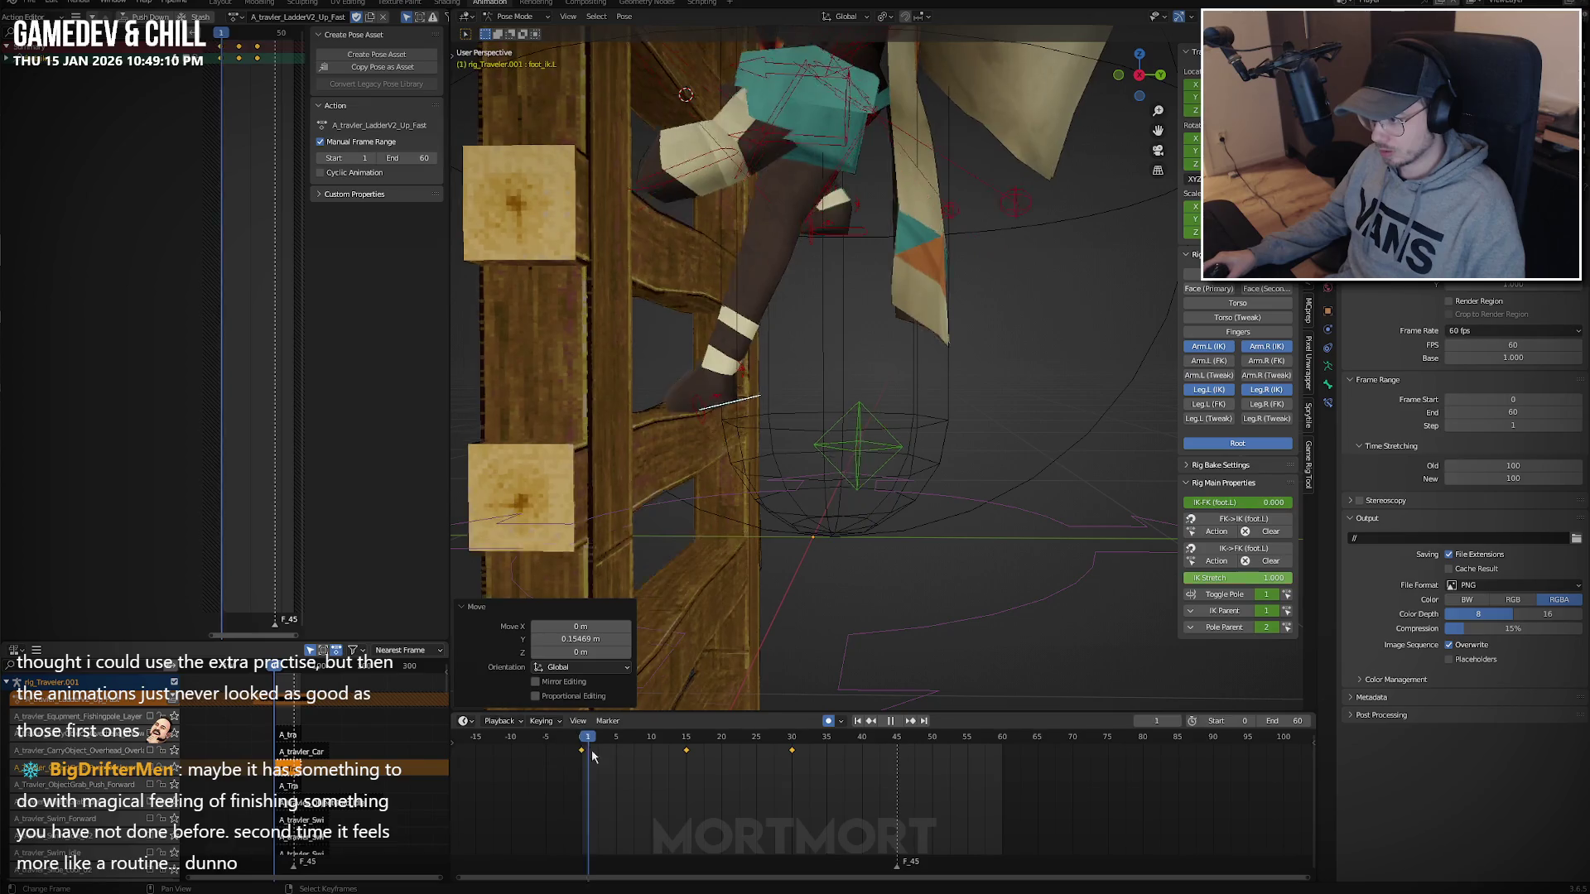
At frame 7, paste the copied pose and lower the foot by 0.19 m.
left_click(631, 752)
key("Escape")
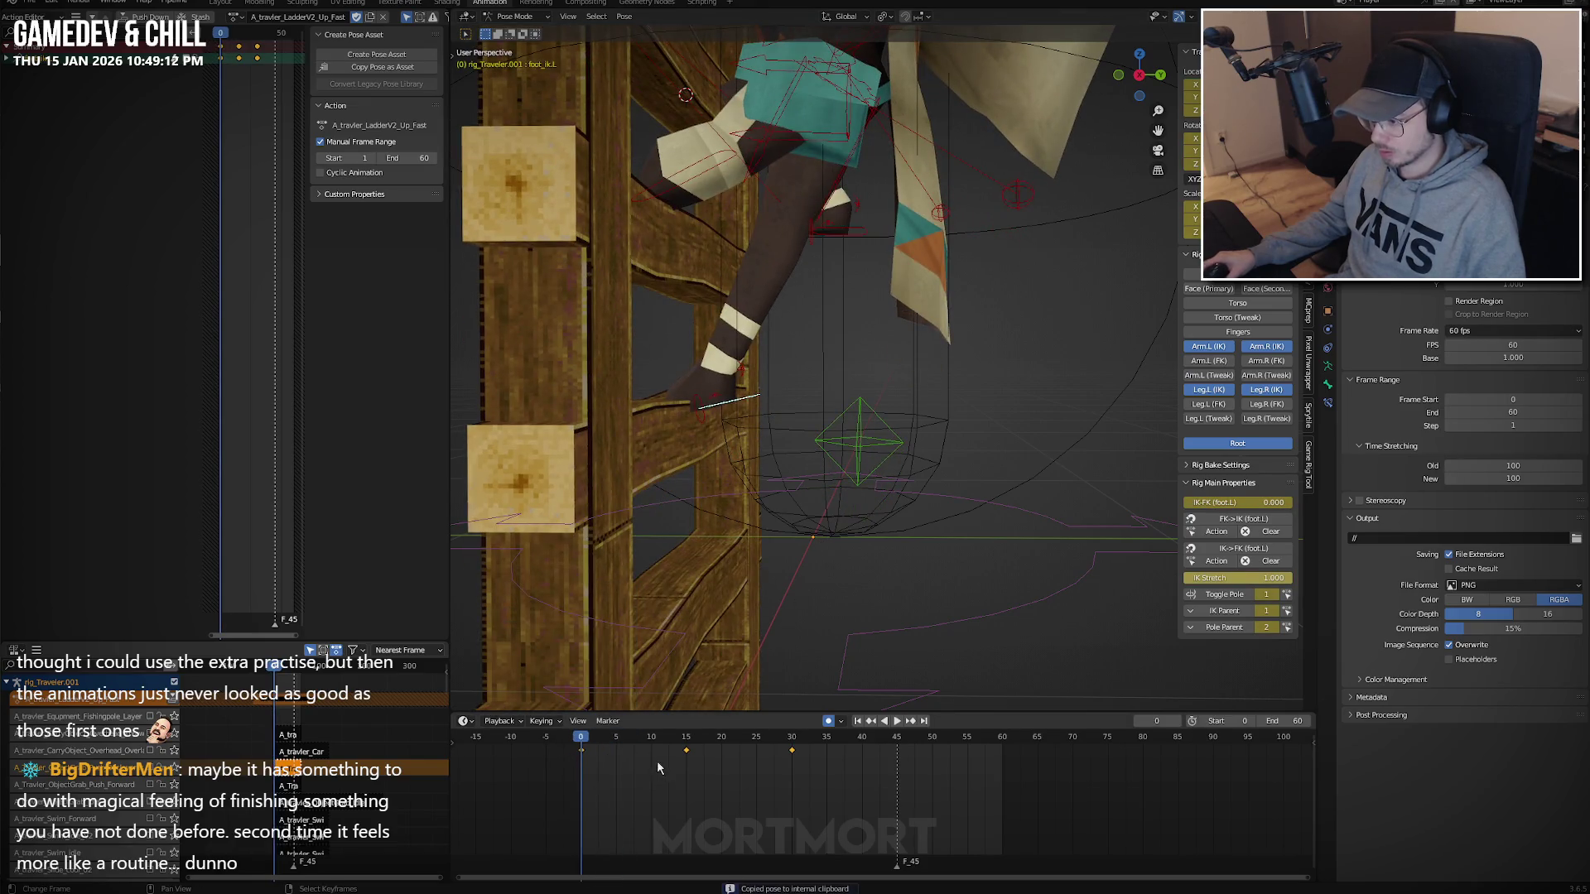
left_click(630, 759)
key("ctrl+v")
key("g")
key("z")
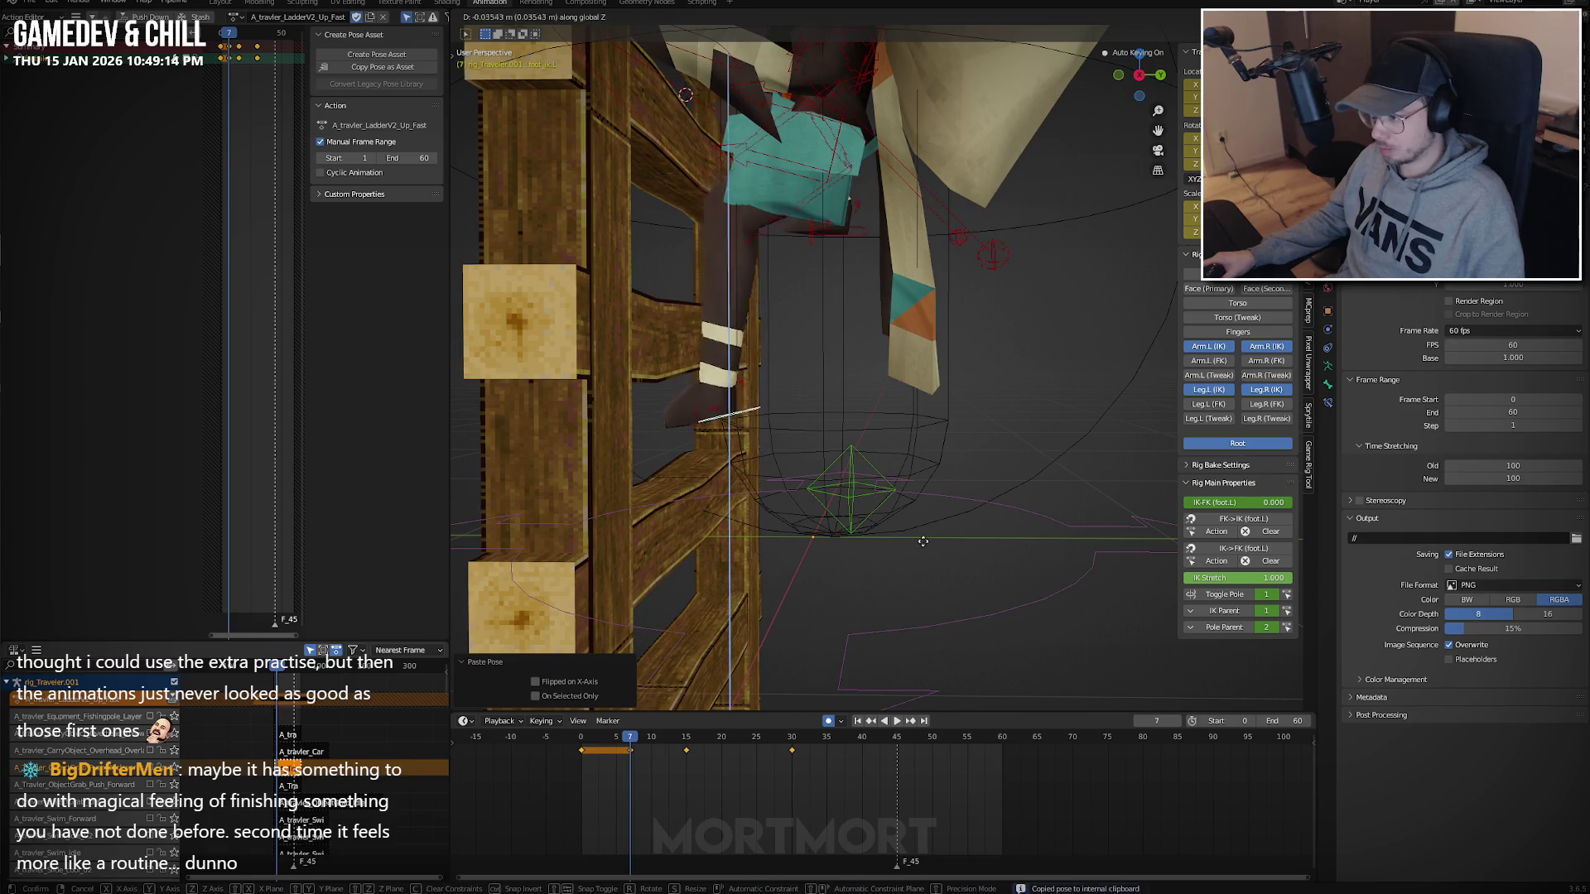
left_click(918, 596)
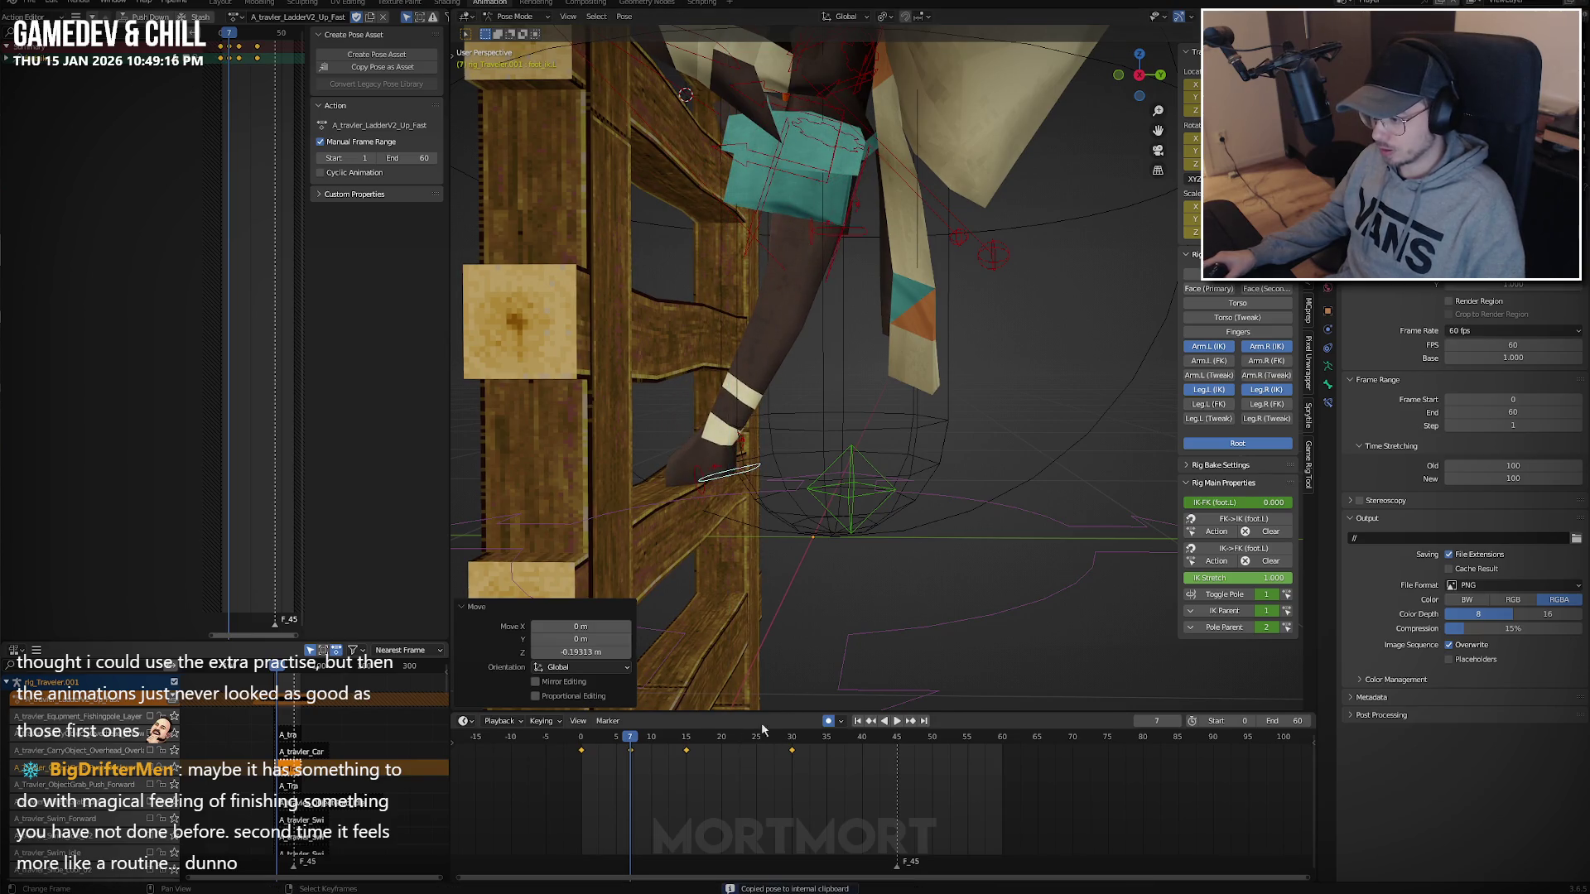
key("space")
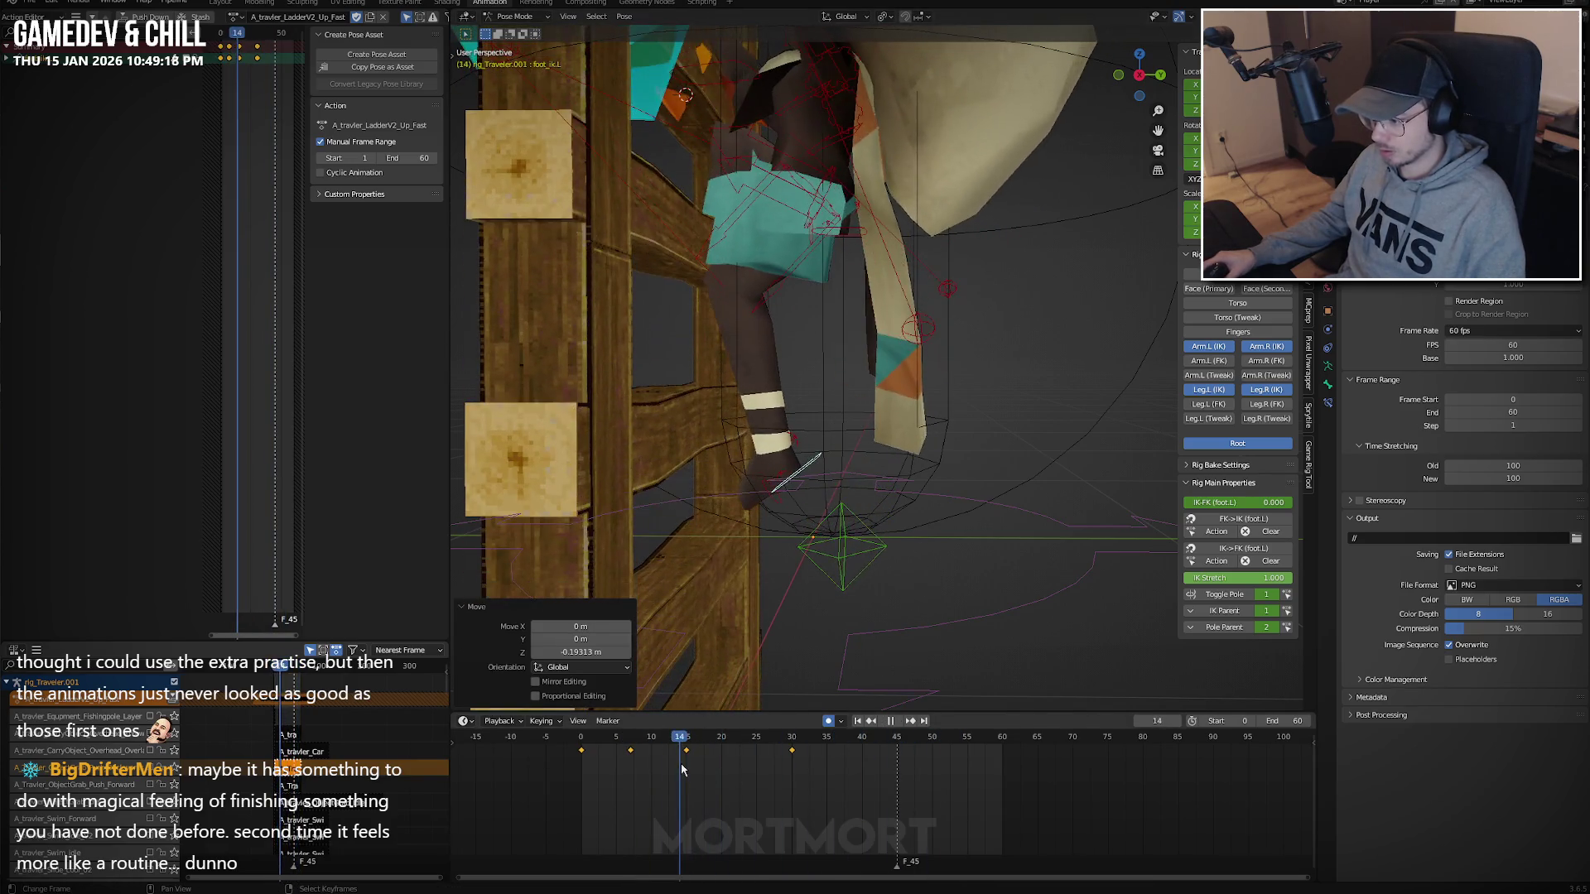
key("space")
Raise the foot by 0.27 m at frame 15, then play and scrub through the early frames.
key("g")
key("z")
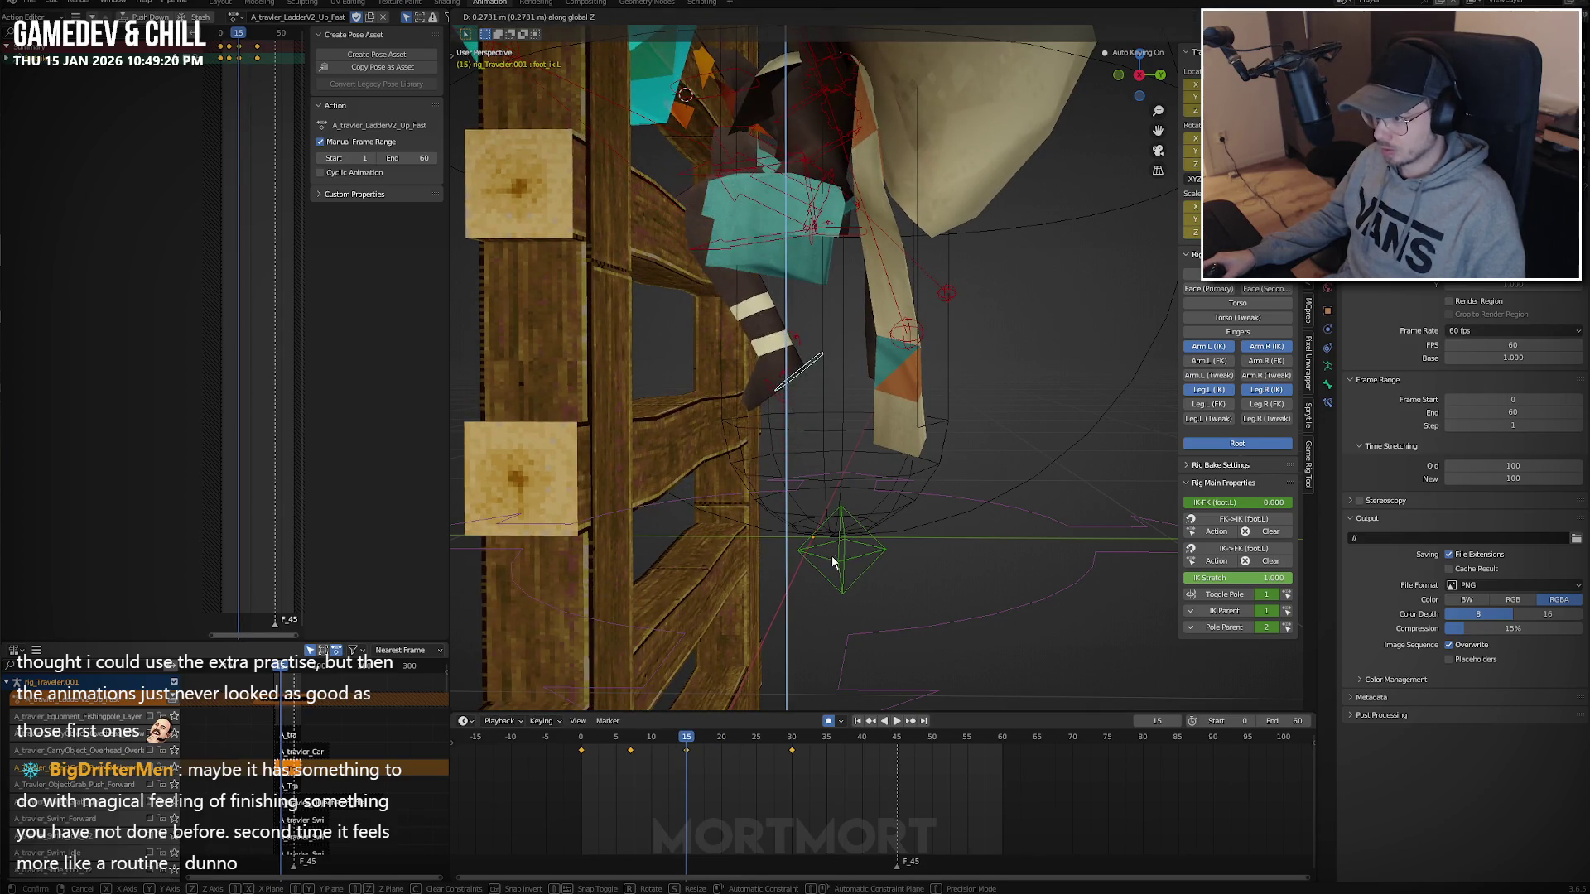
left_click(832, 563)
key("space")
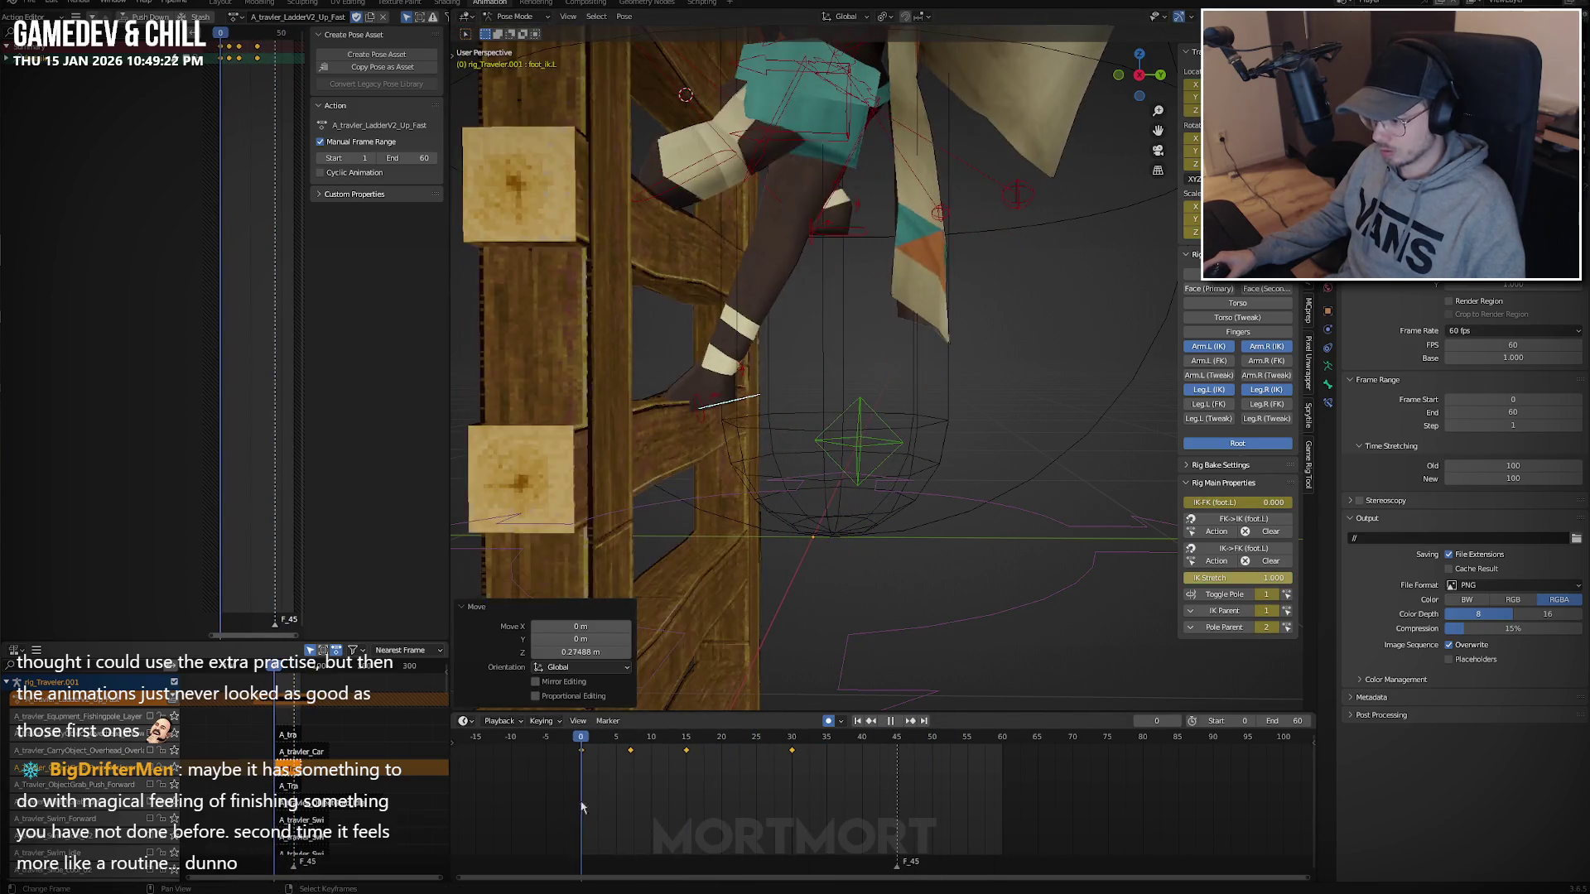
key("space")
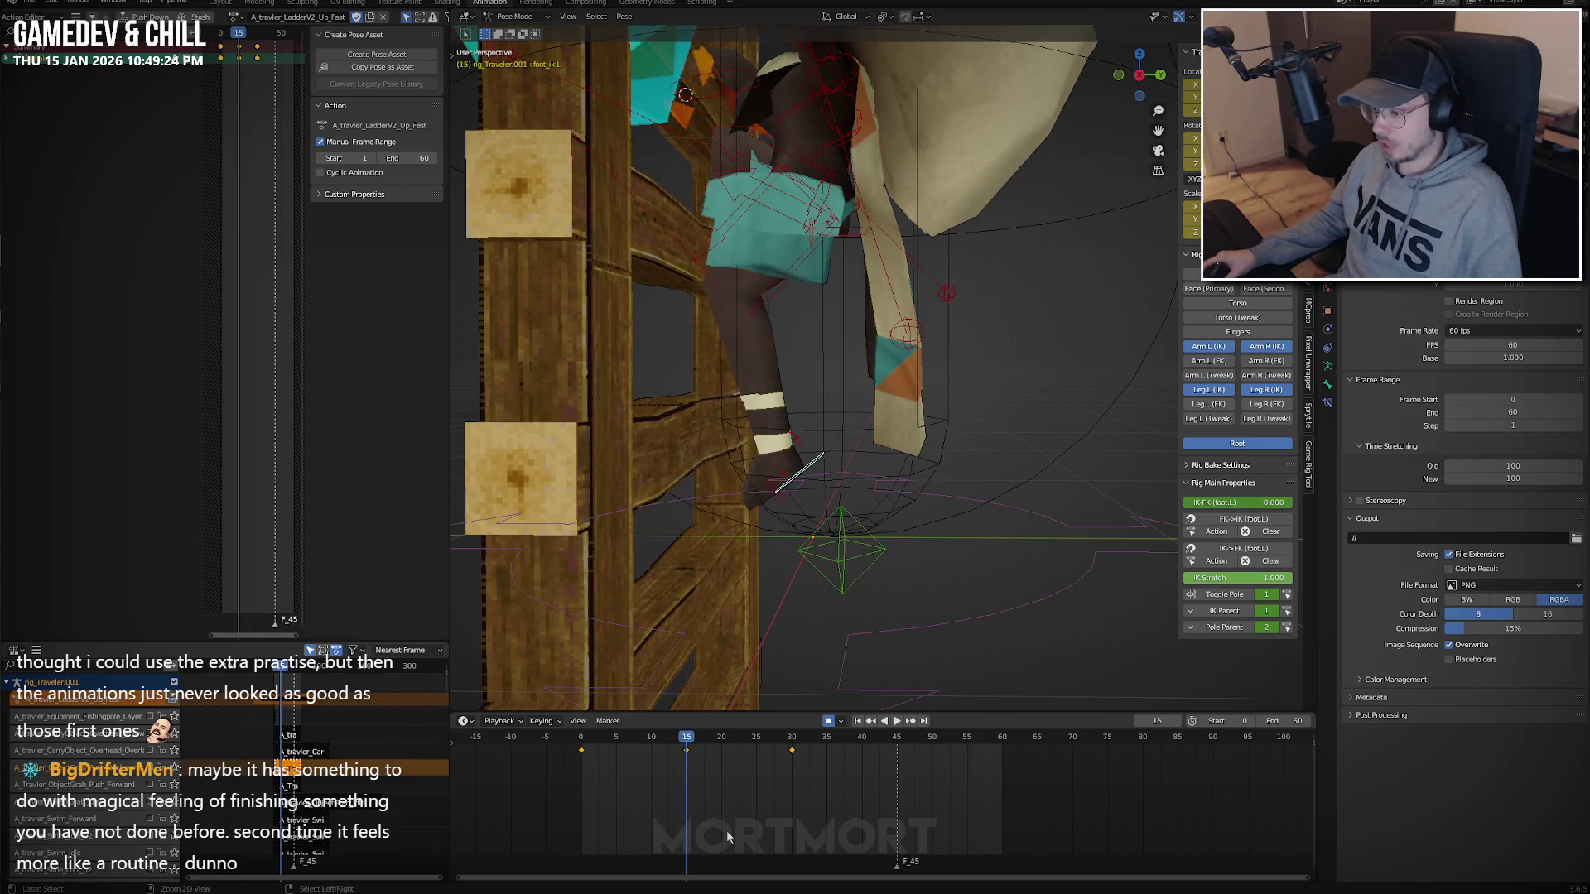
key("ctrl+z")
key("ctrl+z")
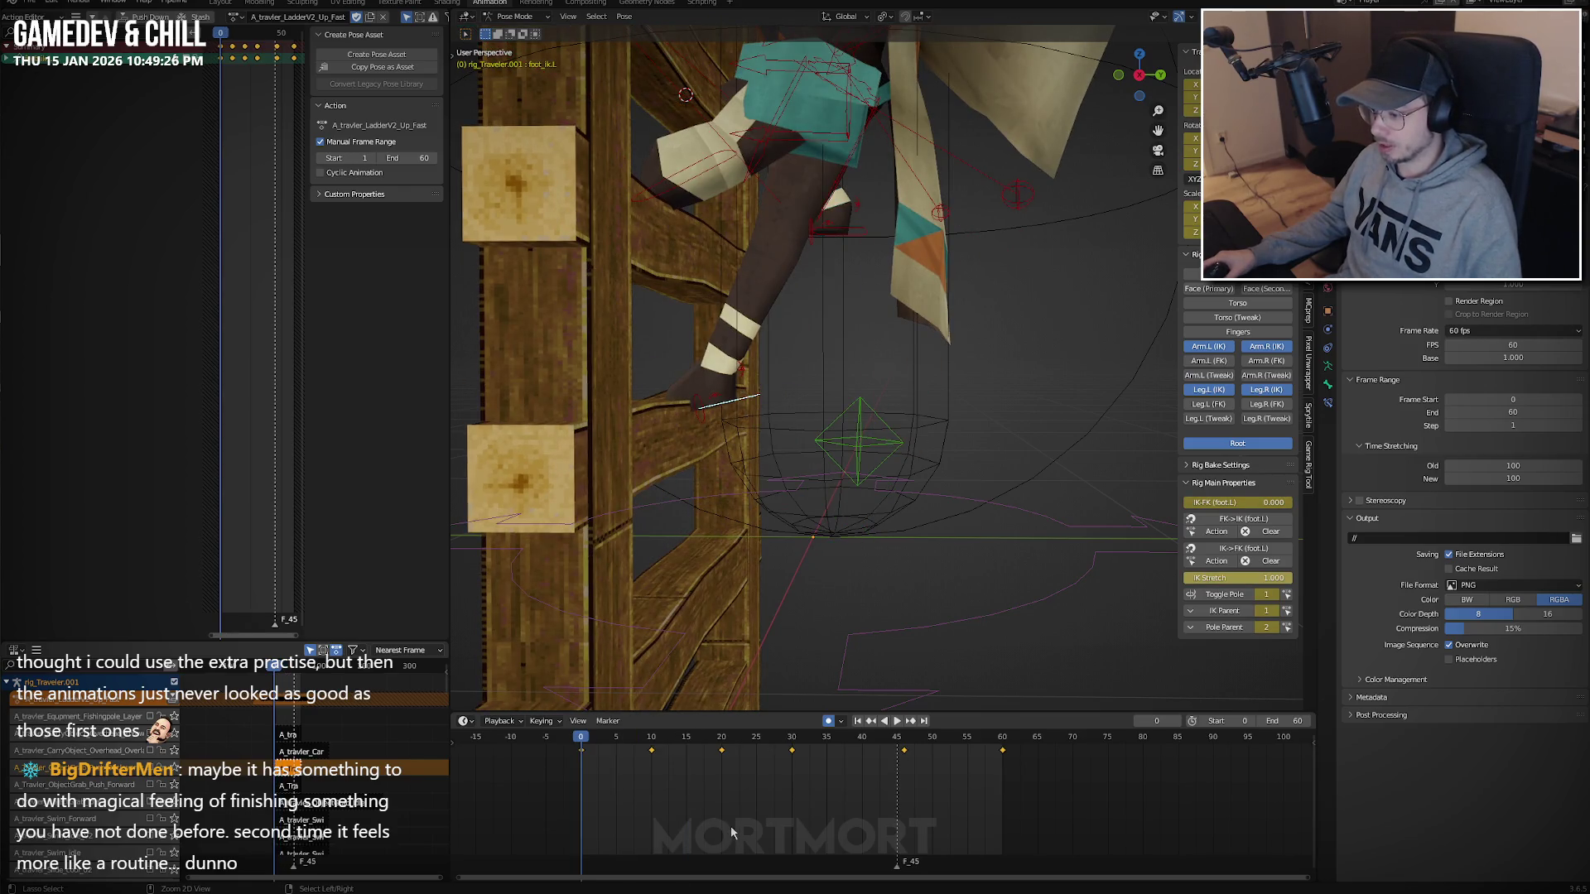
left_click(730, 827)
key("space")
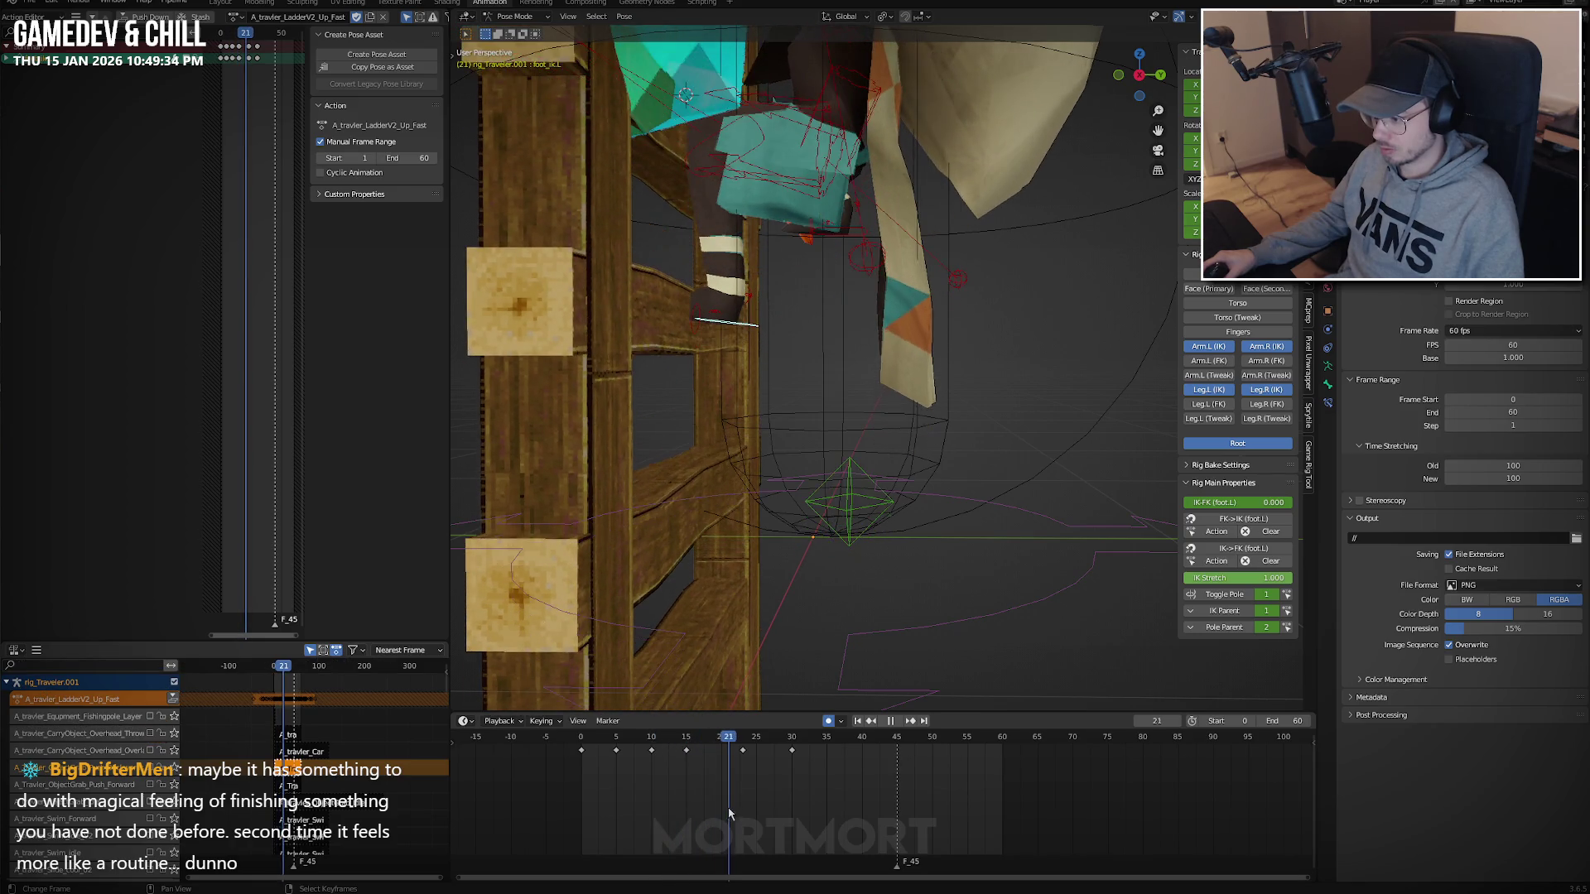
key("space")
left_click(686, 752)
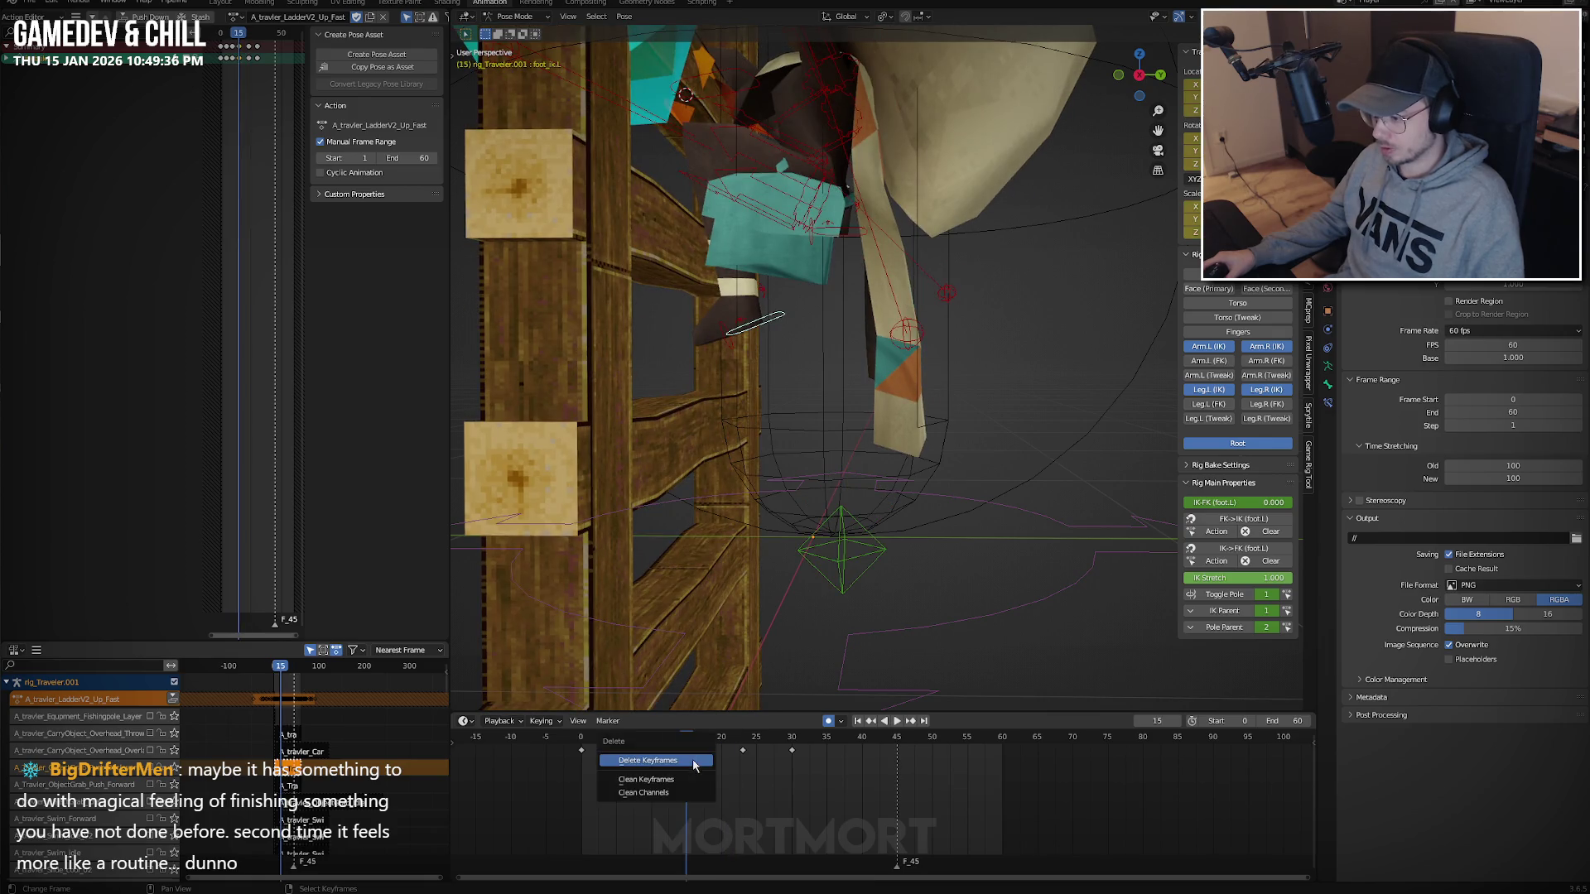
mouse_move(664, 765)
left_mouse_down()
mouse_move(594, 777)
mouse_move(649, 768)
left_mouse_up()
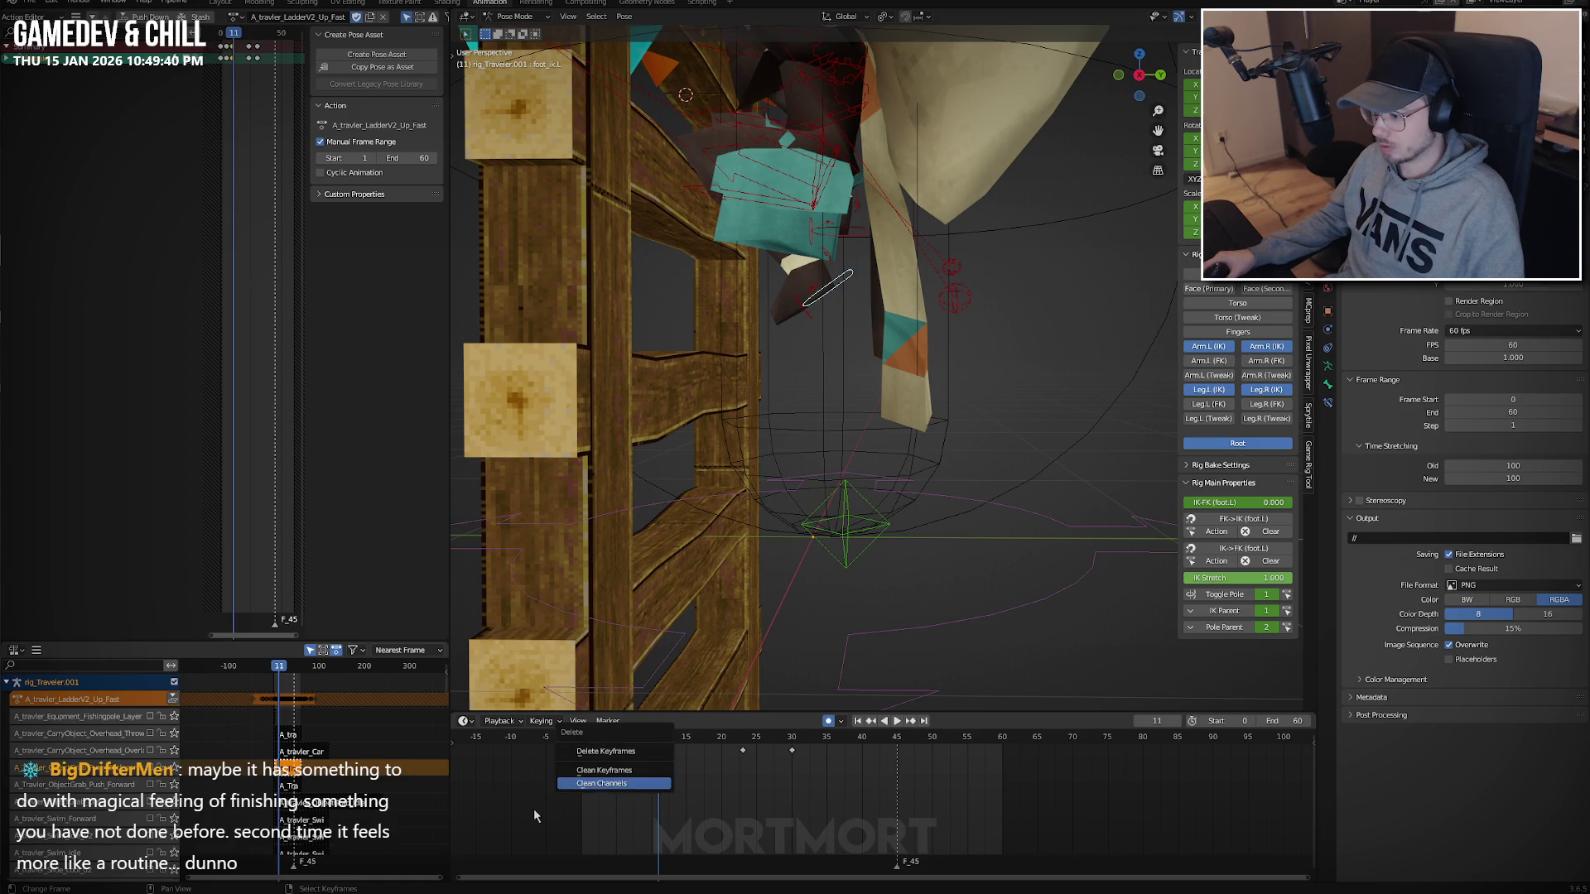
mouse_move(619, 781)
left_mouse_down()
mouse_move(573, 791)
mouse_move(741, 792)
mouse_move(693, 792)
left_mouse_up()
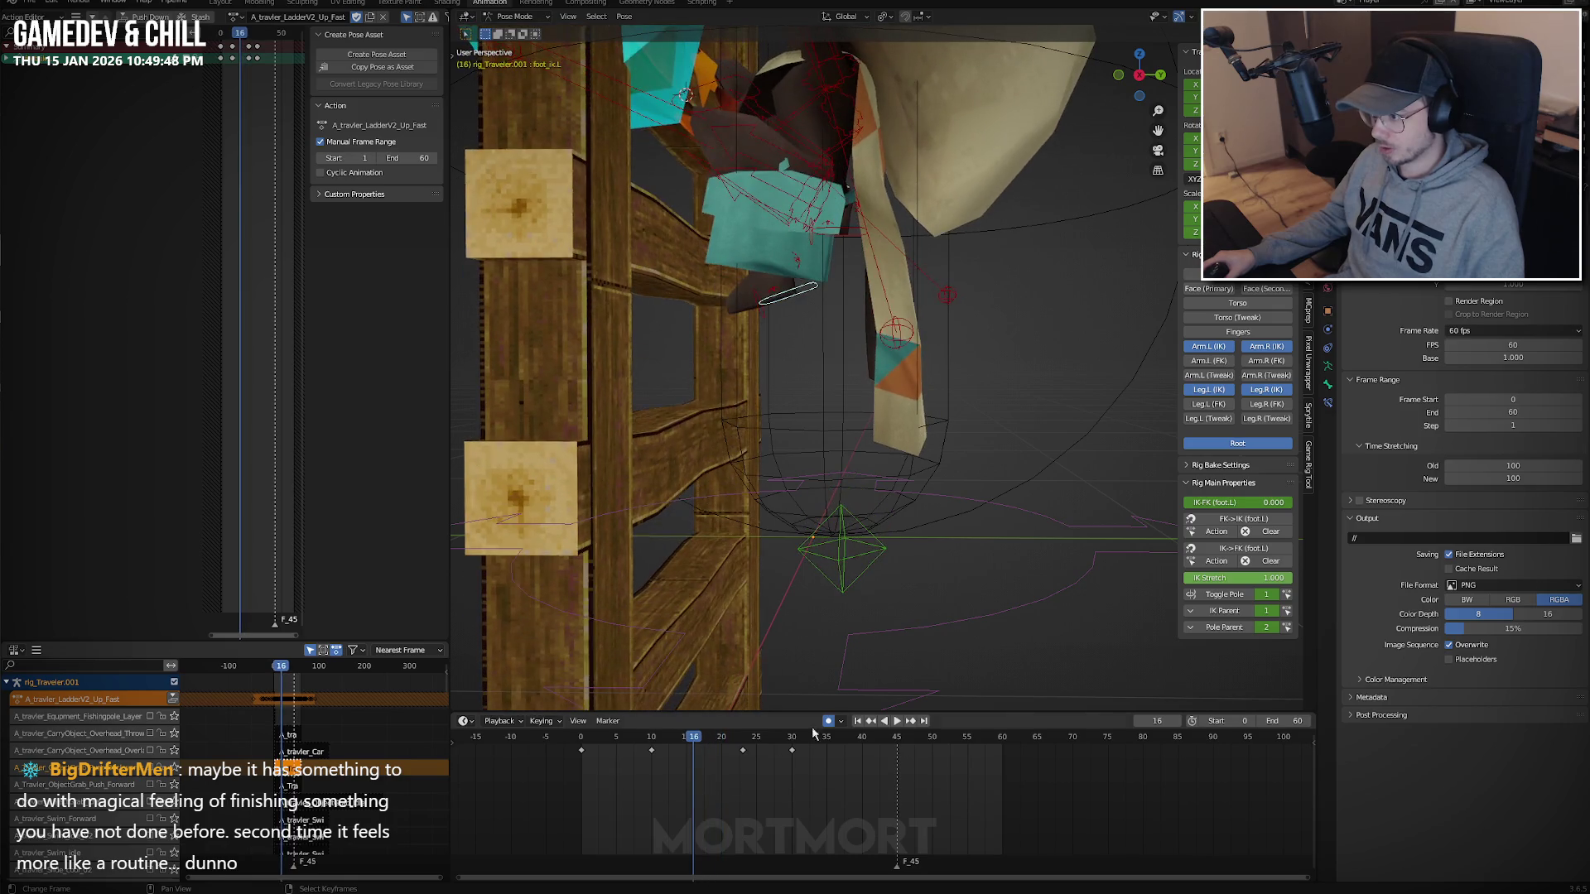
Tilt the foot 19.6° on X at frame 16 and adjust its height near frame 22.
key("r")
key("x")
left_click(997, 503)
left_click(1006, 513)
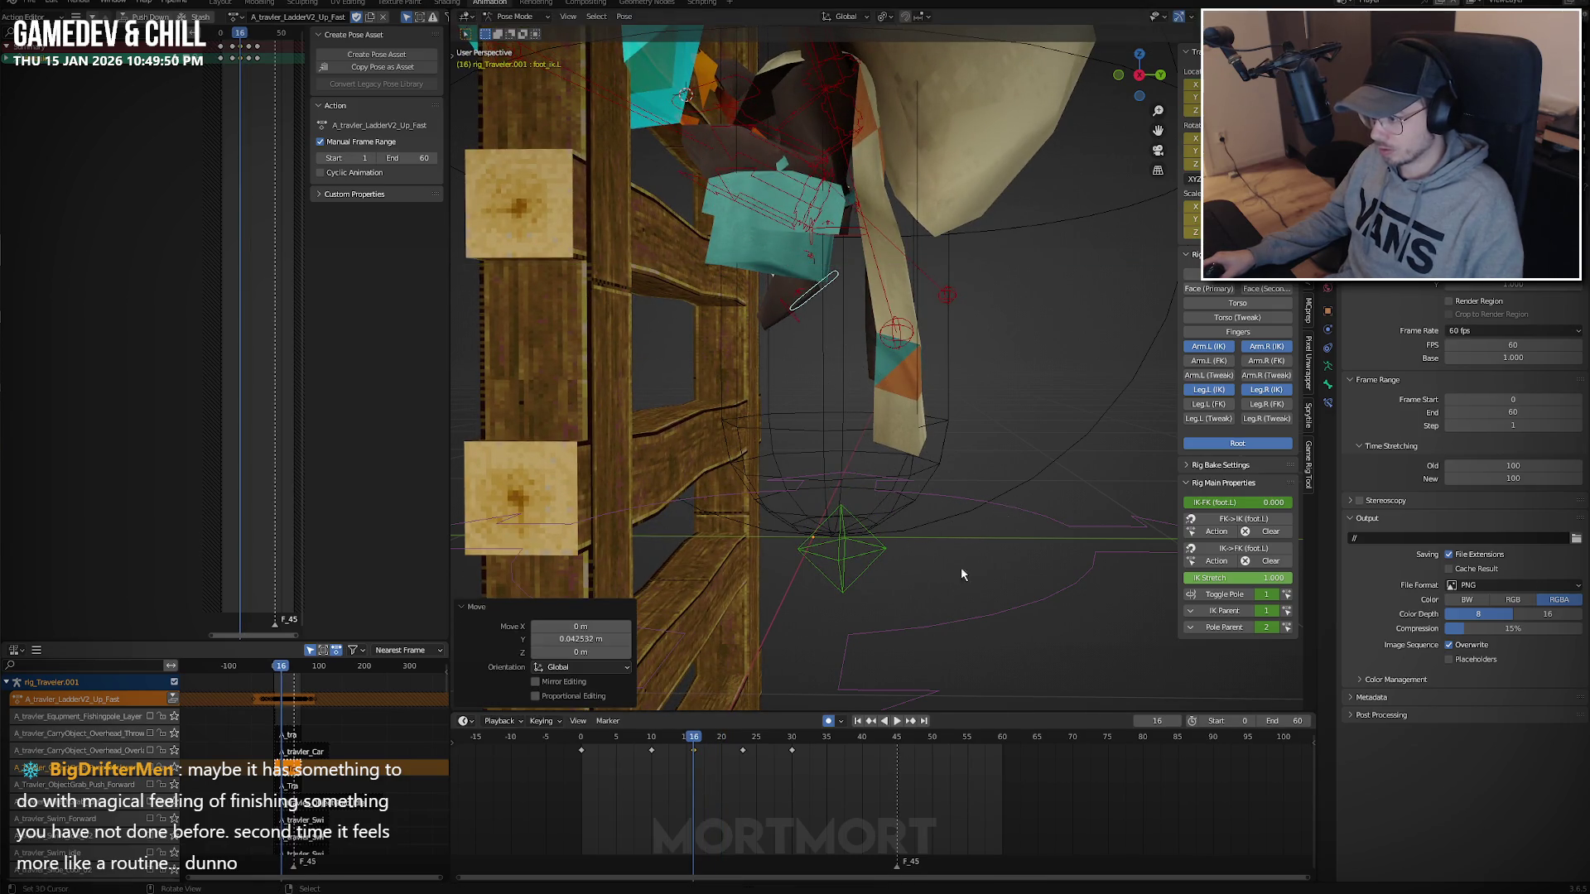
mouse_move(698, 765)
left_mouse_down()
mouse_move(780, 773)
mouse_move(596, 773)
mouse_move(680, 772)
left_mouse_up()
key("g")
key("z")
left_click(908, 620)
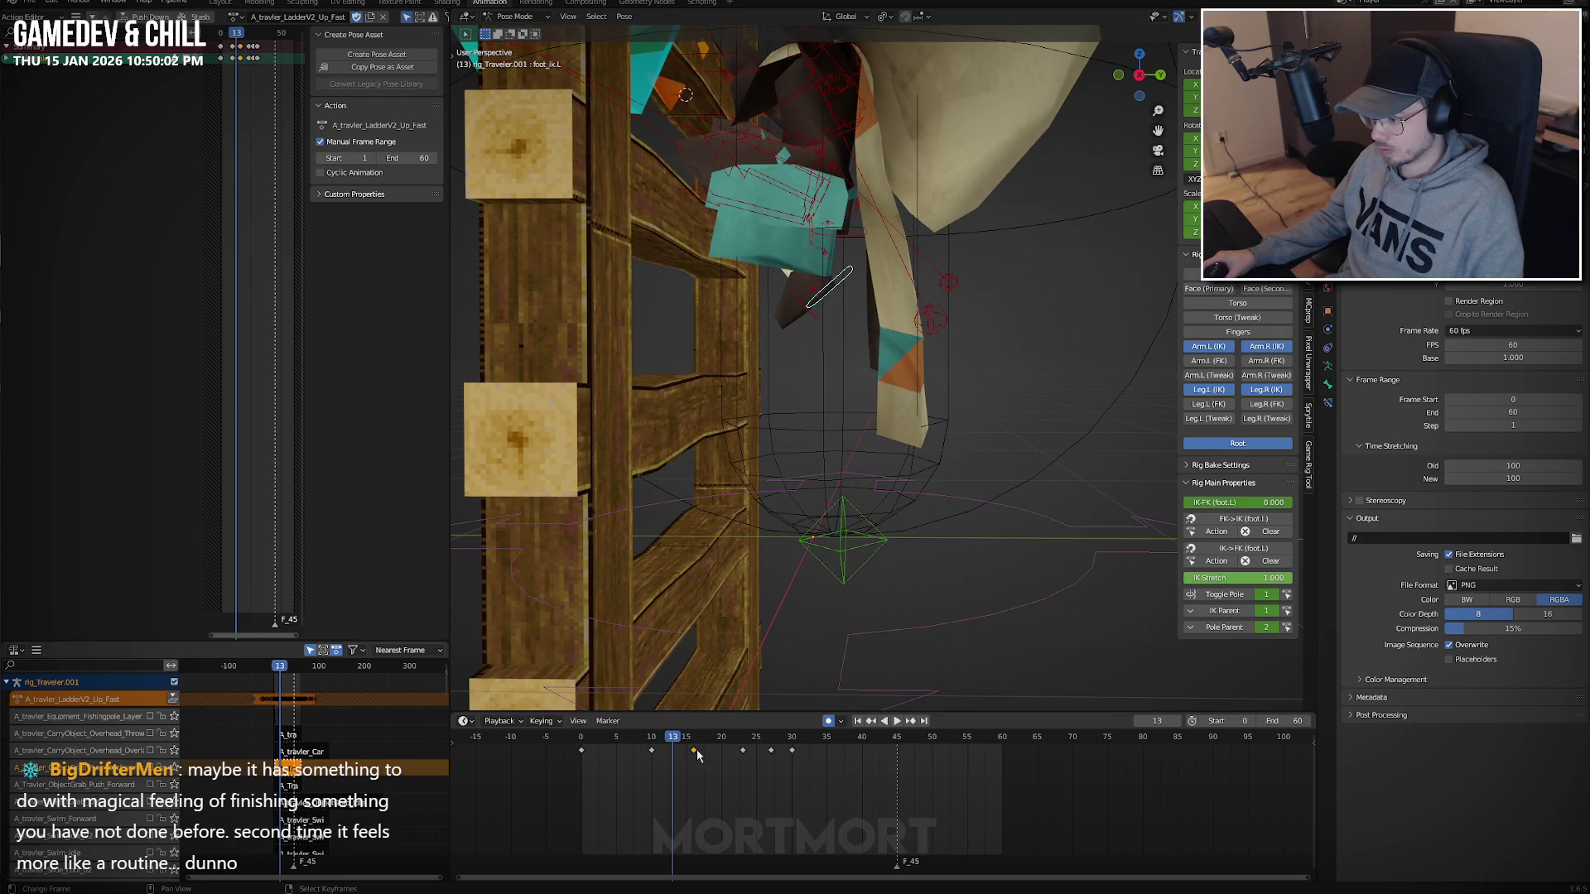
key("space")
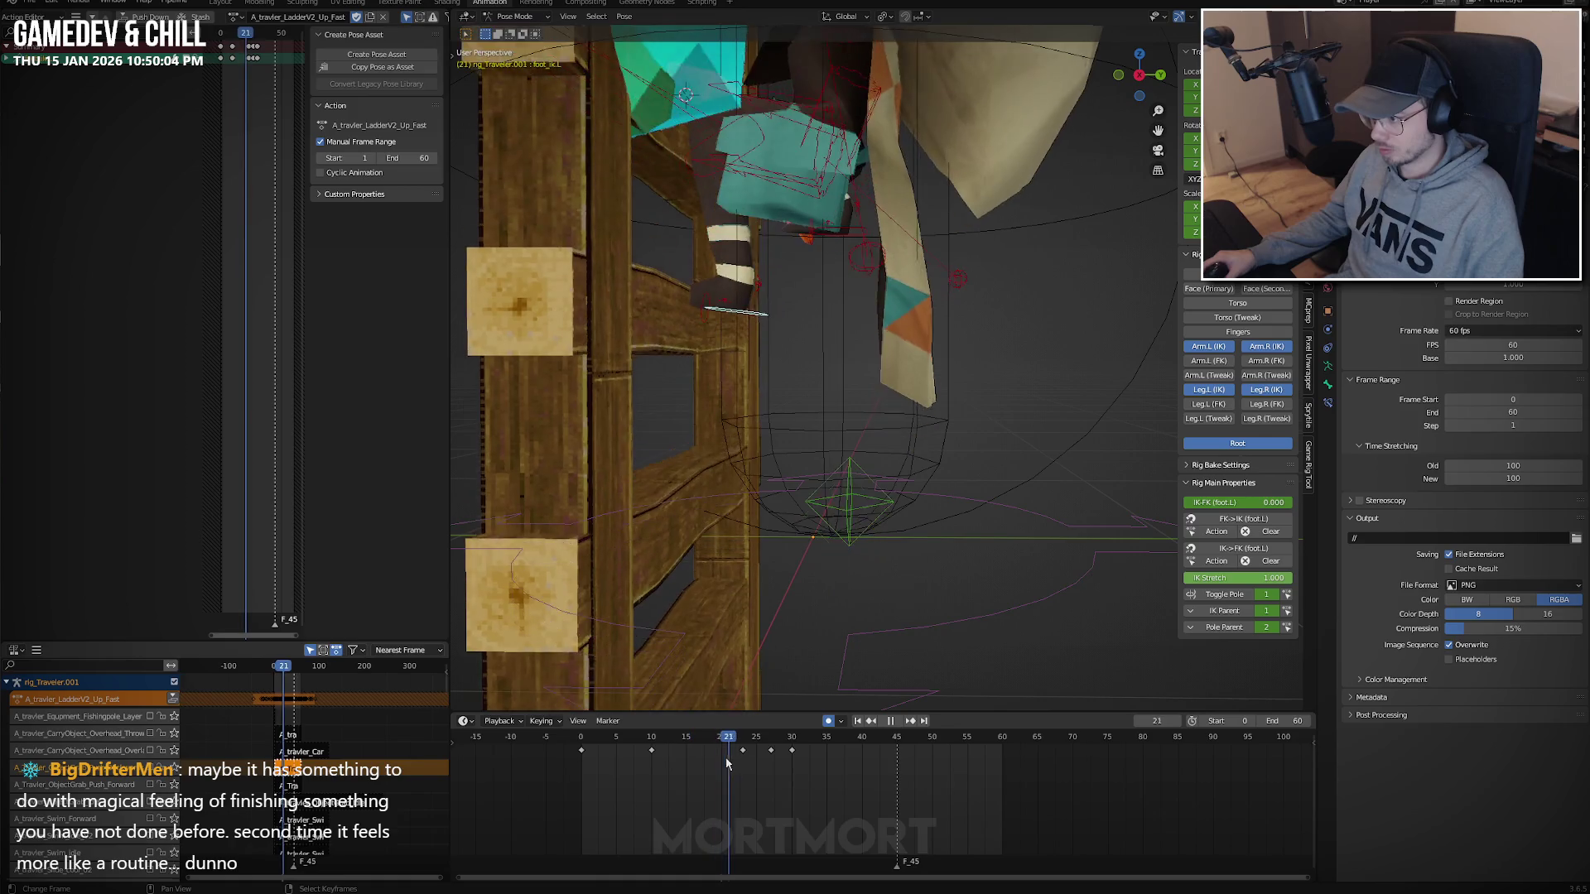
Make all the left foot's keys cyclic (Make Cyclic F-Modifier) and play the looping step.
key("a")
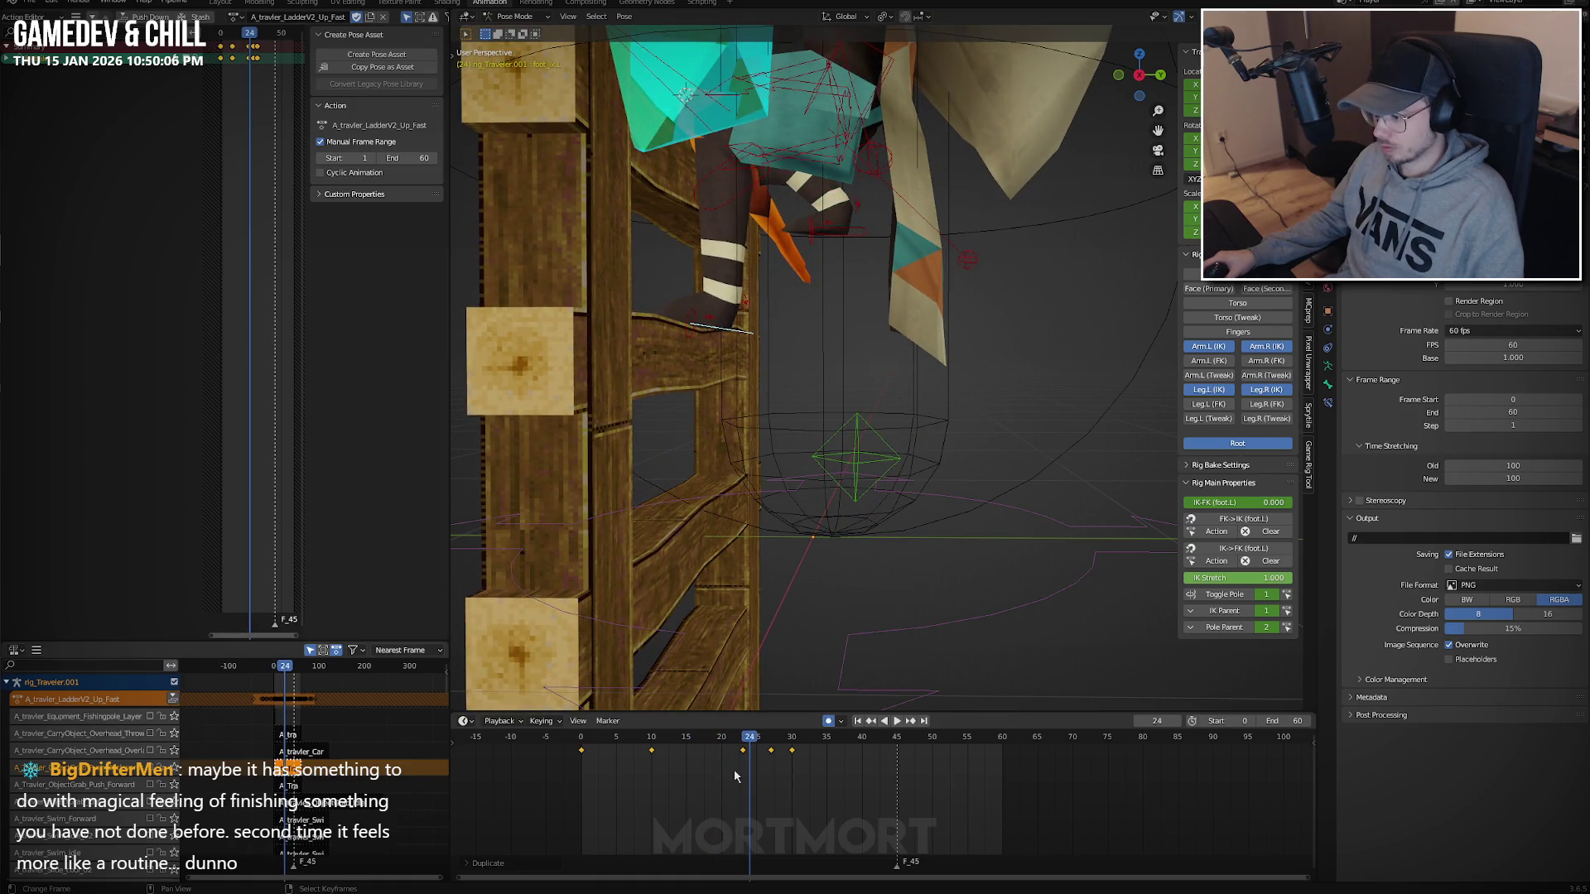
key("shift+e")
left_click(734, 772)
key("space")
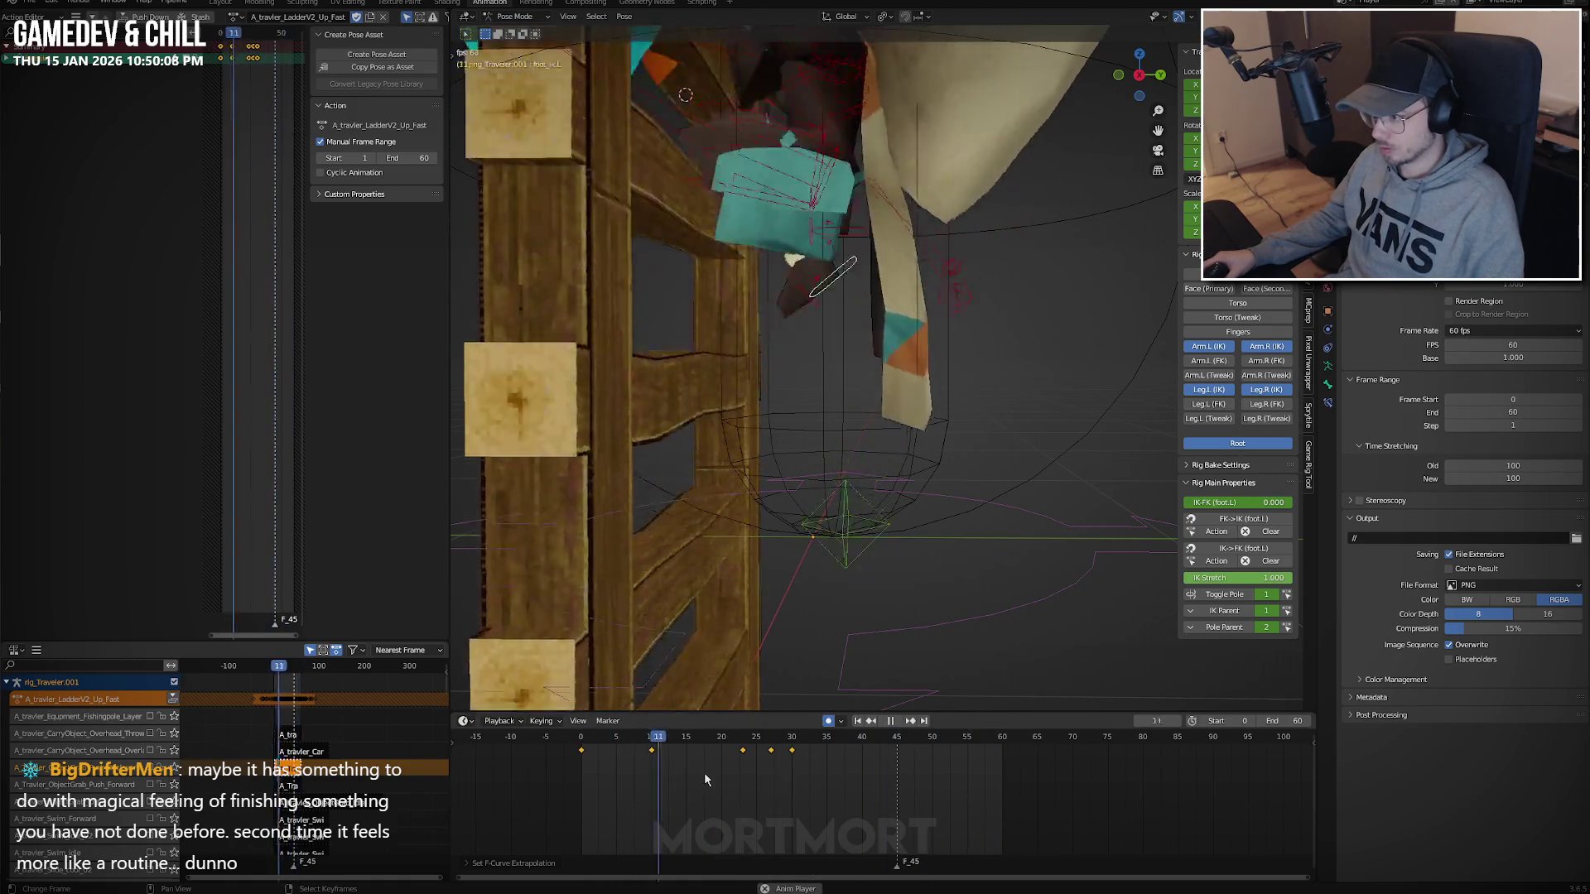
mouse_move(704, 771)
left_mouse_down()
mouse_move(586, 786)
mouse_move(799, 770)
left_mouse_up()
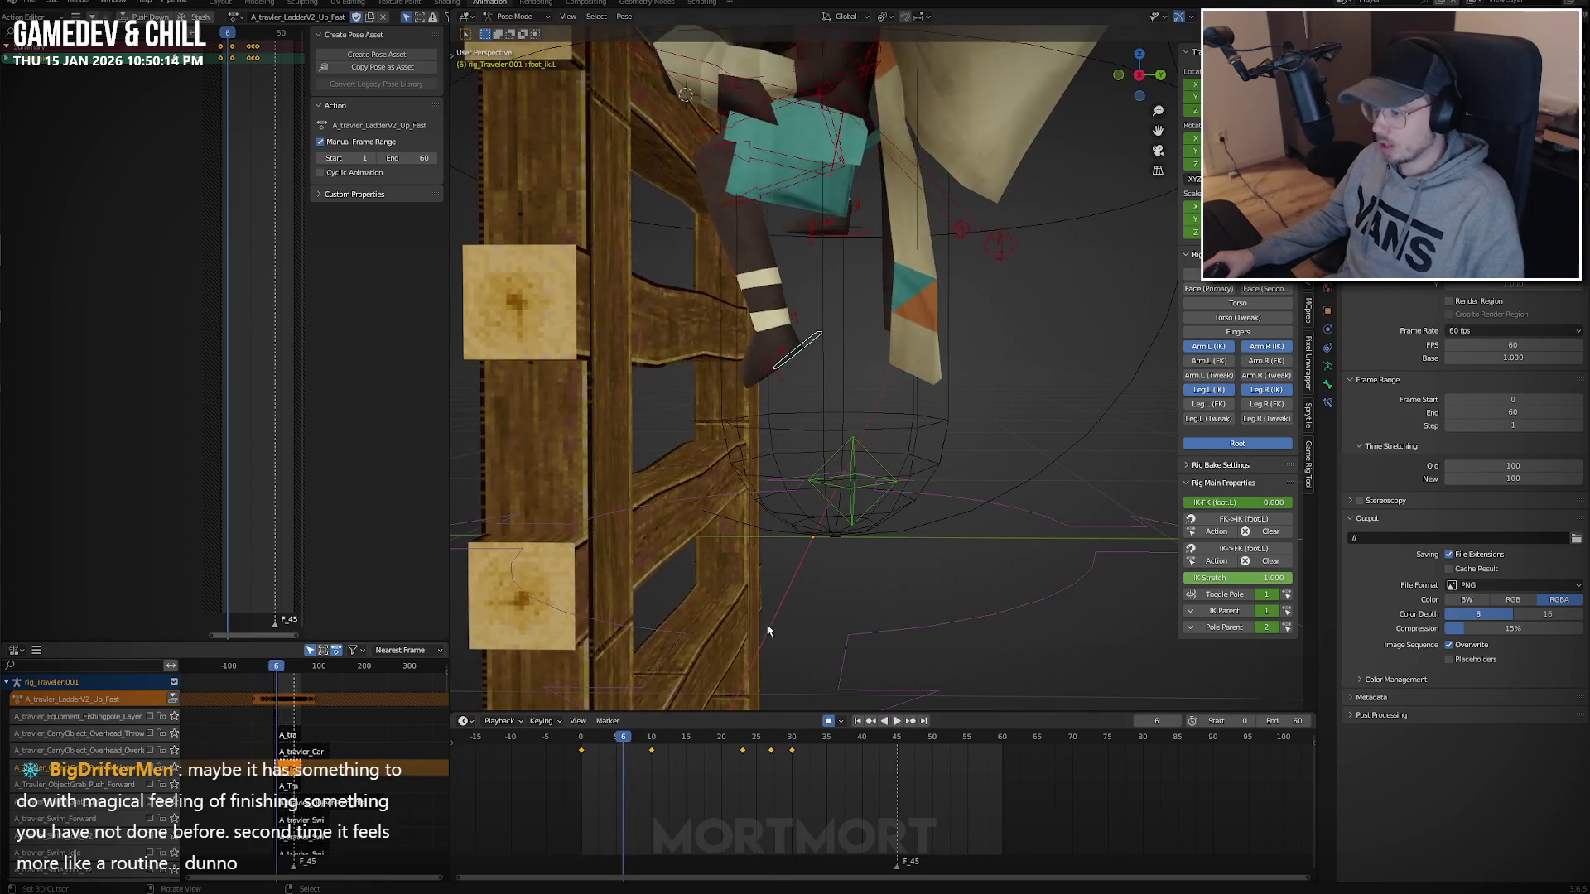
middle_click_drag(807, 397, 832, 364)
key("space")
key("Escape")
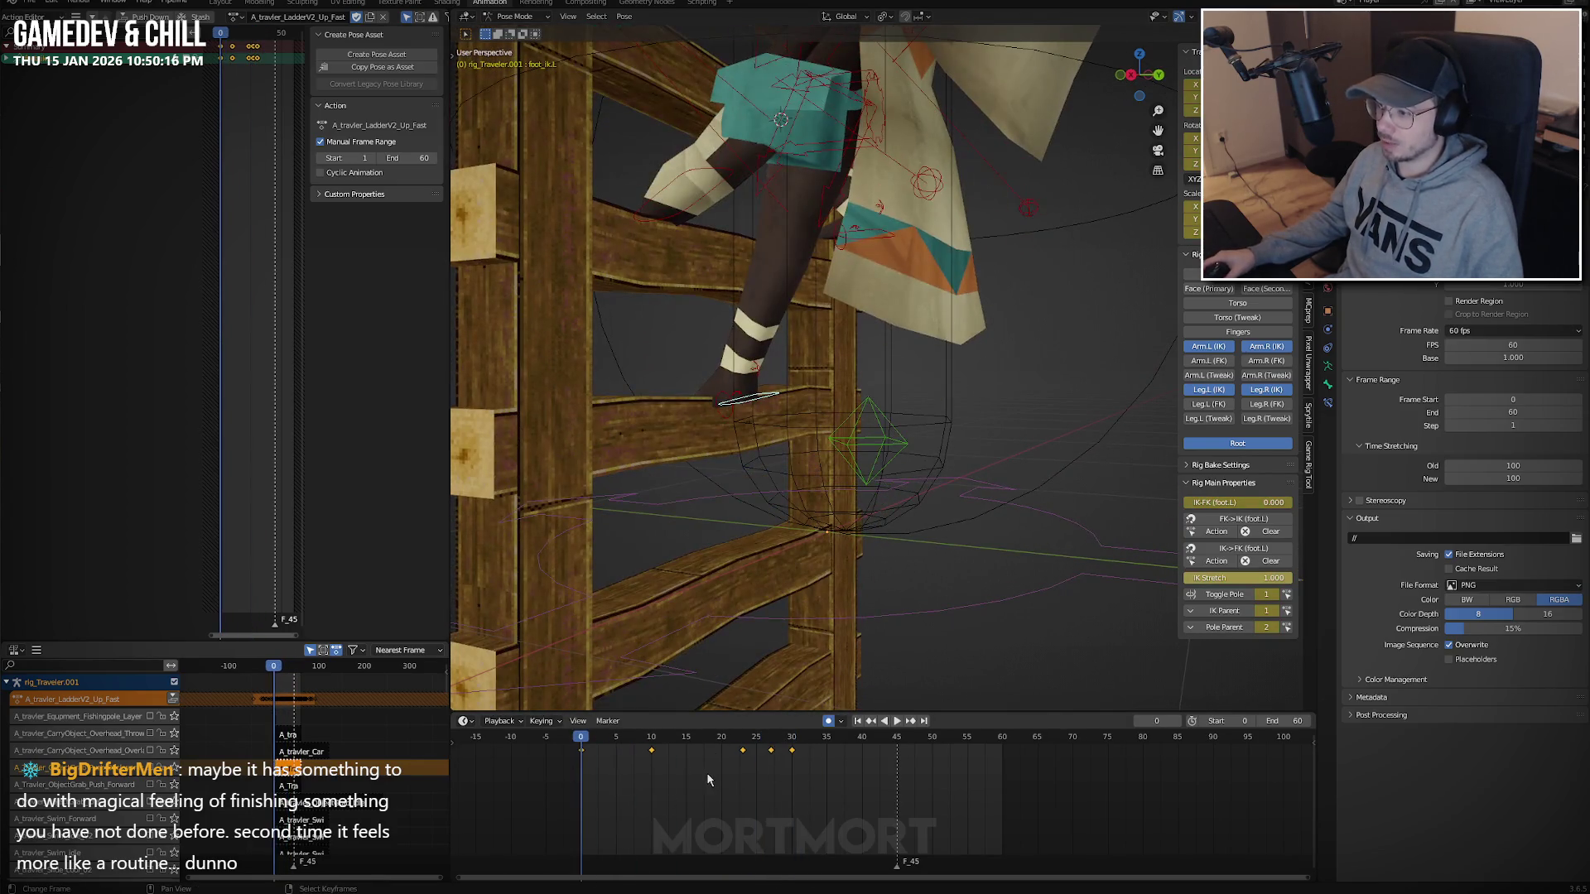
Zoom out to show the whole ladder, copy the current pose, and play to frame 30.
mouse_move(755, 153)
middle_mouse_down()
mouse_move(858, 306)
mouse_move(823, 301)
mouse_move(795, 331)
middle_mouse_up()
key("ctrl+c")
key("space")
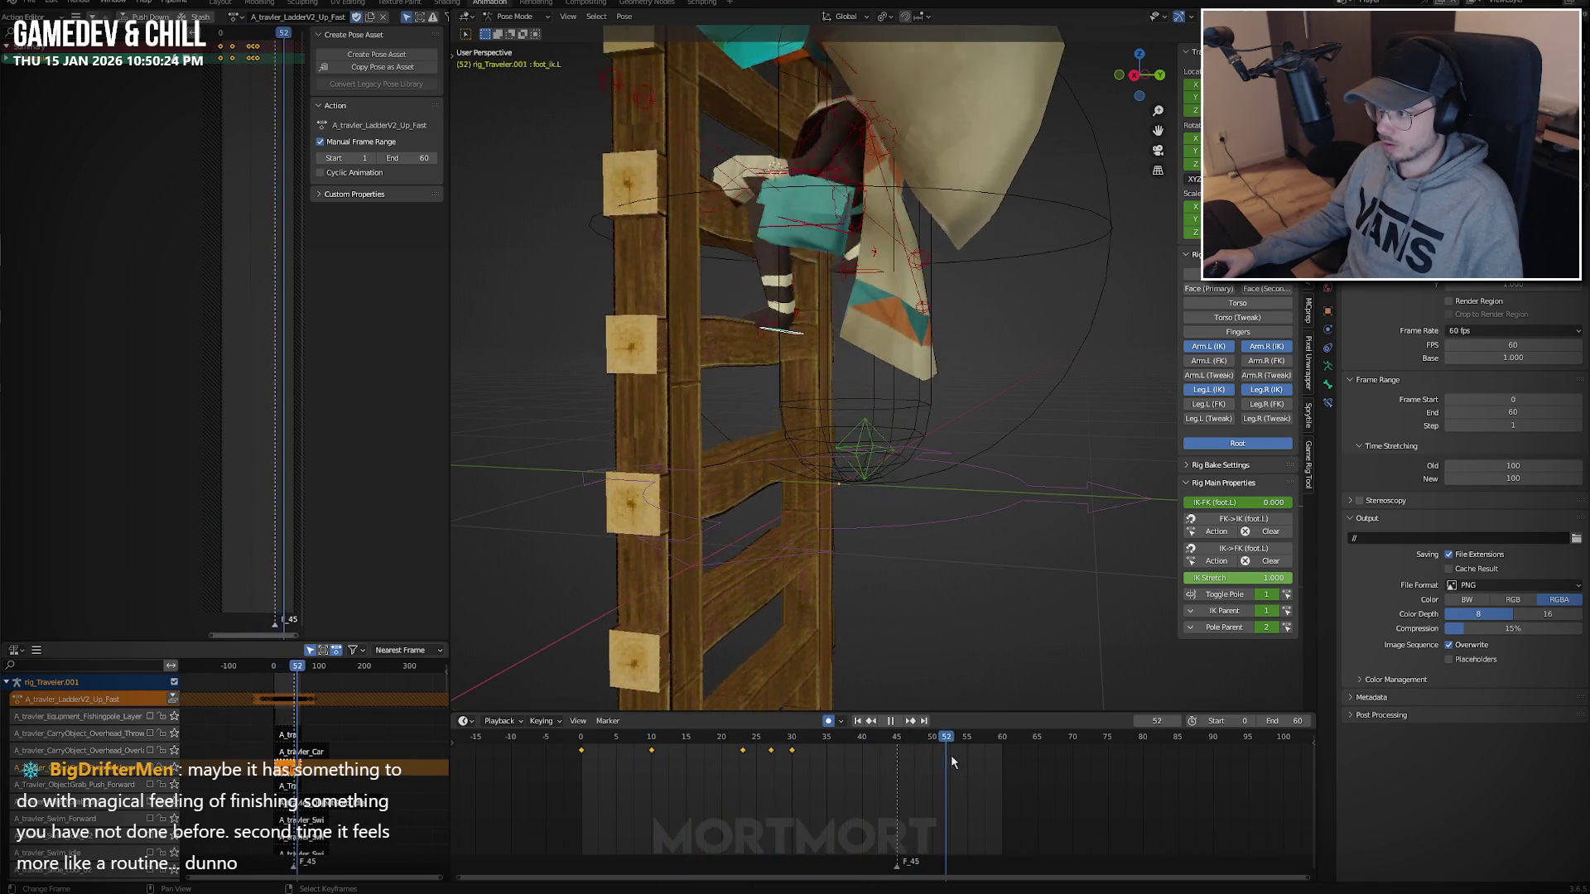
left_click_drag(807, 769, 582, 766)
key("space")
Shift foot_ik.R's keys later to about frames 15–45 and change their extrapolation mode.
key("g")
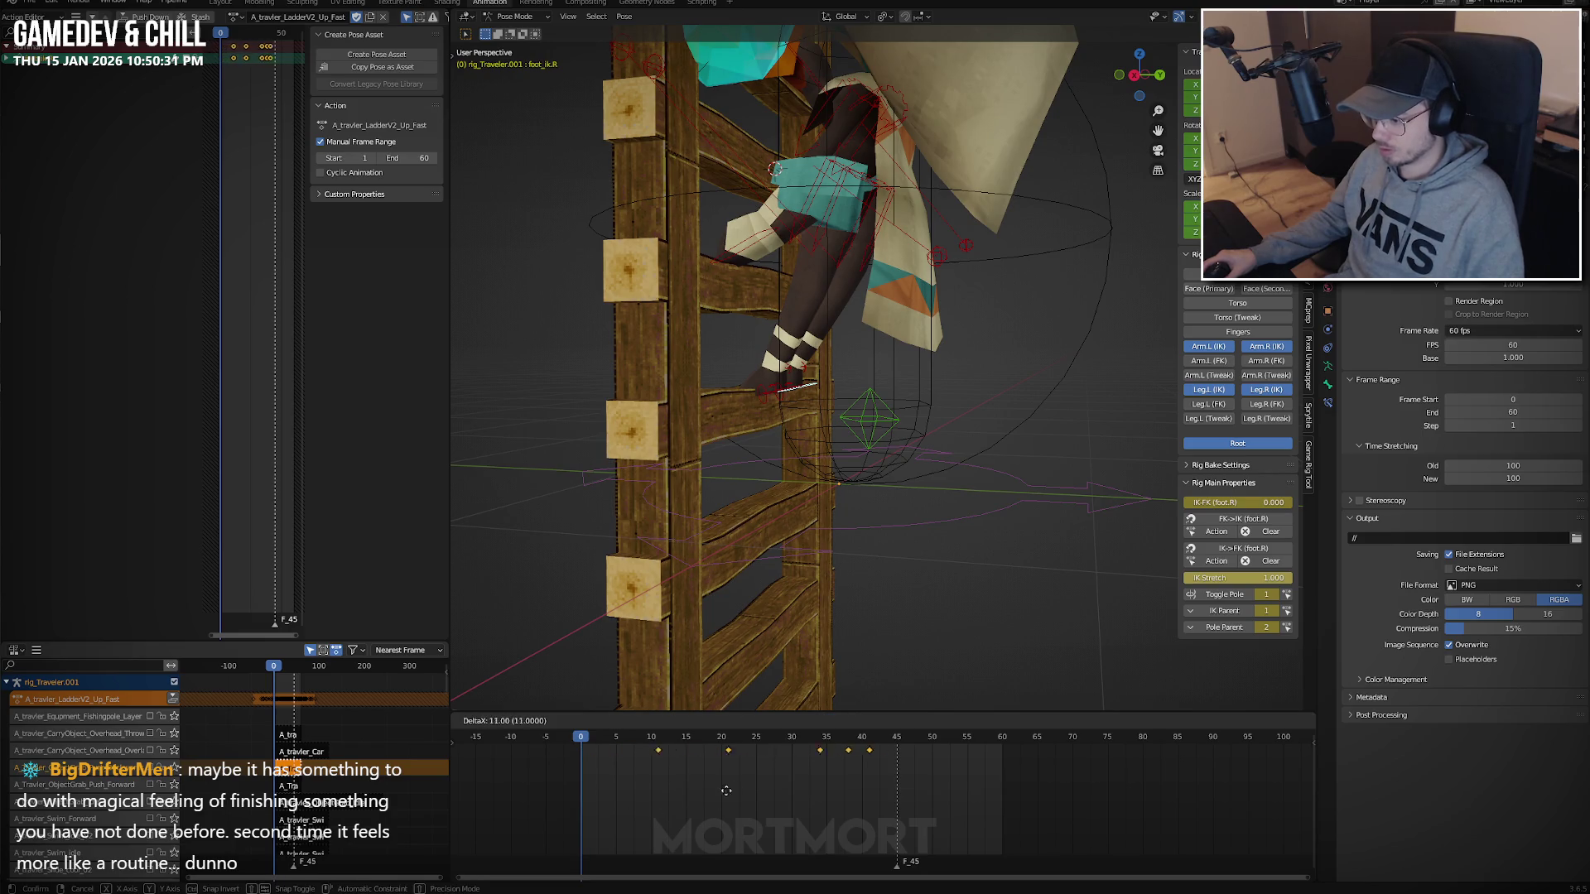
left_click(743, 786)
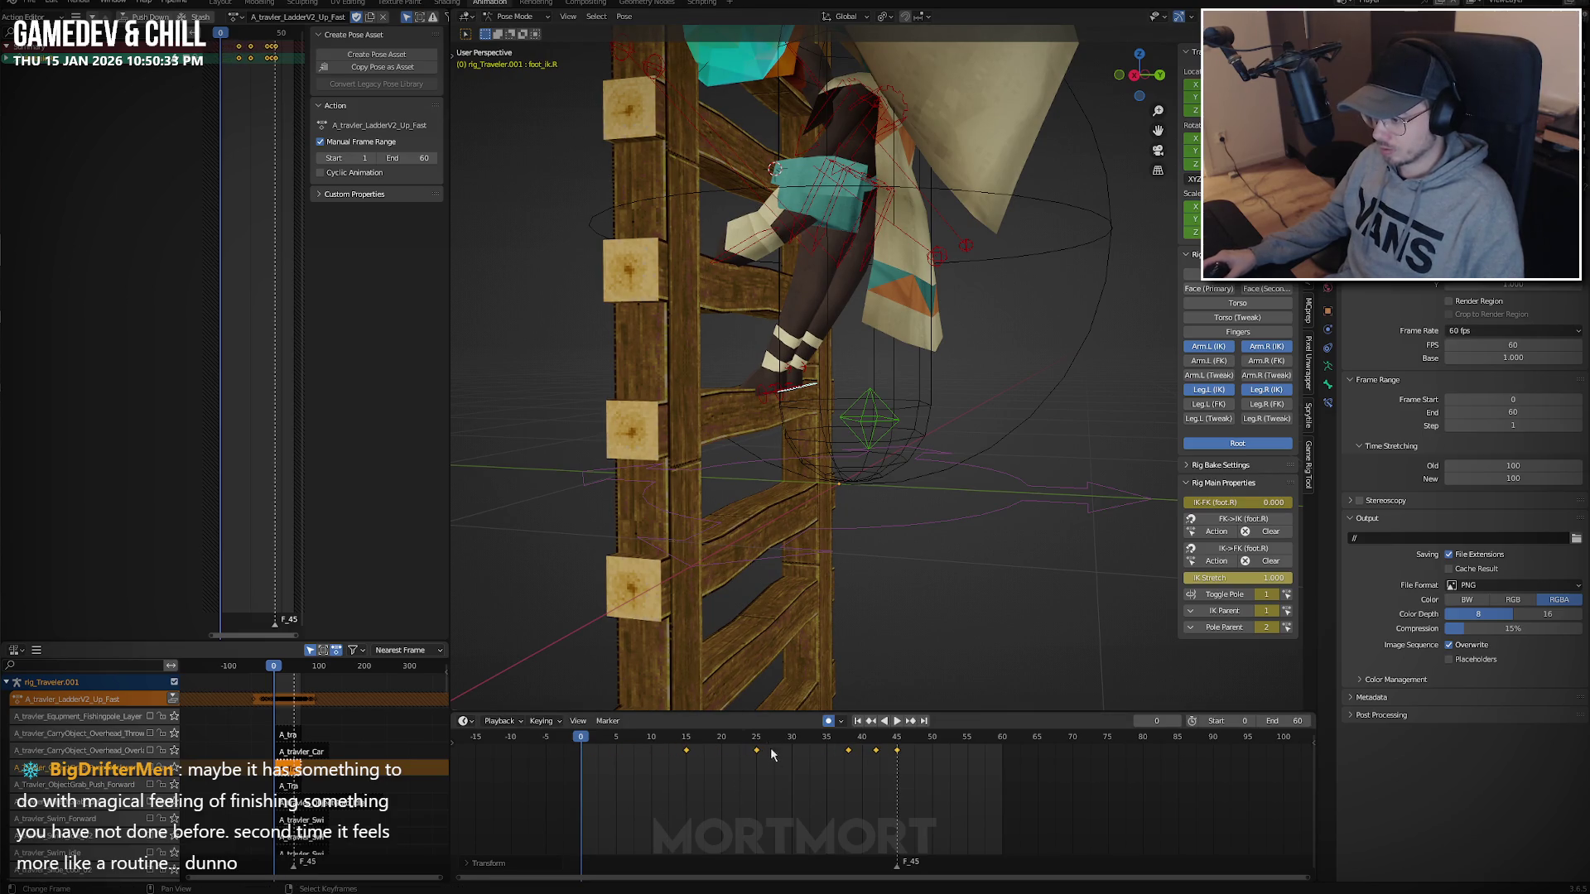
key("g")
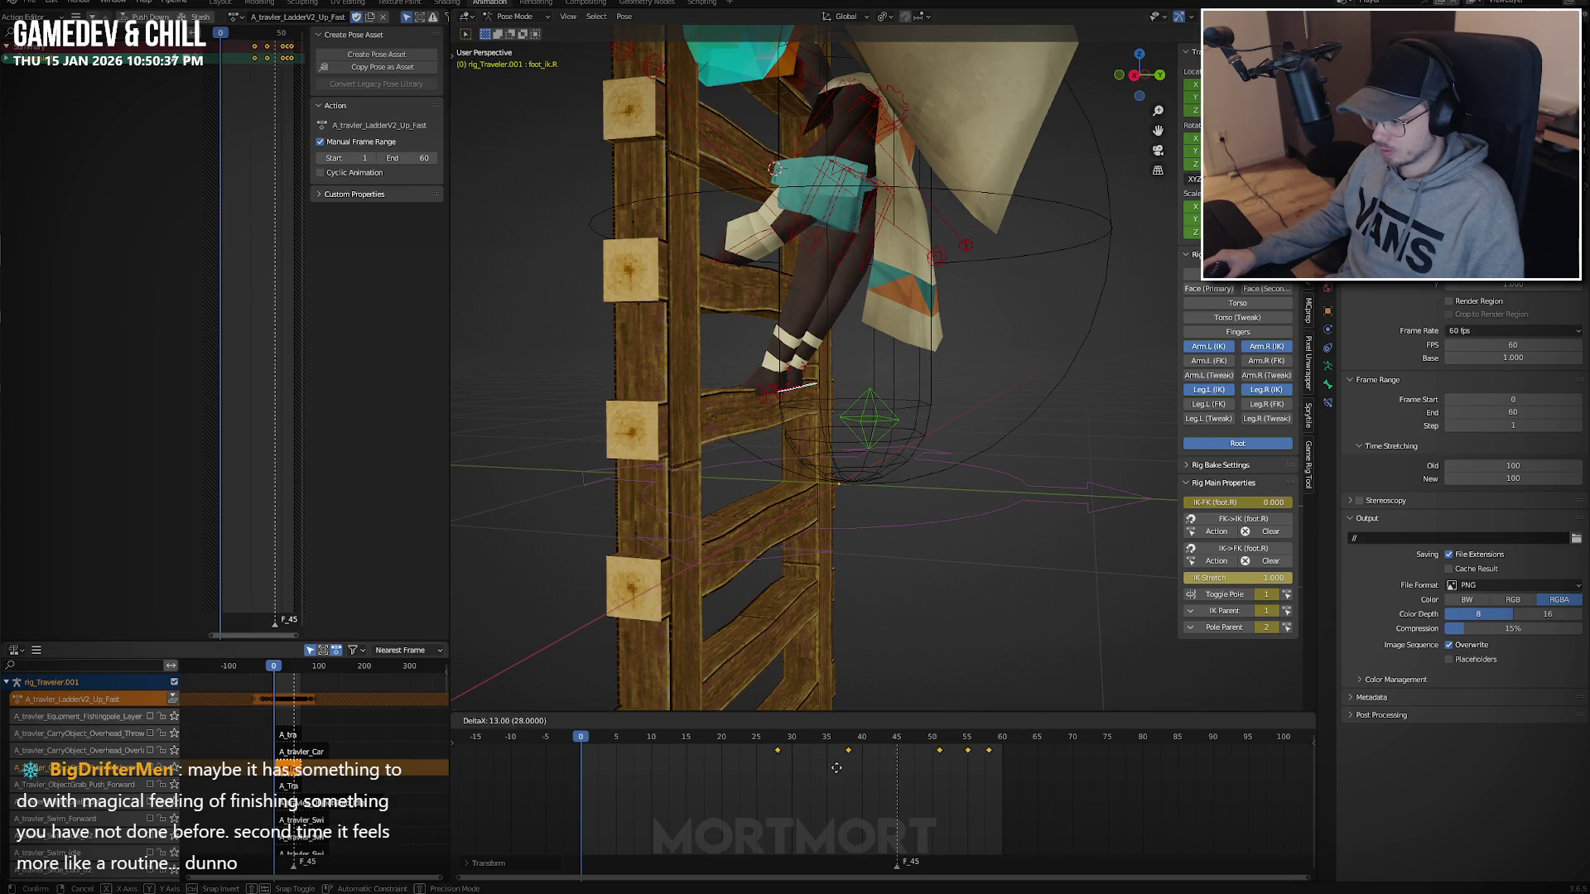
key("shift+e")
left_click(718, 787)
key("space")
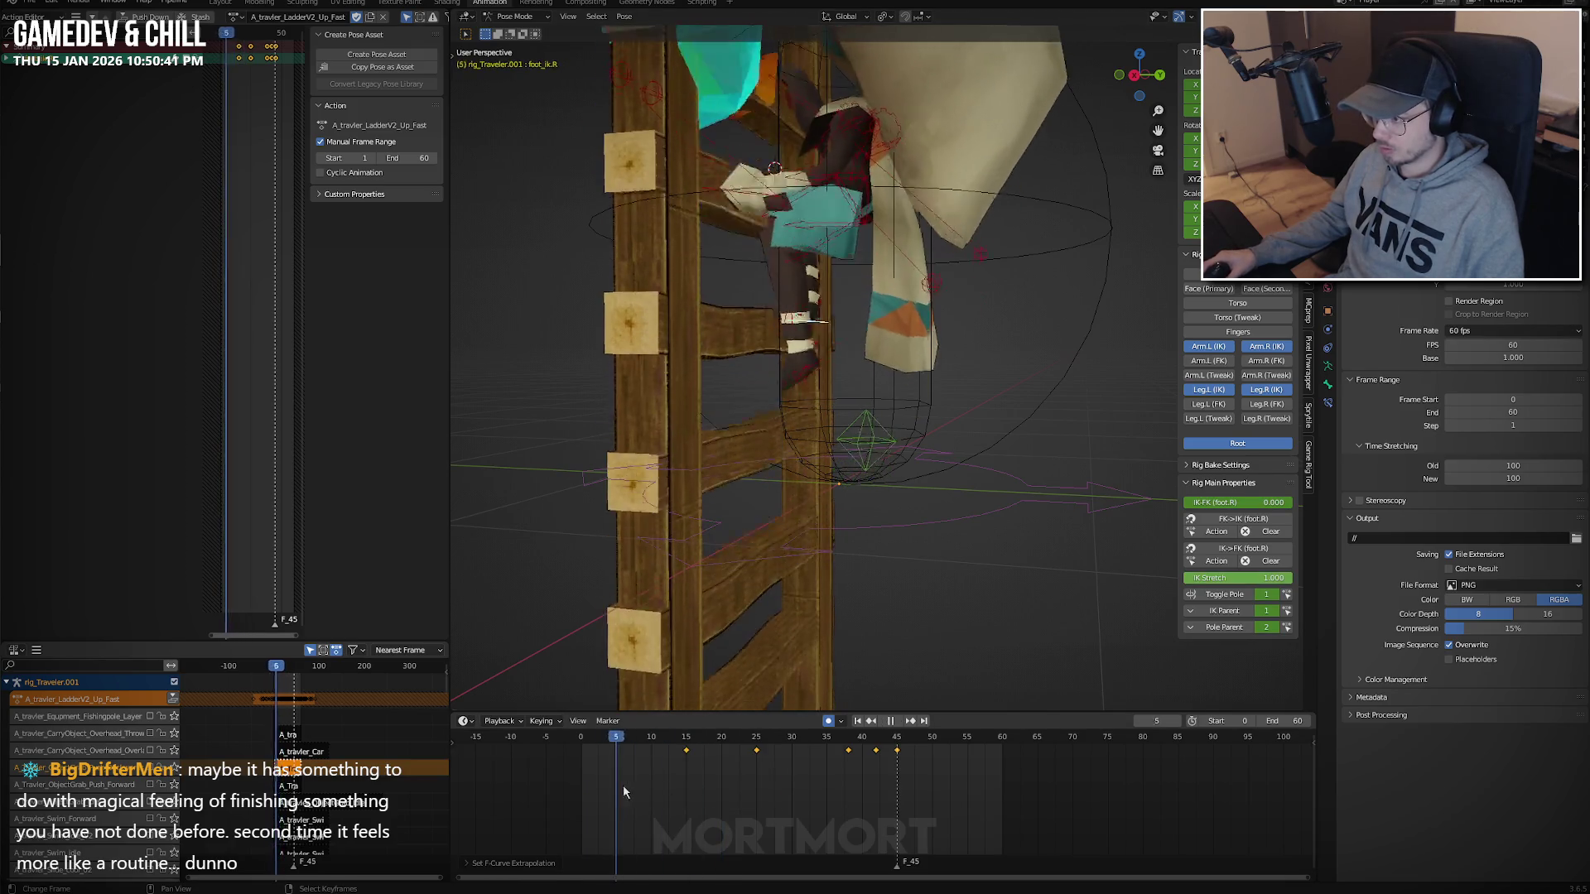
left_click_drag(623, 783, 1004, 758)
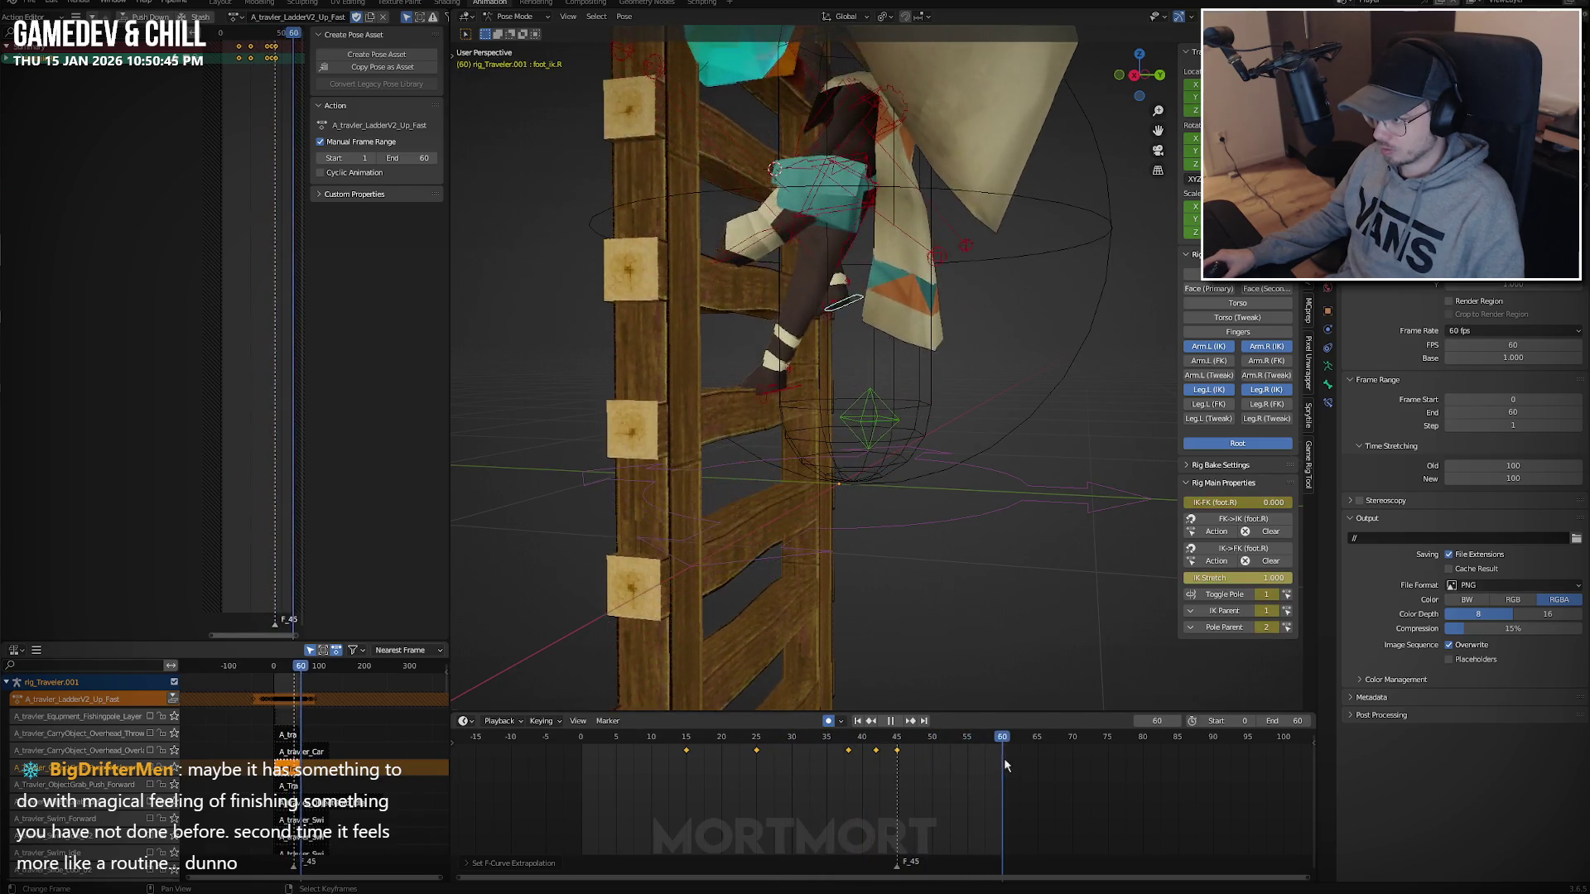
left_click(877, 504)
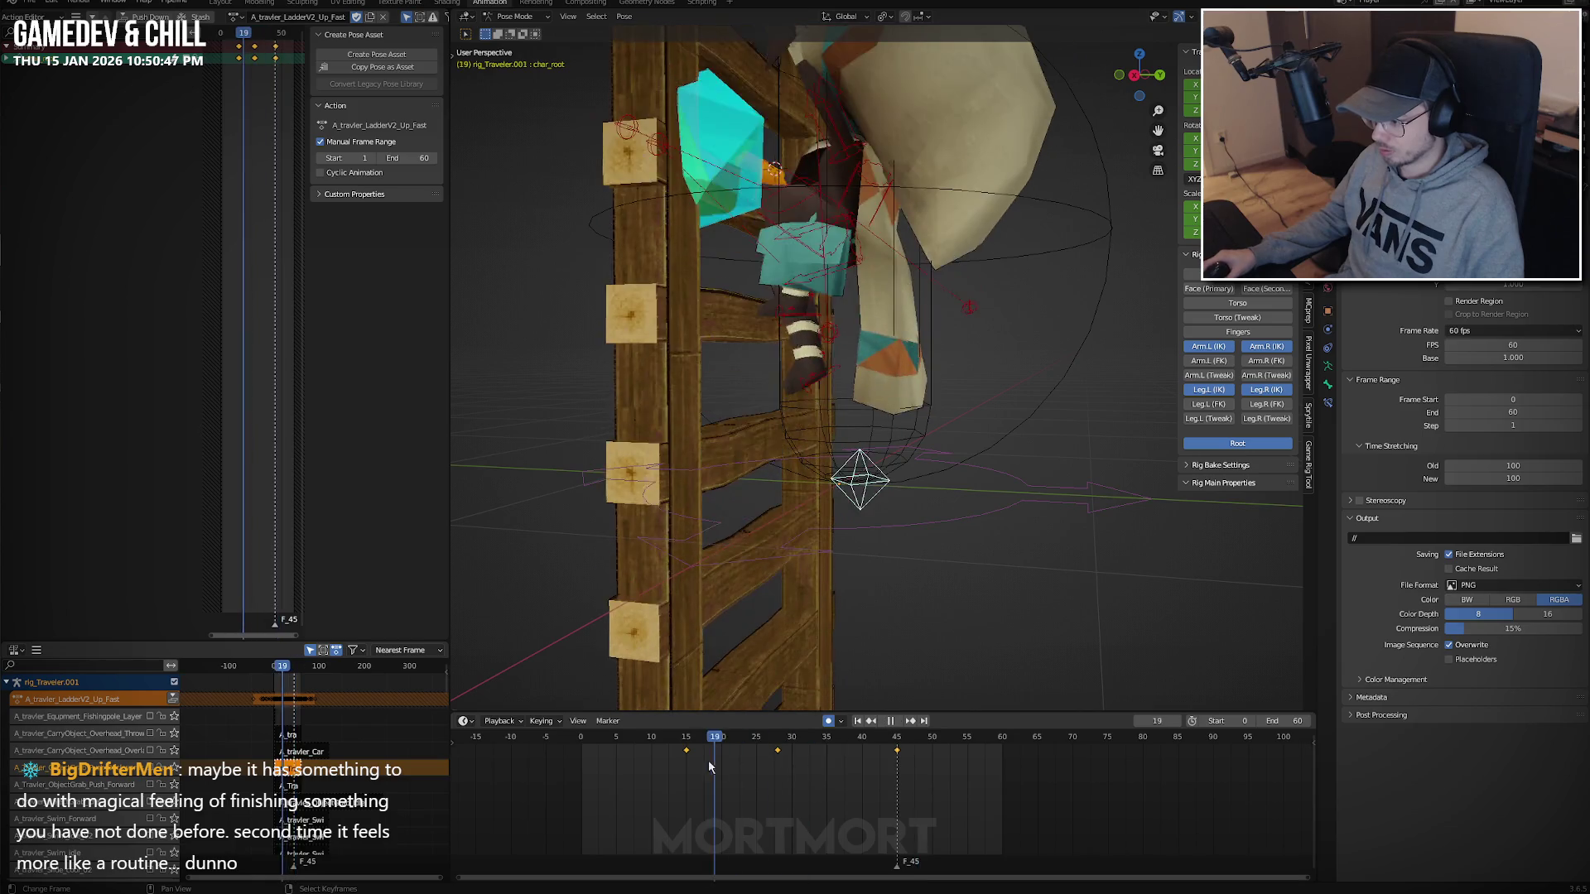
Halve the char_root key spacing with S 0.5, play the faster climb, then delete those keys.
left_click_drag(708, 761, 690, 758)
key("space")
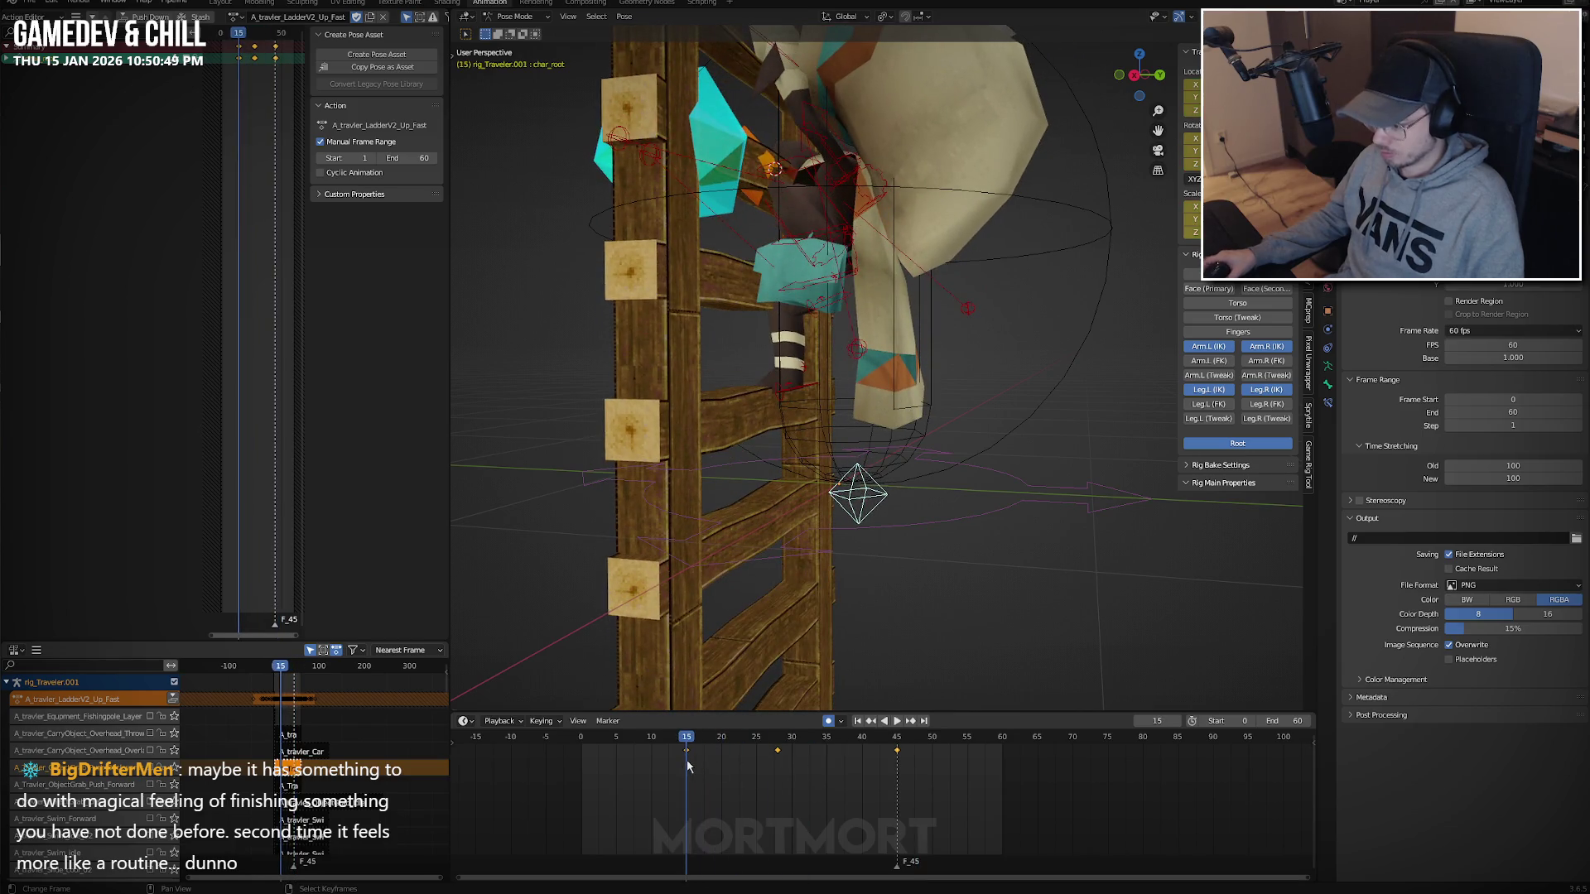
type("s0.5")
key("Return")
key("space")
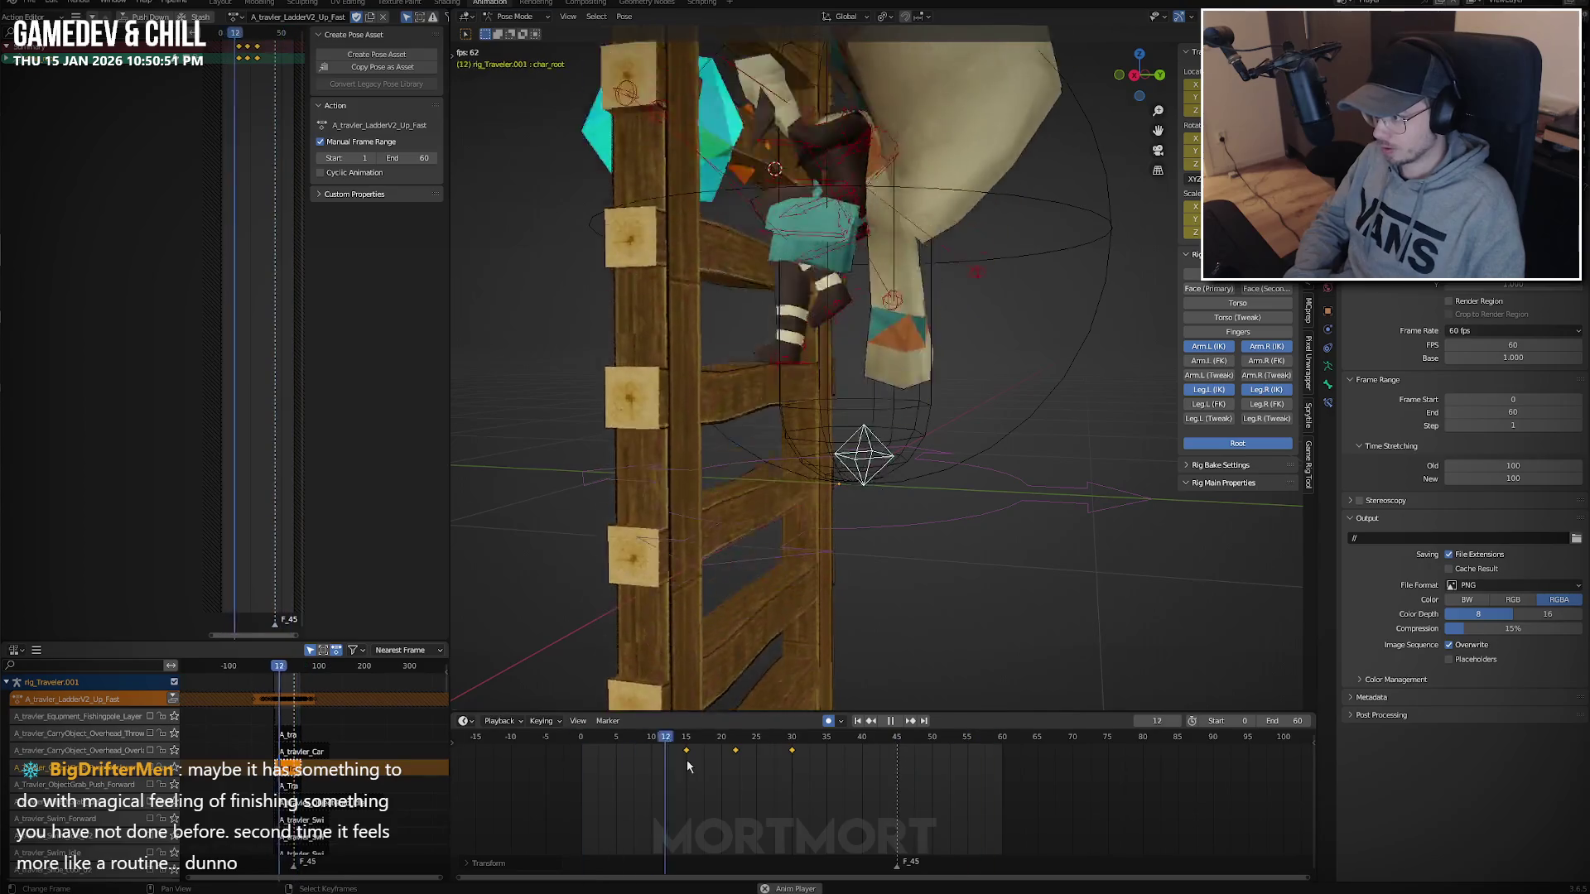
key("x")
left_click(689, 766)
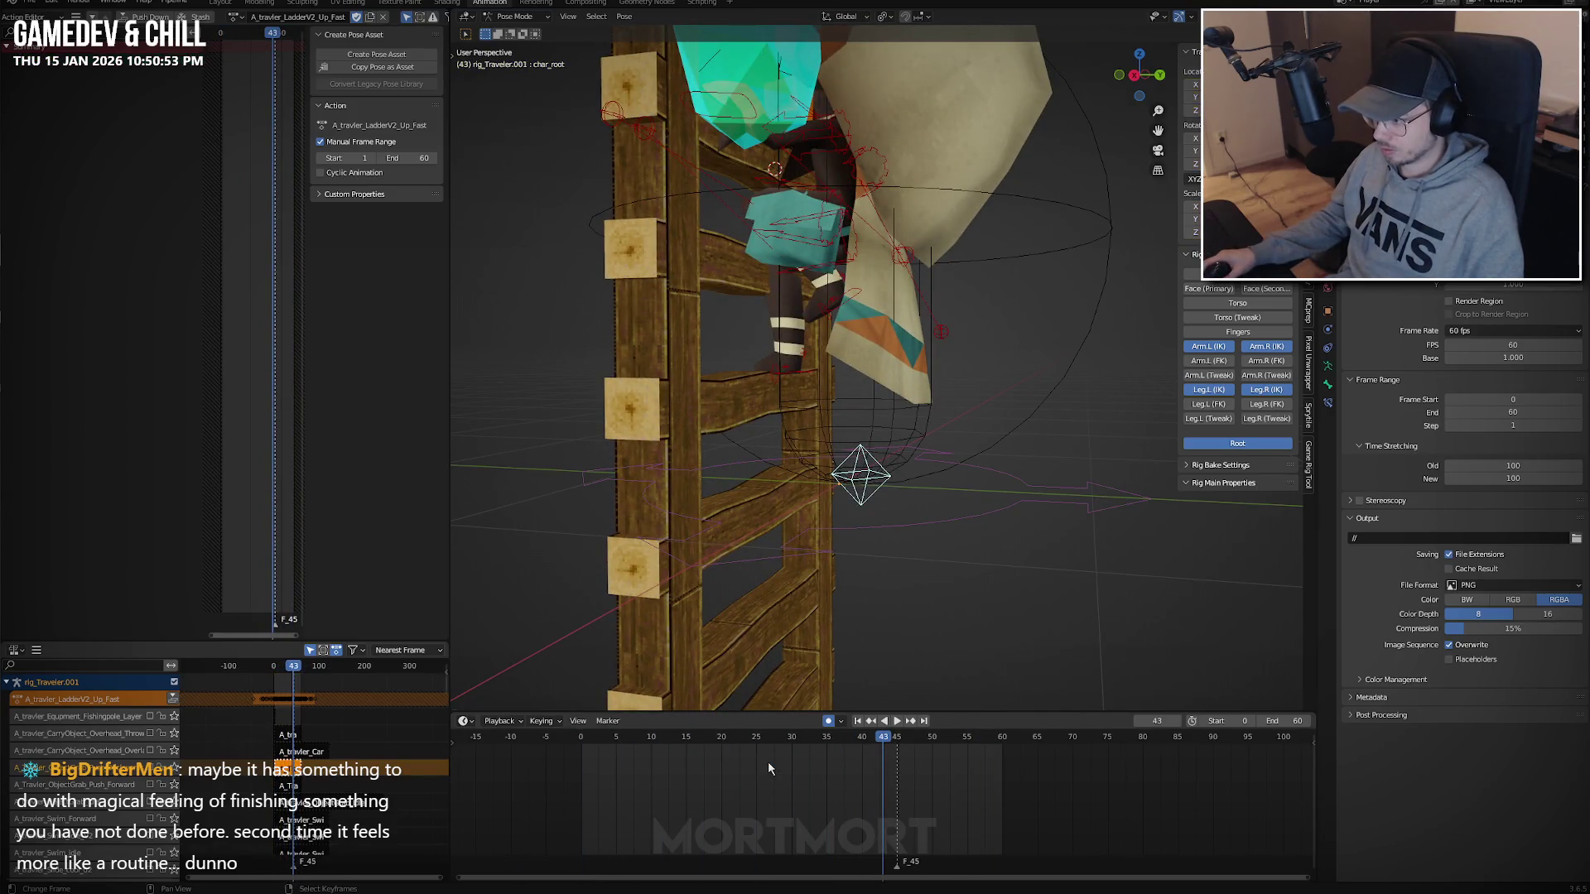
Undo the deletion and the timing scale, then play the original climb to frame 28.
left_click_drag(710, 771, 644, 787)
key("ctrl+z")
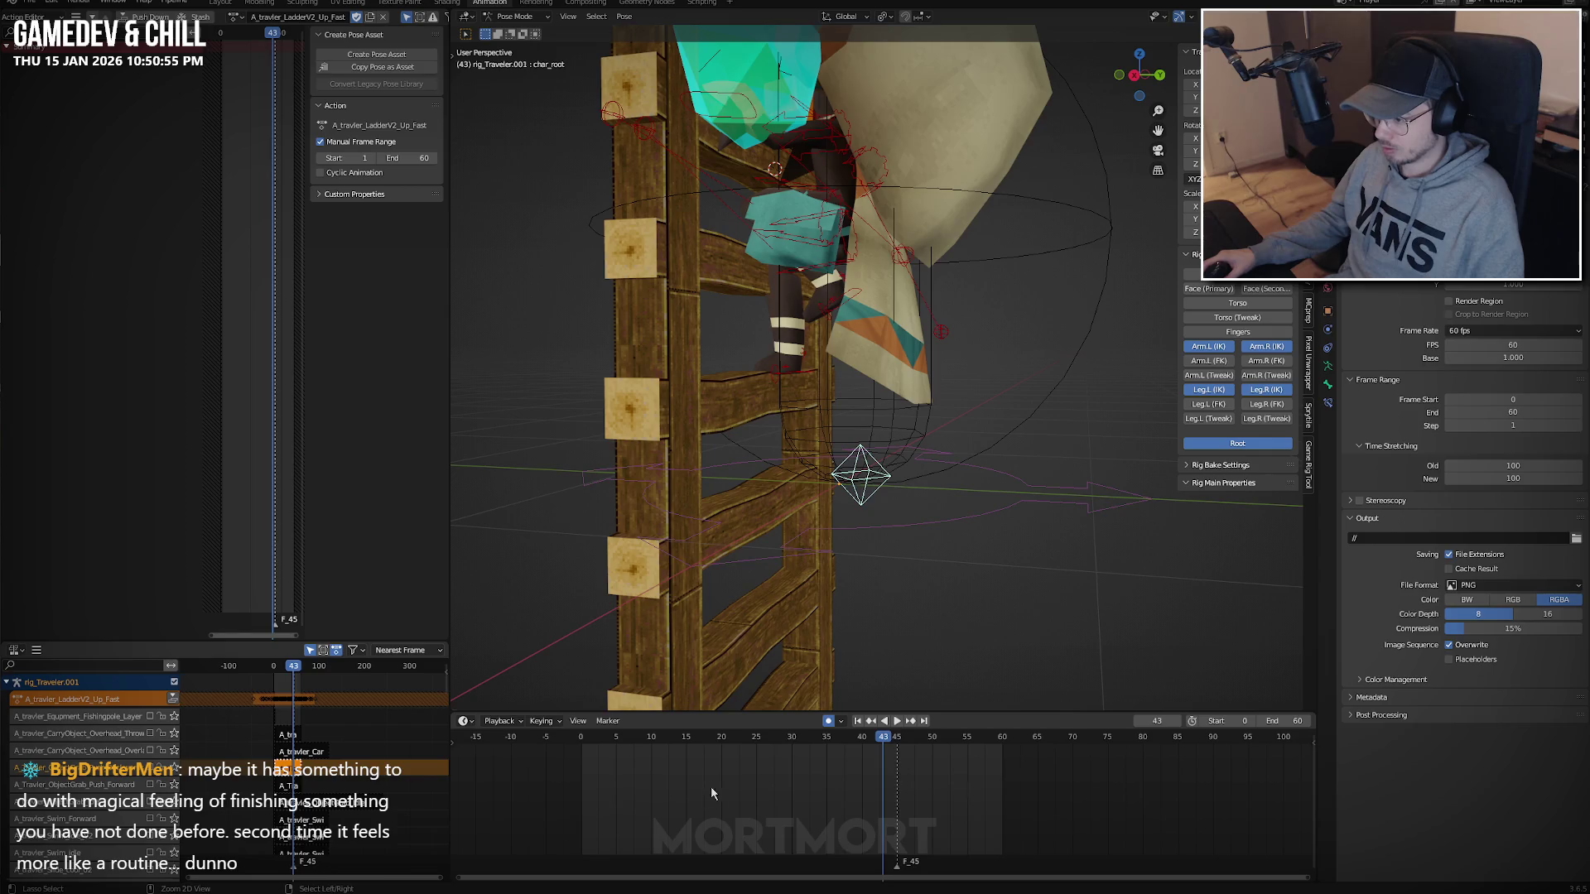
key("ctrl+z")
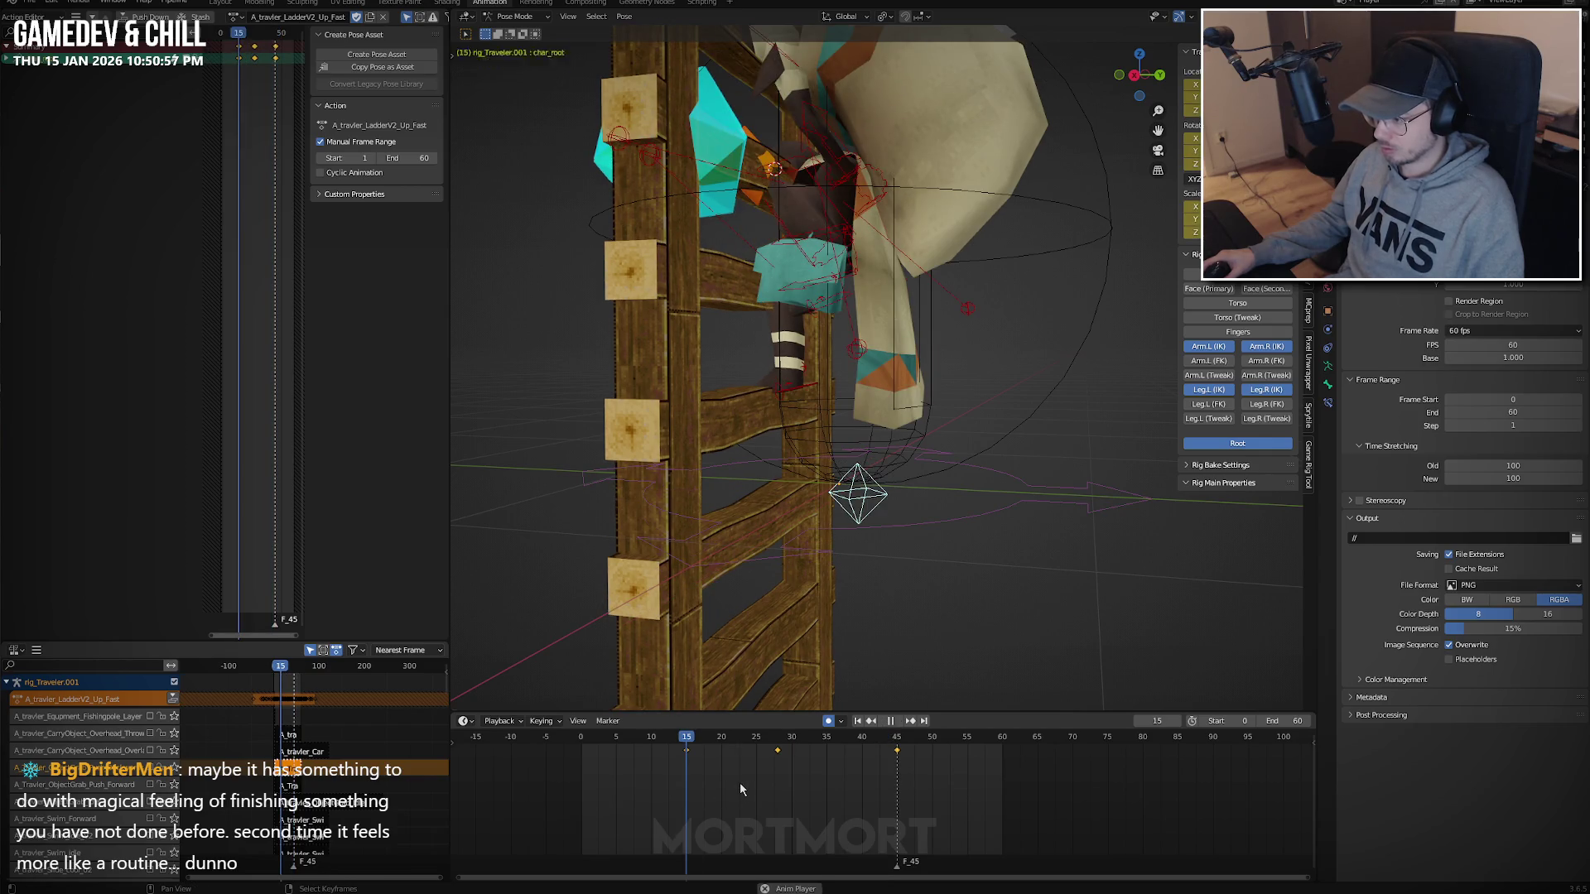
key("space")
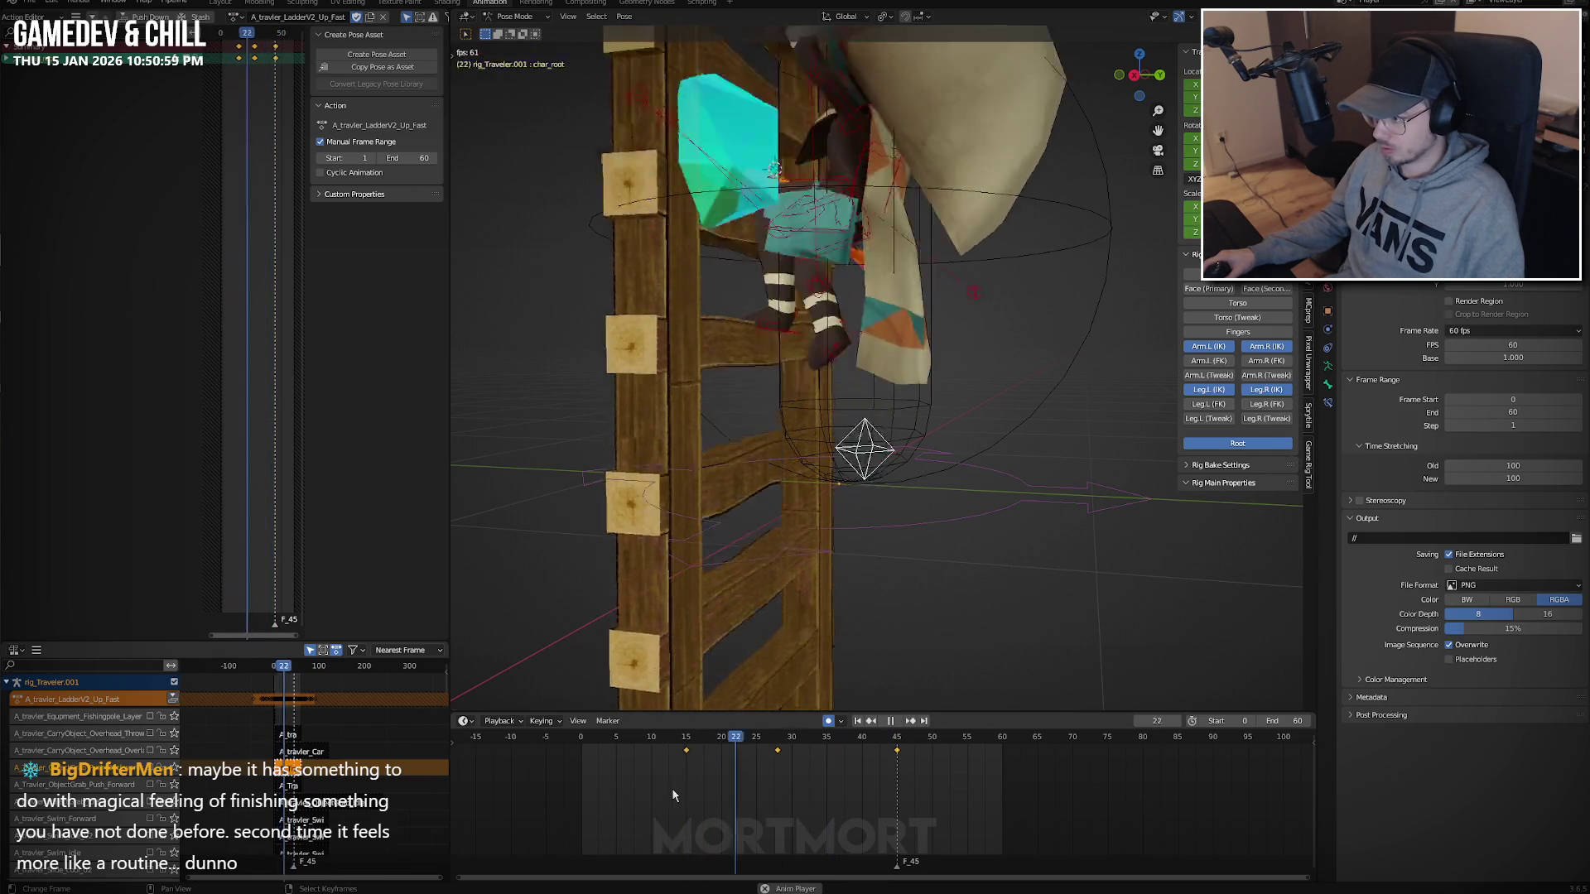
key("space")
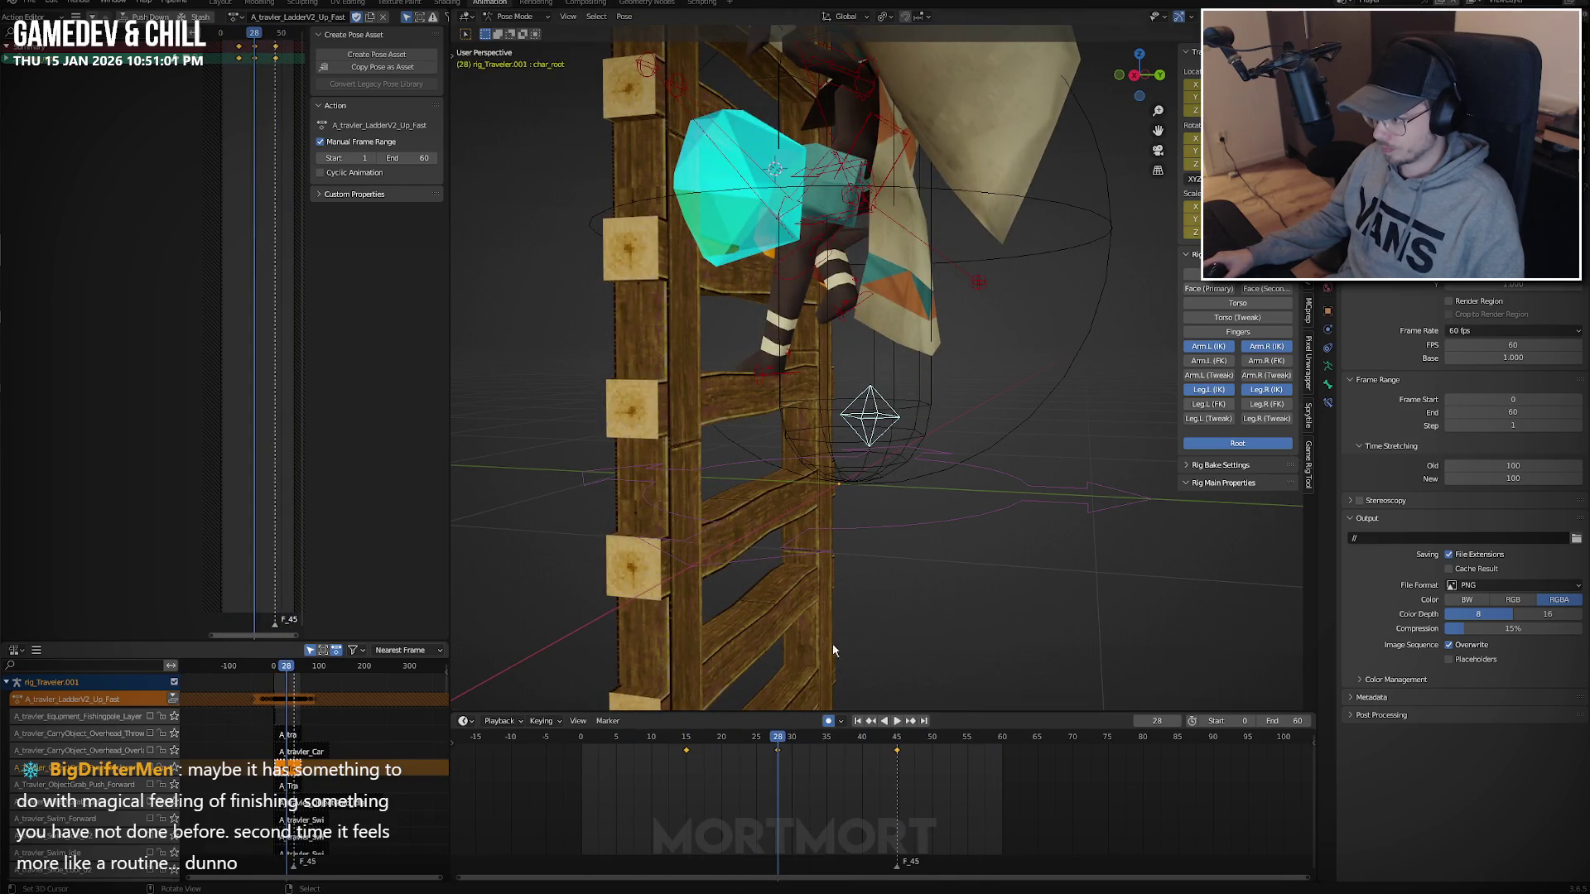
Delete the key at frame 28, then restore it with undo.
left_click(738, 780)
right_click(775, 753)
key("Delete")
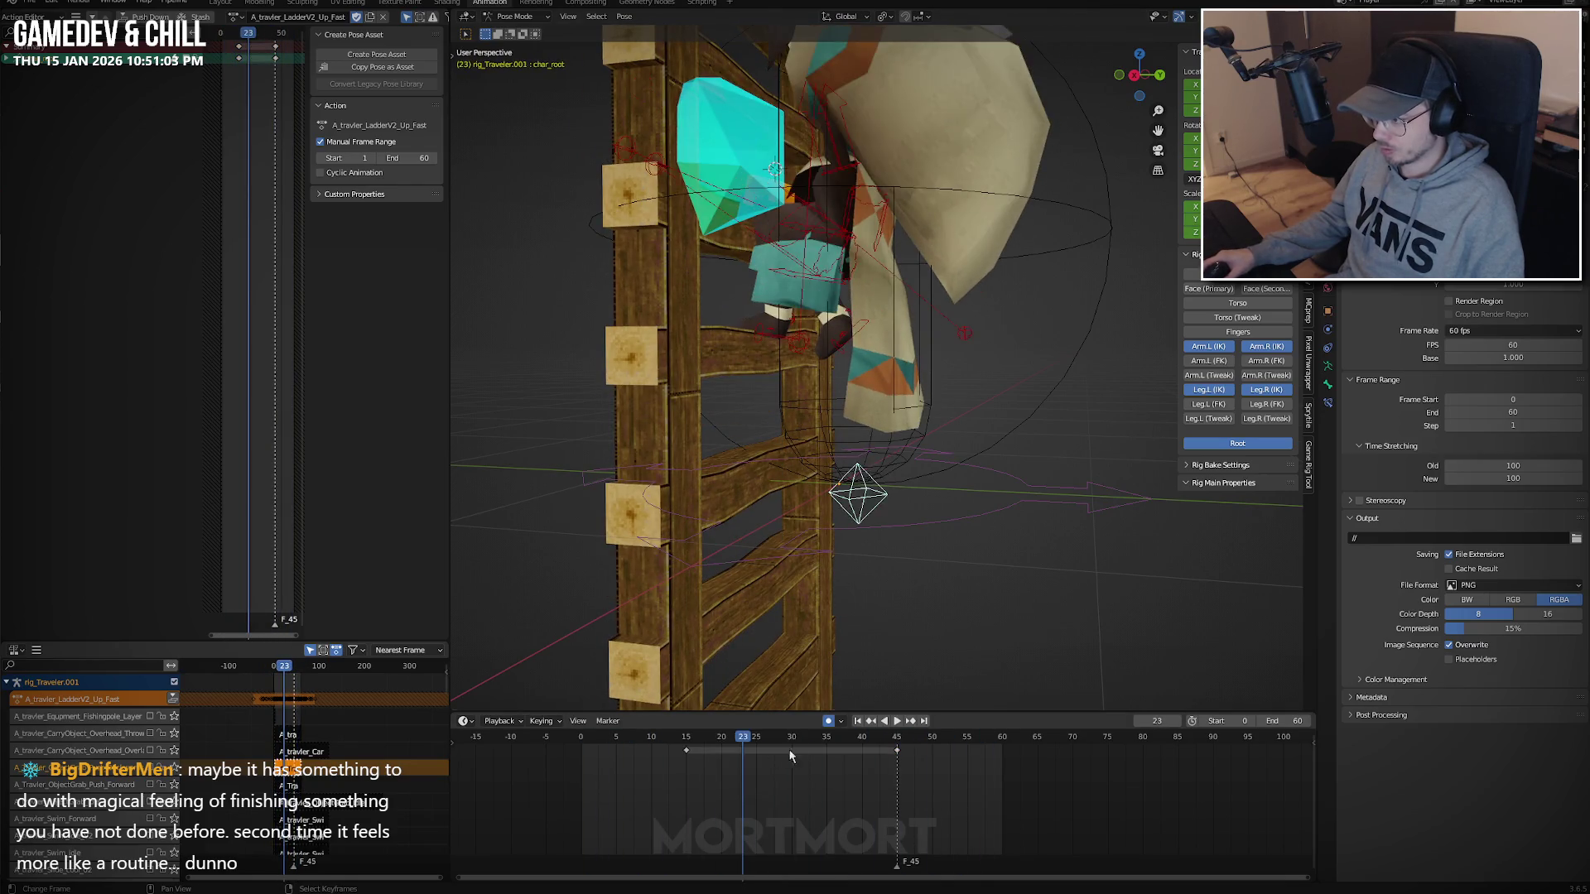
middle_click_drag(878, 530, 924, 506)
key("ctrl+z")
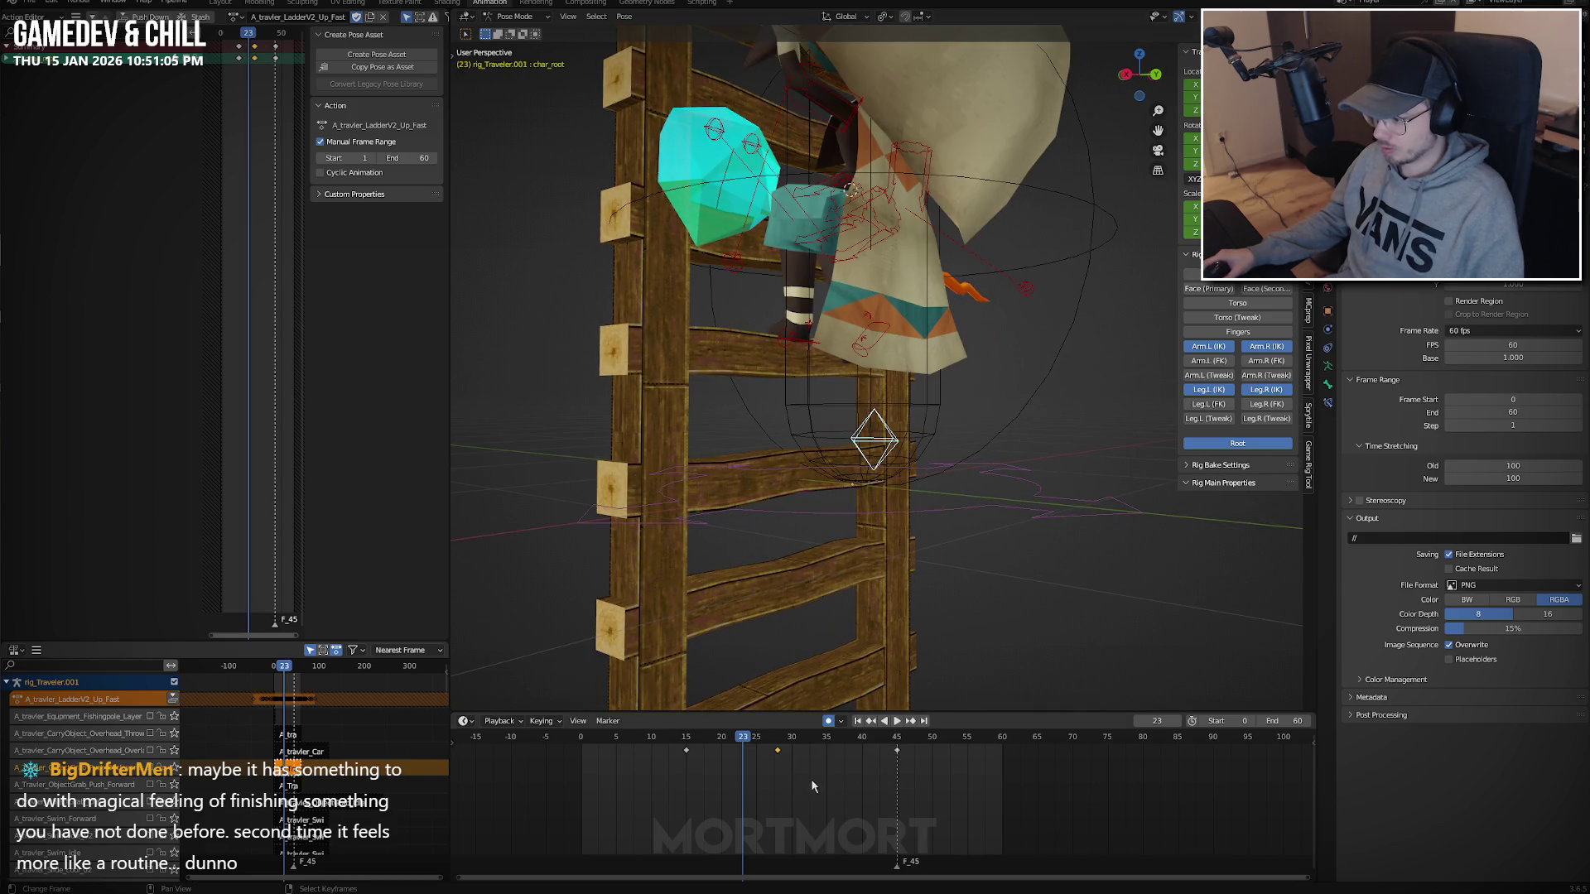
Paste the copied pose and view the ladder straight from the back.
key("space")
key("ctrl+v")
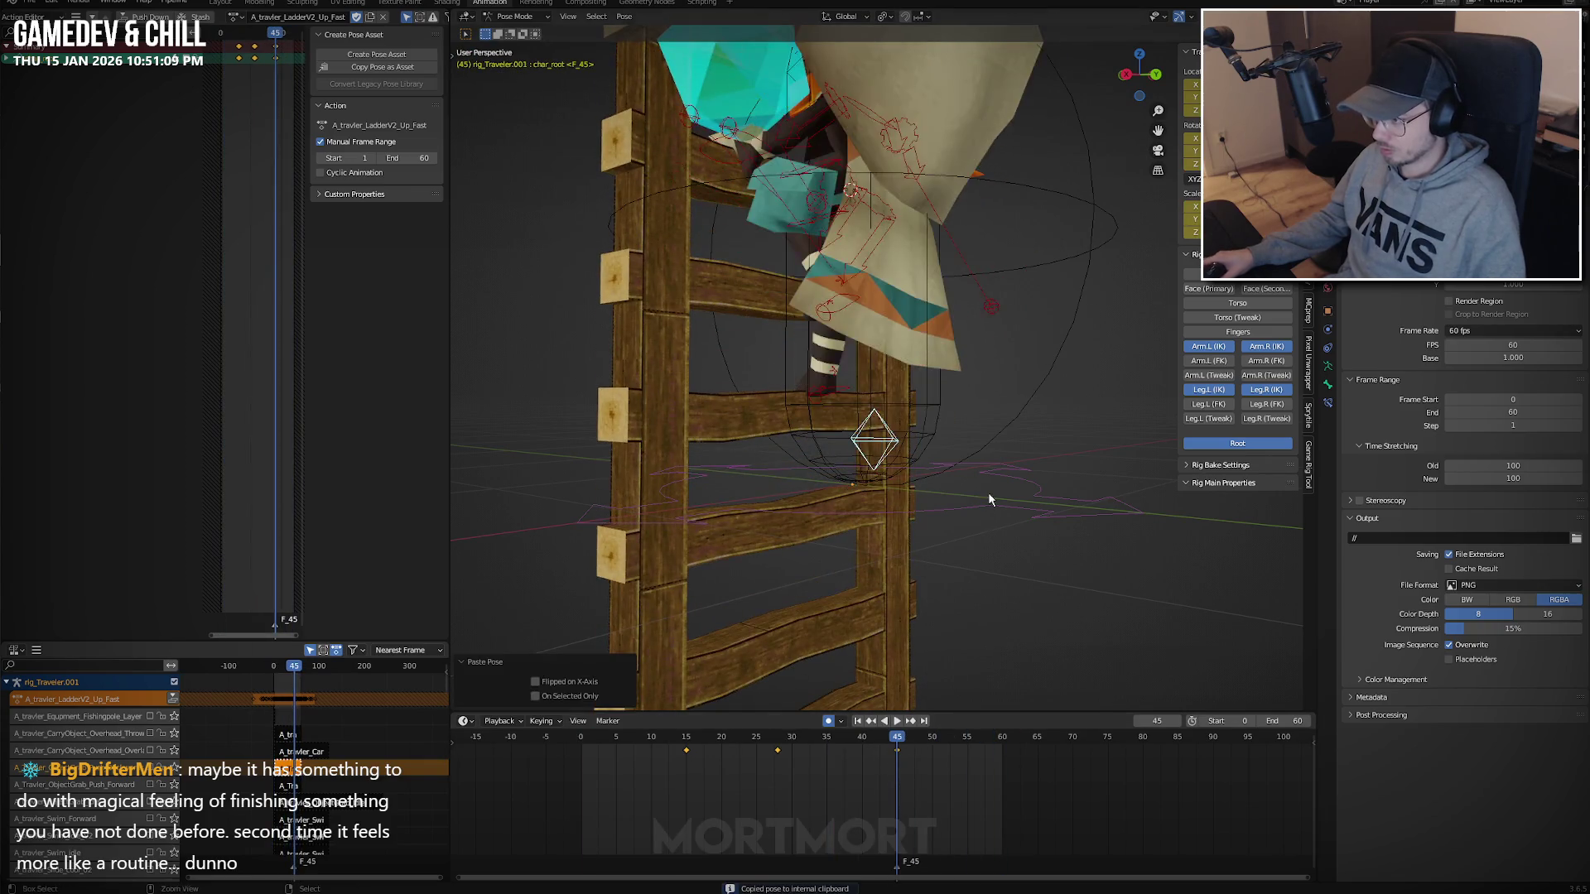
mouse_move(987, 492)
middle_mouse_down()
mouse_move(998, 386)
mouse_move(855, 372)
middle_mouse_up()
key("ctrl+KP_1")
key("space")
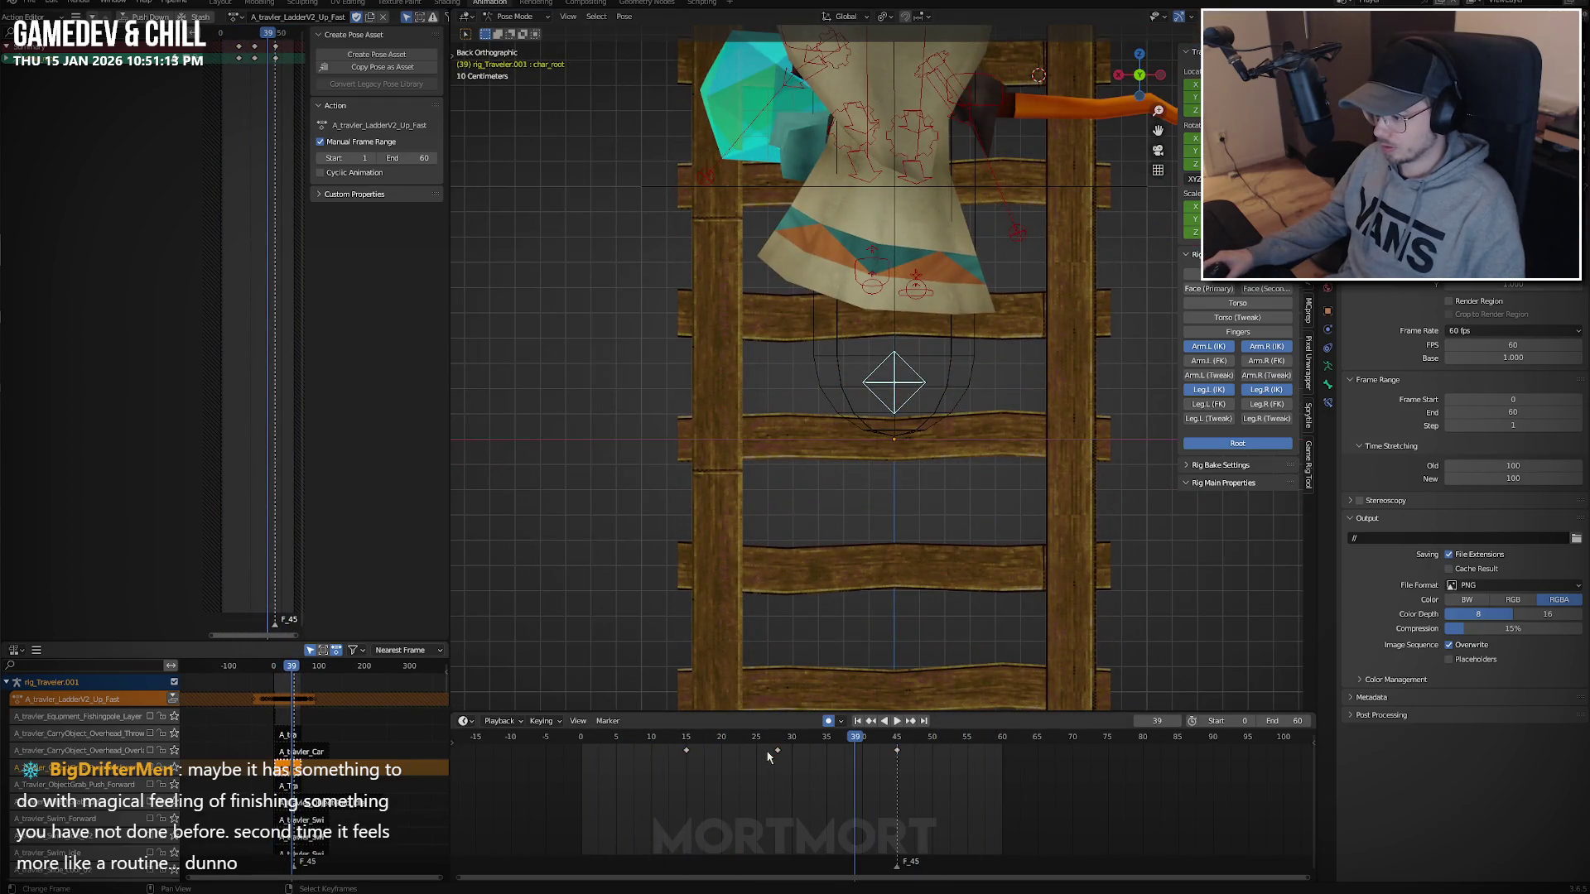
Delete the root keys from frame 15 to 45, paste the copied pose at frame 0, and play it.
key("space")
mouse_move(834, 586)
middle_mouse_down()
mouse_move(895, 557)
mouse_move(941, 500)
middle_mouse_up()
key("ctrl+KP_1")
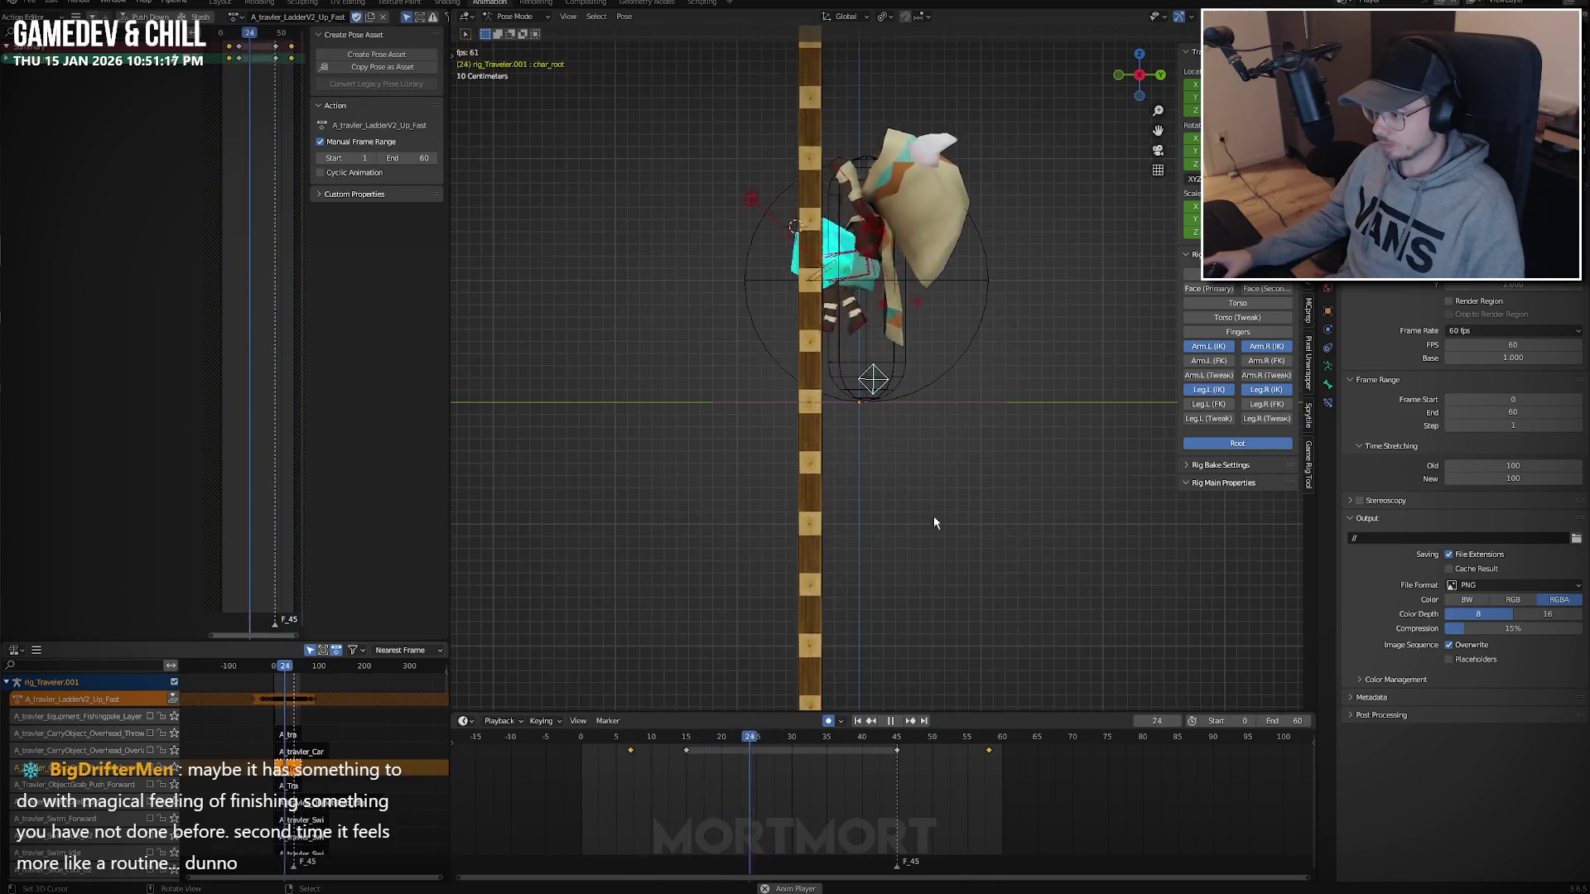
key("shift+Left")
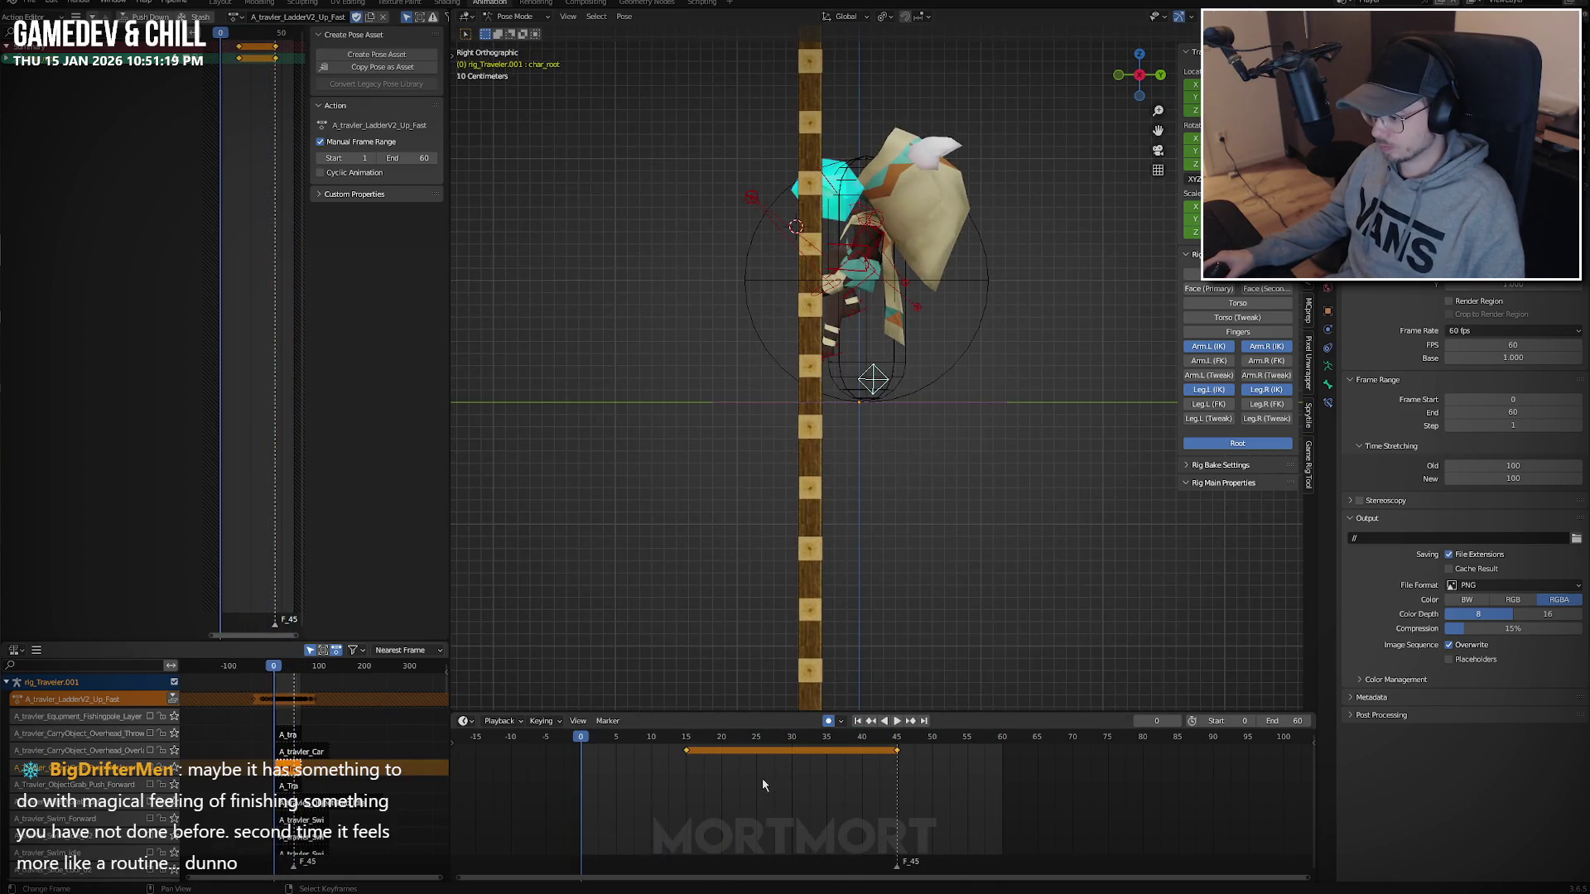
key("Delete")
key("ctrl+v")
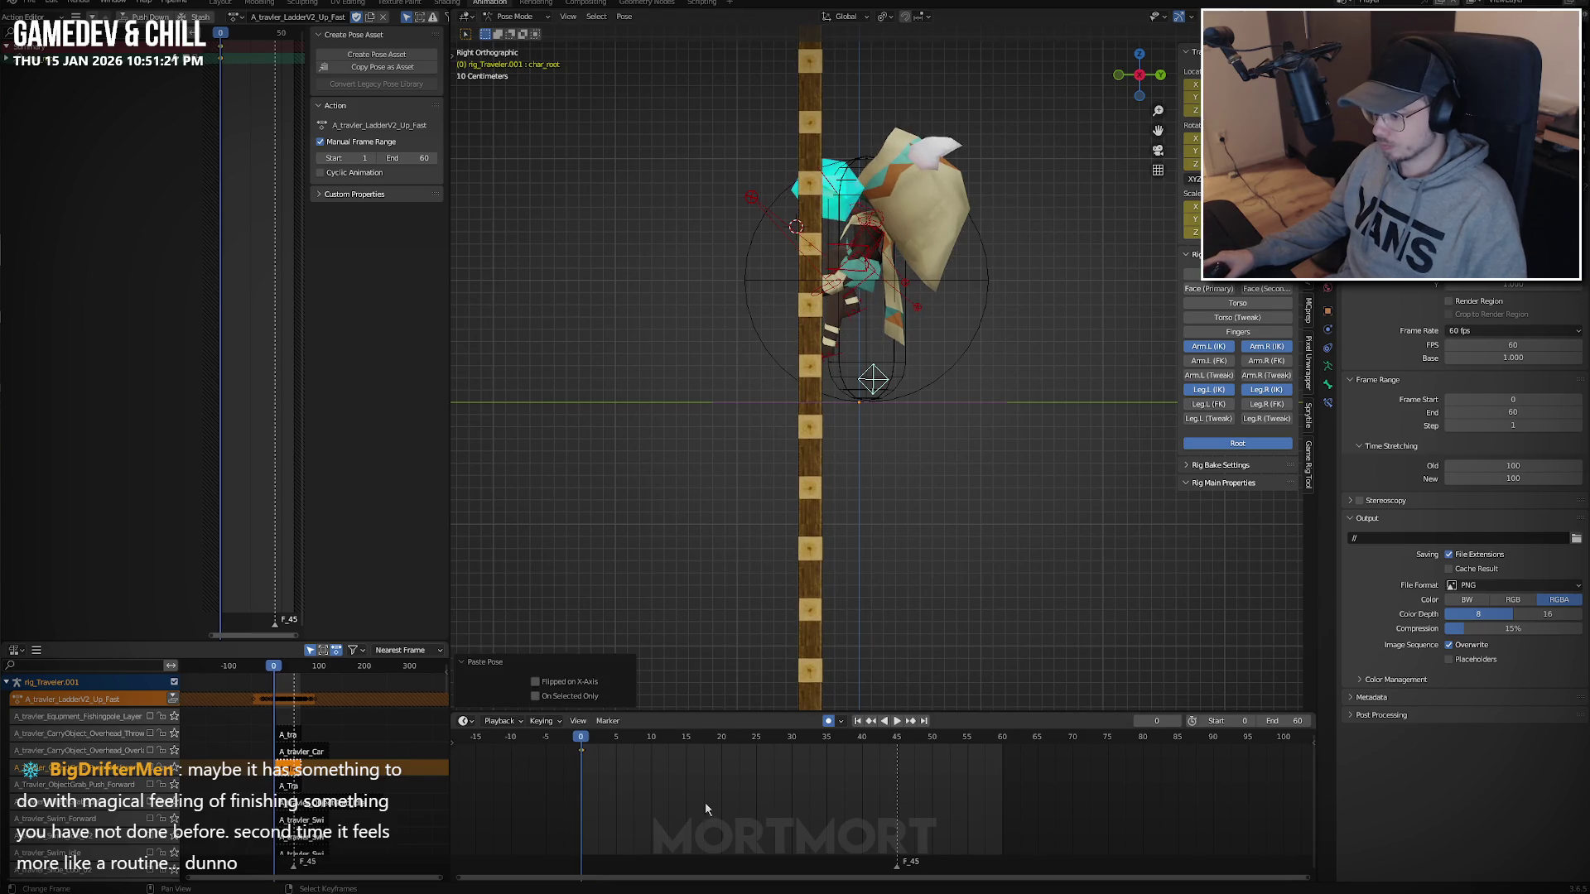
key("space")
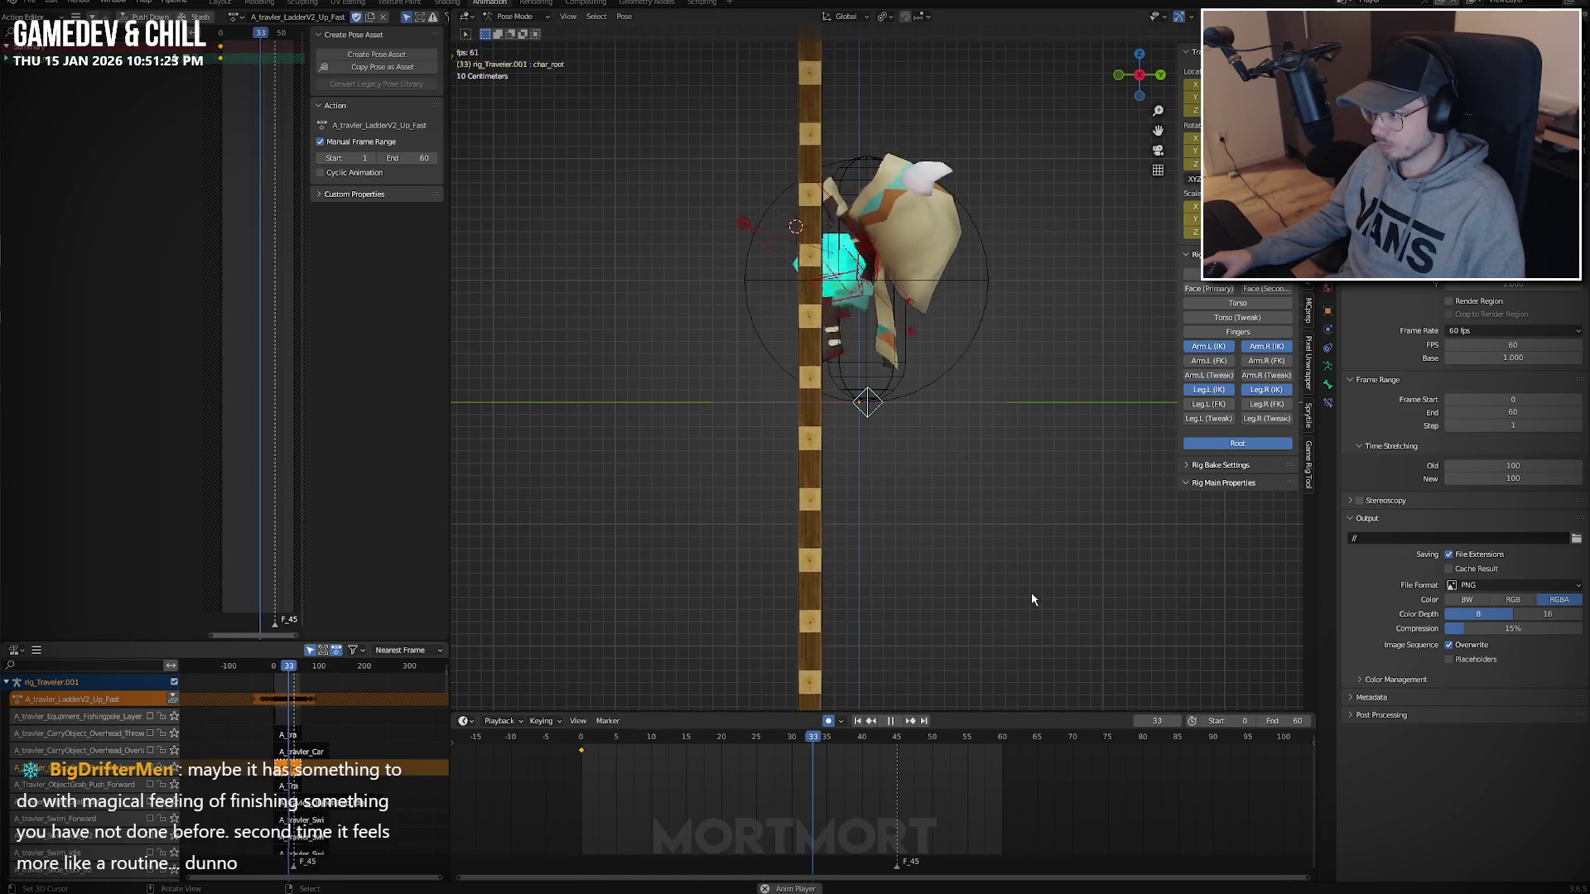
key("Escape")
Raise the root about 0.16 m vertically and paste the pose at frame 30.
key("g")
key("z")
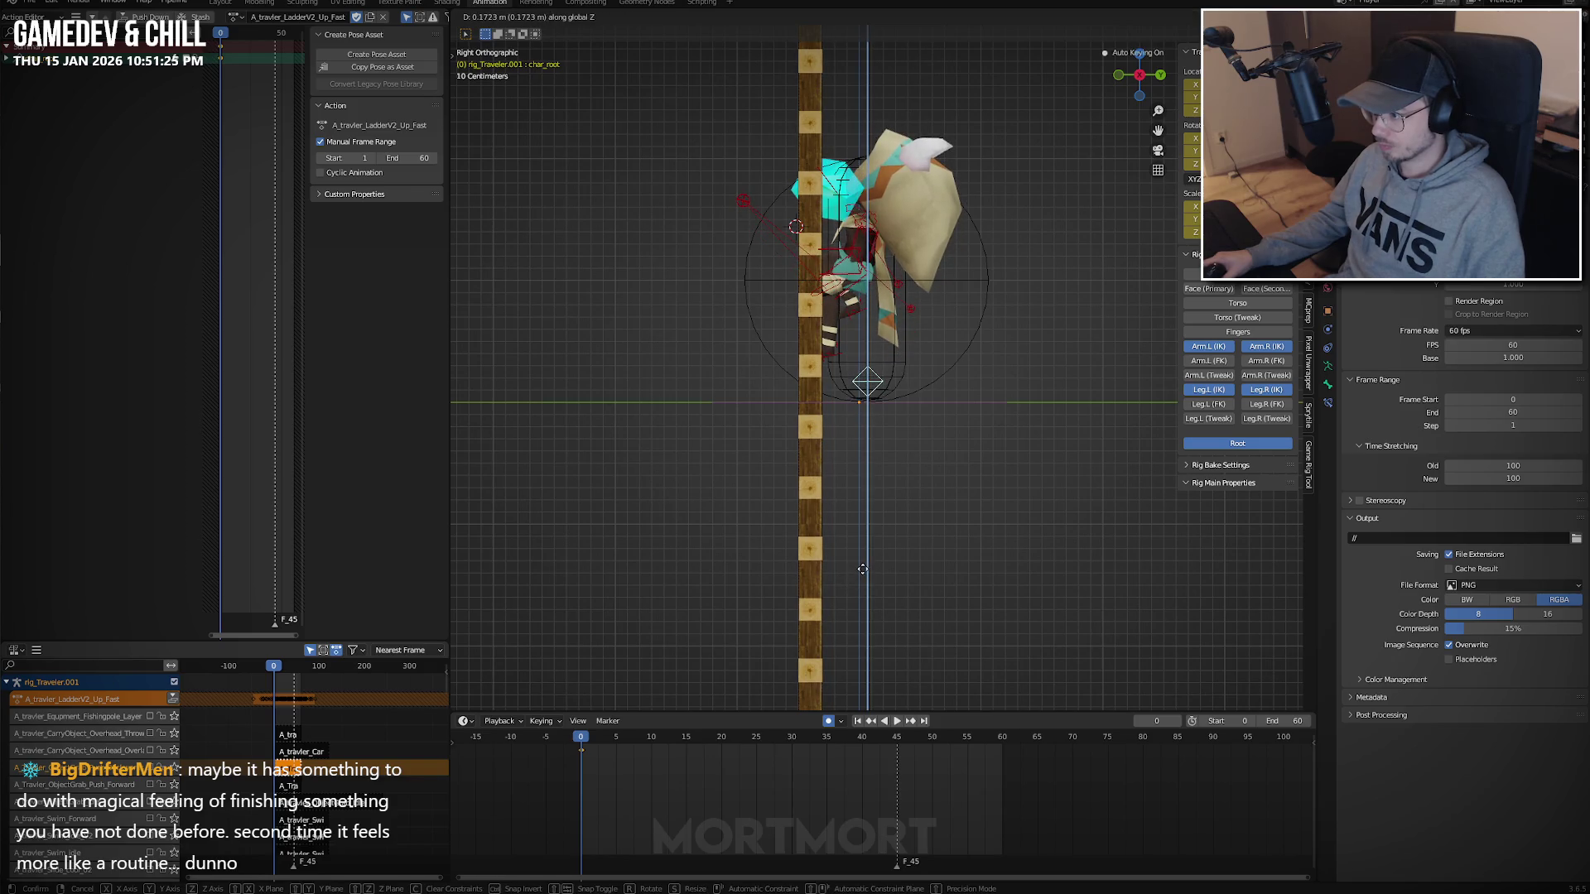
left_click(860, 570)
key("space")
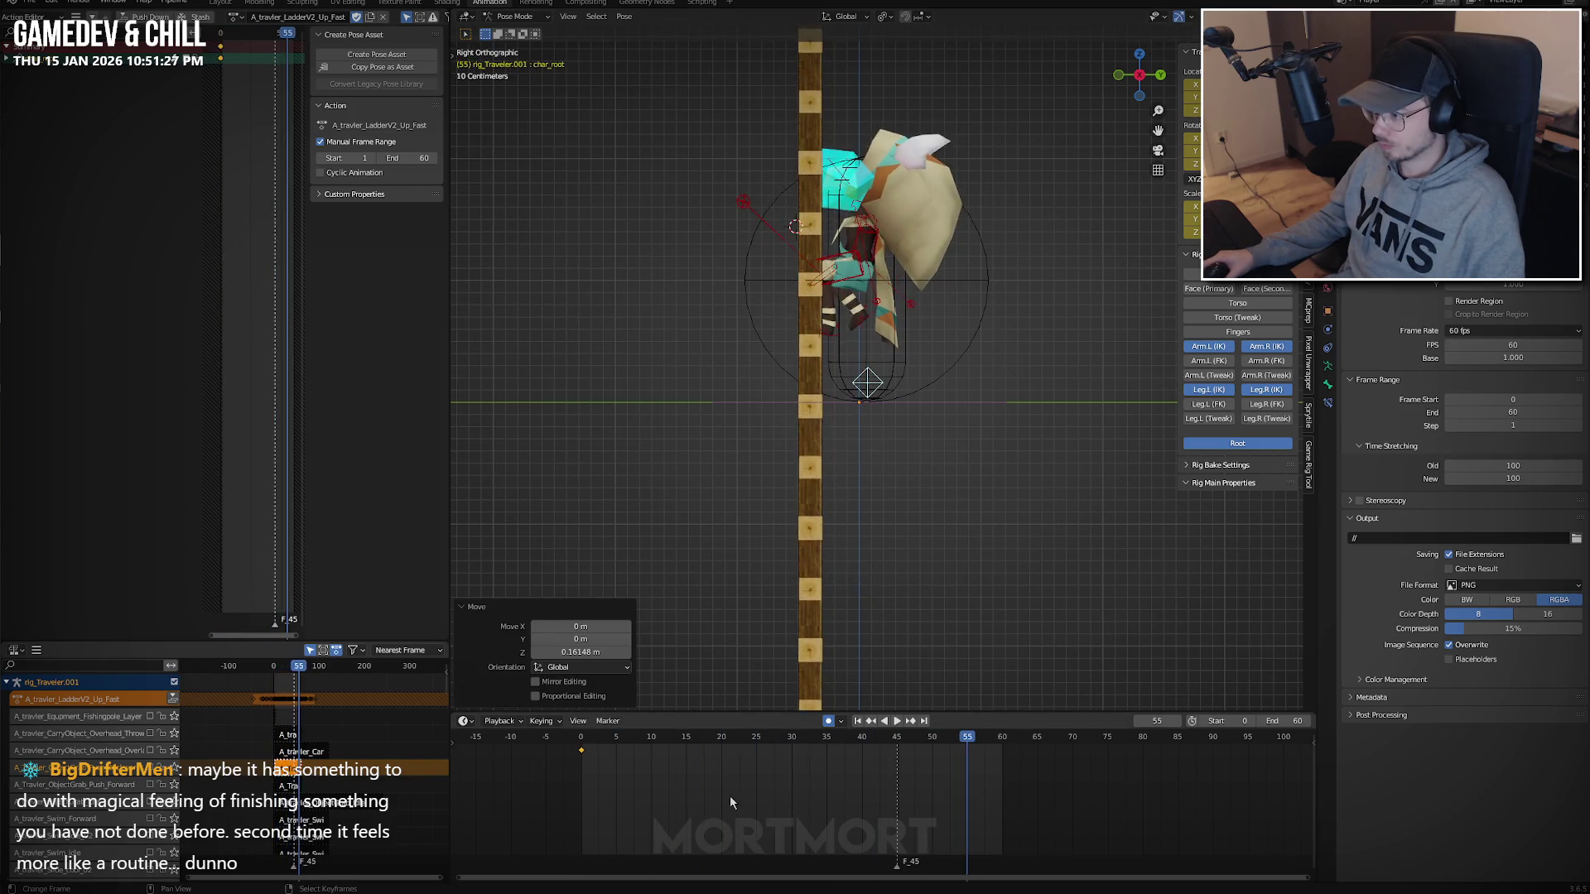
left_click_drag(589, 772, 788, 760)
key("ctrl+v")
Select all the rig's bones from the first frame and replay the climb.
left_click_drag(652, 804, 686, 771)
key("space")
key("g")
key("Escape")
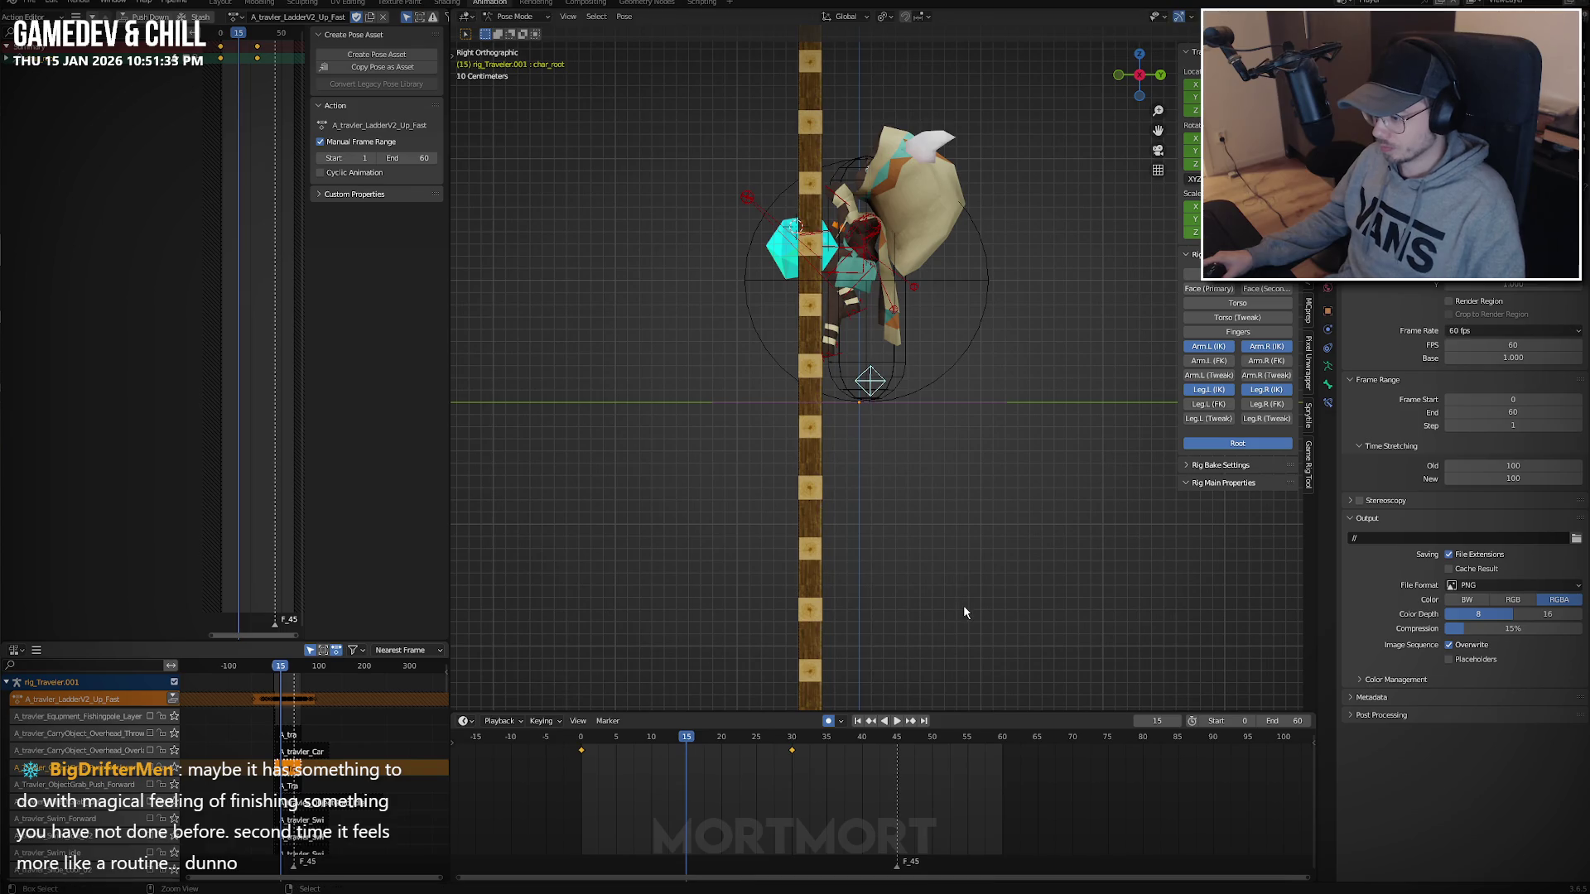
key("shift+Left")
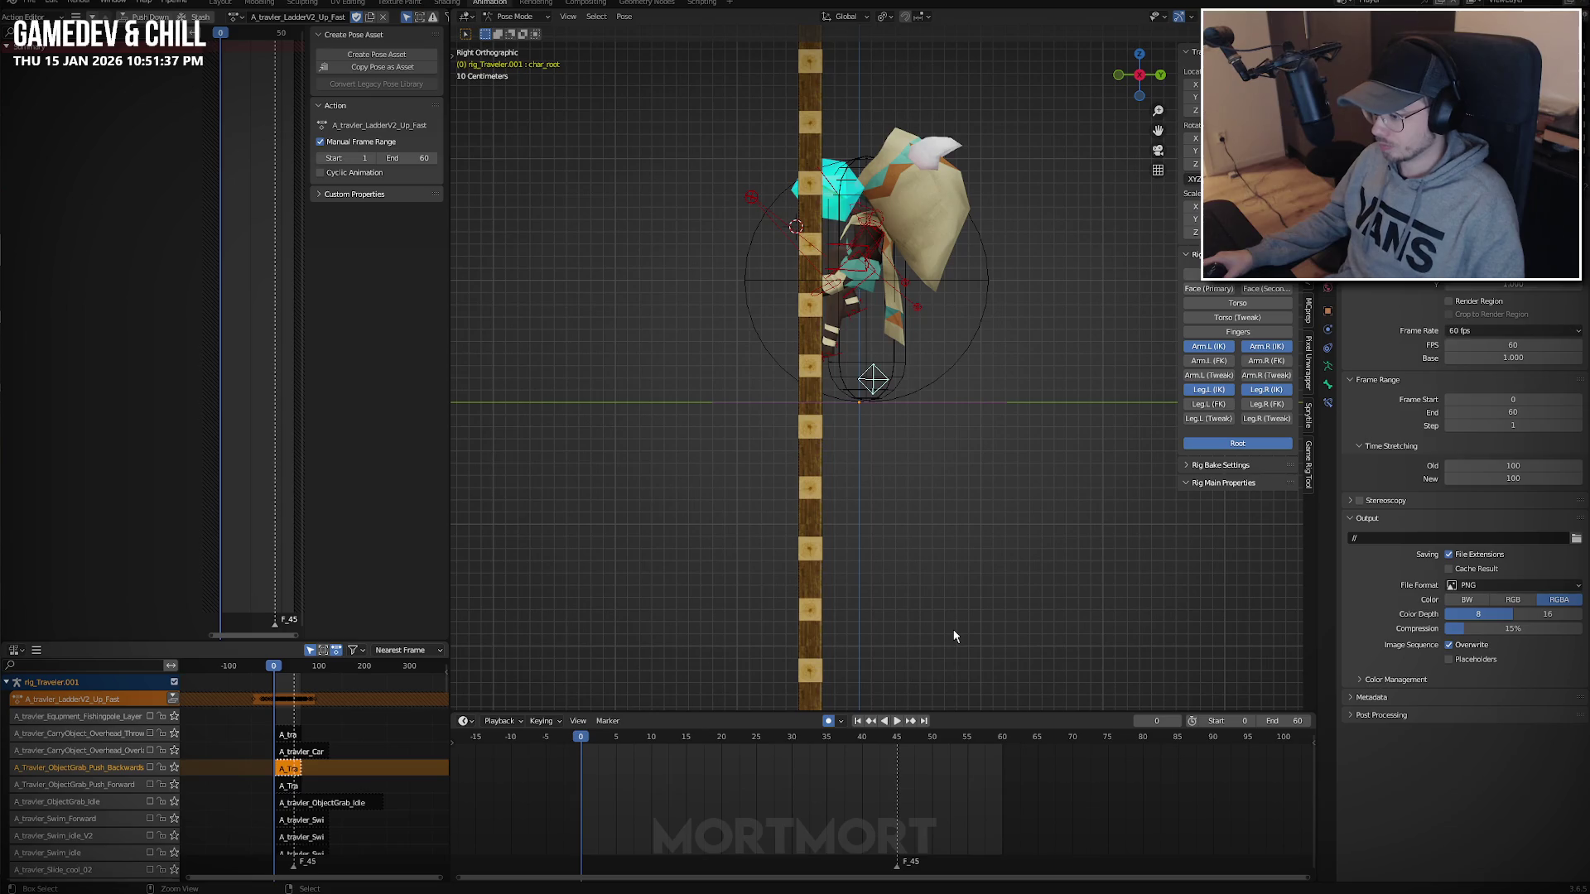
key("a")
key("space")
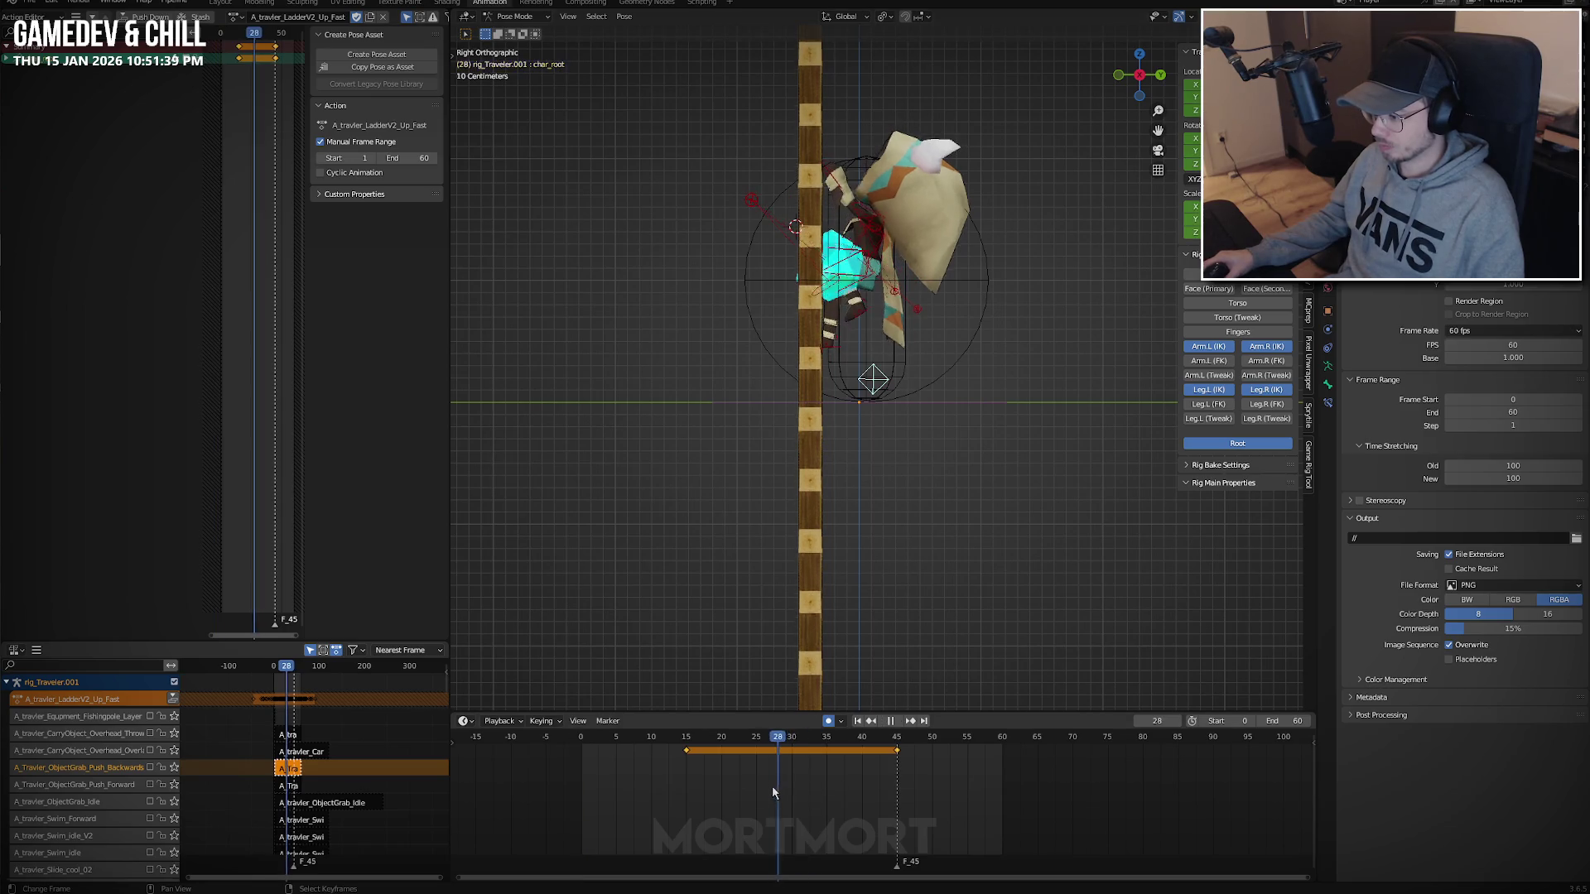
key("Escape")
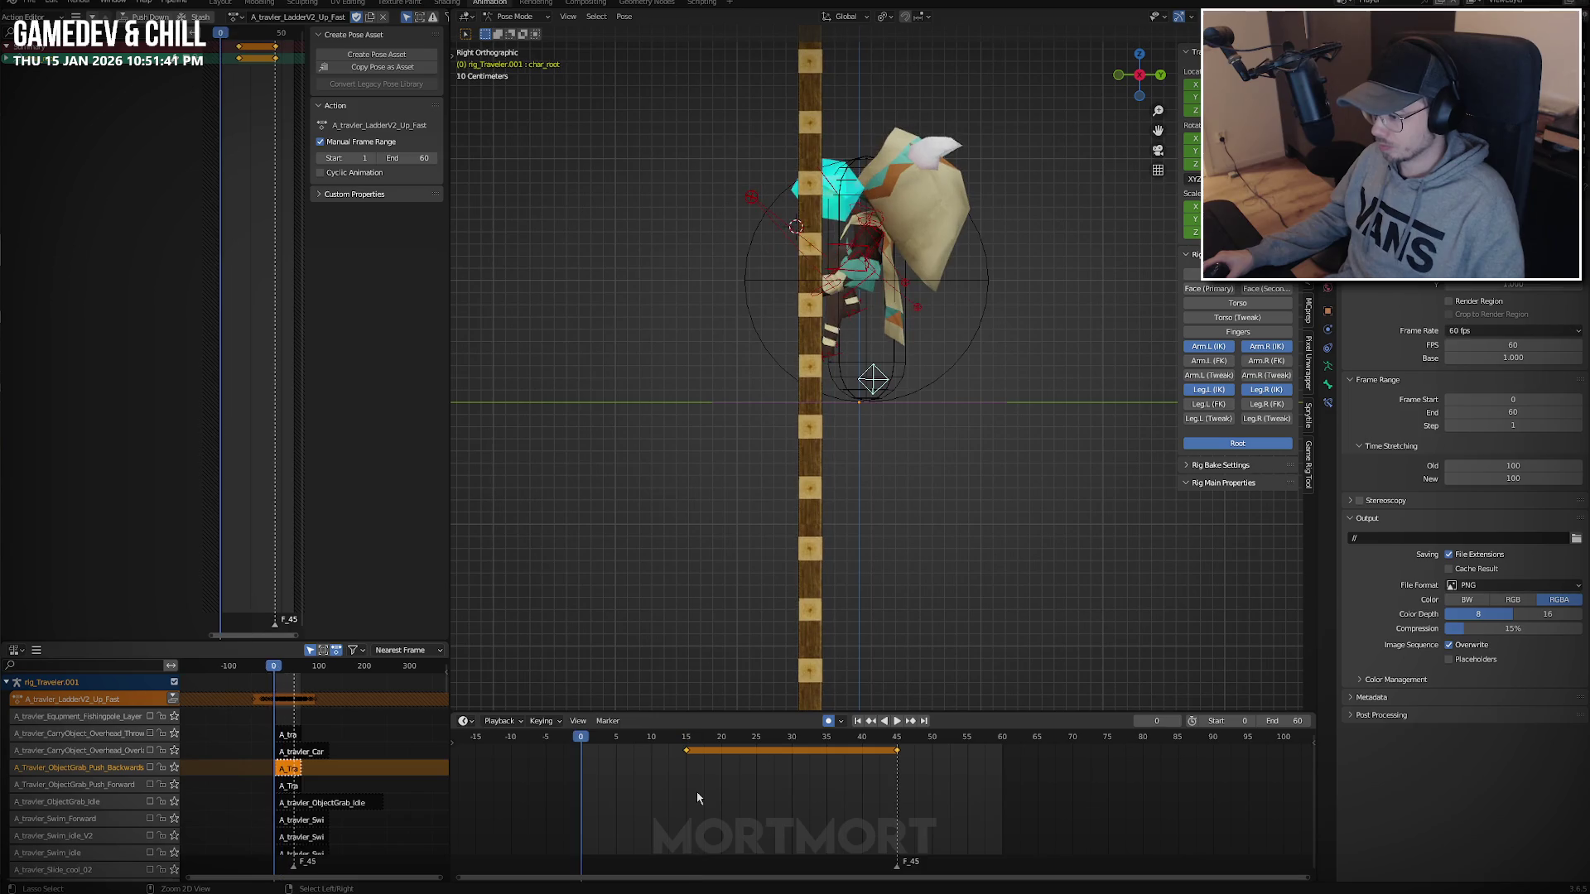
Copy the pose and paste it as a new key at frame 28.
key("ctrl+z")
key("ctrl+z")
key("ctrl+z")
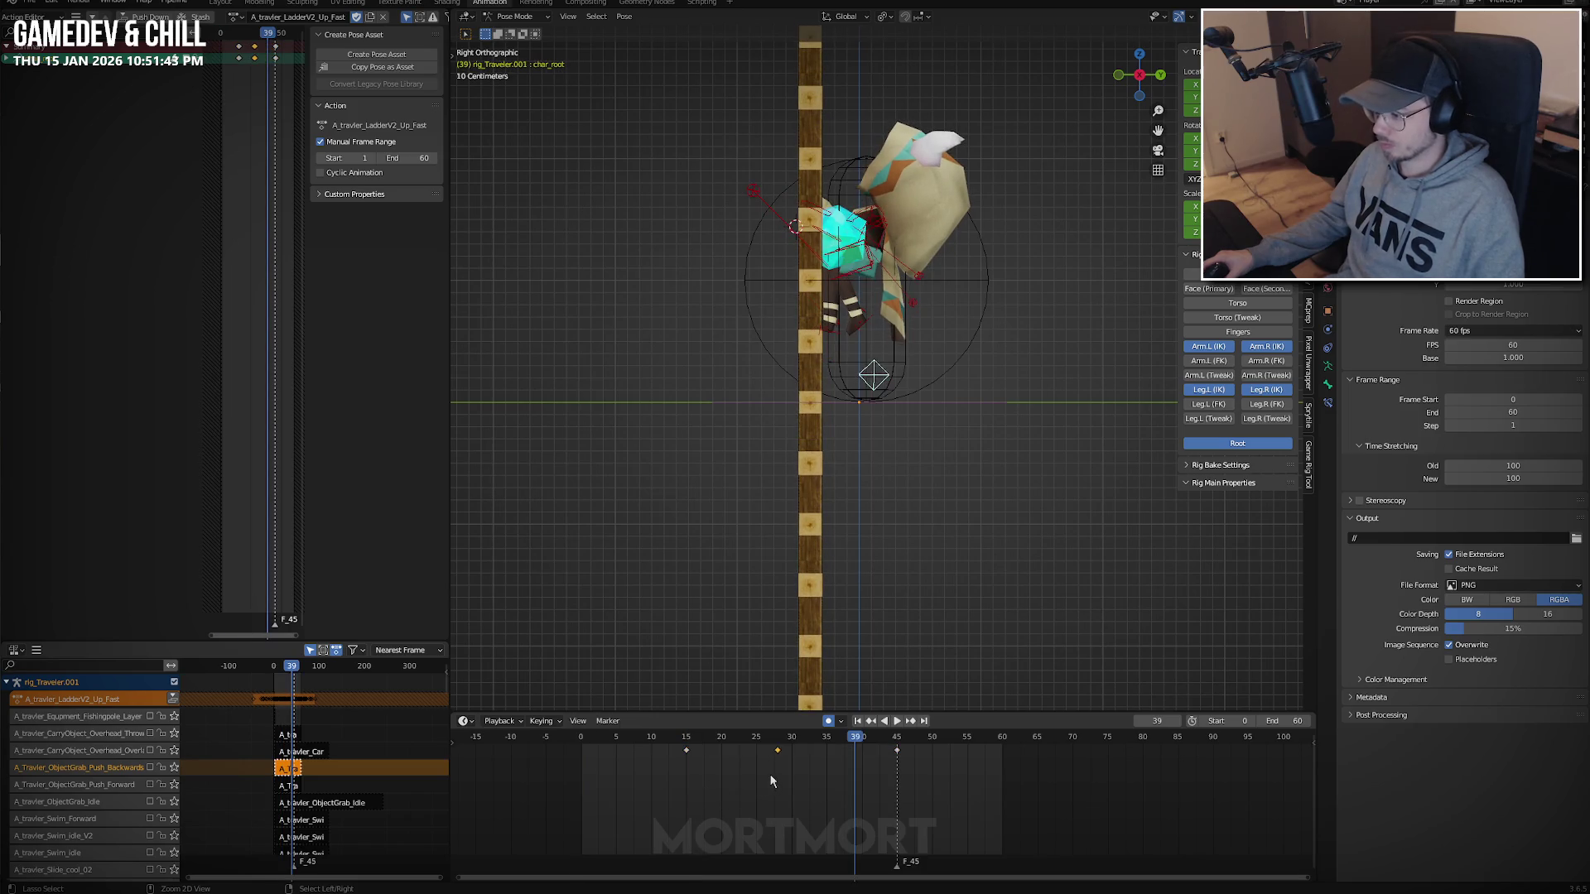
mouse_move(768, 773)
left_mouse_down()
mouse_move(669, 768)
mouse_move(720, 768)
left_mouse_up()
key("ctrl+c")
left_click(778, 765)
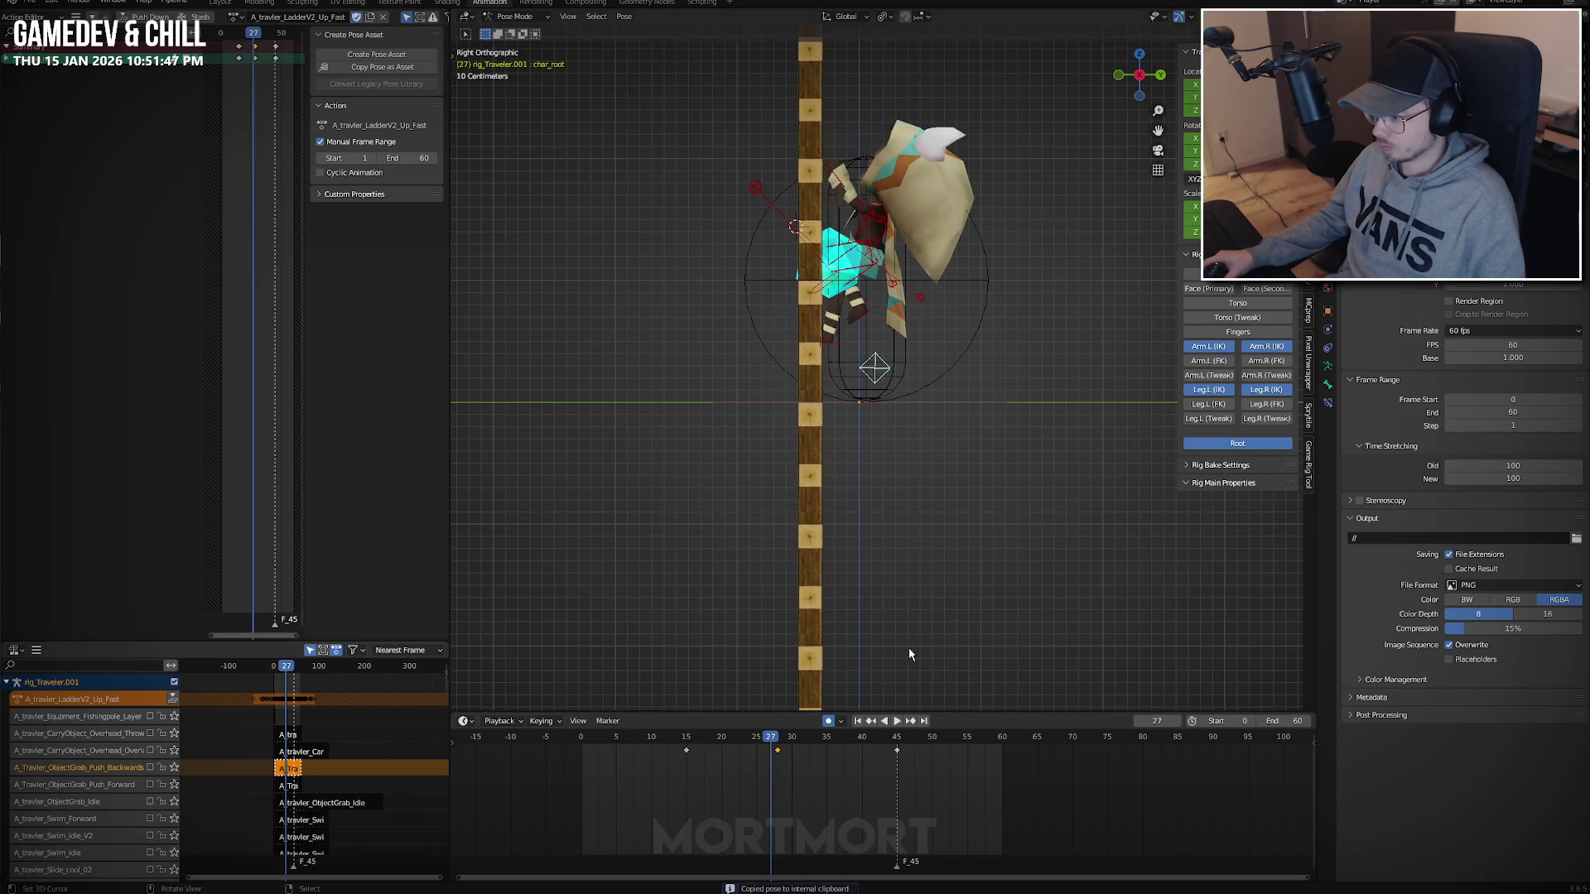
key("ctrl+v")
key("space")
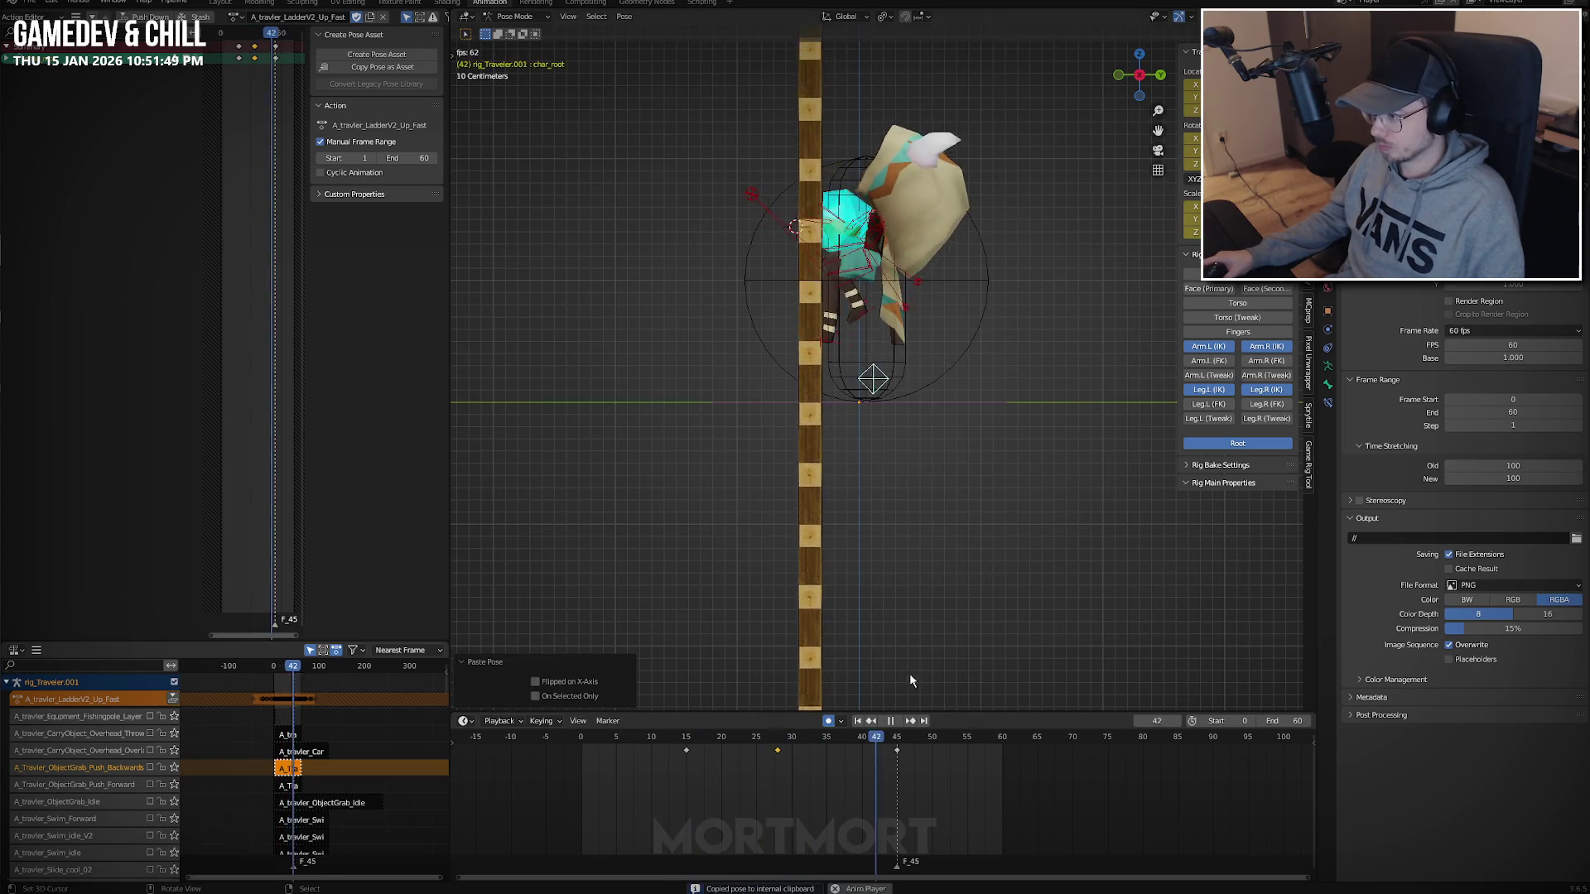
Review the climb and delete the keyframe at frame 30.
left_click_drag(762, 797, 685, 779)
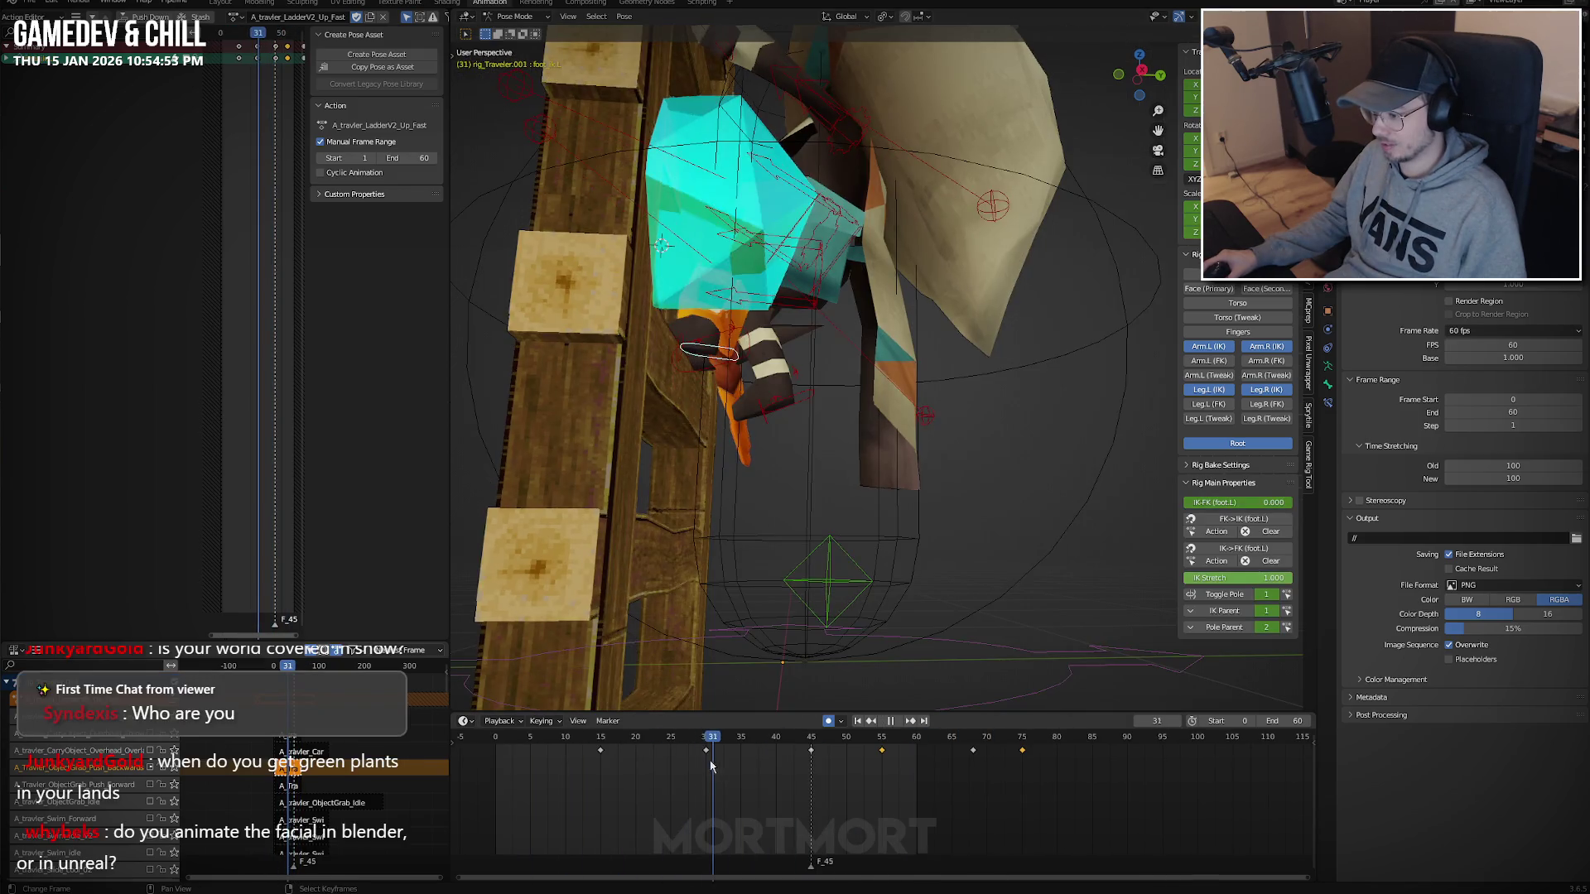
mouse_move(643, 758)
left_mouse_down()
mouse_move(940, 780)
mouse_move(1020, 767)
mouse_move(602, 755)
mouse_move(723, 760)
left_mouse_up()
right_click(705, 750)
key("x")
left_click(675, 760)
Copy the current pose and paste it as a key at frame 15.
key("ctrl+c")
key("ctrl+v")
key("Escape")
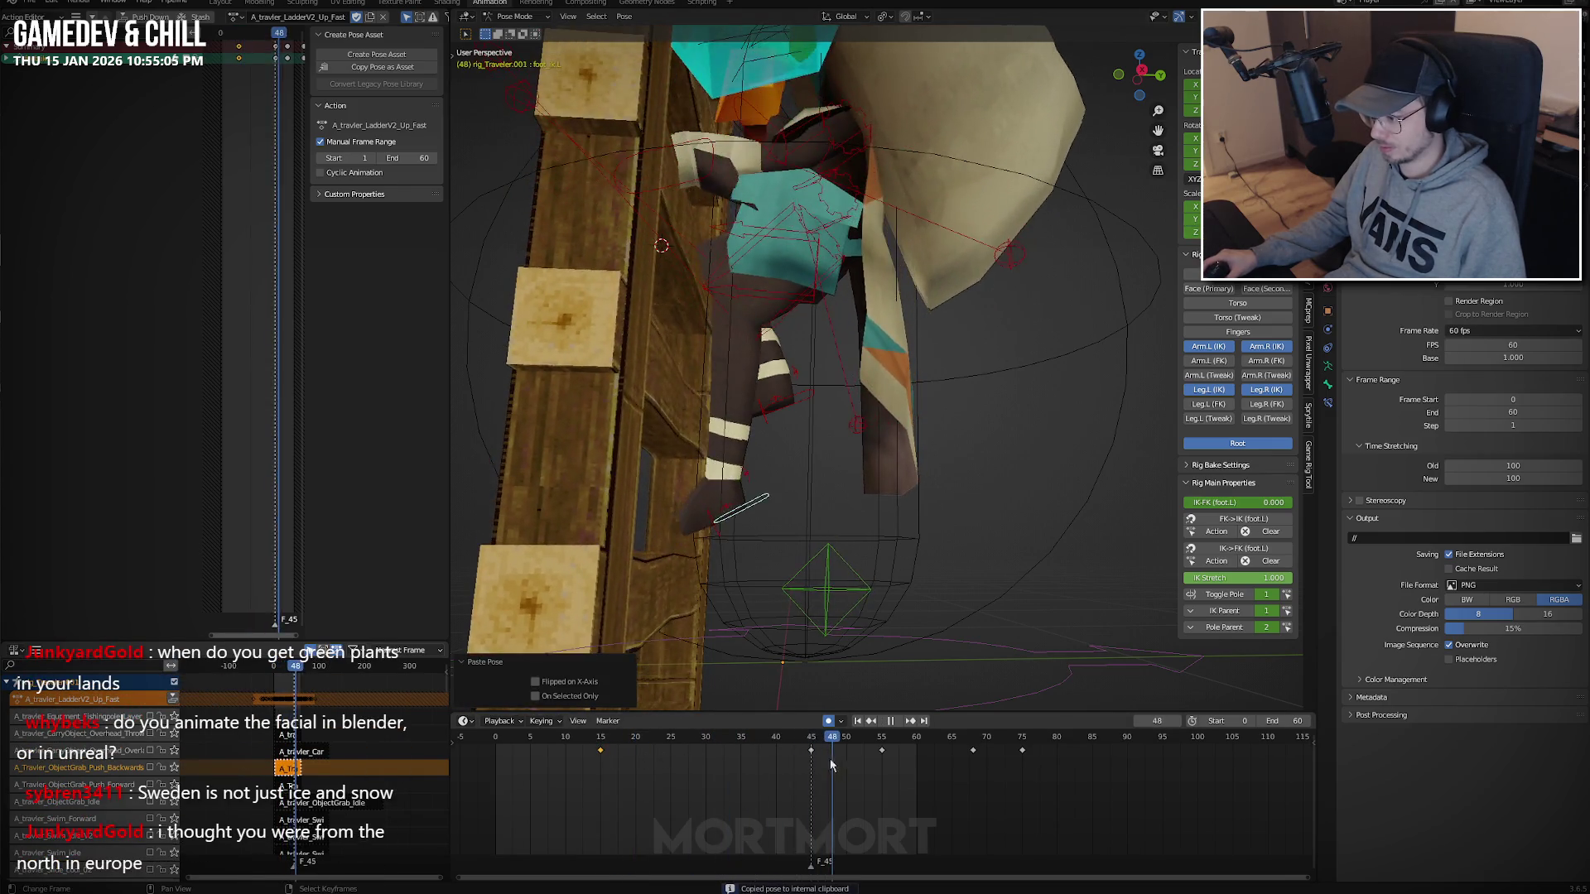
Give the keys Vector handles and Linear interpolation.
key("v")
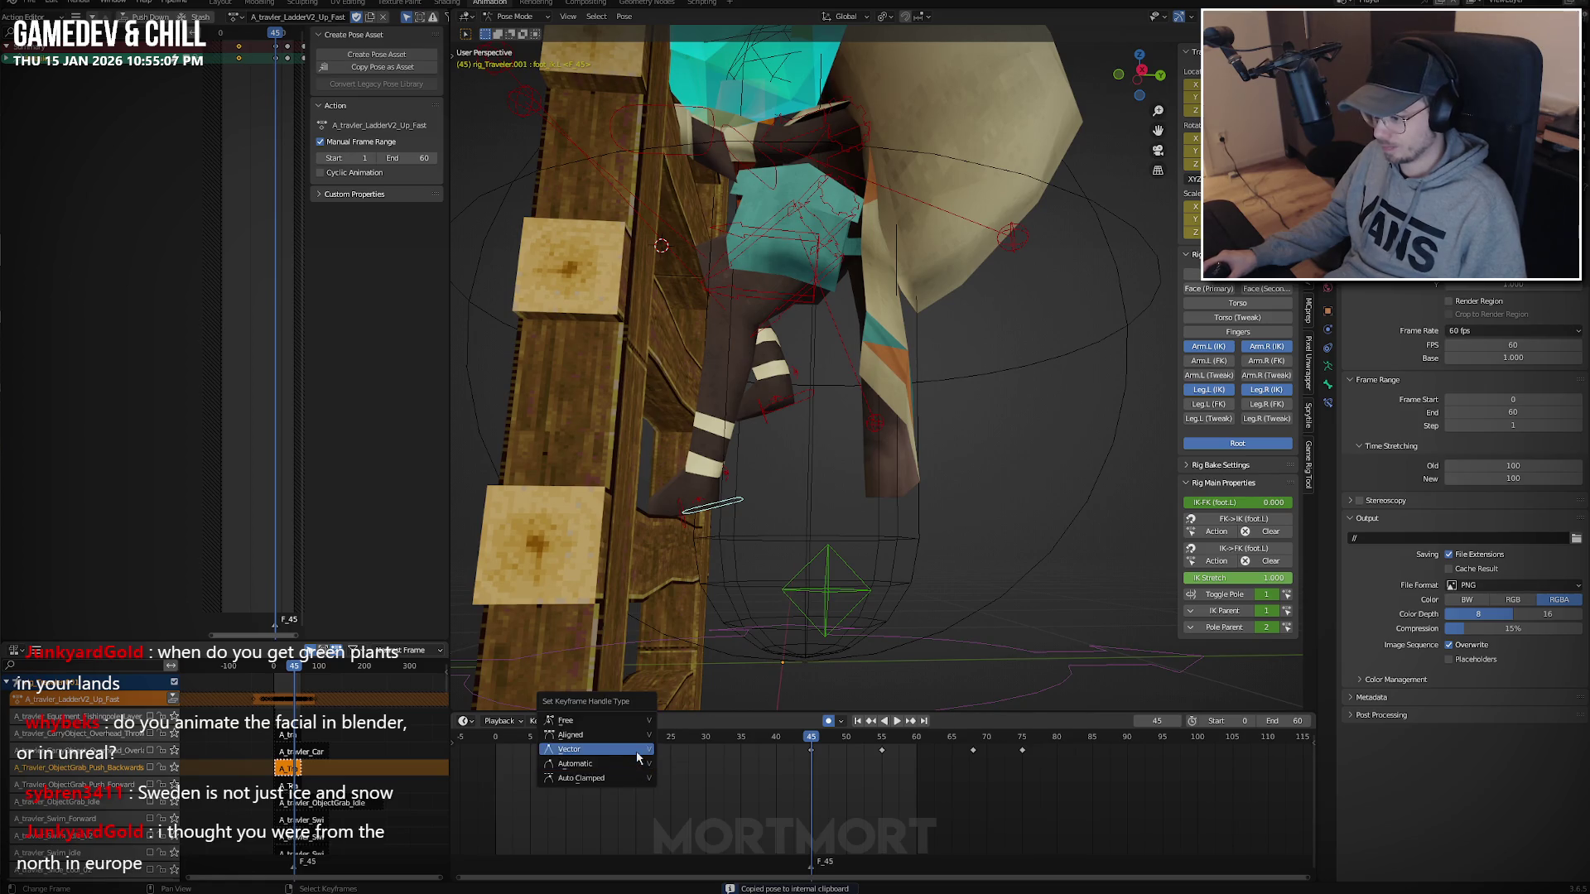
left_click(638, 751)
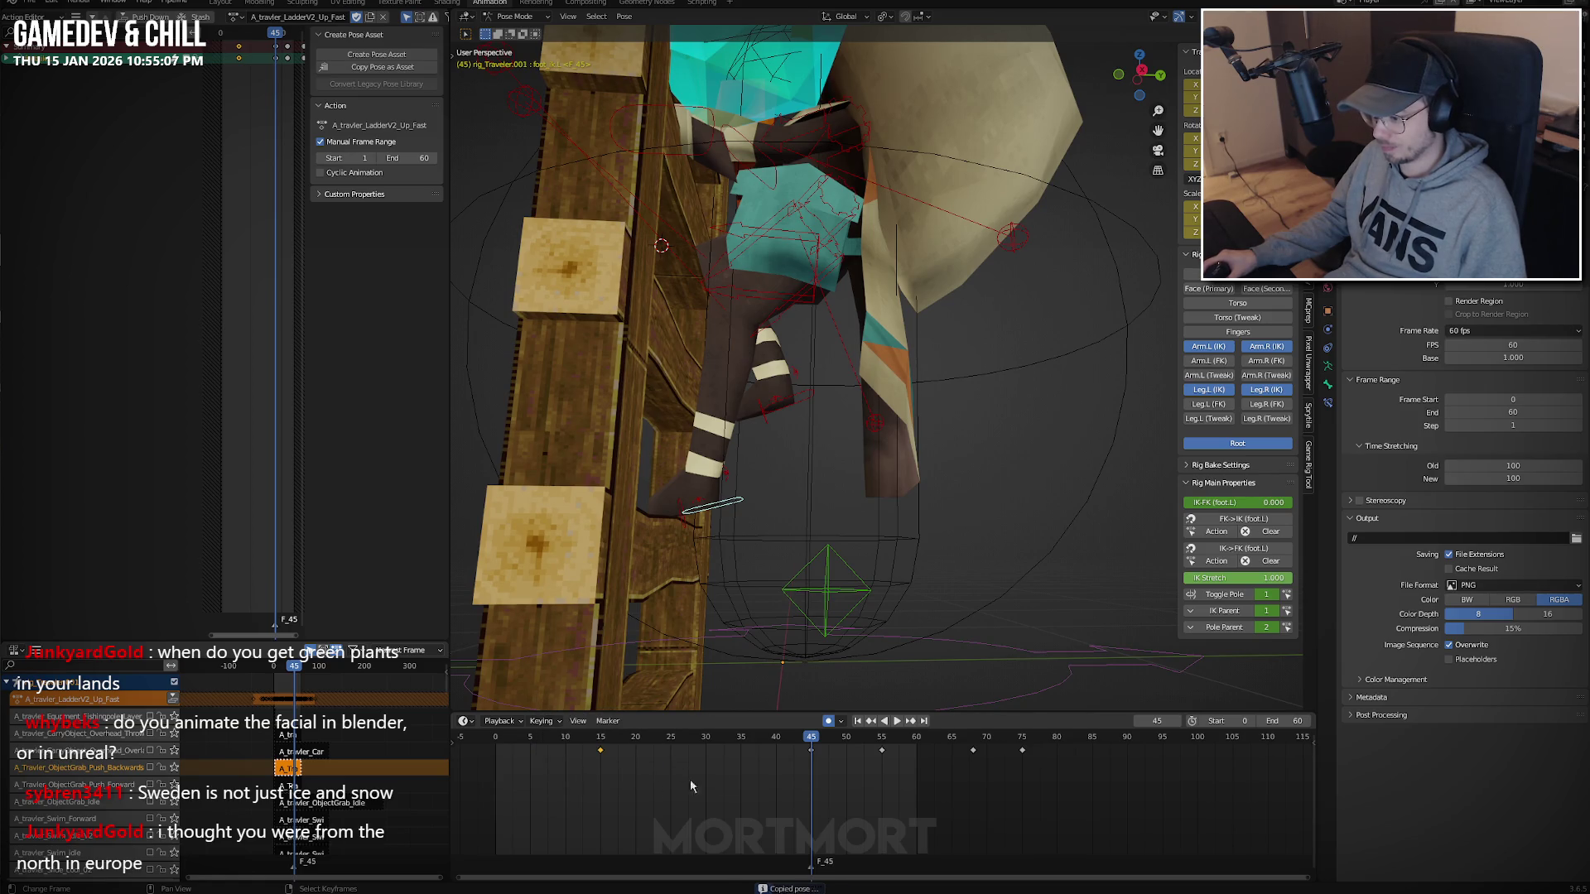
key("t")
left_click(631, 778)
Review frames 27 to 45, then slide the frame 45 key slightly earlier.
key("space")
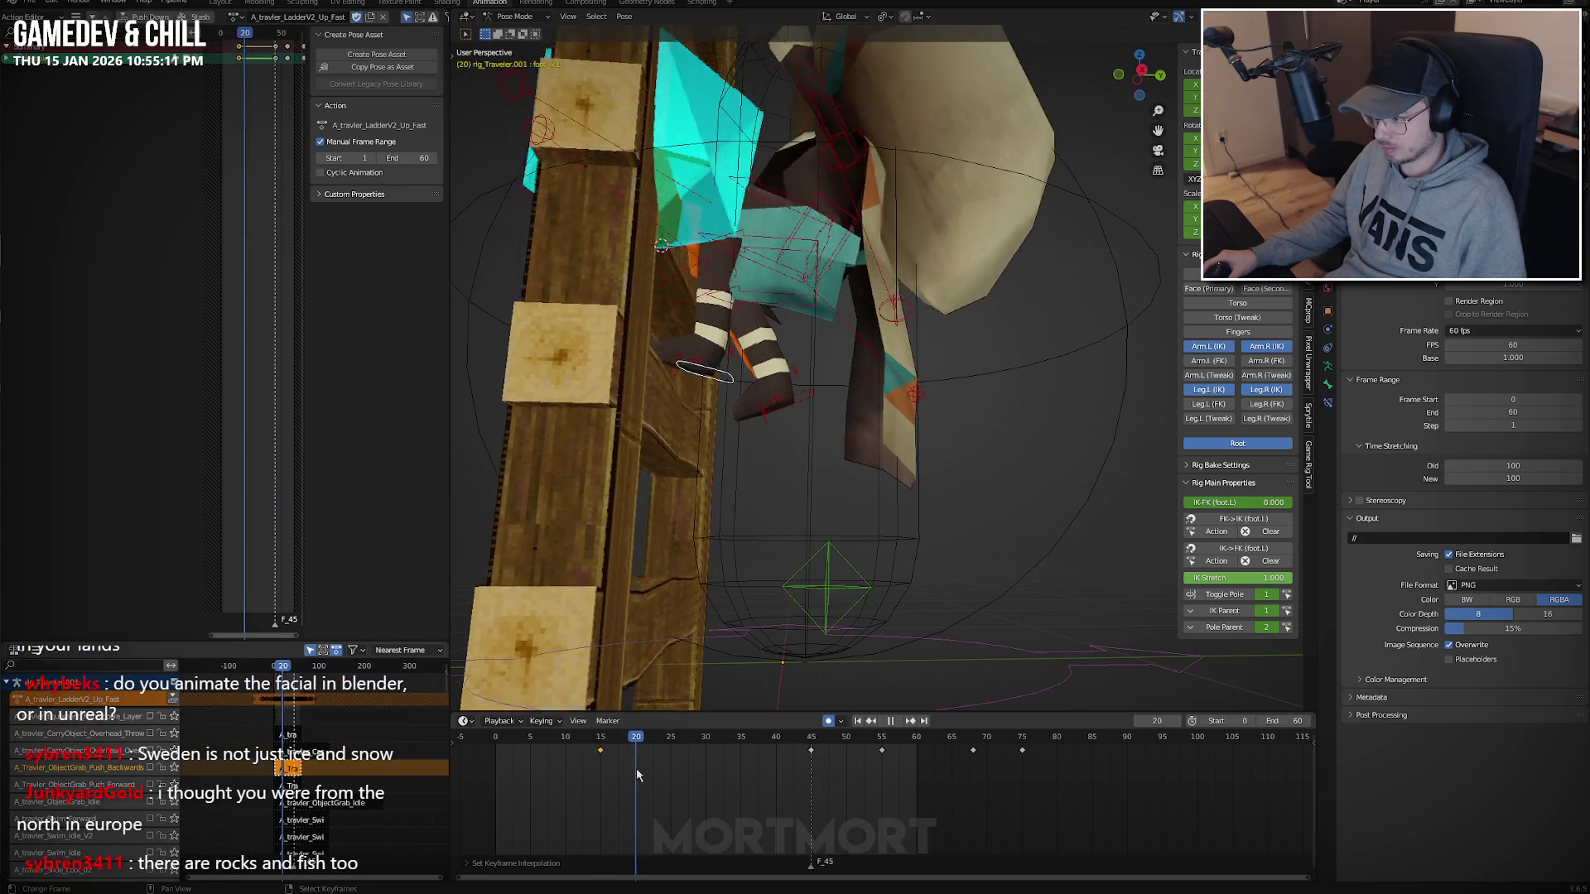
mouse_move(688, 767)
left_mouse_down()
mouse_move(812, 765)
mouse_move(600, 762)
mouse_move(777, 768)
mouse_move(708, 764)
left_mouse_up()
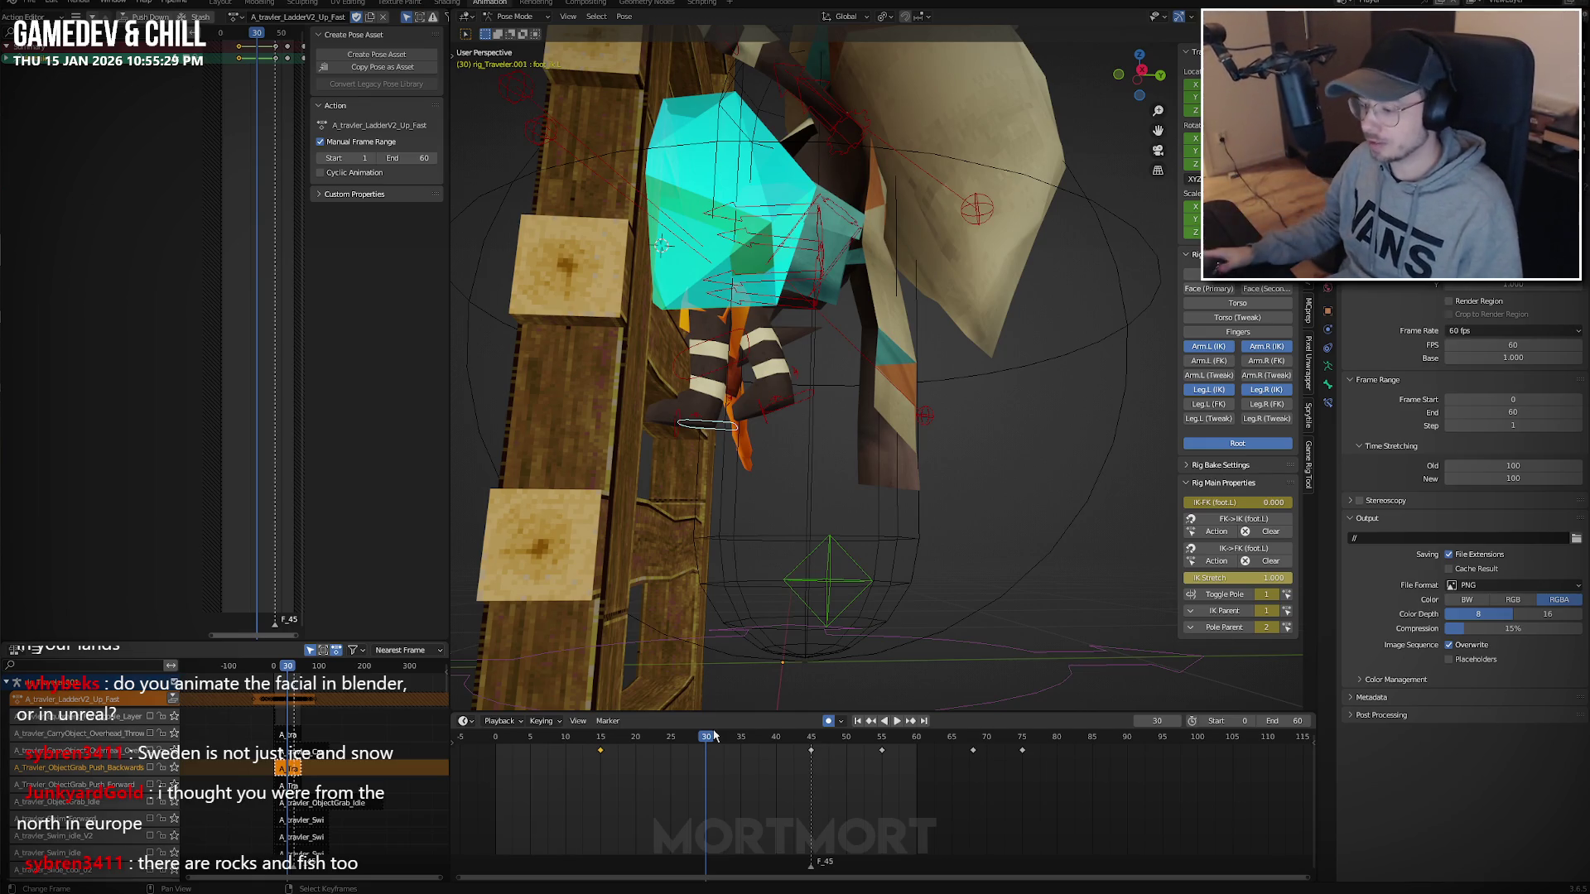
mouse_move(722, 749)
left_mouse_down()
mouse_move(806, 754)
mouse_move(706, 760)
left_mouse_up()
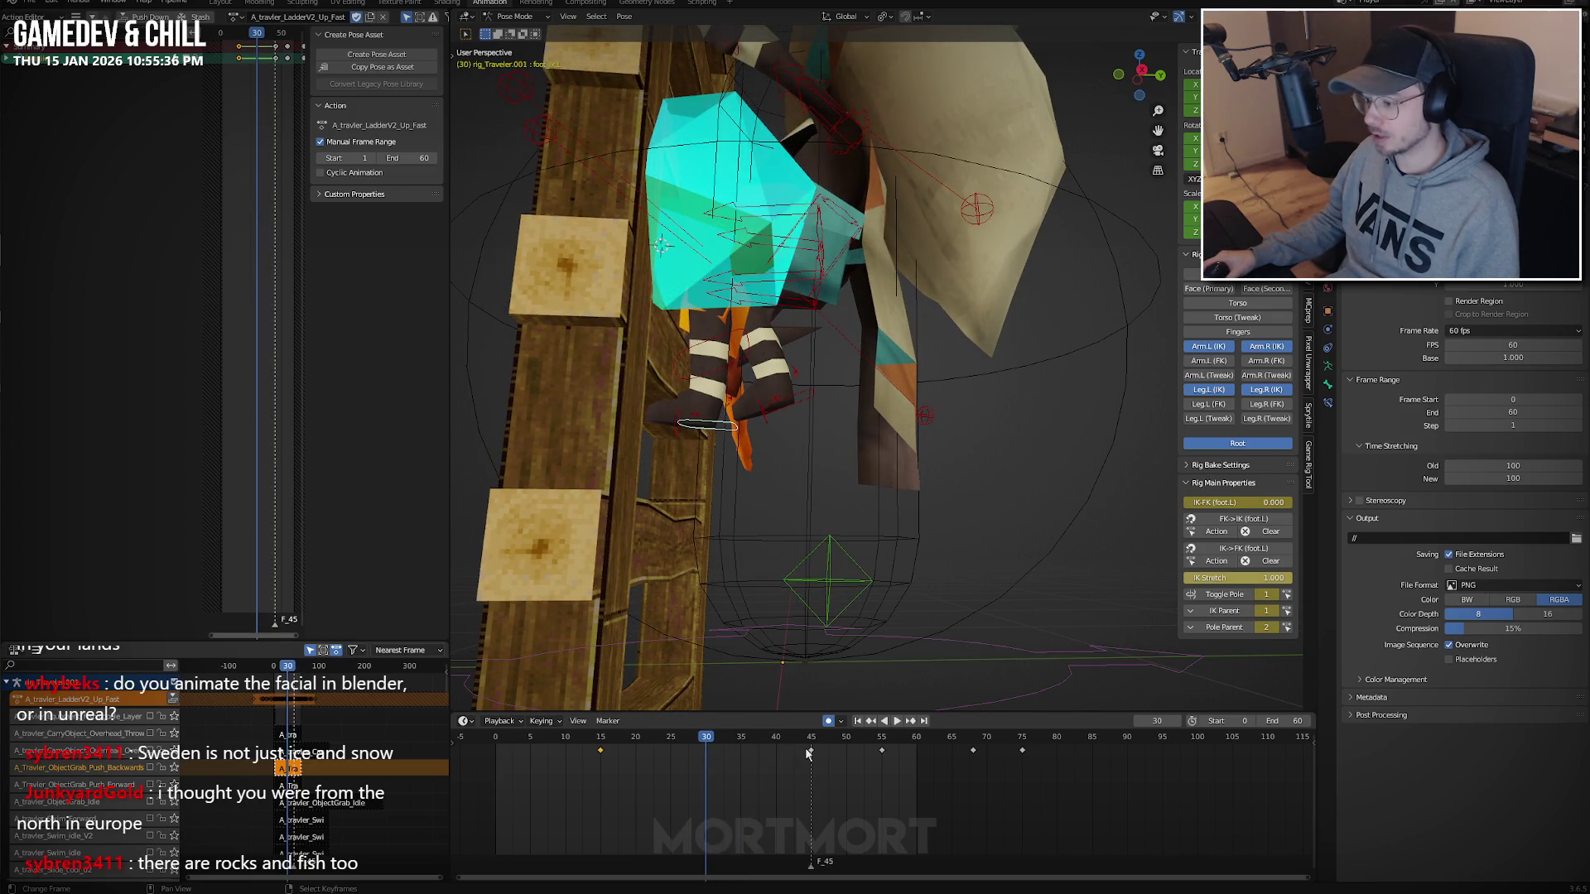
left_click_drag(812, 755, 798, 755)
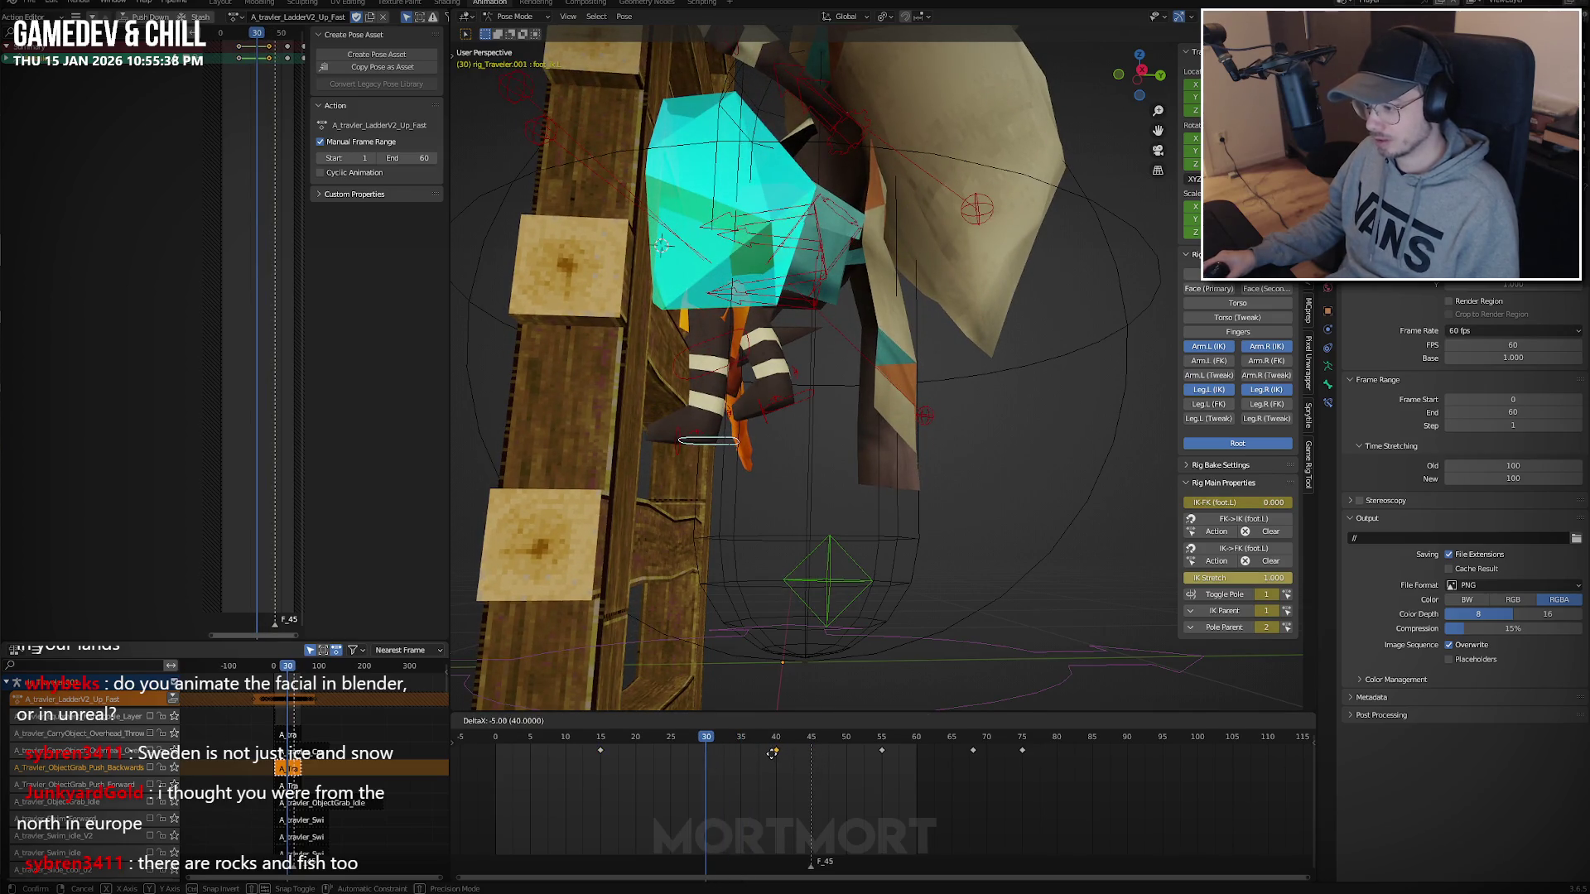
Cancel the key slide and lower the foot vertically at frame 30.
right_click(772, 753)
key("space")
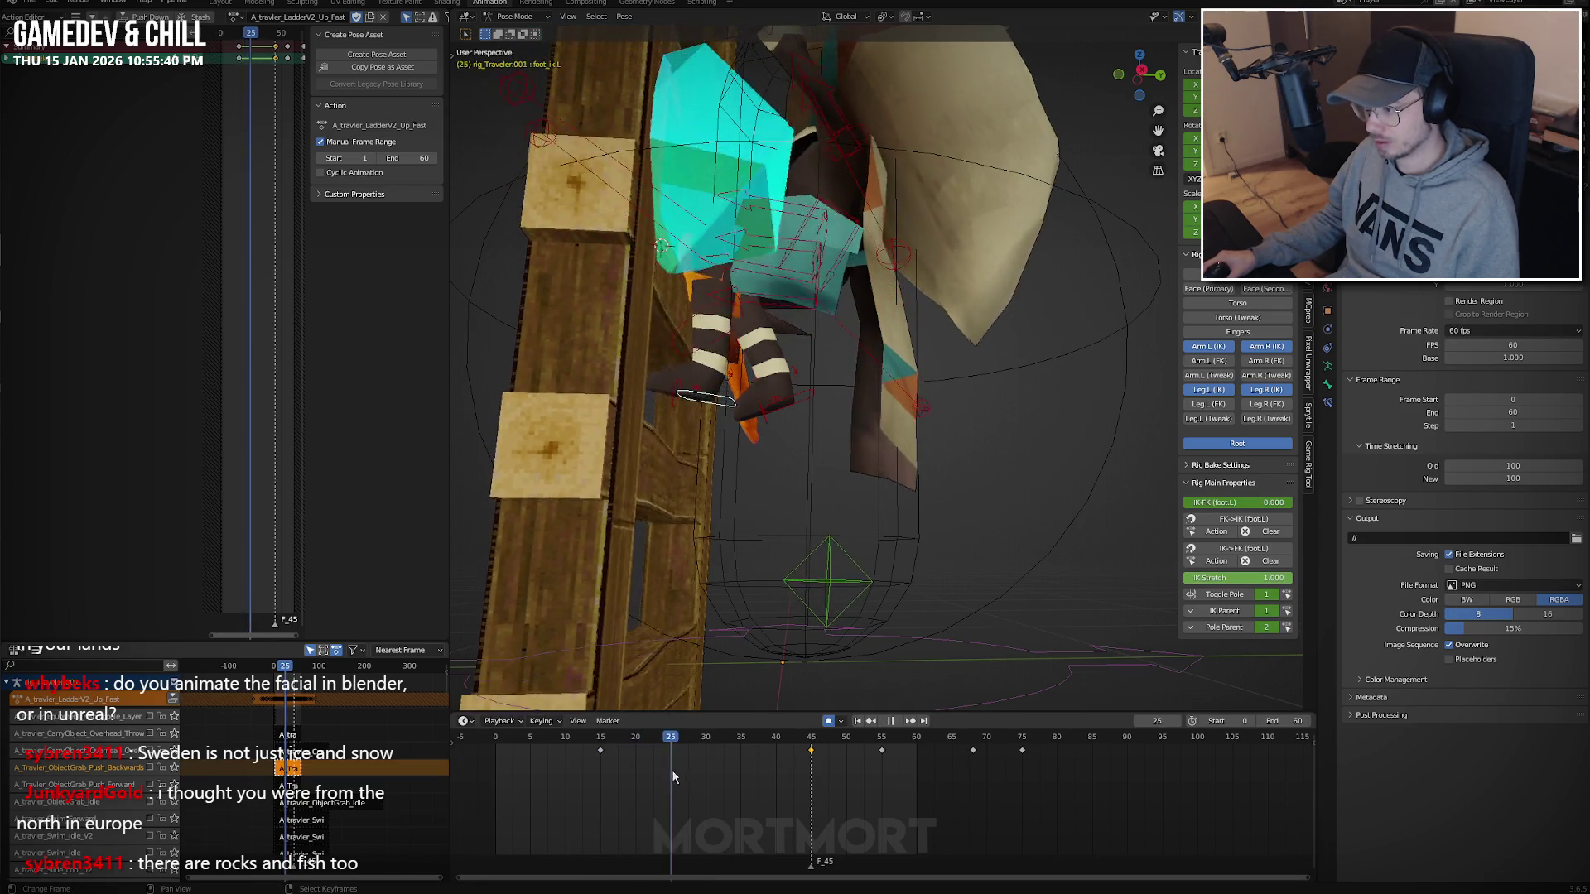
key("space")
left_click(704, 778)
key("g")
key("z")
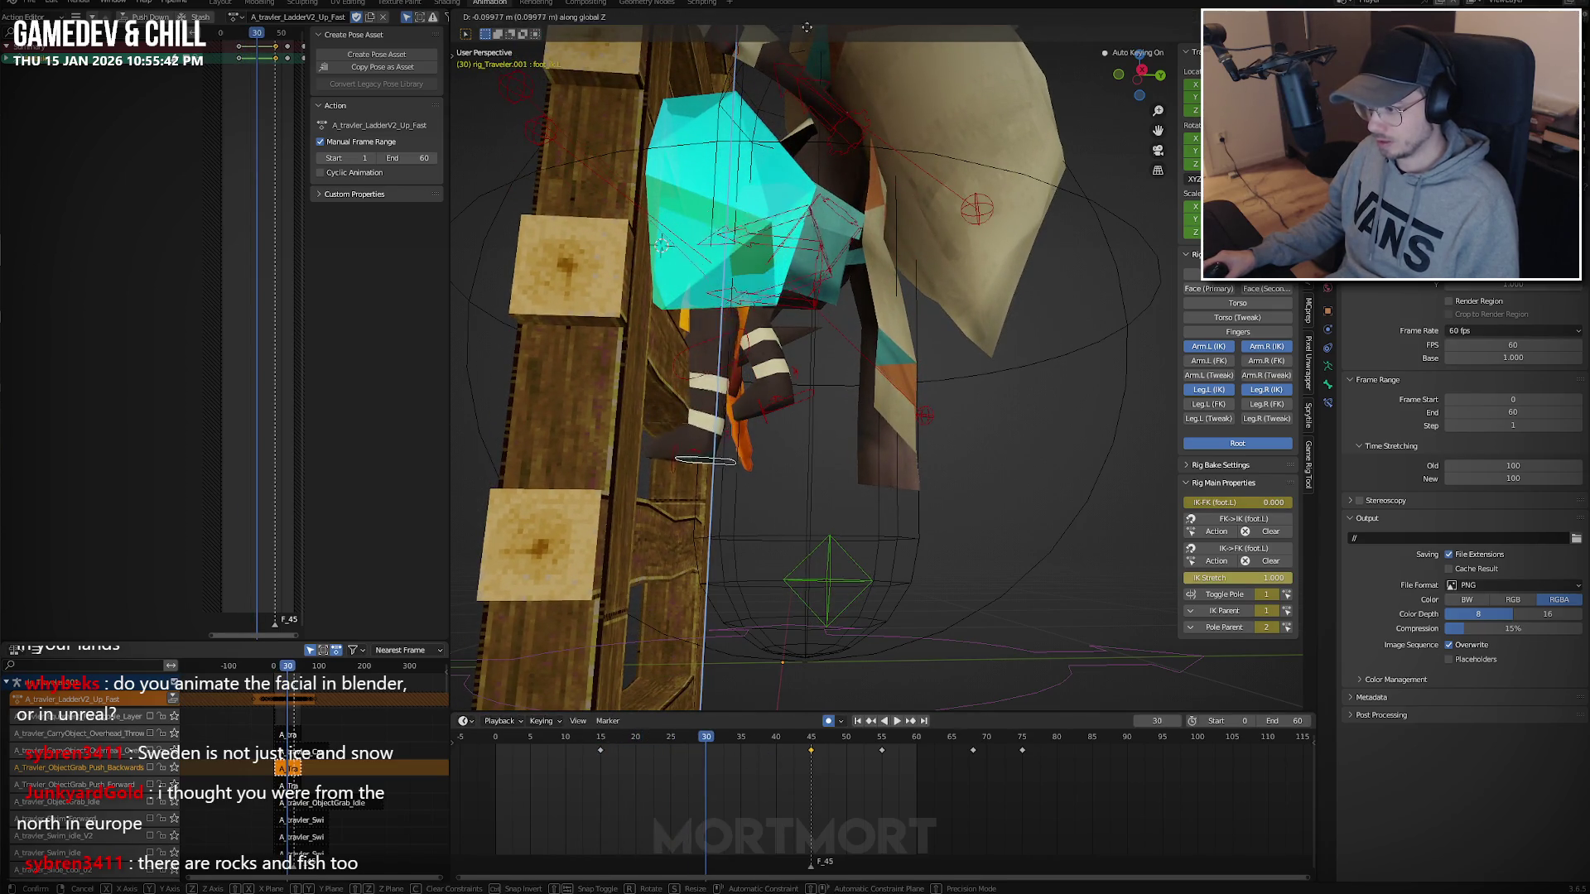
left_click(799, 76)
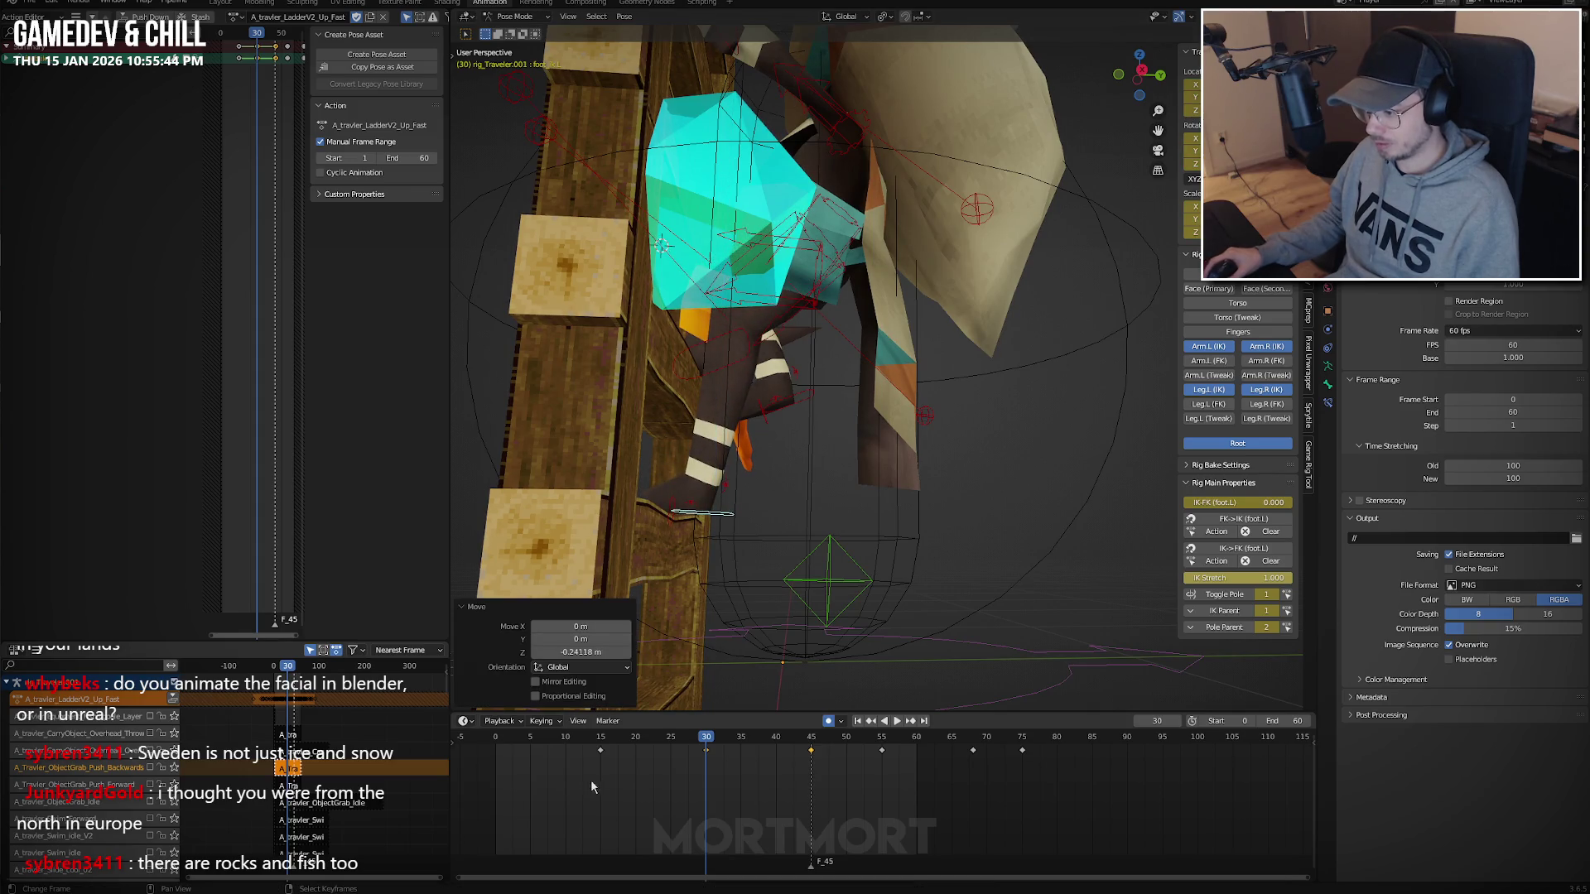
At frame 37, tilt the foot 28.6° around the X axis.
key("space")
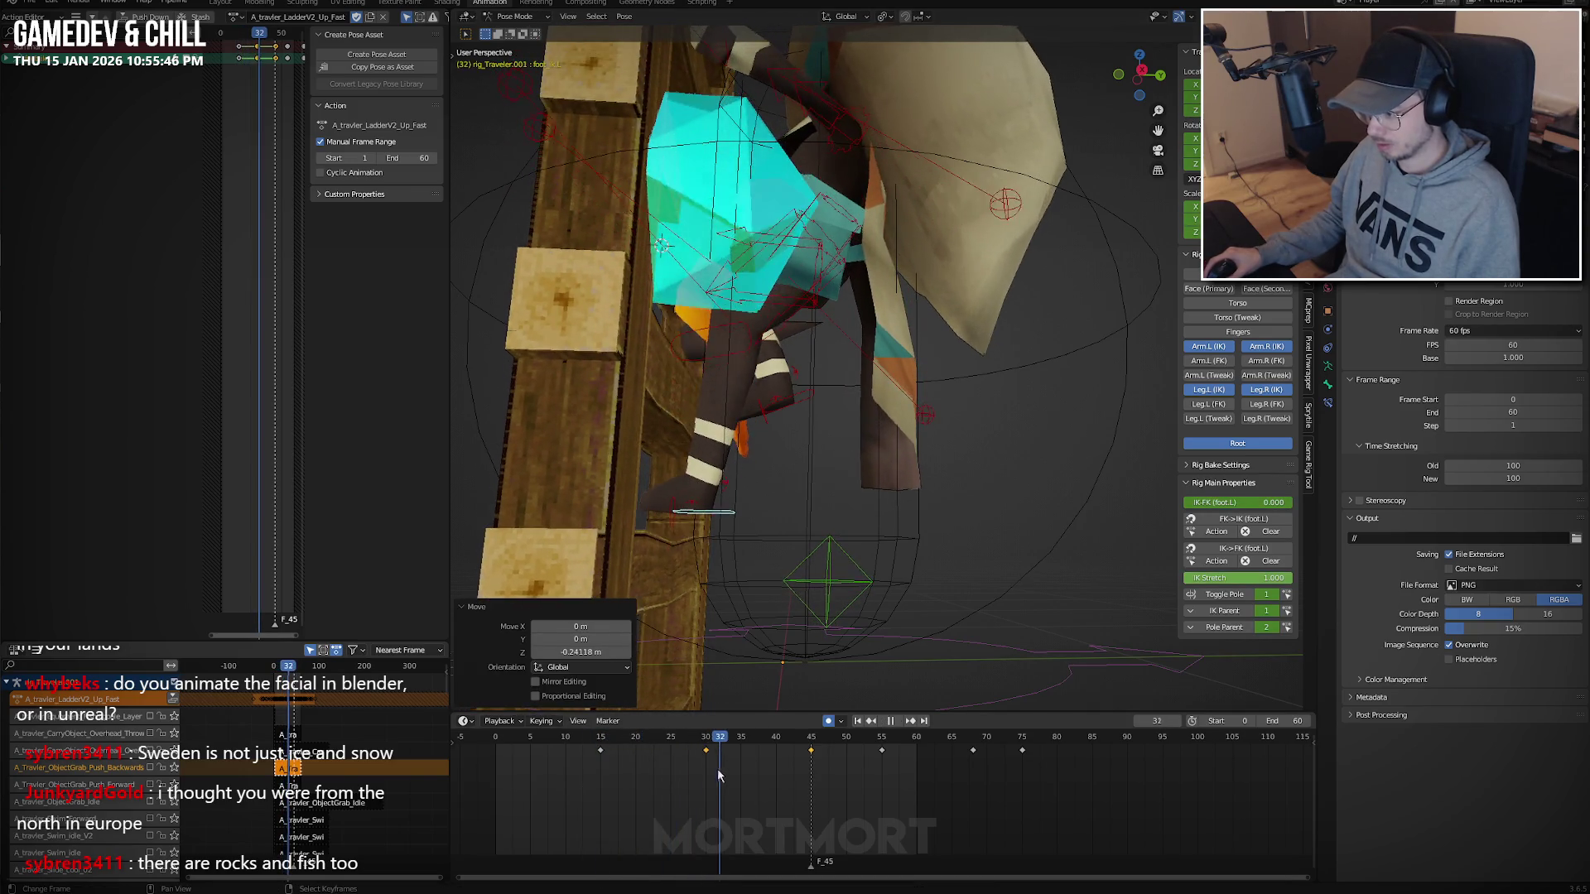
left_click_drag(719, 775, 762, 769)
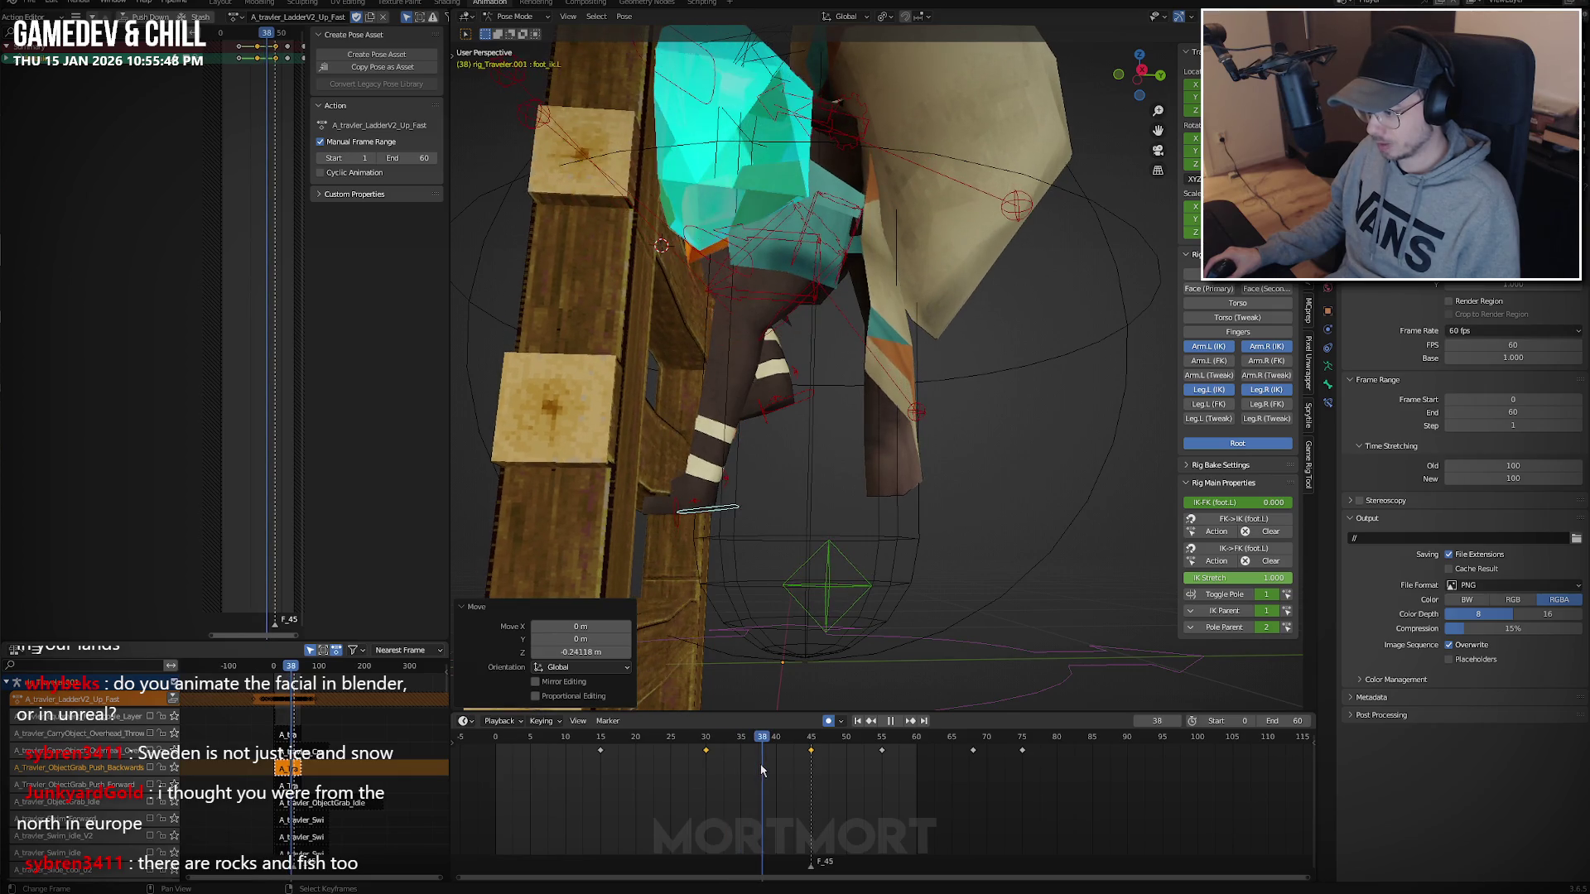
key("space")
key("r")
key("x")
left_click(944, 468)
Push the foot 0.1887 m along Y and lower it slightly.
key("g")
key("y")
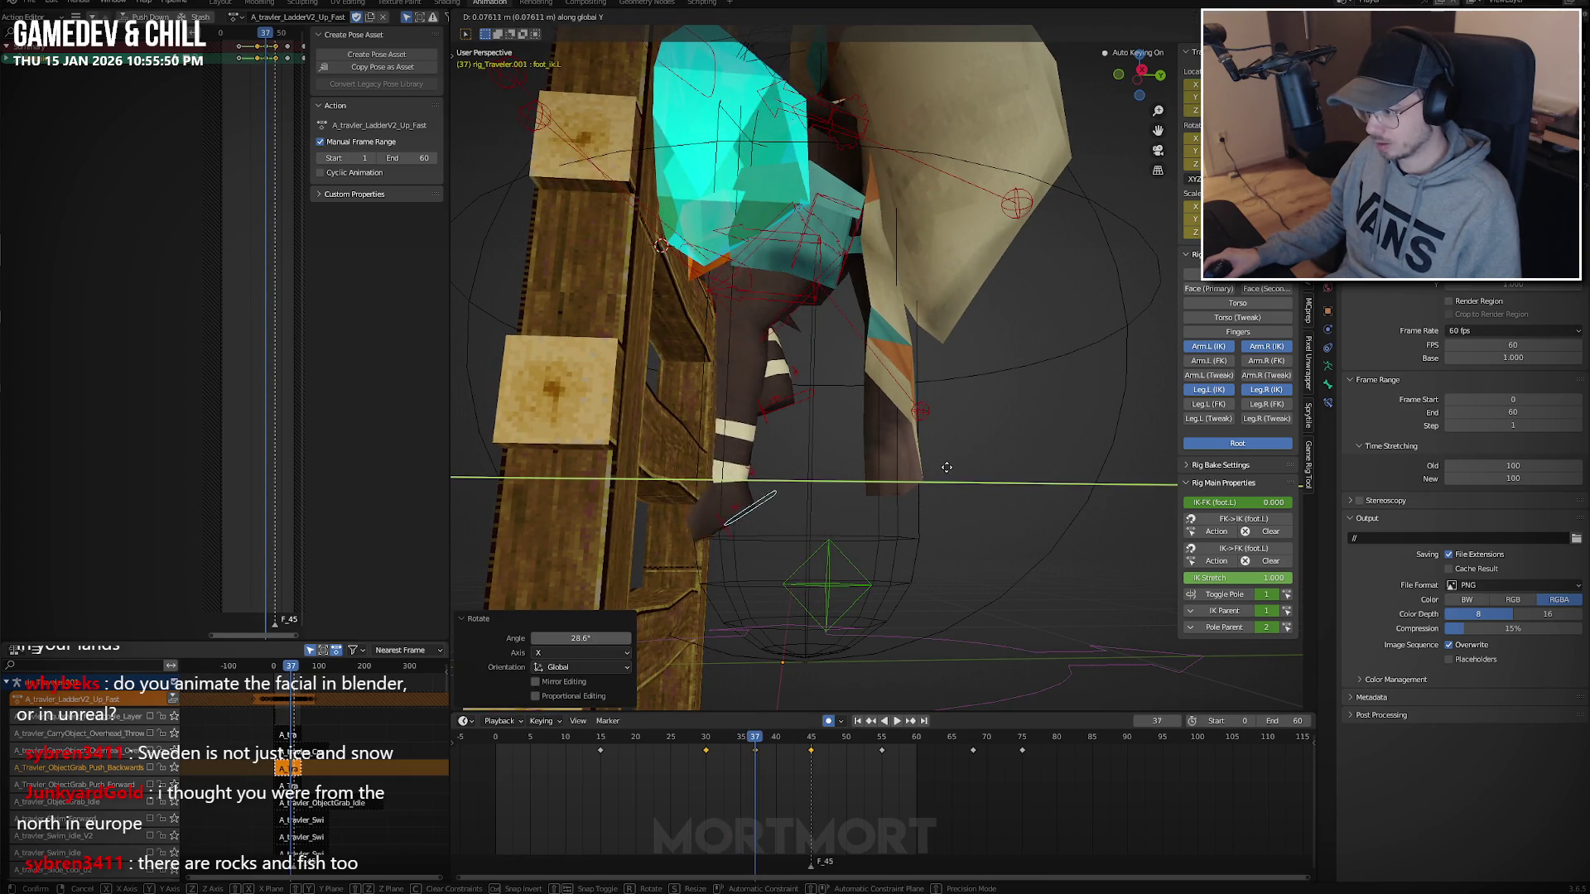
left_click(973, 469)
key("g")
key("z")
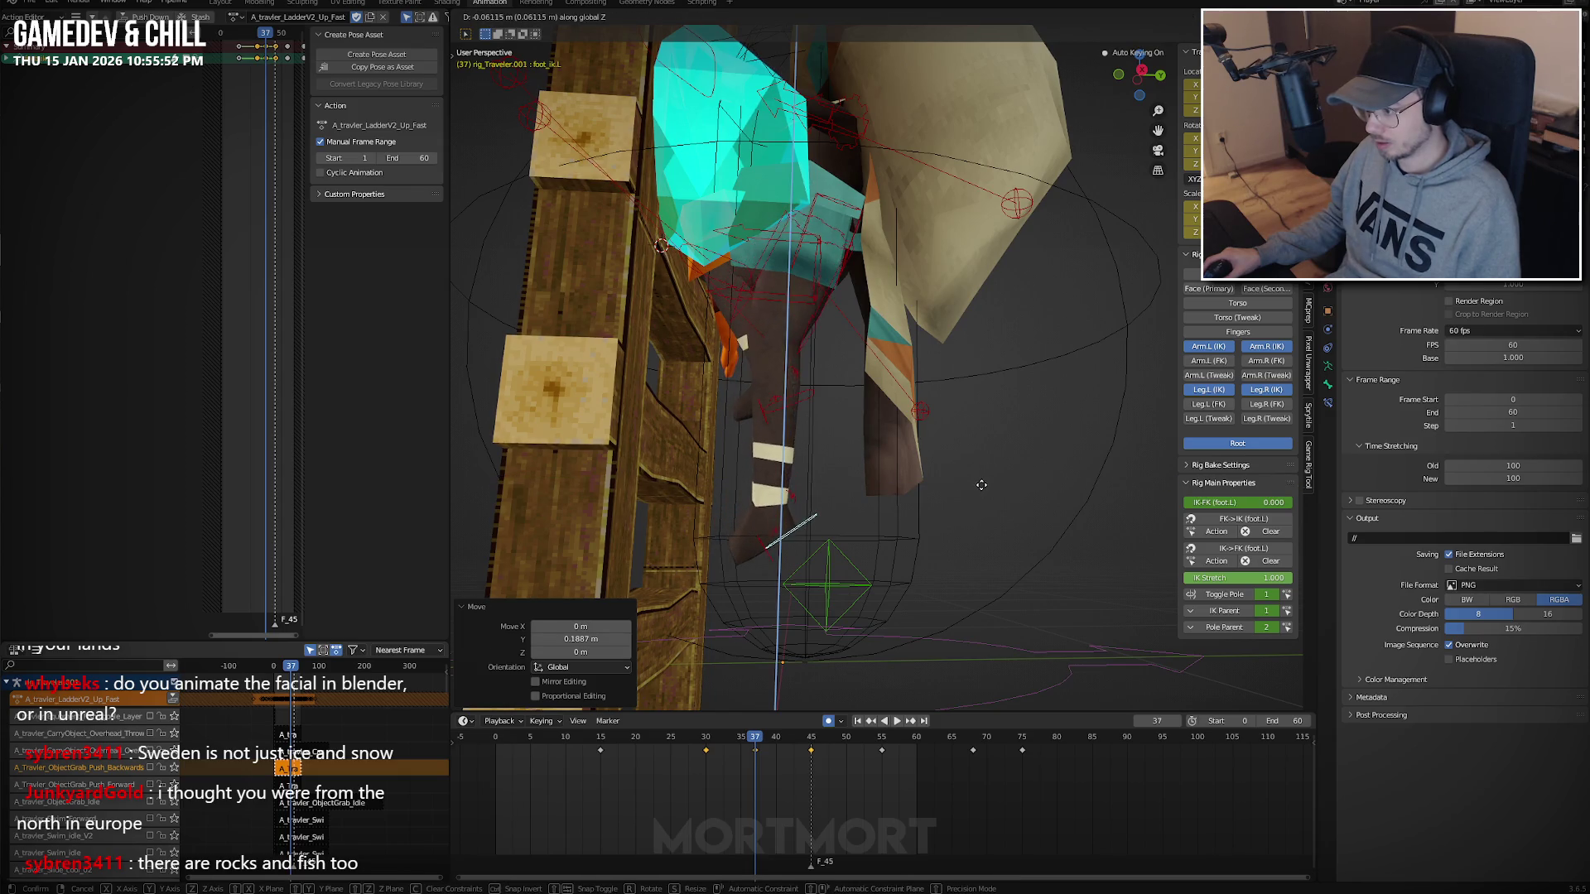
left_click(981, 484)
Change the handle type of the keys from frame 30 onward.
left_click(745, 768)
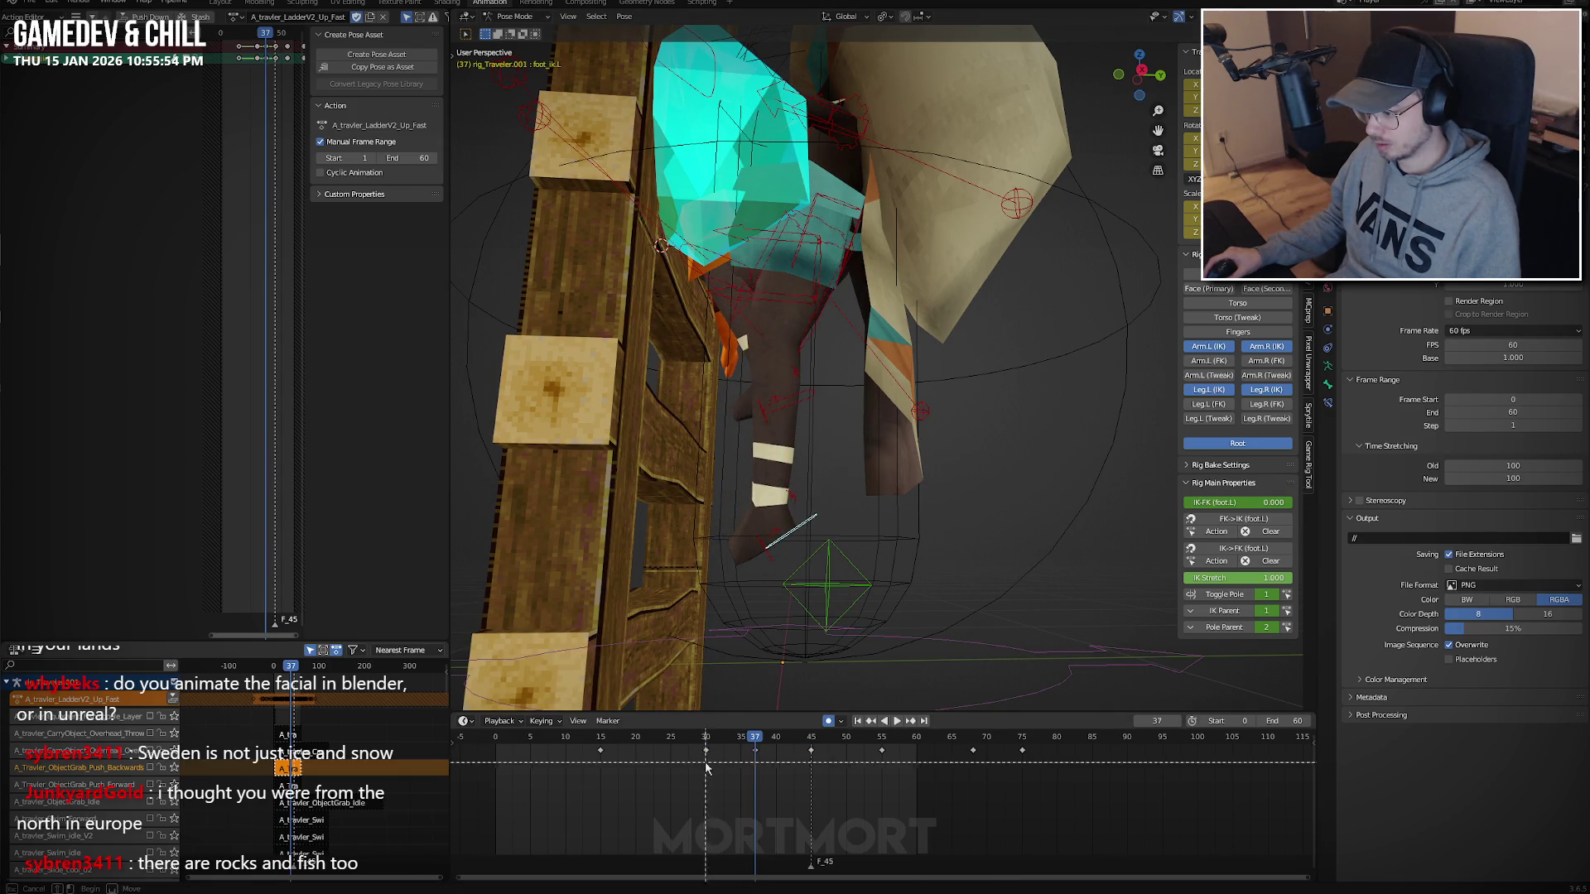
left_click_drag(705, 768, 1201, 783)
key("v")
left_click(853, 745)
key("space")
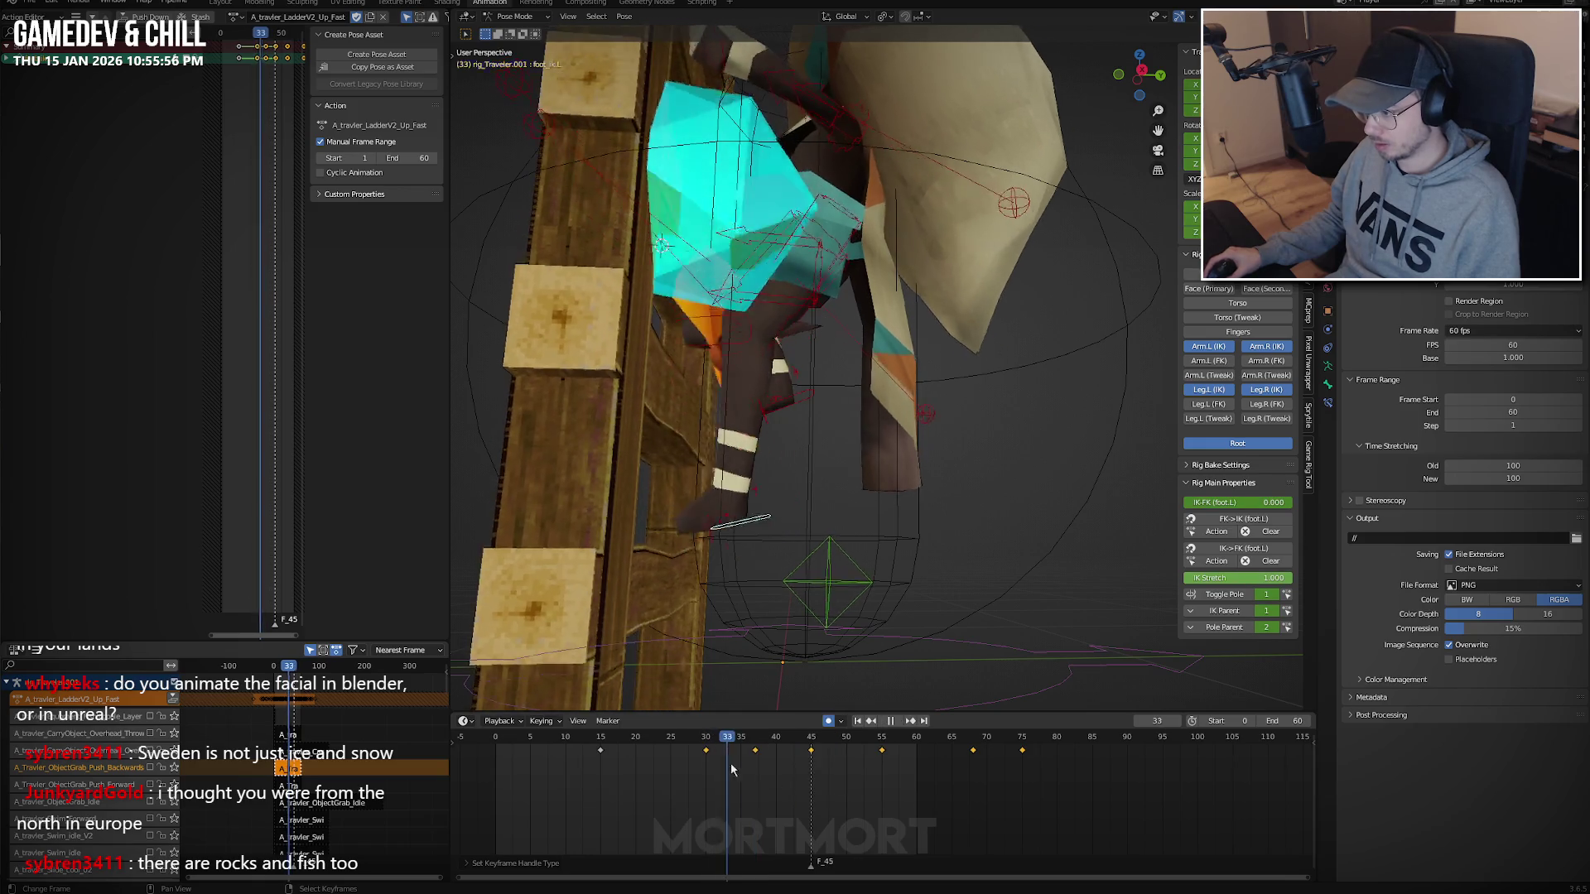
left_click(731, 770)
key("space")
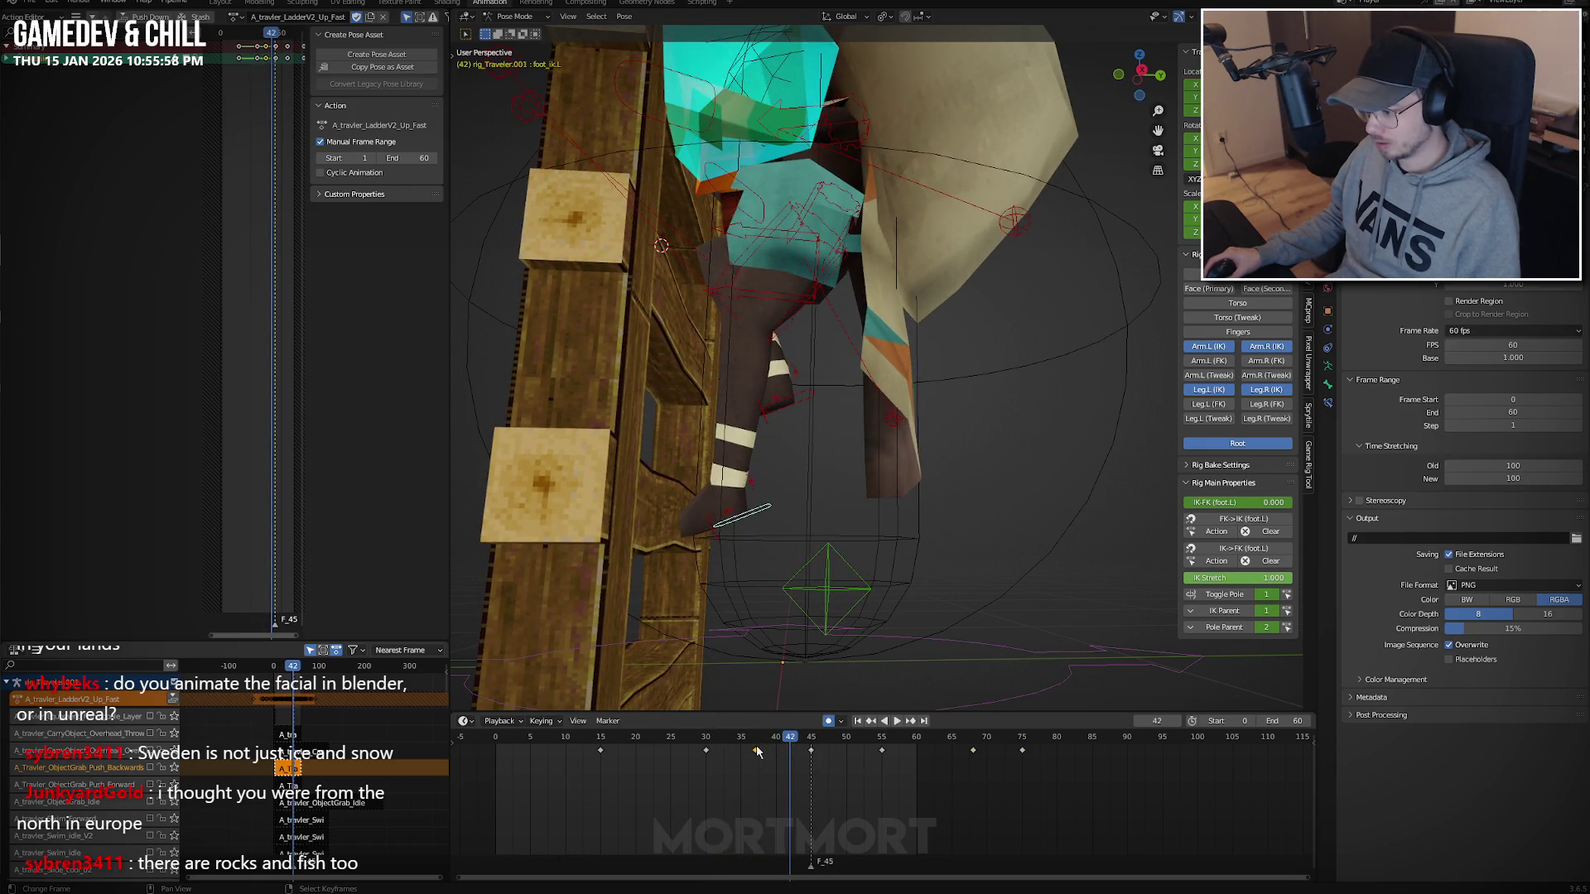
Delete the frame 45 key, then set keys from frame 37 onward to linear interpolation and new handles.
left_click(812, 755)
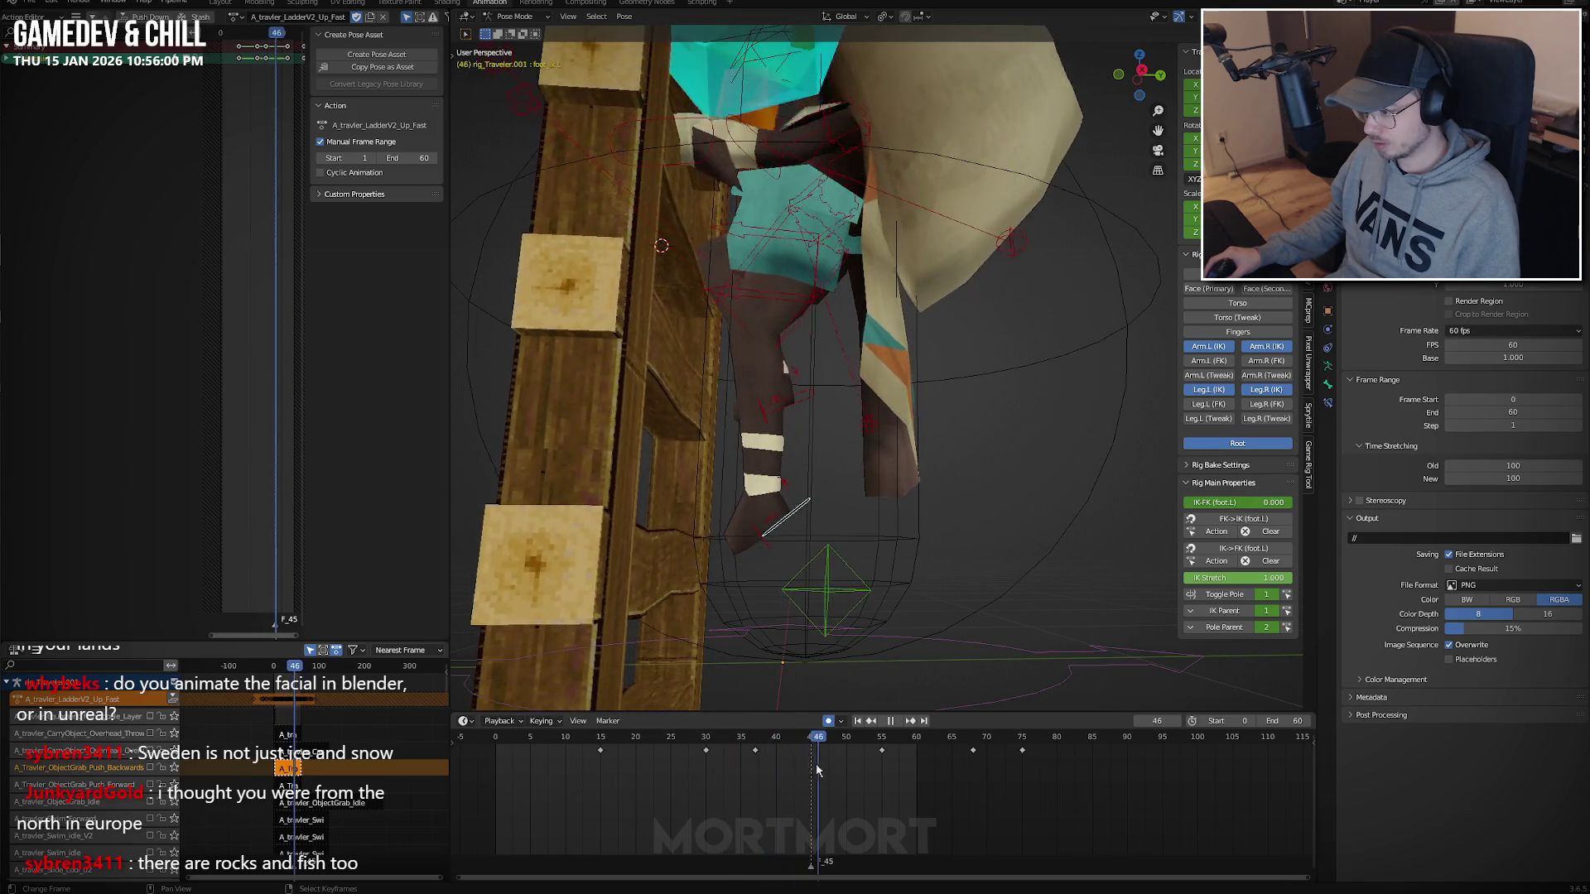
left_click(1048, 780)
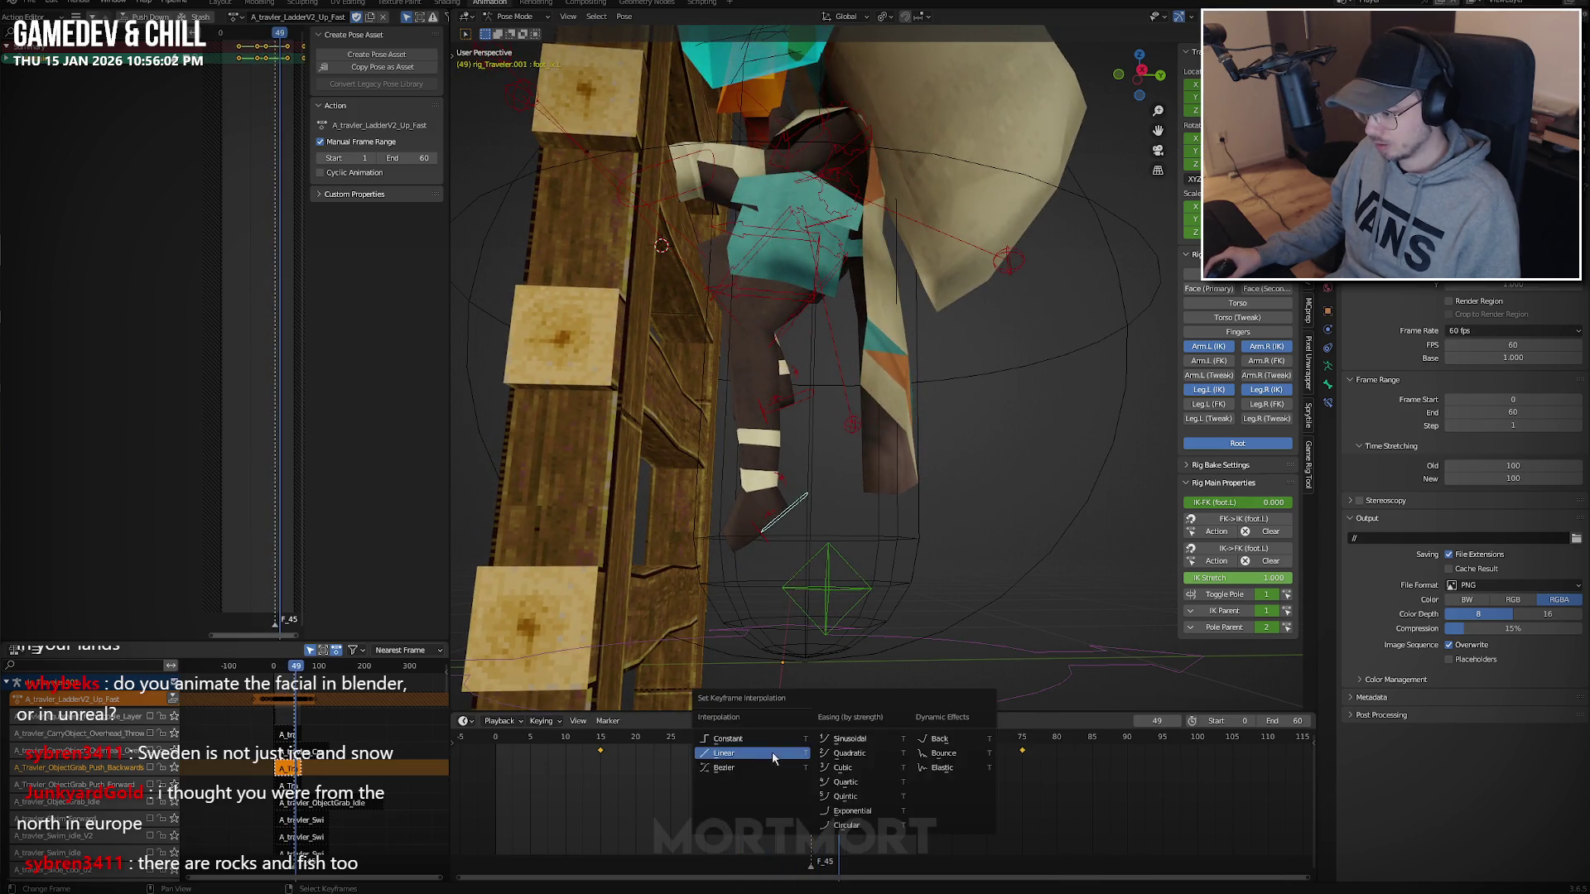
left_click_drag(1161, 803, 699, 723)
key("t")
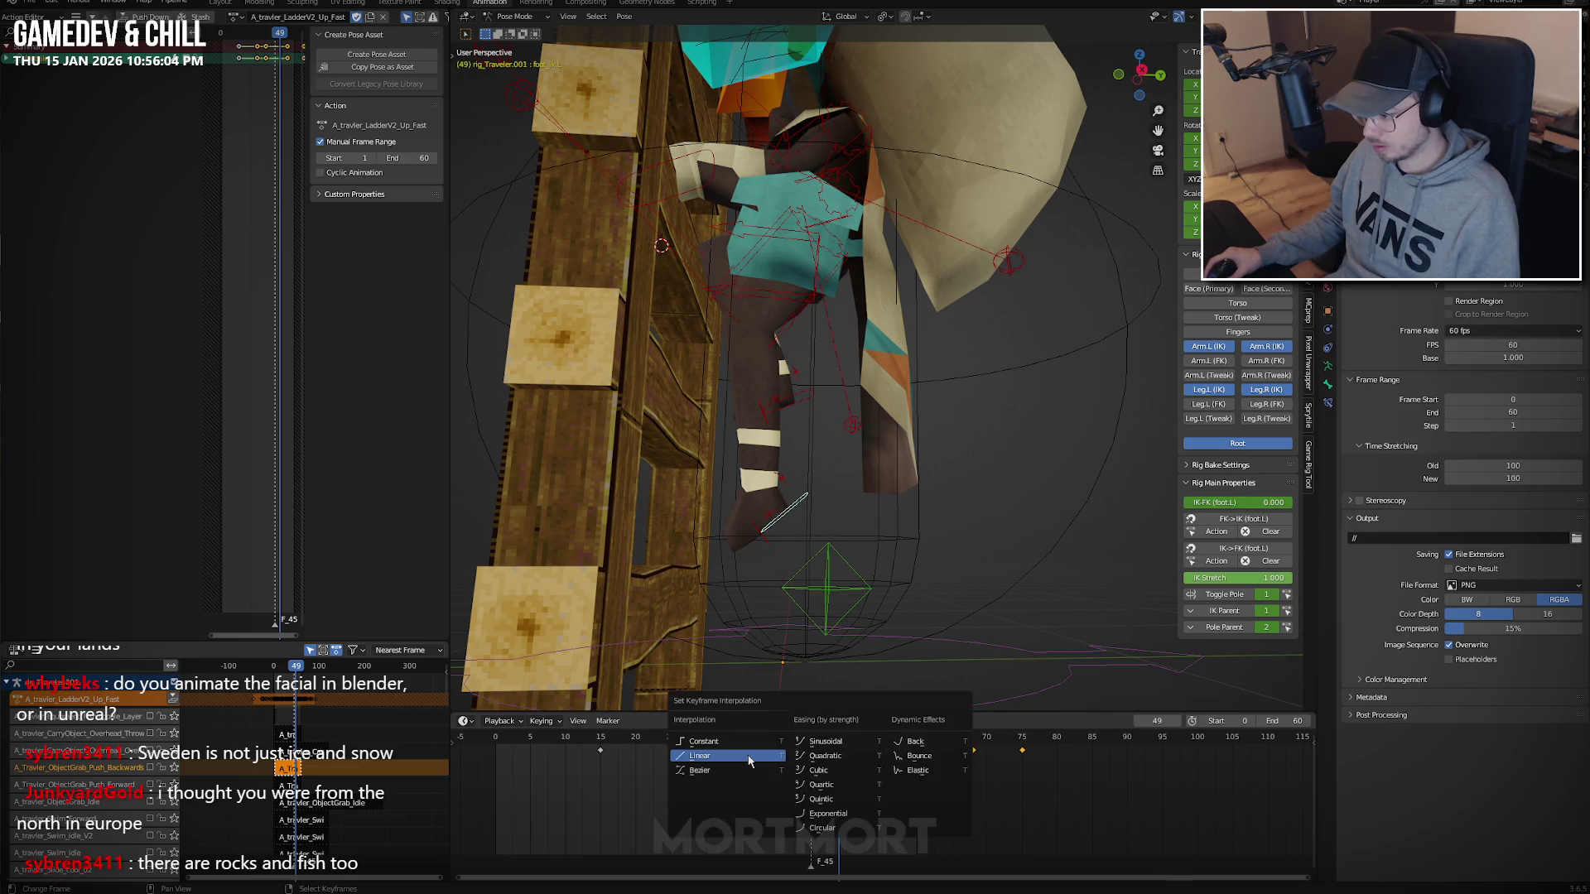
left_click(749, 756)
key("t")
left_click(708, 770)
key("v")
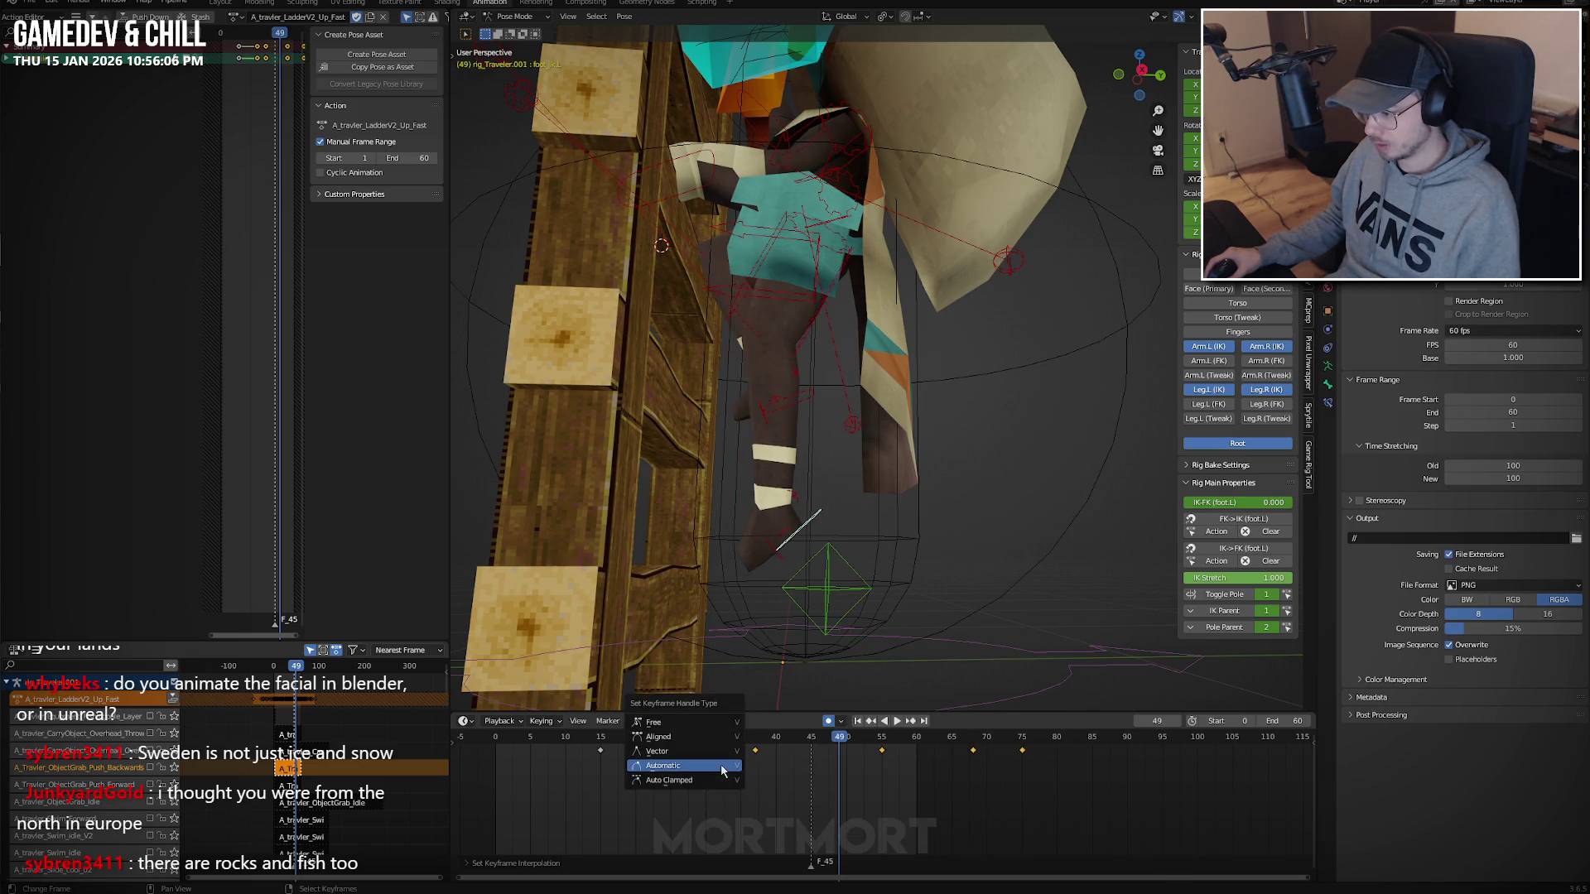
left_click(698, 778)
Move the foot vertically at frame 55.
key("space")
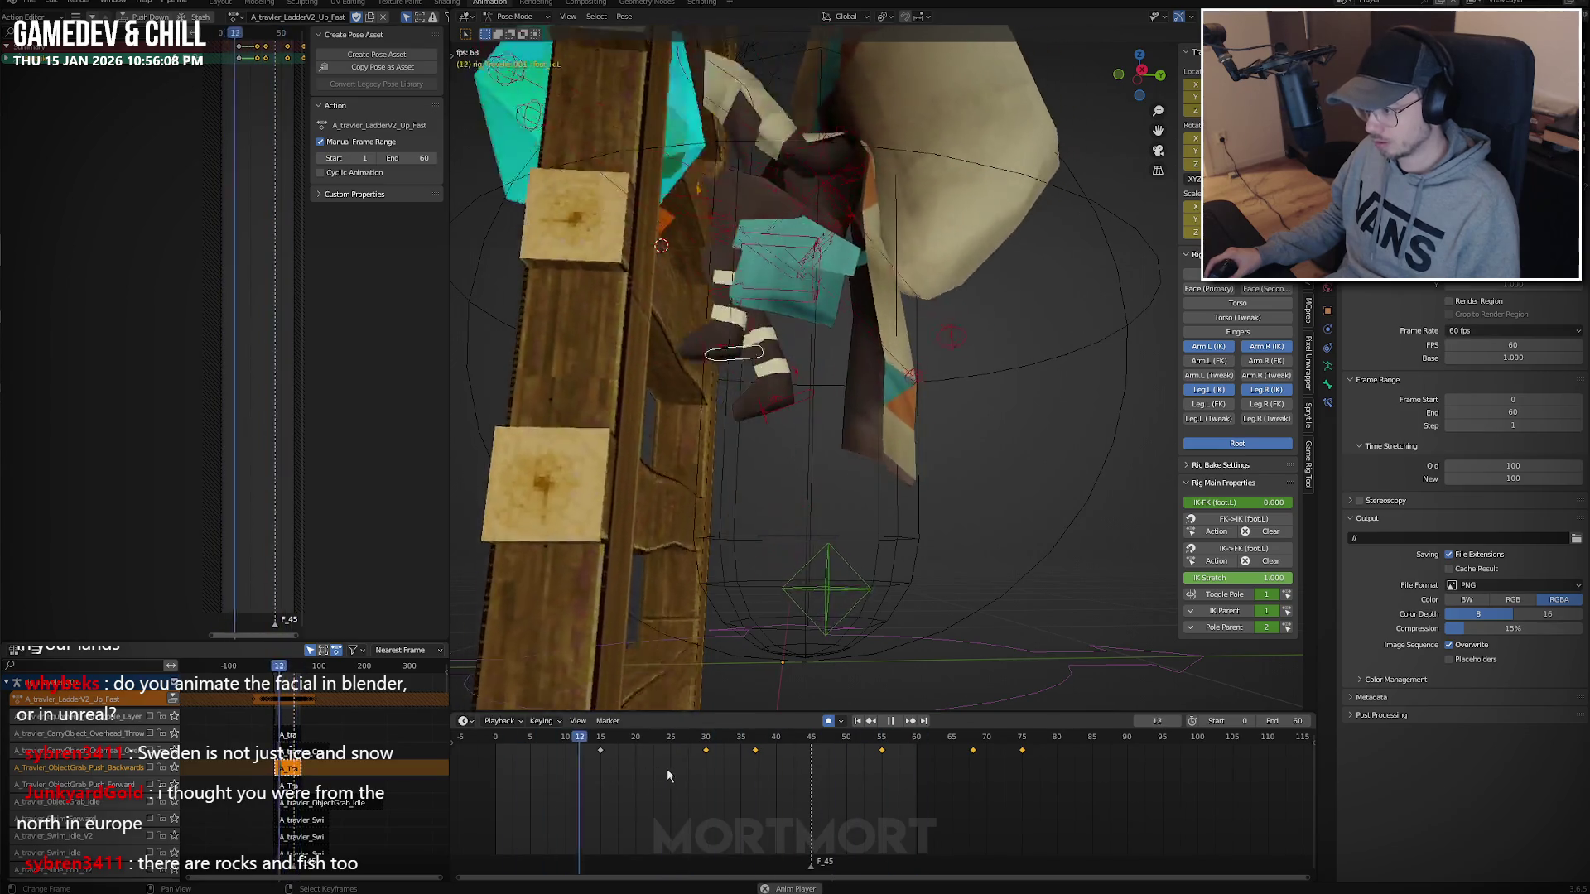
left_click_drag(742, 772, 815, 772)
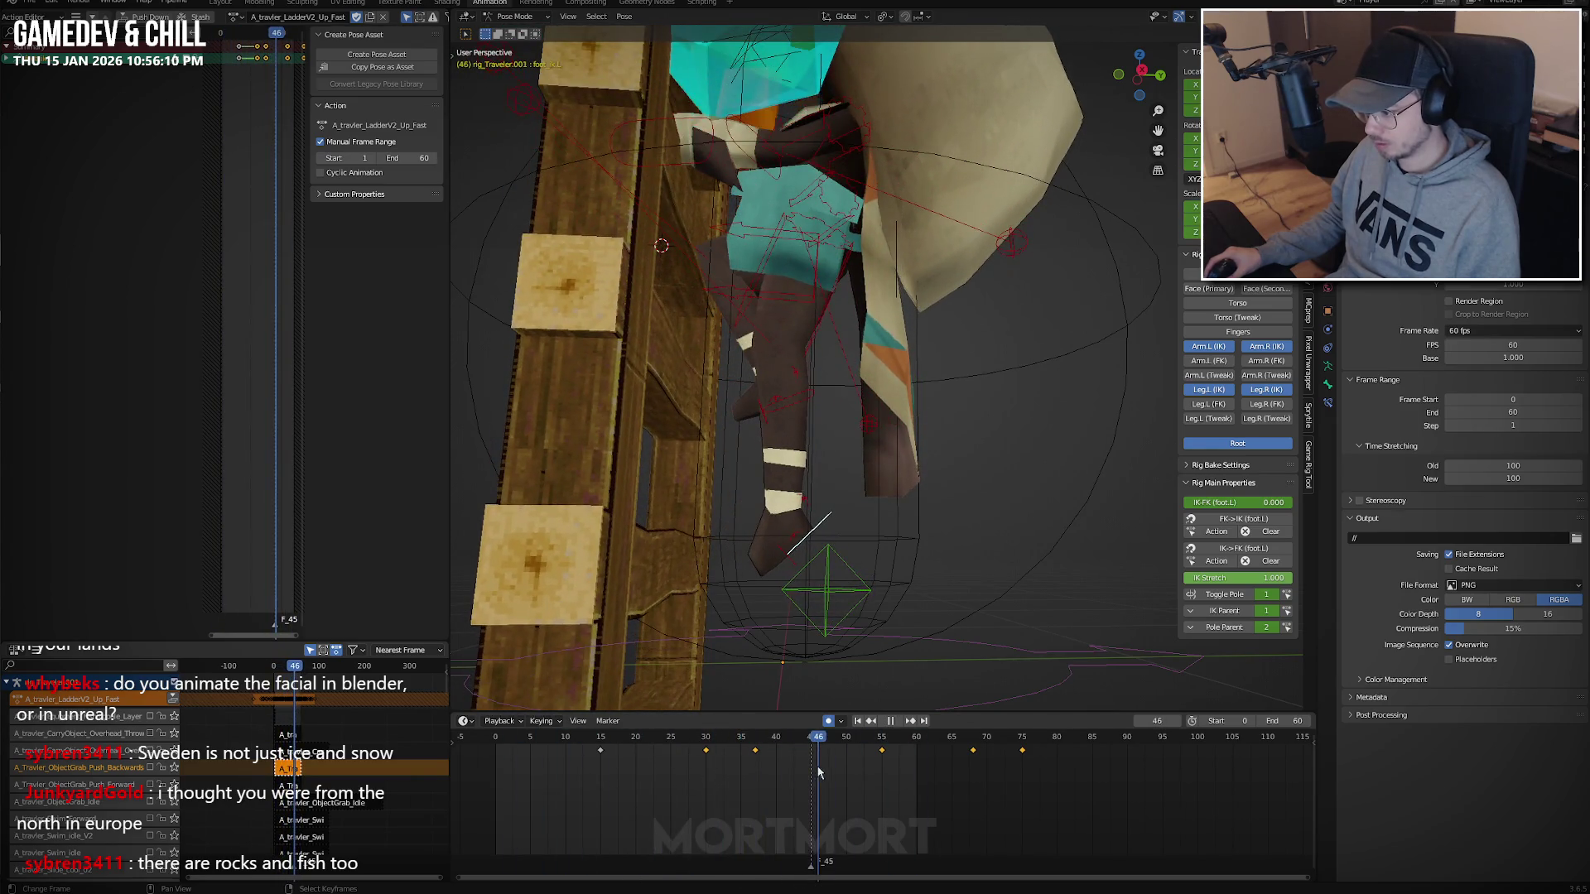
key("space")
key("g")
key("z")
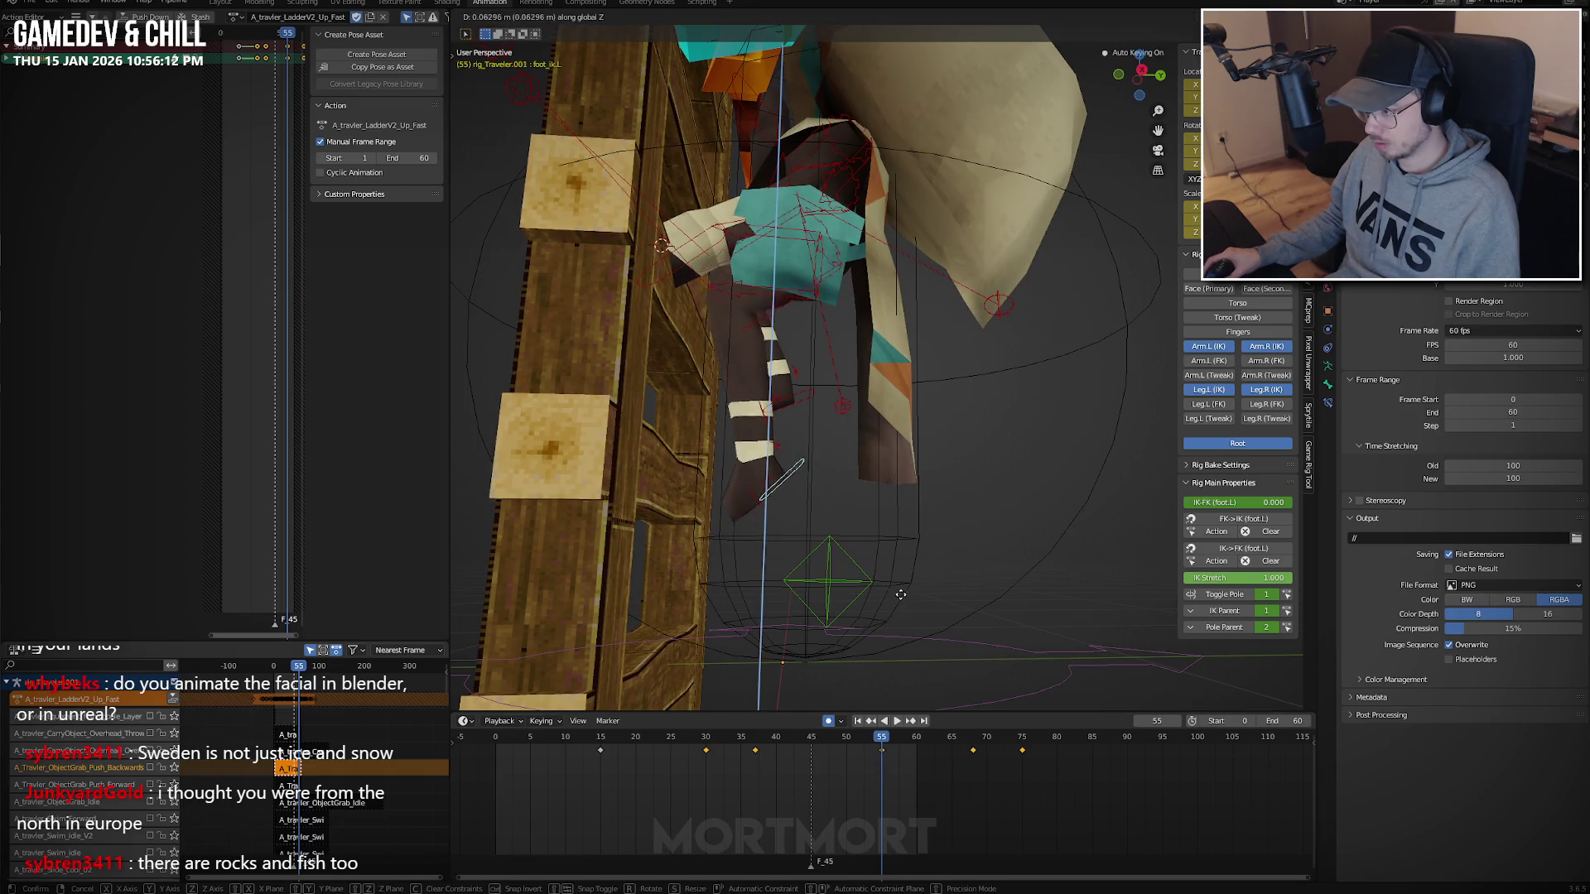
left_click(909, 569)
Delete the frame 55 key and replay the climb.
key("Left")
key("Left")
key("Left")
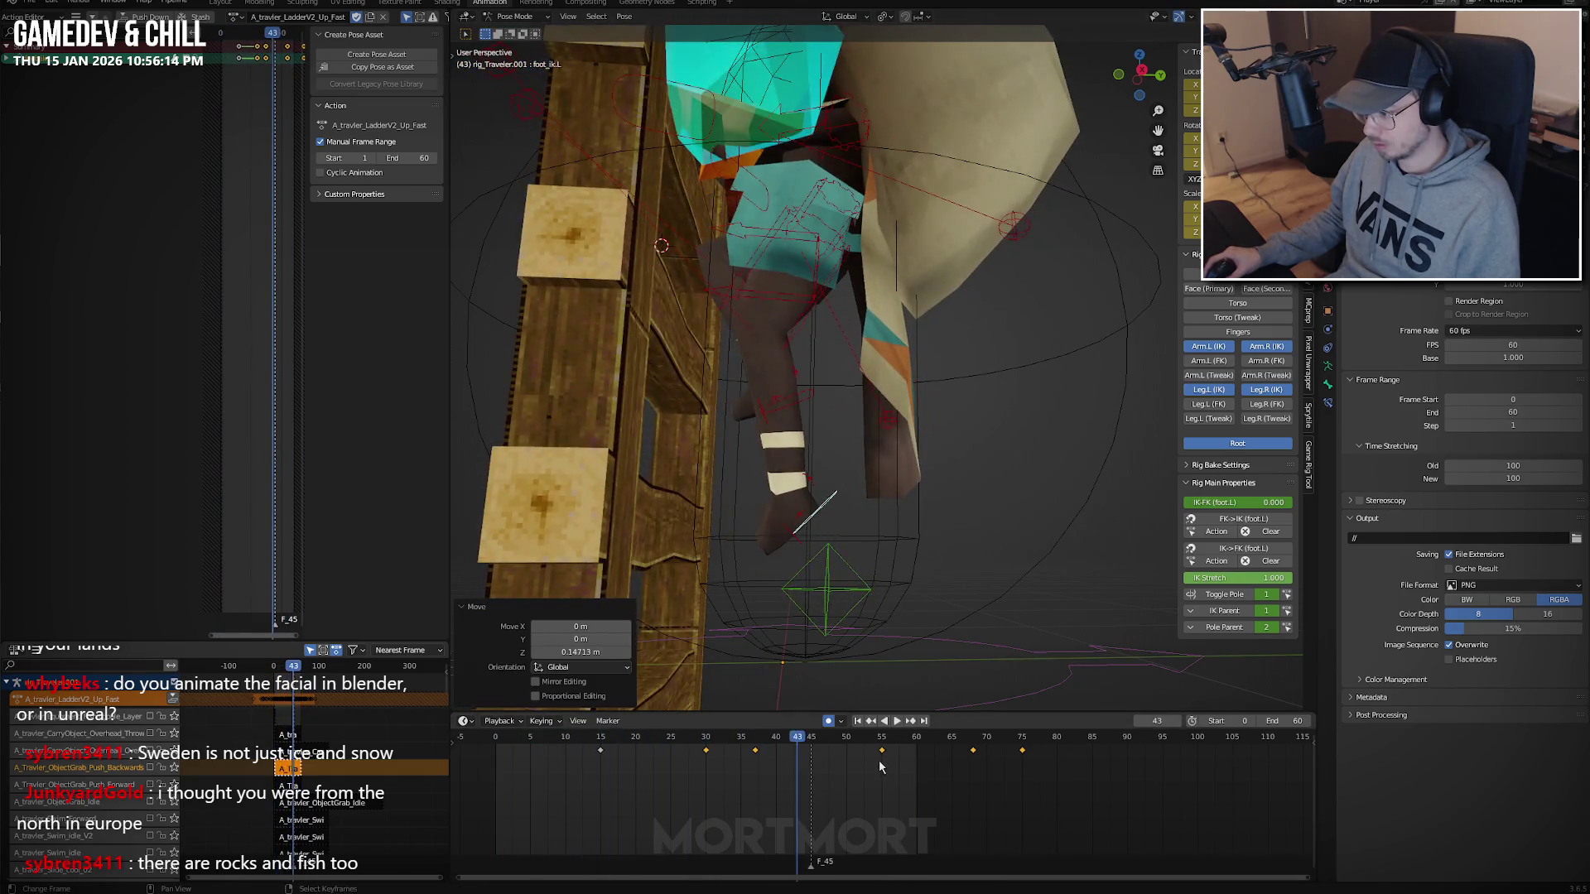
left_click(883, 754)
key("space")
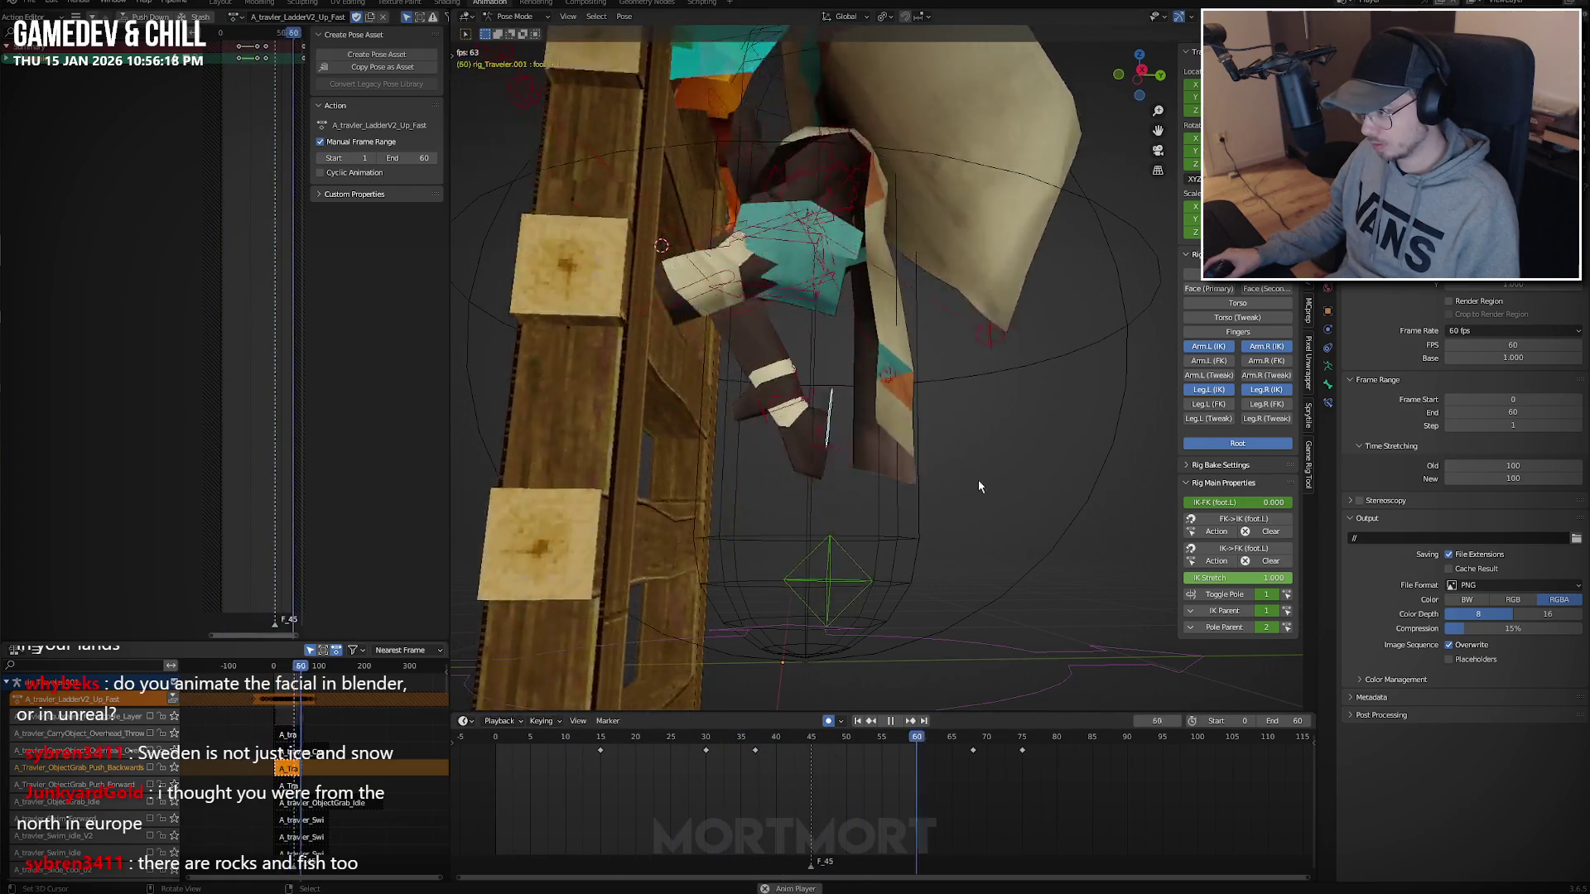
mouse_move(977, 479)
middle_mouse_down()
mouse_move(807, 479)
mouse_move(924, 504)
middle_mouse_up()
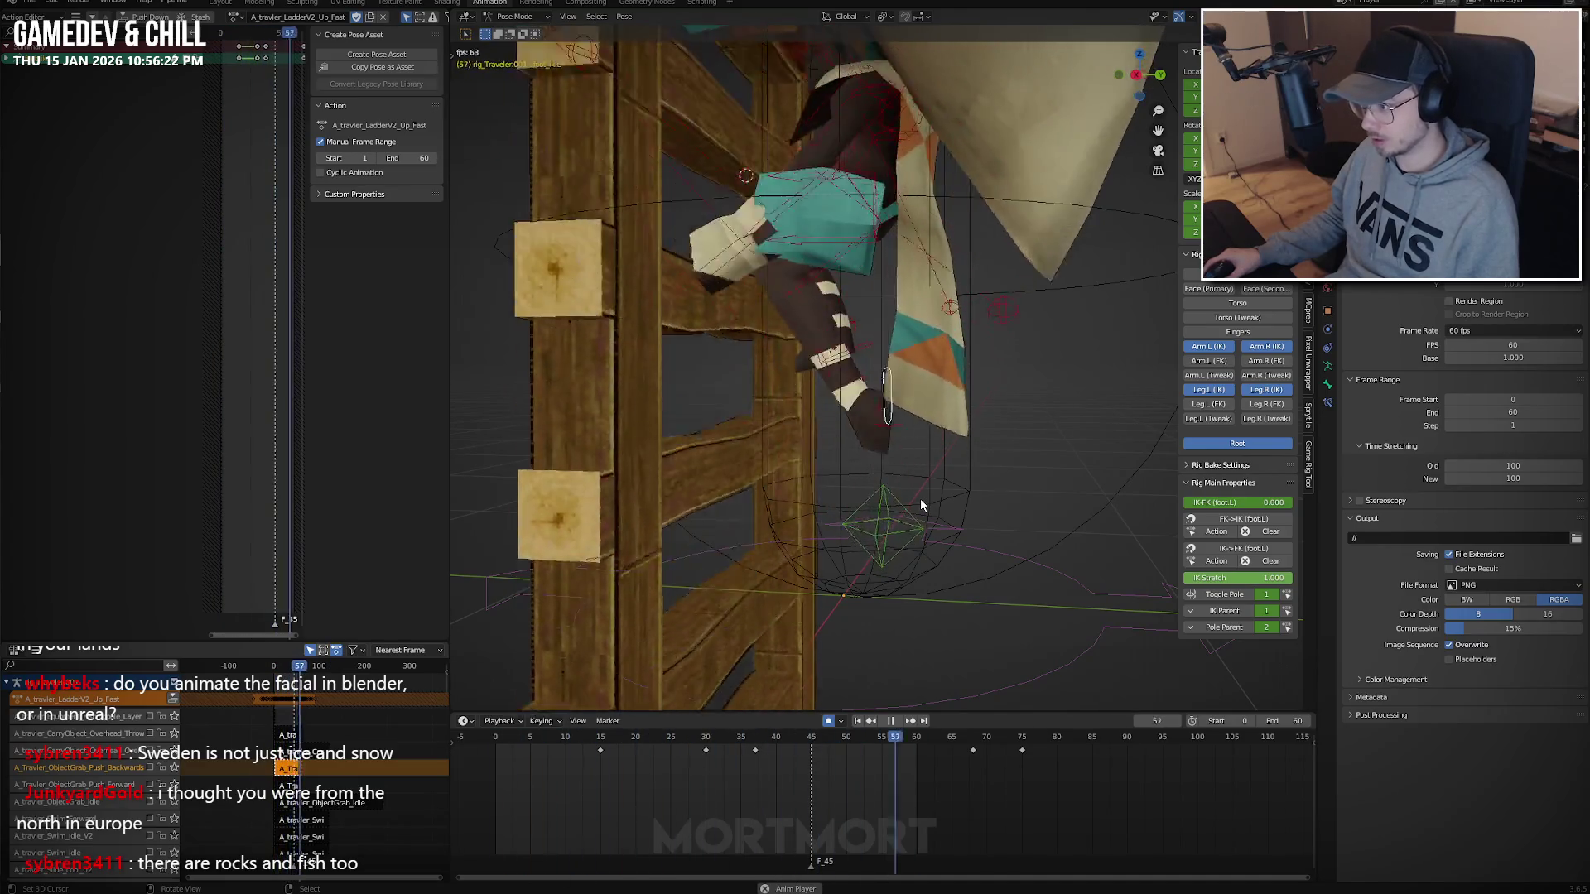
Review the climb timing around frames 29 to 35 by playing and scrubbing.
key("Escape")
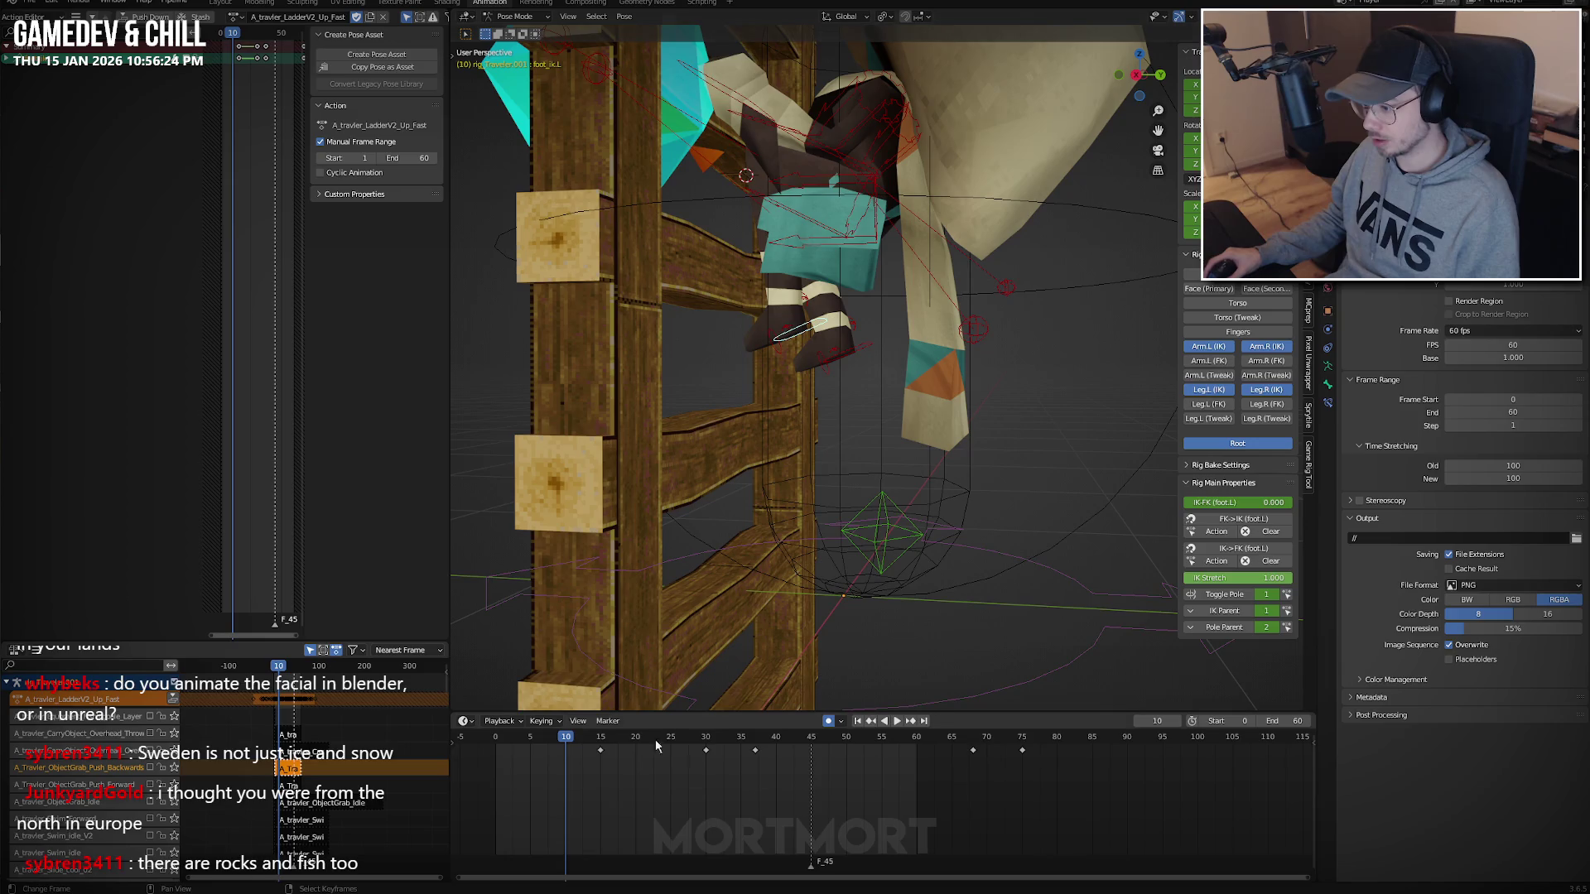
key("space")
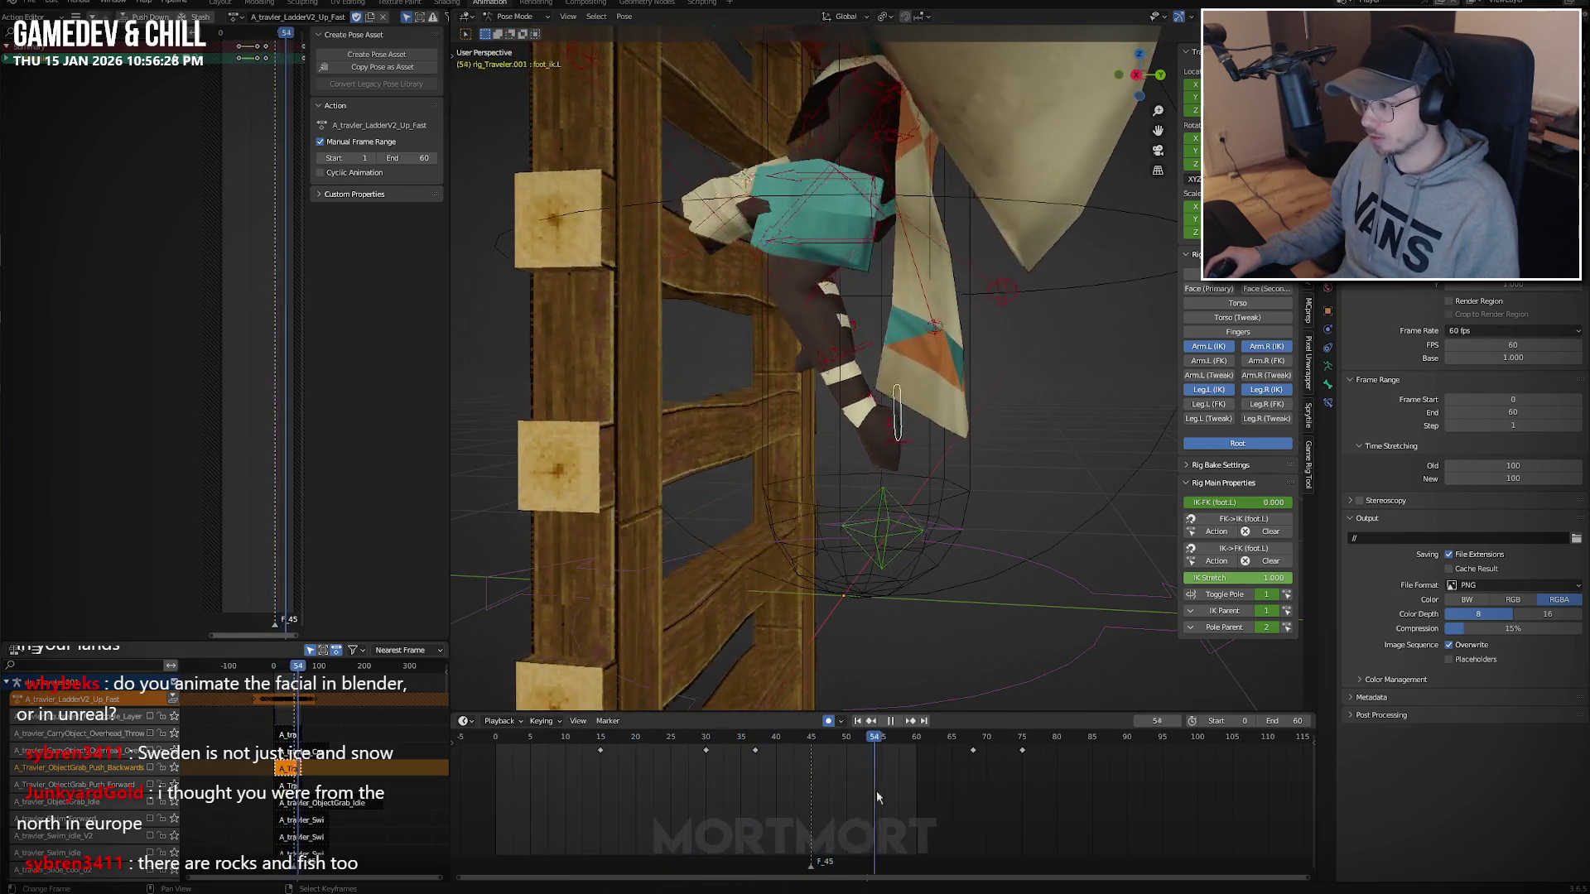
mouse_move(877, 797)
left_mouse_down()
mouse_move(598, 764)
mouse_move(828, 755)
mouse_move(612, 766)
left_mouse_up()
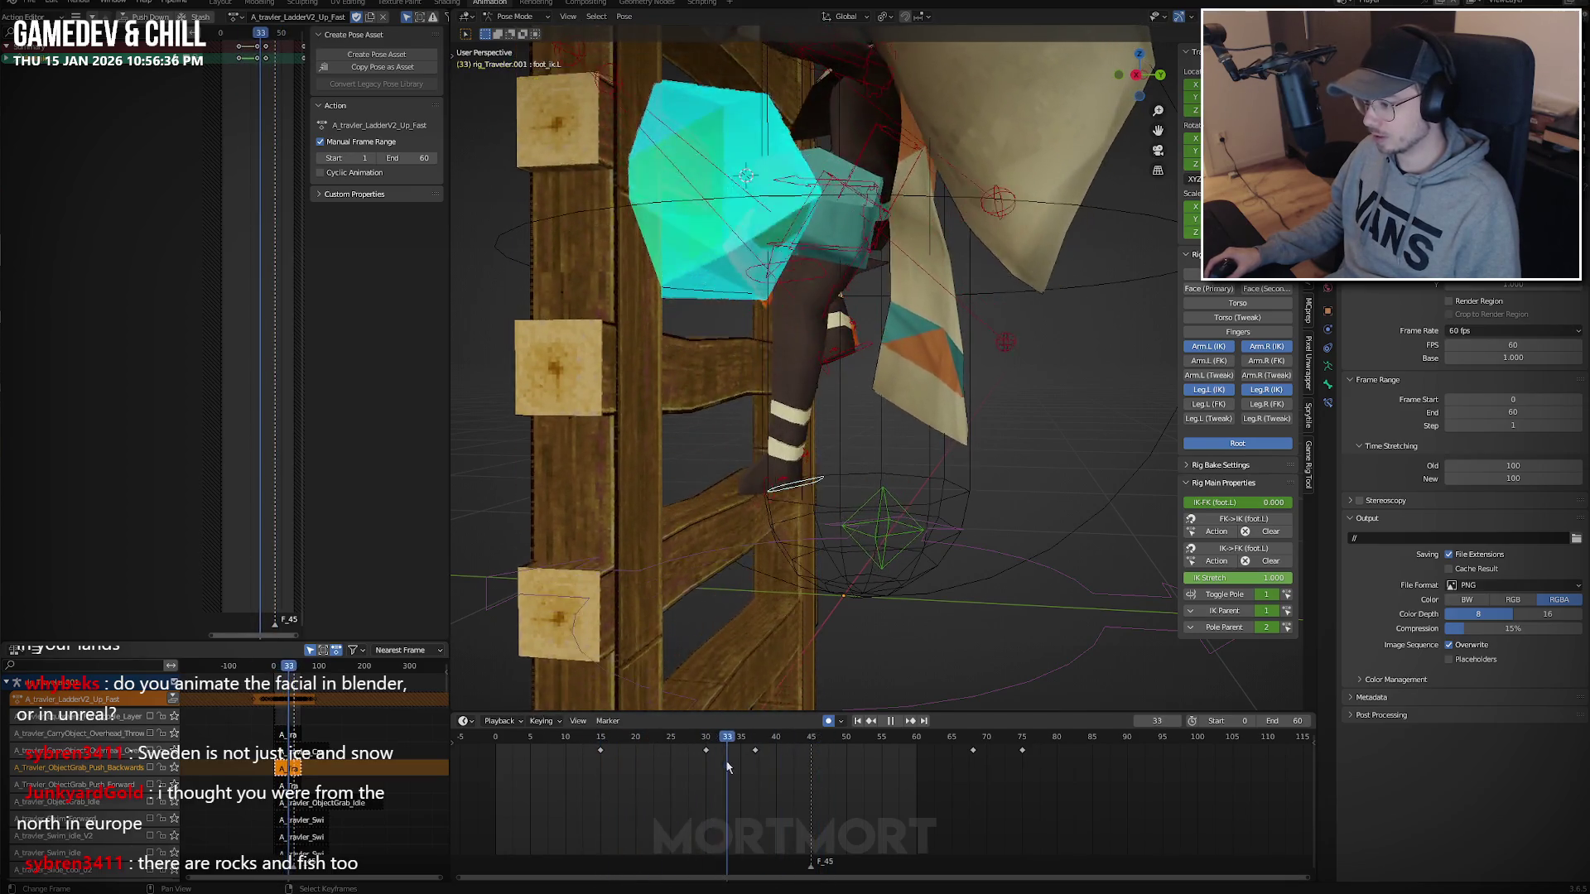
key("space")
left_click(706, 759)
left_click_drag(706, 760, 700, 762)
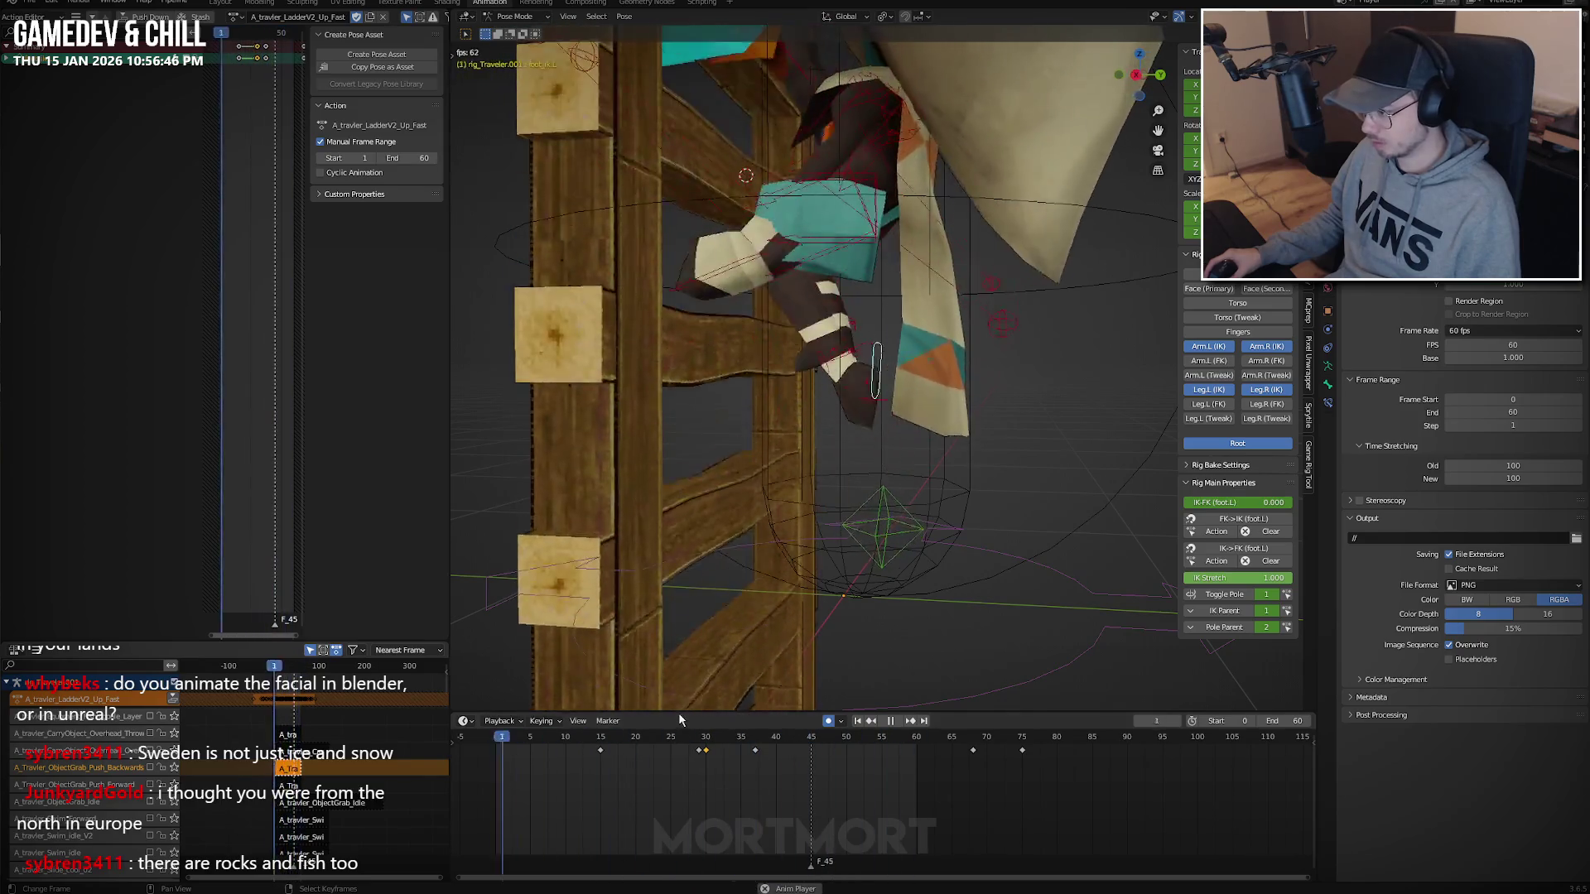
key("space")
key("space")
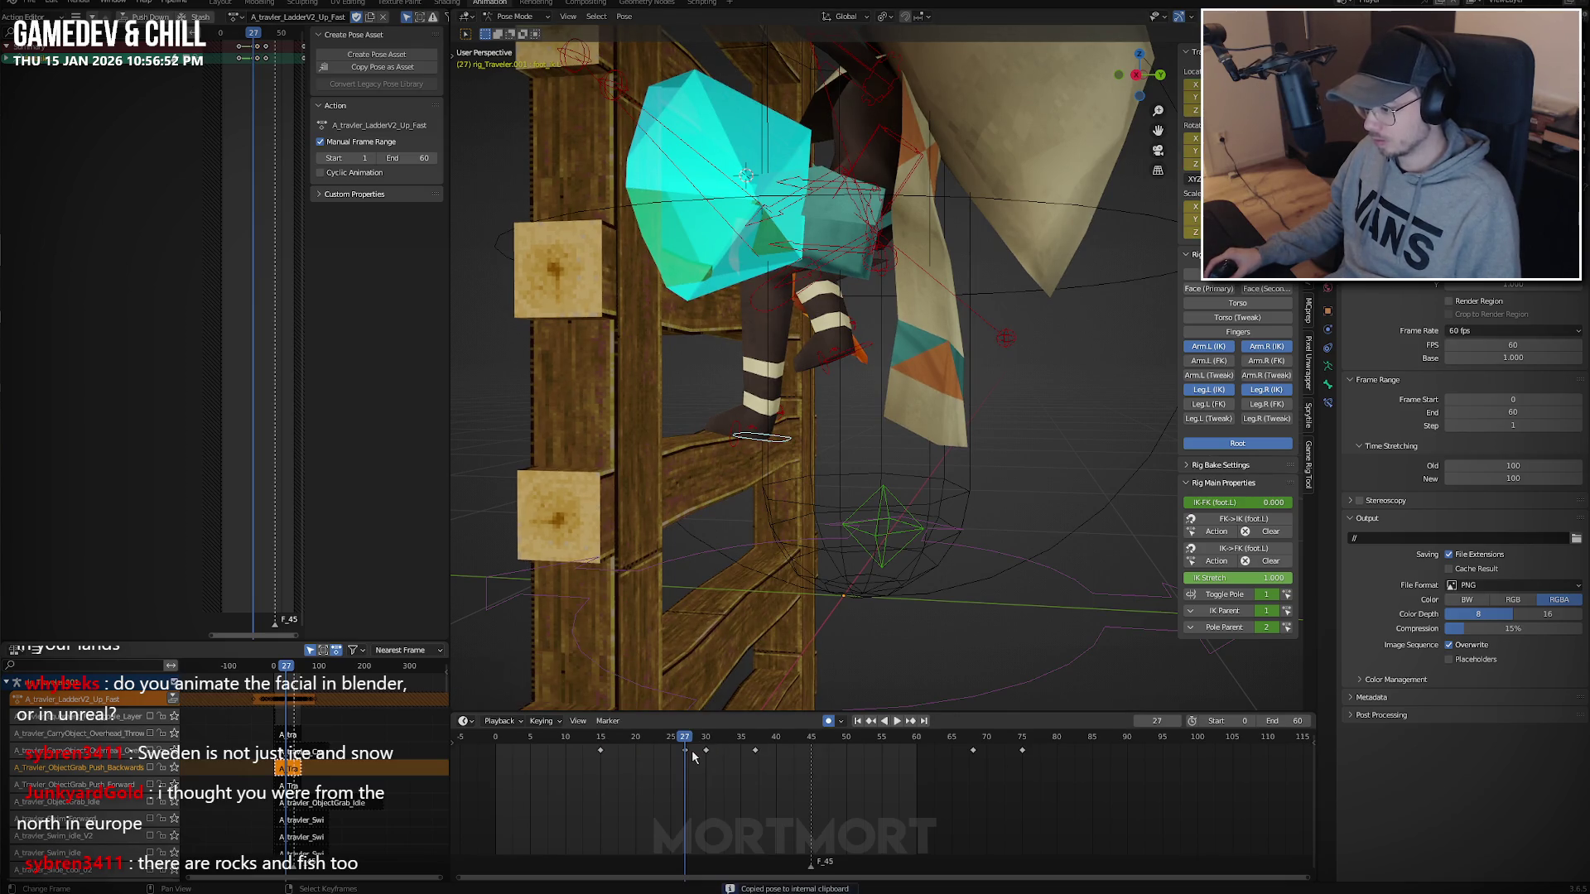
left_click_drag(677, 753, 766, 764)
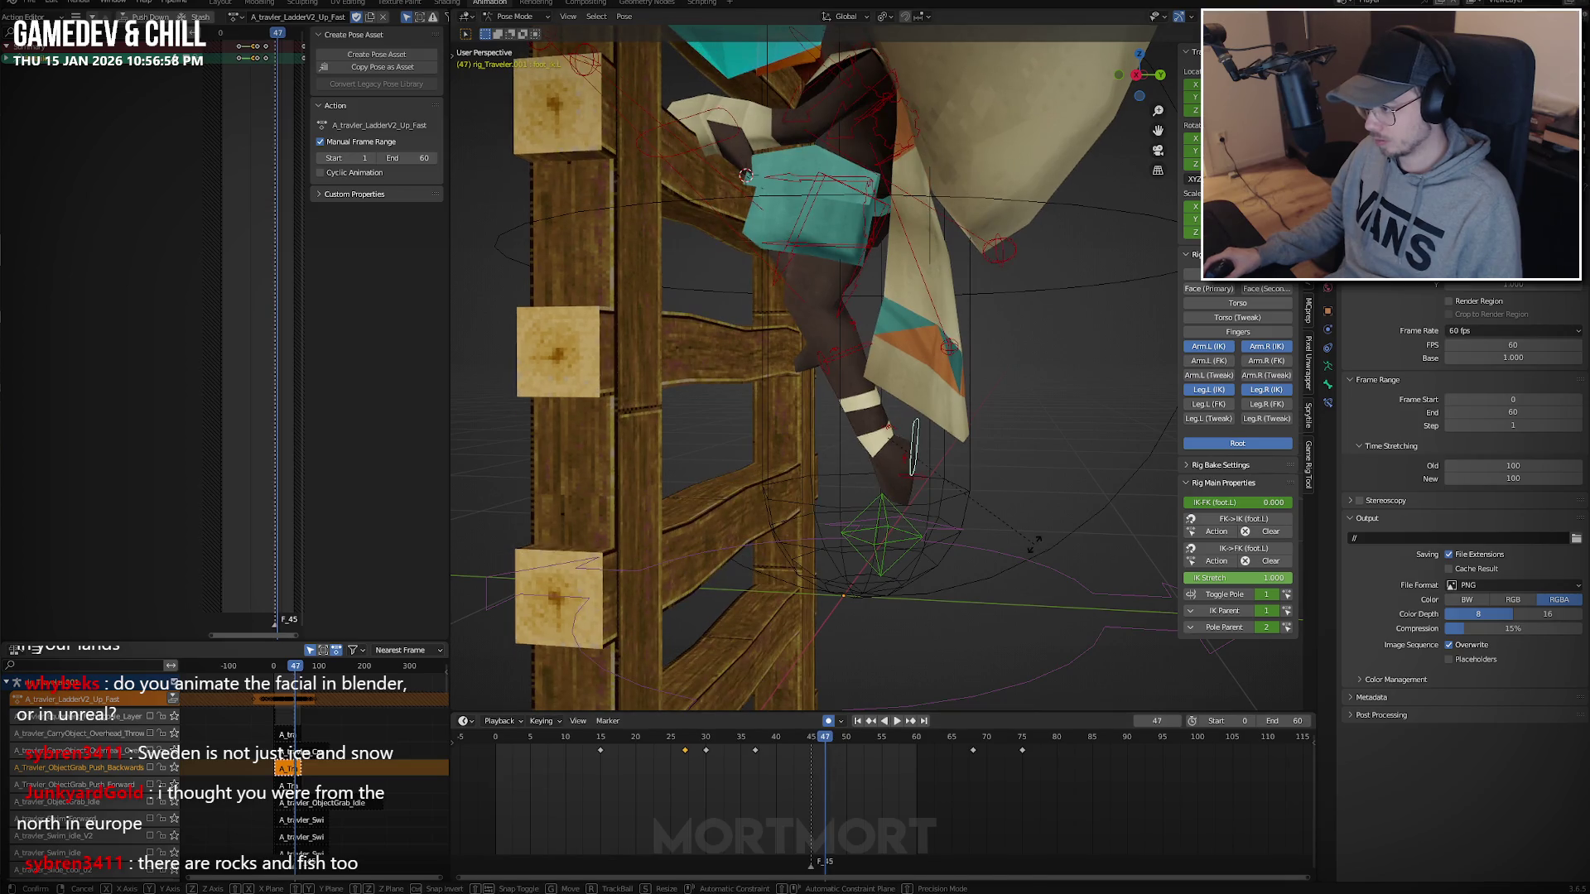
Raise the foot at frame 47 and shift a keyframe by one frame.
left_click(956, 611)
key("space")
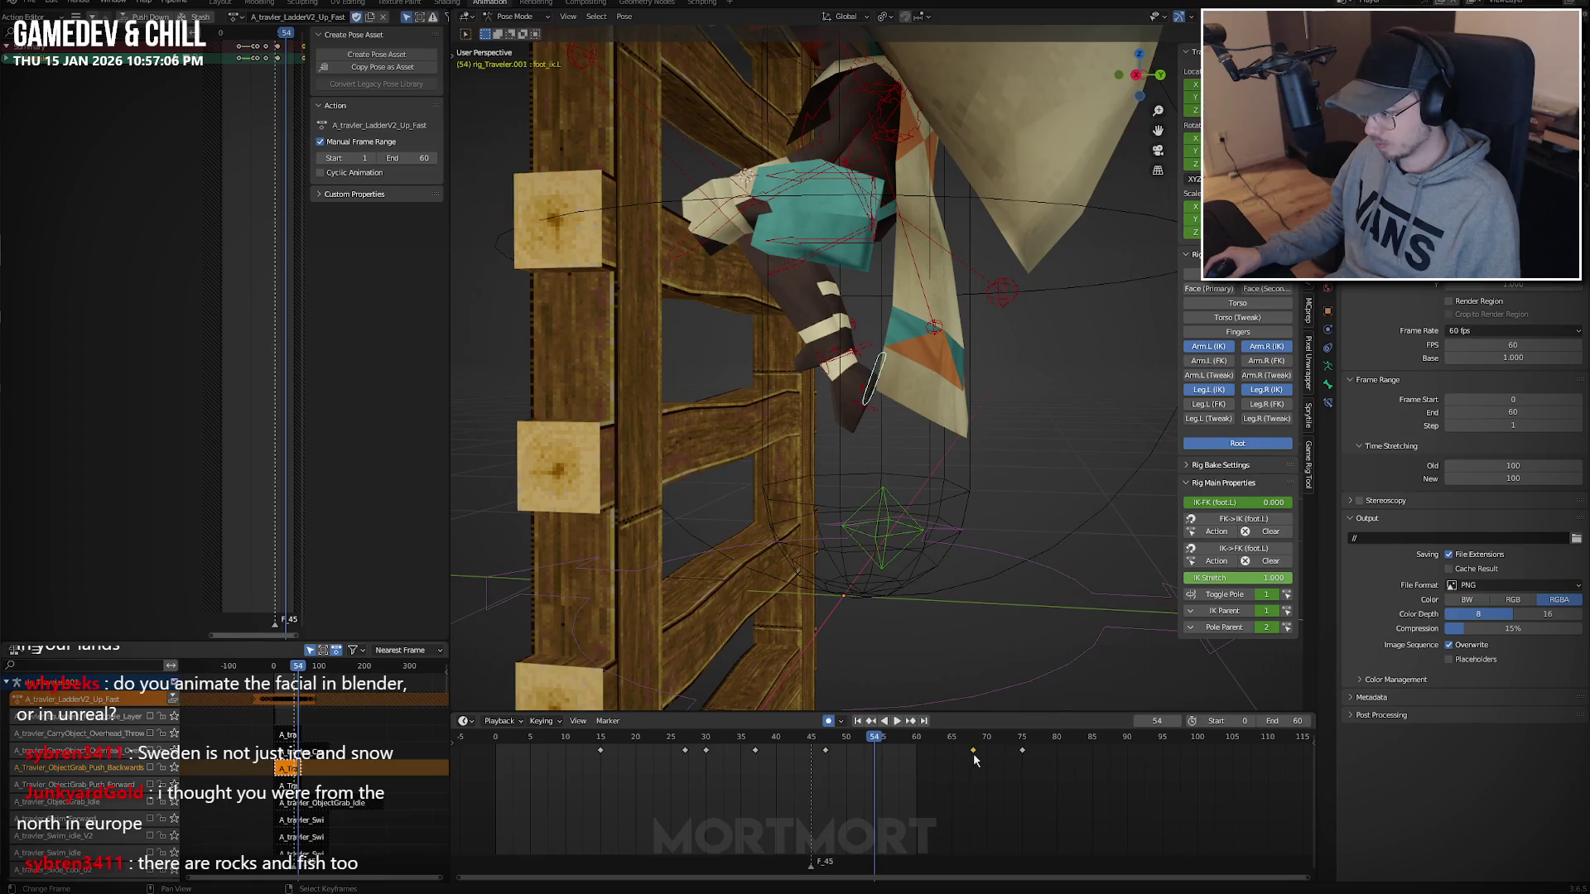
left_click(846, 749)
key("space")
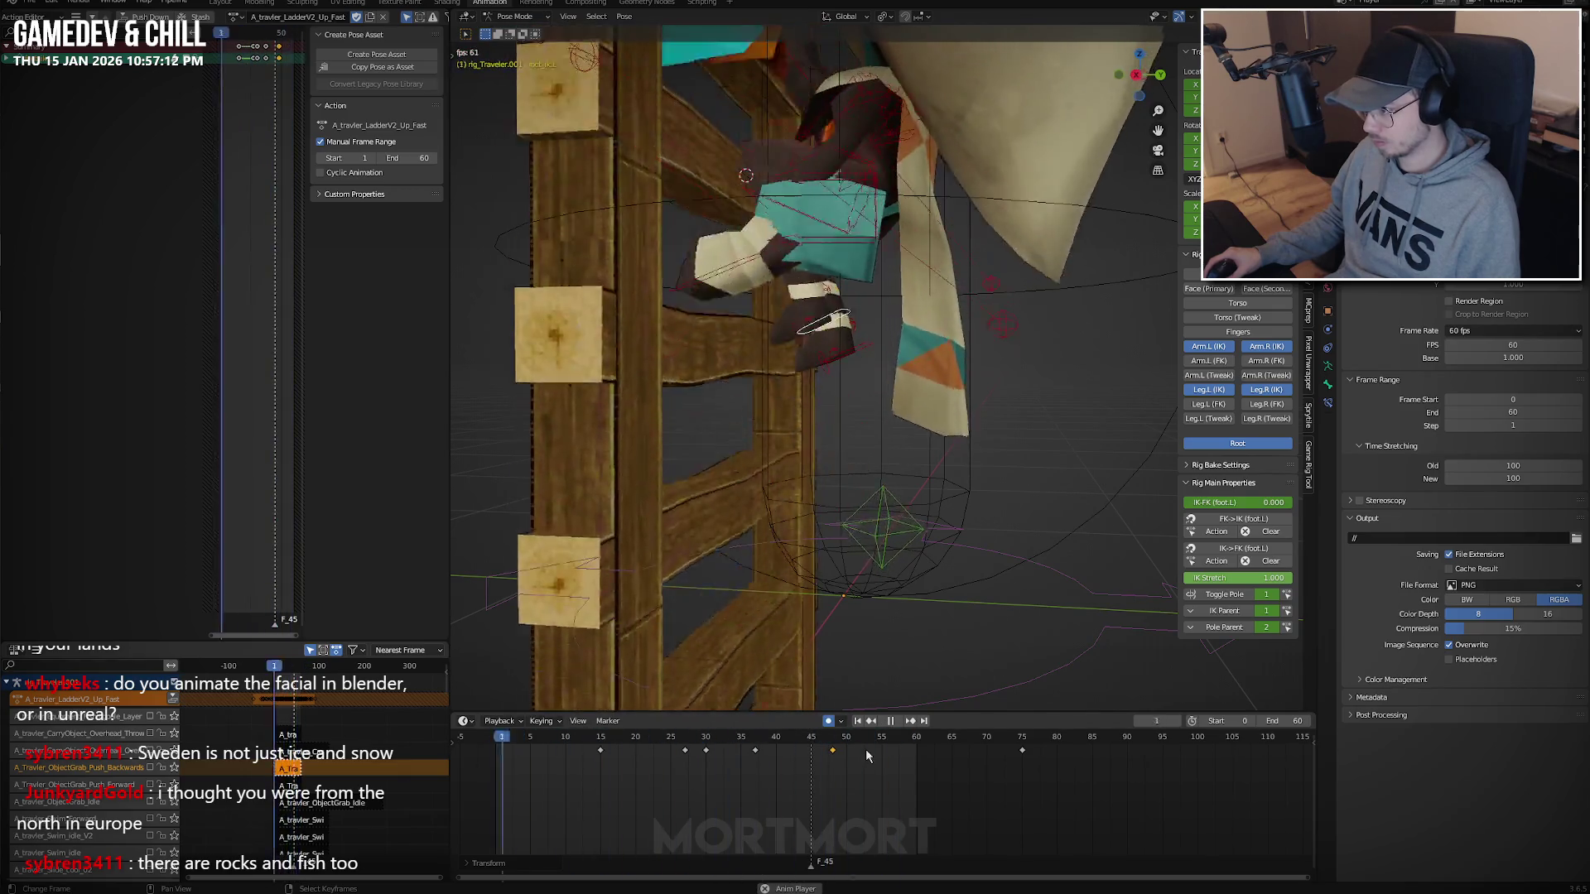
Scrub from frame 16 to 45 and reset the foot control's position.
left_click(617, 759)
mouse_move(618, 758)
left_mouse_down()
mouse_move(929, 765)
mouse_move(600, 755)
left_mouse_up()
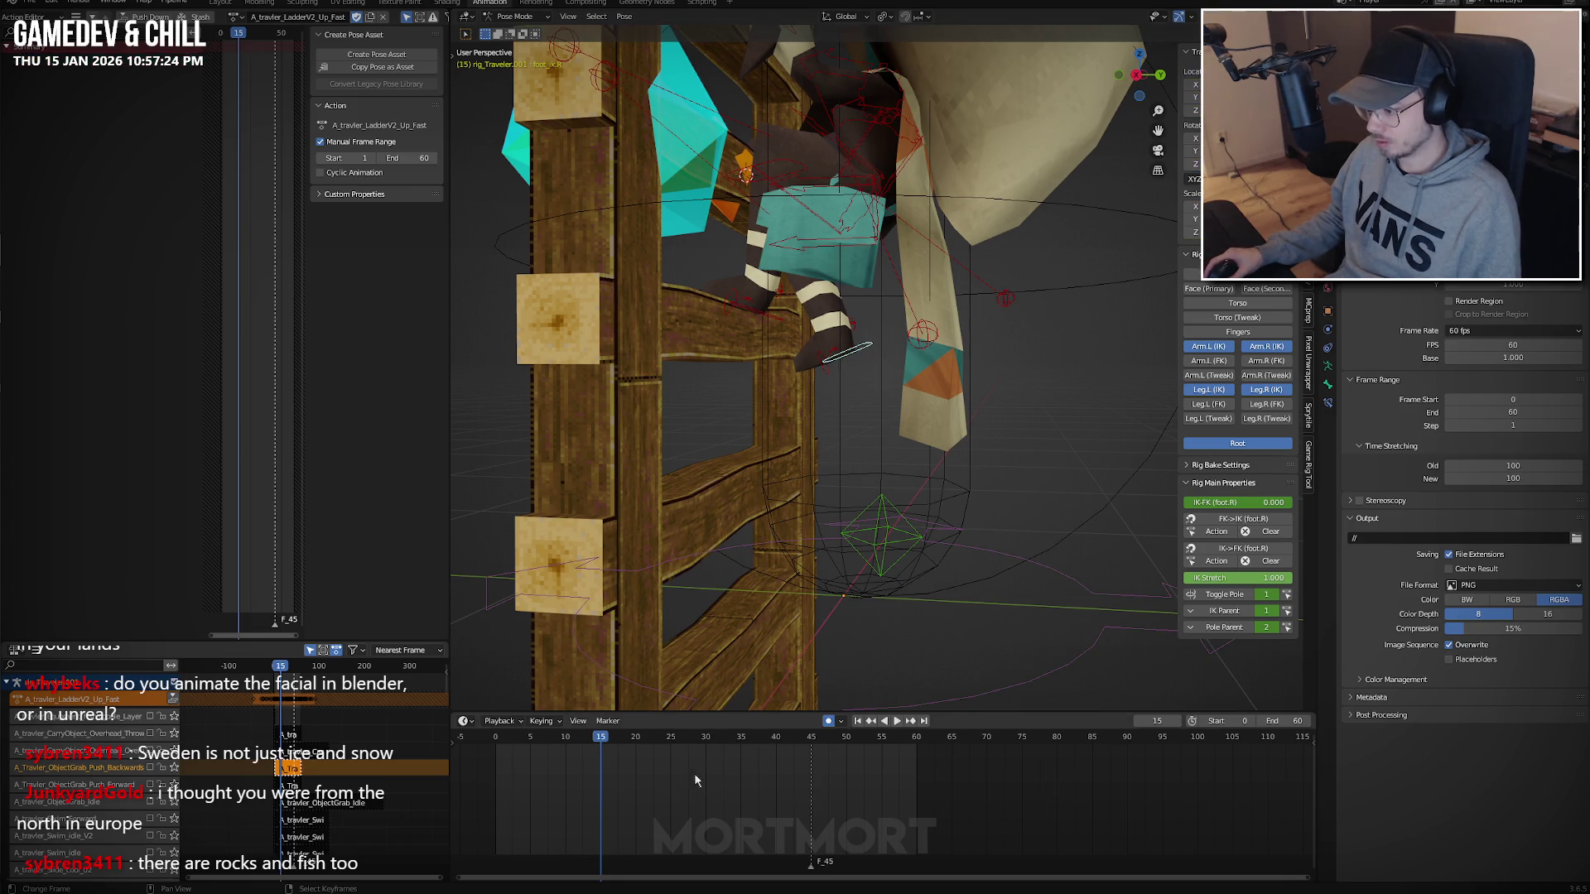
left_click_drag(694, 772, 813, 755)
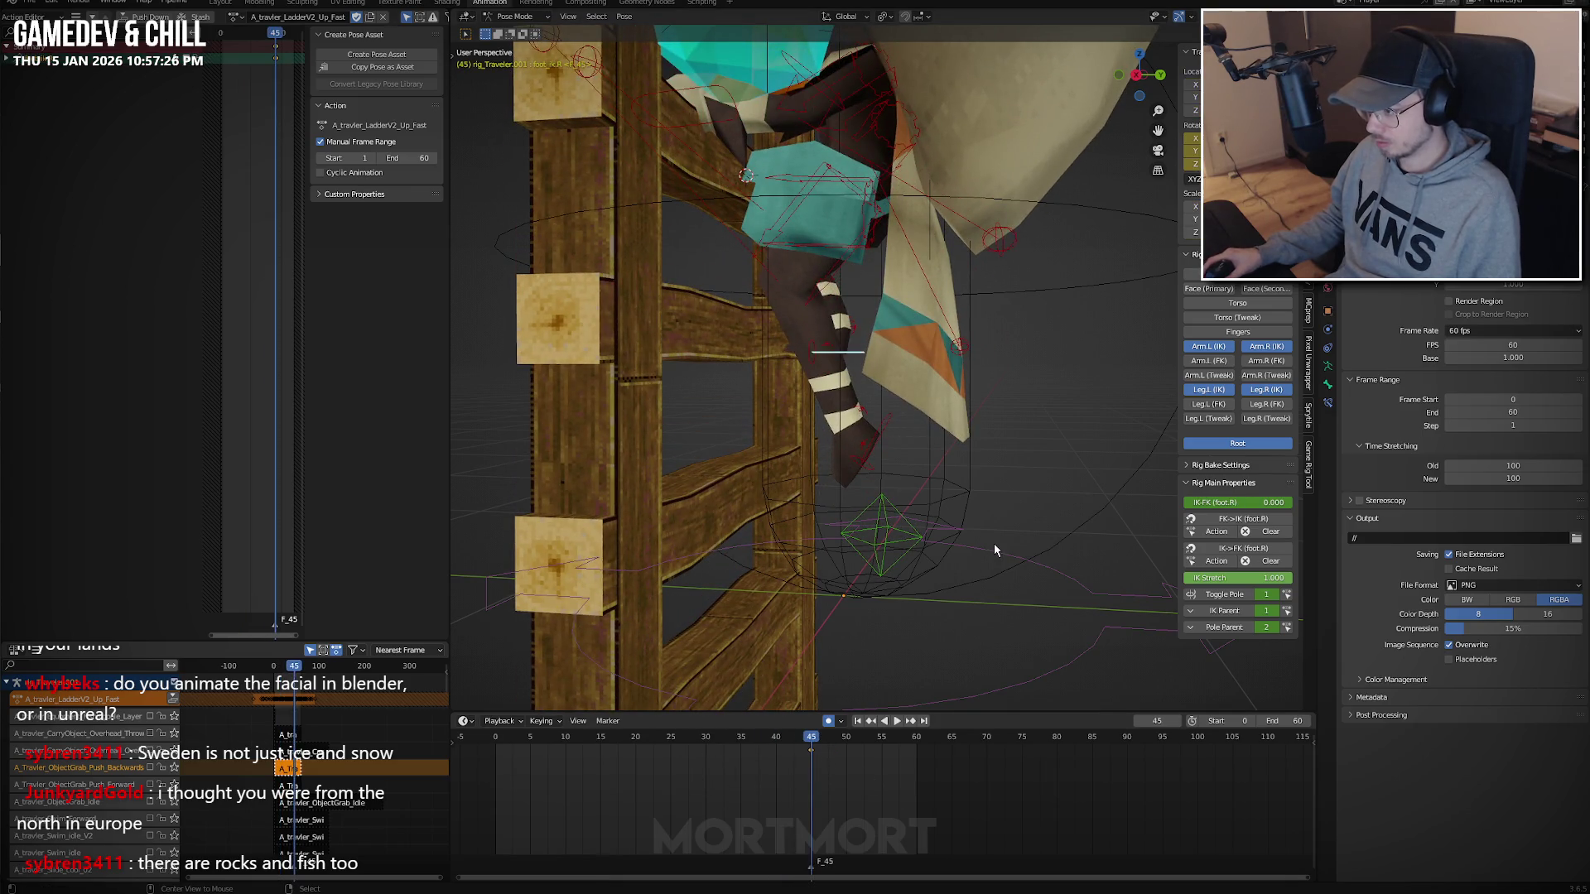
key("alt+g")
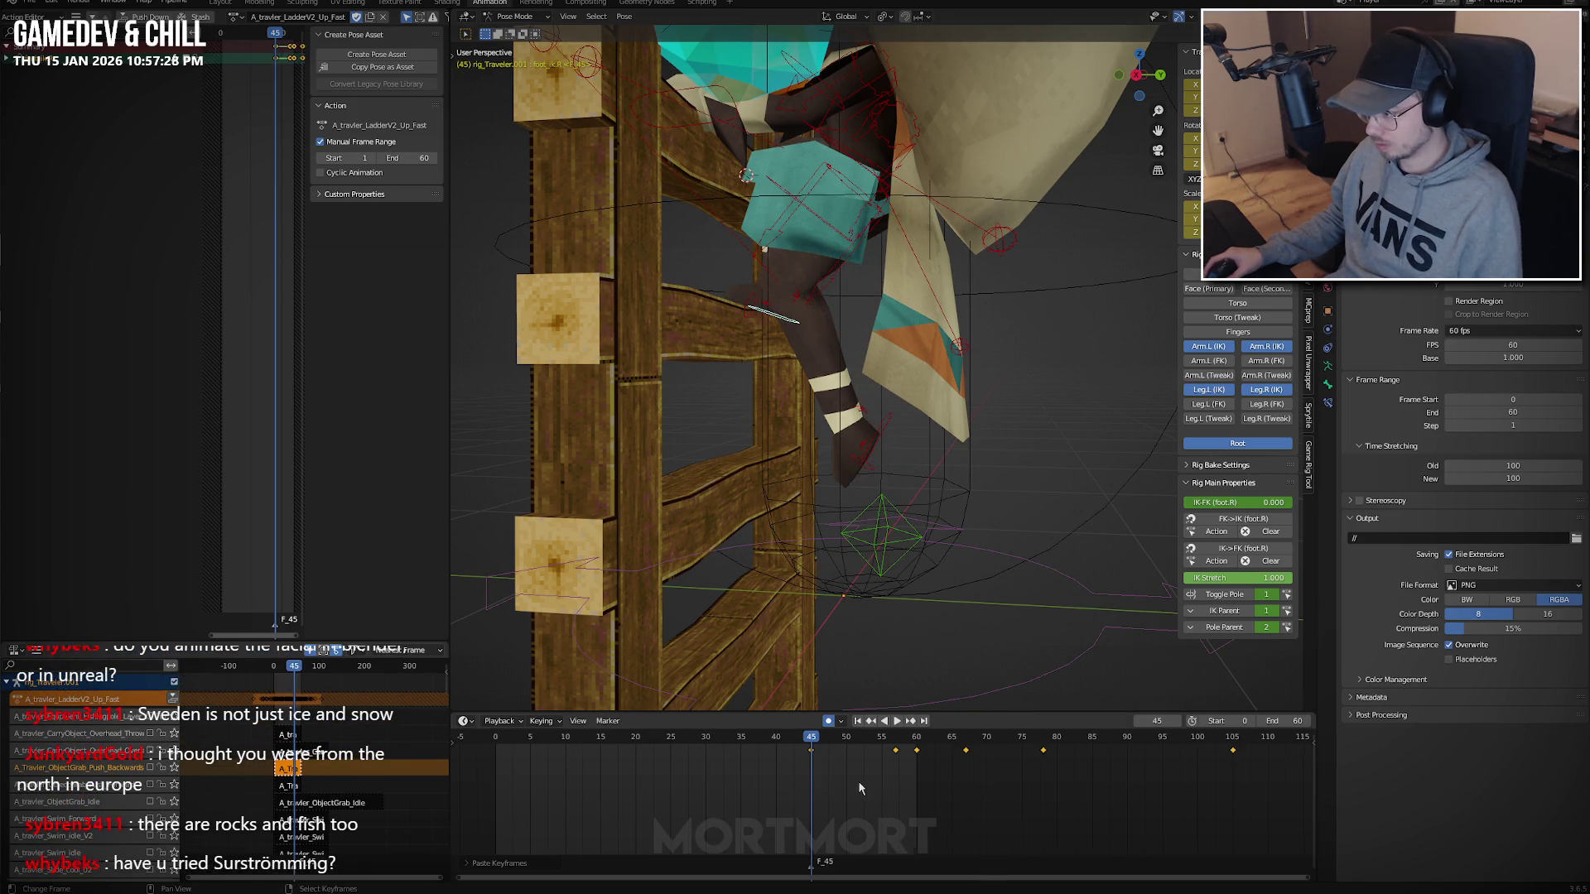
Change the foot curves' extrapolation mode and play the climb from behind.
key("shift+e")
left_click(868, 782)
key("space")
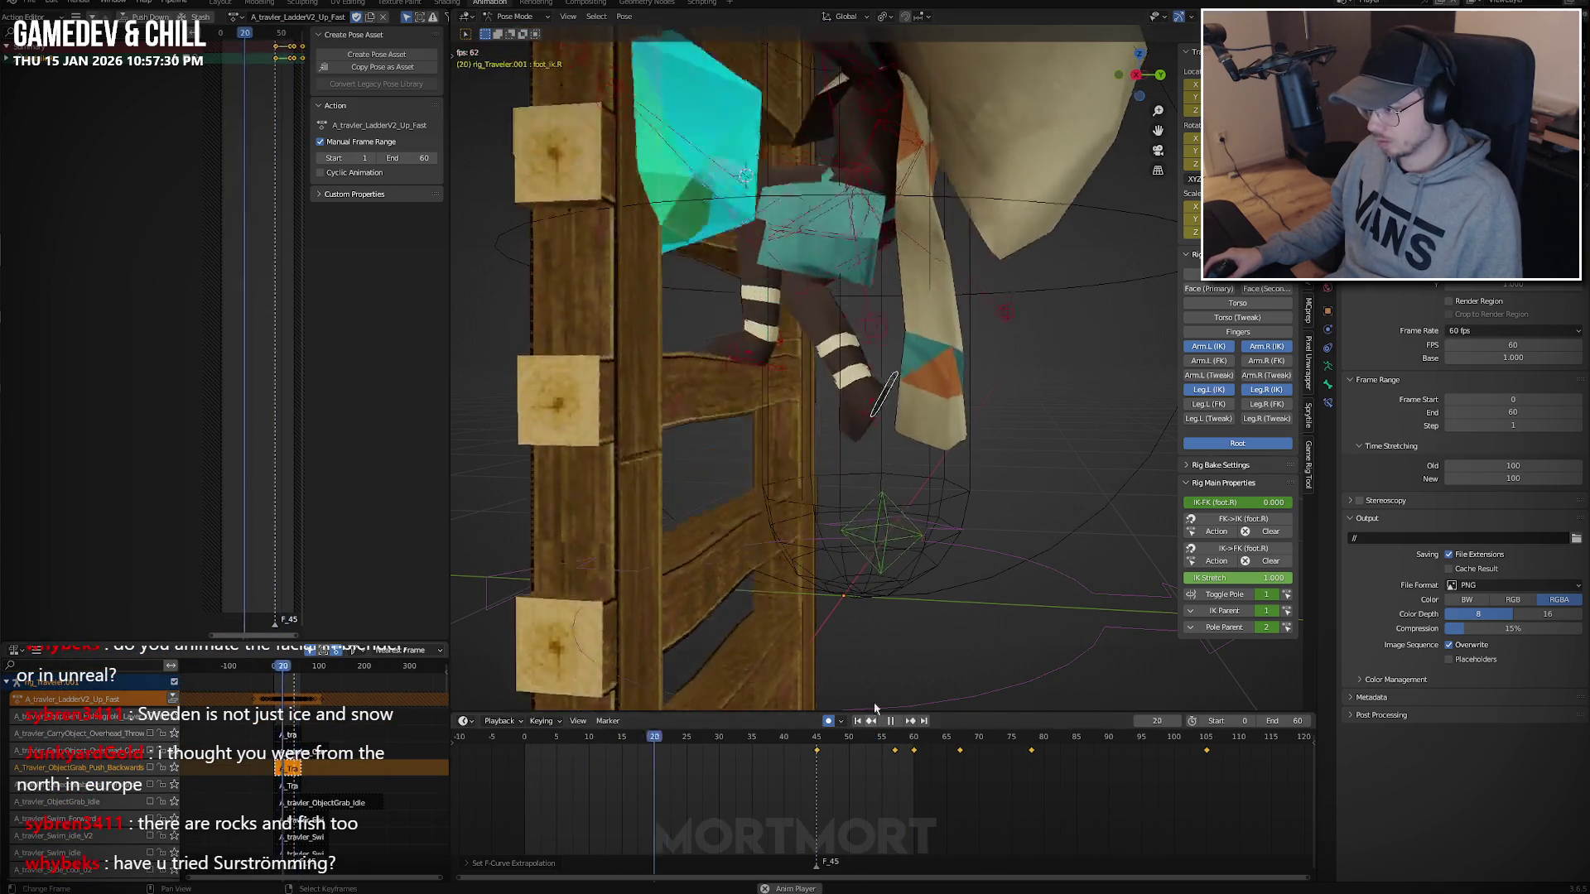
mouse_move(979, 568)
middle_mouse_down()
mouse_move(899, 494)
mouse_move(1057, 419)
mouse_move(816, 434)
middle_mouse_up()
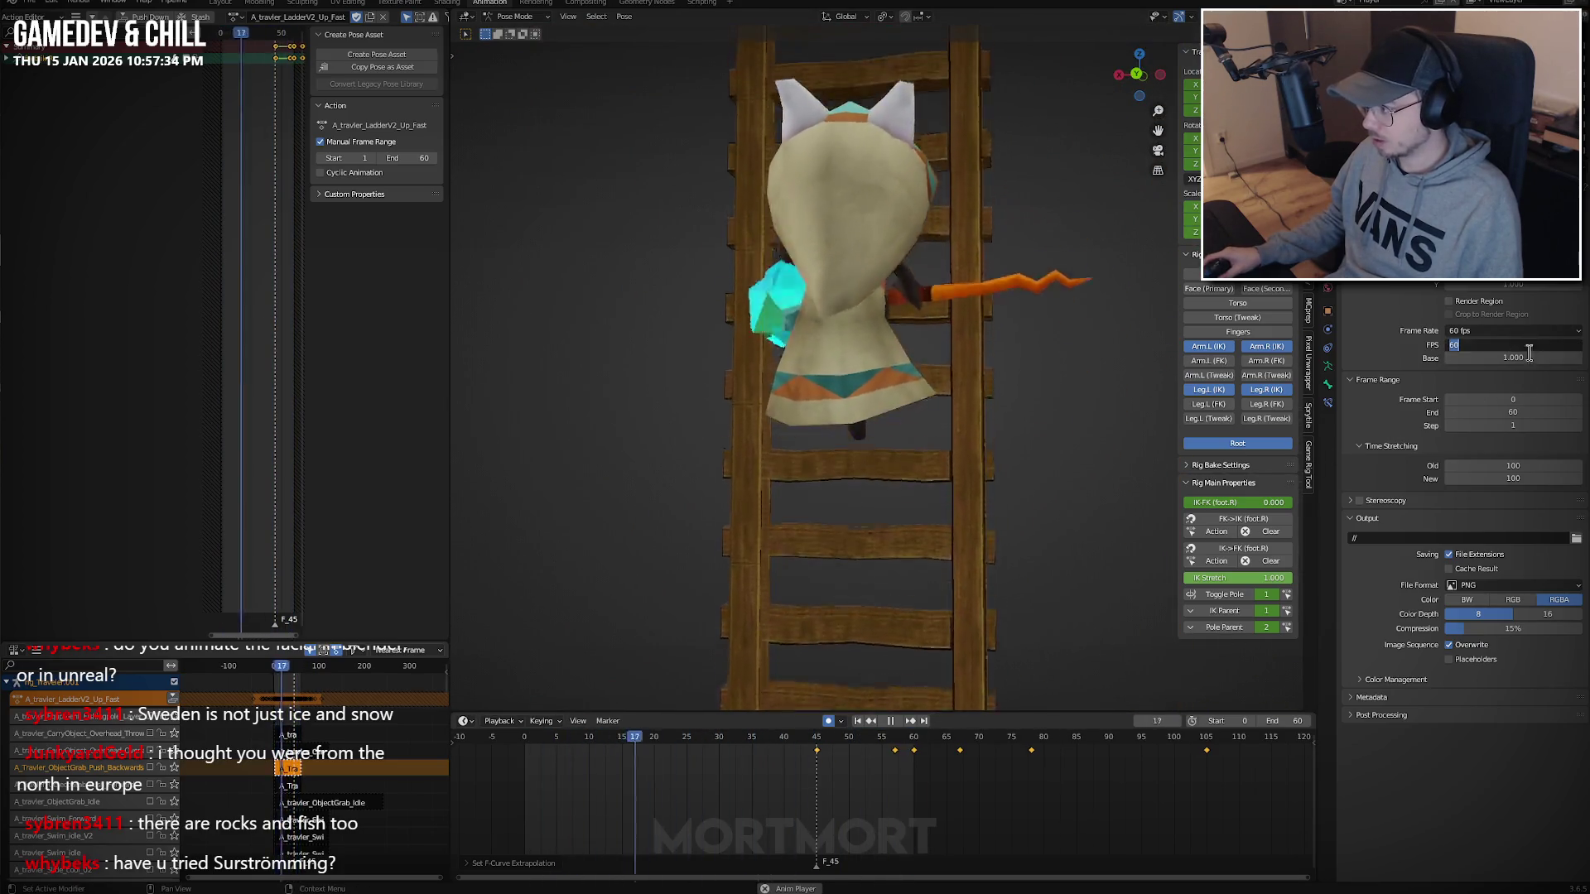
Set the scene frame rate to 120 fps and orbit to a side view of the ladder.
left_click(1484, 344)
type("120")
key("Return")
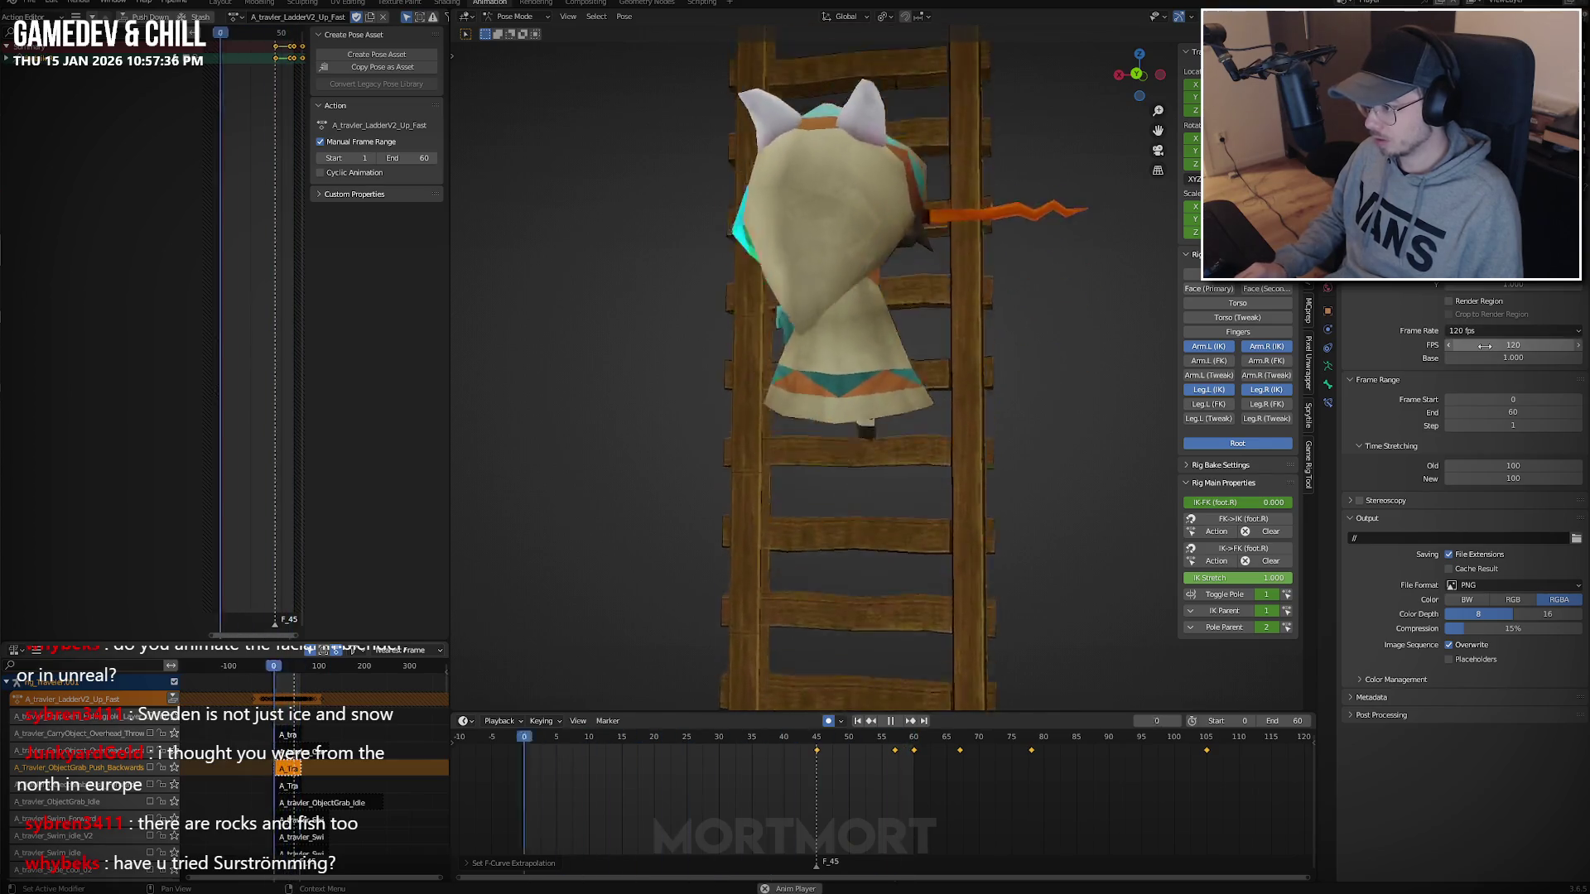
mouse_move(836, 356)
middle_mouse_down()
mouse_move(867, 345)
mouse_move(907, 364)
mouse_move(869, 361)
middle_mouse_up()
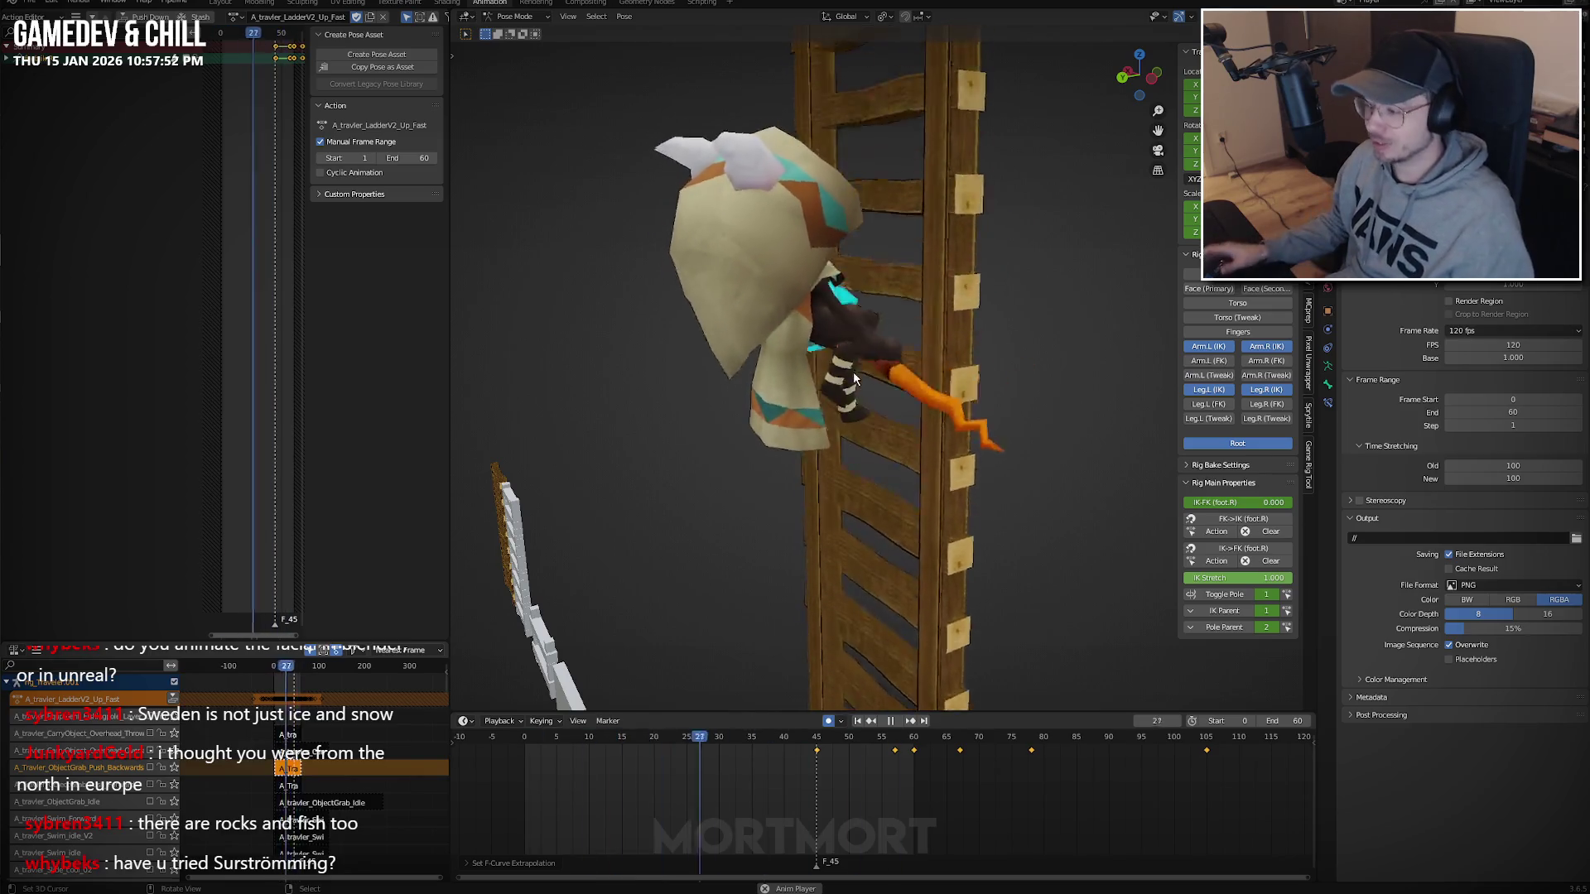
mouse_move(973, 389)
middle_mouse_down()
mouse_move(977, 479)
mouse_move(1043, 531)
middle_mouse_up()
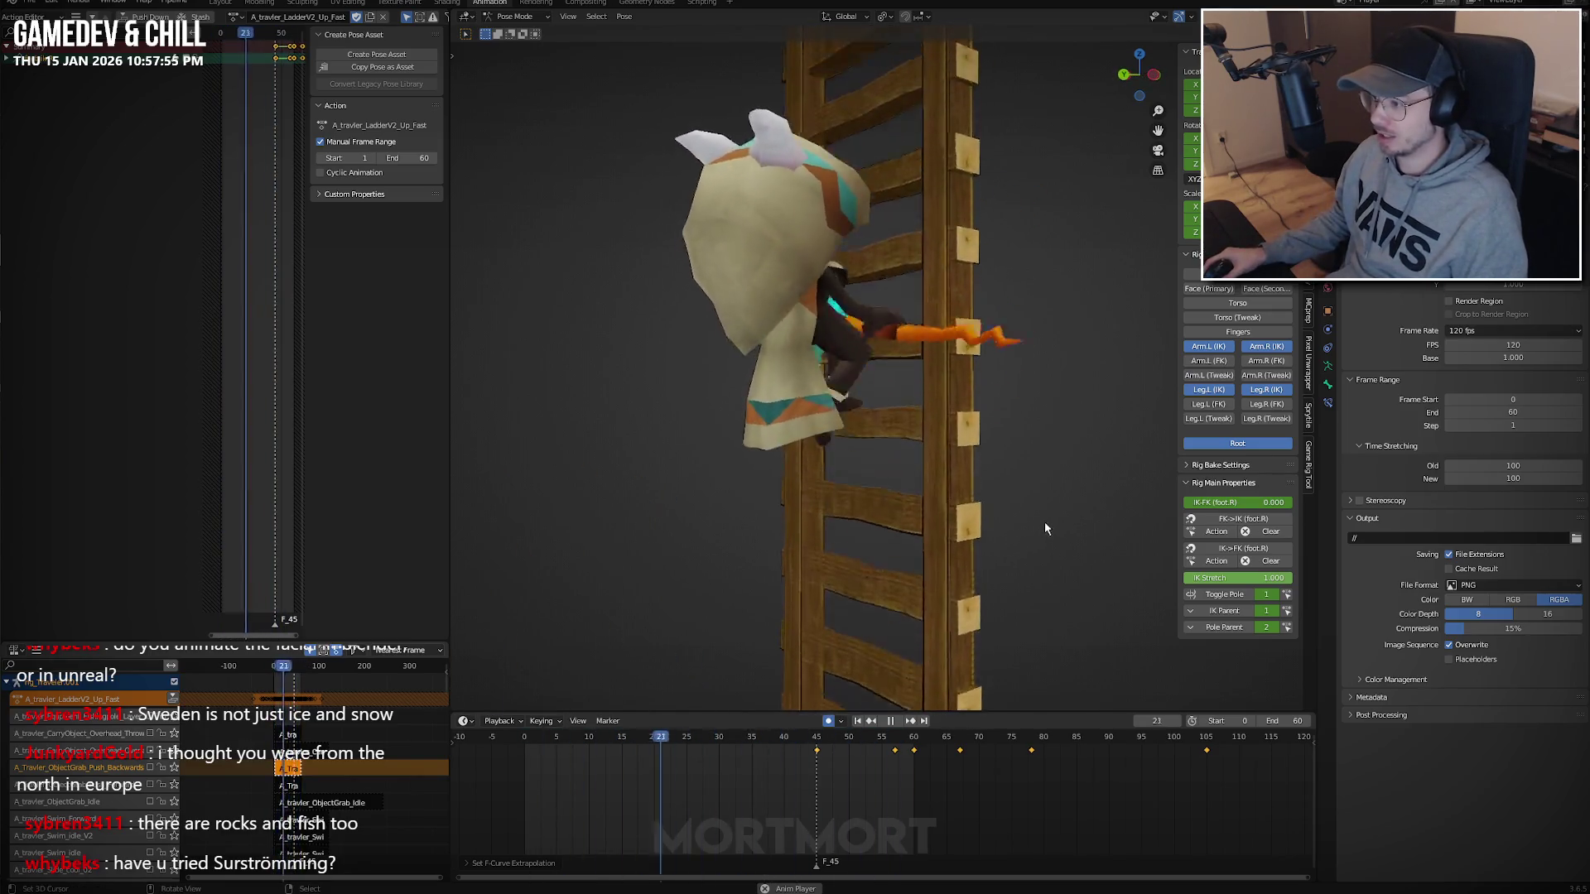
Try a 60 fps frame rate, then restore the scene to 120 fps.
left_click(1520, 344)
type("60")
key("Return")
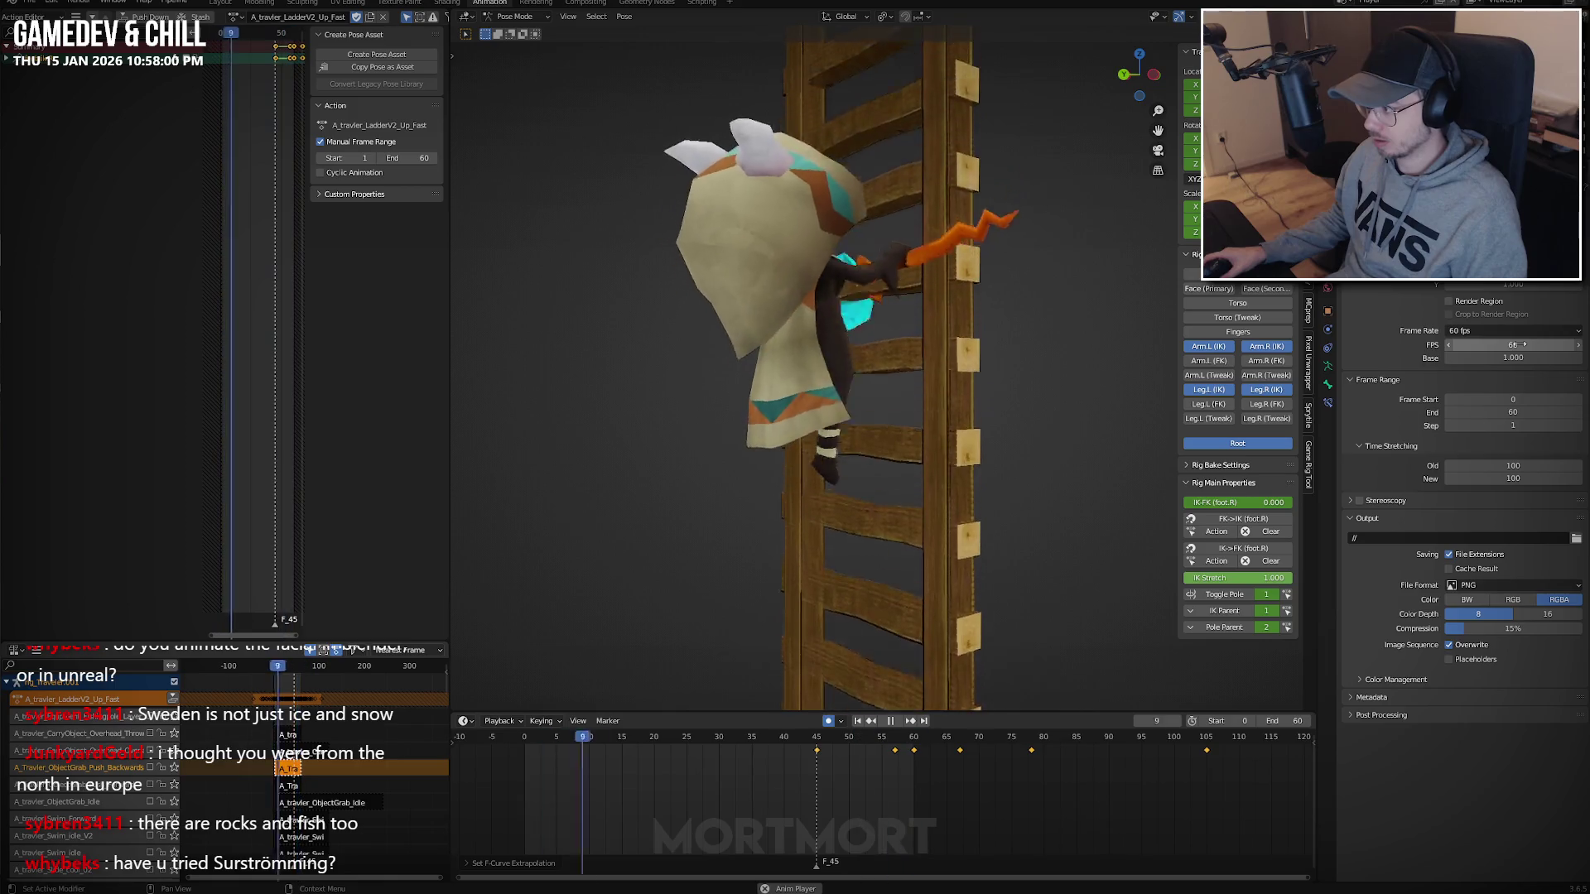
left_click(1524, 344)
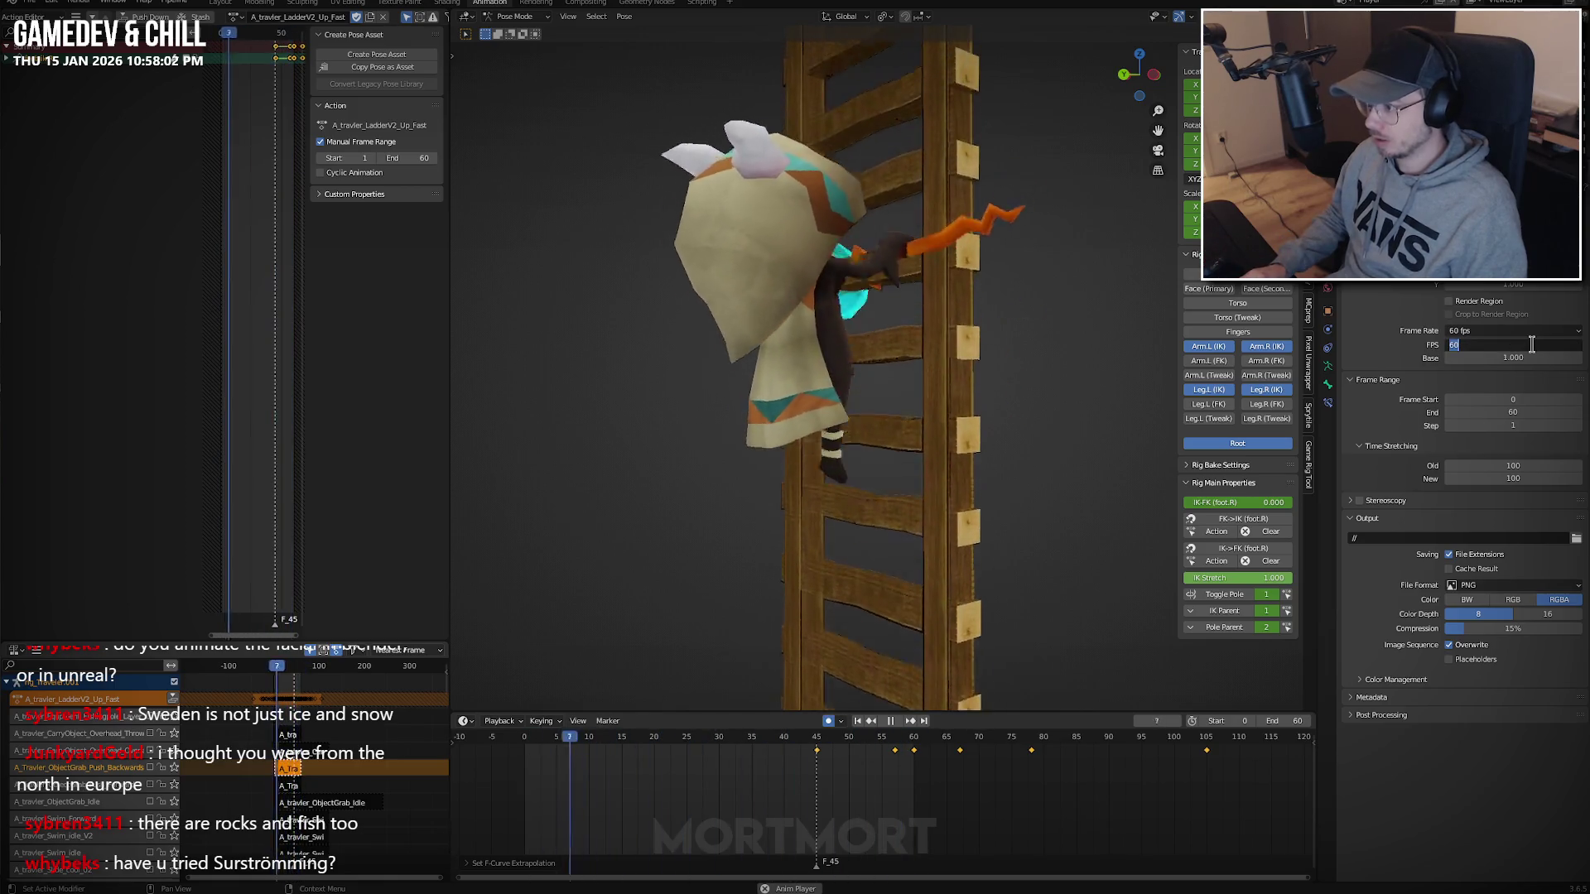
type("60")
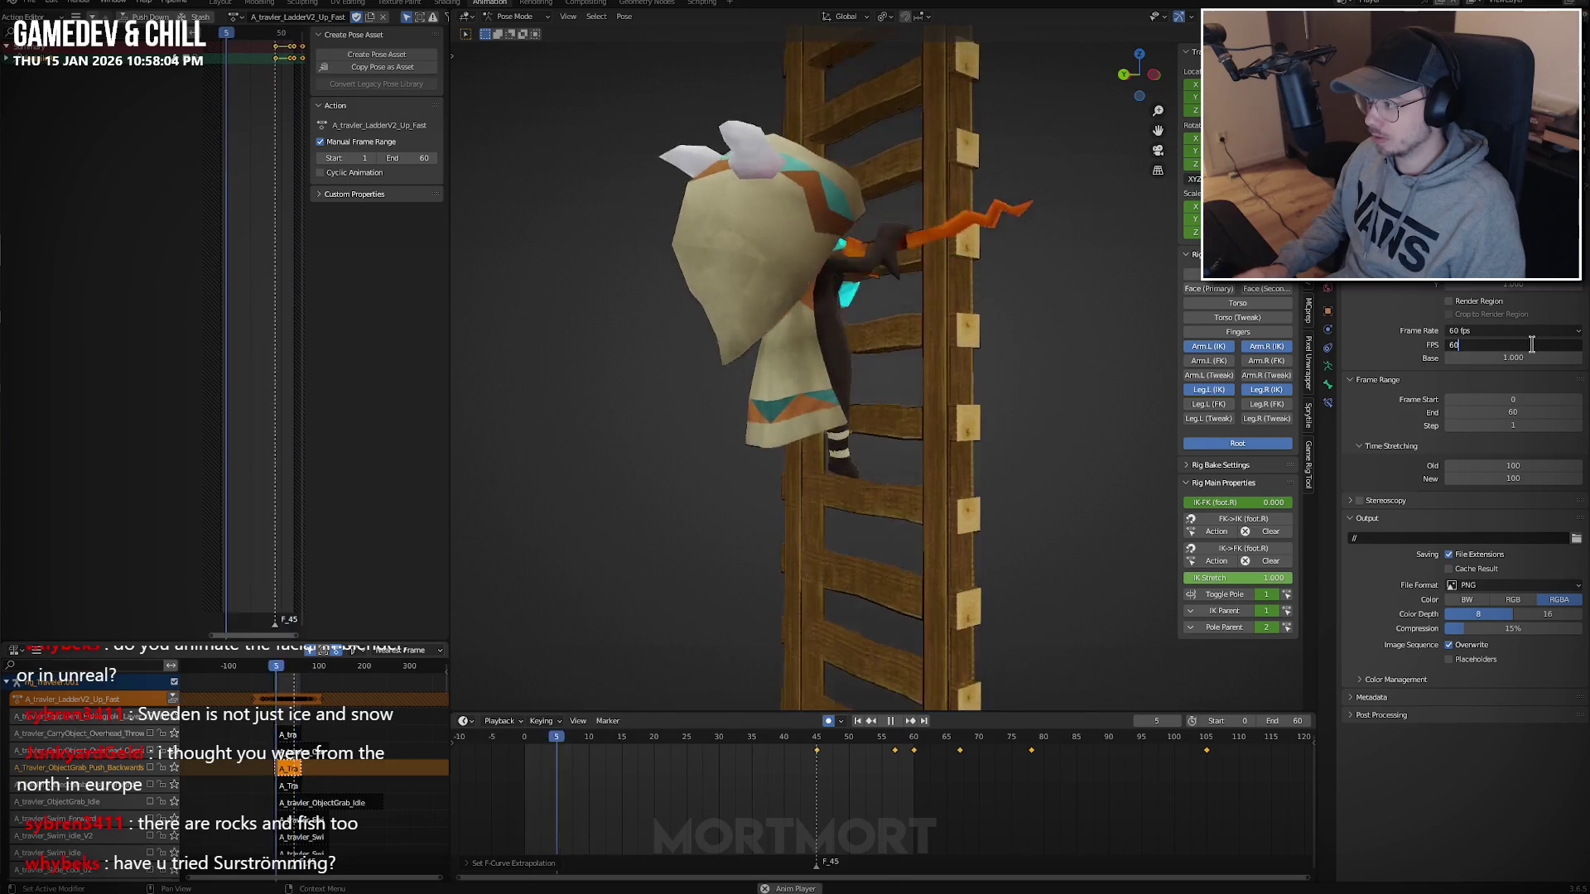
key("BackSpace")
key("BackSpace")
type("120")
key("Return")
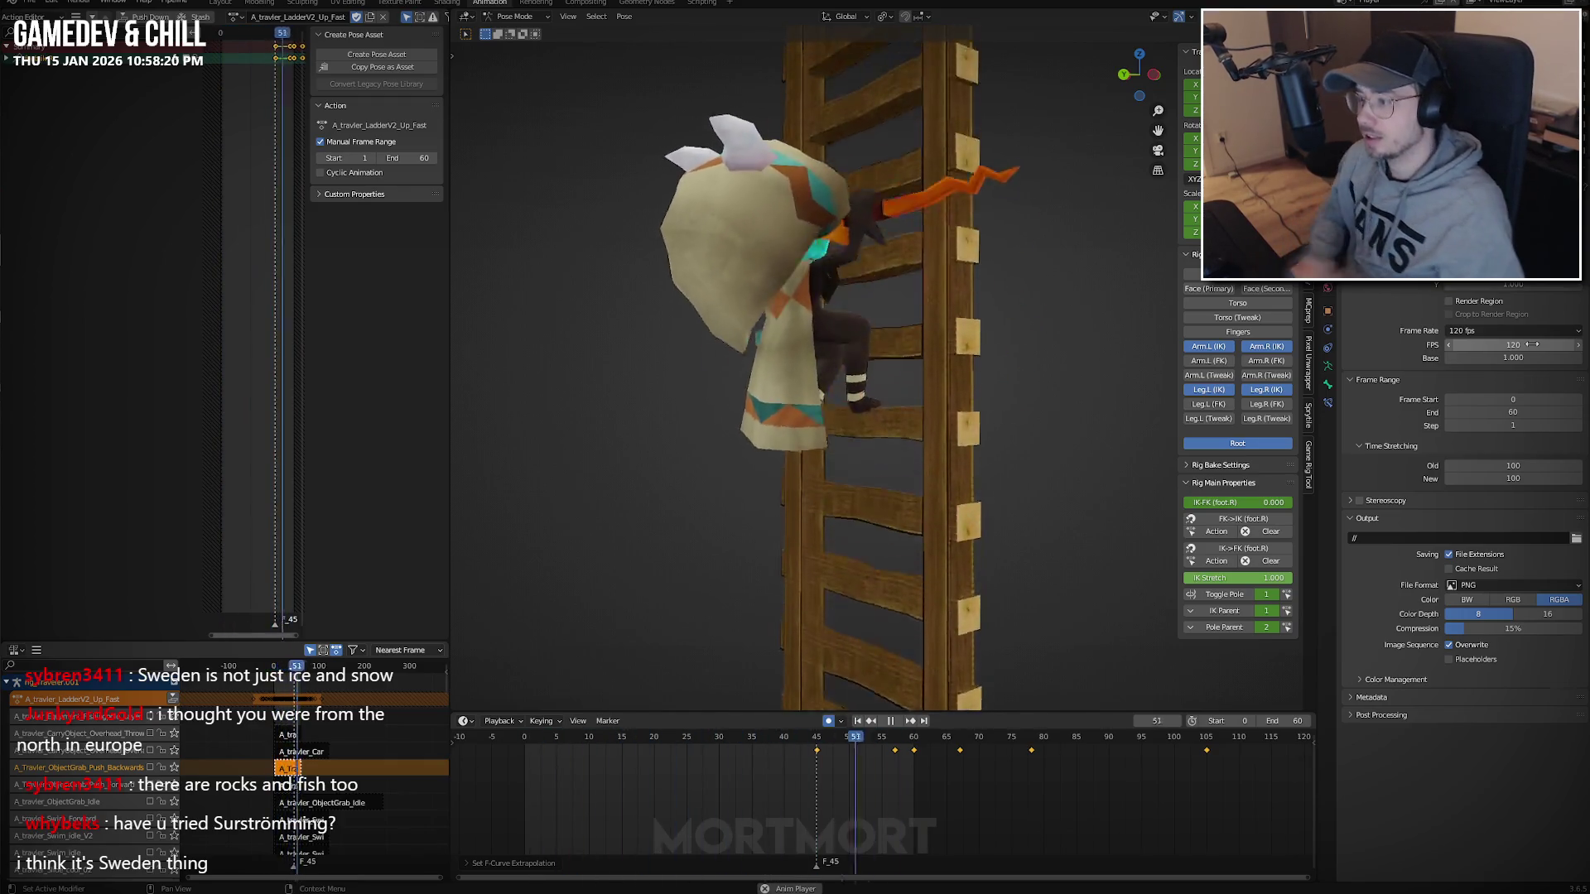
Select the character's root control and scrub the climb between frames 15 and 47.
key("Escape")
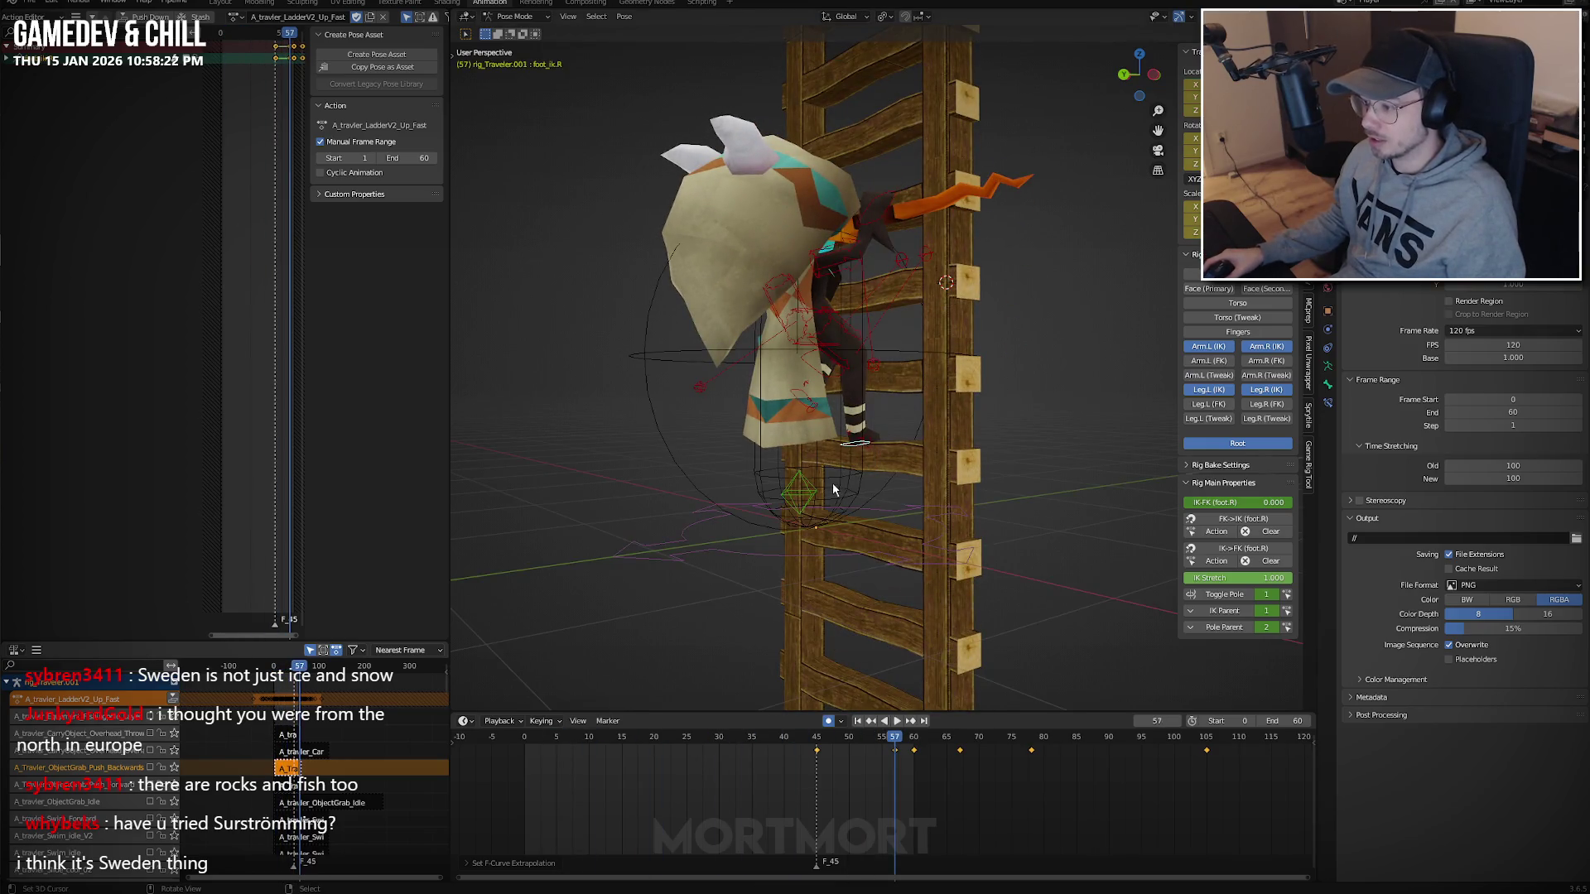
left_click(832, 489)
key("space")
left_click(624, 768)
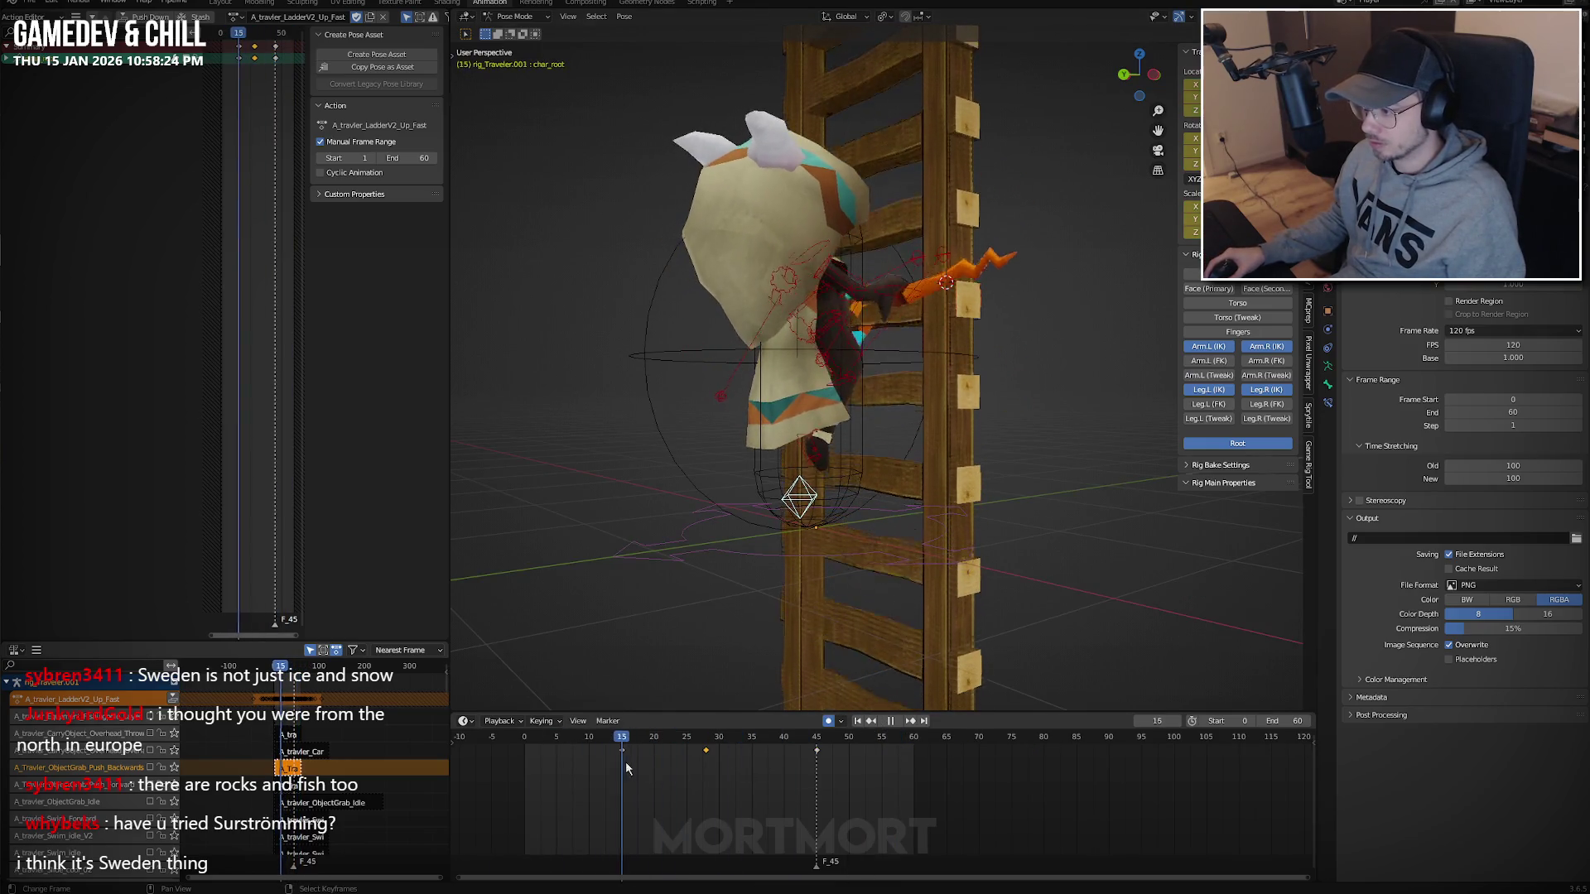
left_click_drag(626, 768, 833, 768)
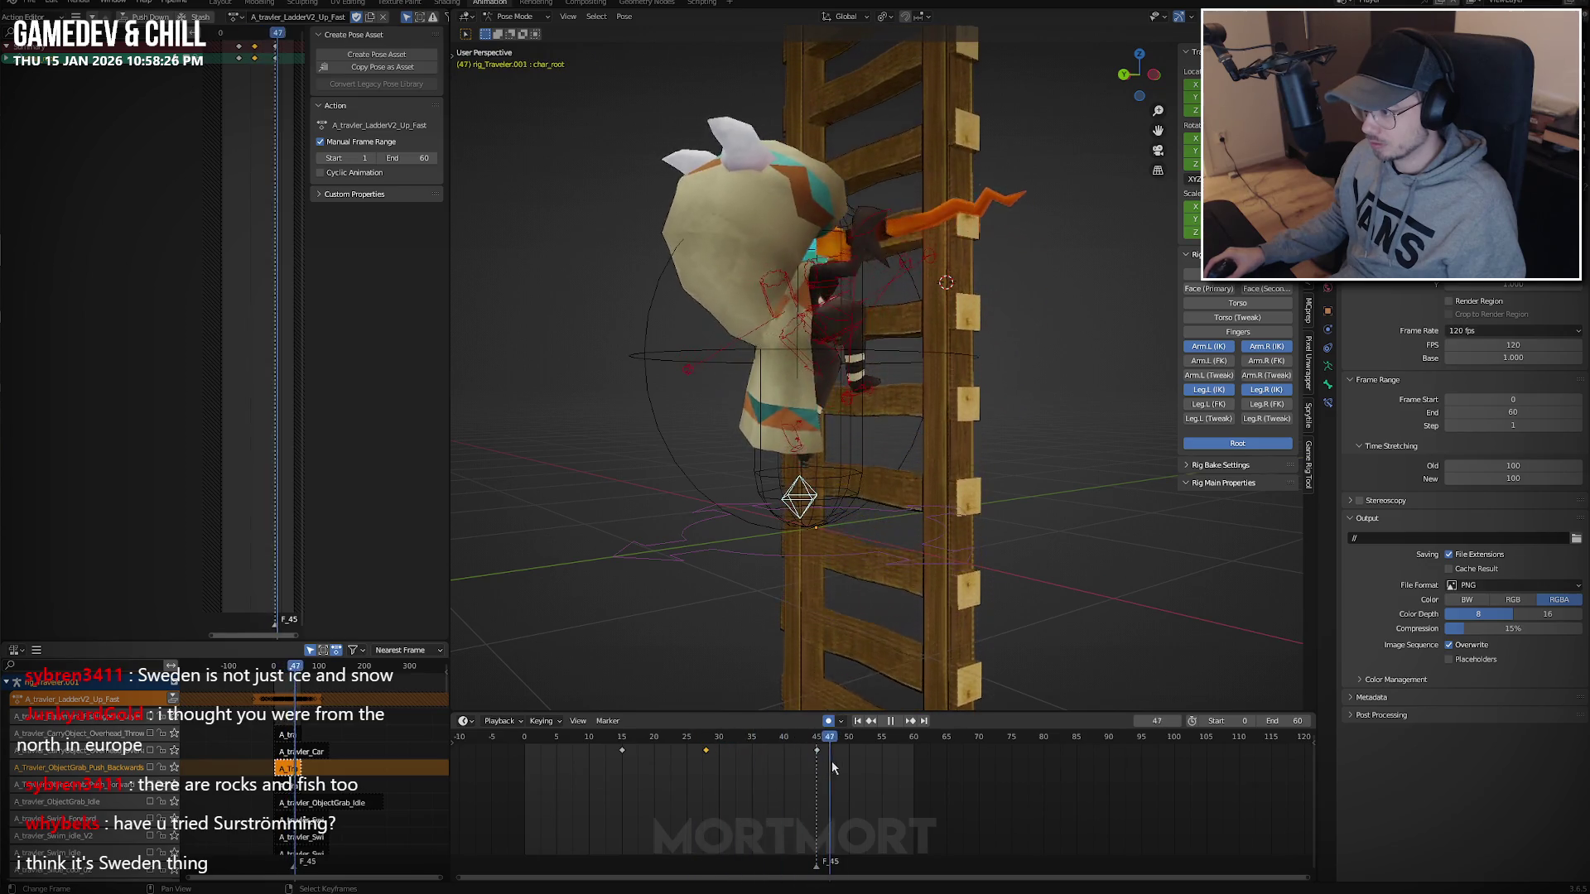
left_click(624, 763)
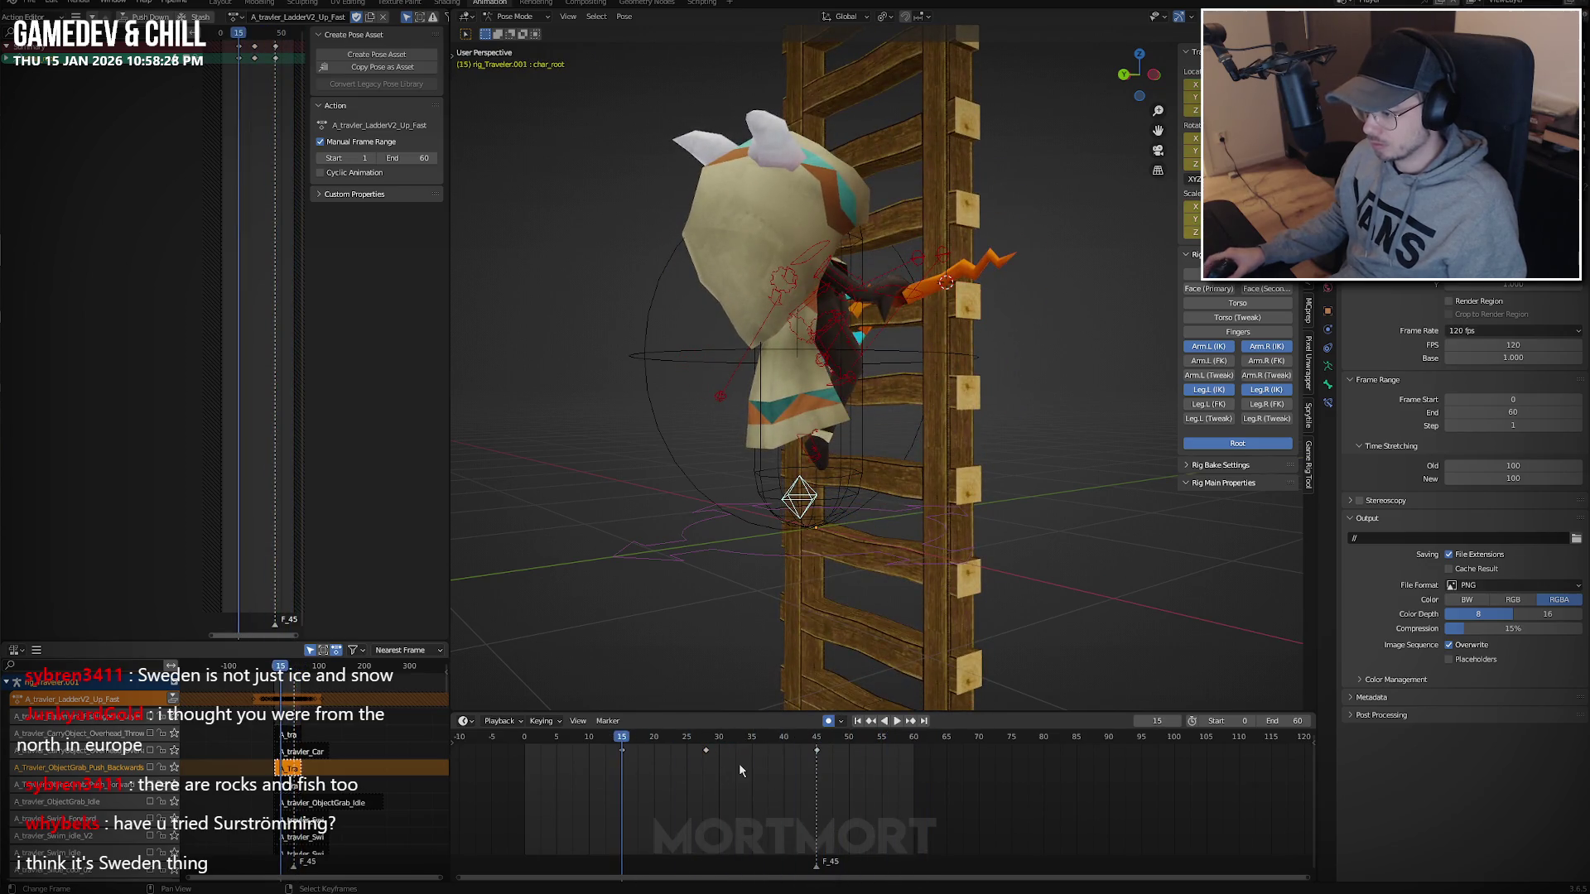
Halve the key spacing around frame 15 and preview the faster climb.
type("as0.5")
key("Return")
key("space")
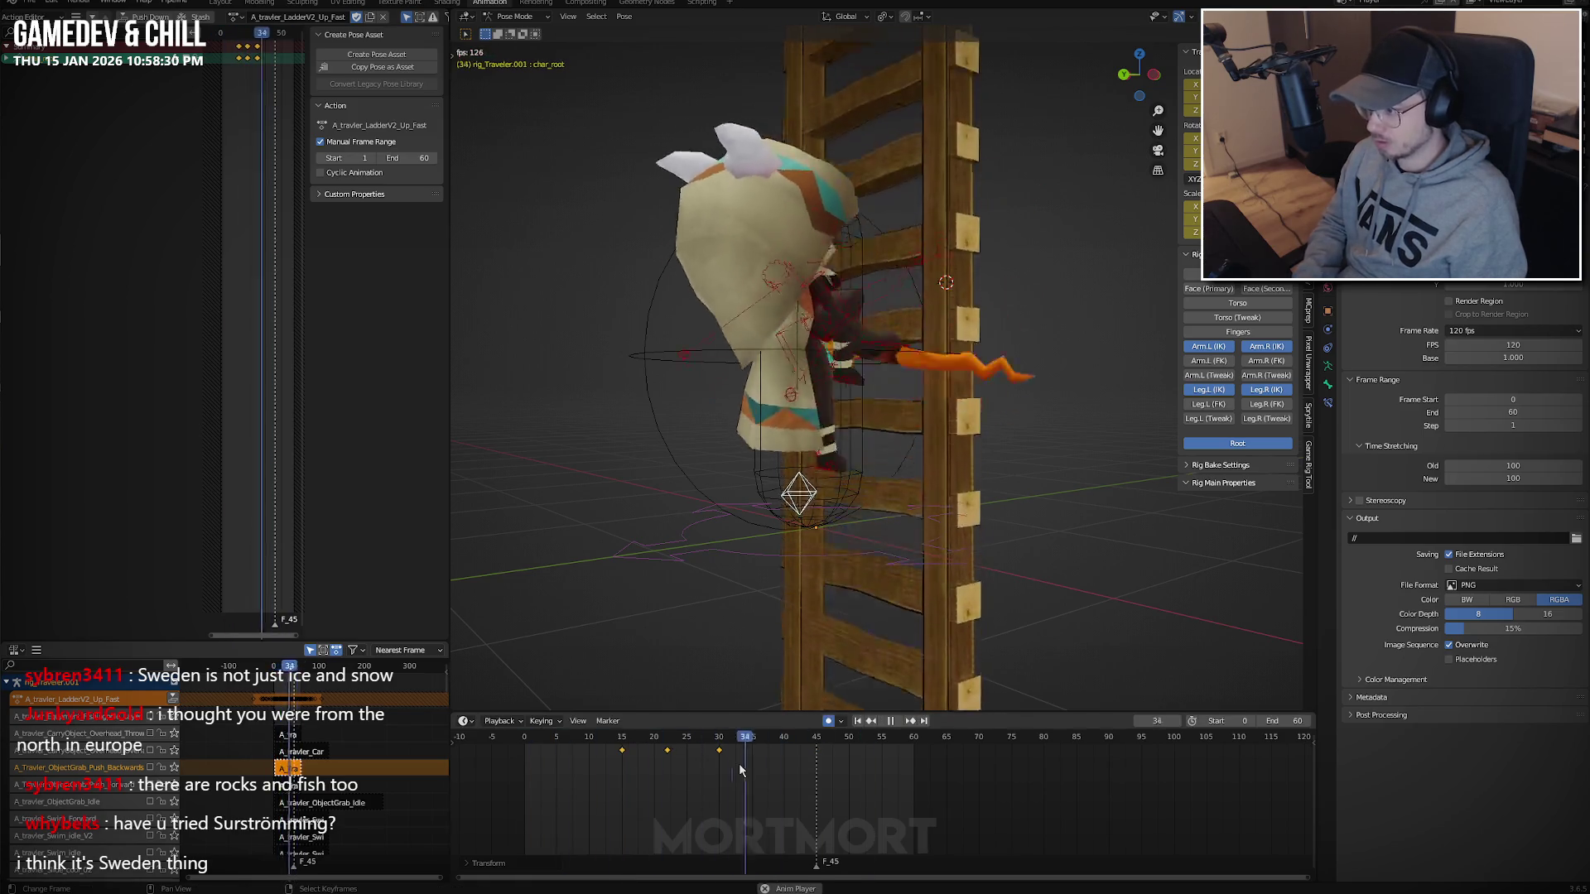
key("space")
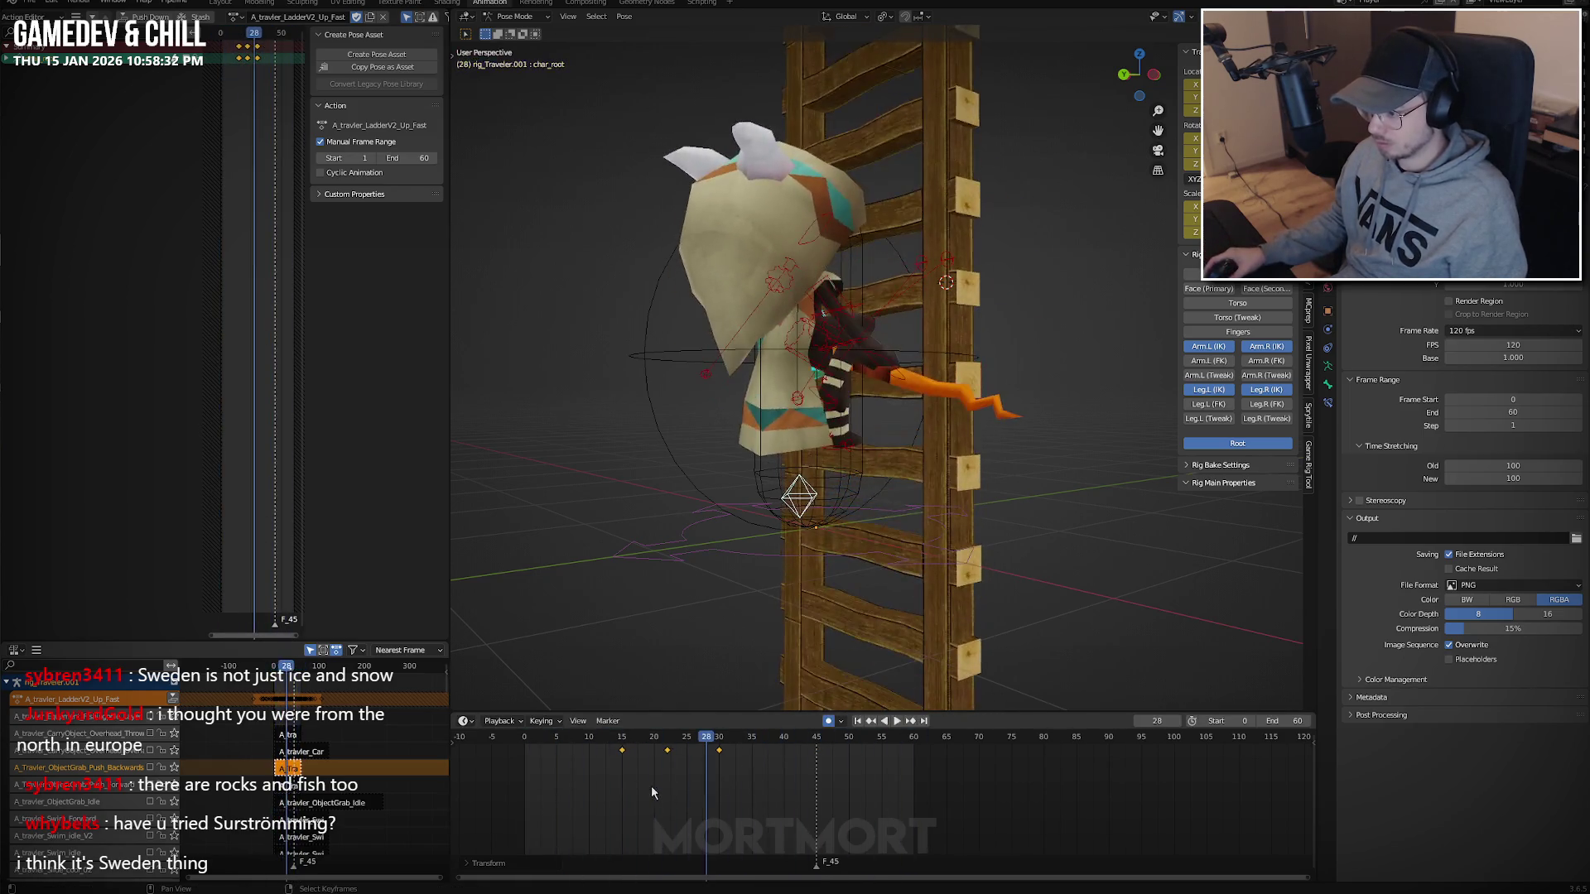
key("shift+e")
key("space")
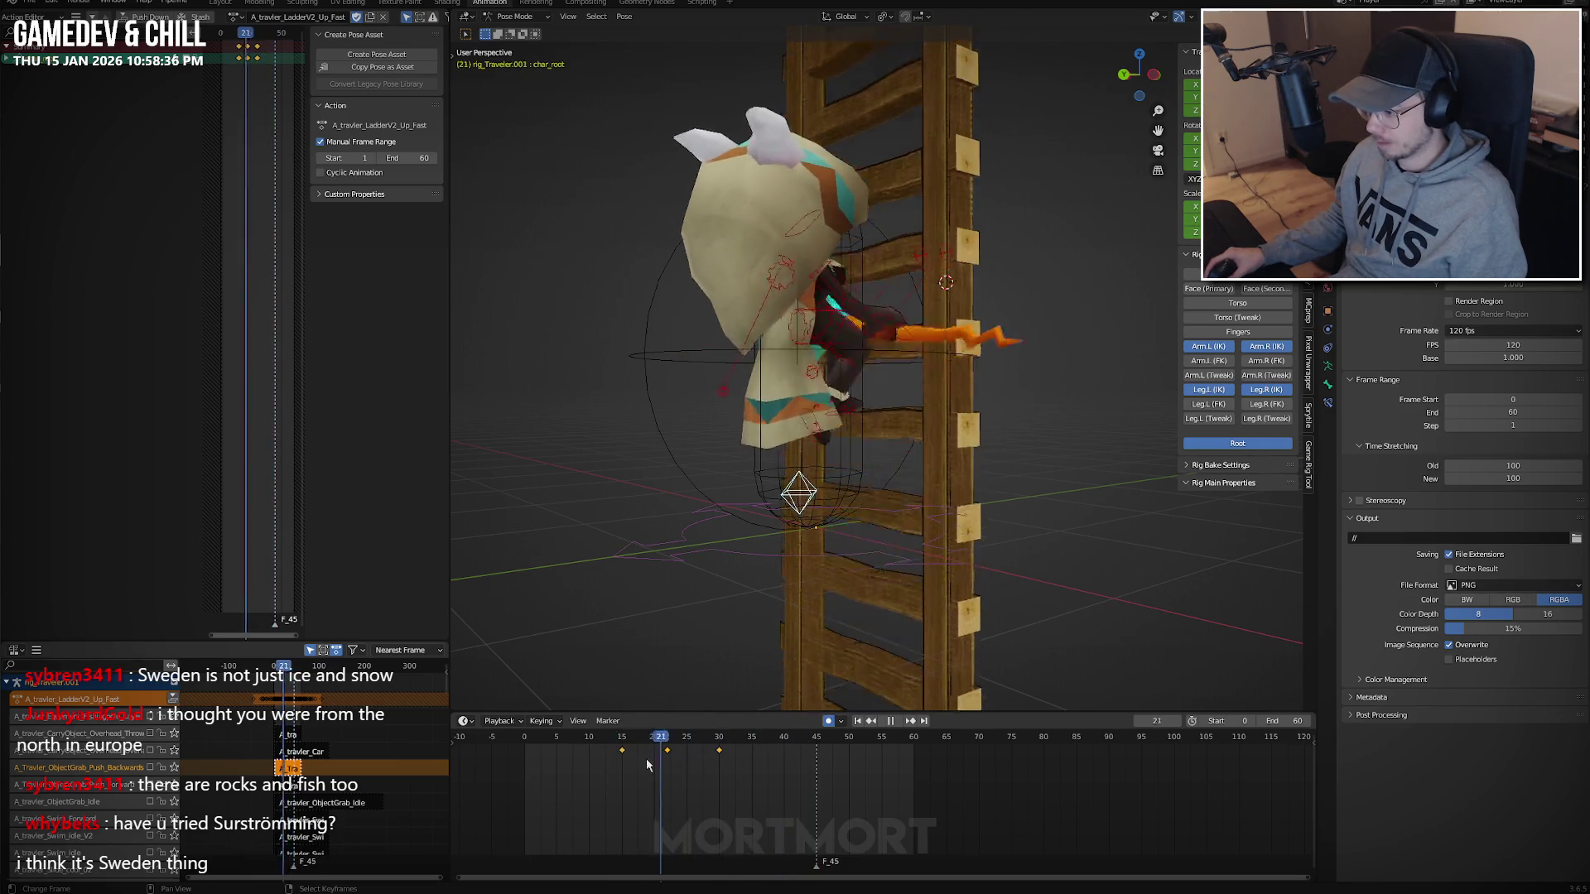
key("Escape")
Undo the halved timing by scaling the keys by 2, replay, and return to frame 0.
key("Down")
key("Down")
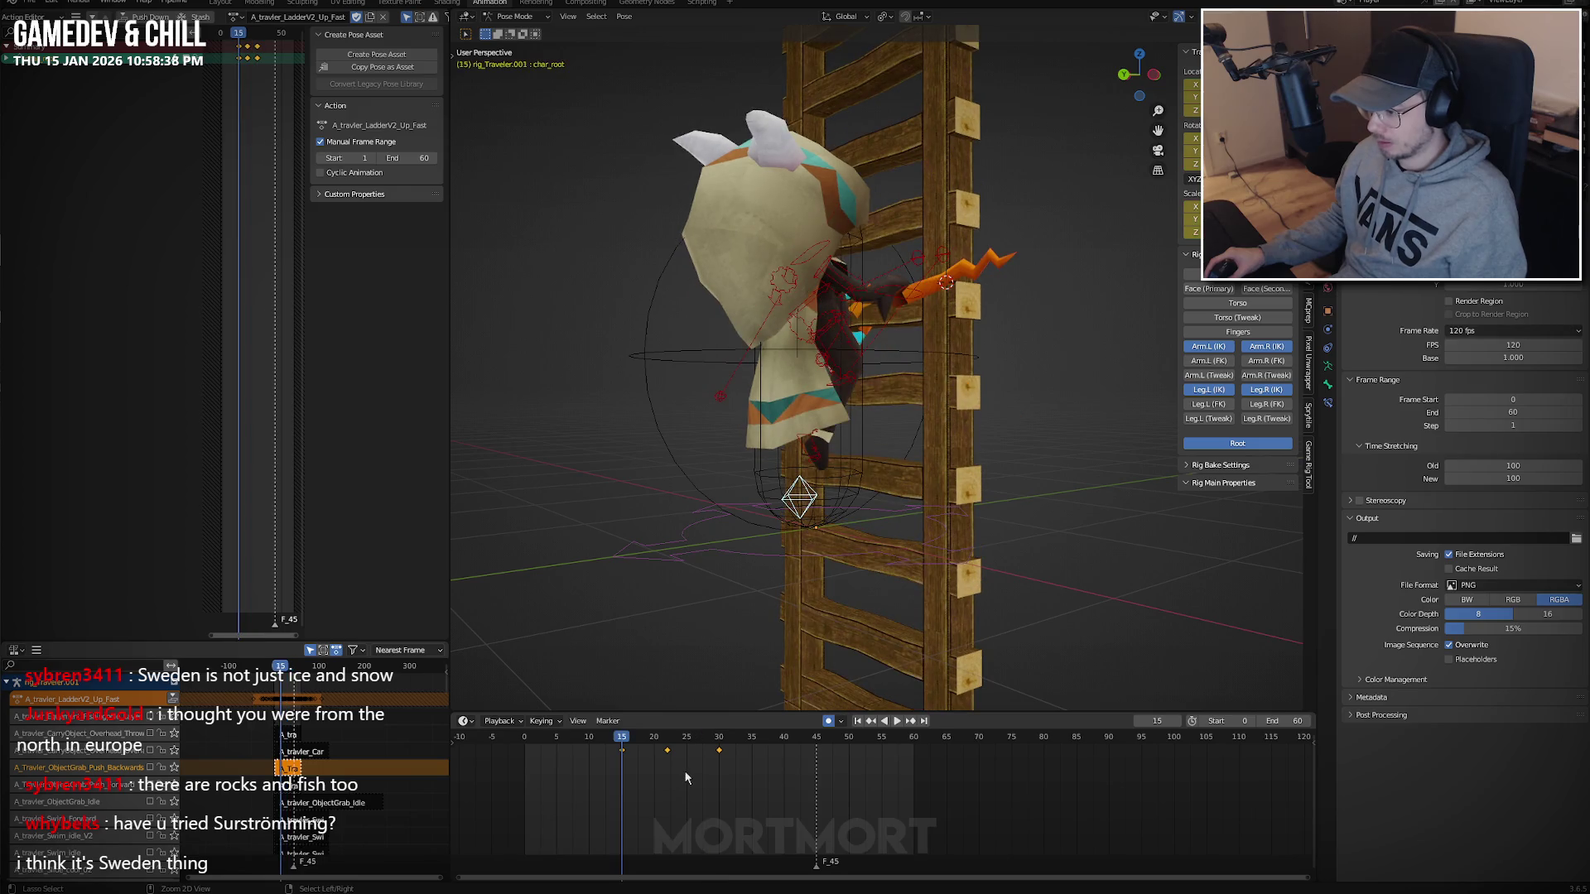
key("s")
key("2")
key("Return")
key("space")
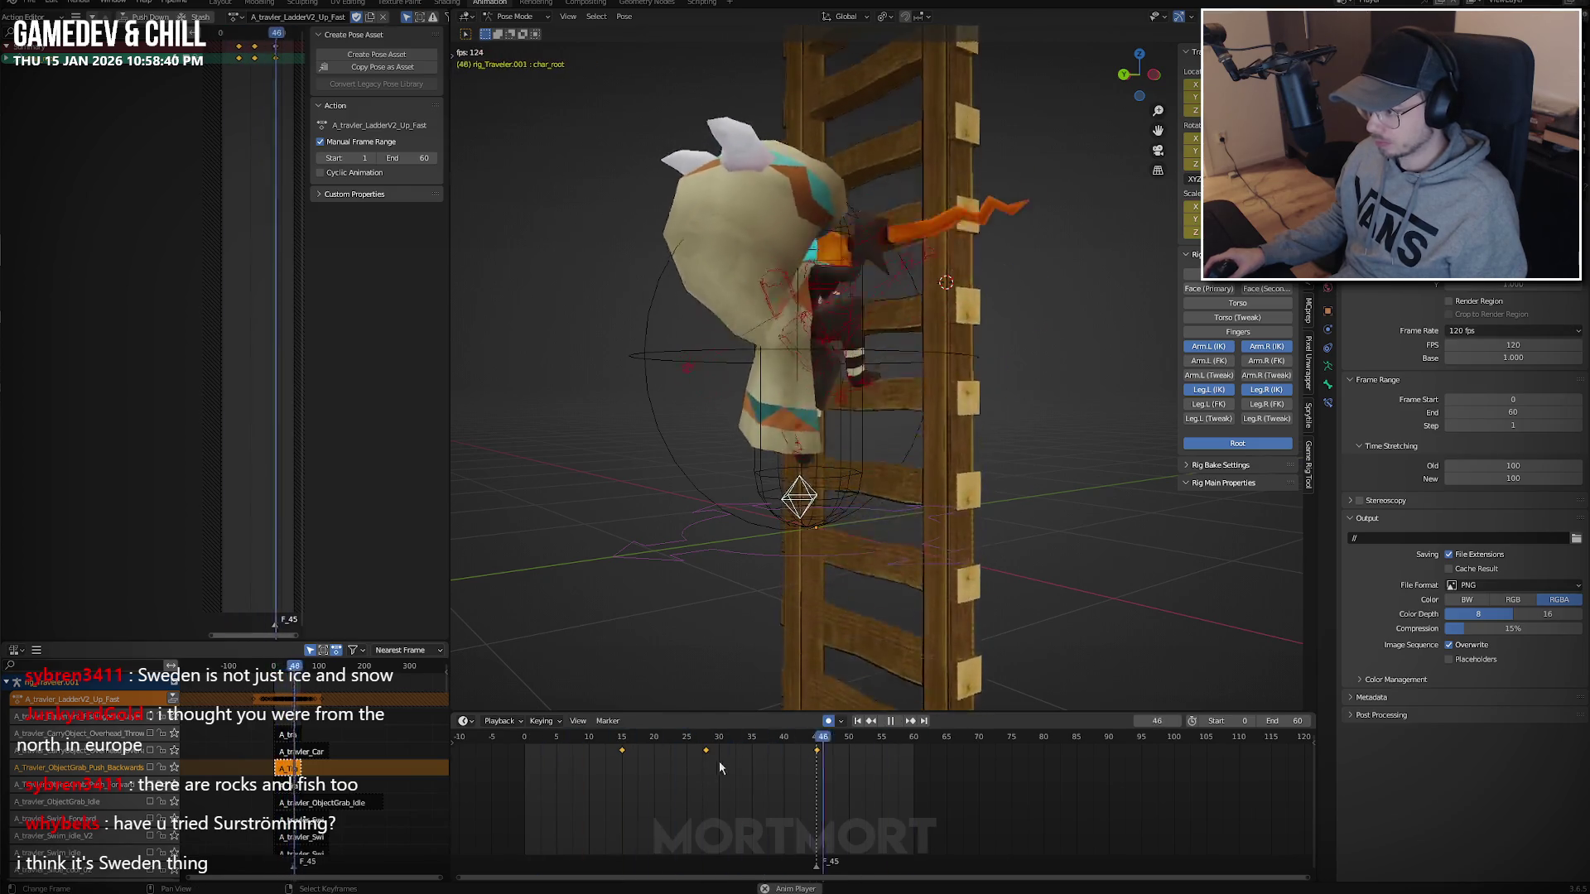
key("space")
key("shift+Left")
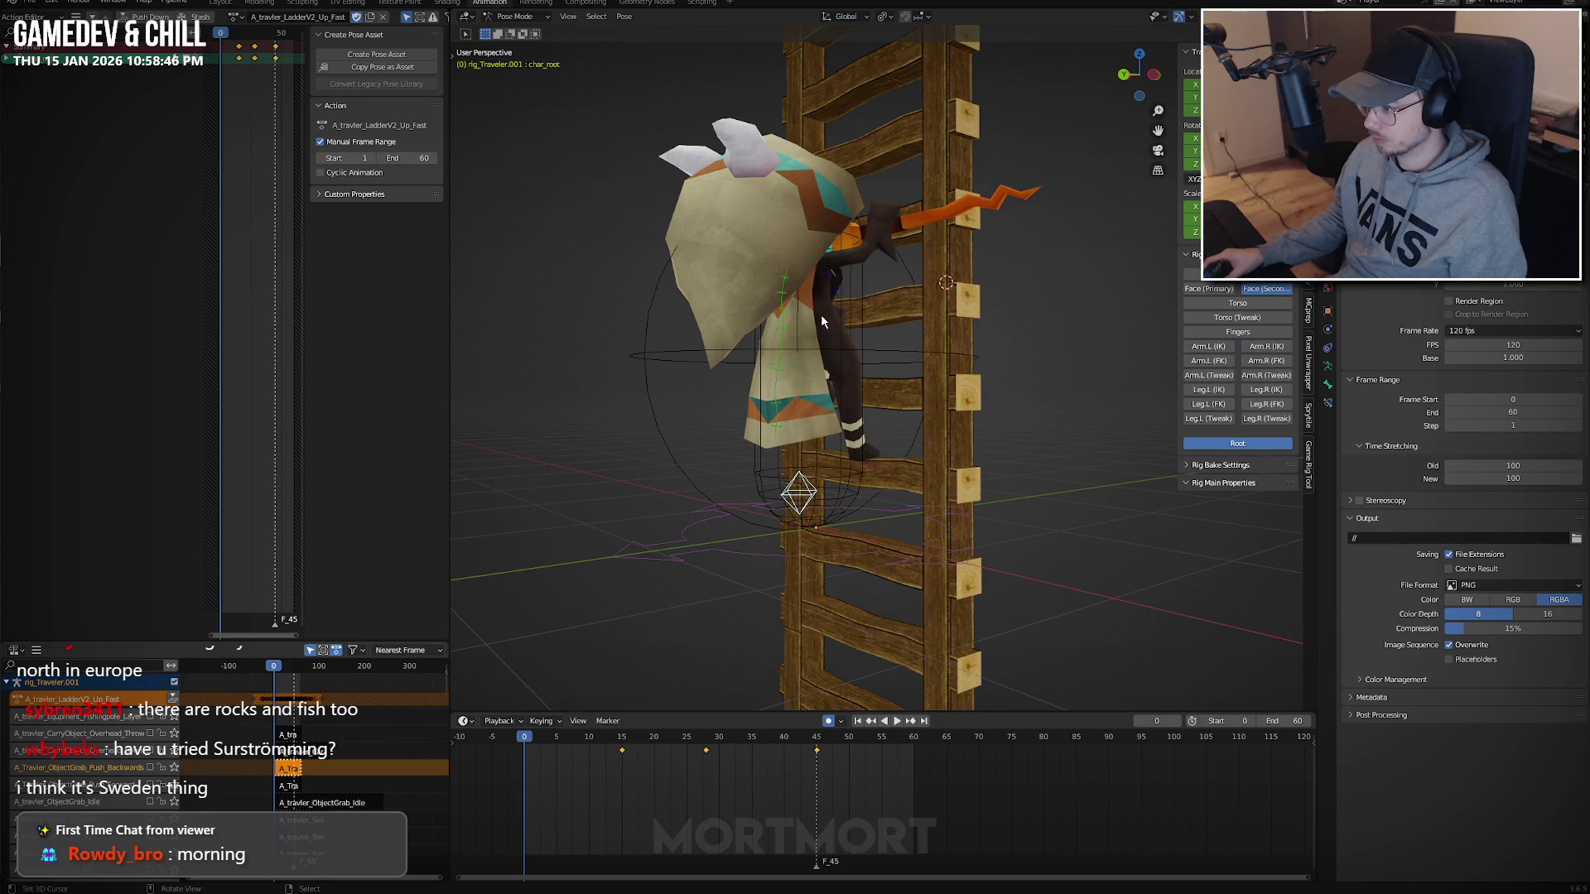
key("c")
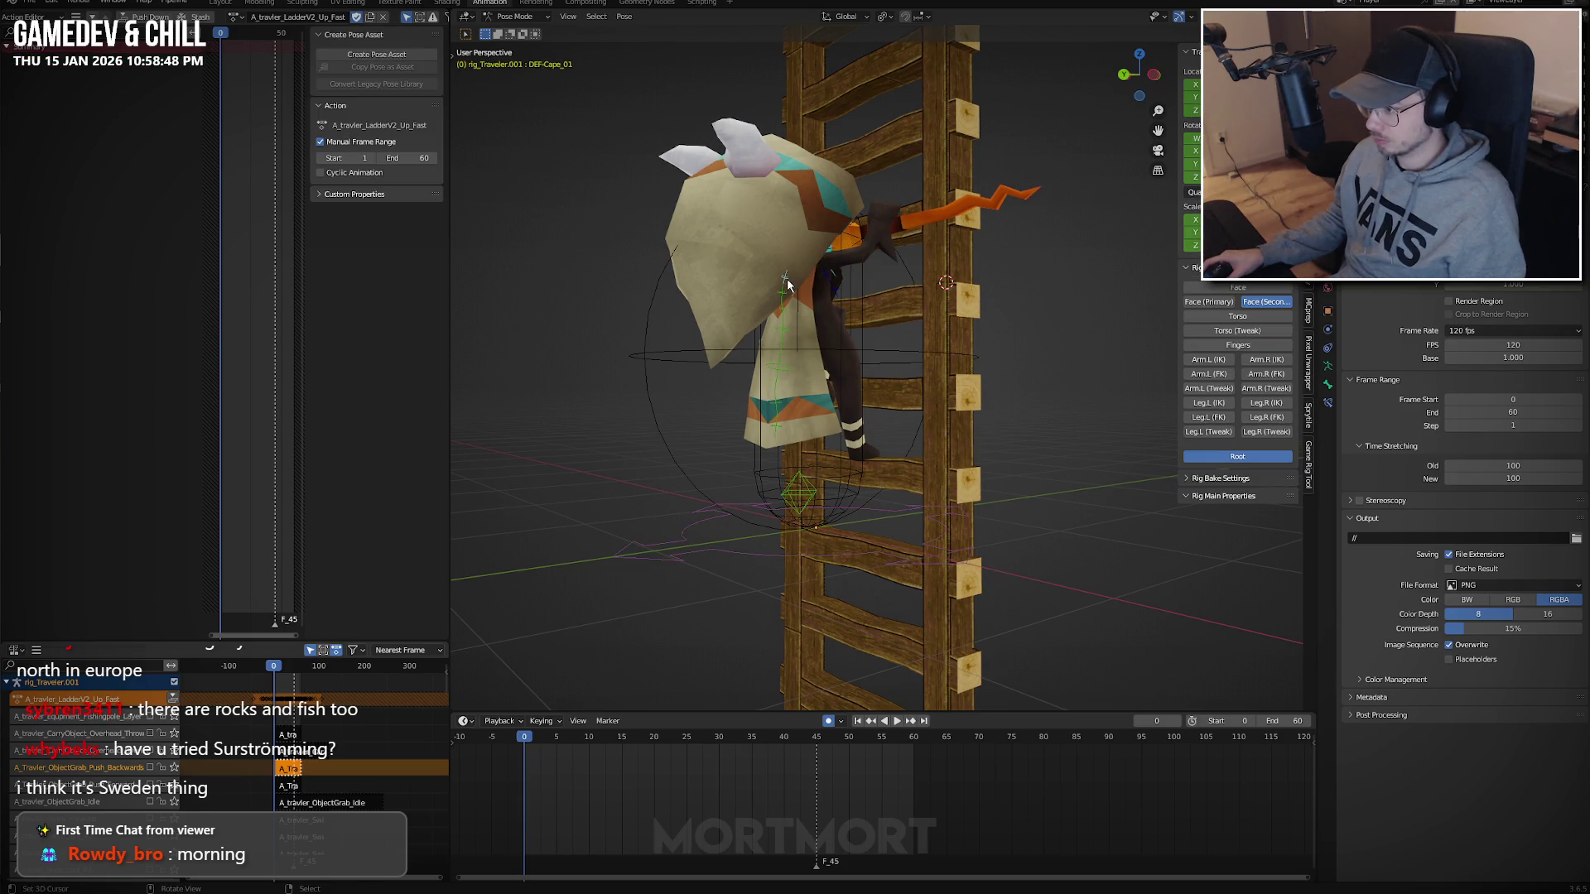
left_click_drag(788, 282, 778, 380)
key("space")
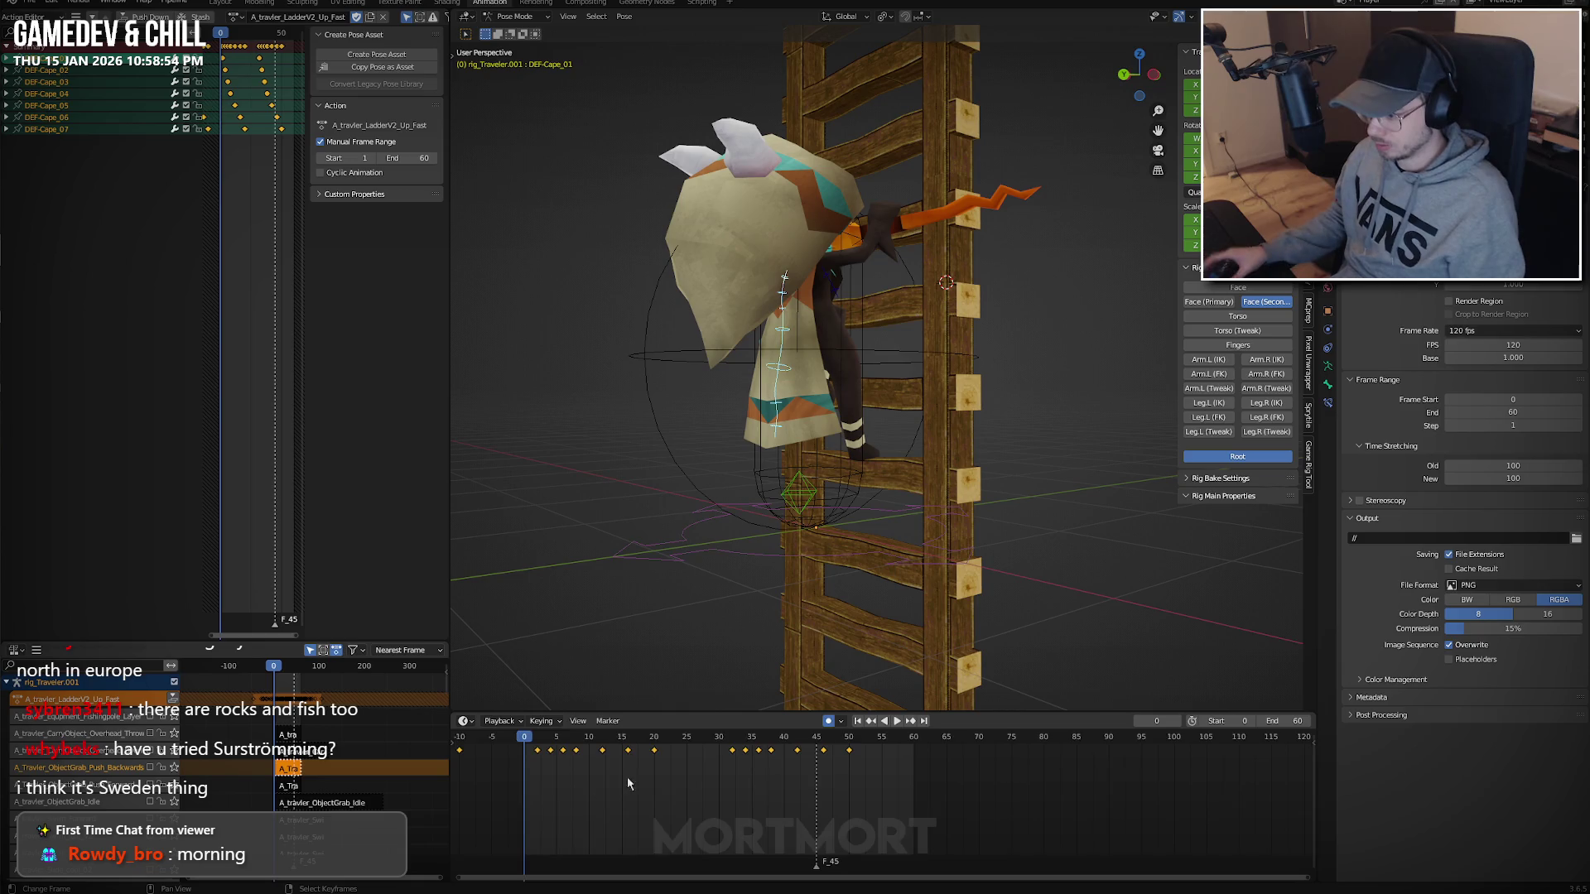
scroll(627, 776, "down", 2)
left_click(654, 791)
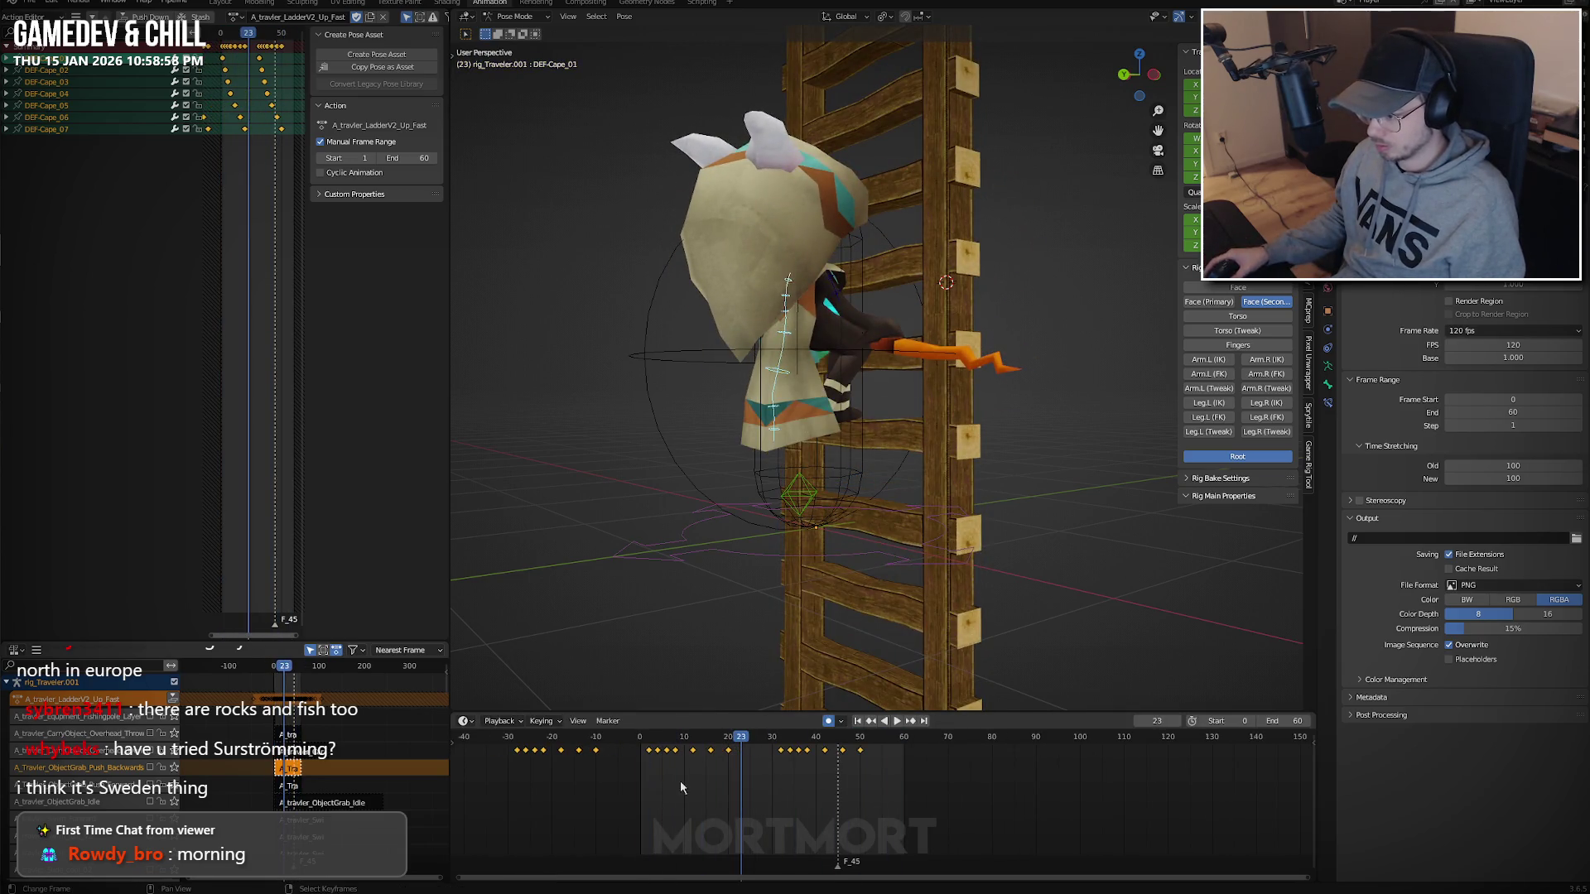
key("ctrl+z")
key("space")
middle_click_drag(767, 439, 1106, 439)
key("space")
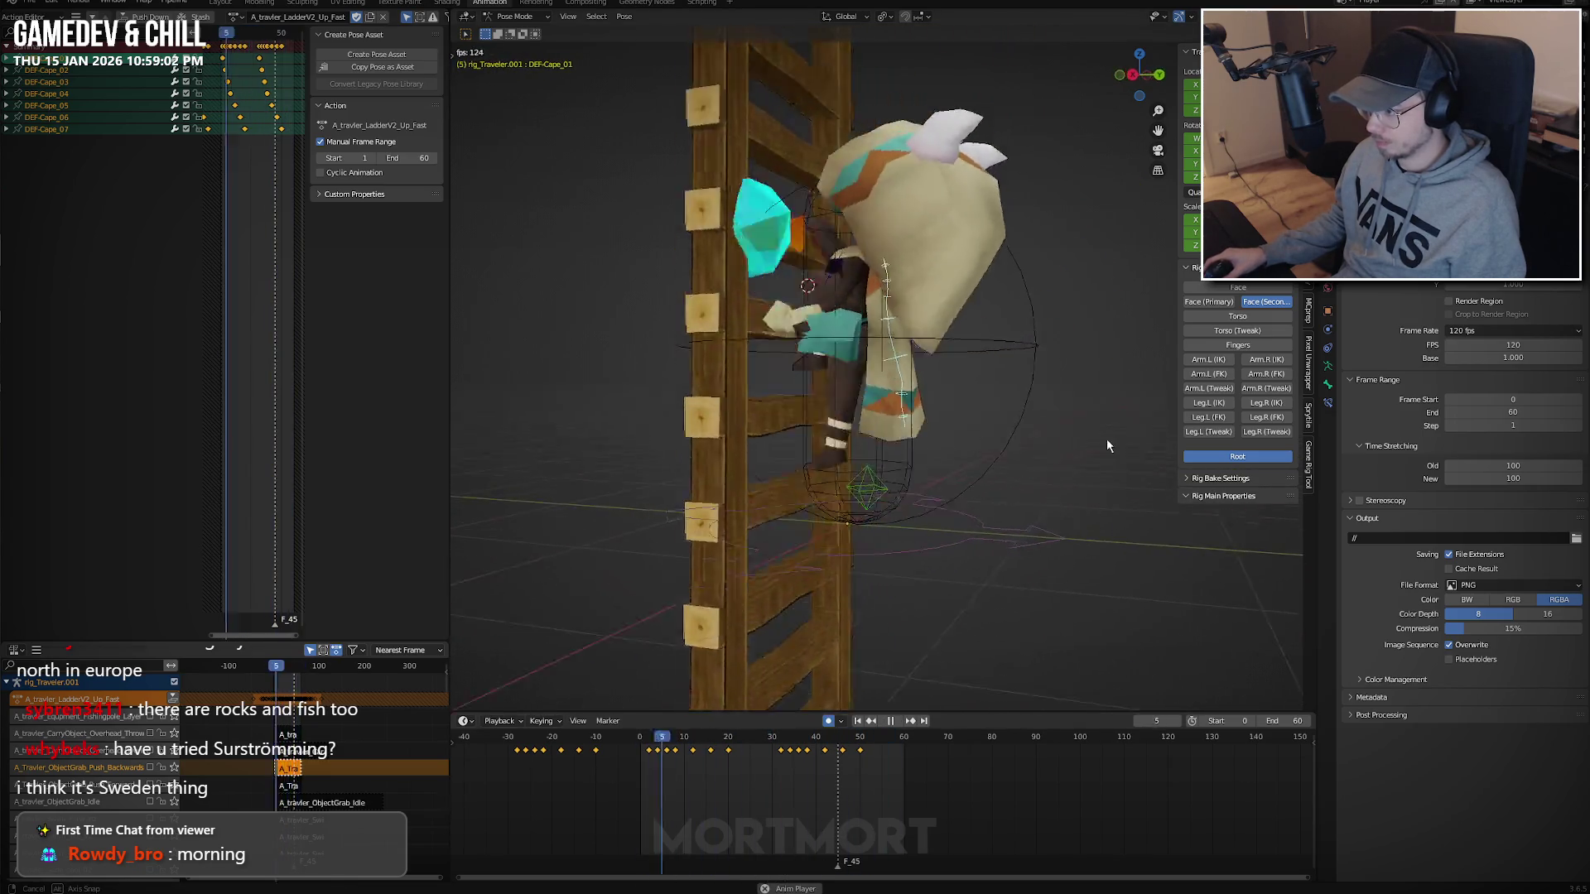
middle_click_drag(891, 462, 897, 509)
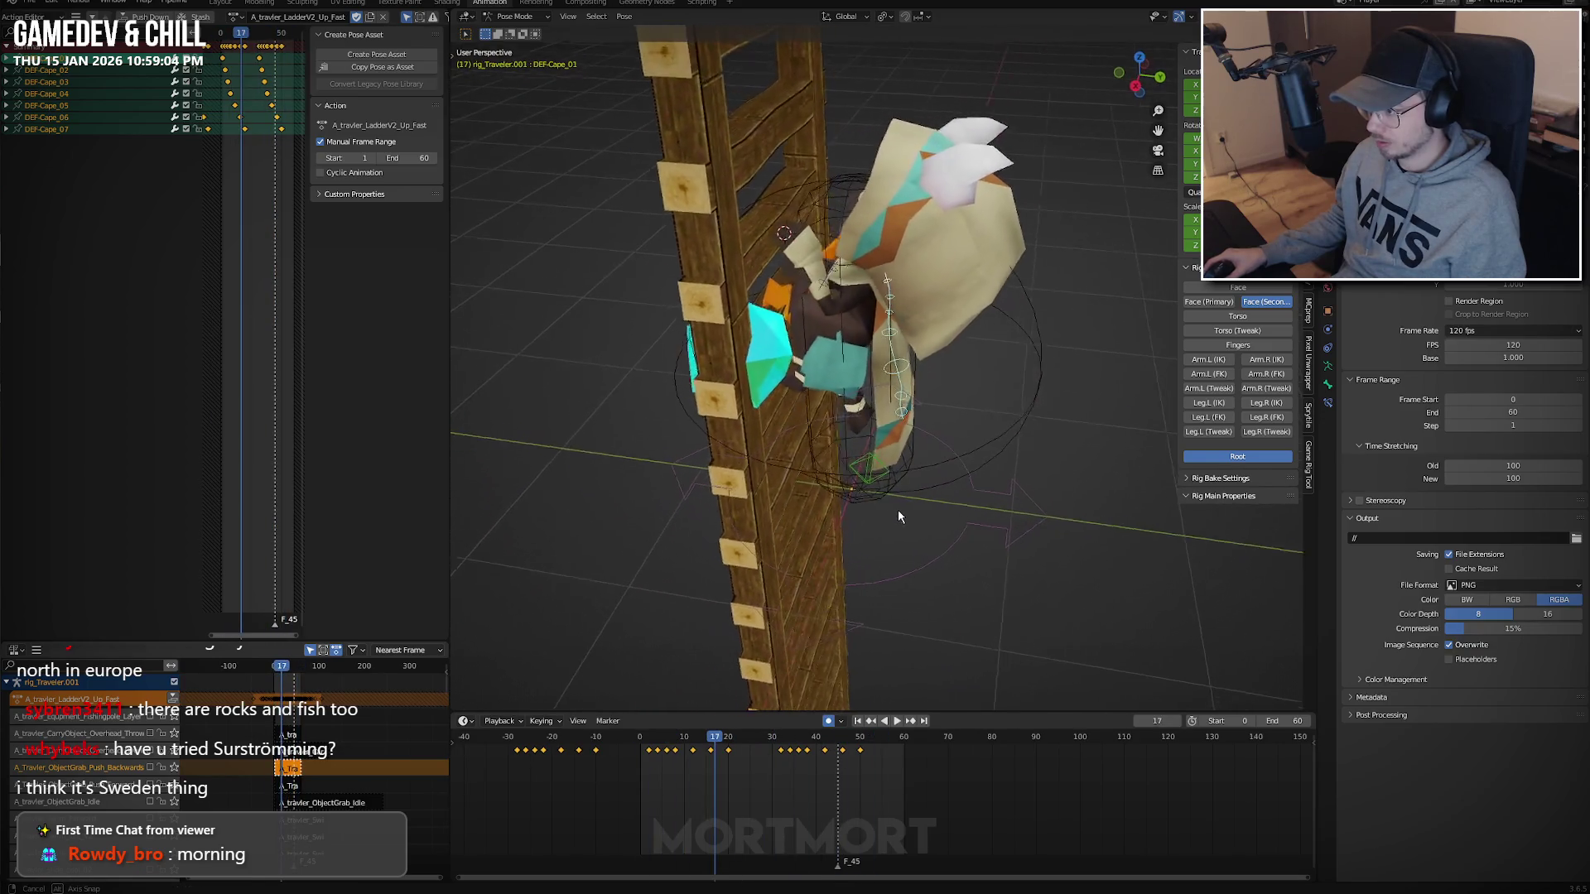
key("space")
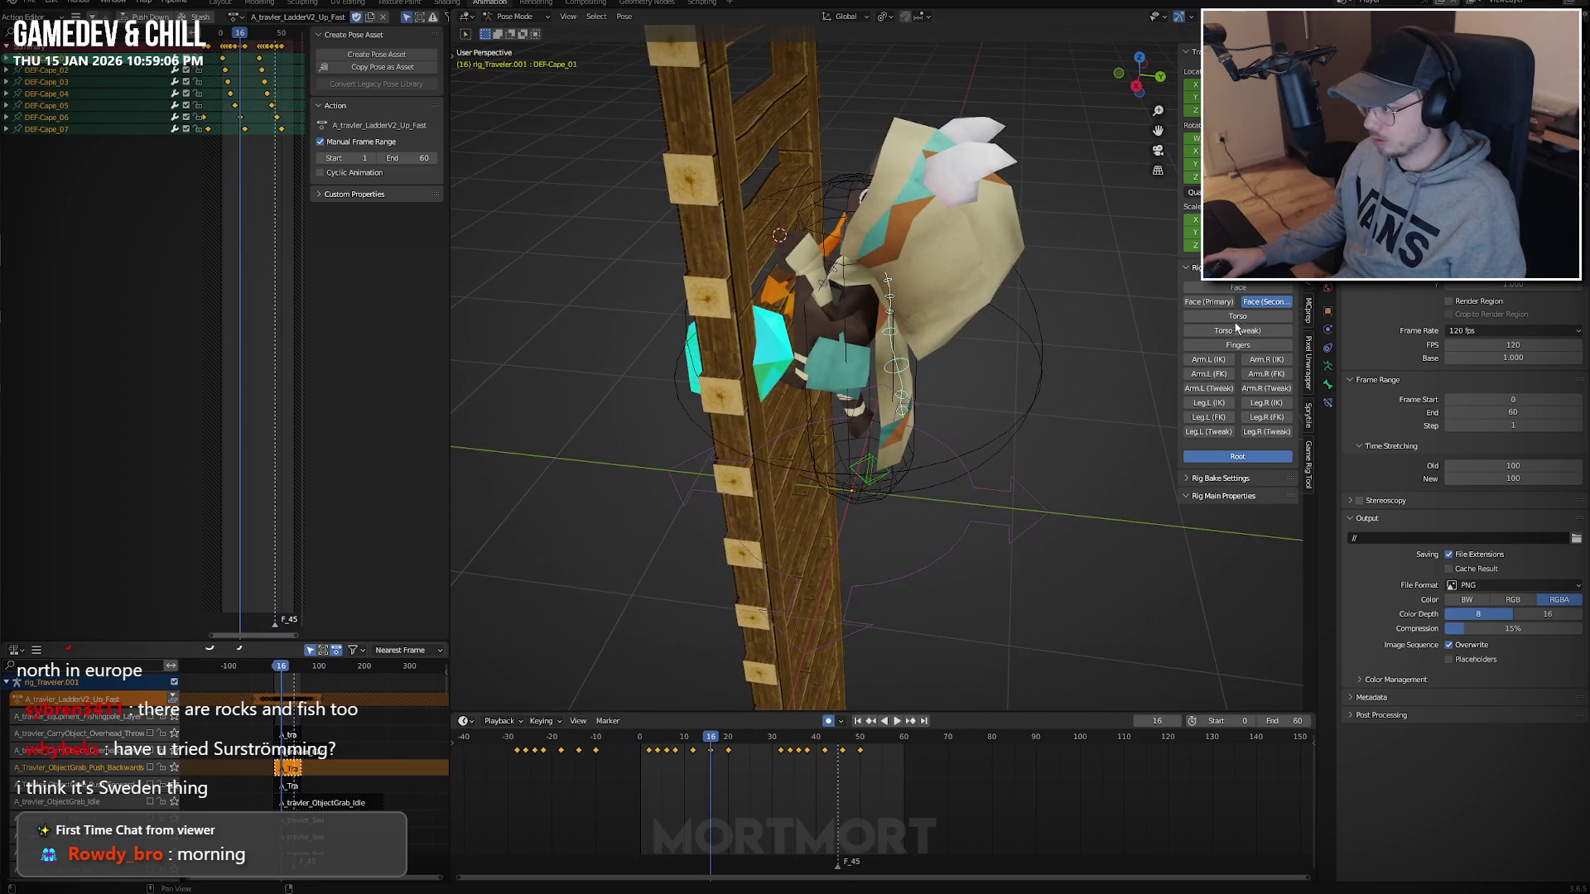
left_click(1224, 303)
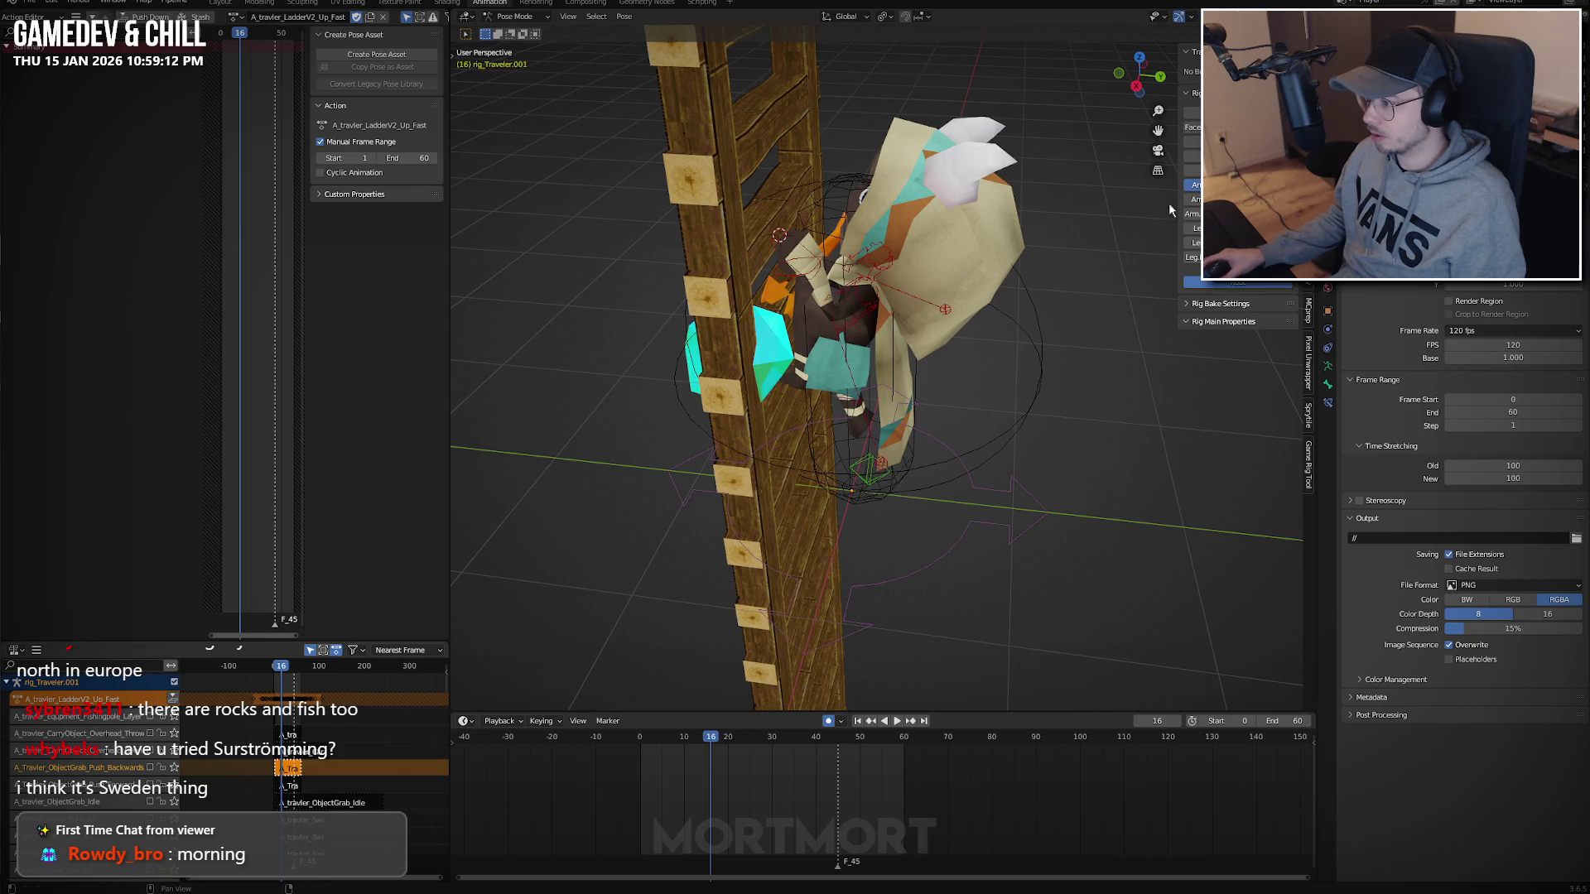
middle_click_drag(1169, 211, 885, 237)
Select hand_ik.R and frame the climber in a zoomed Left Ortho view at frame 15.
left_click(944, 283)
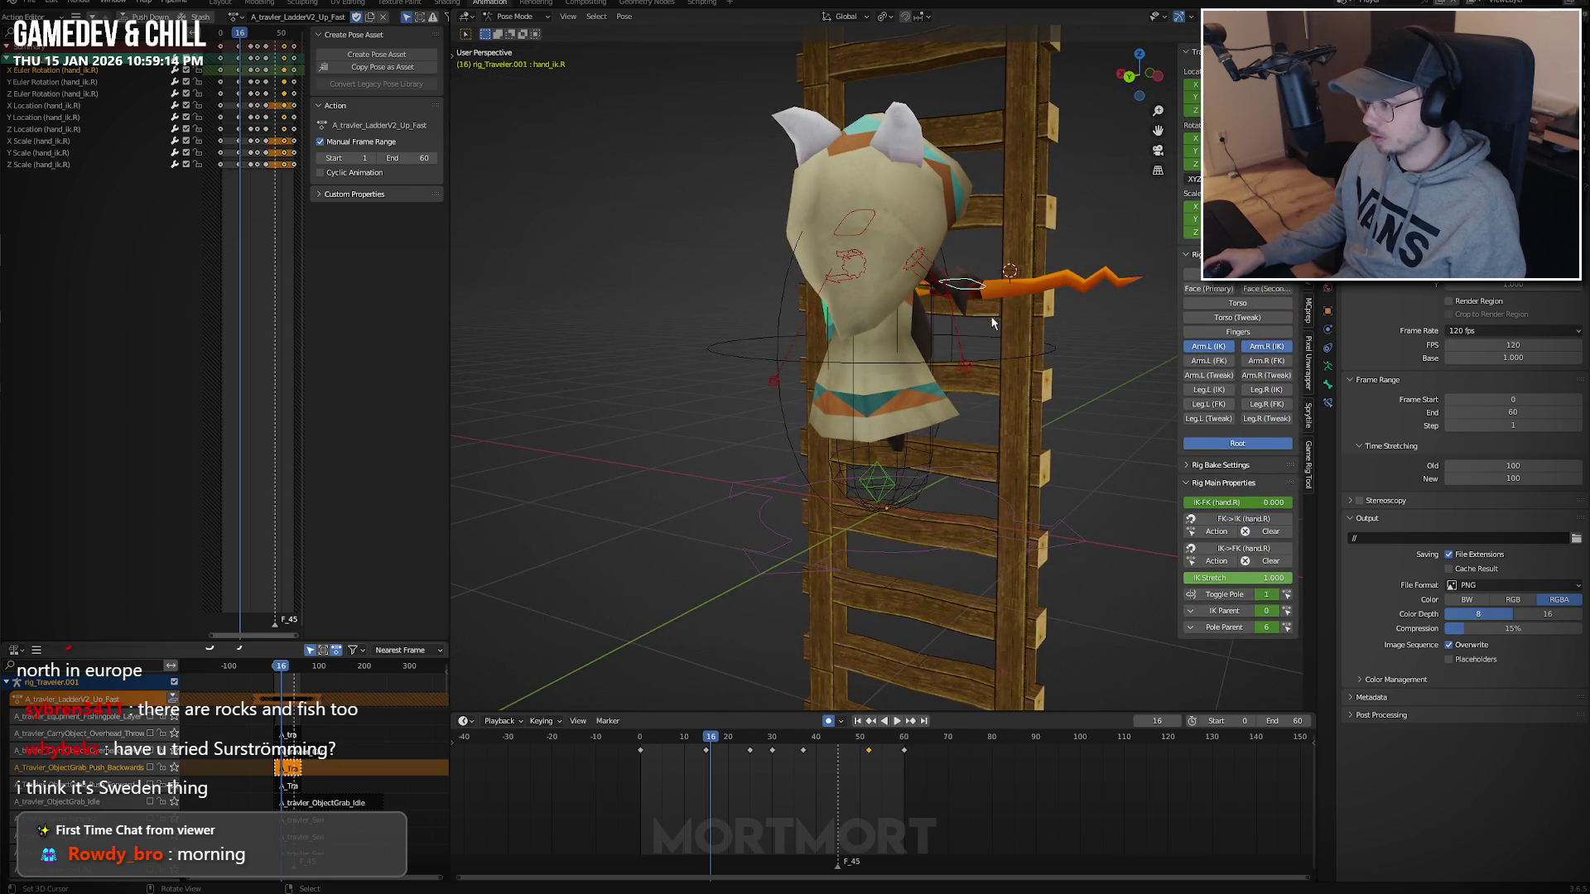
key("space")
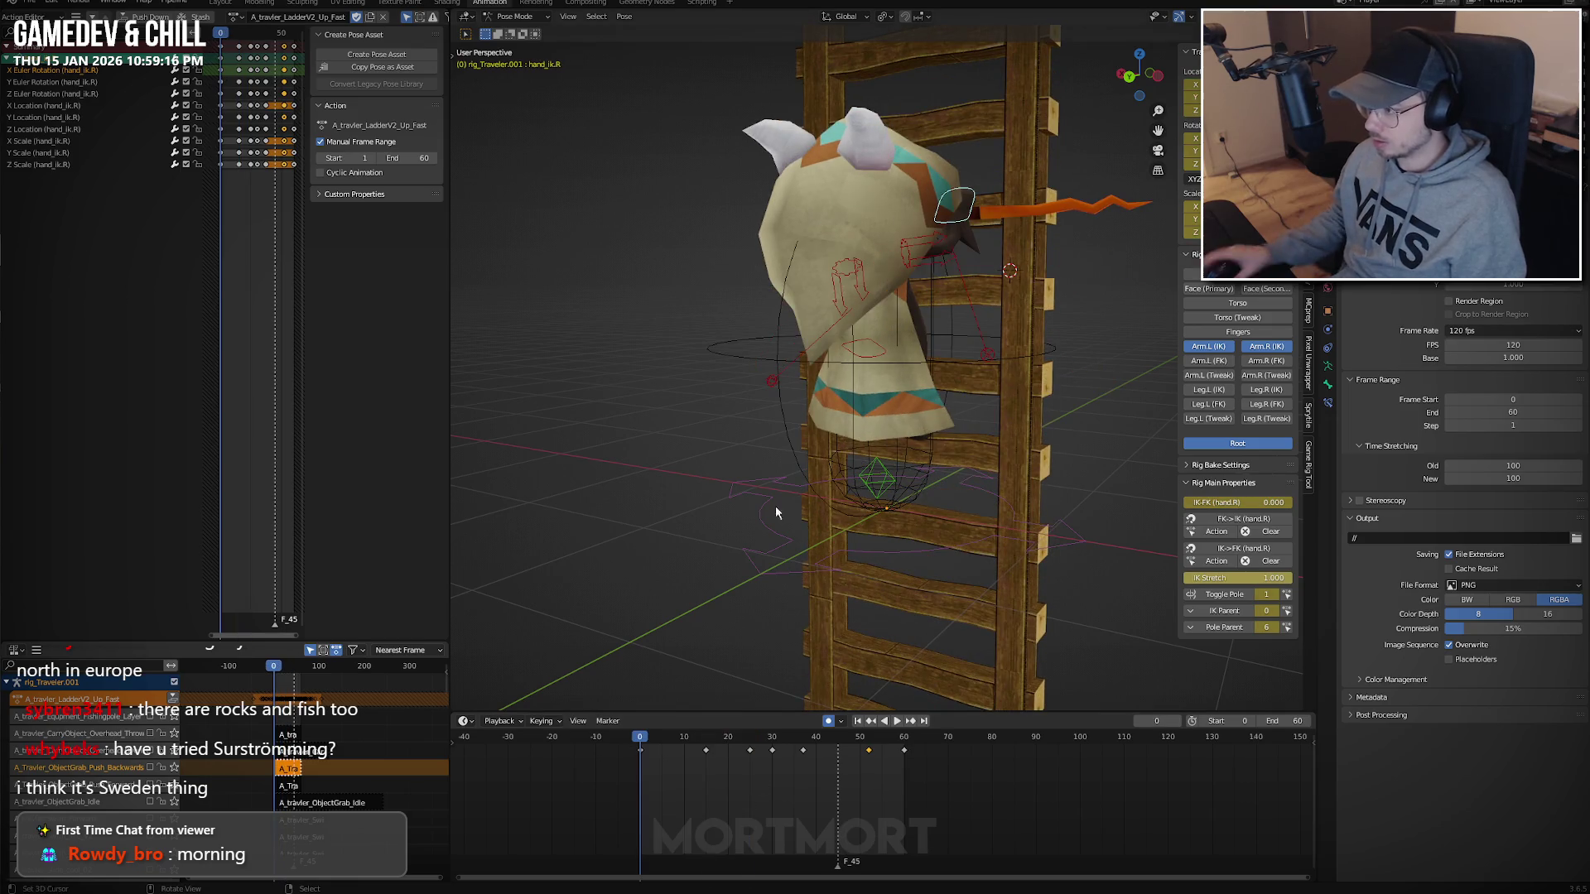
mouse_move(775, 505)
middle_mouse_down()
mouse_move(904, 217)
mouse_move(897, 236)
middle_mouse_up()
key("ctrl+KP_3")
scroll(981, 252, "up", 4)
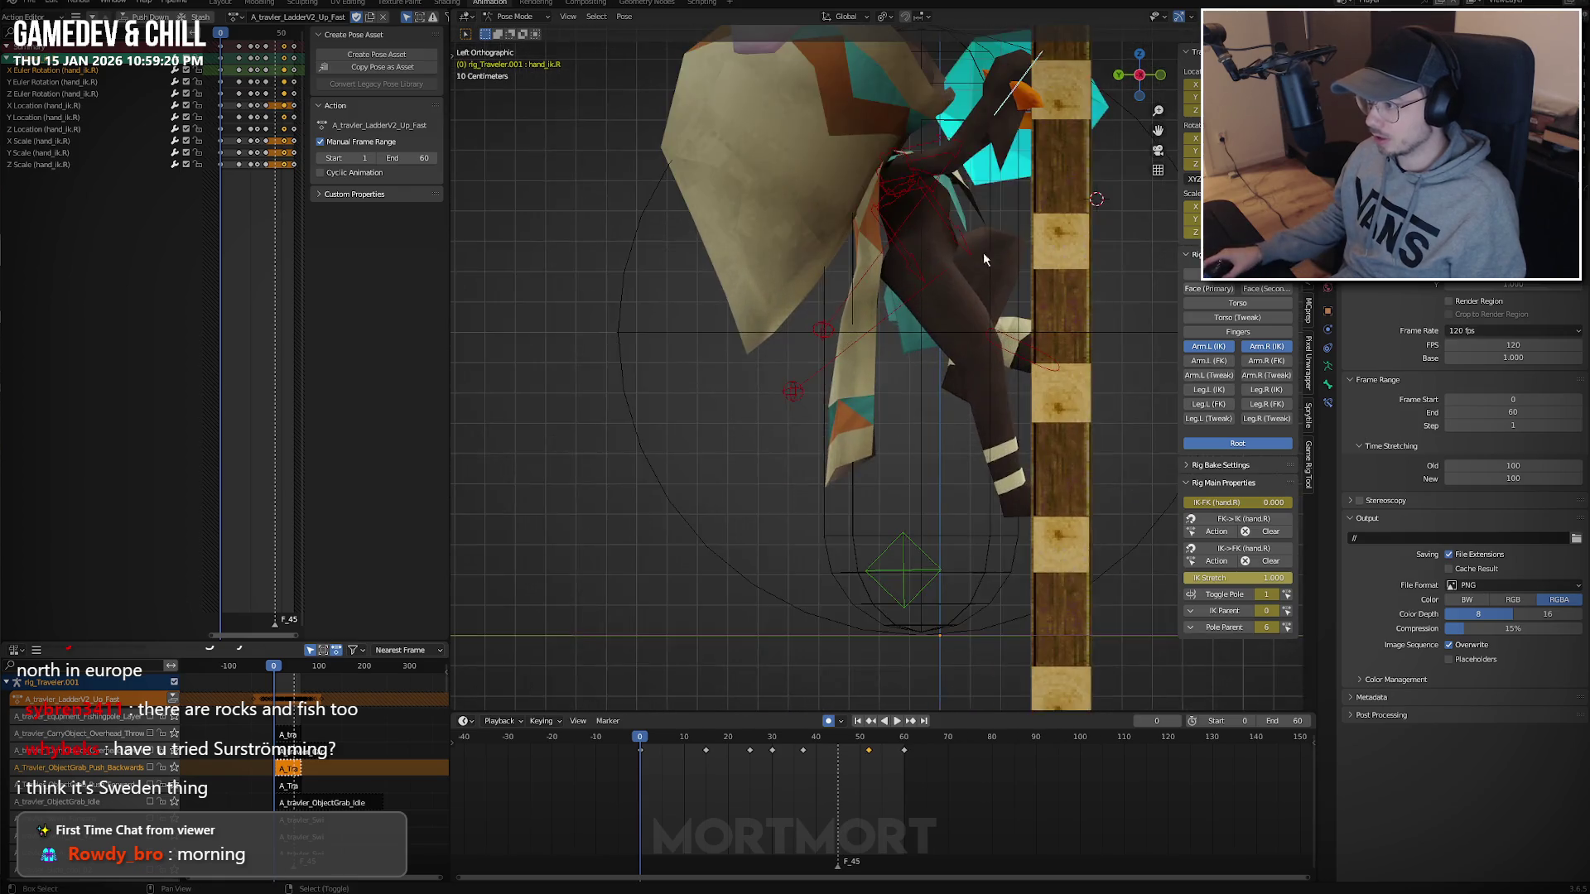
key("space")
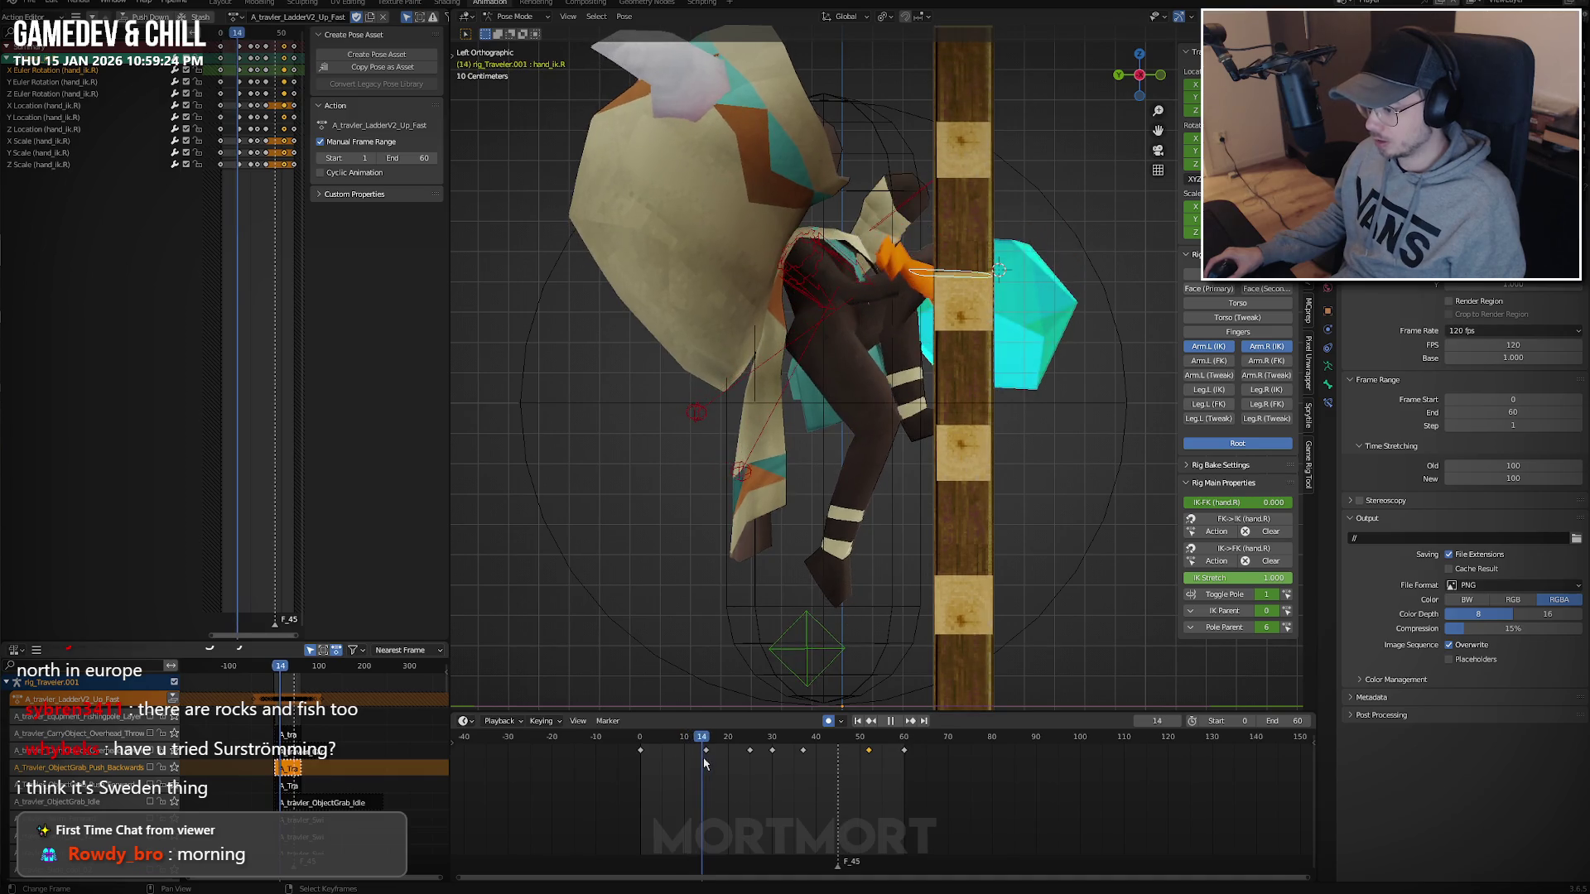
key("space")
Rotate the right hand at frames 15, 10 and 25 so it grips the rungs.
key("r")
key("z")
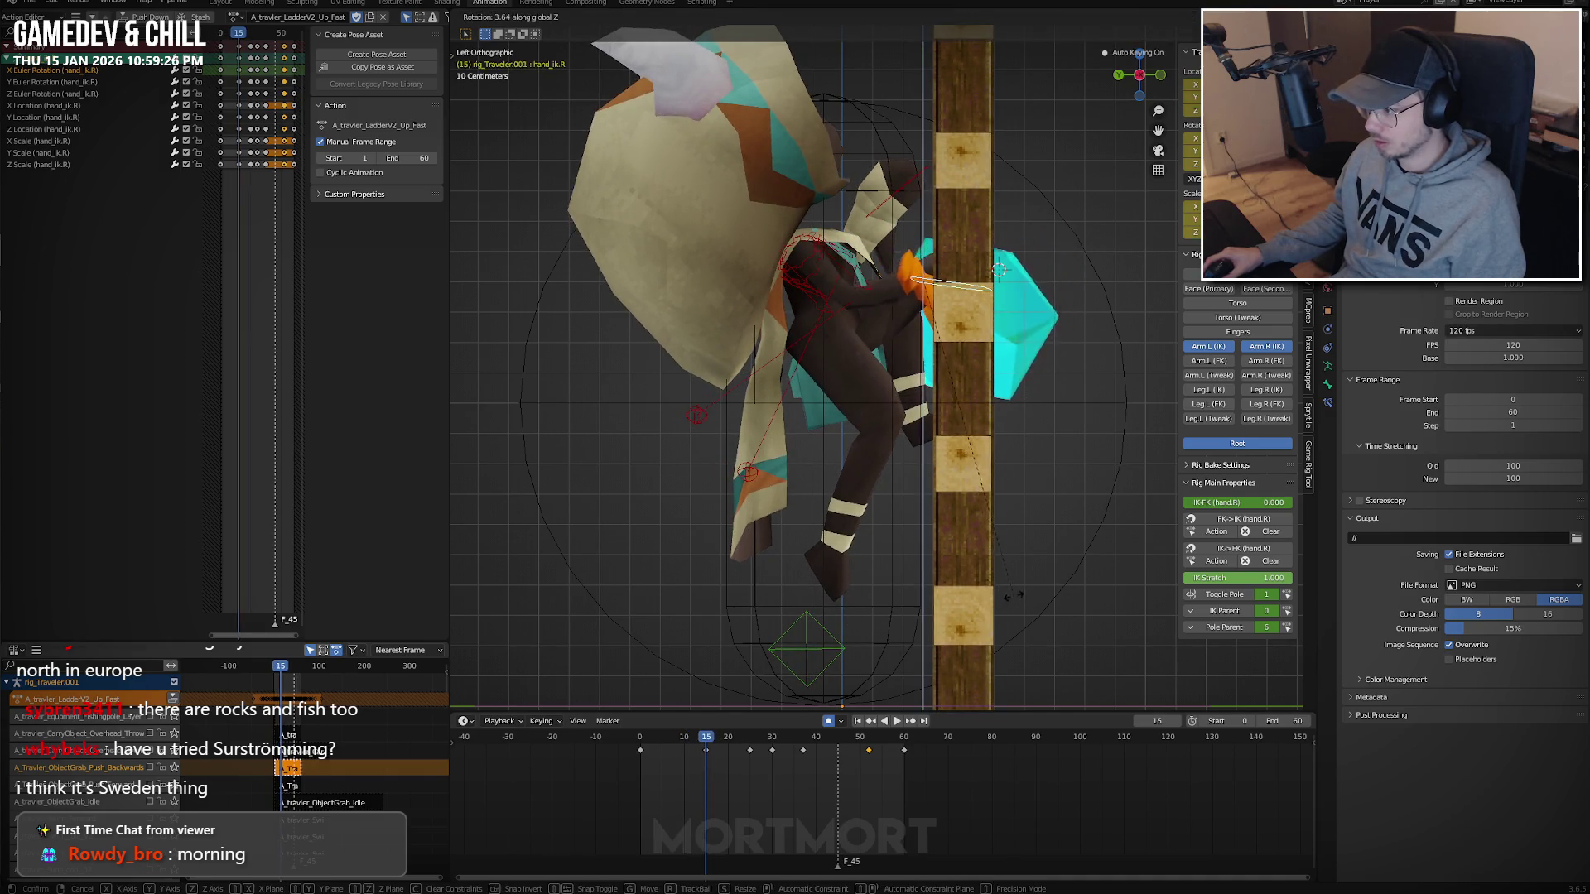
left_click(1033, 570)
left_click_drag(613, 758, 705, 757)
key("r")
key("r")
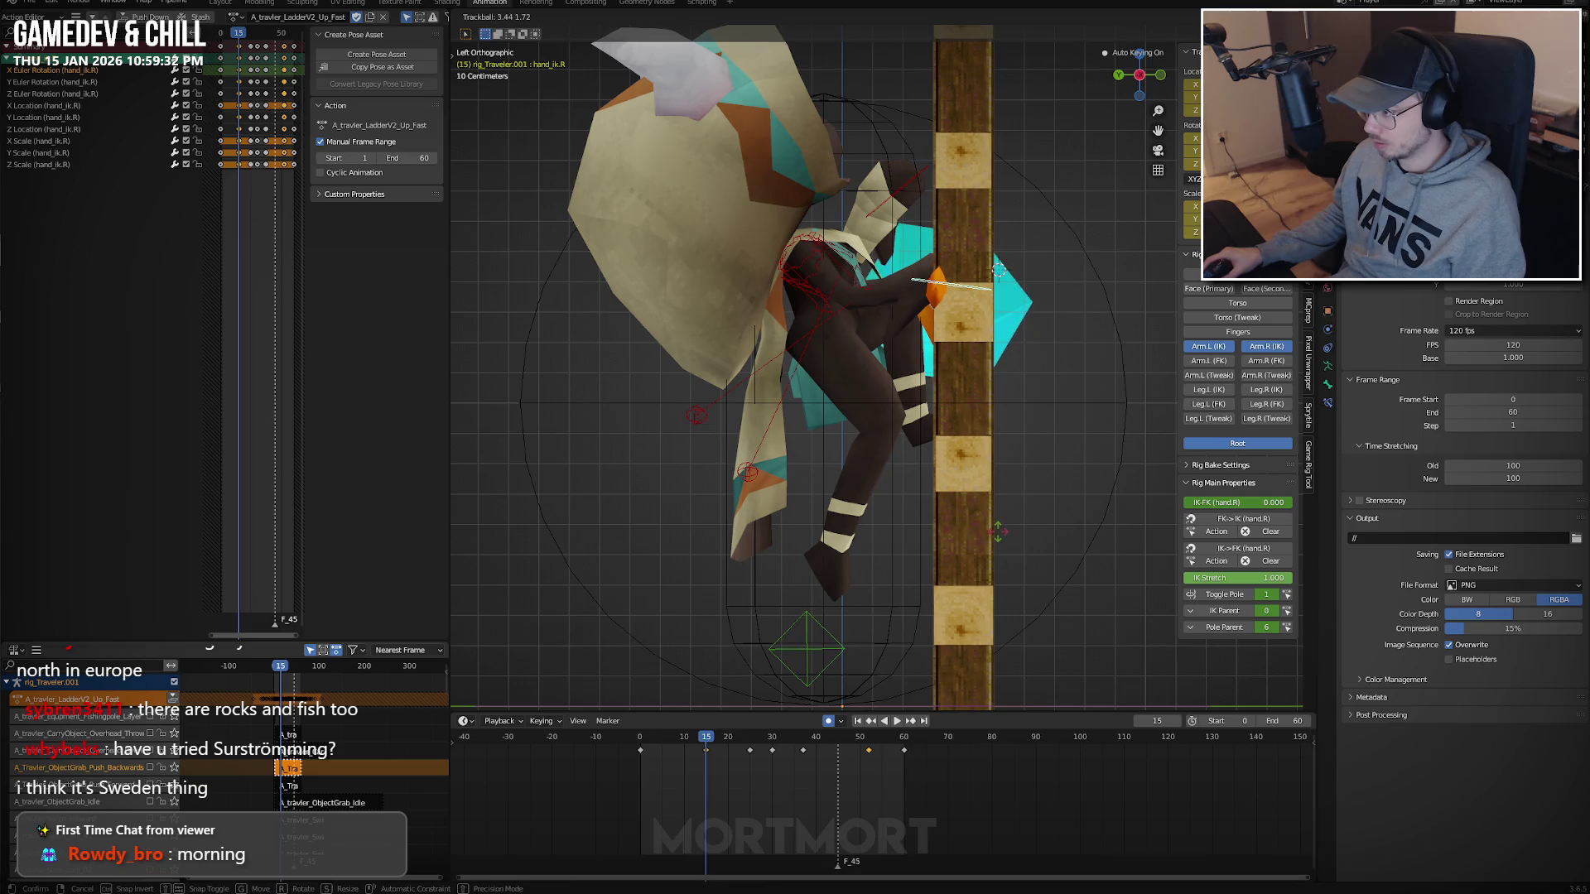
left_click(998, 537)
key("space")
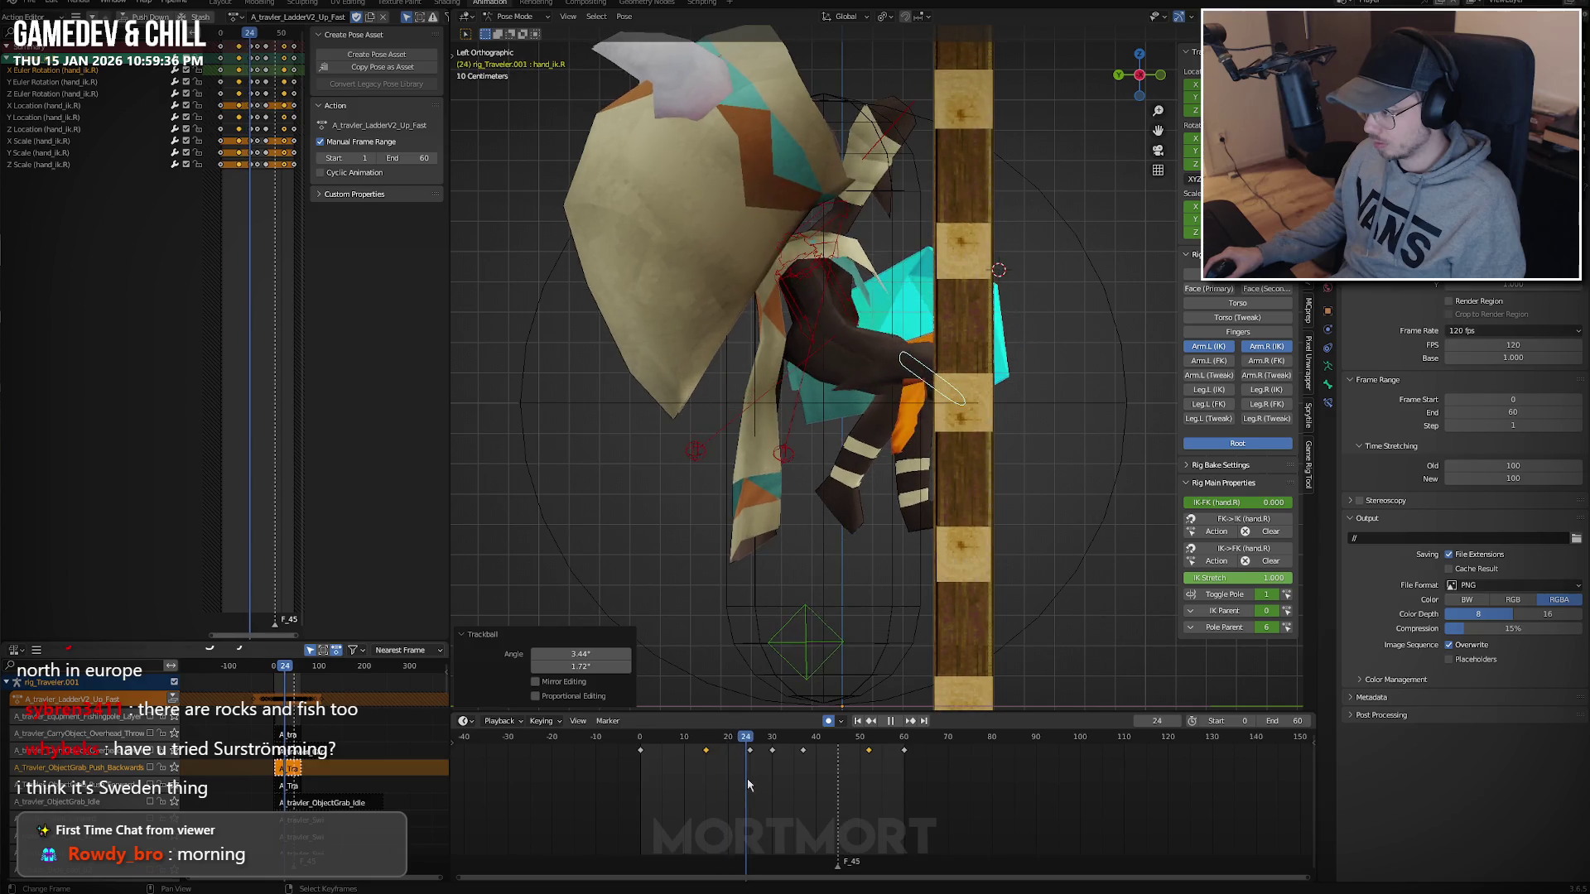
key("space")
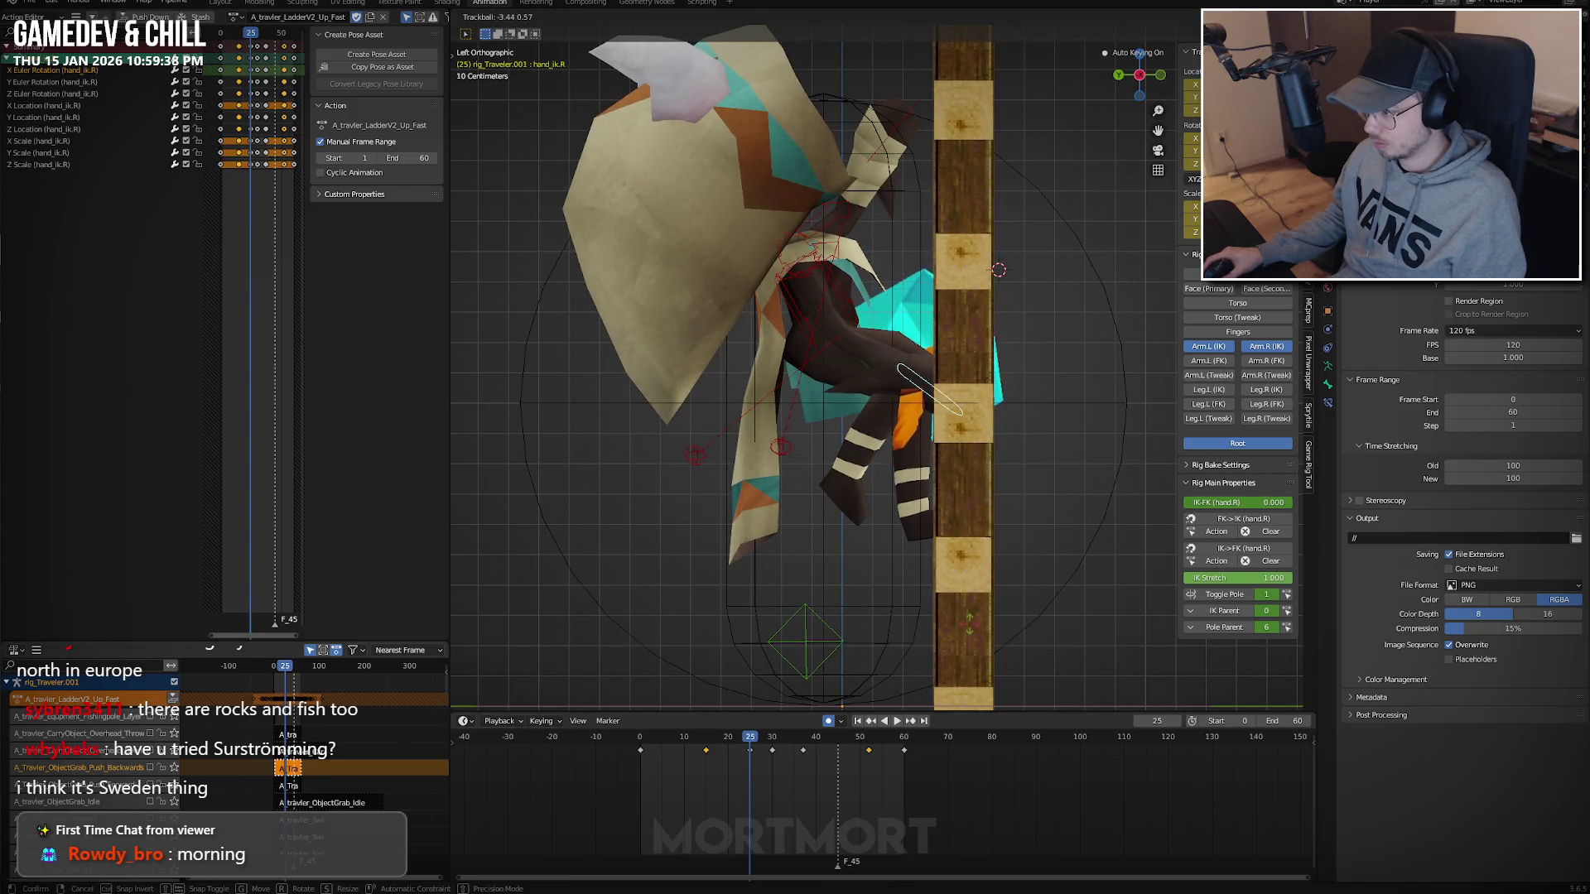
left_click(971, 625)
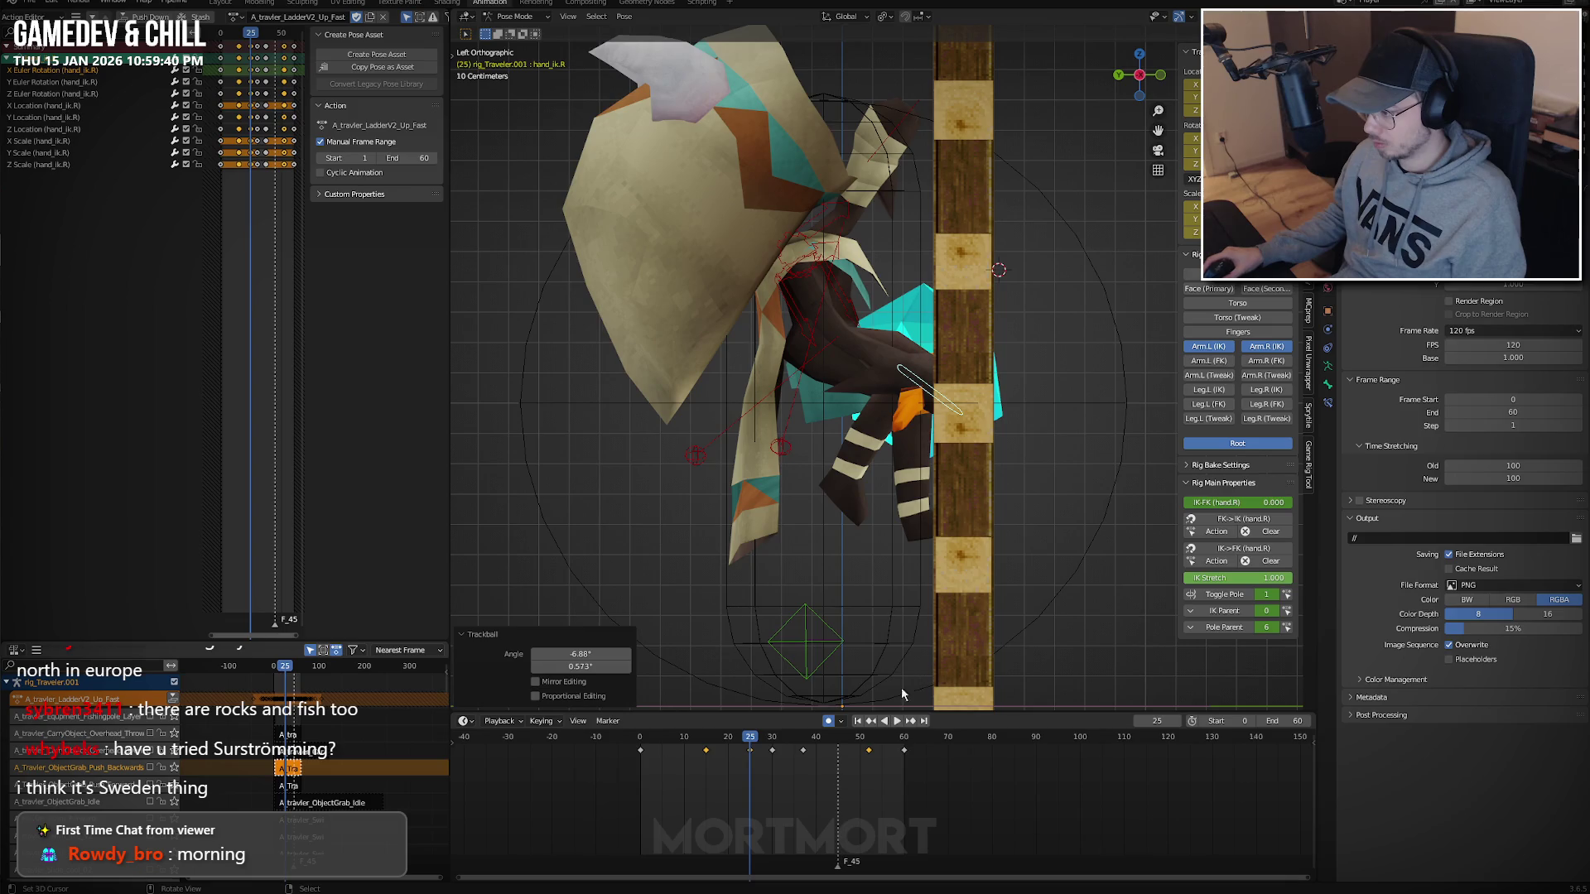
Reposition the right hand near frame 30 and key its pose at frame 51.
key("space")
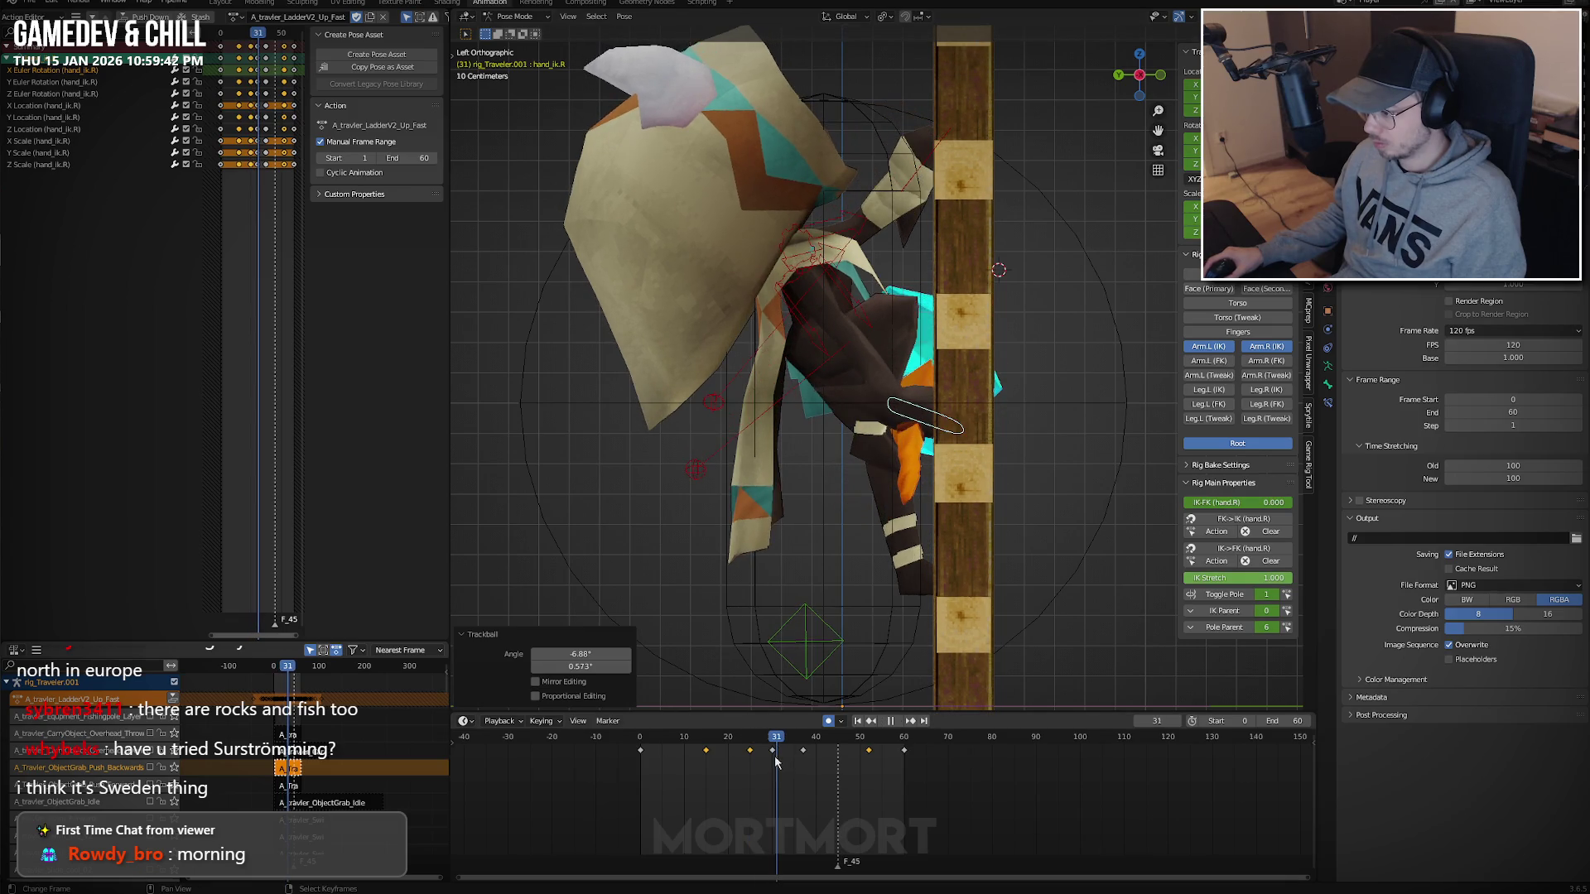
key("Escape")
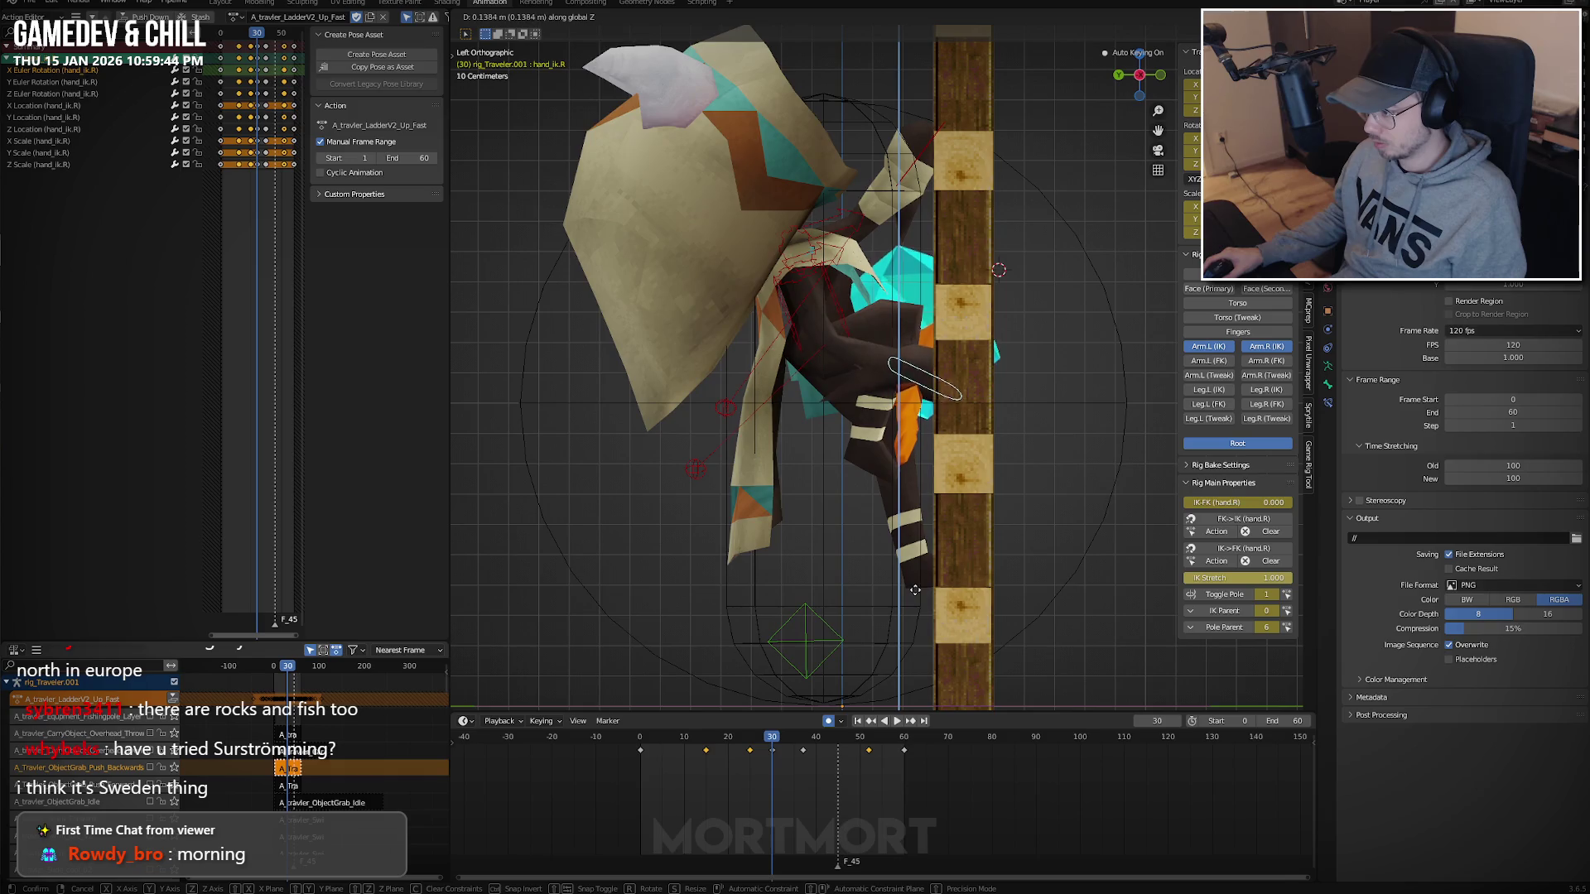
left_click(916, 579)
key("g")
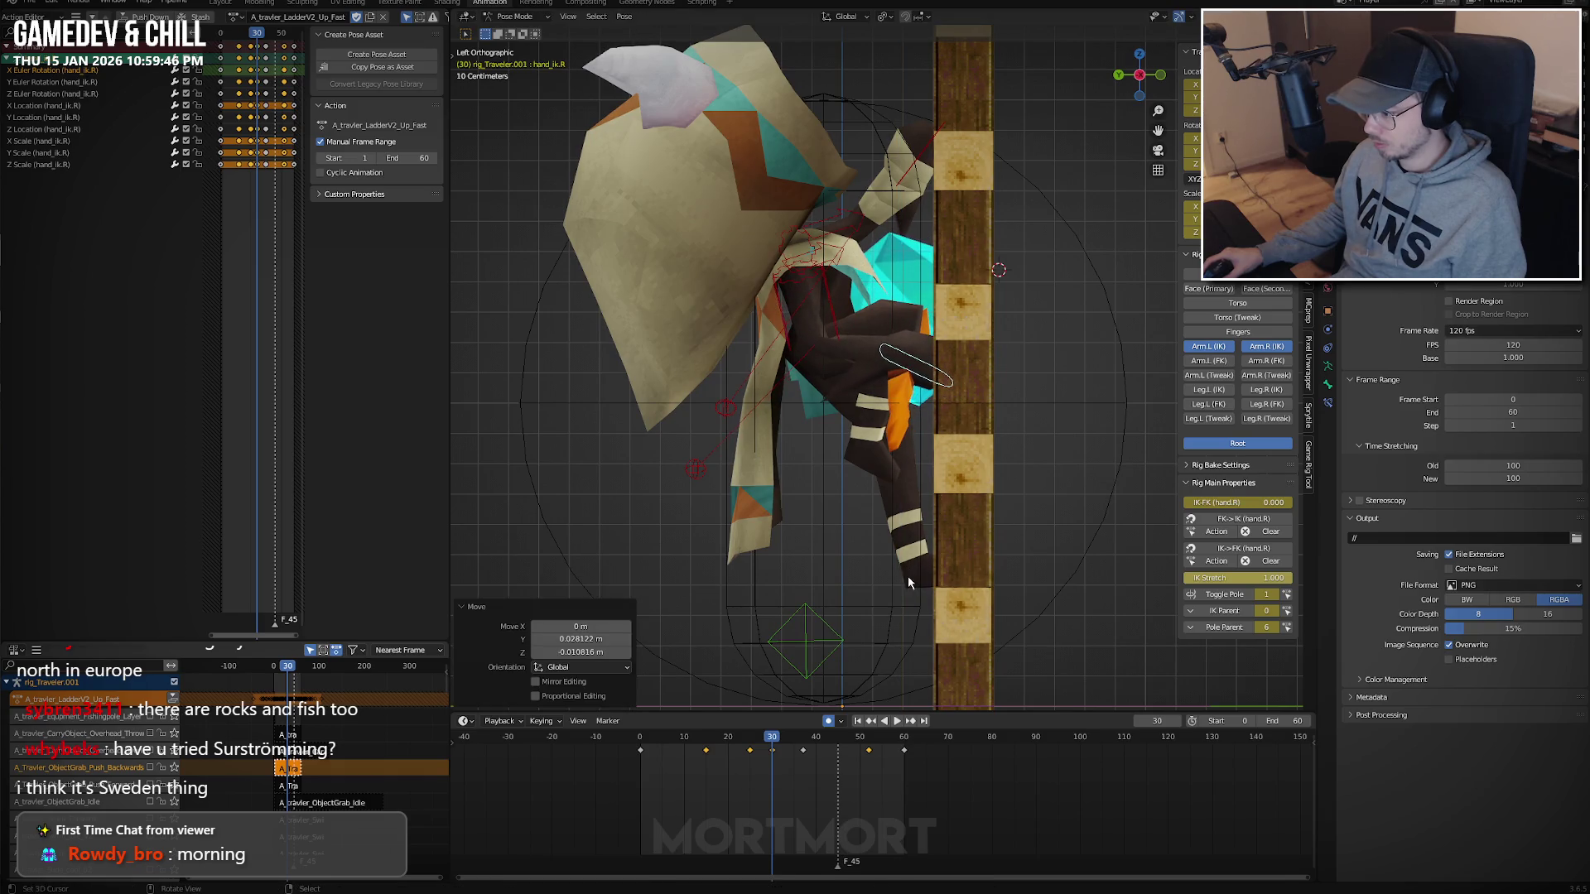
key("space")
key("space")
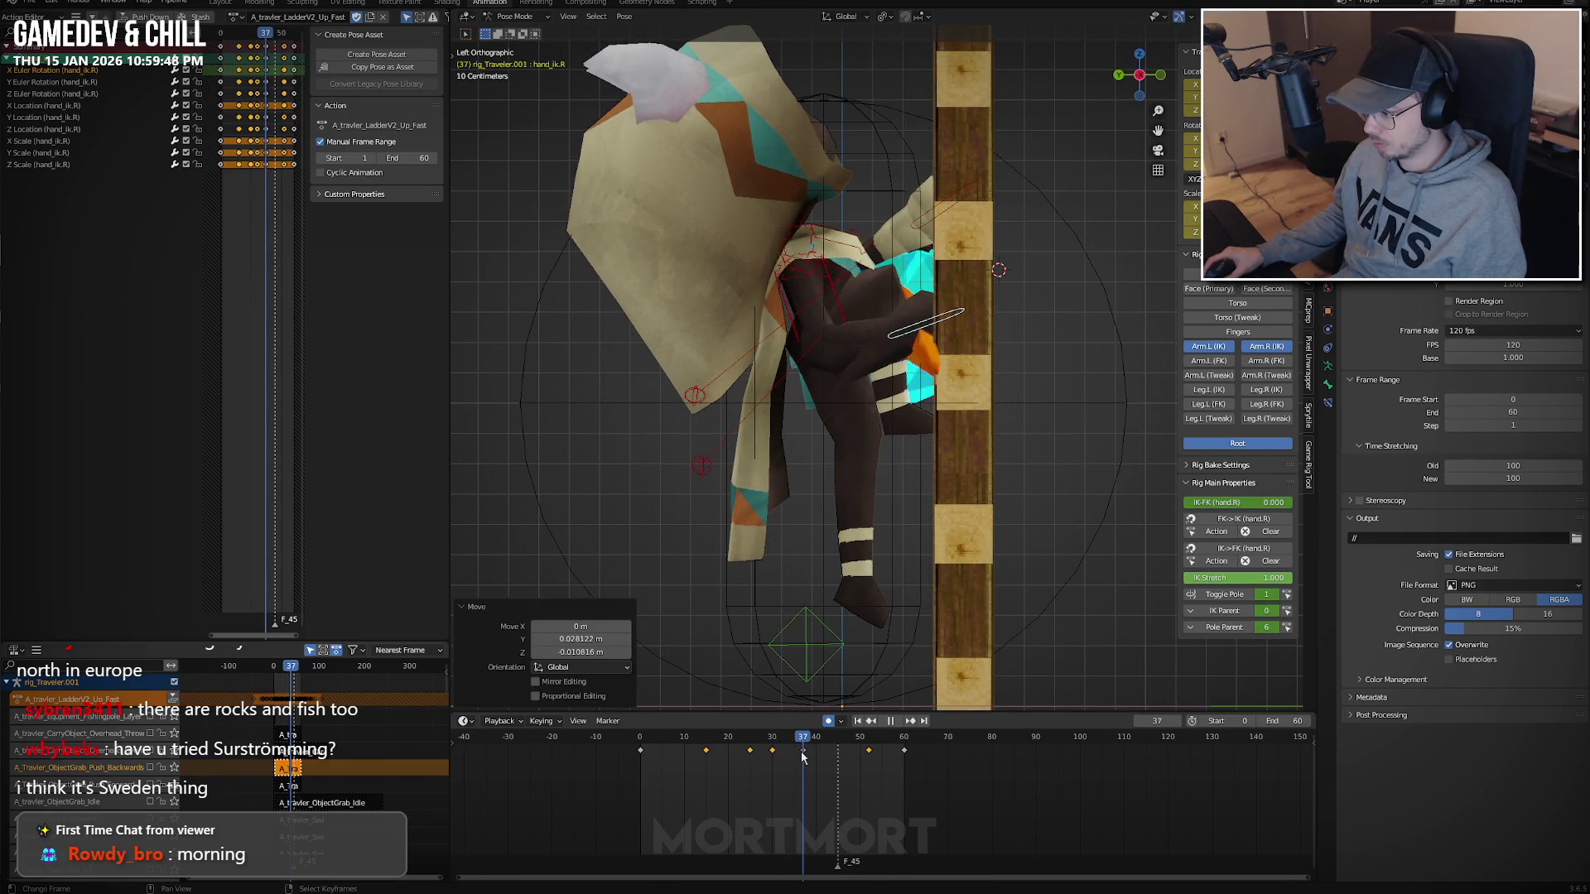
key("g")
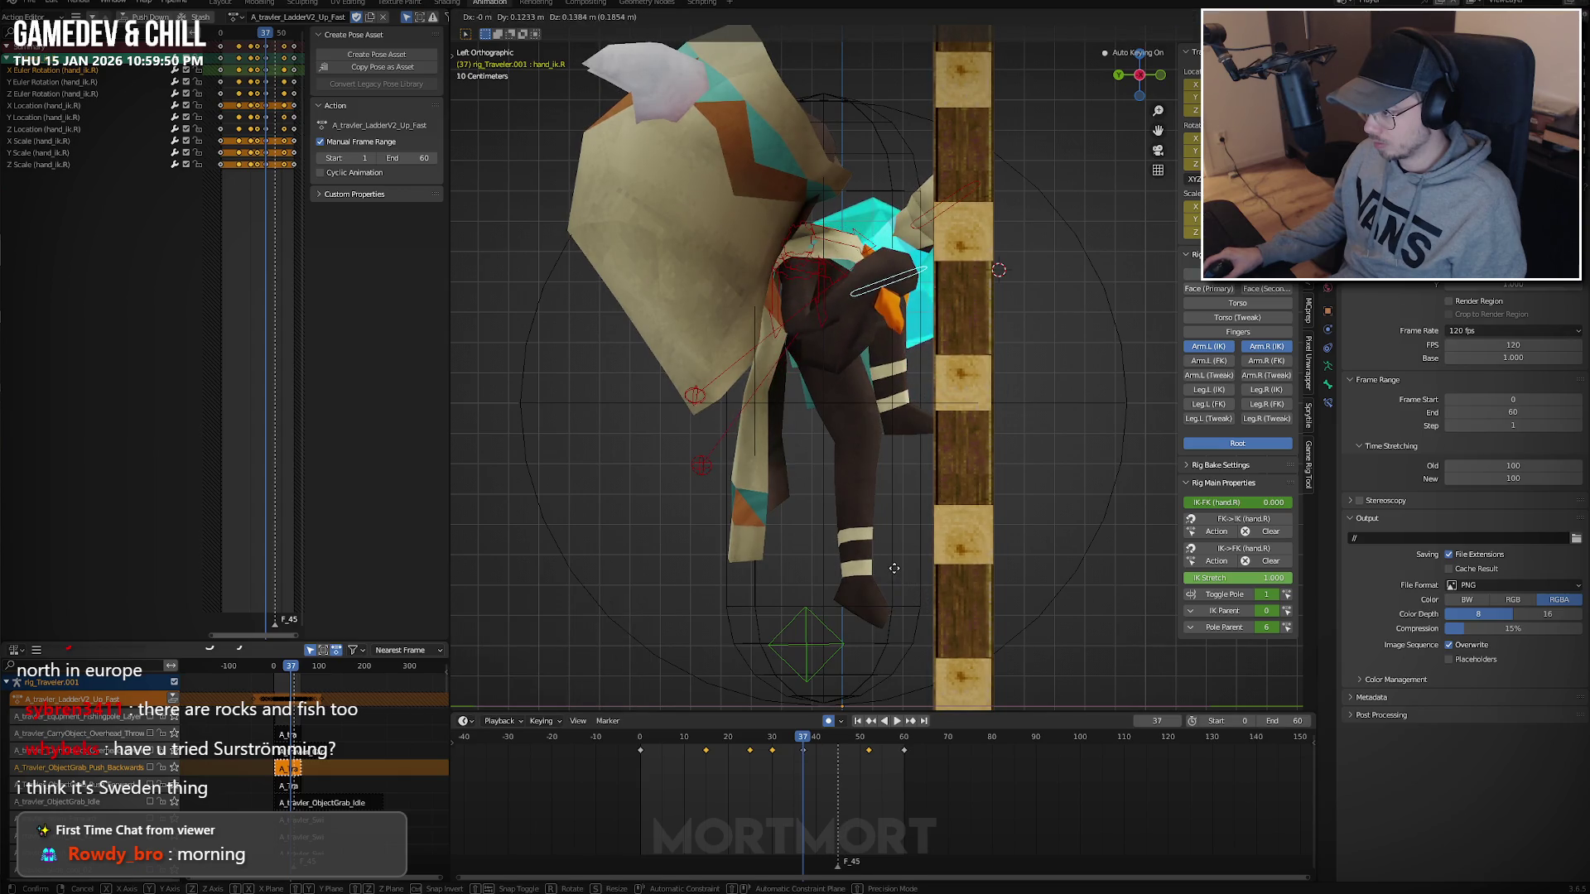
left_click(894, 568)
left_click_drag(810, 763, 870, 748)
key("i")
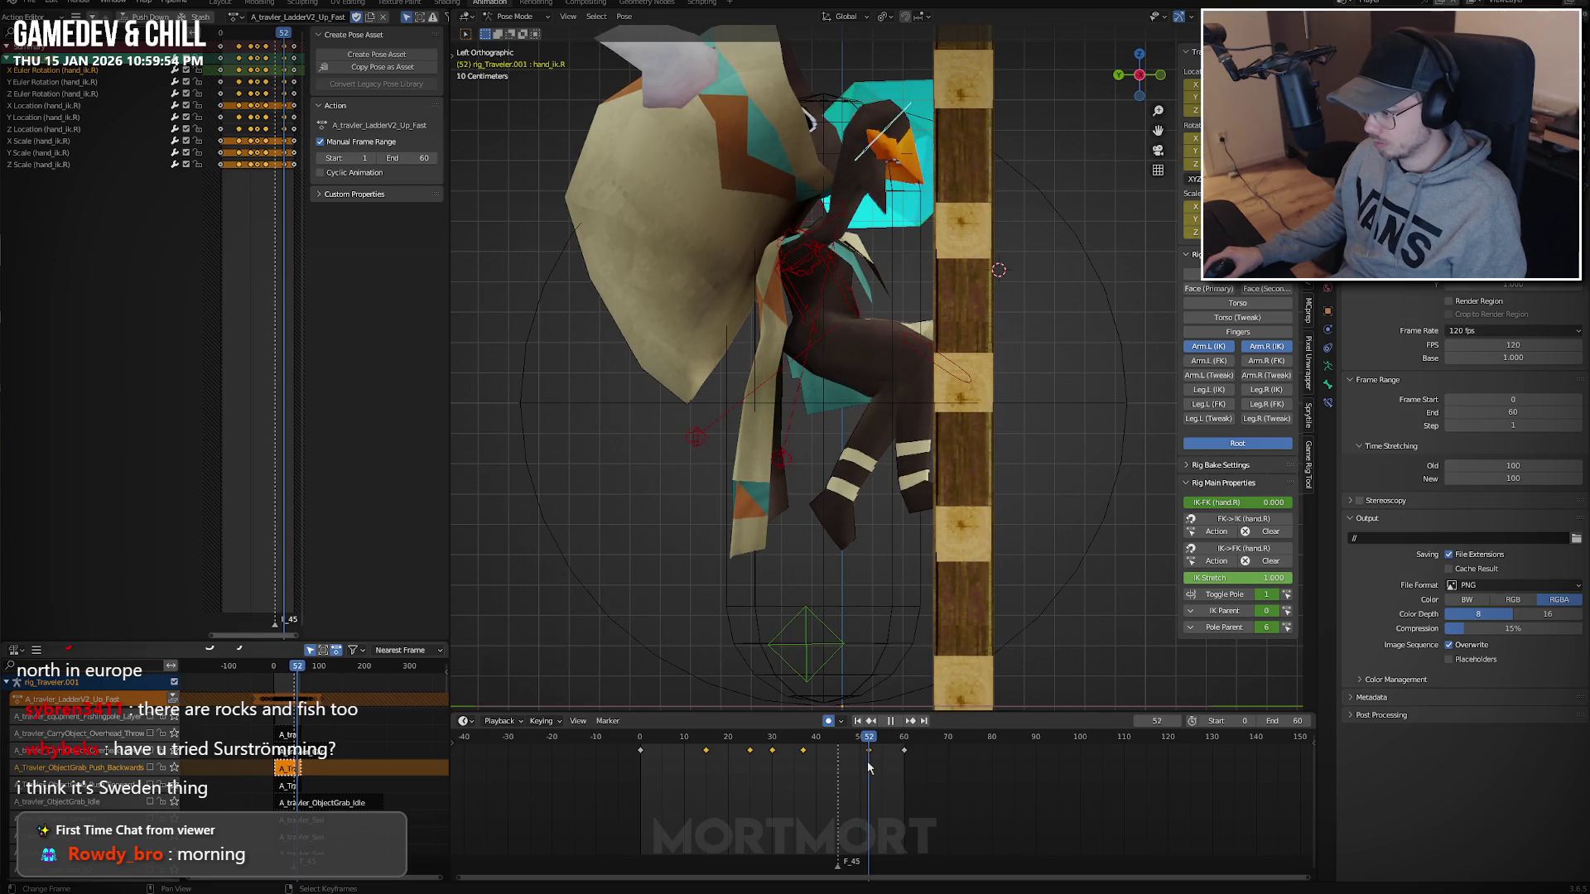
Shift the right hand about 0.069 m in Y and up at frame 52, then replay.
key("space")
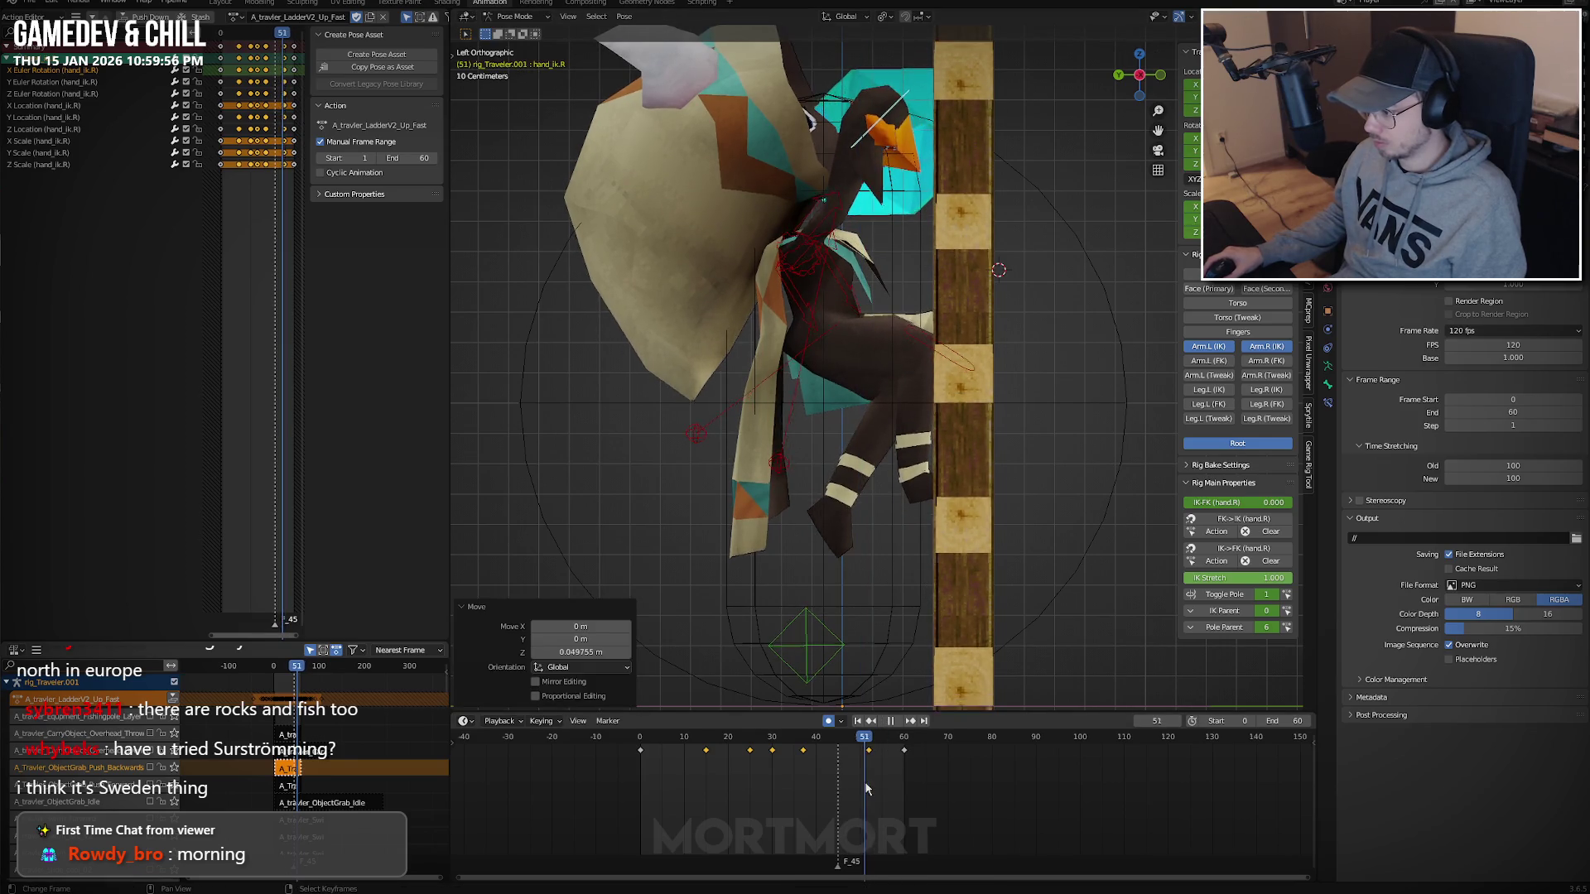
key("Escape")
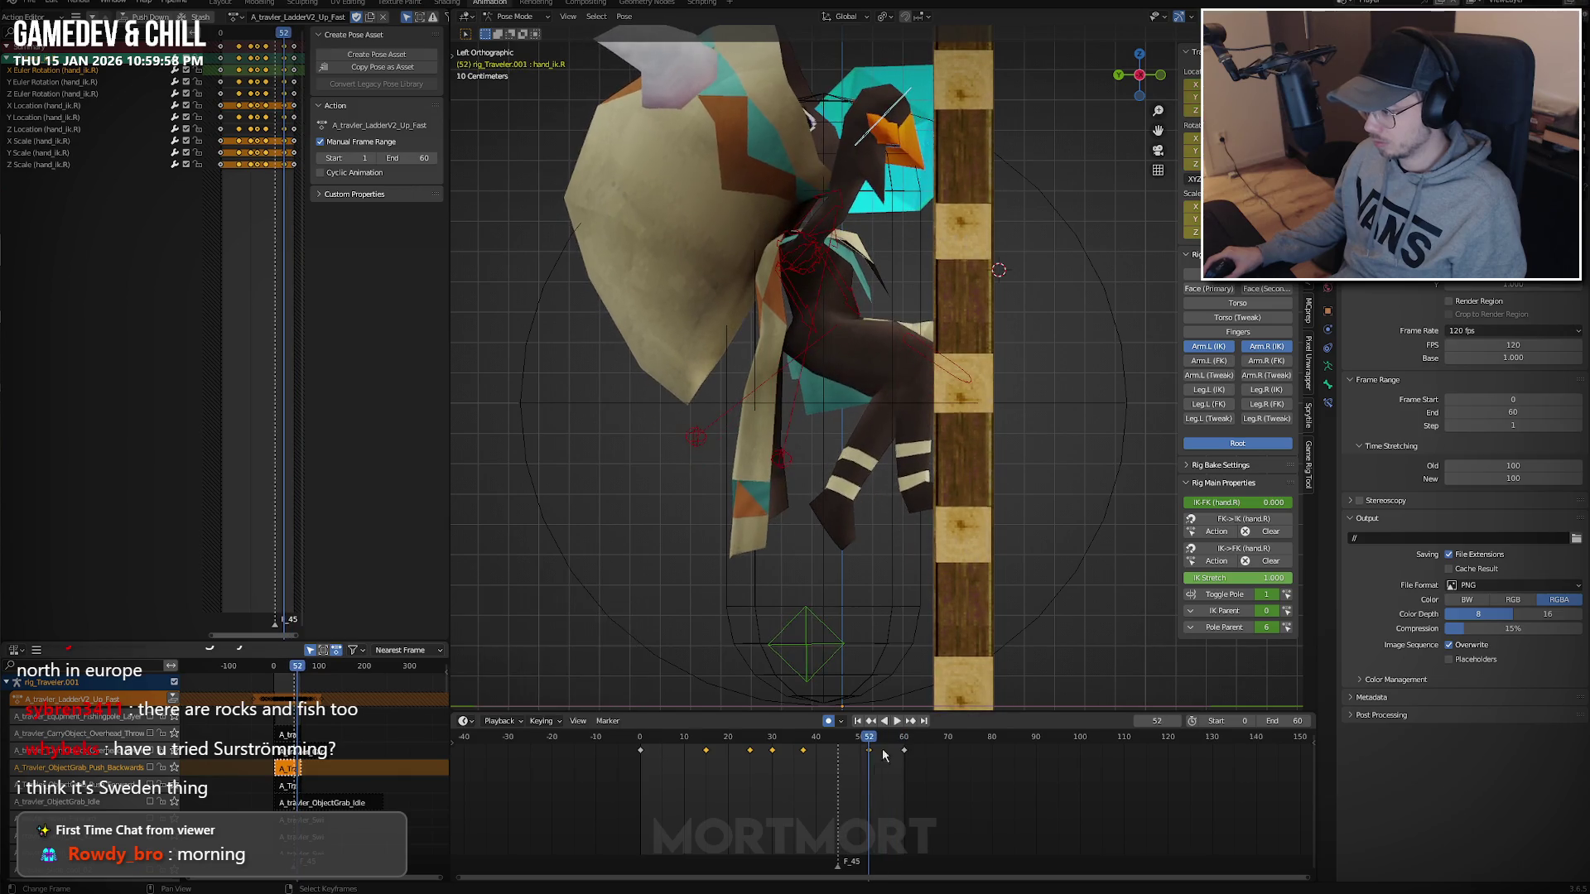
key("g")
left_click(975, 535)
key("space")
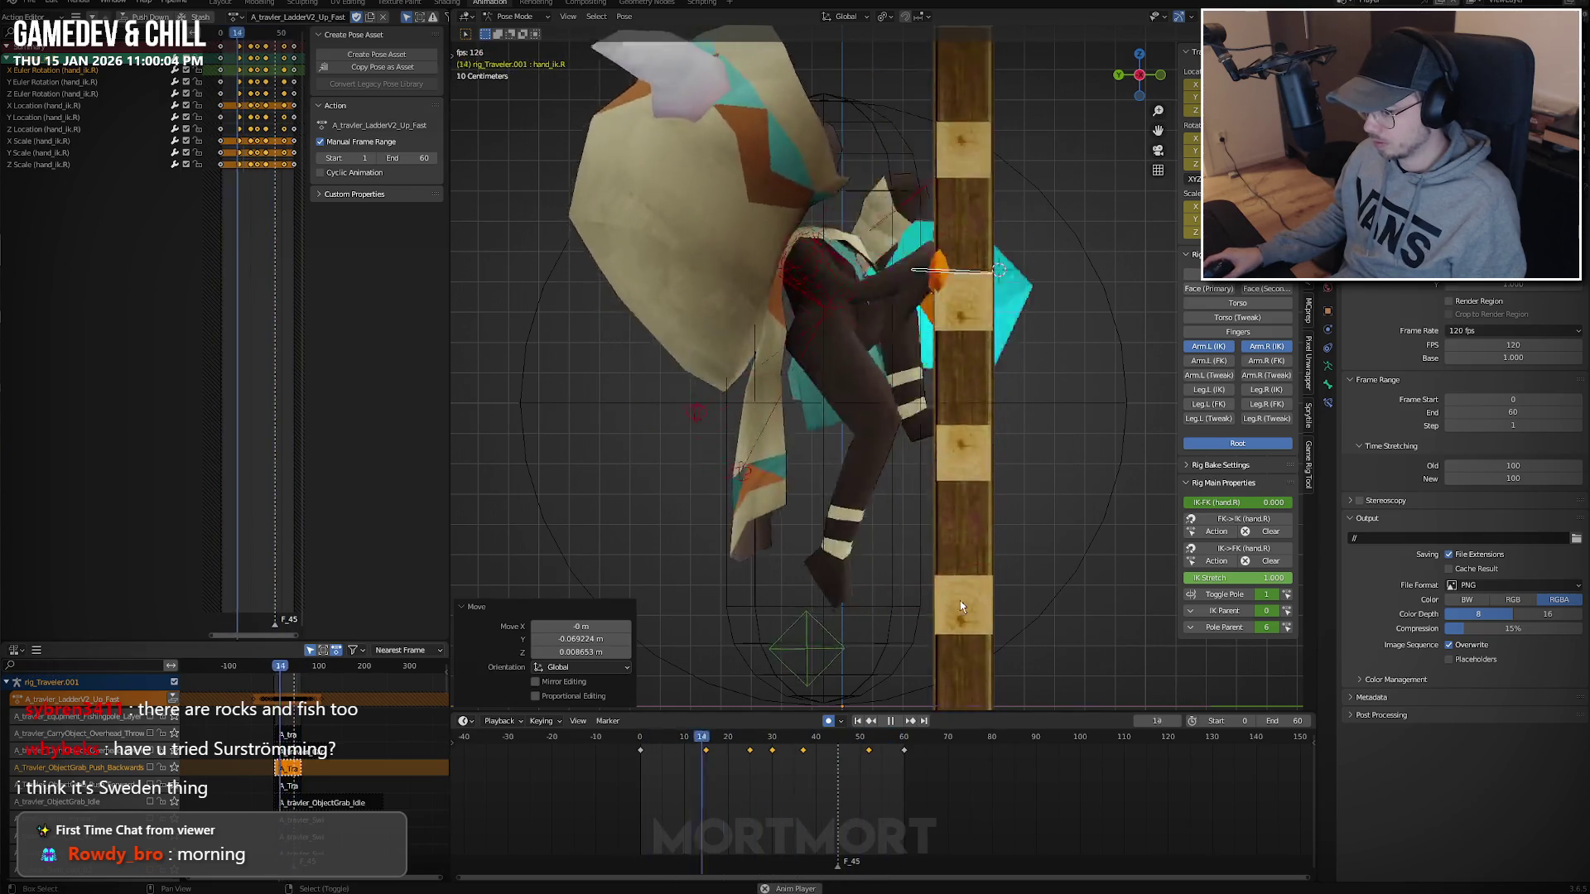
key("space")
key("space")
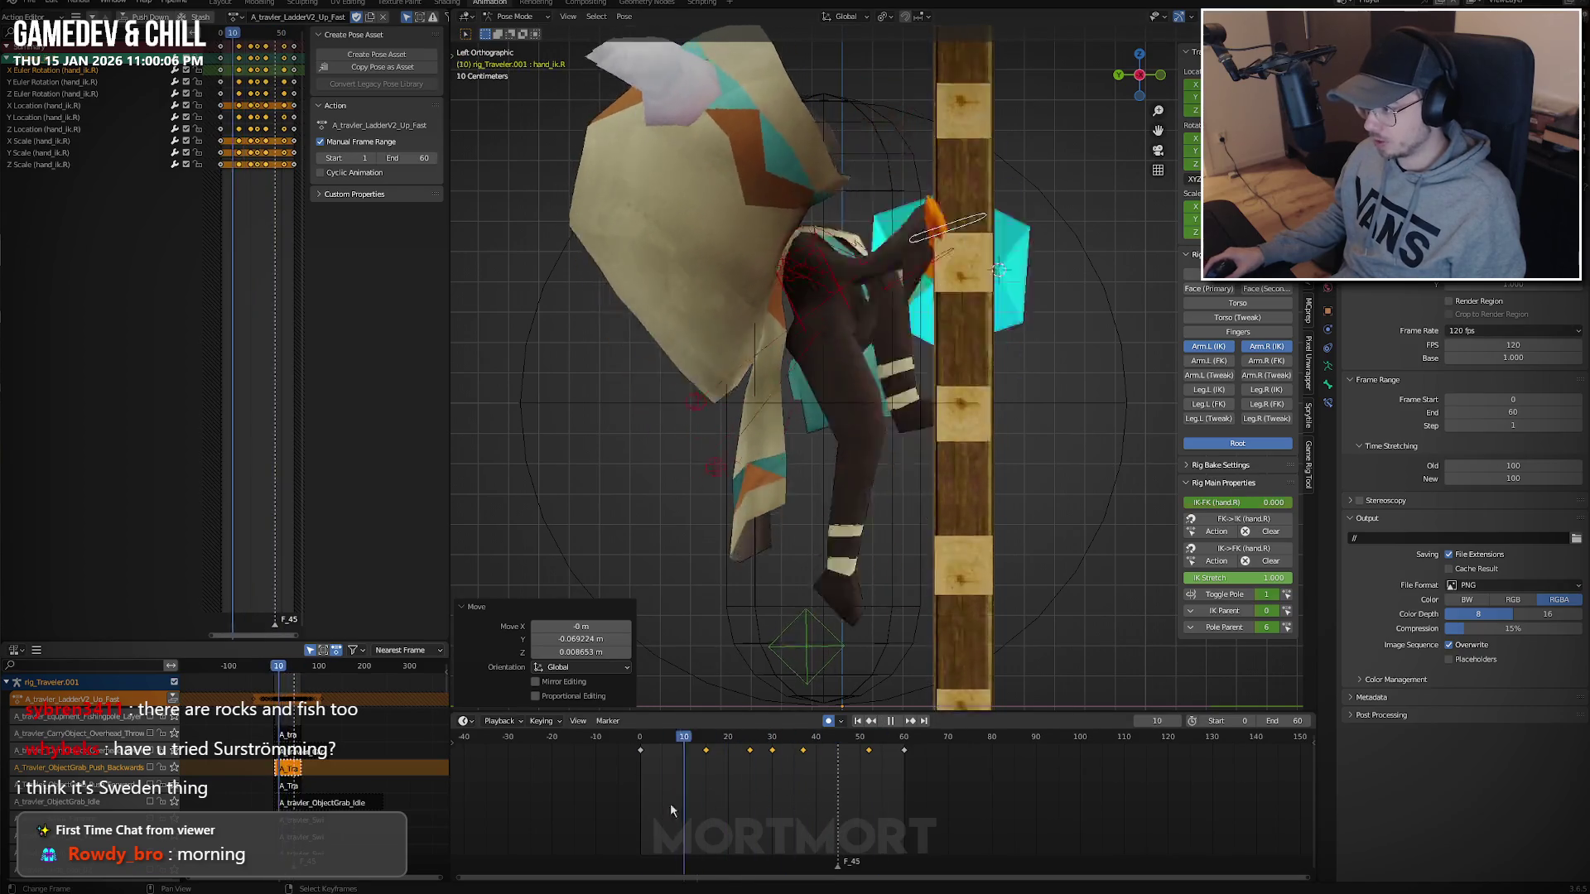
mouse_move(836, 398)
middle_mouse_down()
mouse_move(863, 374)
mouse_move(986, 366)
middle_mouse_up()
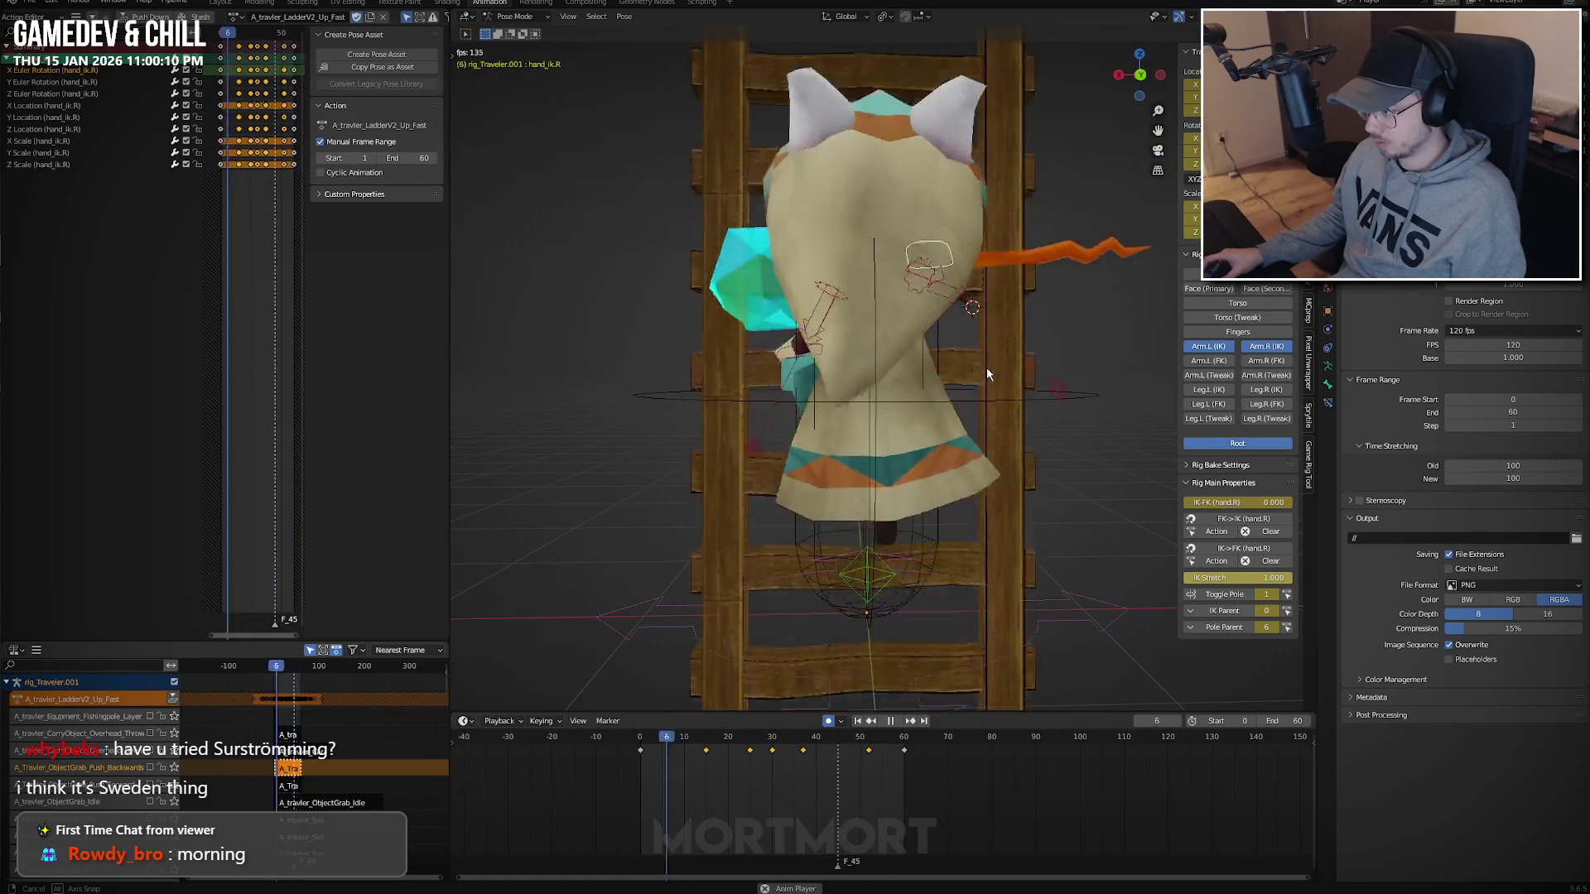
Delete the hand keys after frame 30, undo the deletion, and replay the climb.
key("Escape")
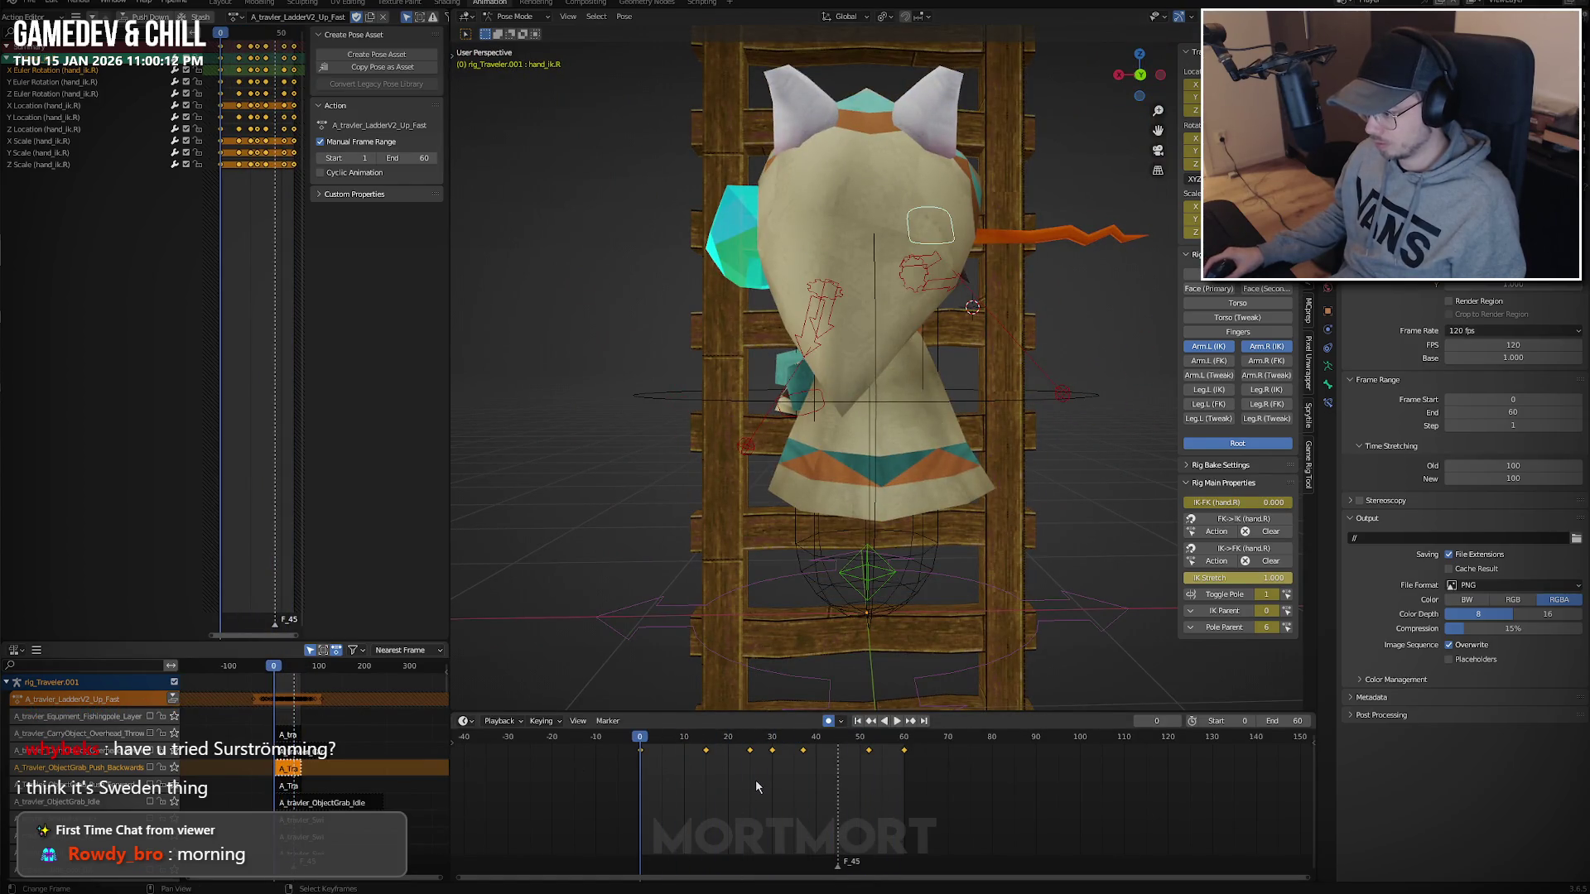
middle_click_drag(828, 347, 921, 319)
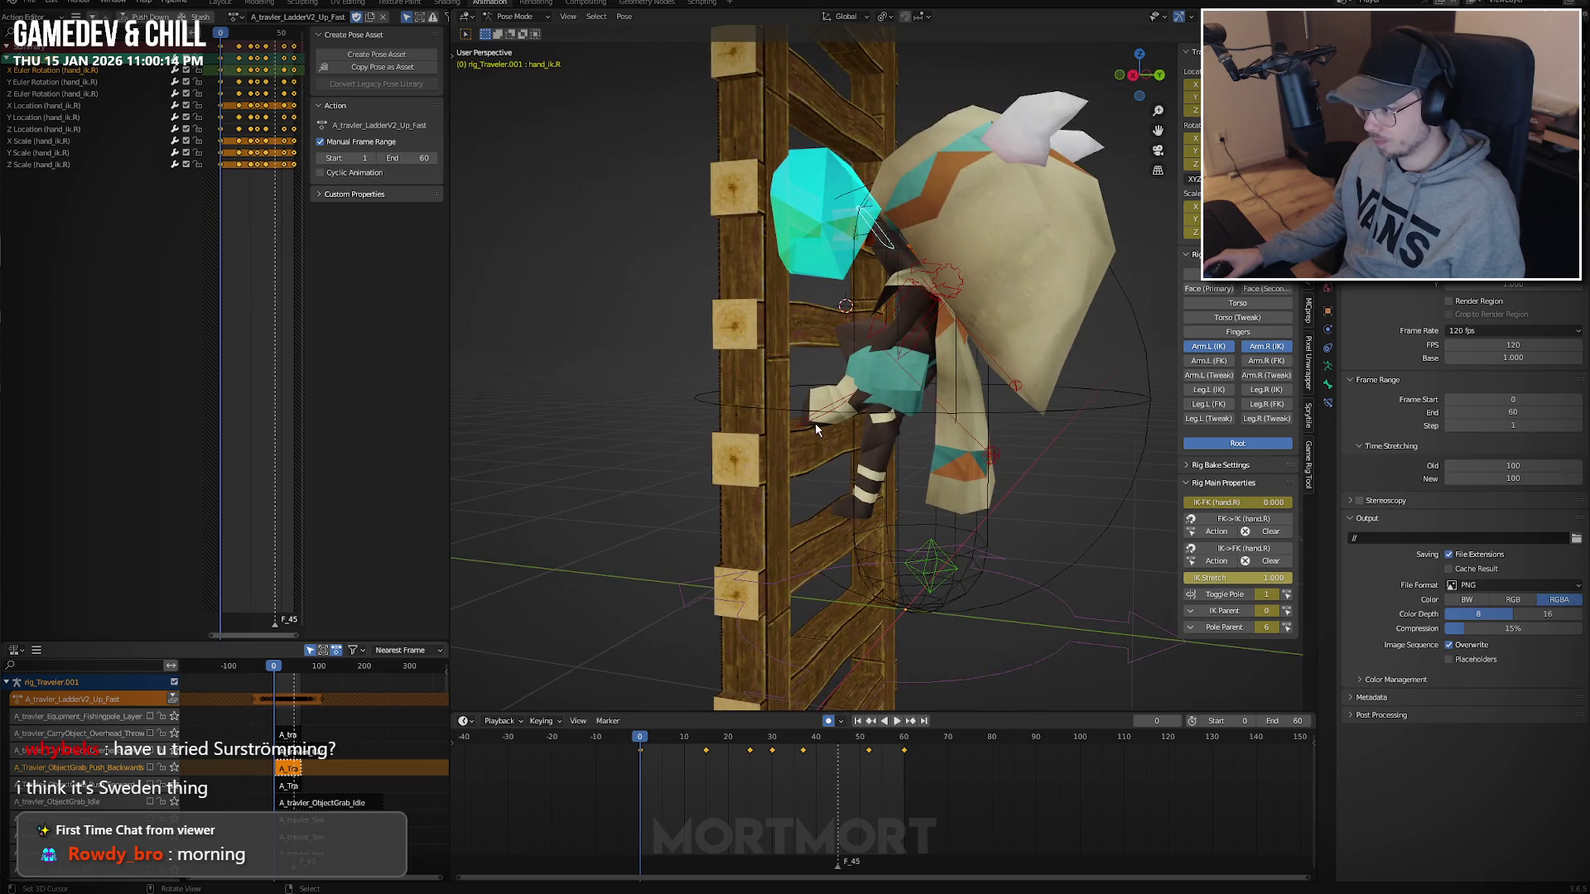
left_click(770, 762)
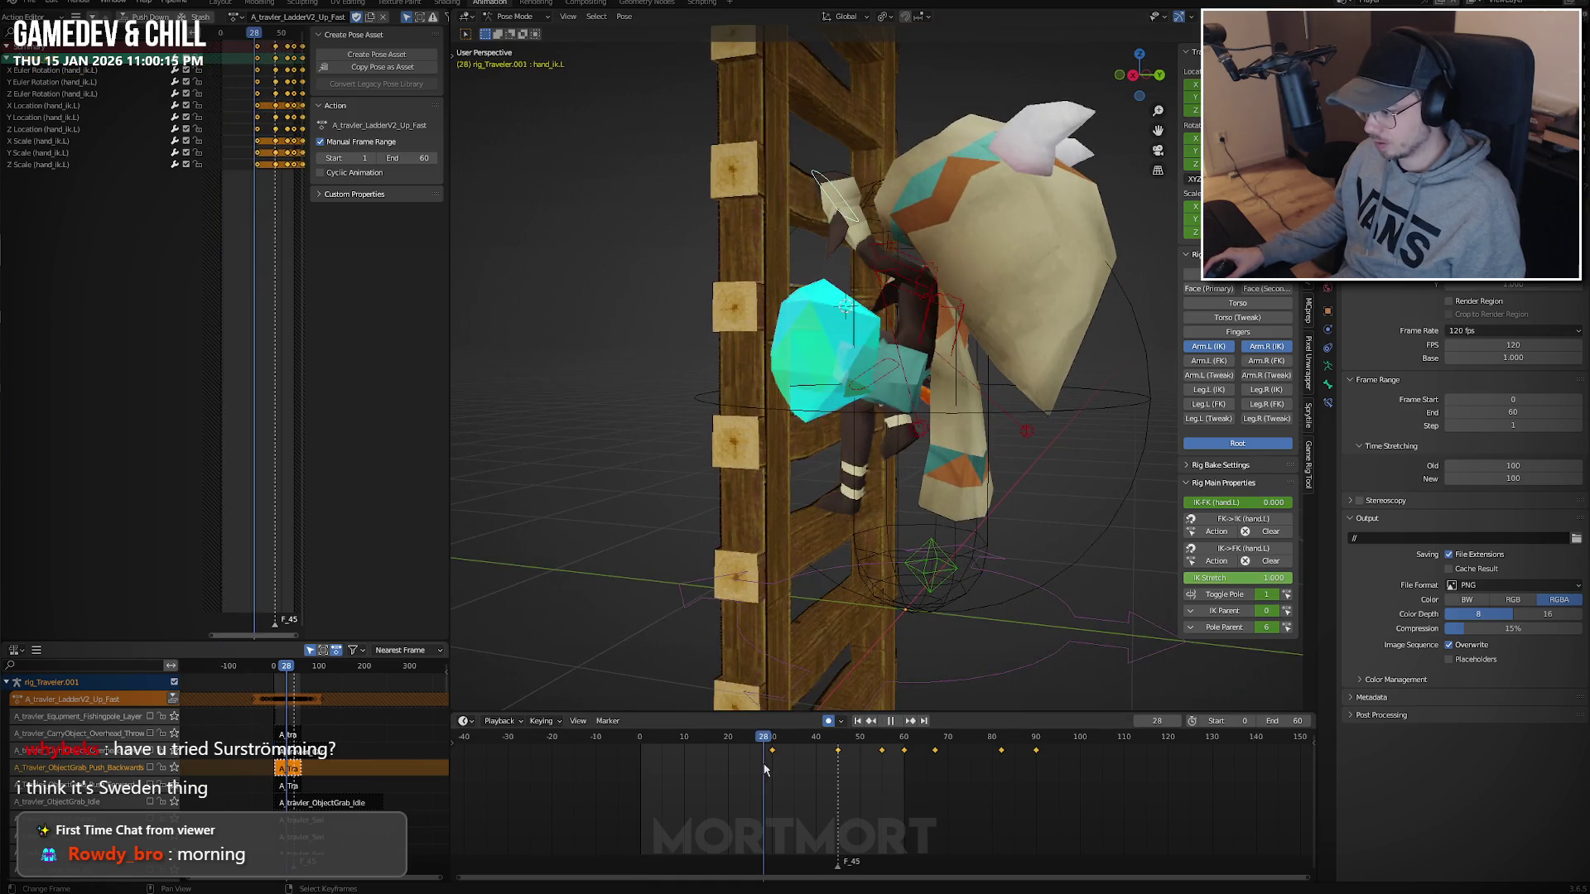
key("x")
left_click(832, 787)
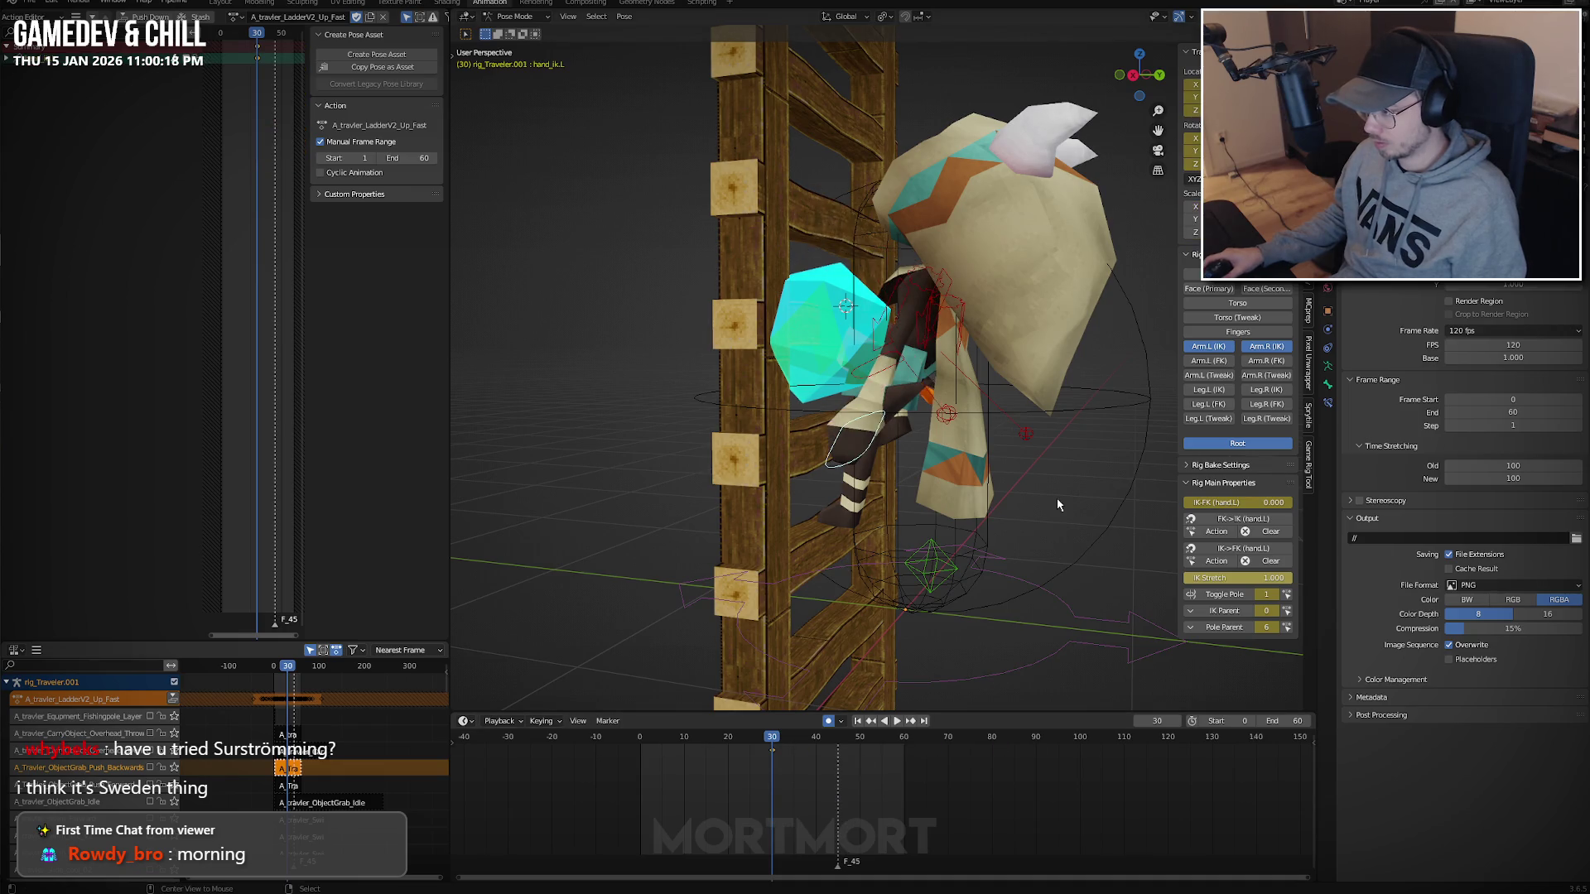
key("ctrl+z")
key("space")
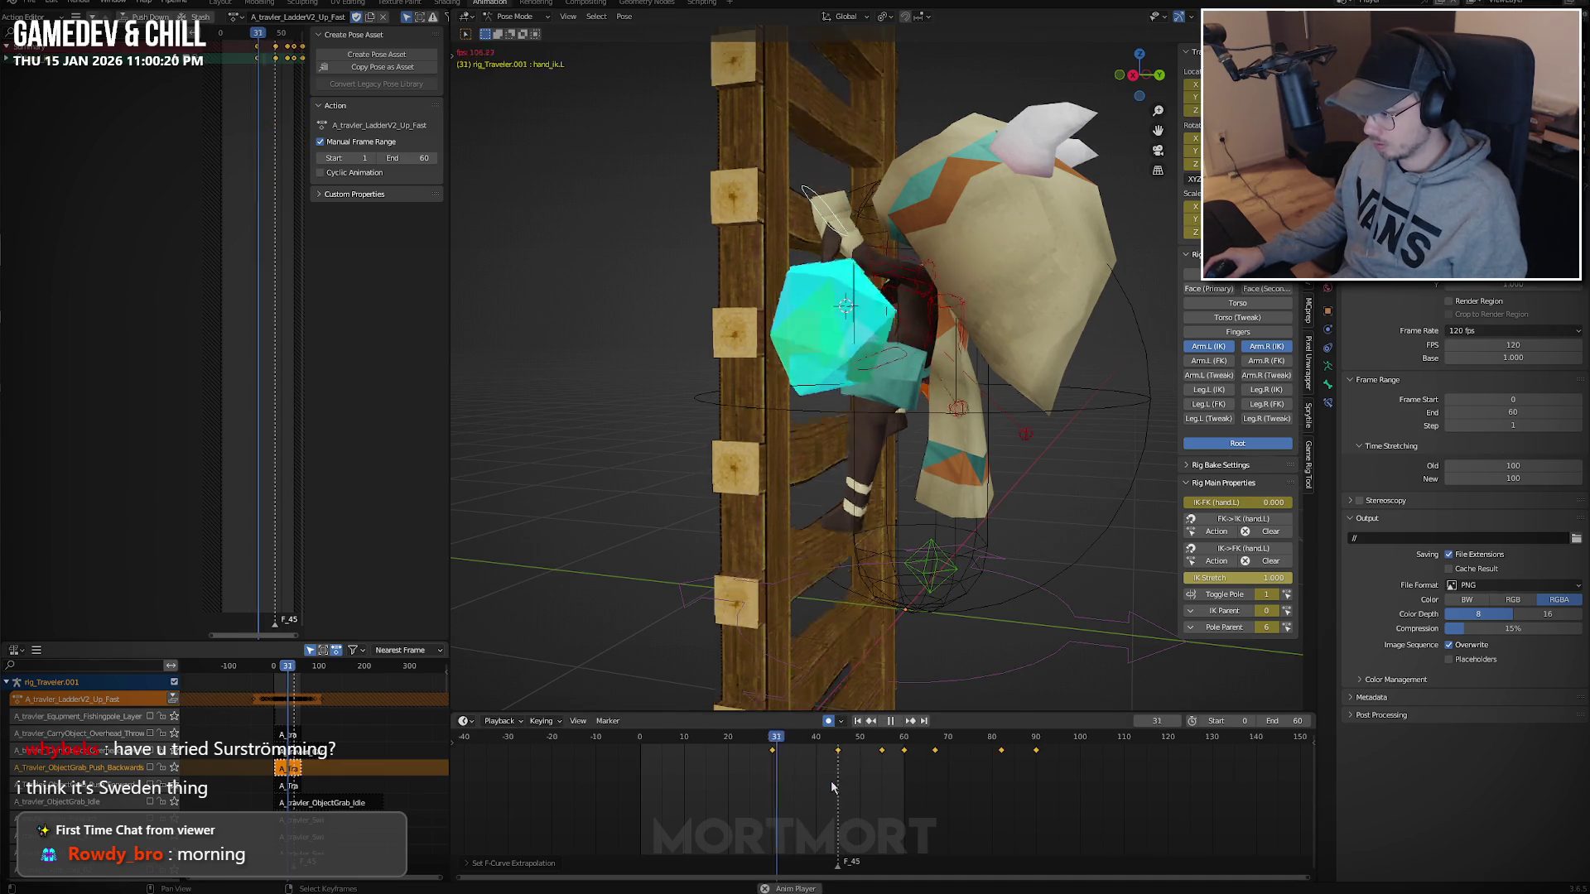
middle_click_drag(883, 702, 832, 441)
Preview the climb at 100 fps, then set the scene frame rate to 60 fps.
left_click(1511, 344)
type("1")
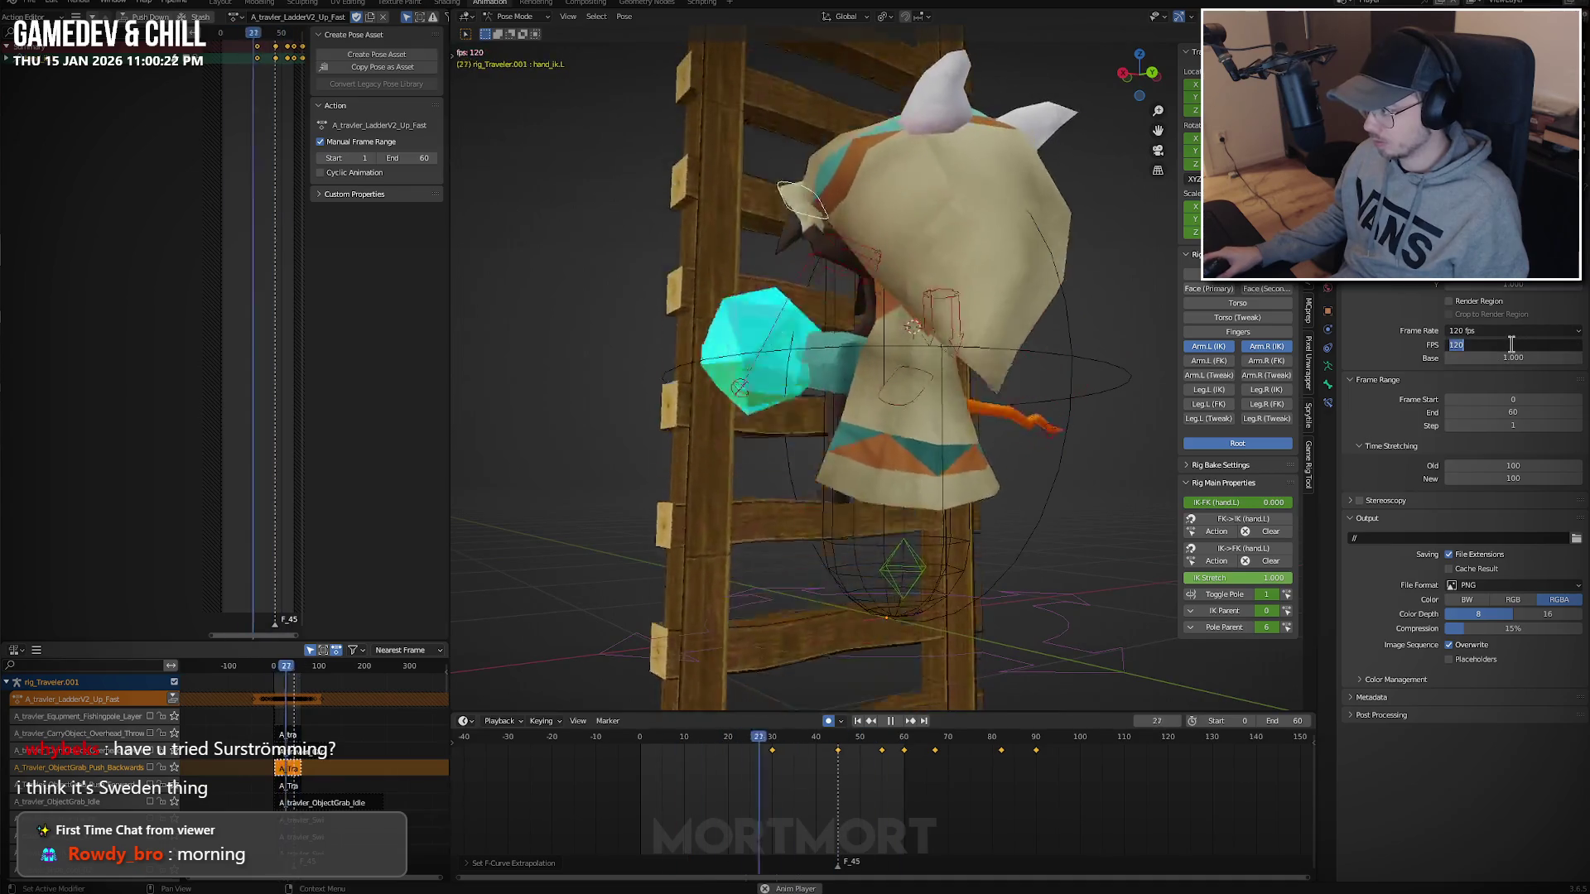
type("00")
key("Return")
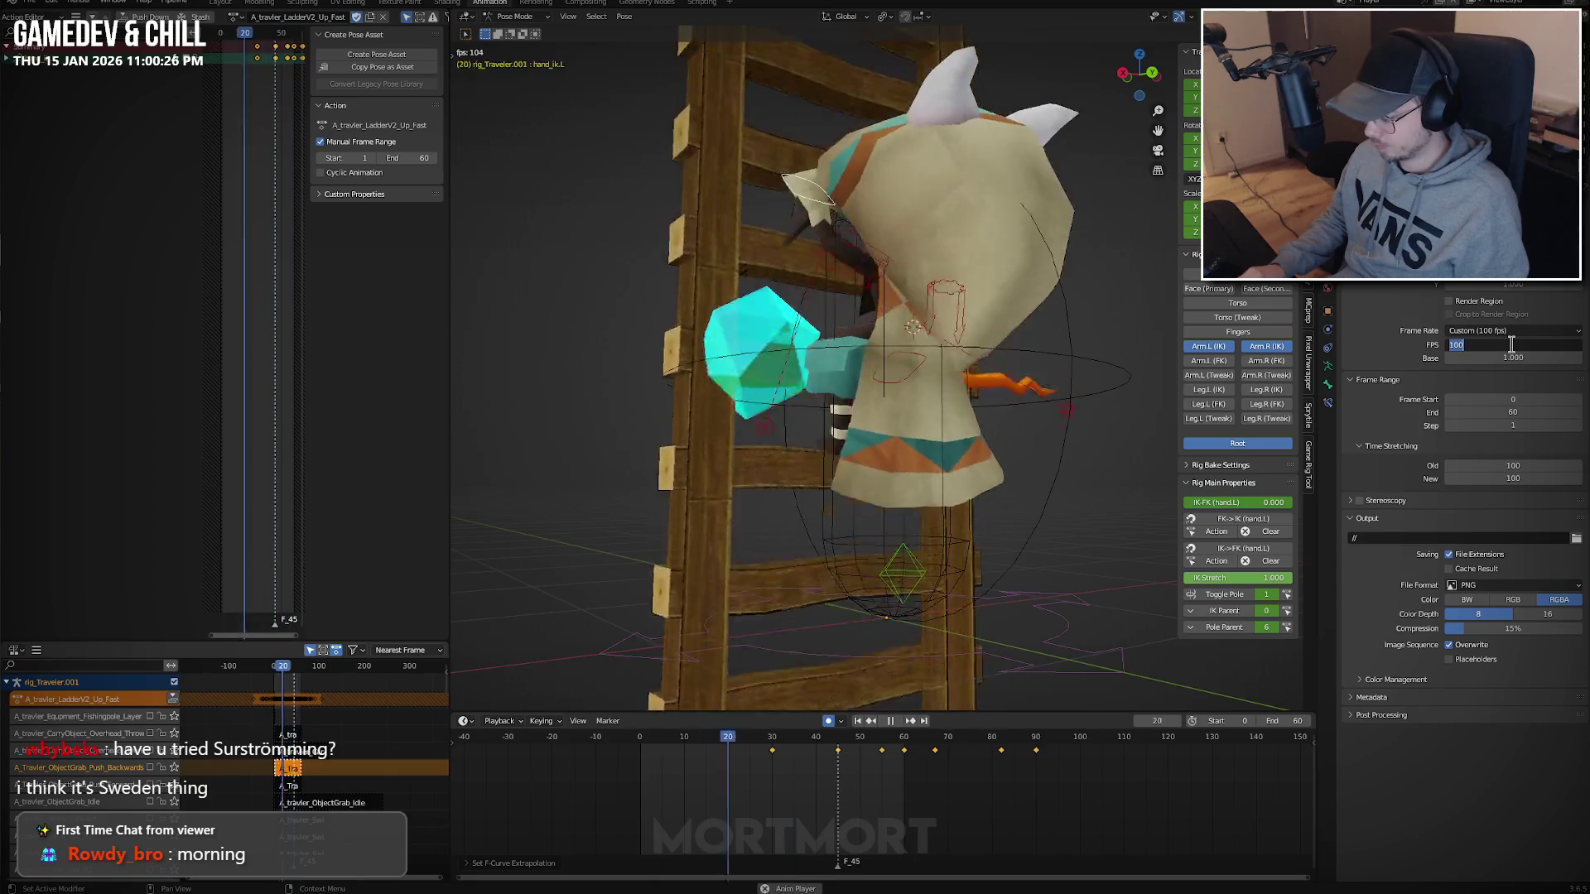
left_click(1511, 344)
type("60*")
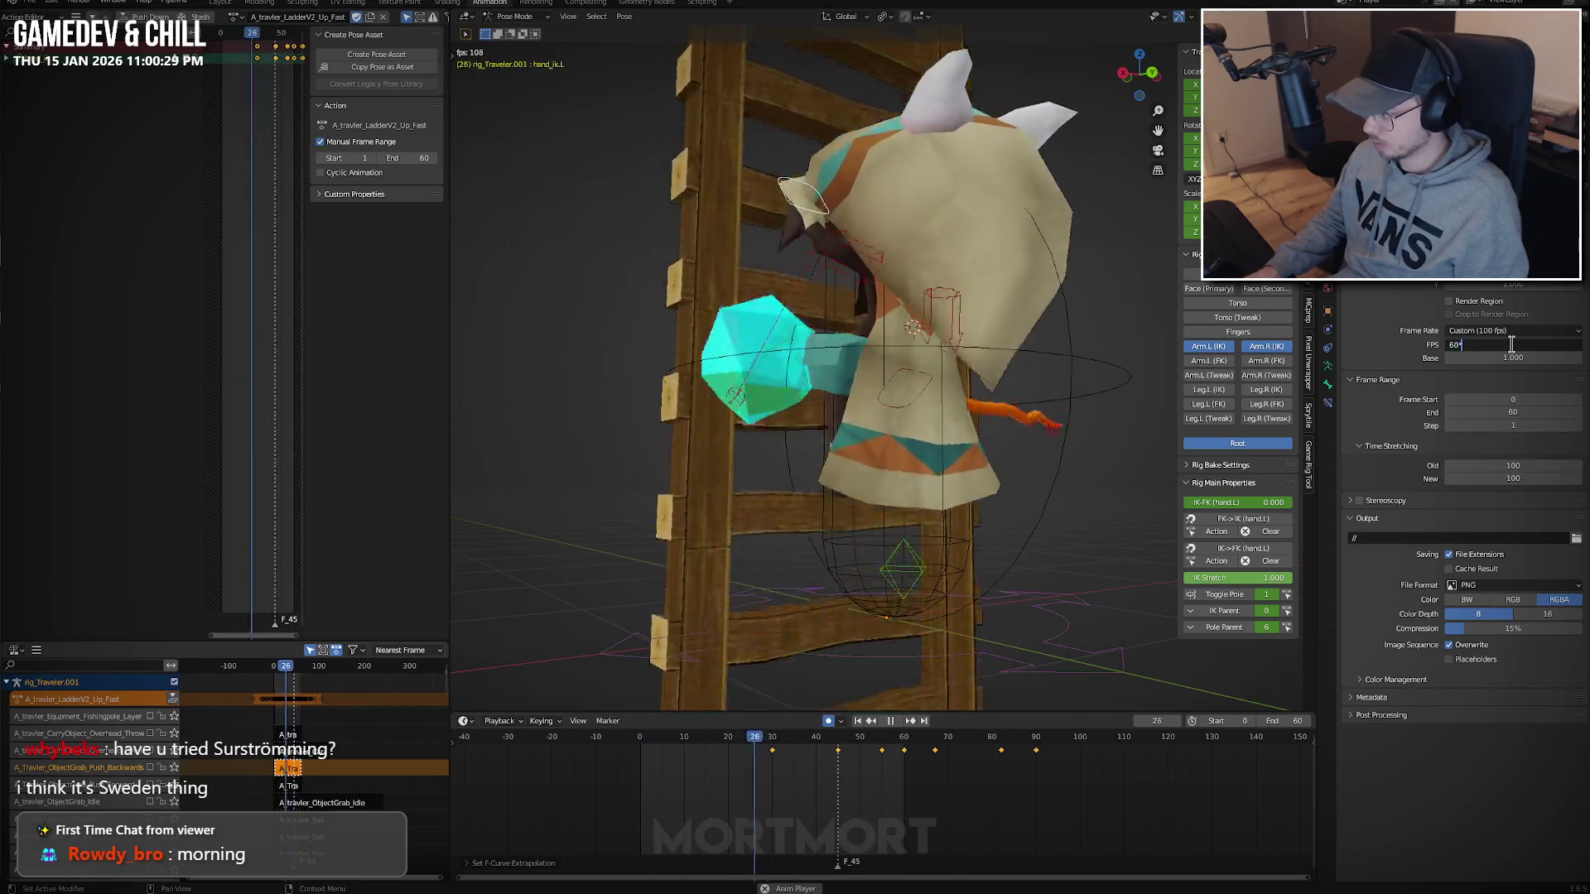
key("Return")
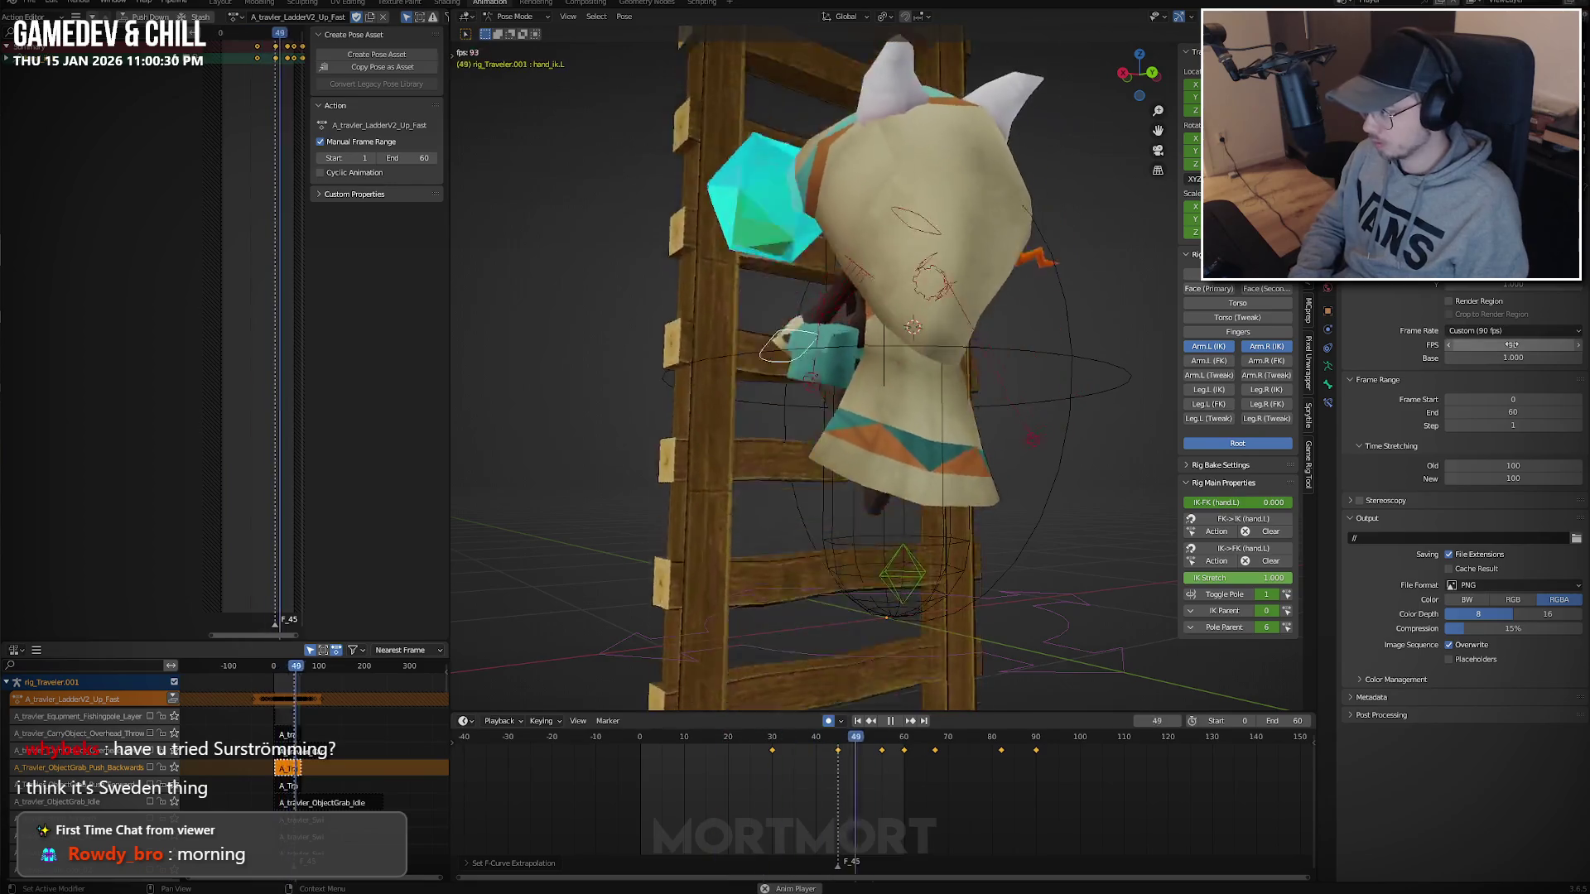
mouse_move(1035, 341)
middle_mouse_down()
mouse_move(907, 351)
mouse_move(1010, 382)
middle_mouse_up()
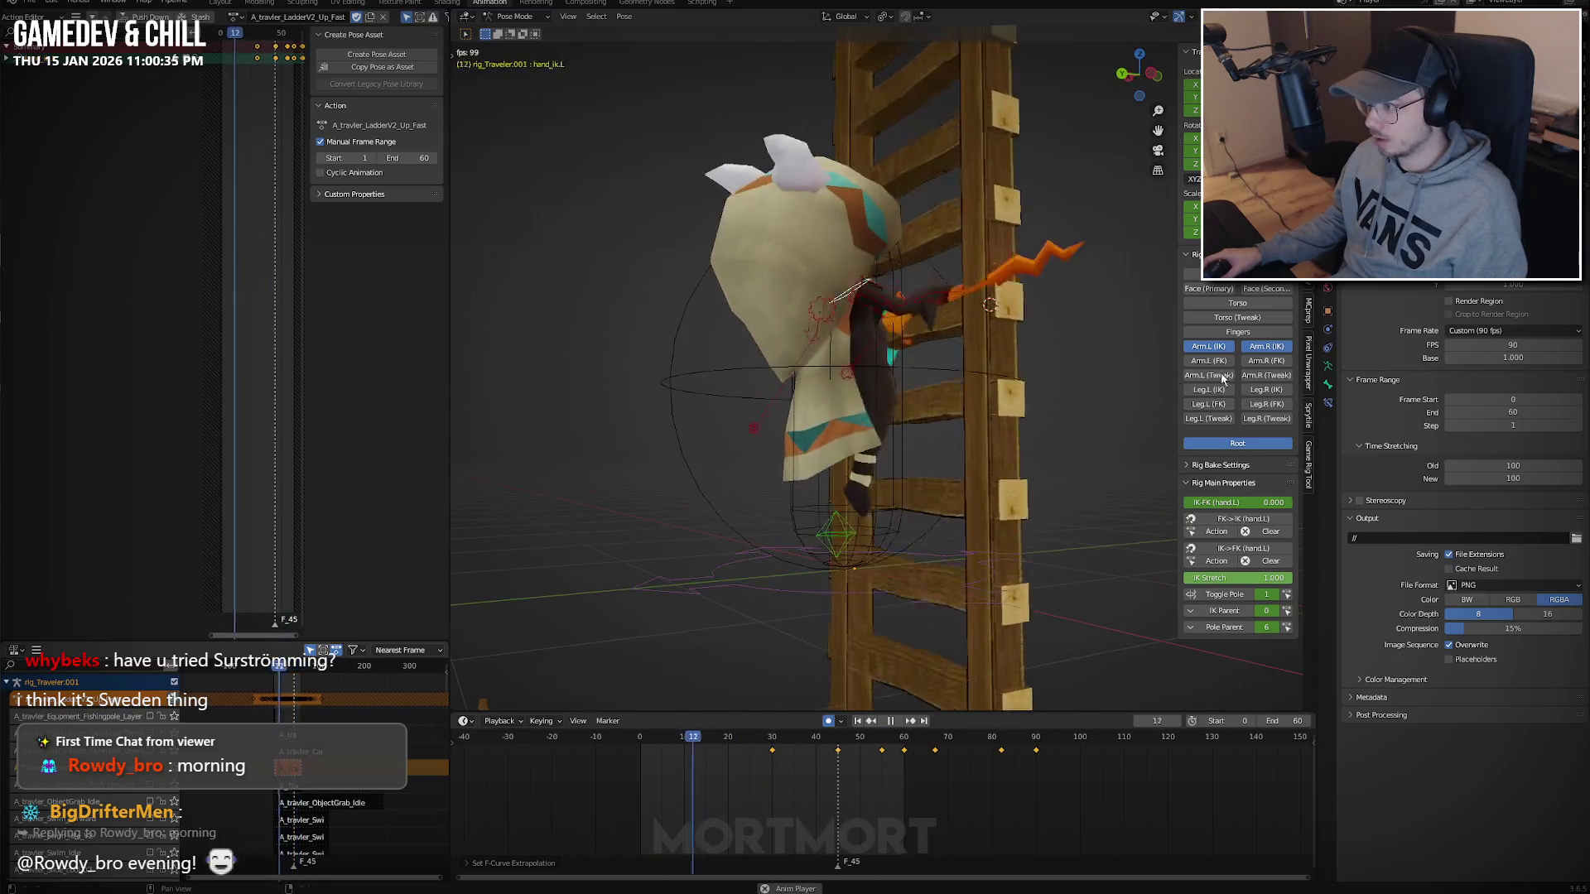
left_click(1505, 345)
type("60")
key("Return")
middle_click_drag(826, 358, 1055, 358)
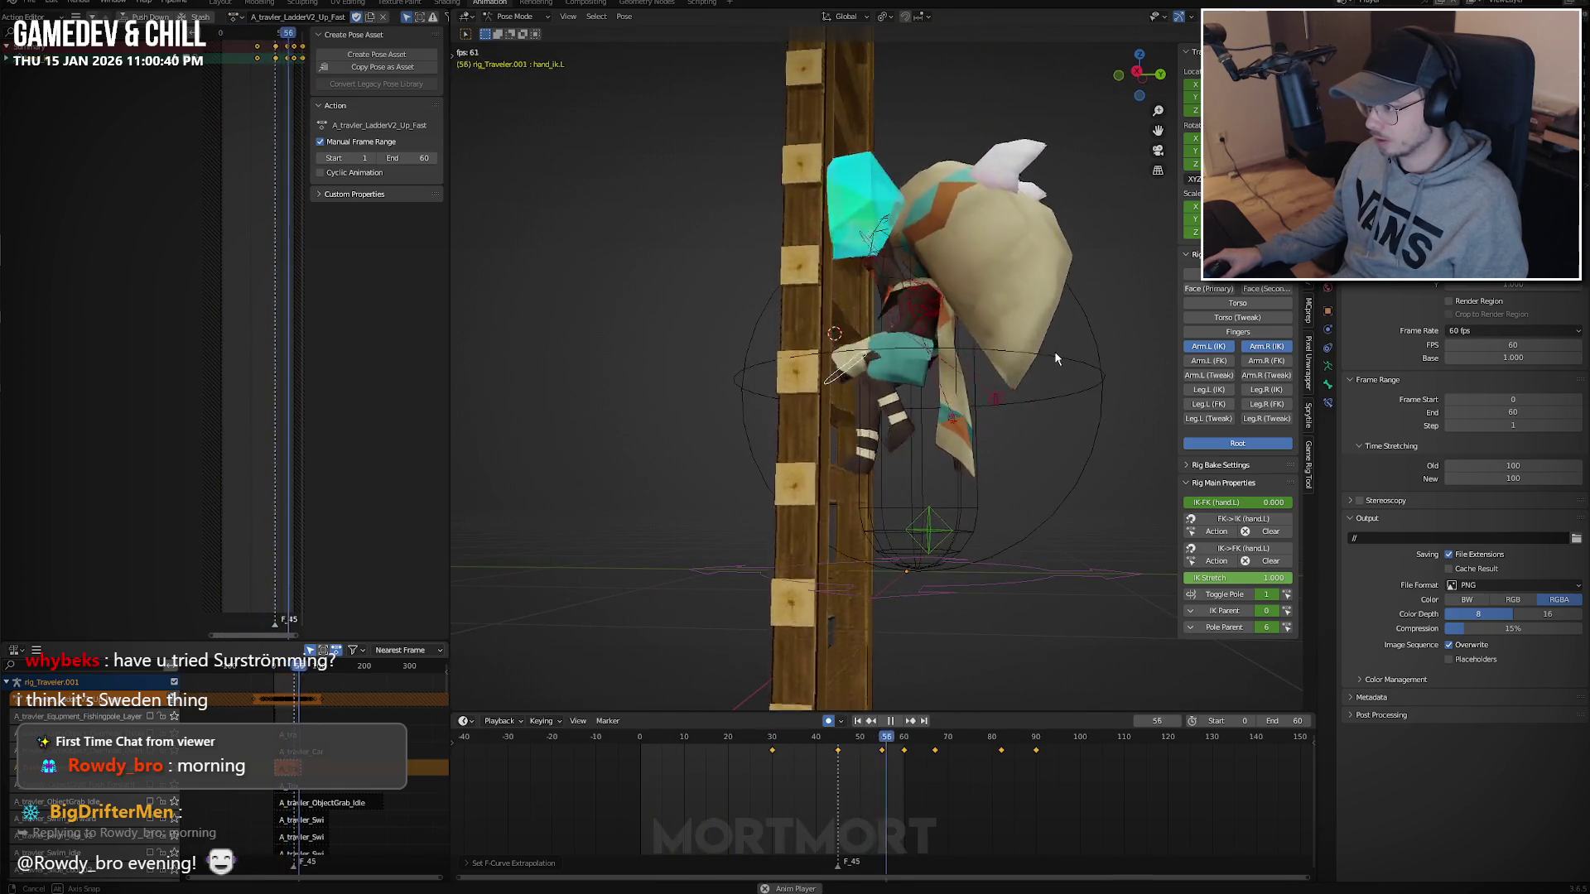
Select char_root and raise it along Z at frame 28.
key("space")
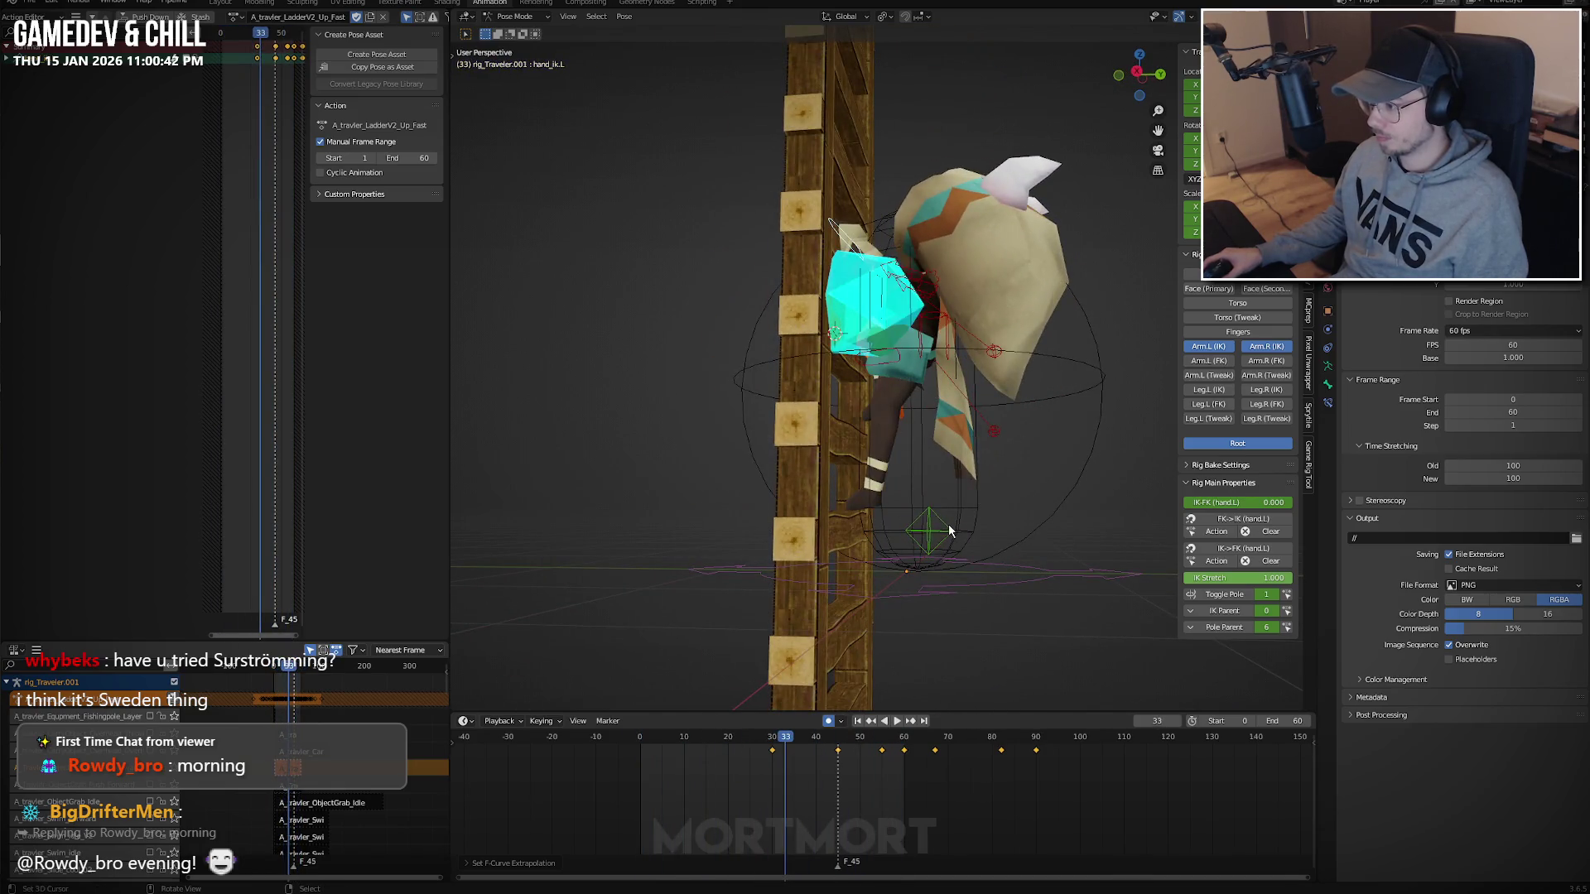
left_click(932, 529)
mouse_move(750, 780)
left_mouse_down()
mouse_move(702, 763)
mouse_move(762, 766)
left_mouse_up()
key("g")
key("z")
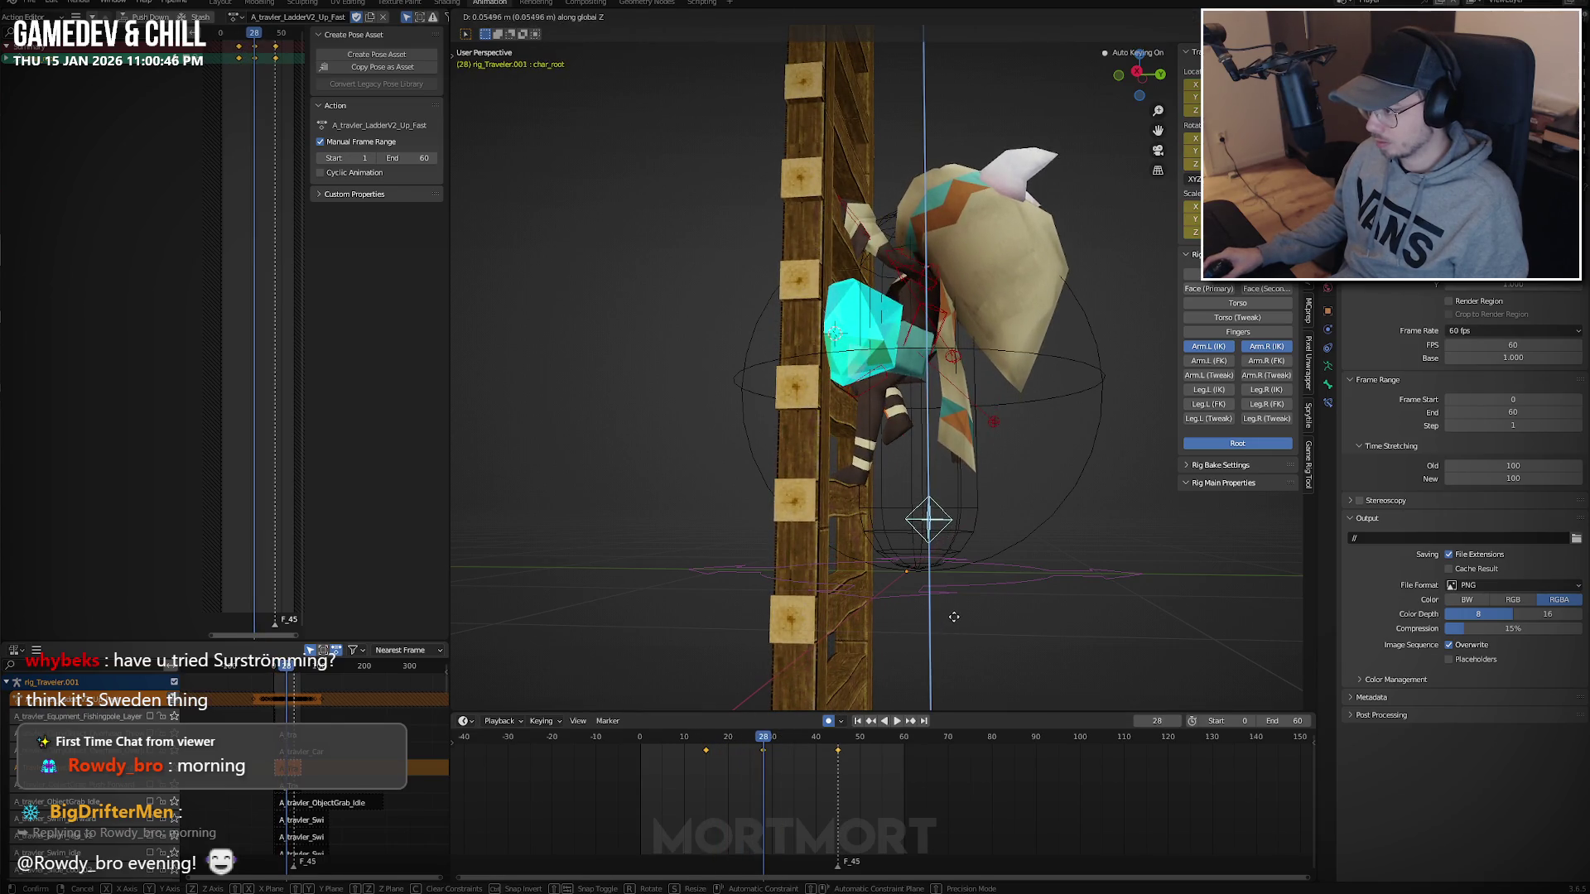
left_click(914, 682)
key("space")
Raise the root along Z at frame 15 and replay the climb.
left_click(698, 767)
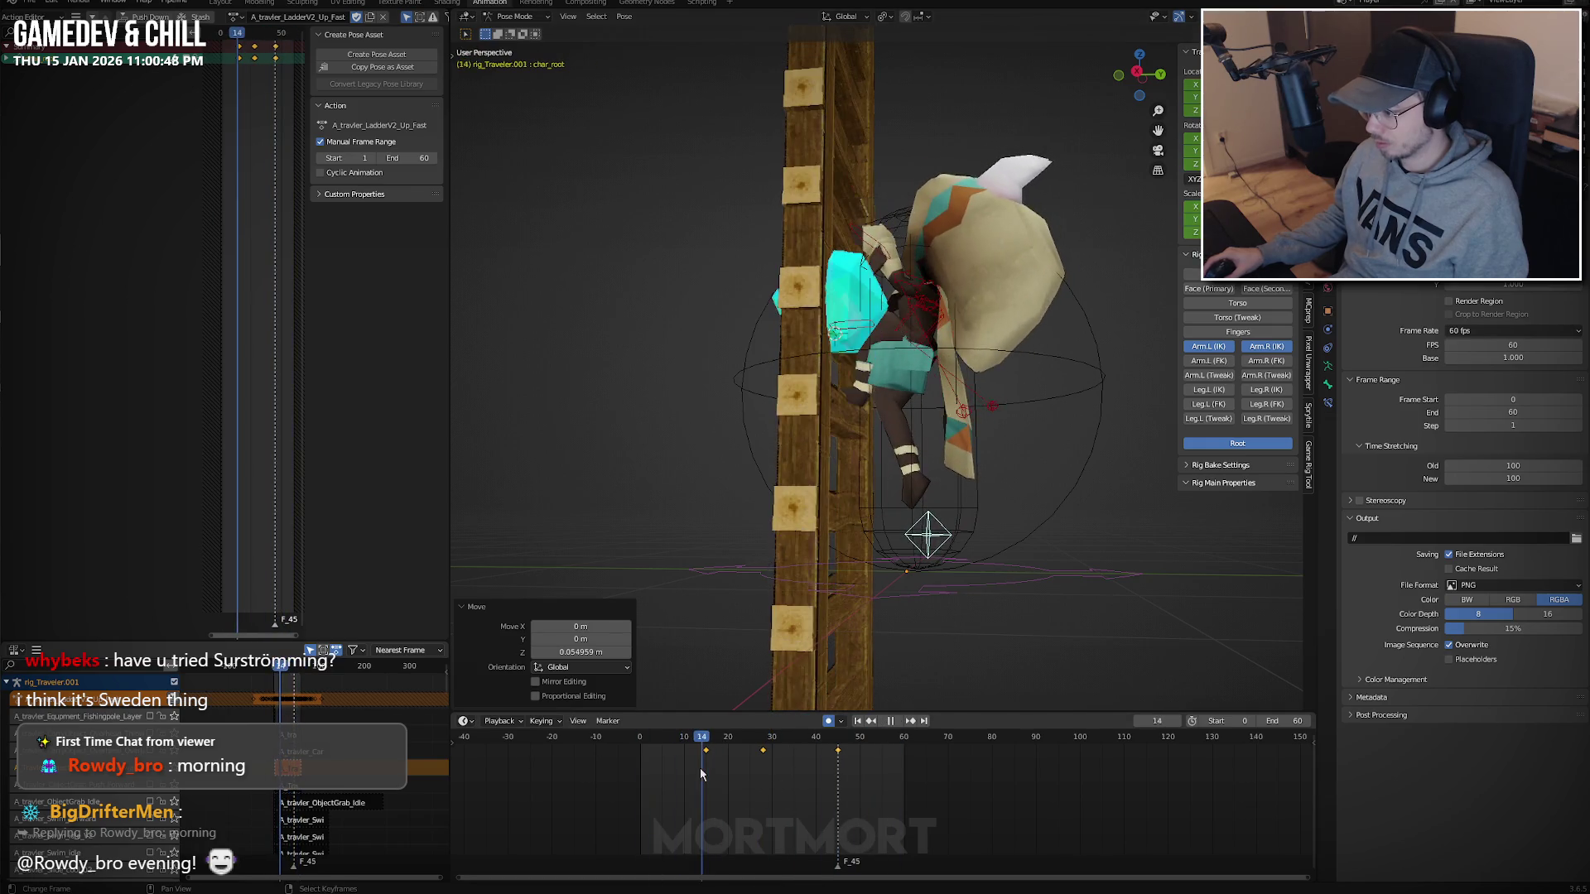
key("space")
key("g")
key("z")
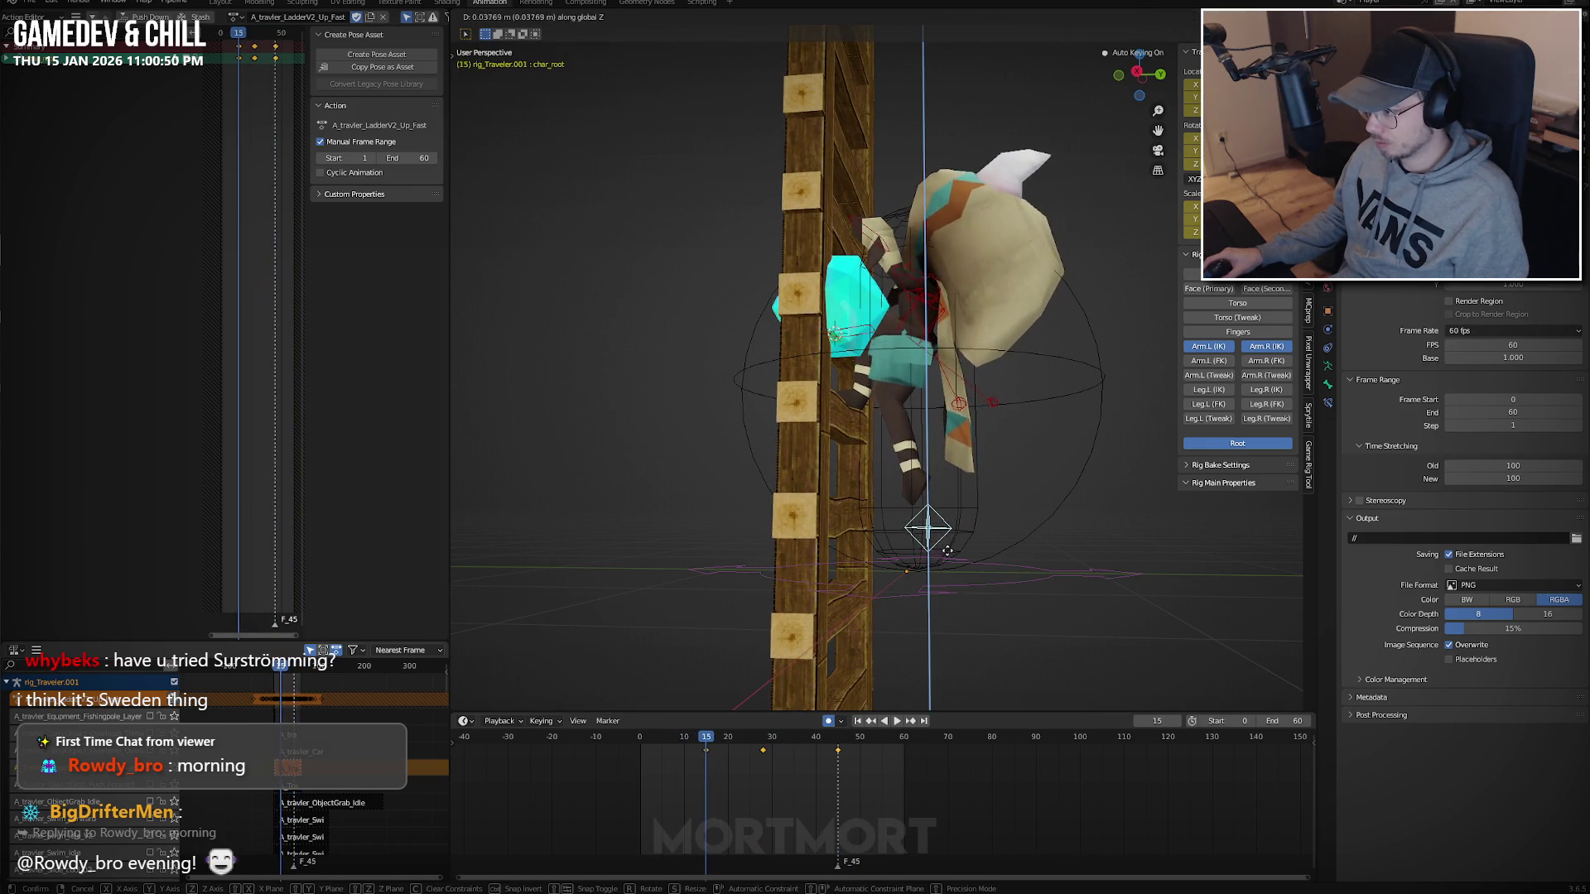
left_click(951, 553)
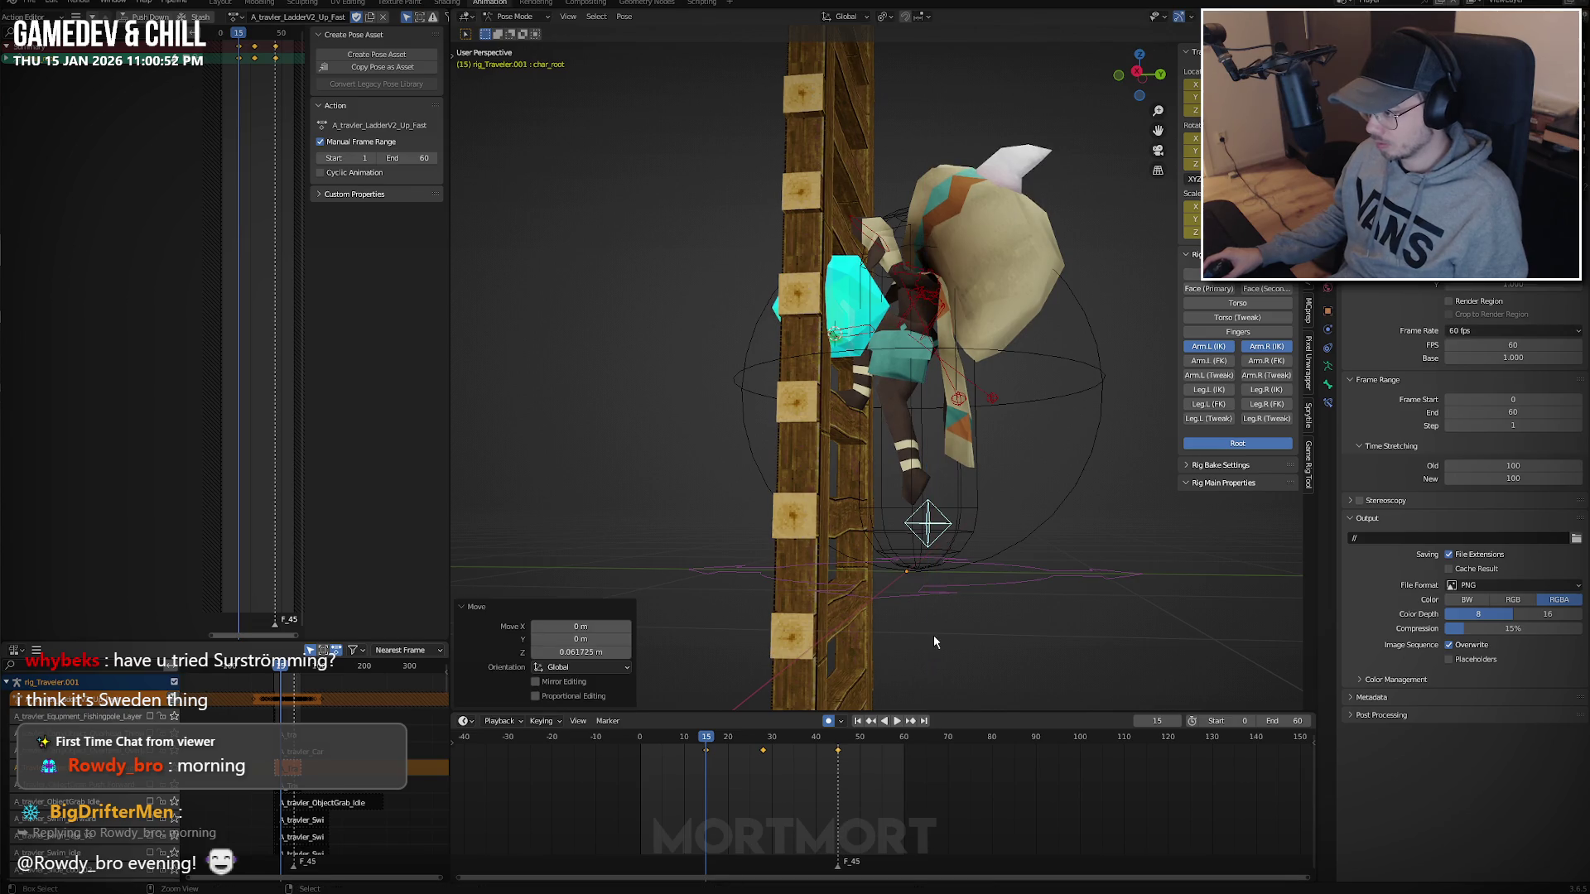
key("space")
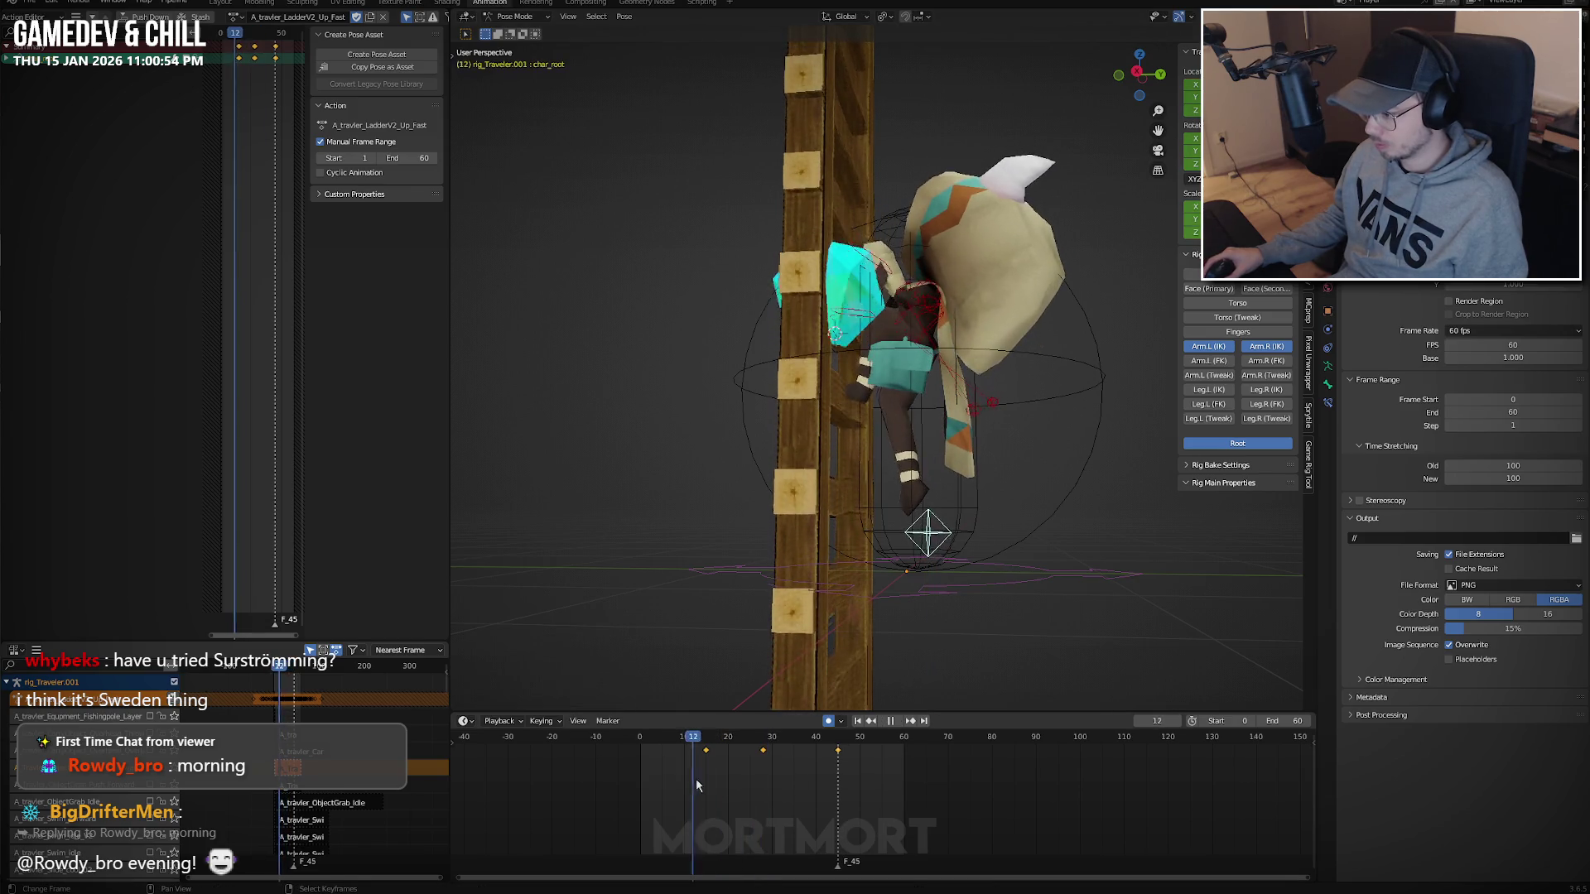
left_click_drag(696, 781, 706, 781)
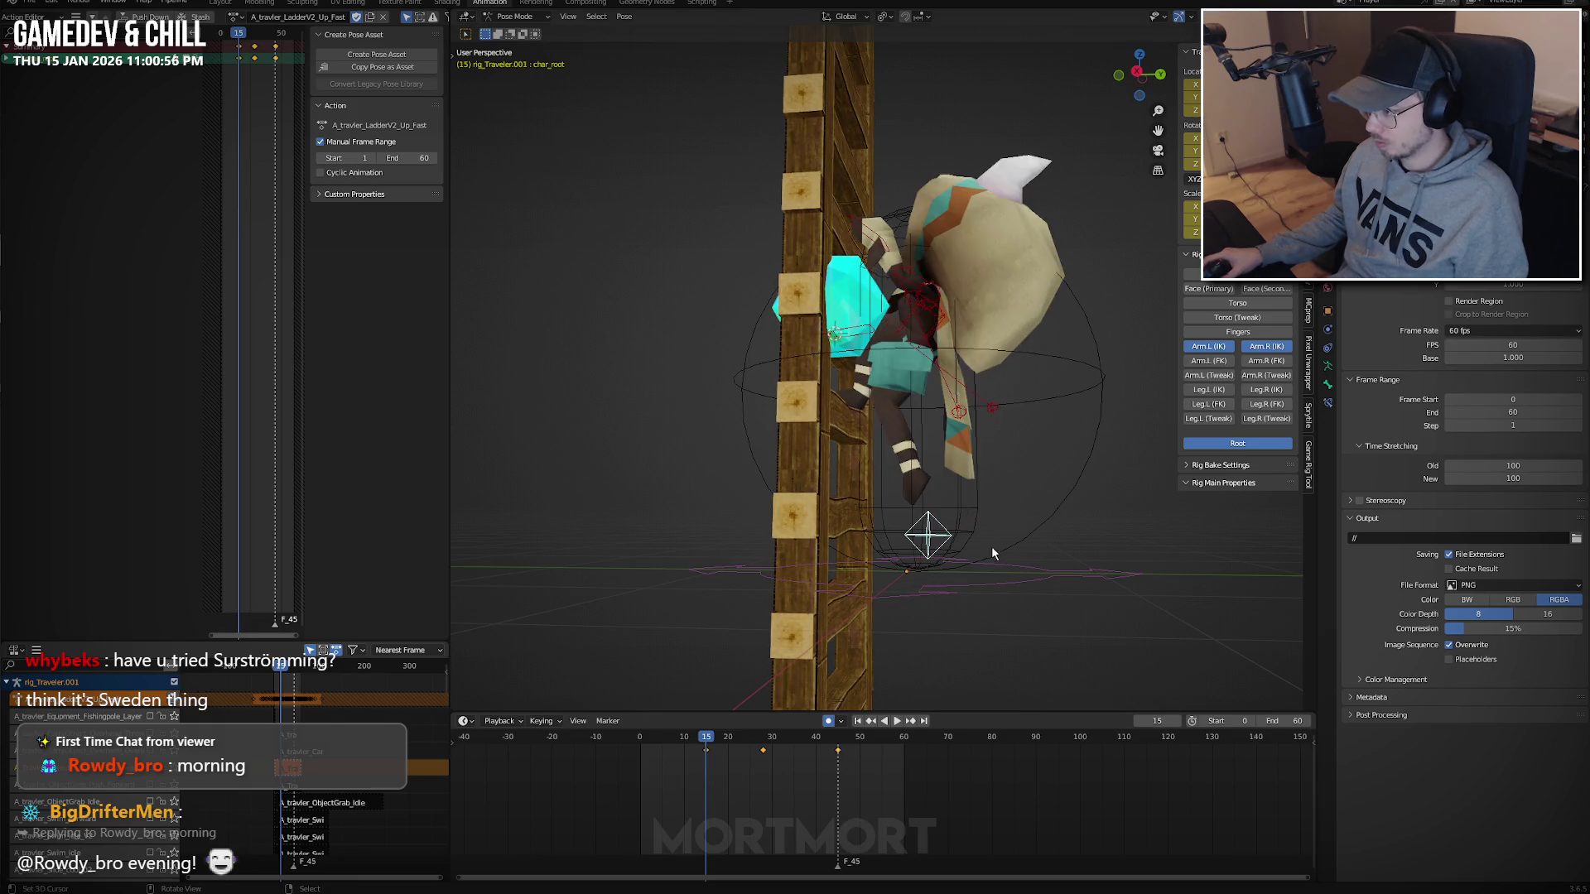
mouse_move(980, 582)
middle_mouse_down()
mouse_move(925, 562)
mouse_move(1002, 561)
mouse_move(957, 590)
mouse_move(967, 569)
mouse_move(919, 654)
middle_mouse_up()
key("space")
key("Escape")
Lift the root again at frame 15 and paste that pose mirrored onto frame 45.
key("g")
key("z")
left_click(915, 649)
key("ctrl+c")
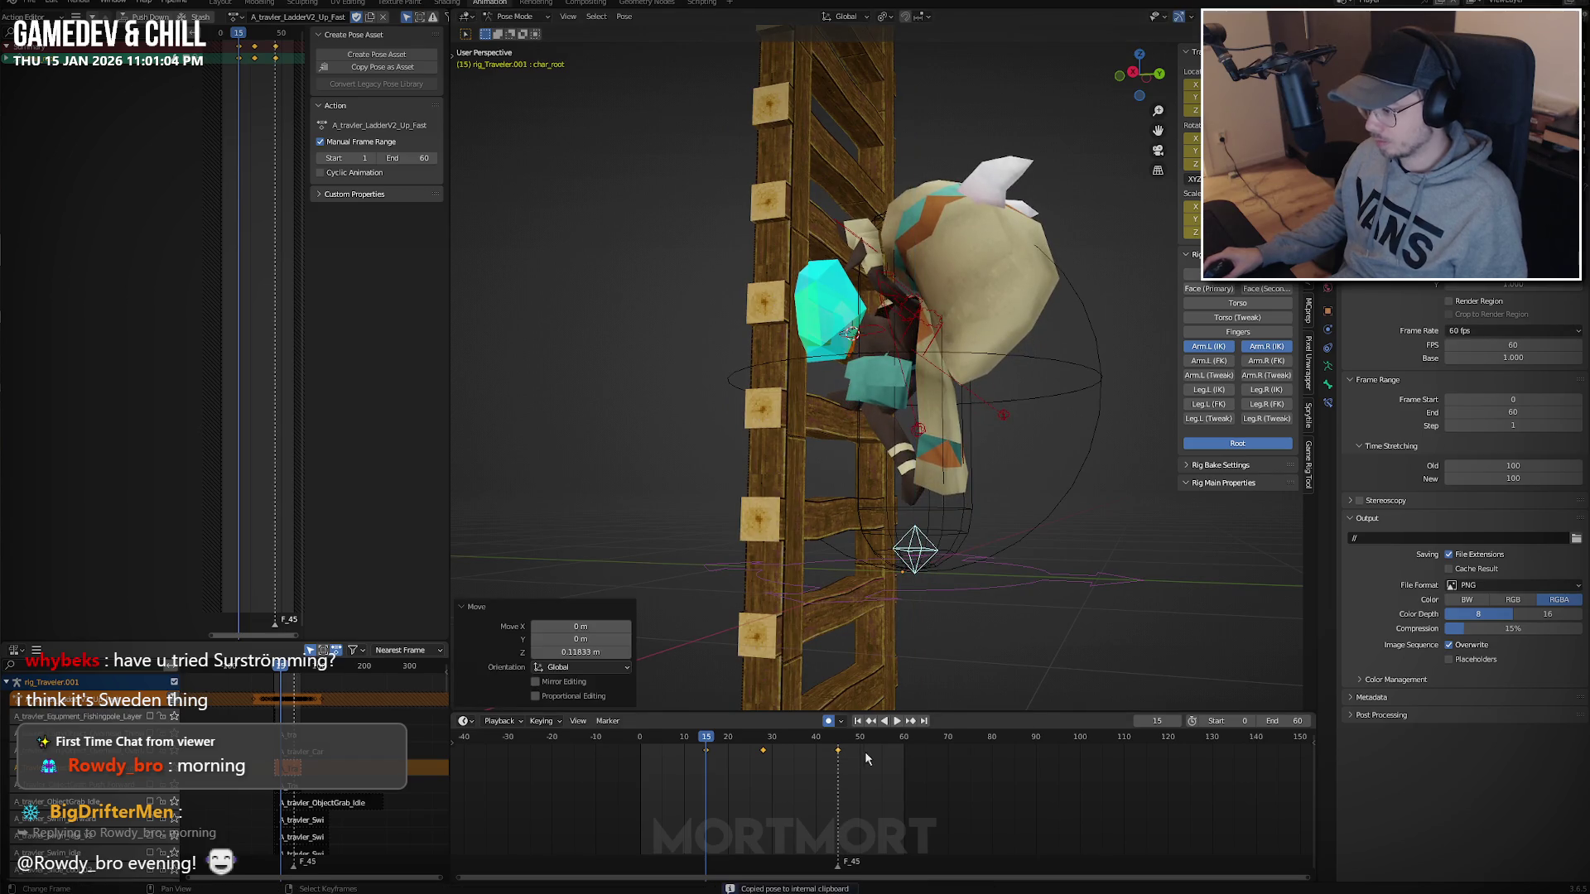
left_click_drag(864, 751, 838, 757)
key("ctrl+shift+v")
key("space")
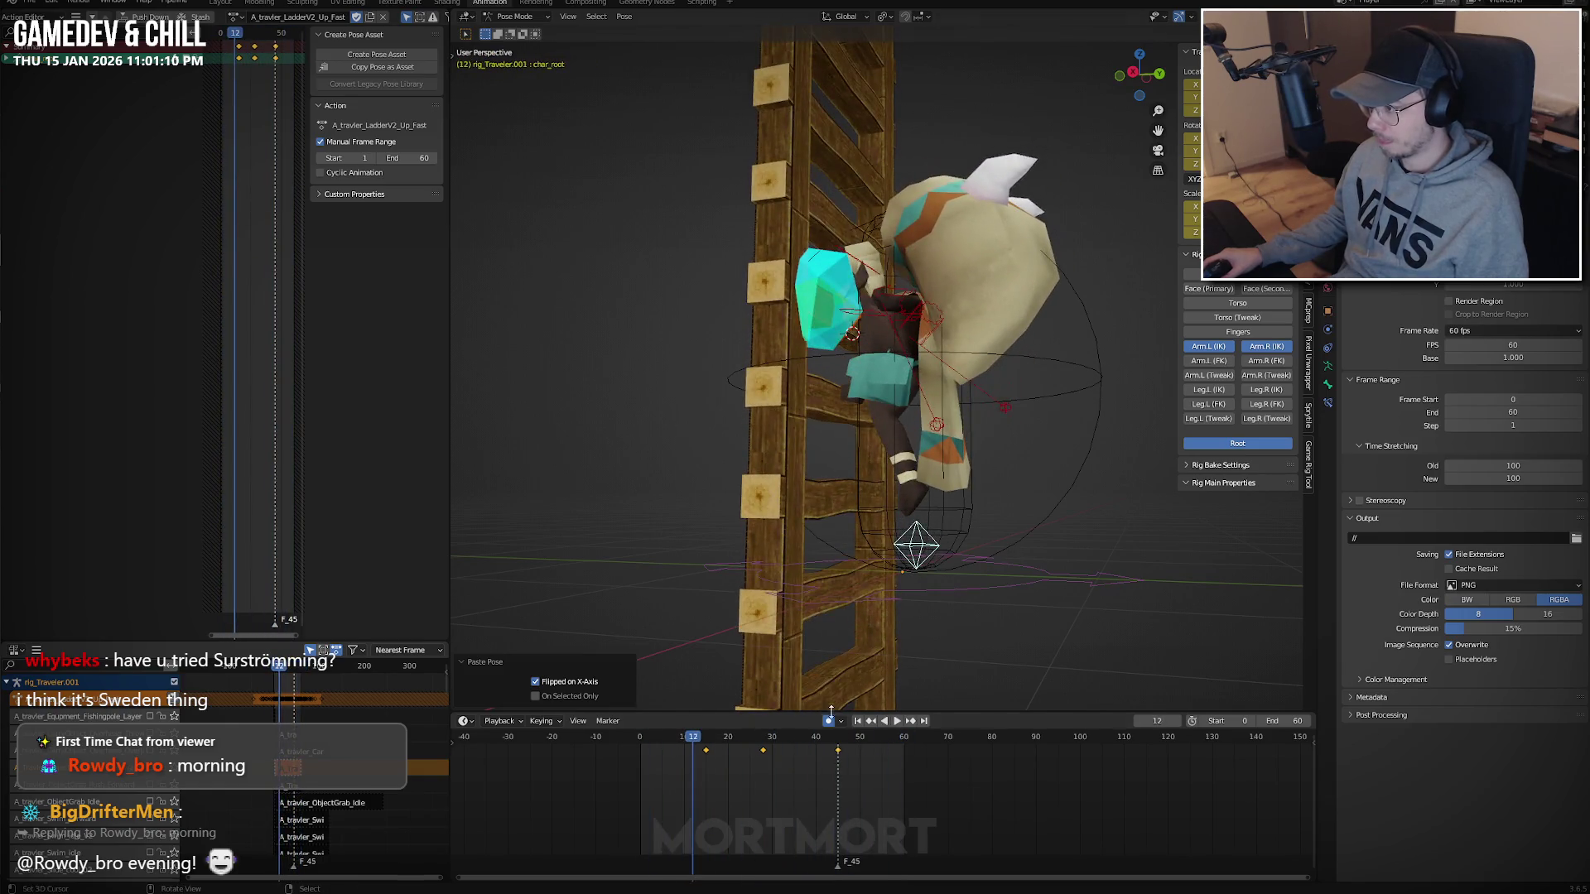
Adjust the root's height along Z at frame 28.
left_click(691, 778)
left_click_drag(691, 778, 763, 770)
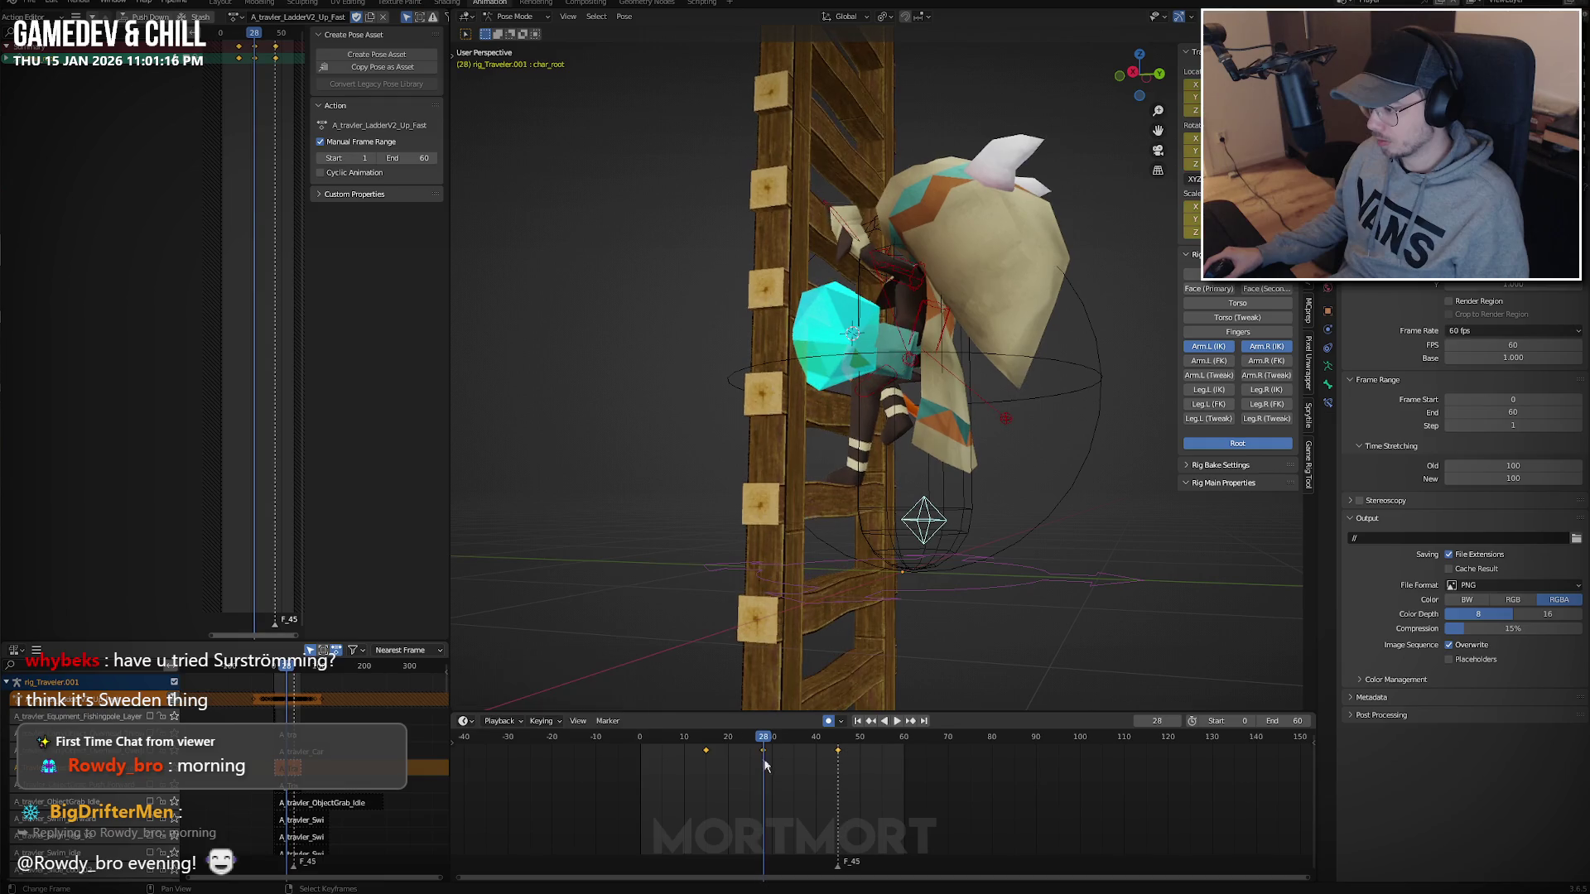
key("g")
key("z")
left_click(975, 605)
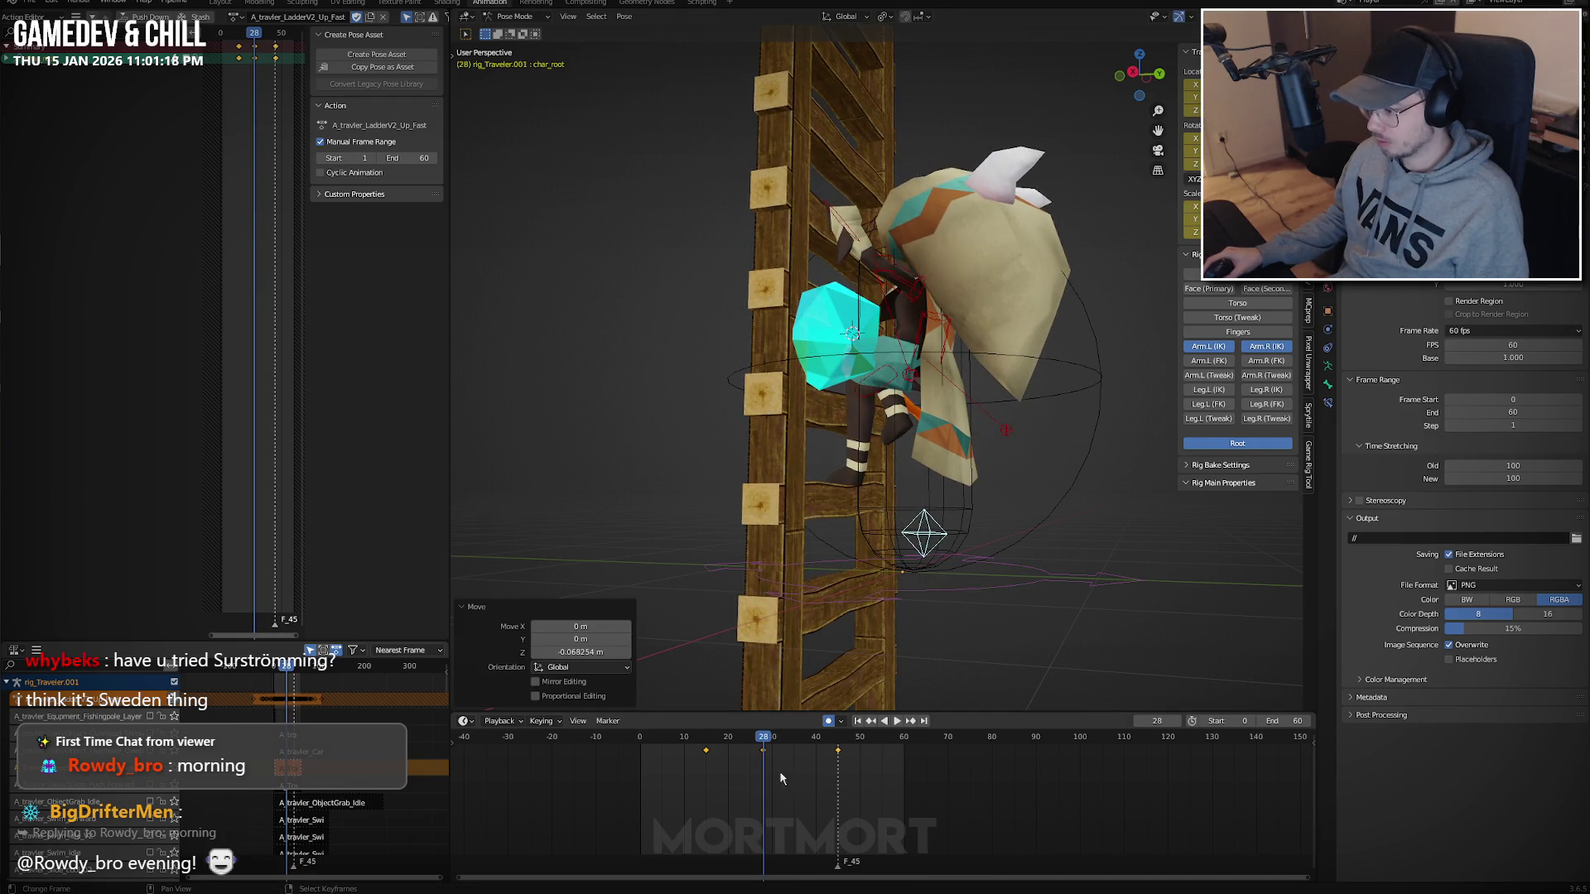
Re-raise the root at frame 15, copy the pose to frame 45, and play.
key("Down")
key("g")
key("z")
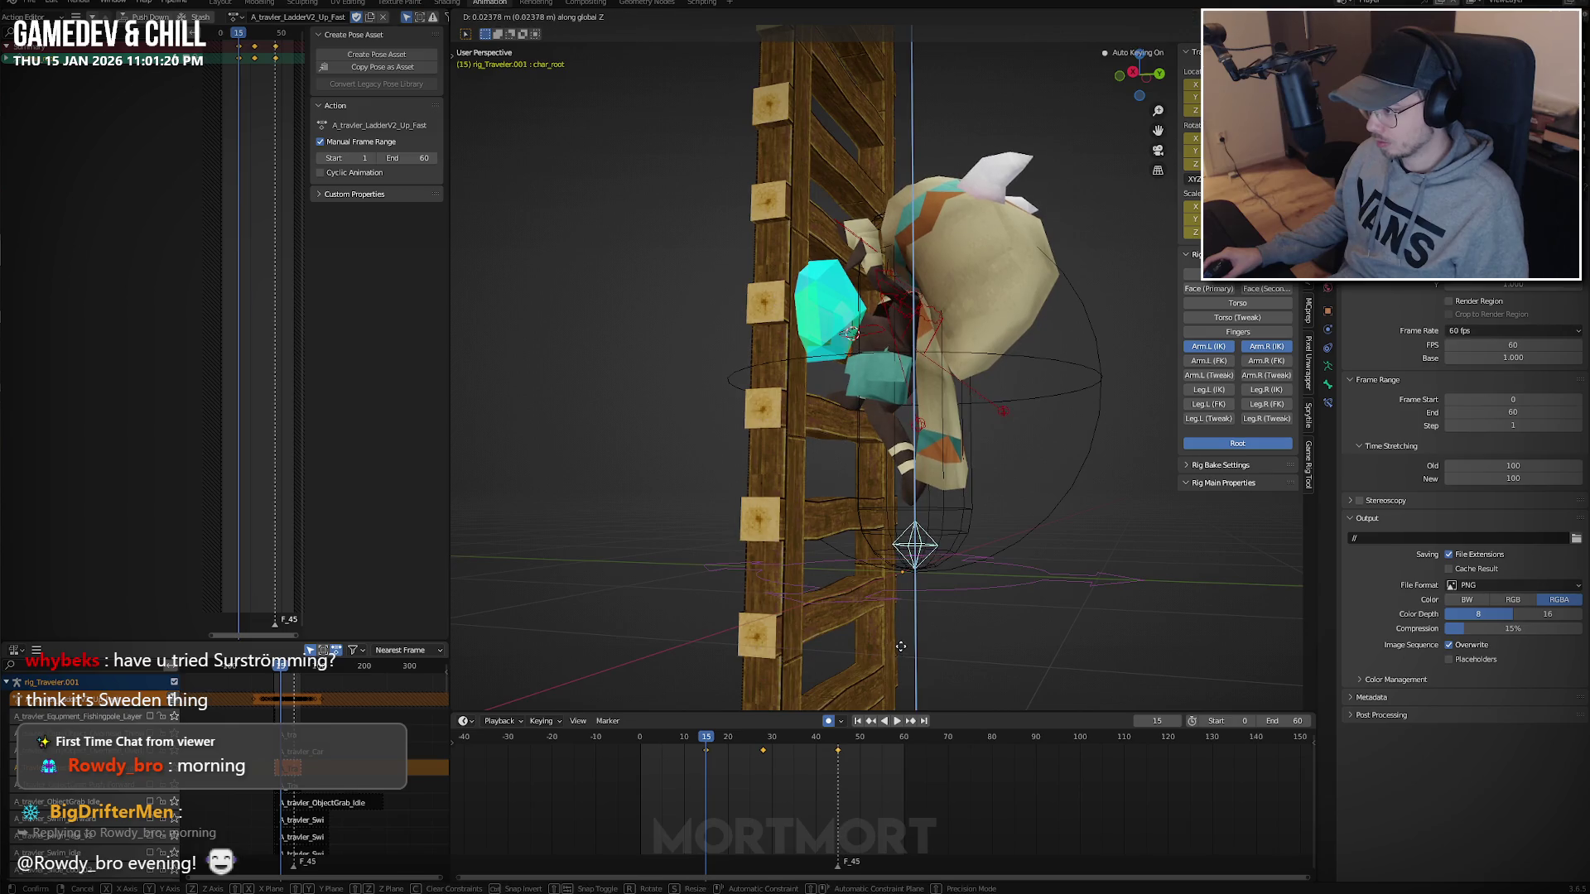
left_click(901, 645)
key("ctrl+c")
key("Up")
key("Up")
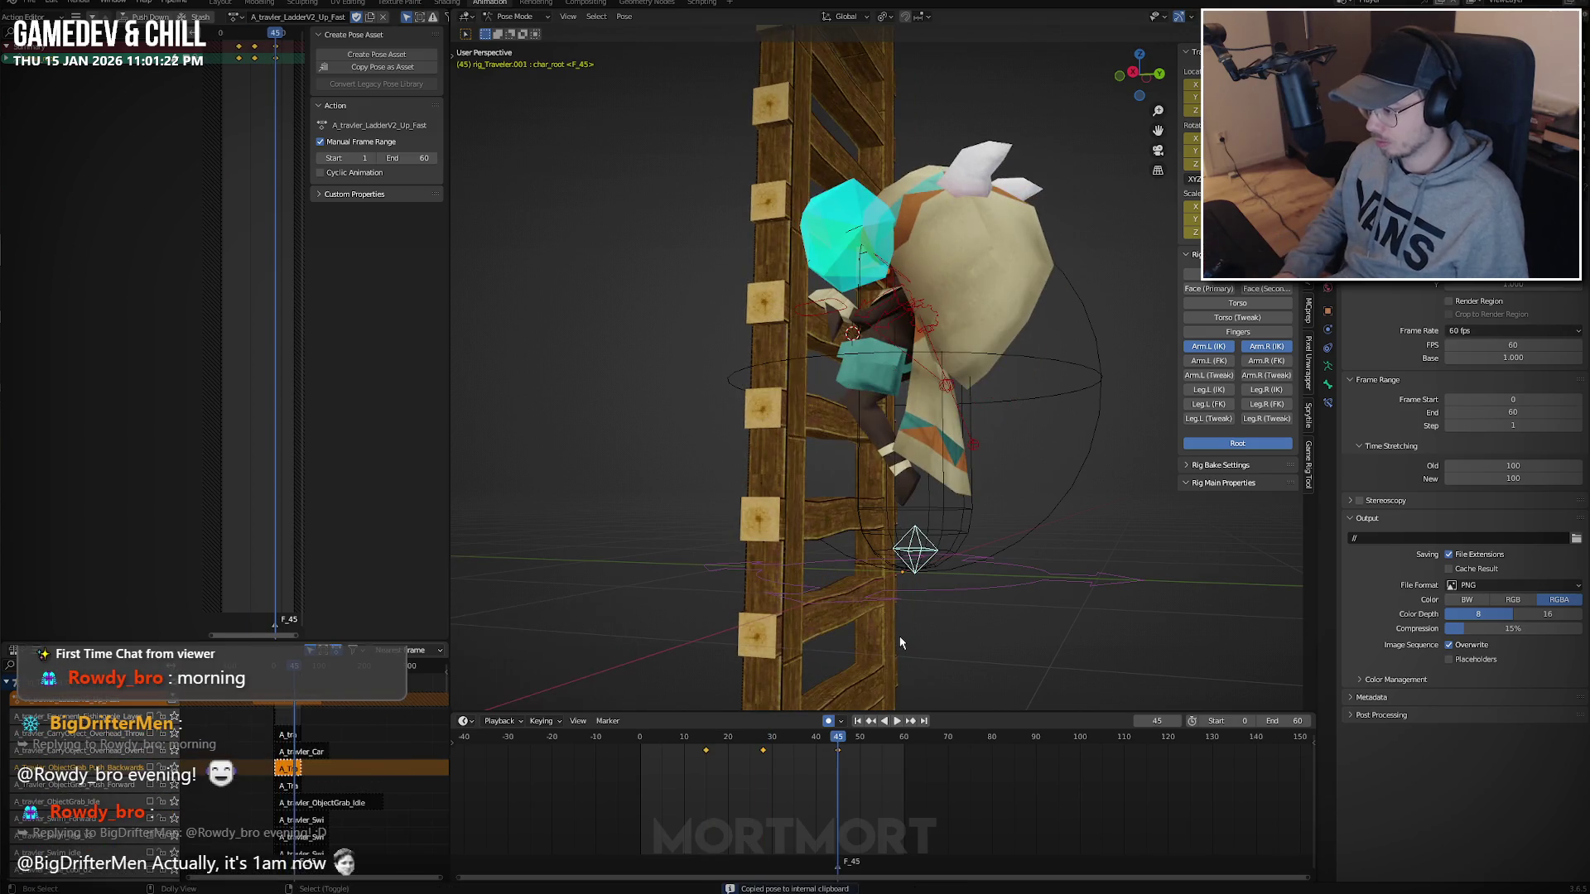
key("ctrl+v")
key("space")
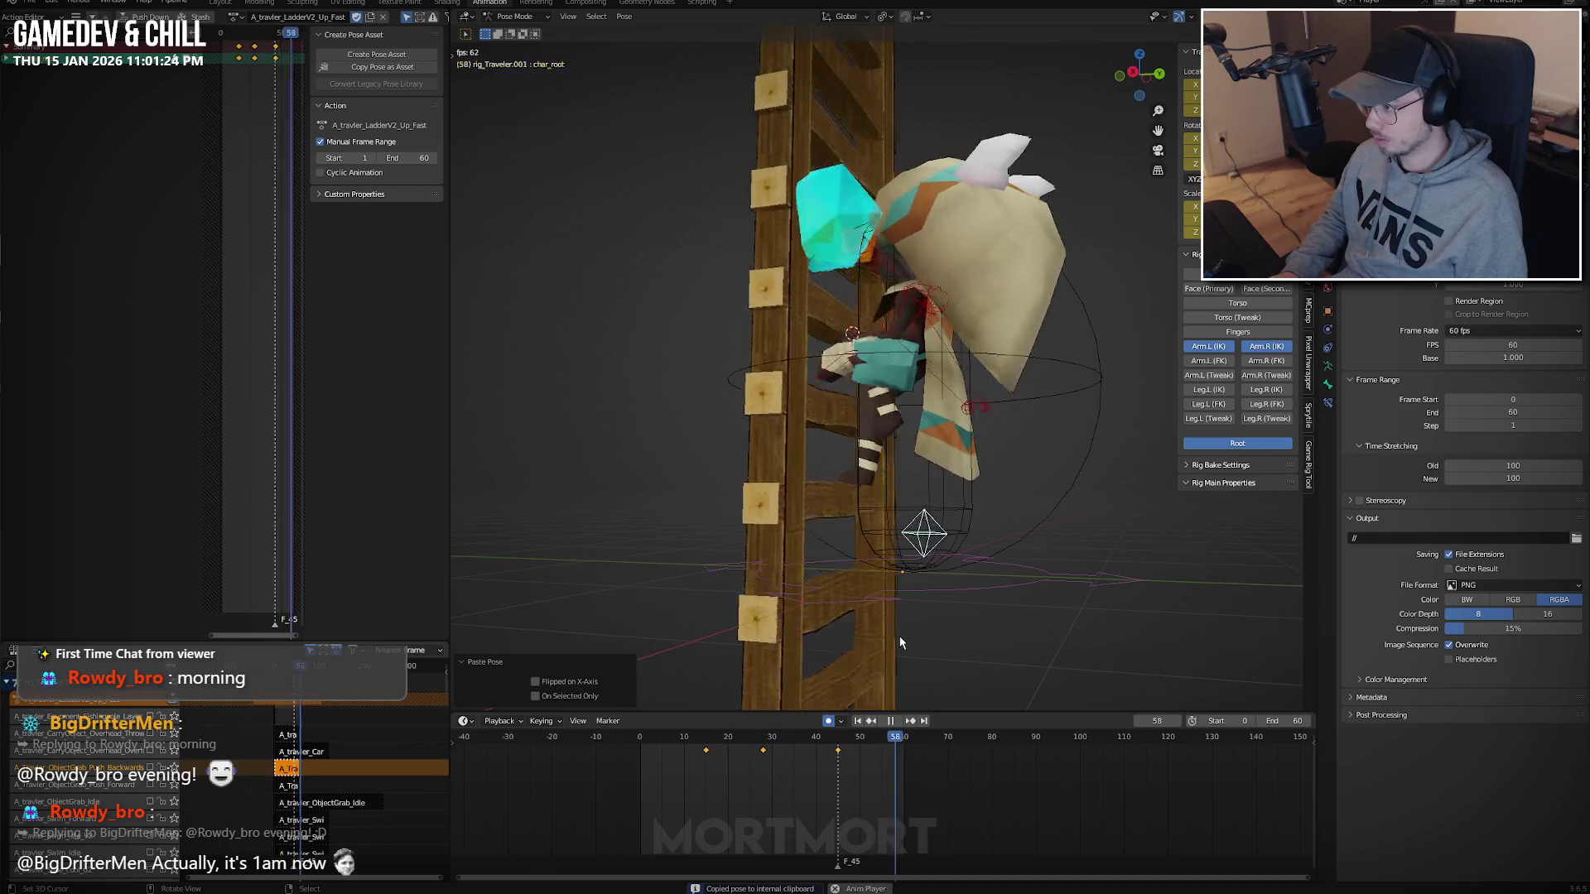
Orbit behind and in front of the climbing character, then stop at frame 32.
mouse_move(899, 636)
middle_mouse_down()
mouse_move(836, 507)
mouse_move(757, 519)
middle_mouse_up()
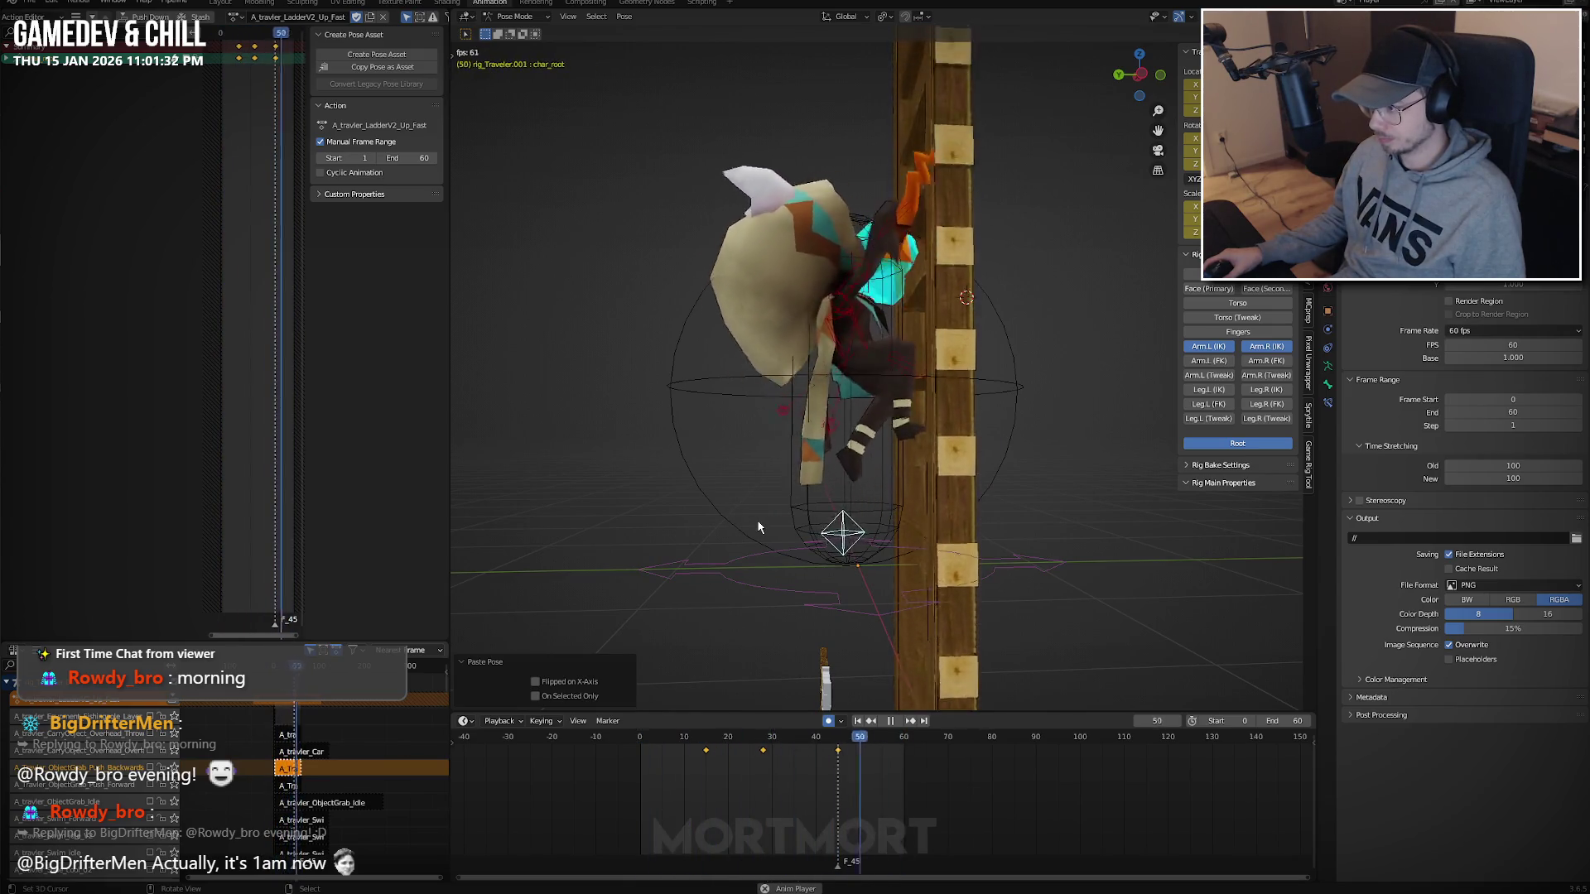
mouse_move(757, 518)
middle_mouse_down()
mouse_move(944, 431)
mouse_move(982, 450)
middle_mouse_up()
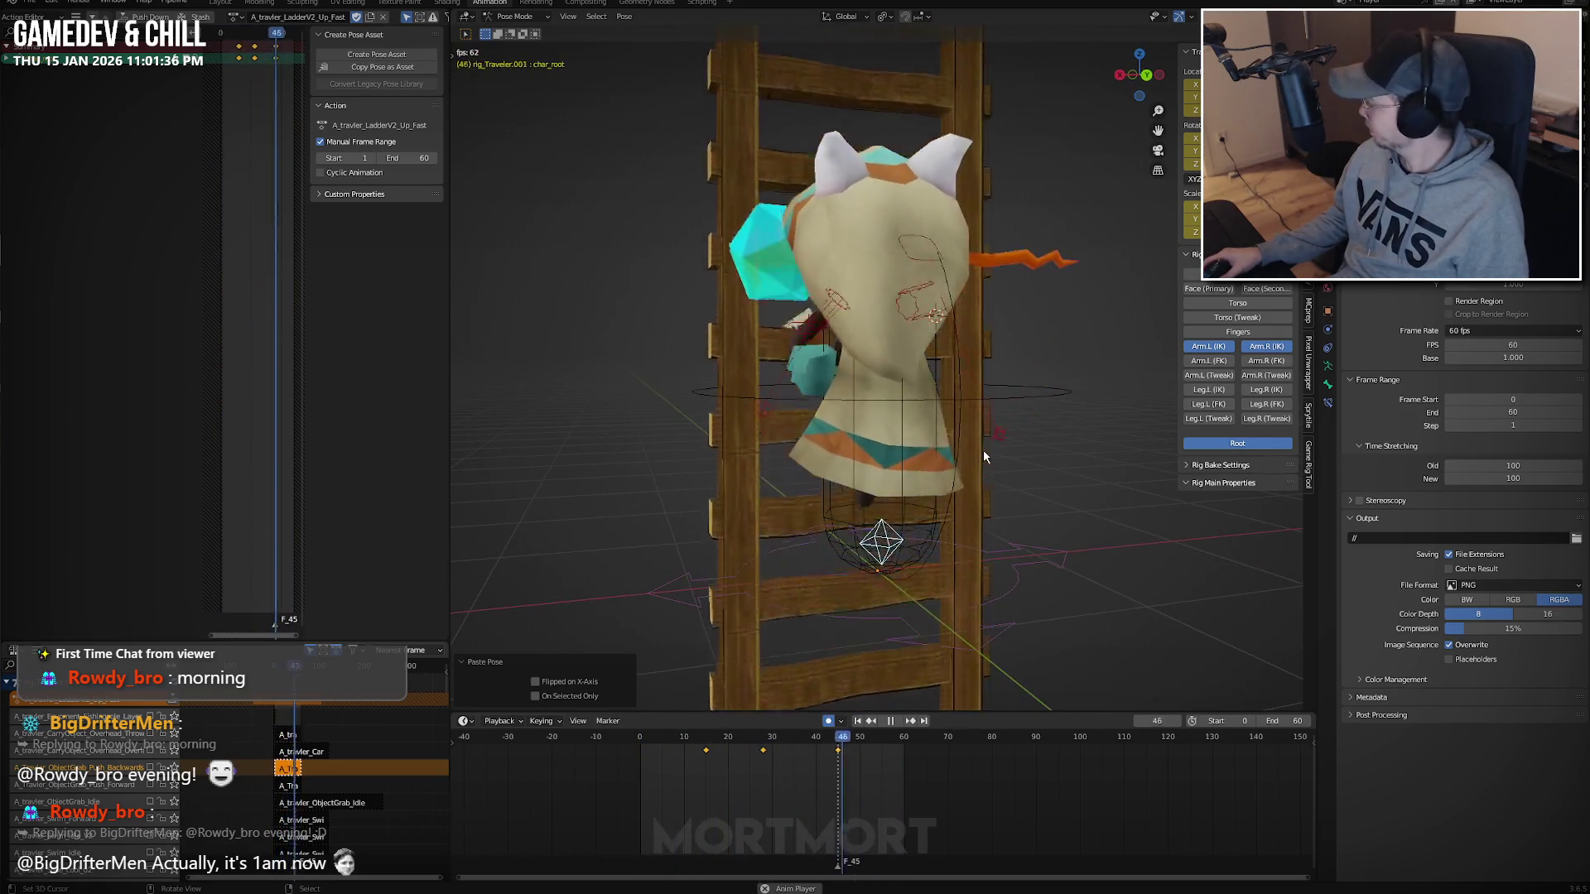
key("space")
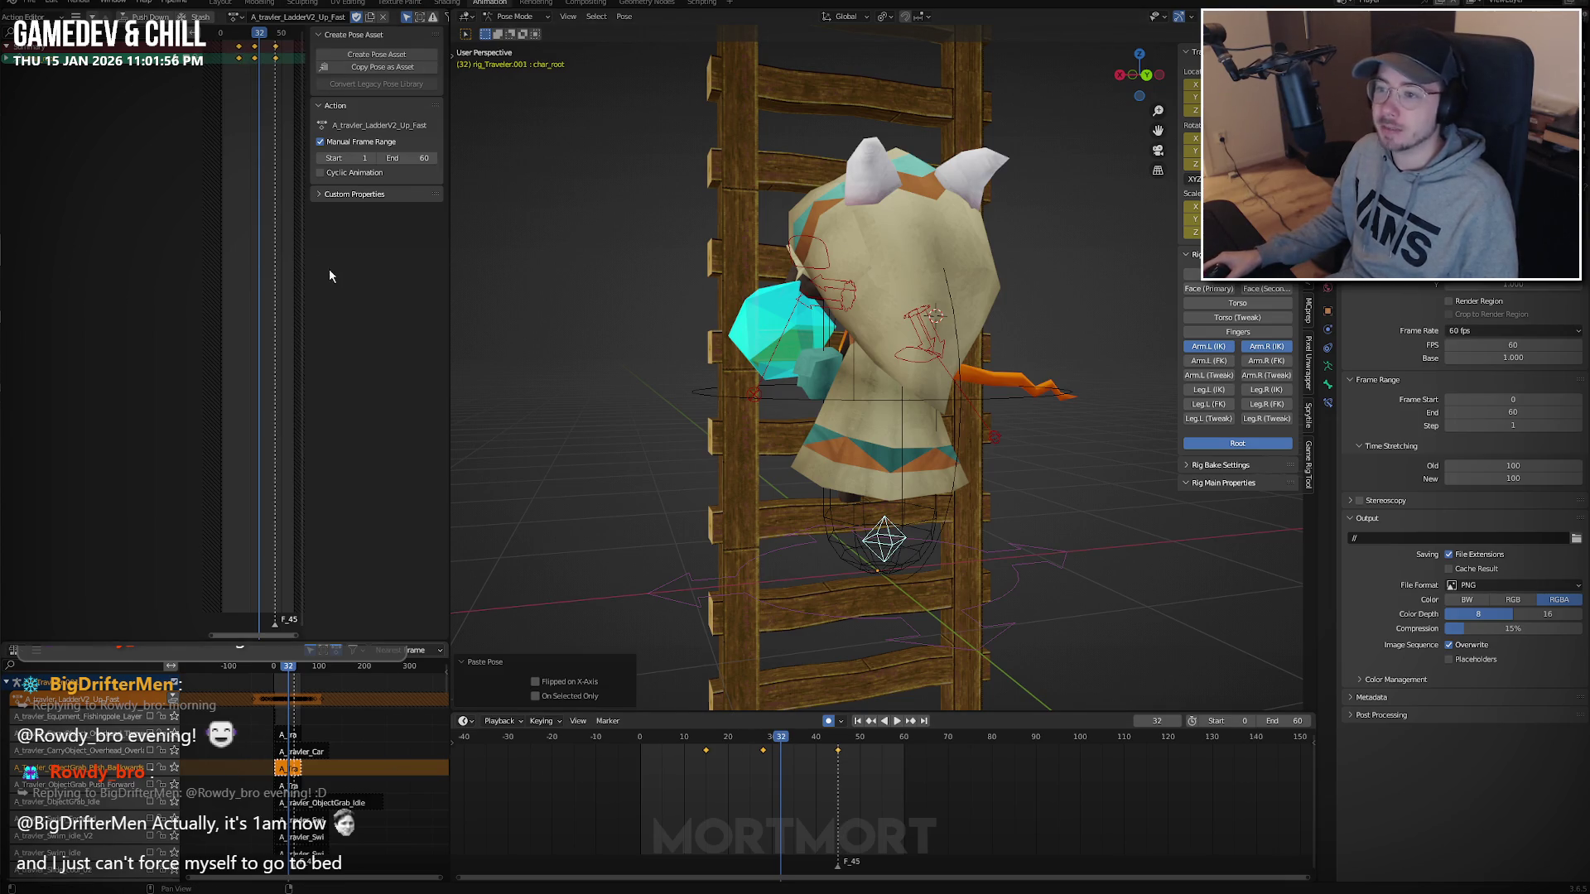
Save the file, select all rig bones, and assign the A_travler_LadderV2_Slide action.
key("ctrl+s")
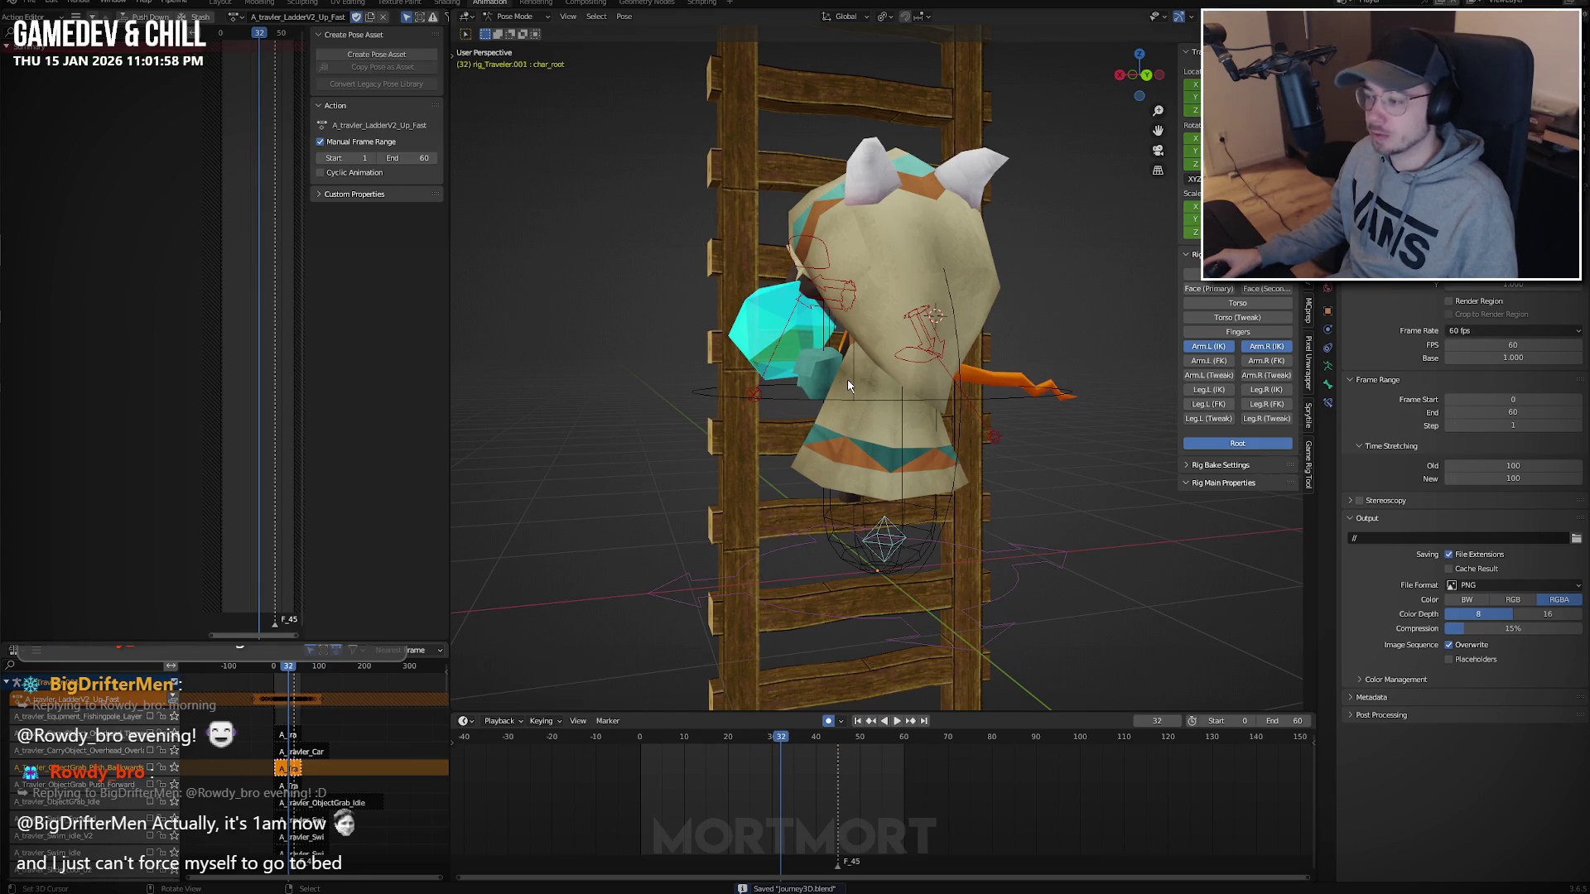
key("a")
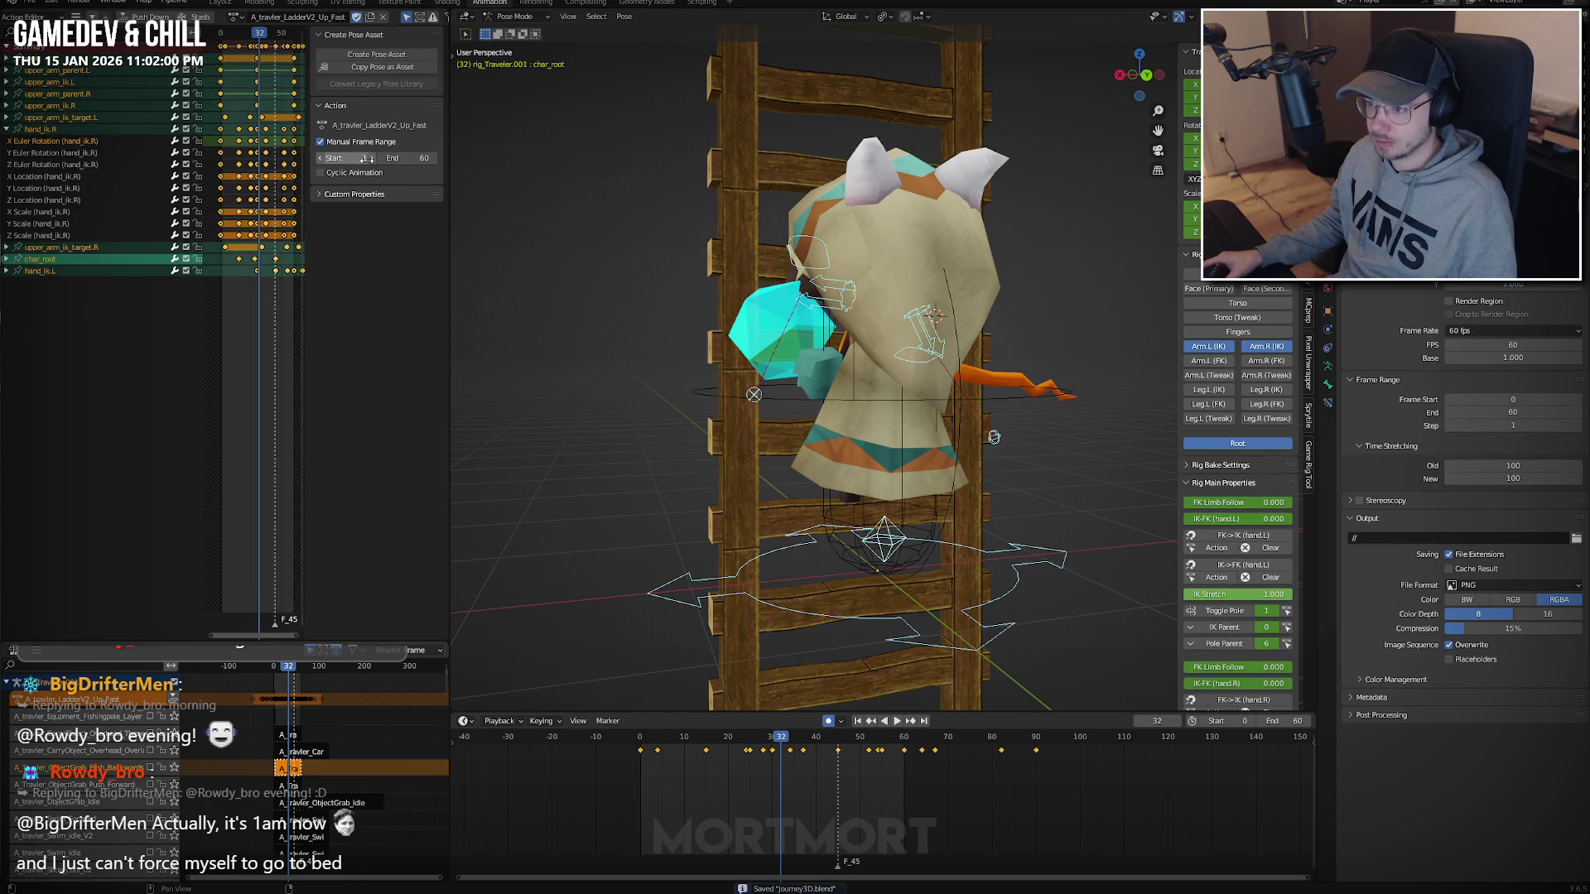
left_click(237, 17)
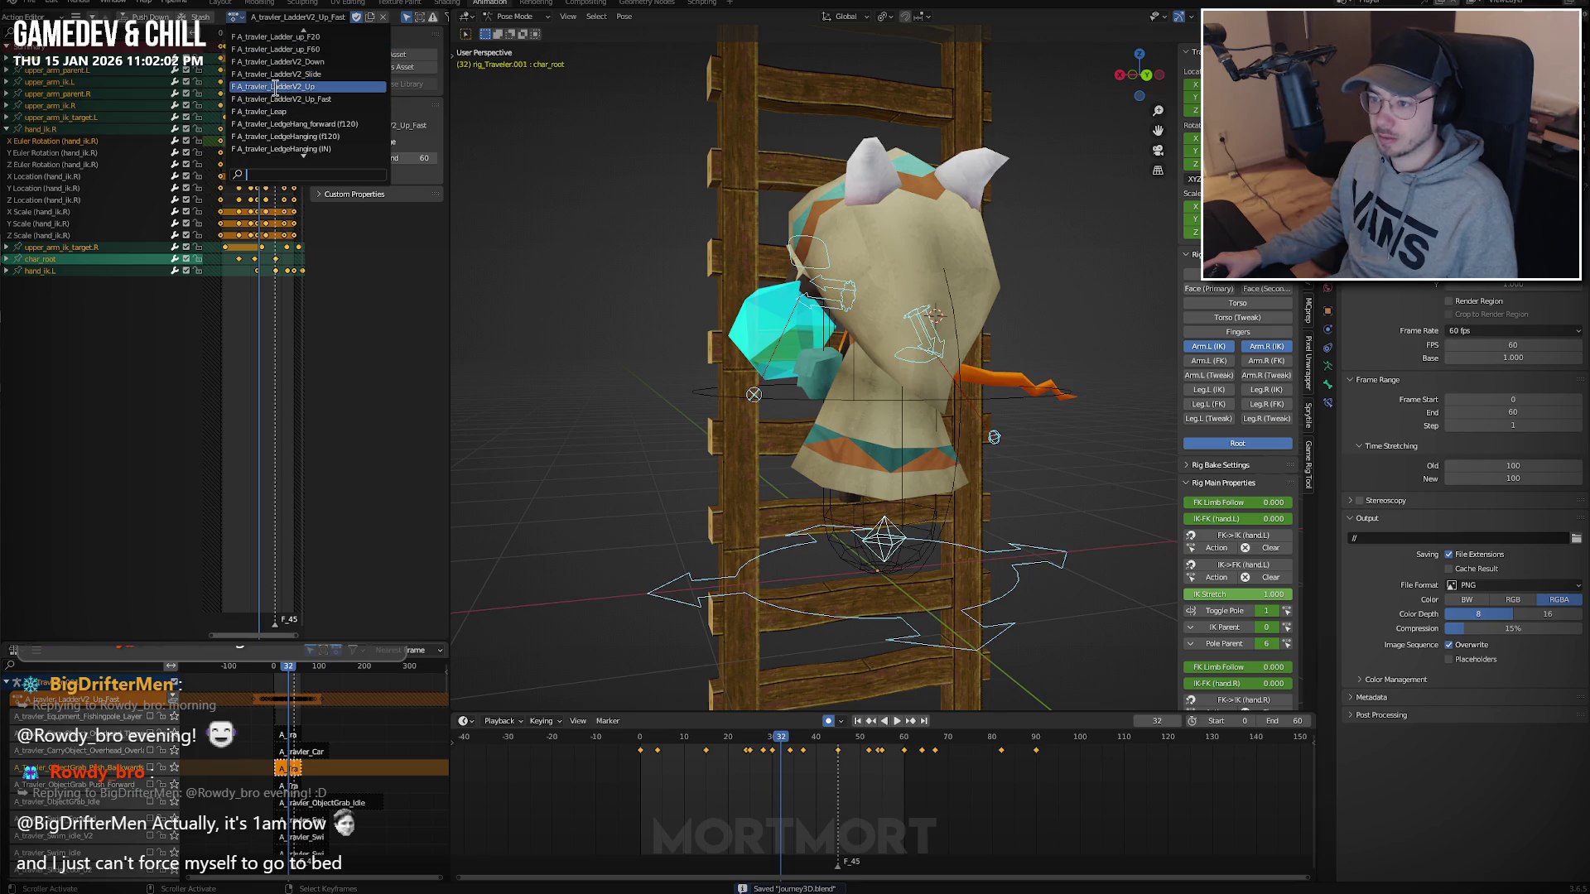
left_click(274, 88)
left_click(236, 18)
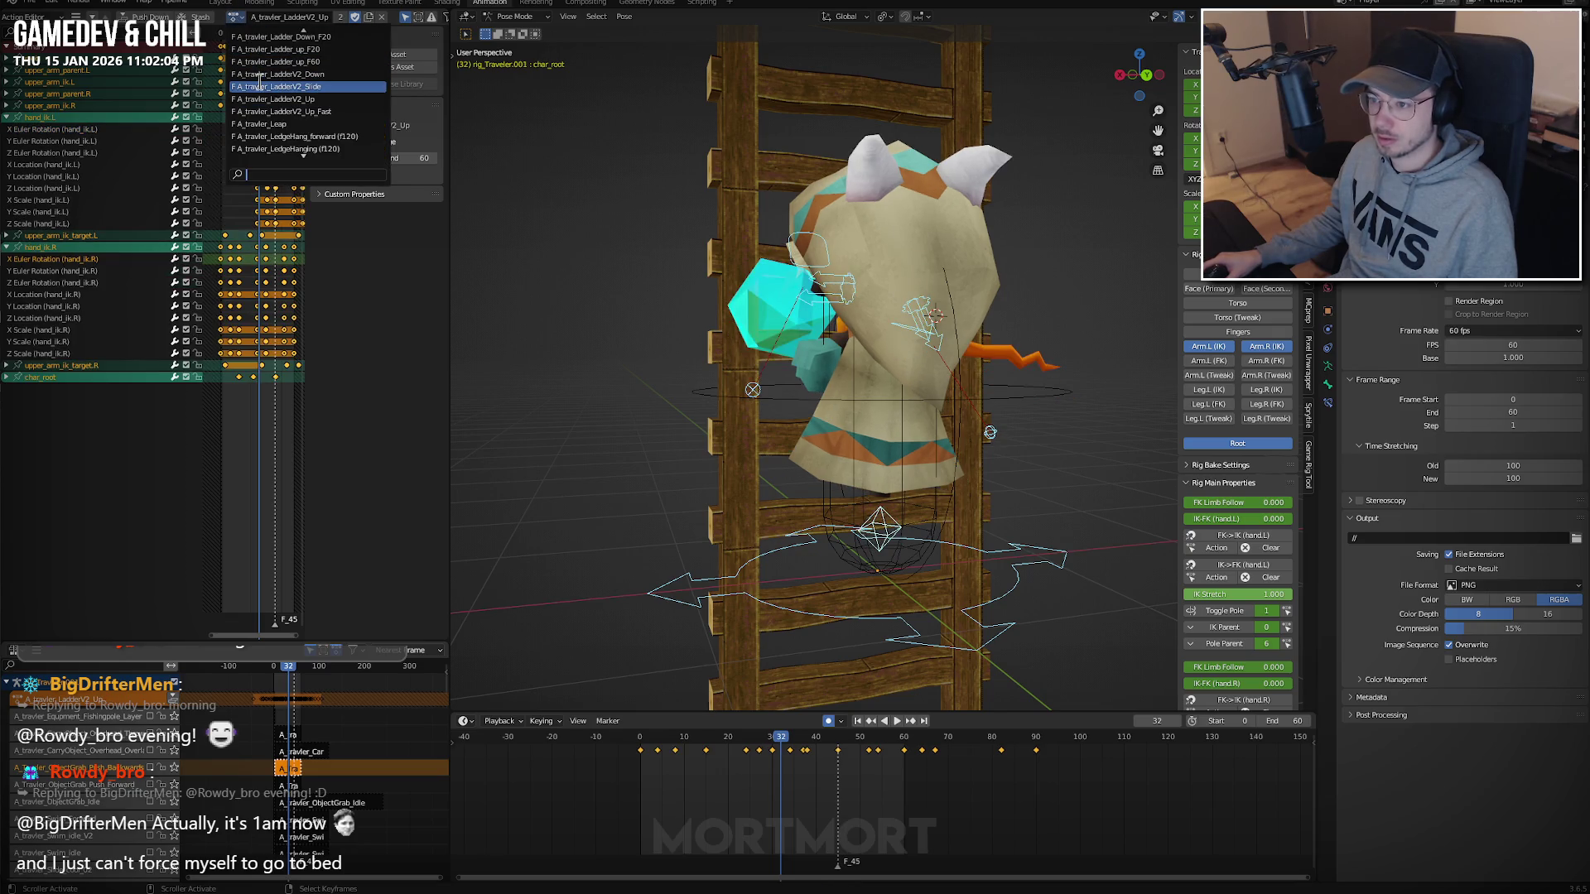
left_click(264, 75)
left_click(236, 16)
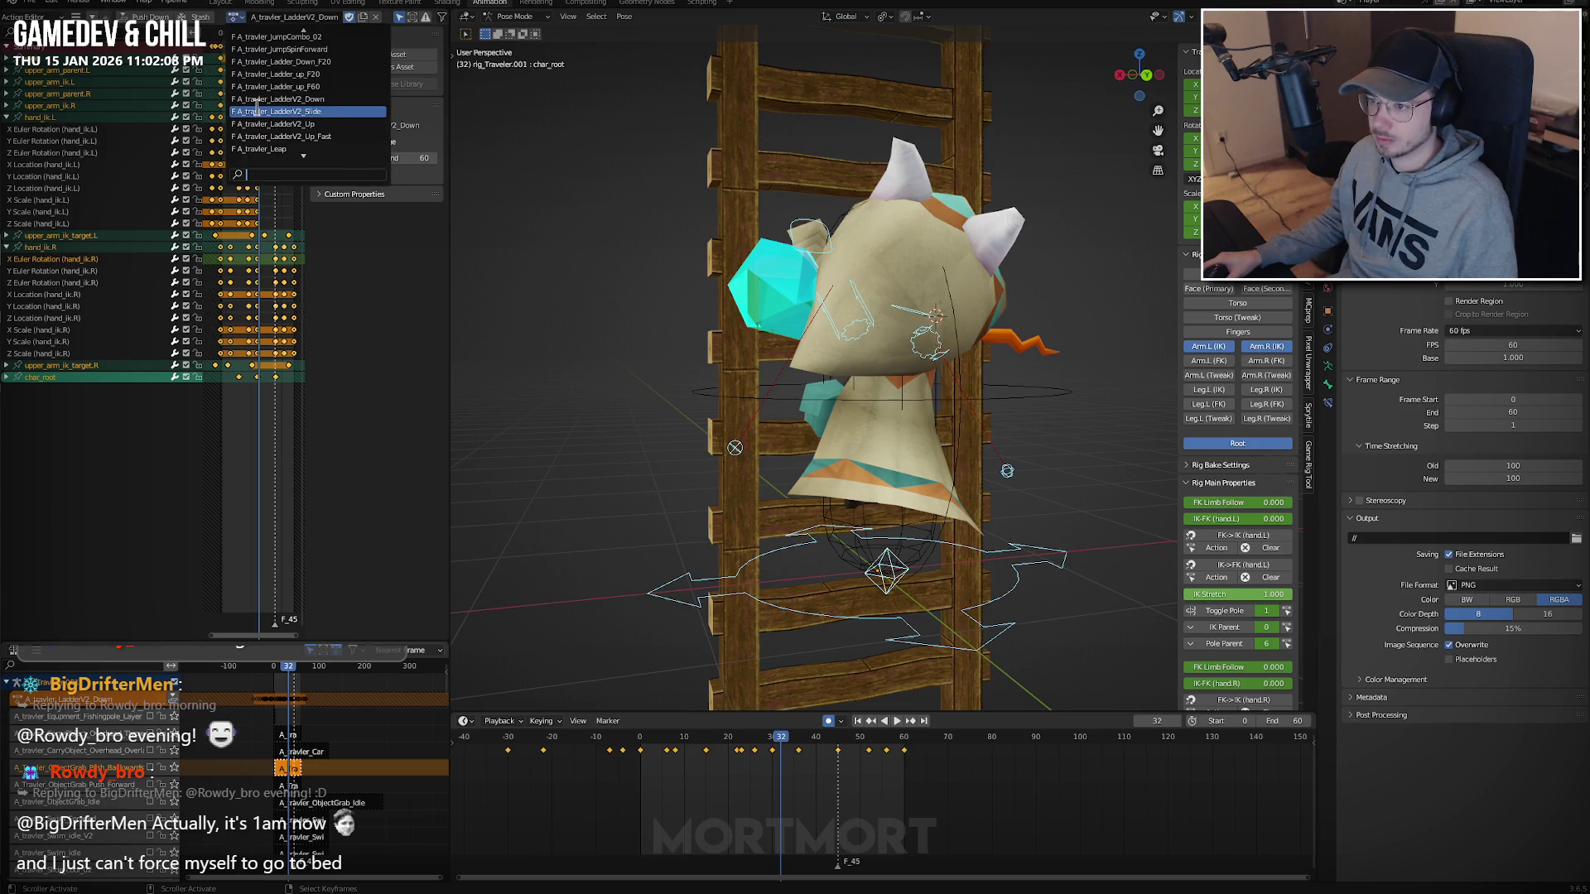
left_click(306, 112)
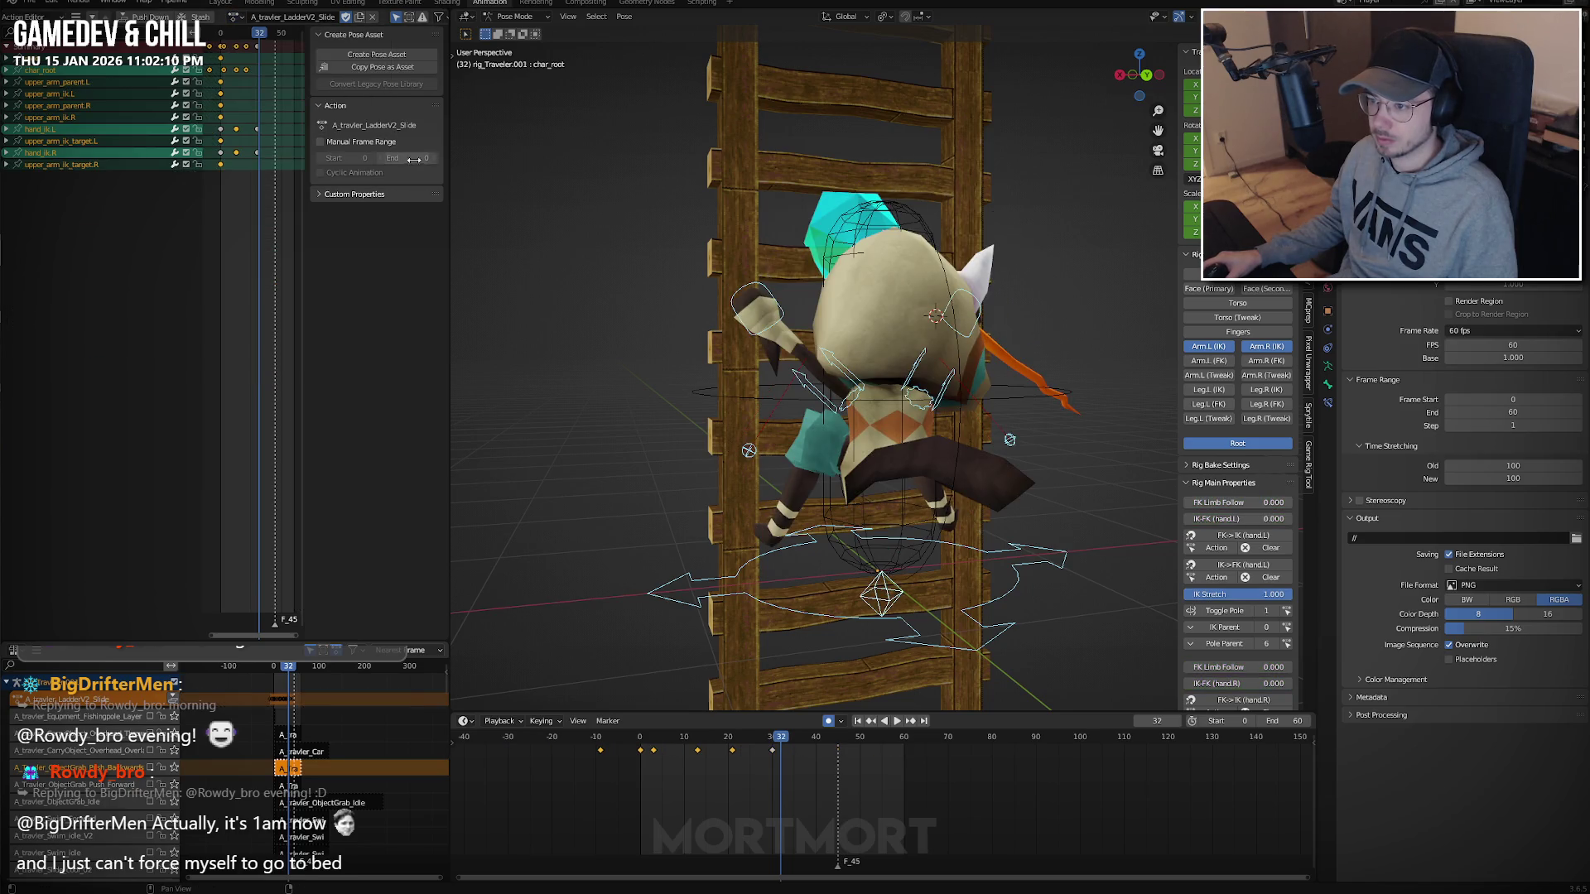
Give the Slide action a manual frame range ending at frame 30 and play it back.
left_click(344, 144)
type("30")
key("Return")
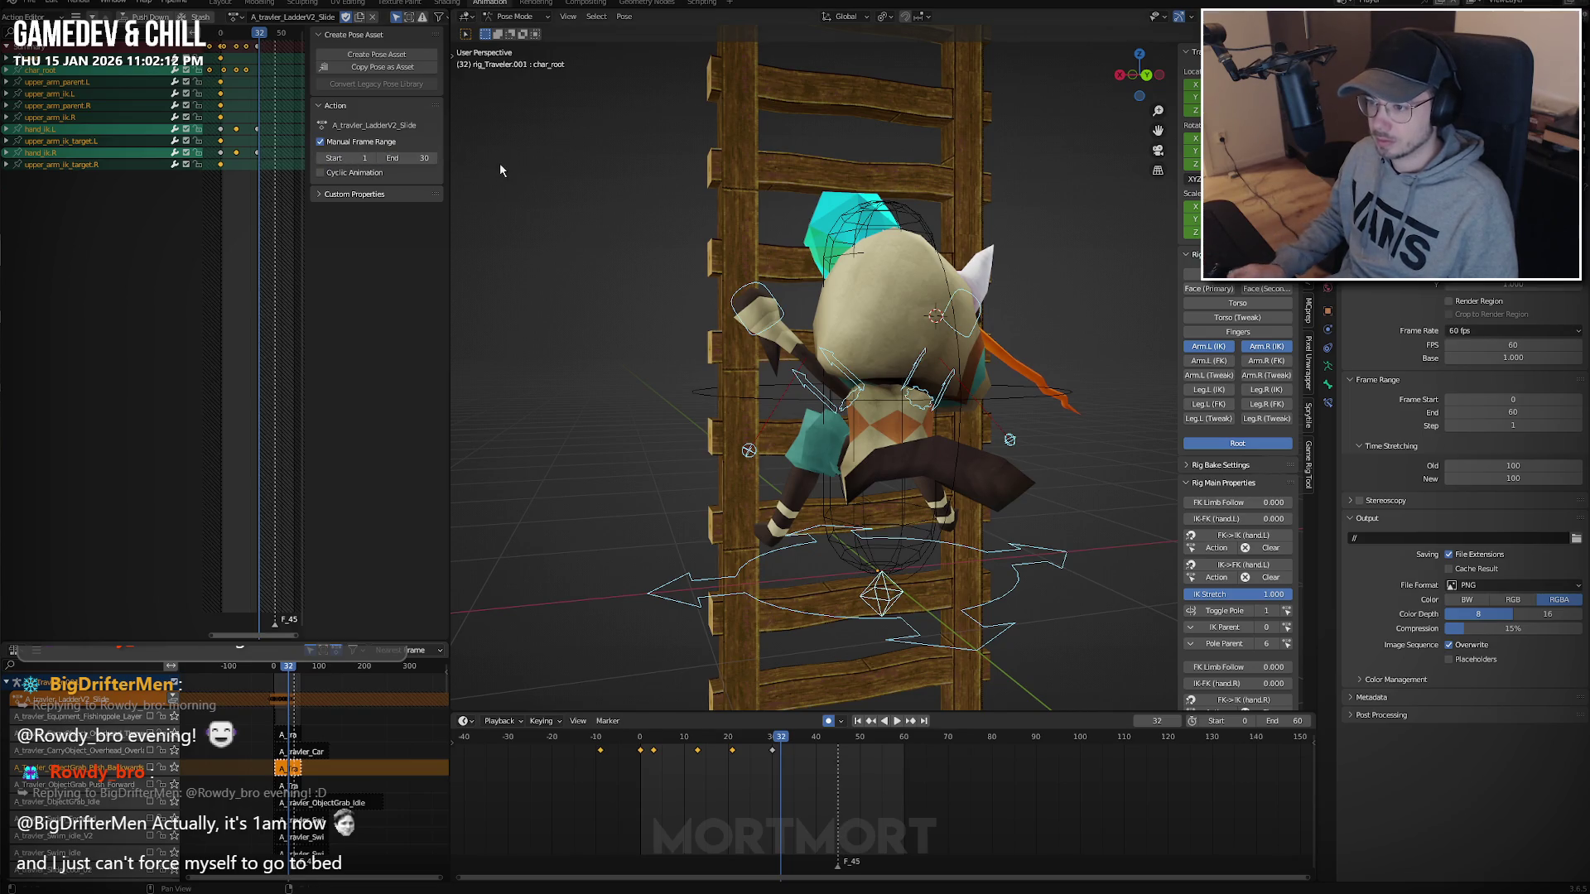
key("space")
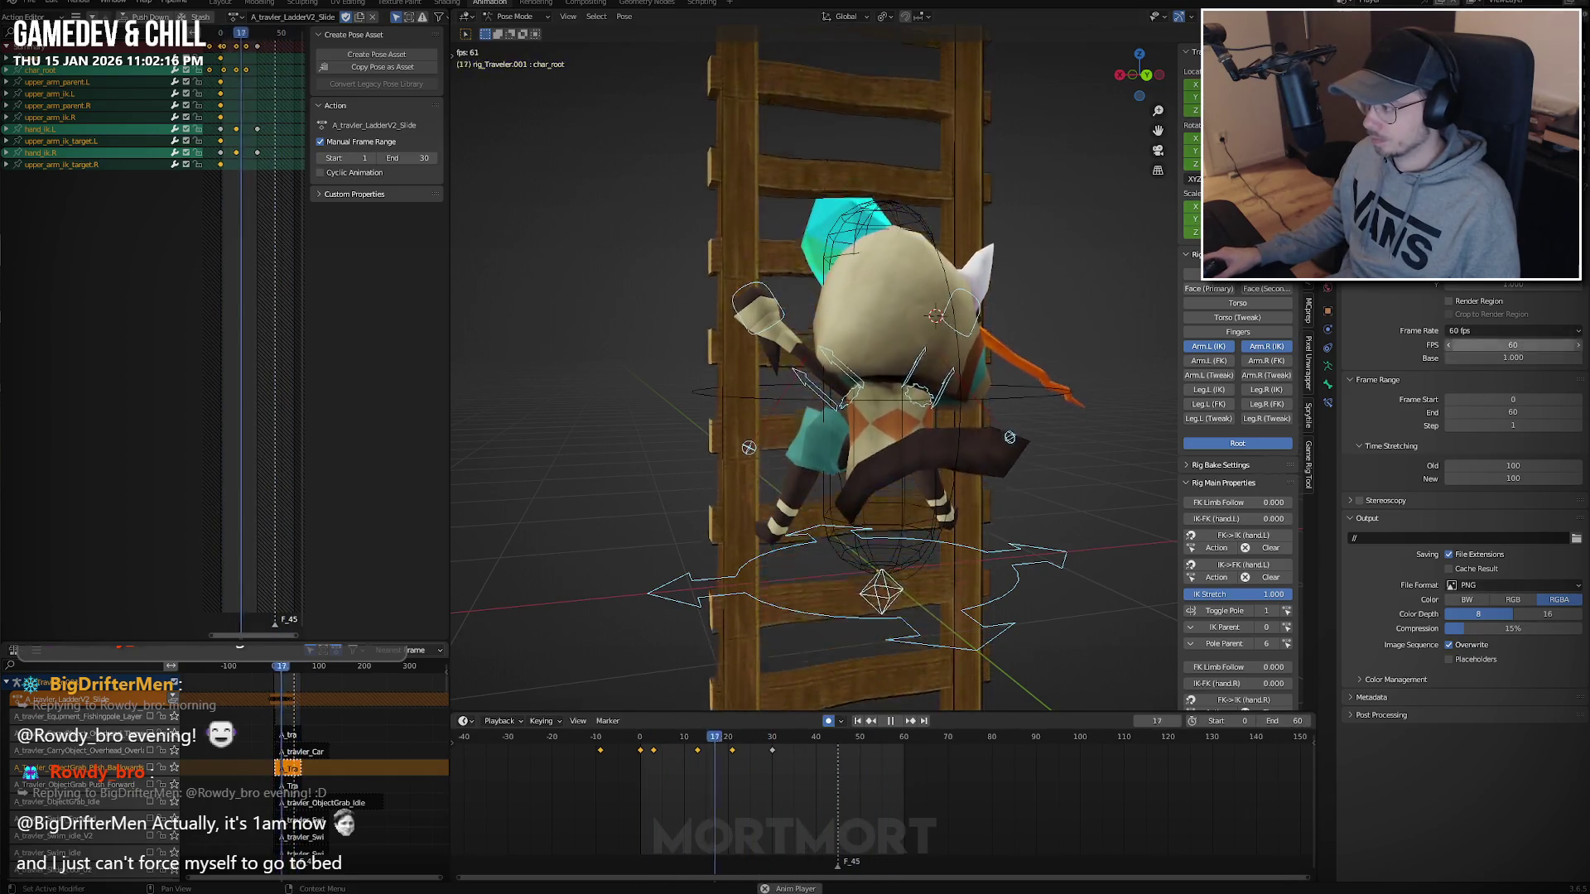
Preview at 120 fps, then set the frame rate back to 60 and stop playback.
left_click(1514, 330)
left_click(1525, 350)
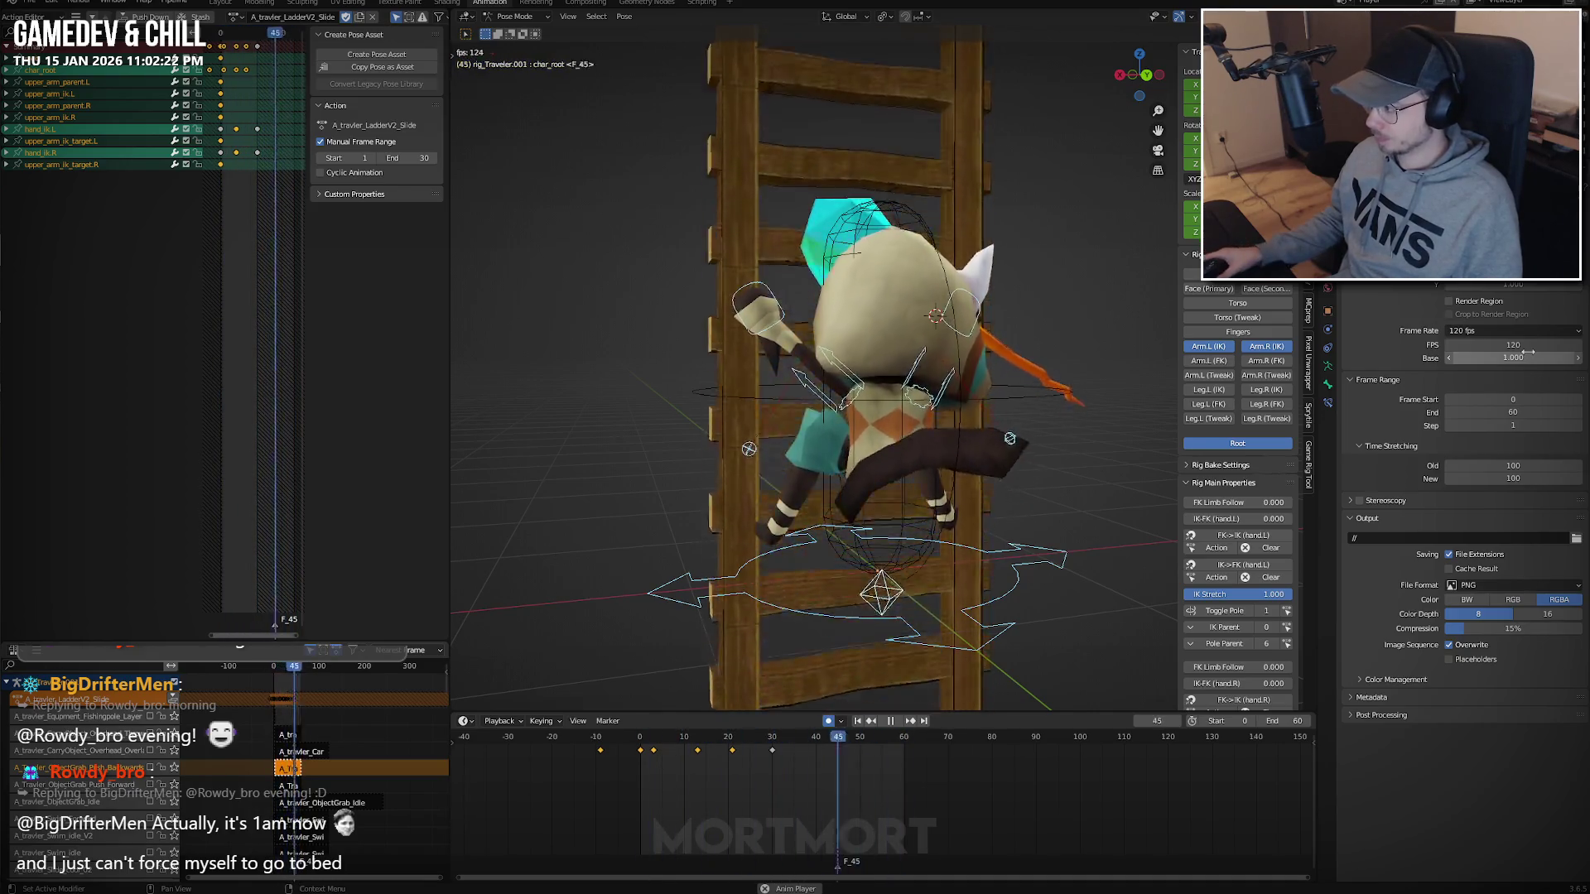
left_click(1530, 346)
type("60")
key("Return")
key("Escape")
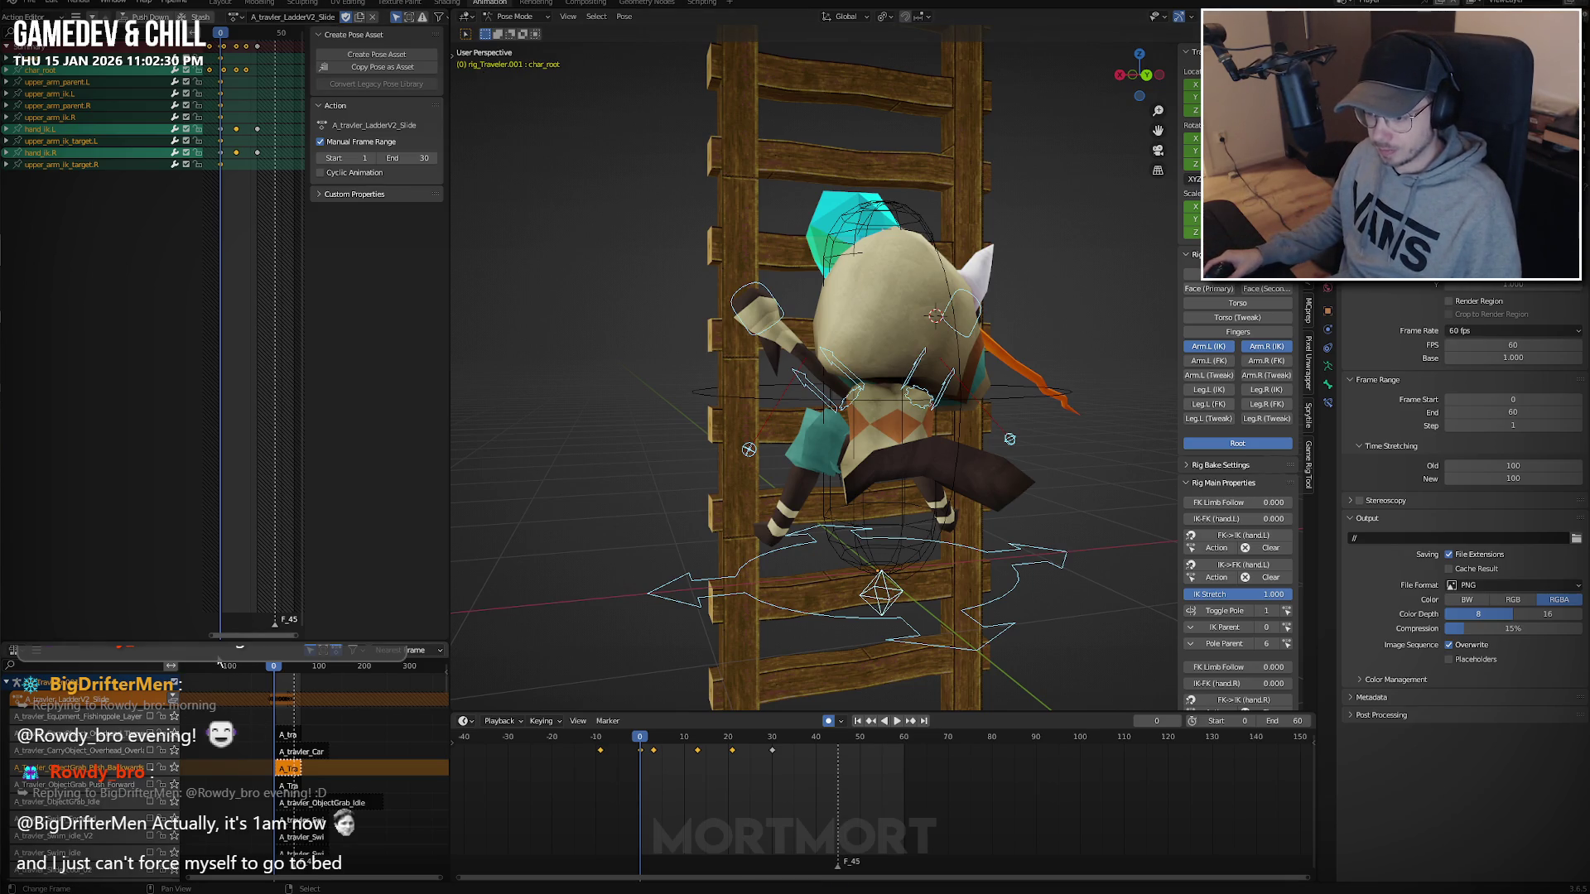
Enlarge the NLA track list and push the A_travler_LadderV2_Up_Fast action down to an NLA track.
left_click_drag(223, 640, 221, 420)
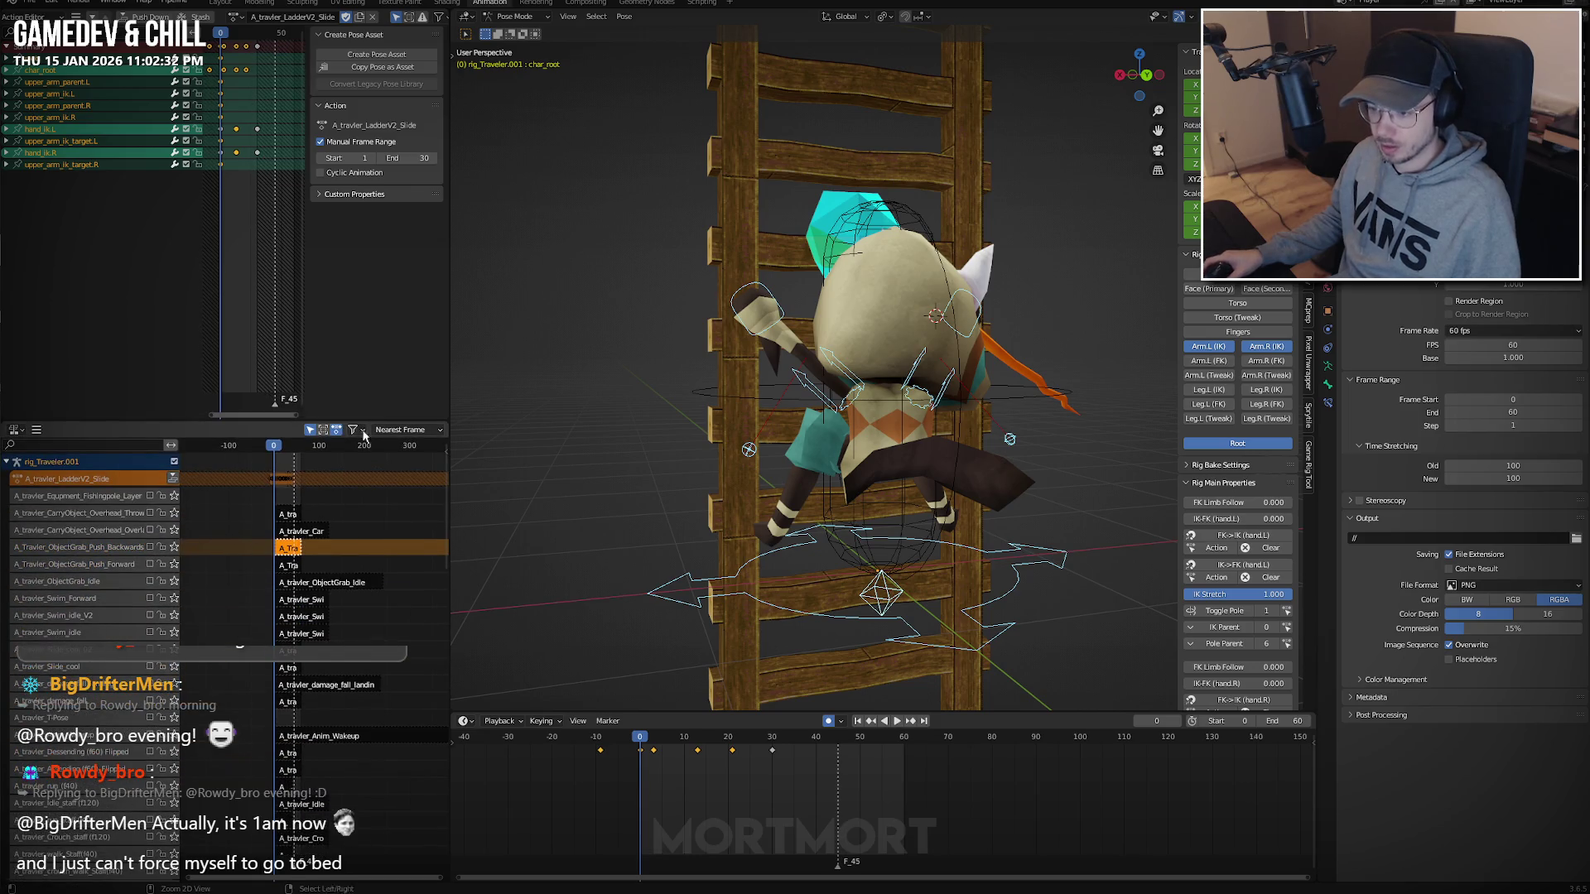
left_click(238, 16)
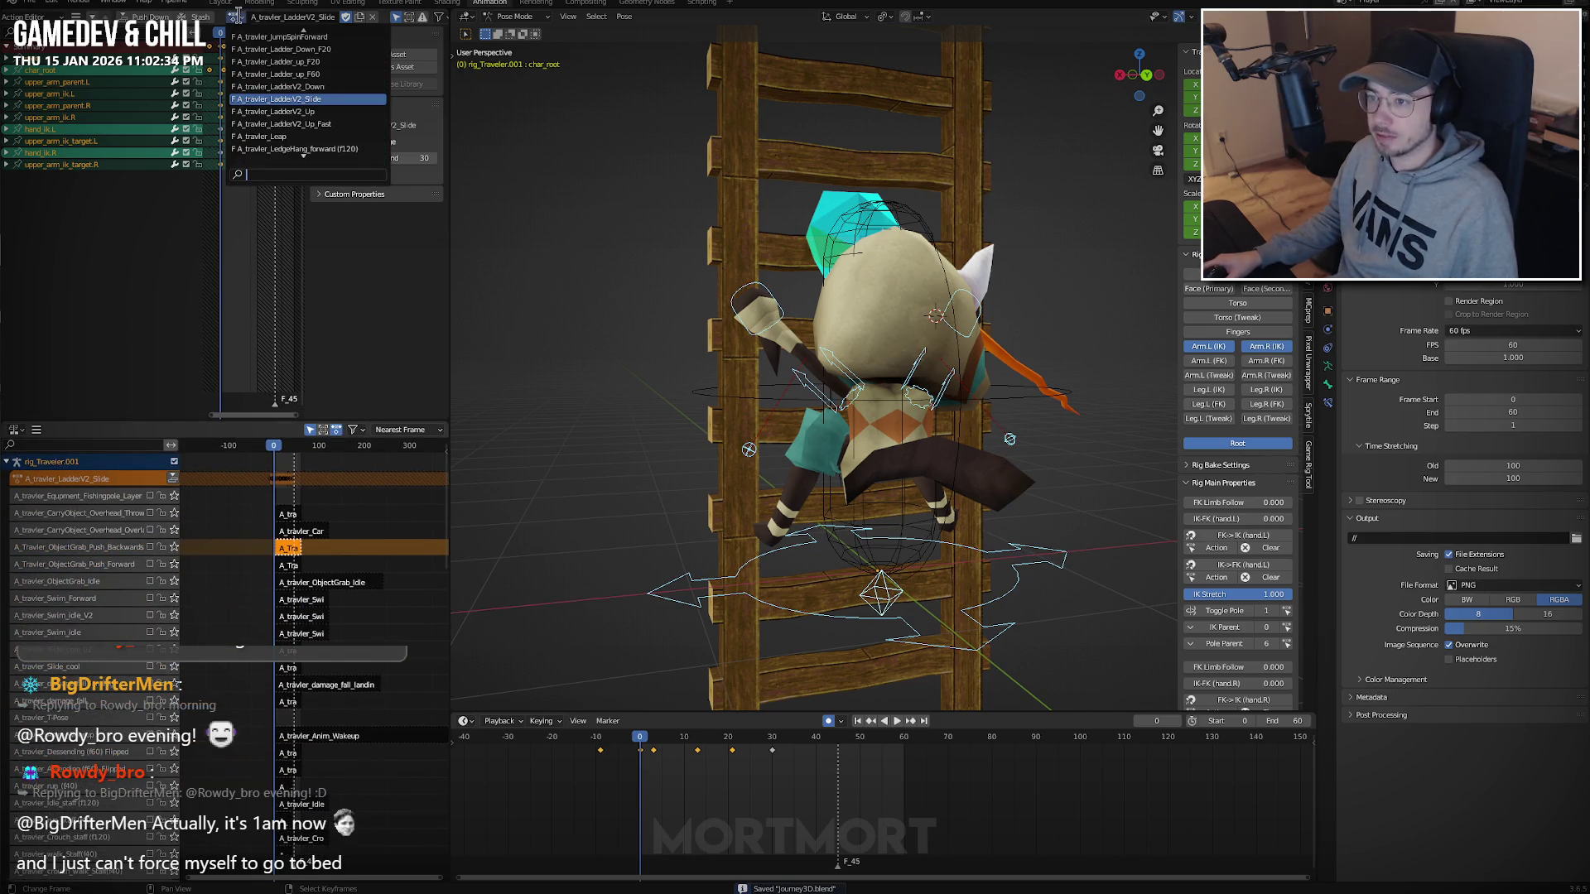
left_click(264, 123)
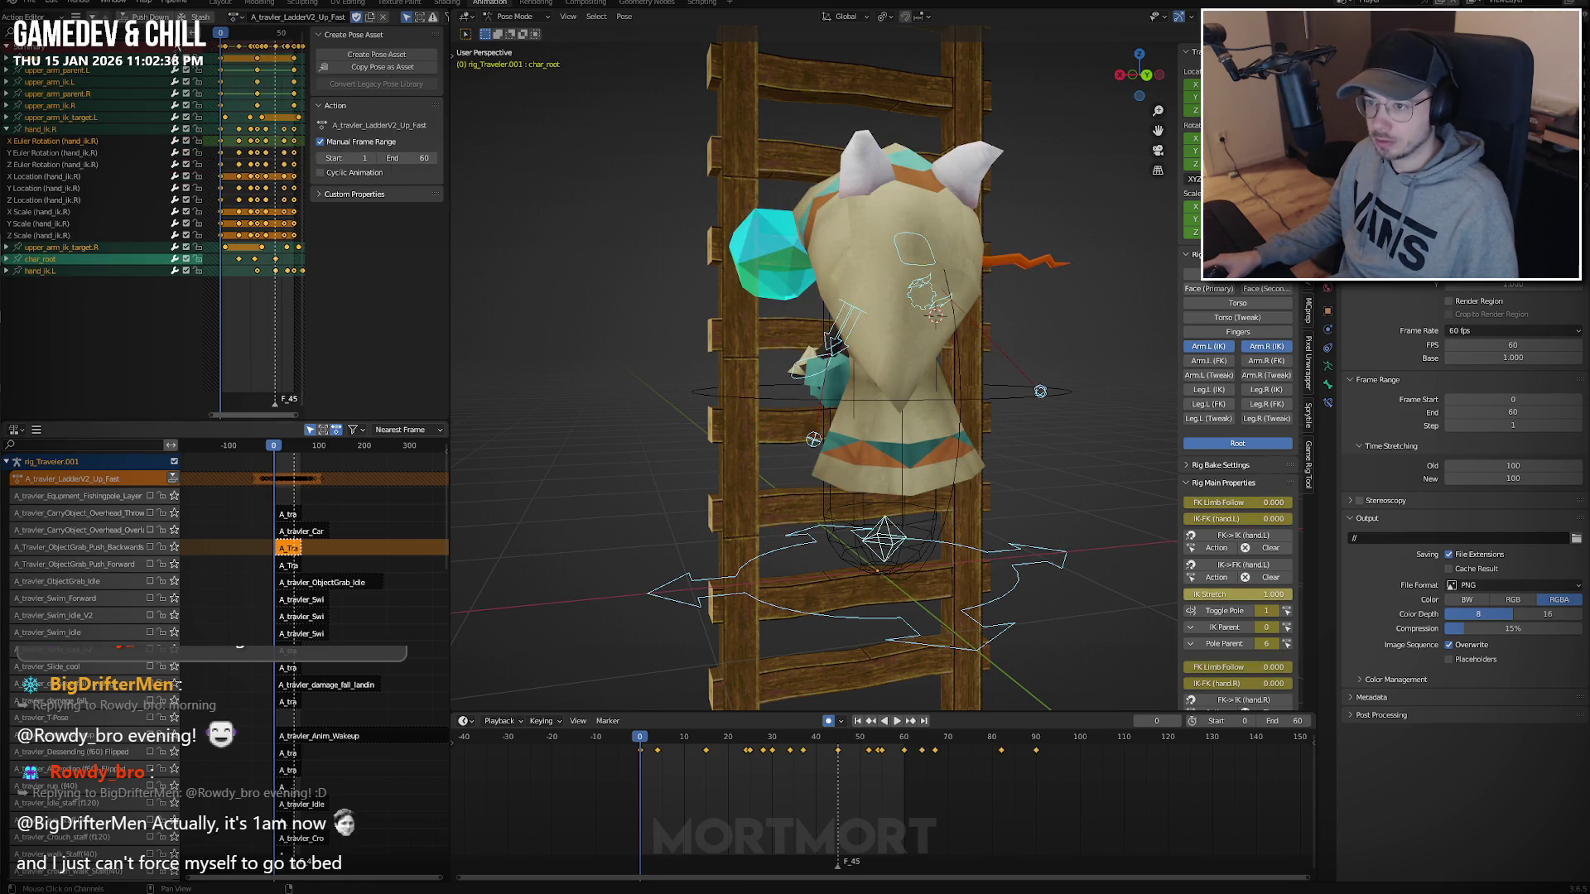
left_click(172, 479)
Push the A_travler_LadderV2_Up action down into its own NLA track.
left_click(235, 17)
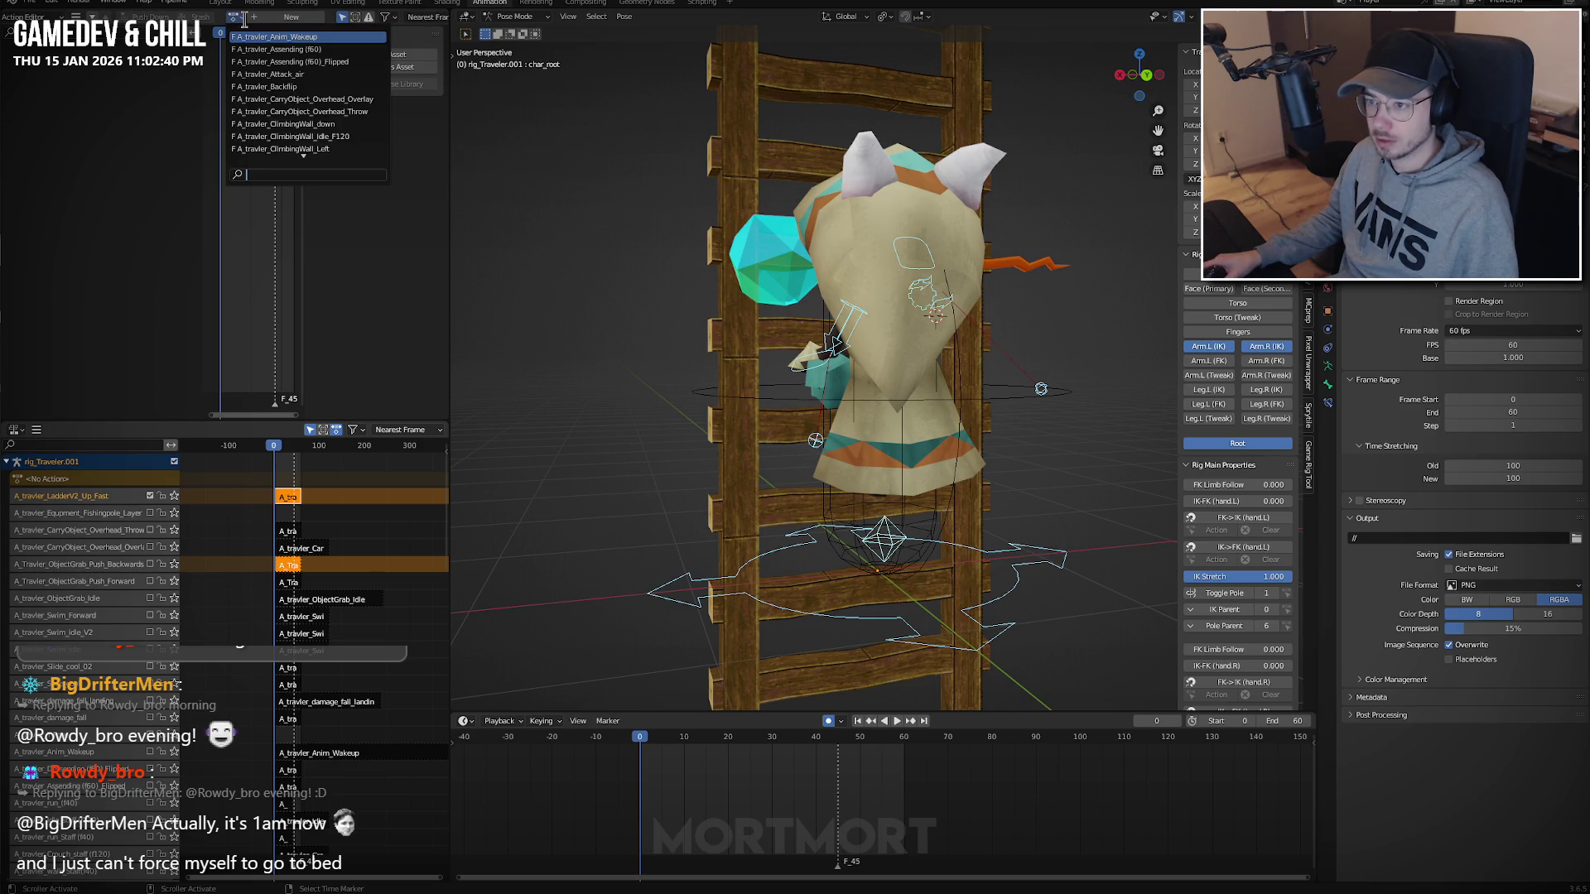
type("ladde")
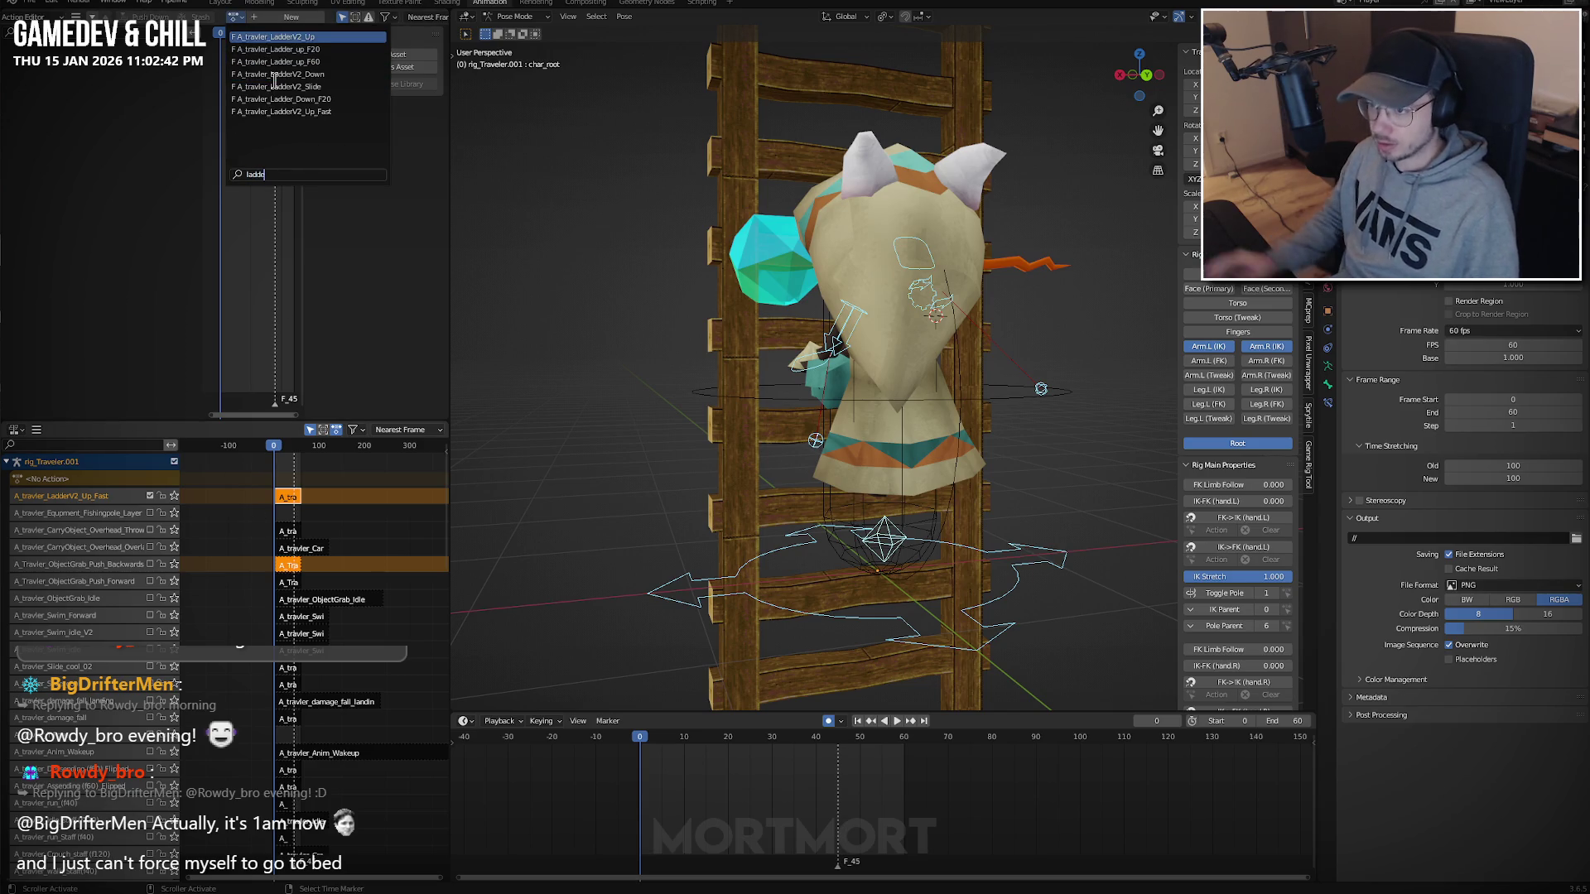
type("rv2")
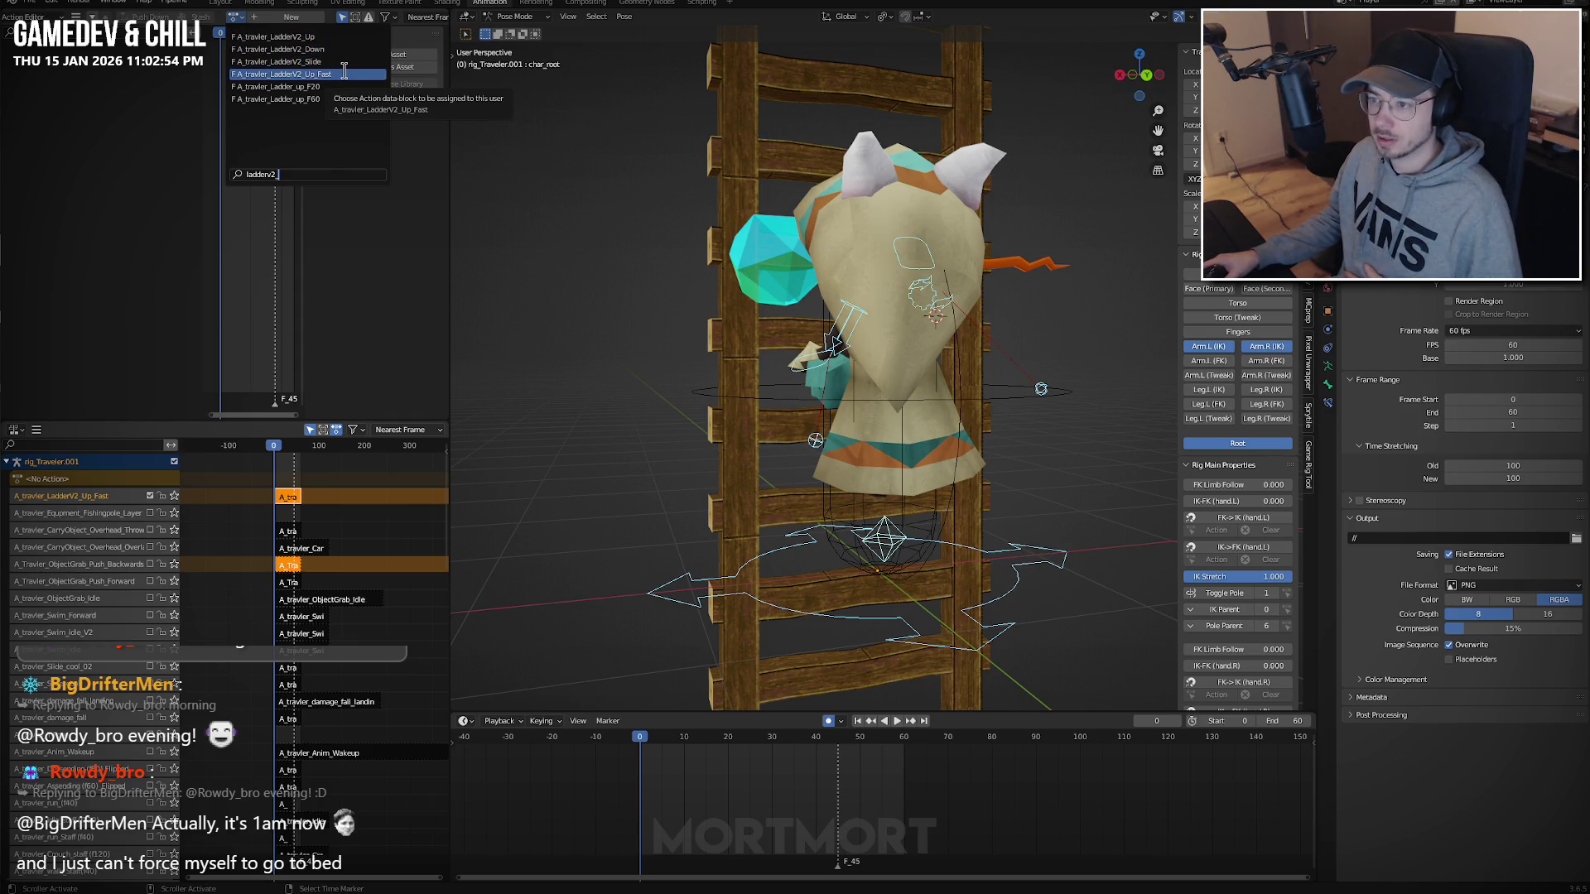
left_click(344, 72)
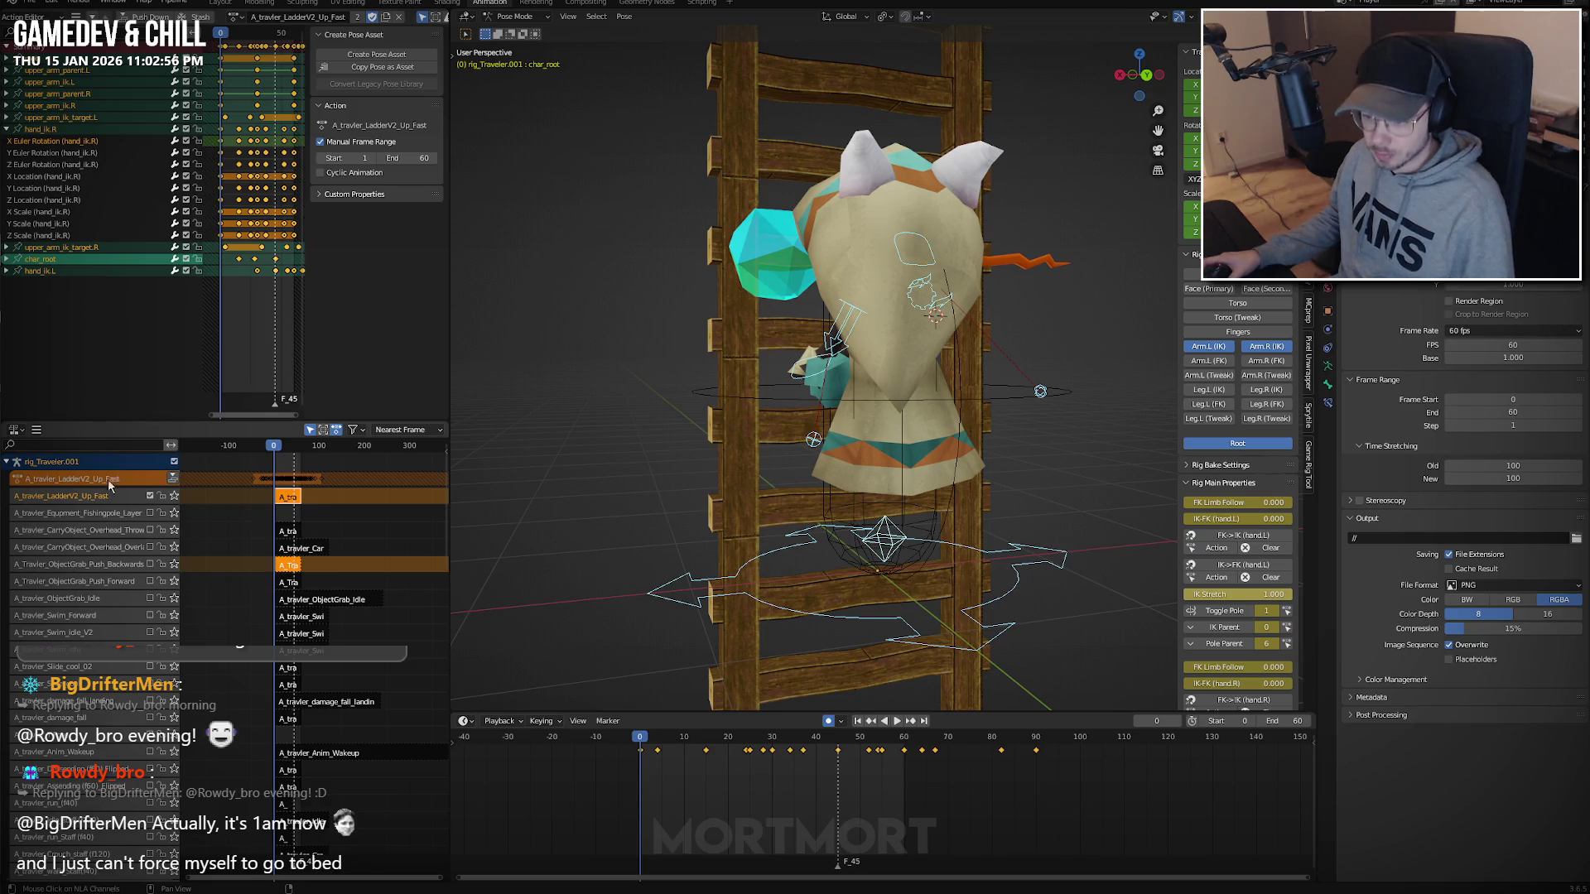
left_click(236, 17)
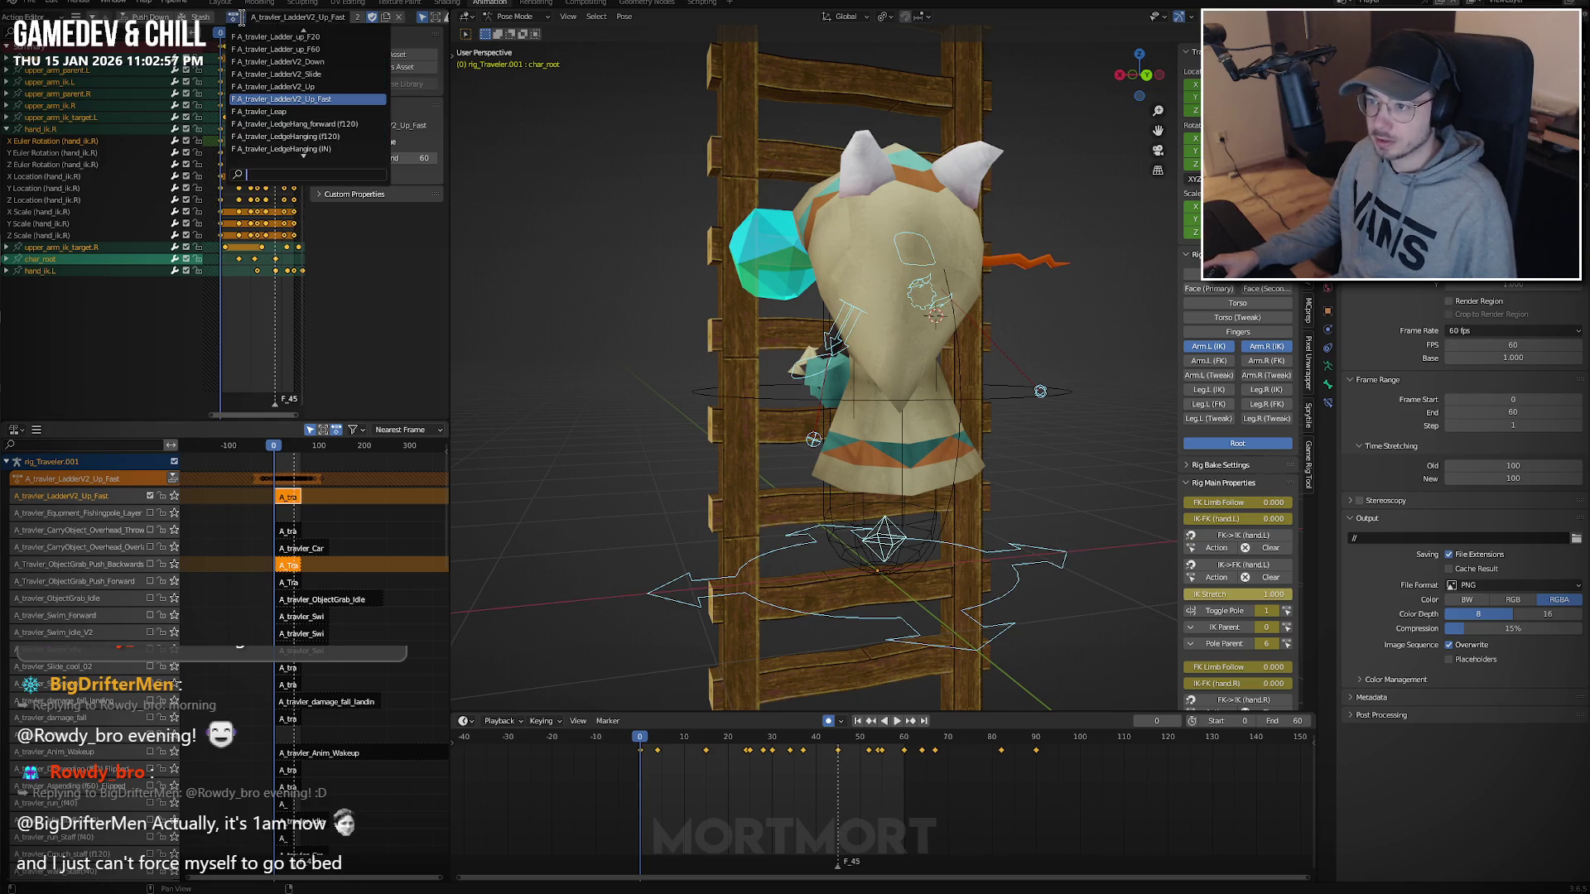
left_click(278, 86)
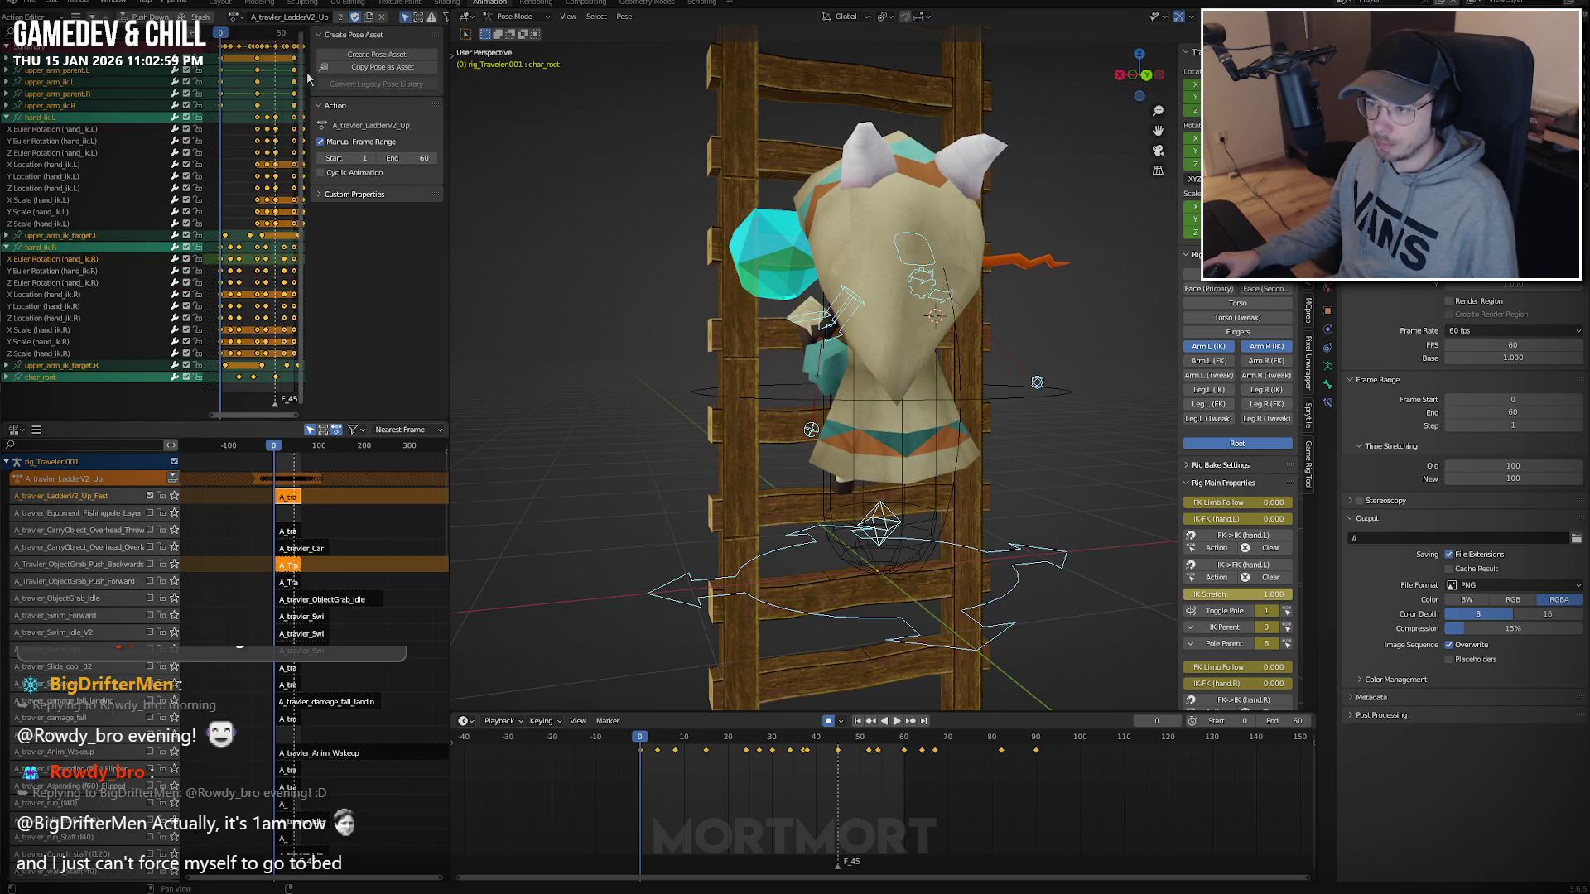
left_click(154, 17)
Push the LadderV2_Slide and LadderV2_Up actions down as new NLA tracks, then deselect all strips.
left_click(235, 18)
type("ladderv2")
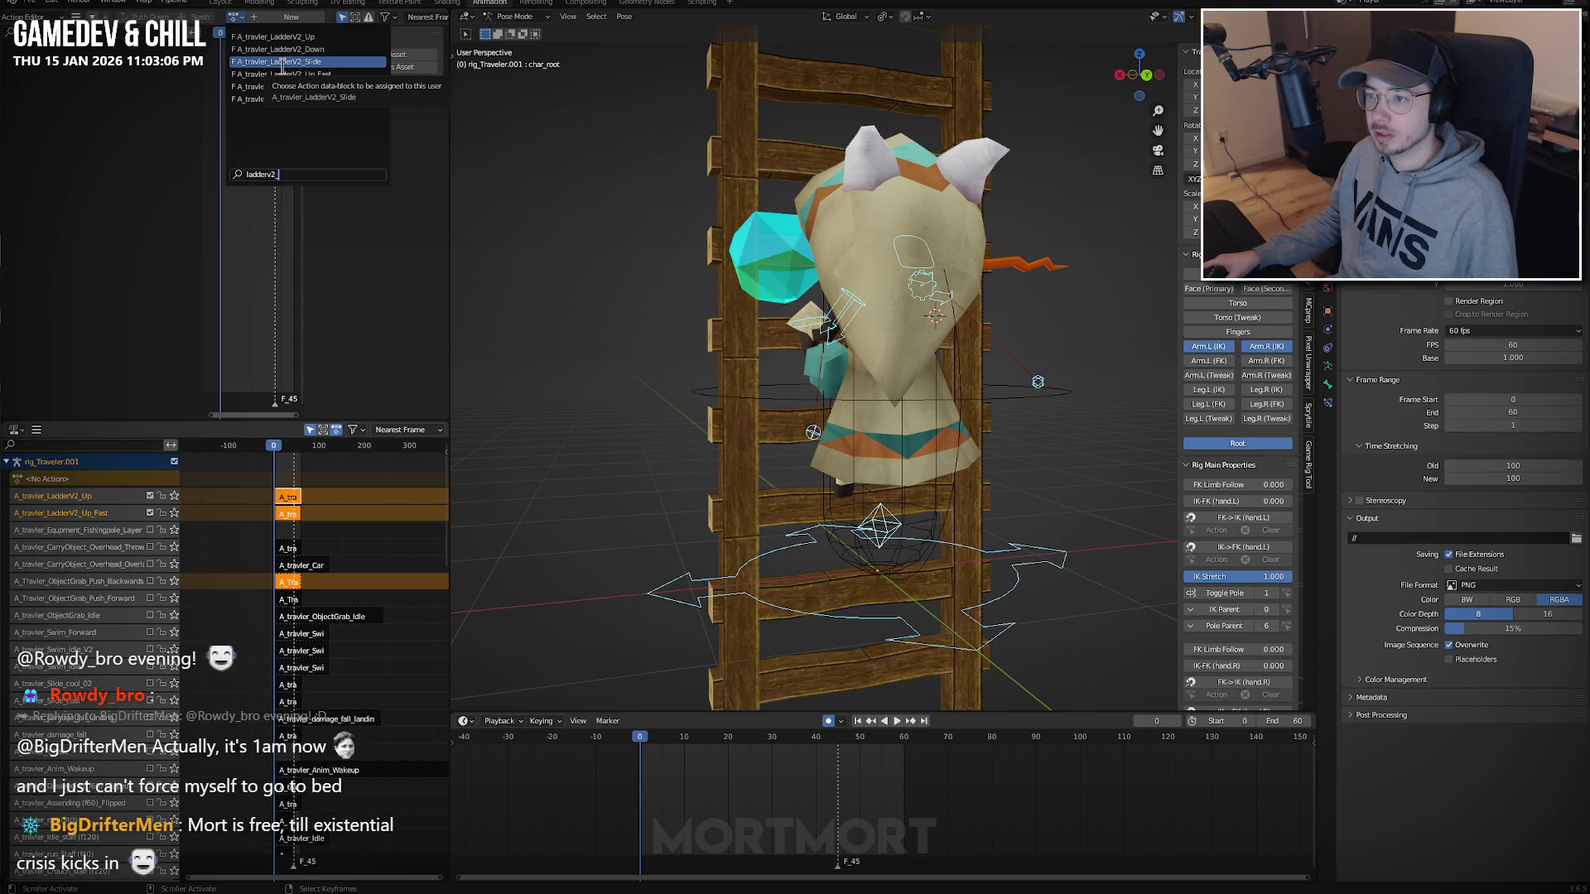
left_click(282, 63)
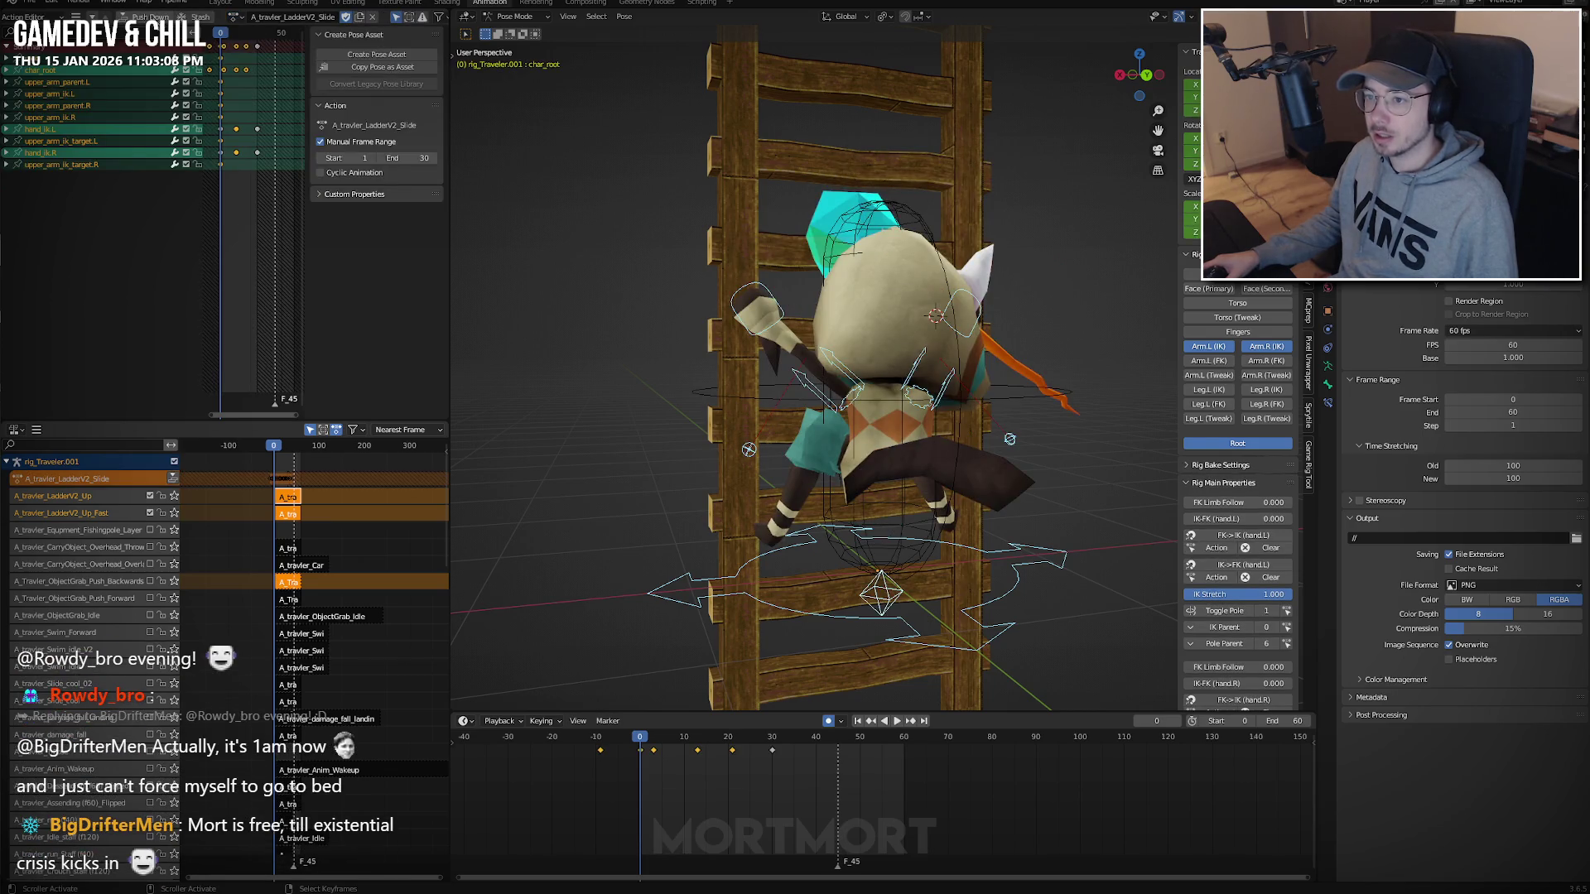
left_click(149, 17)
left_click(234, 17)
type("ladderv2")
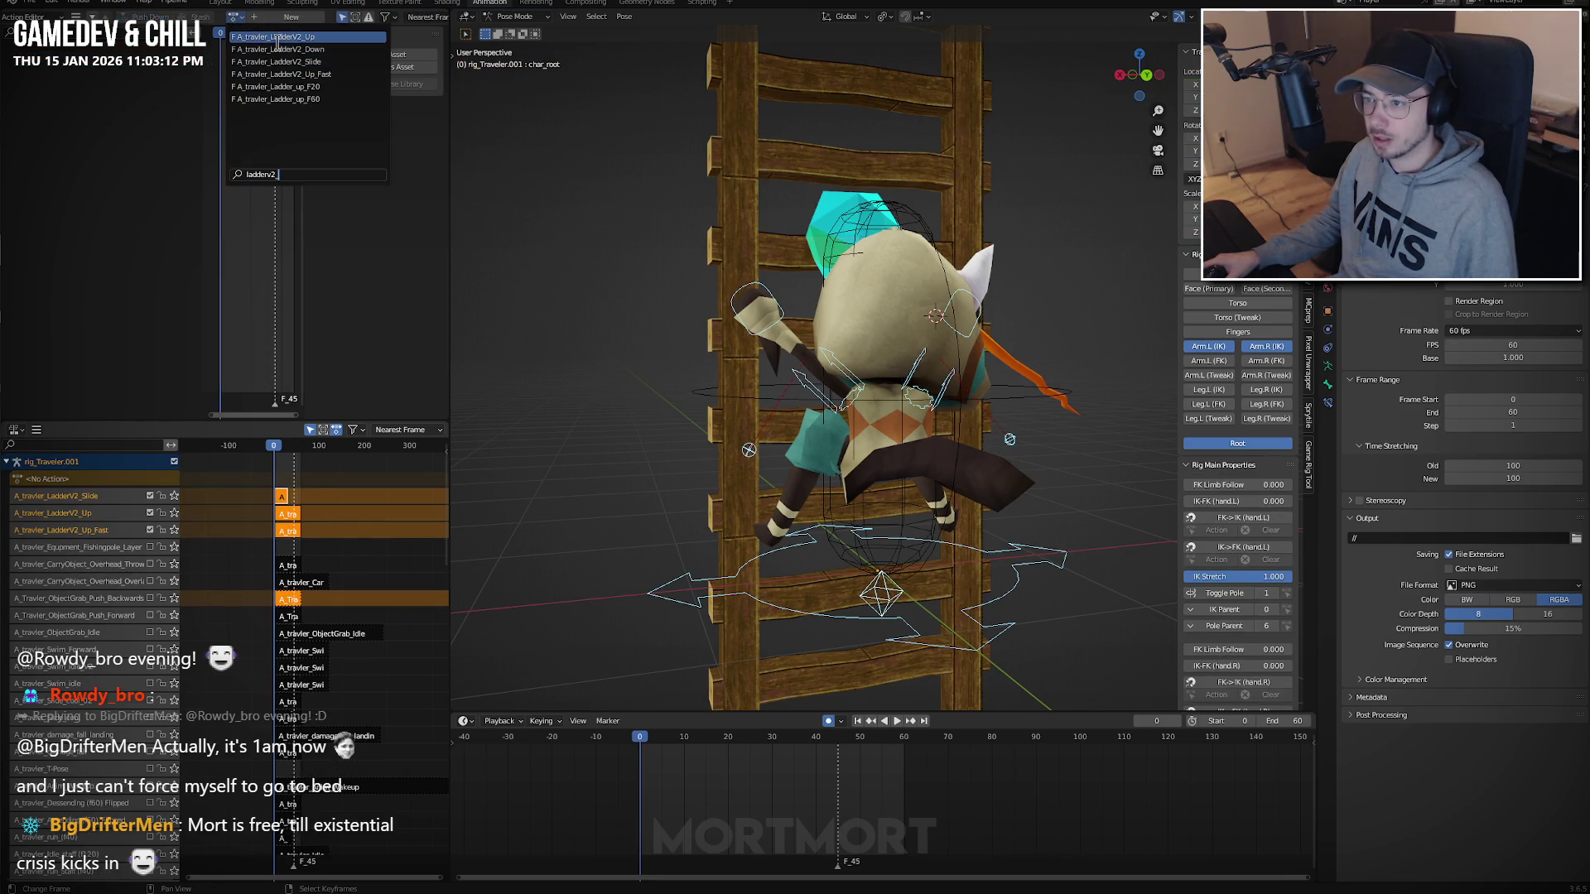
left_click(280, 38)
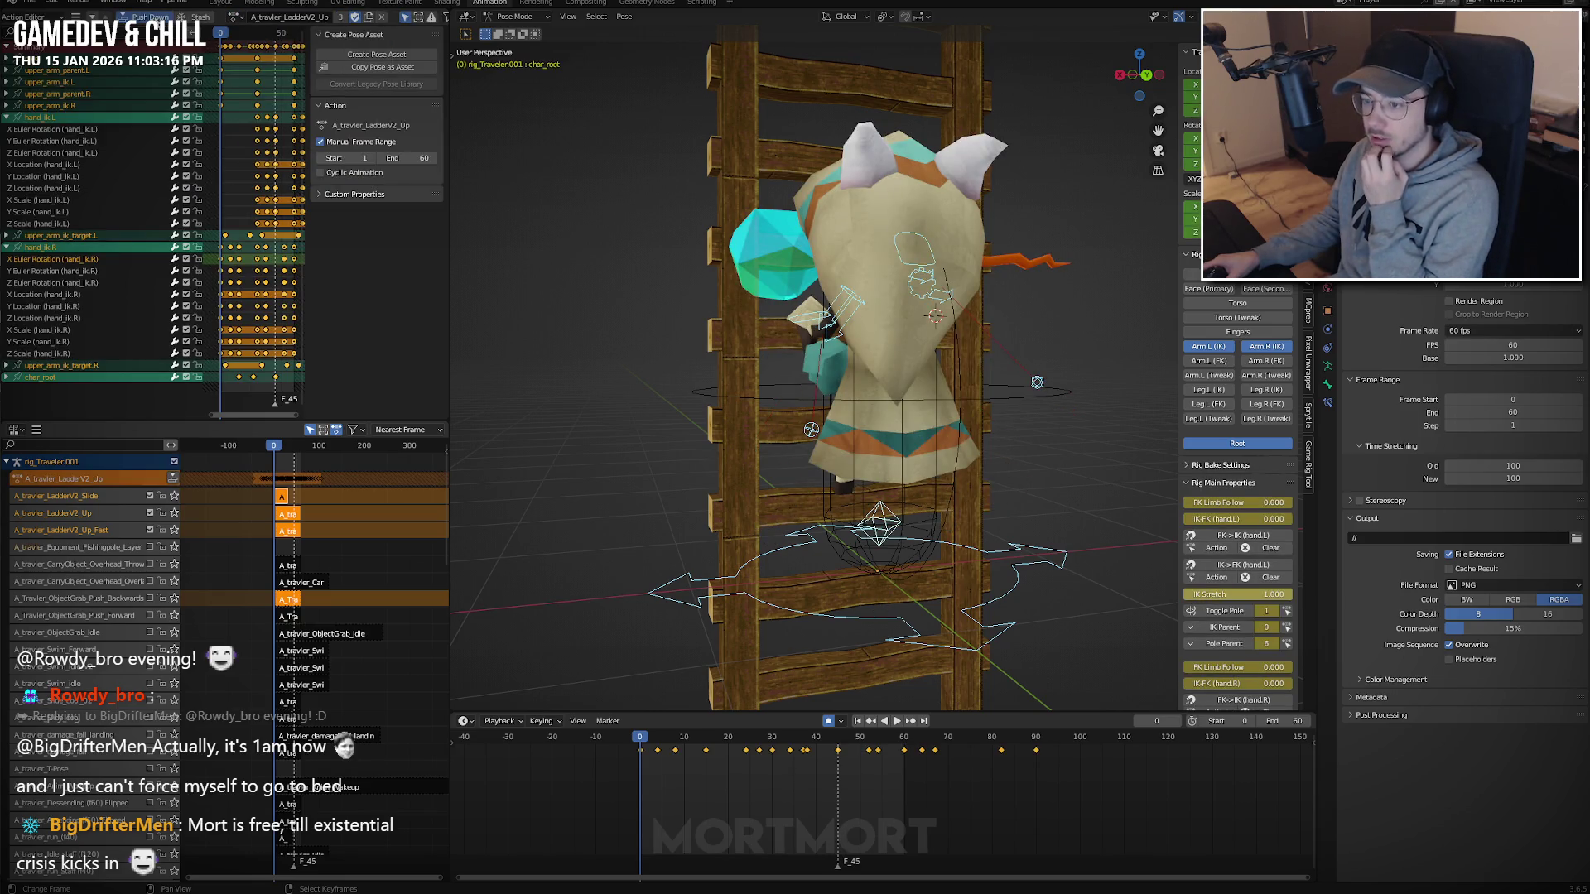
left_click(151, 16)
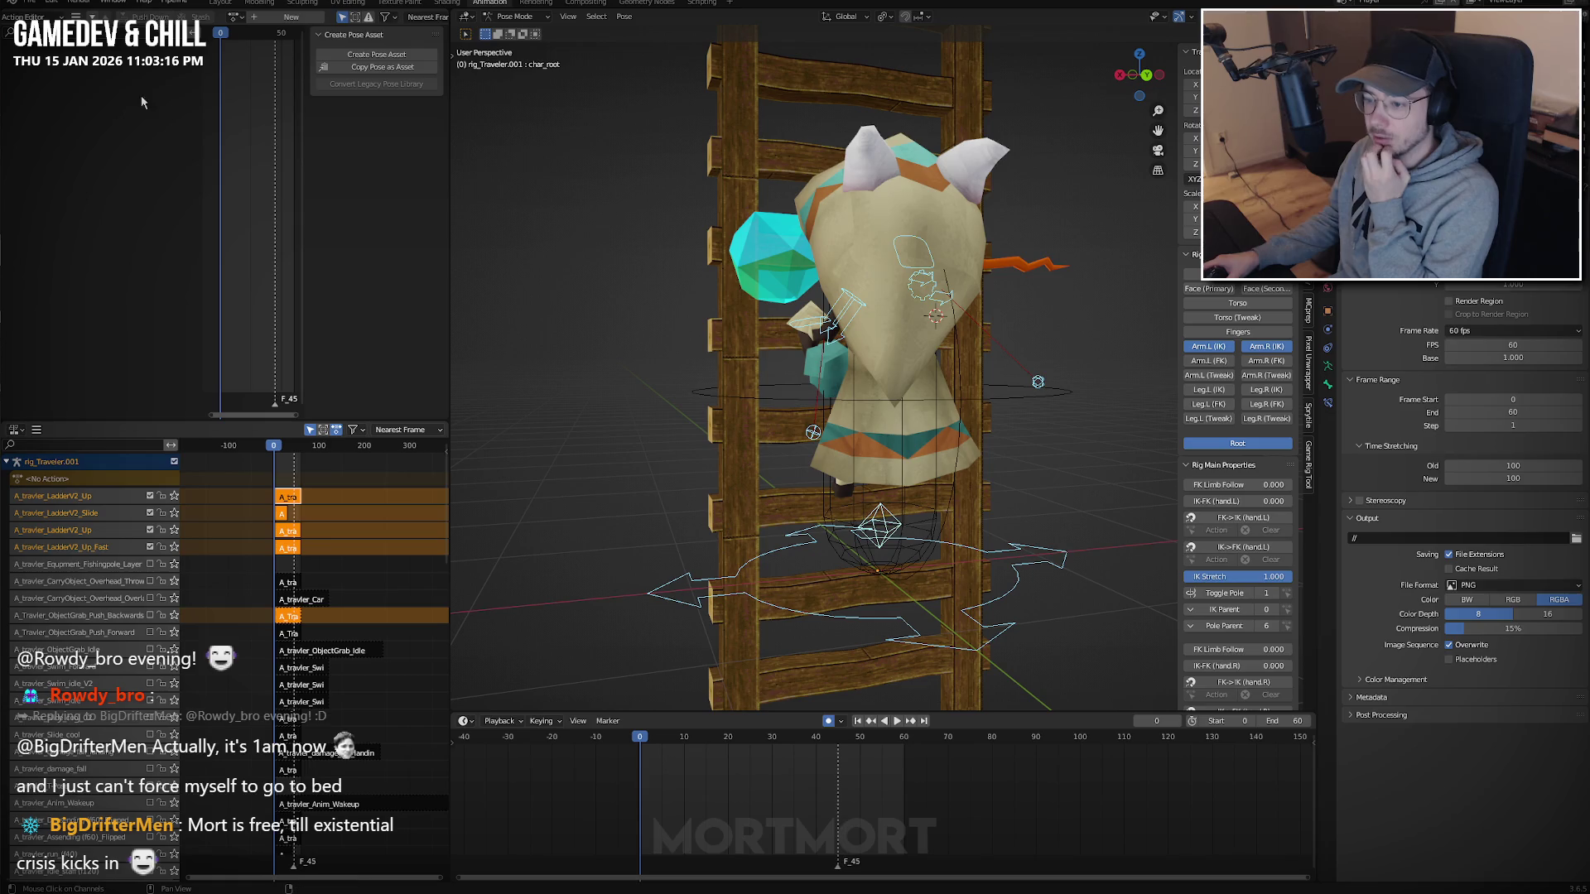
left_click(324, 588)
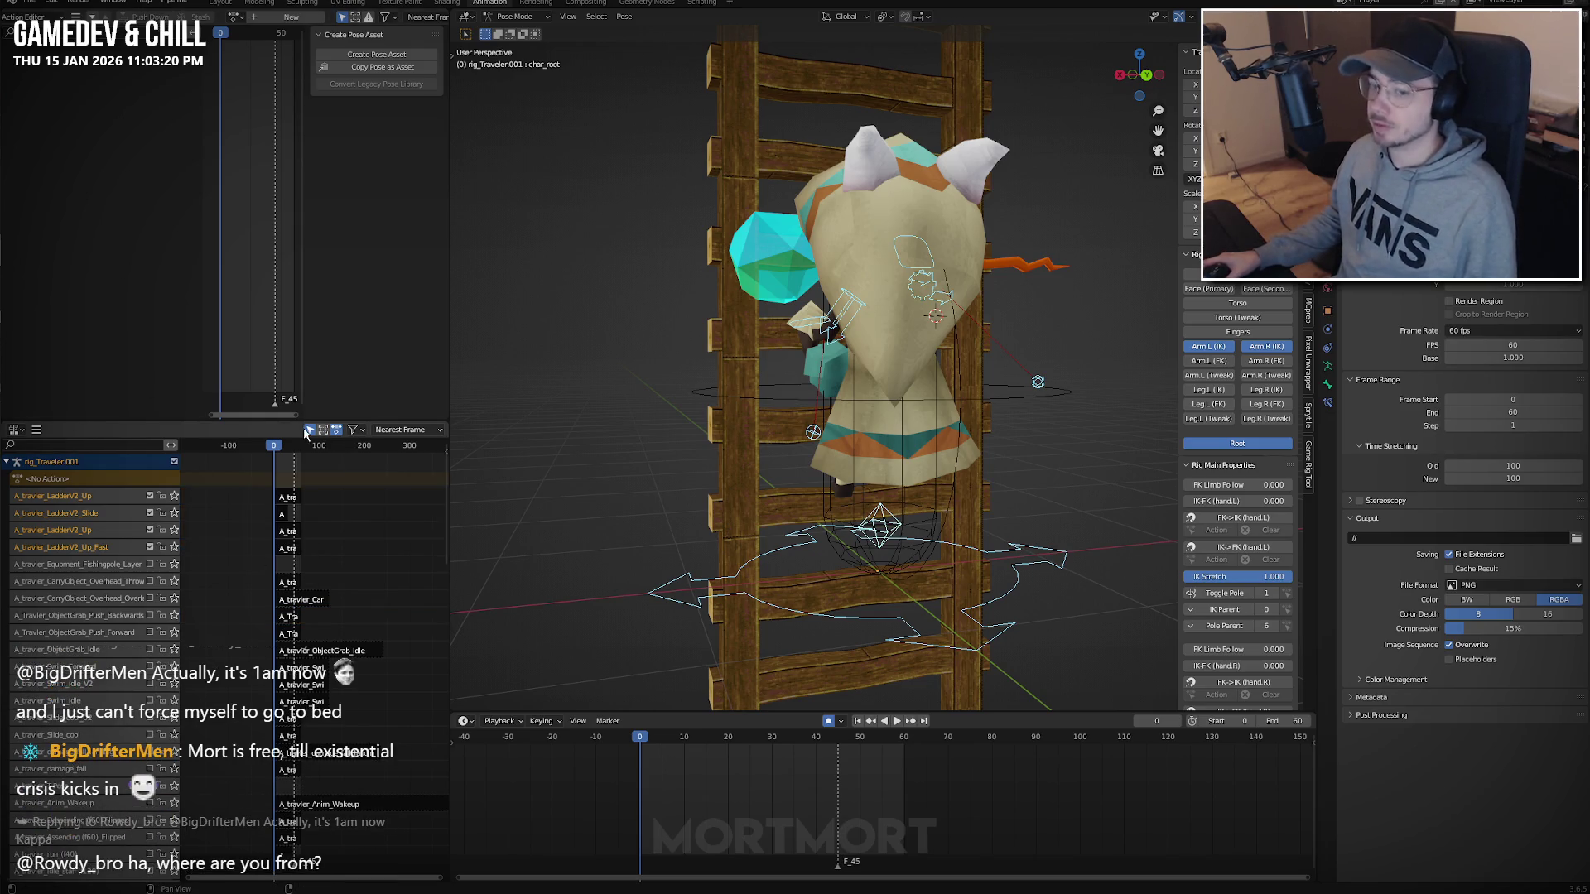
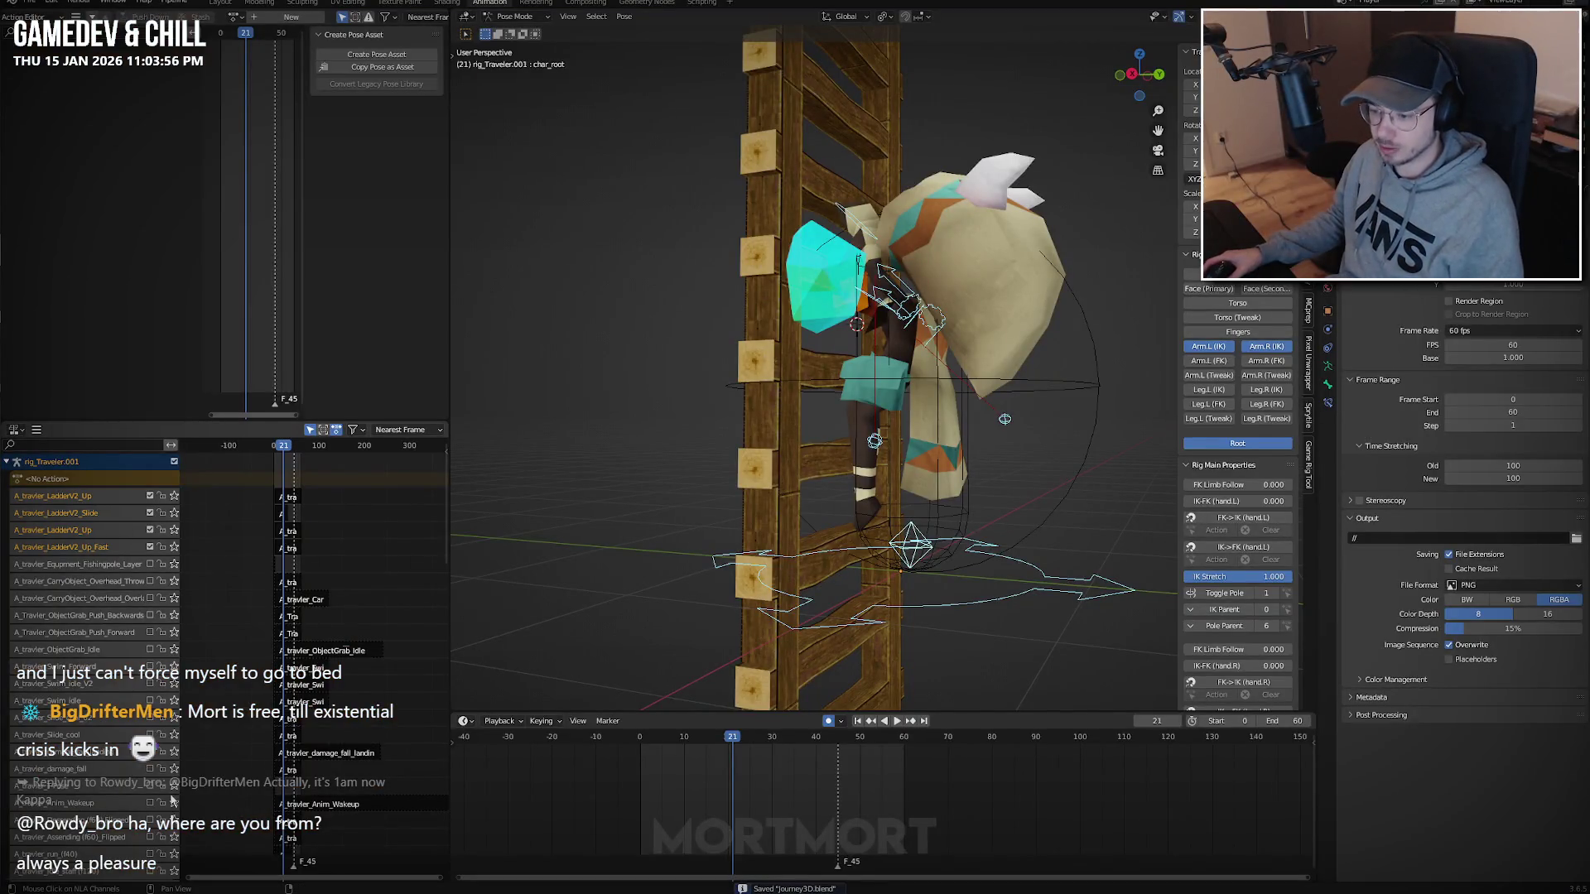
In Object Mode, select the A_travler_LadderV2_Up_Fast strip and disable the LadderV2_Up track.
middle_click_drag(728, 547, 812, 548)
key("ctrl+Tab")
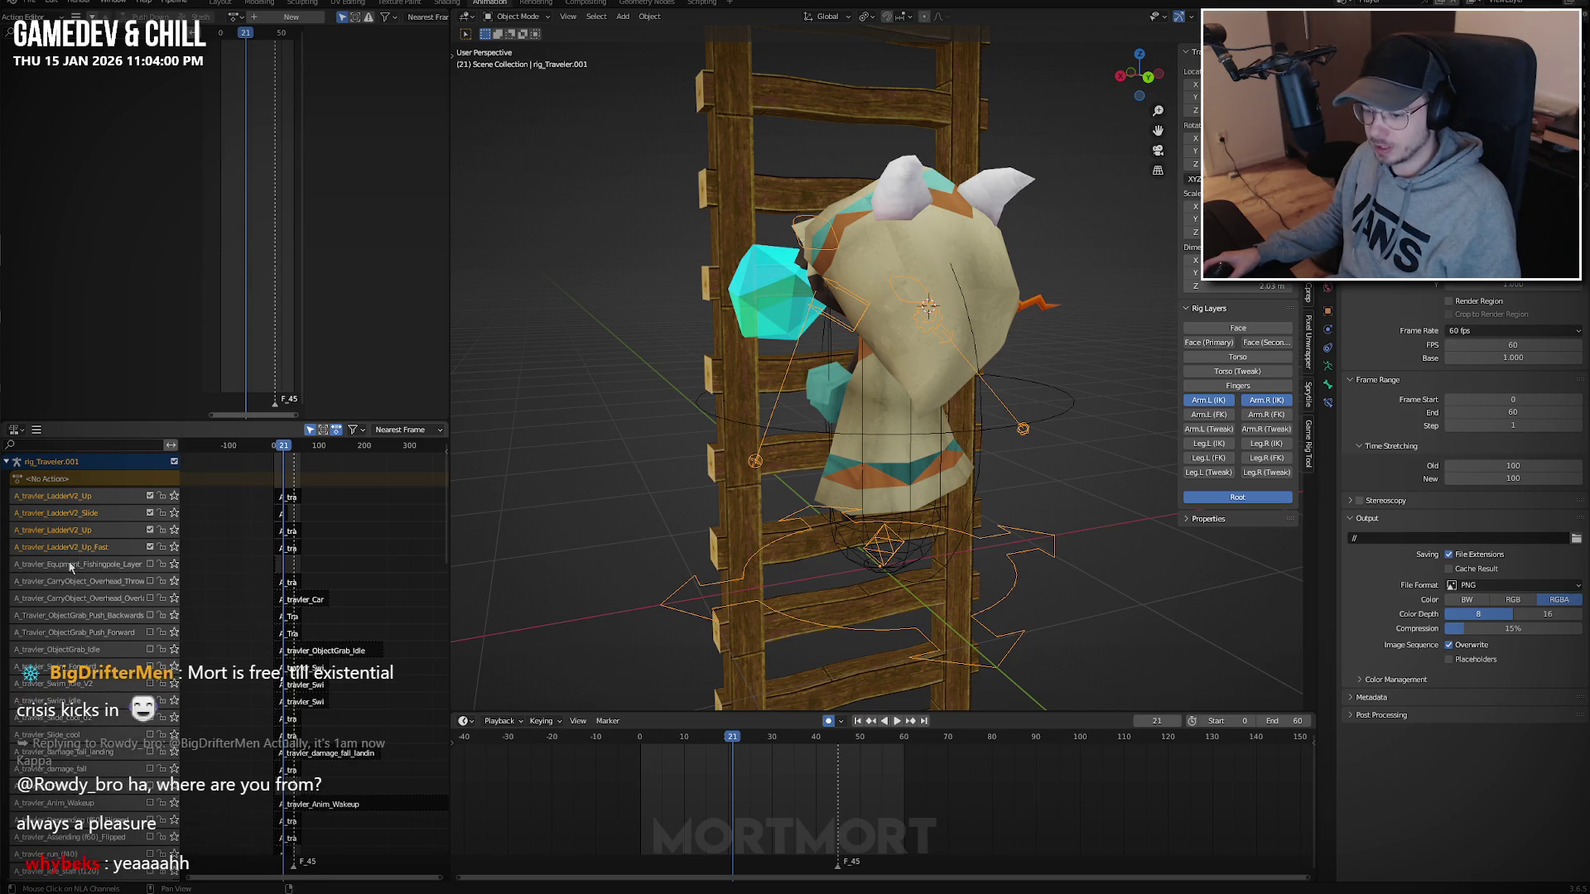
left_click(285, 549)
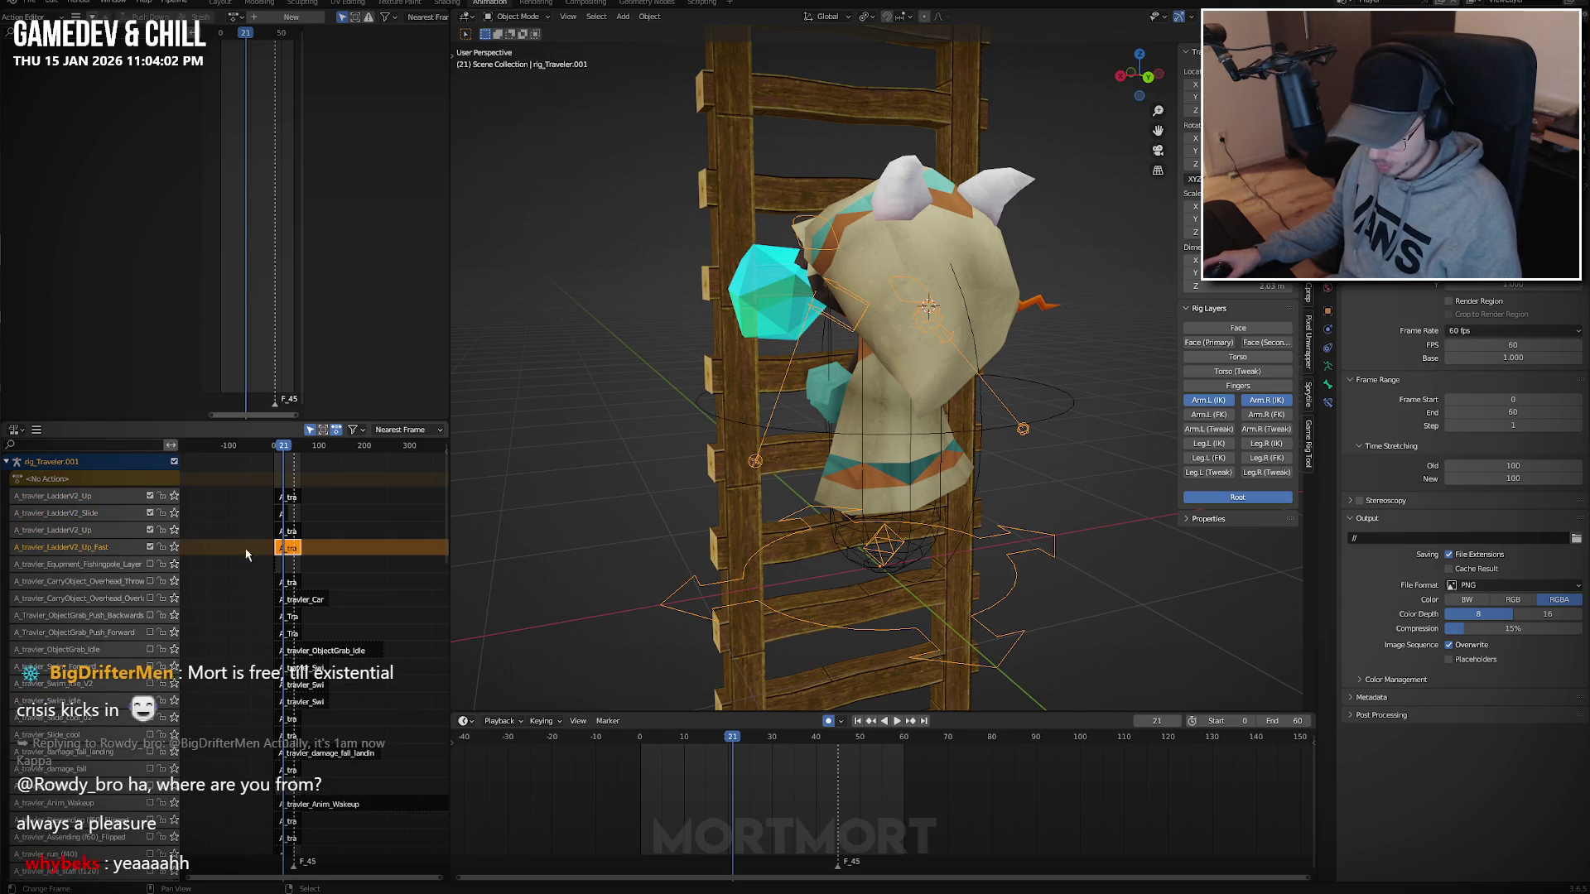
left_click(150, 495)
Play the fast climb against the ladder from a side view, then return the rig to Pose Mode.
key("KP_3")
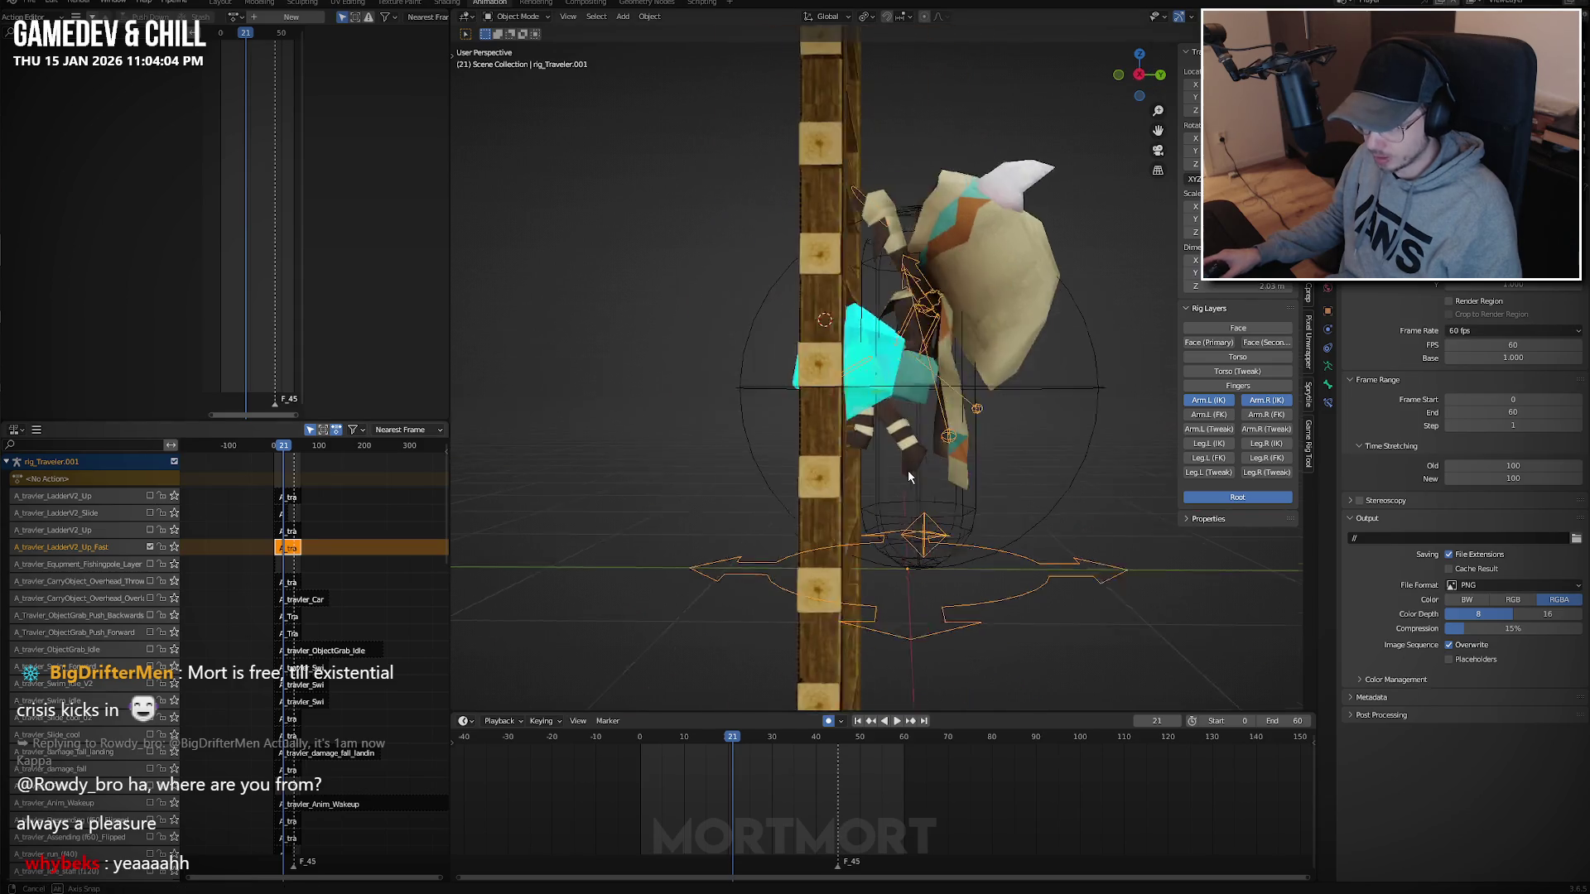
key("space")
key("space")
left_click(885, 553)
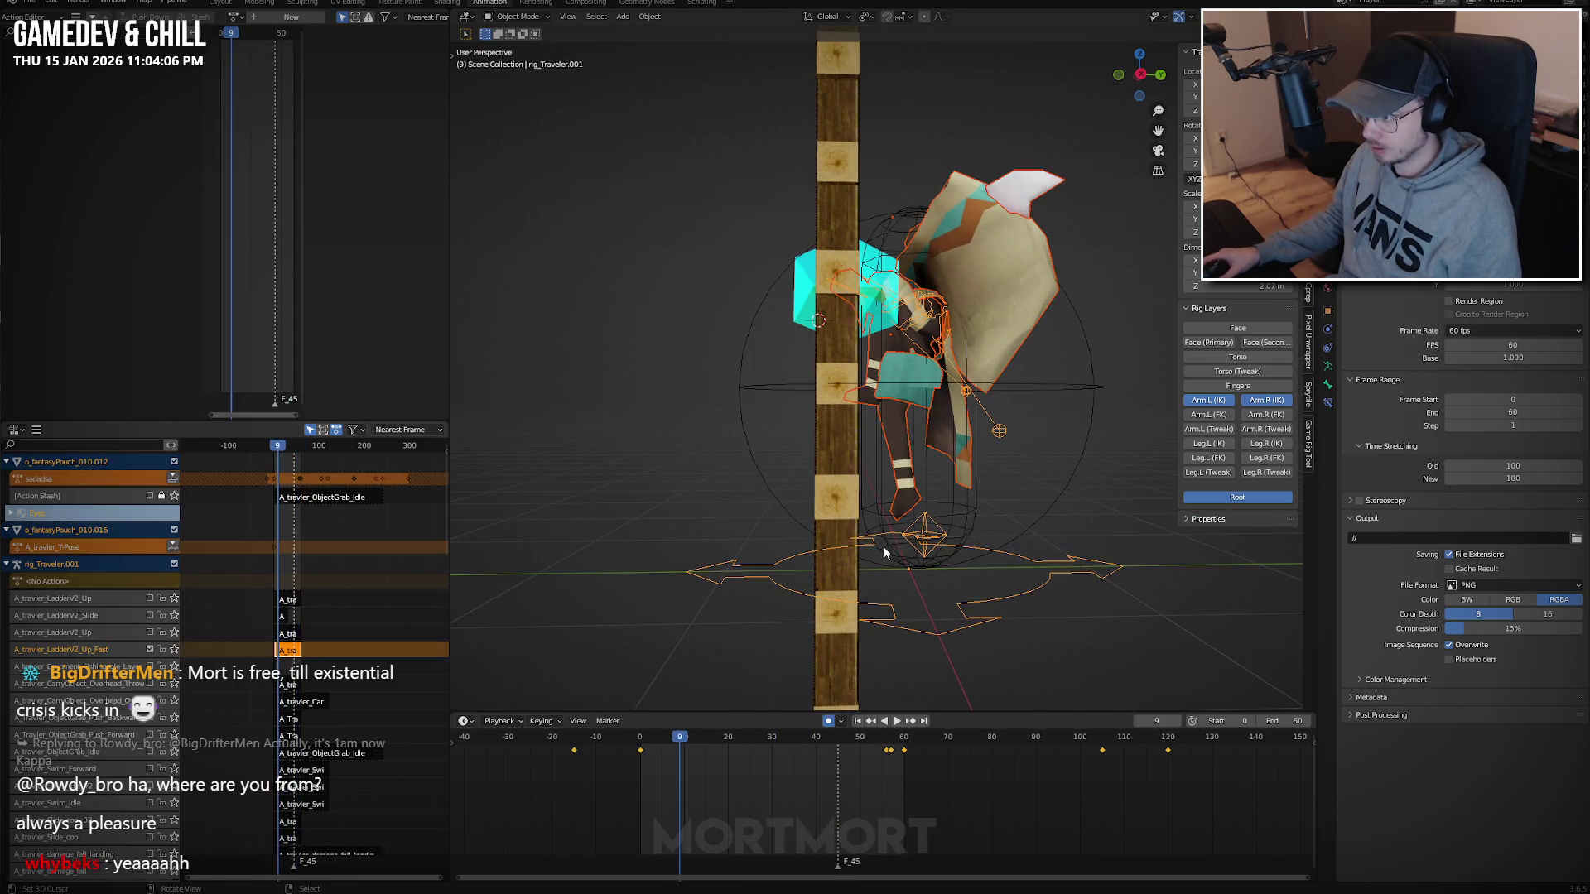
mouse_move(960, 480)
middle_mouse_down()
mouse_move(618, 441)
mouse_move(708, 434)
mouse_move(828, 463)
middle_mouse_up()
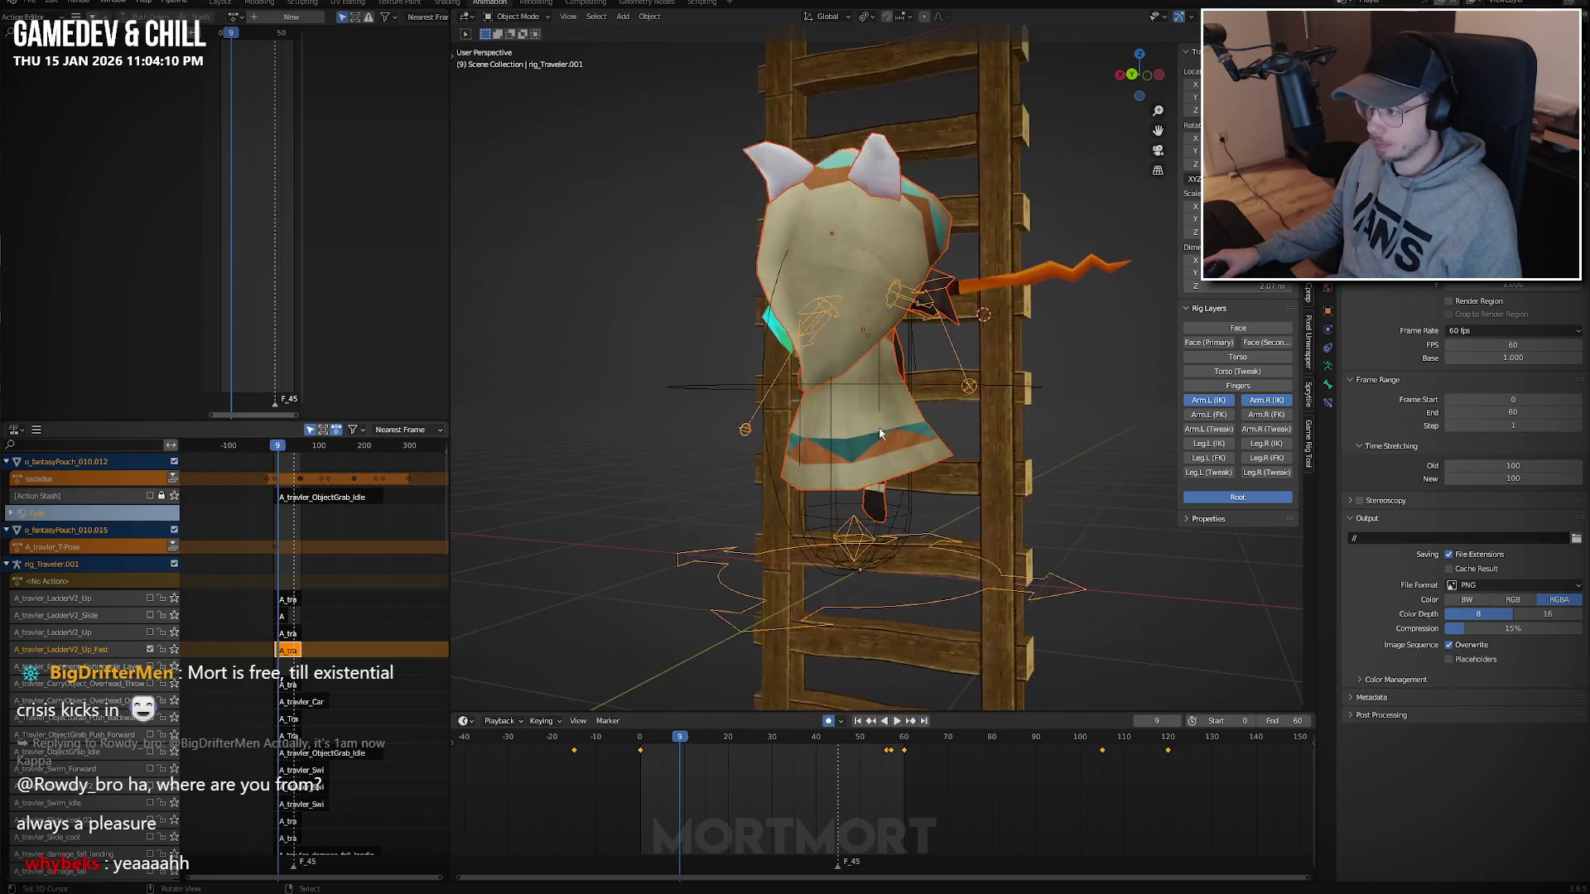
key("space")
key("space")
key("ctrl+Tab")
On ladder Cube.062, unlink its action, reset its location and delete its keyframes.
scroll(990, 455, "down", 8)
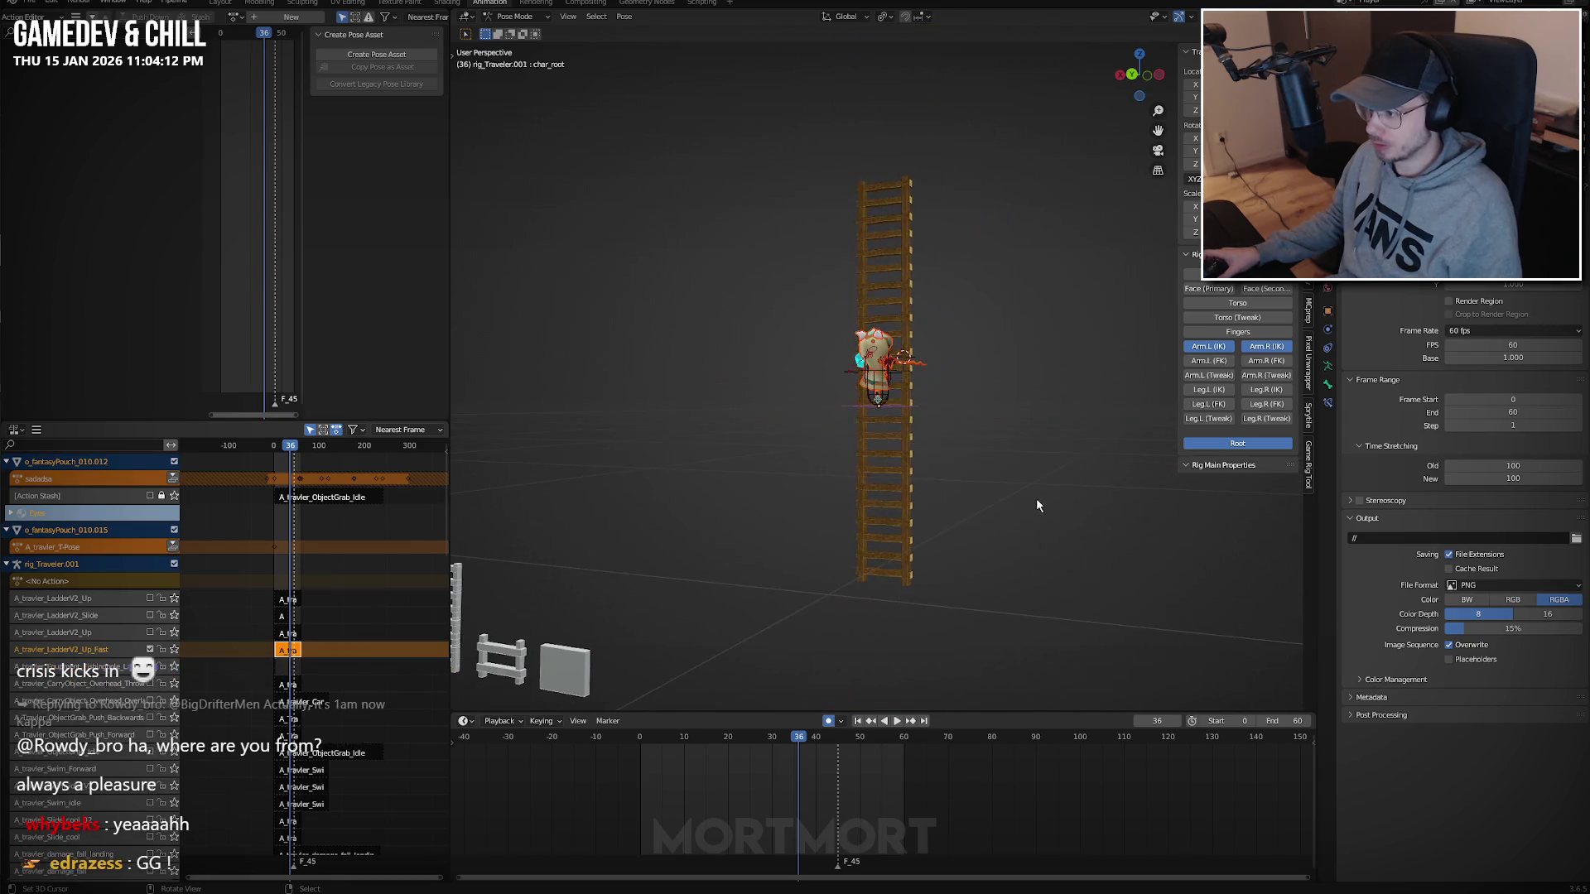
key("ctrl+KP_1")
scroll(986, 445, "up", 4)
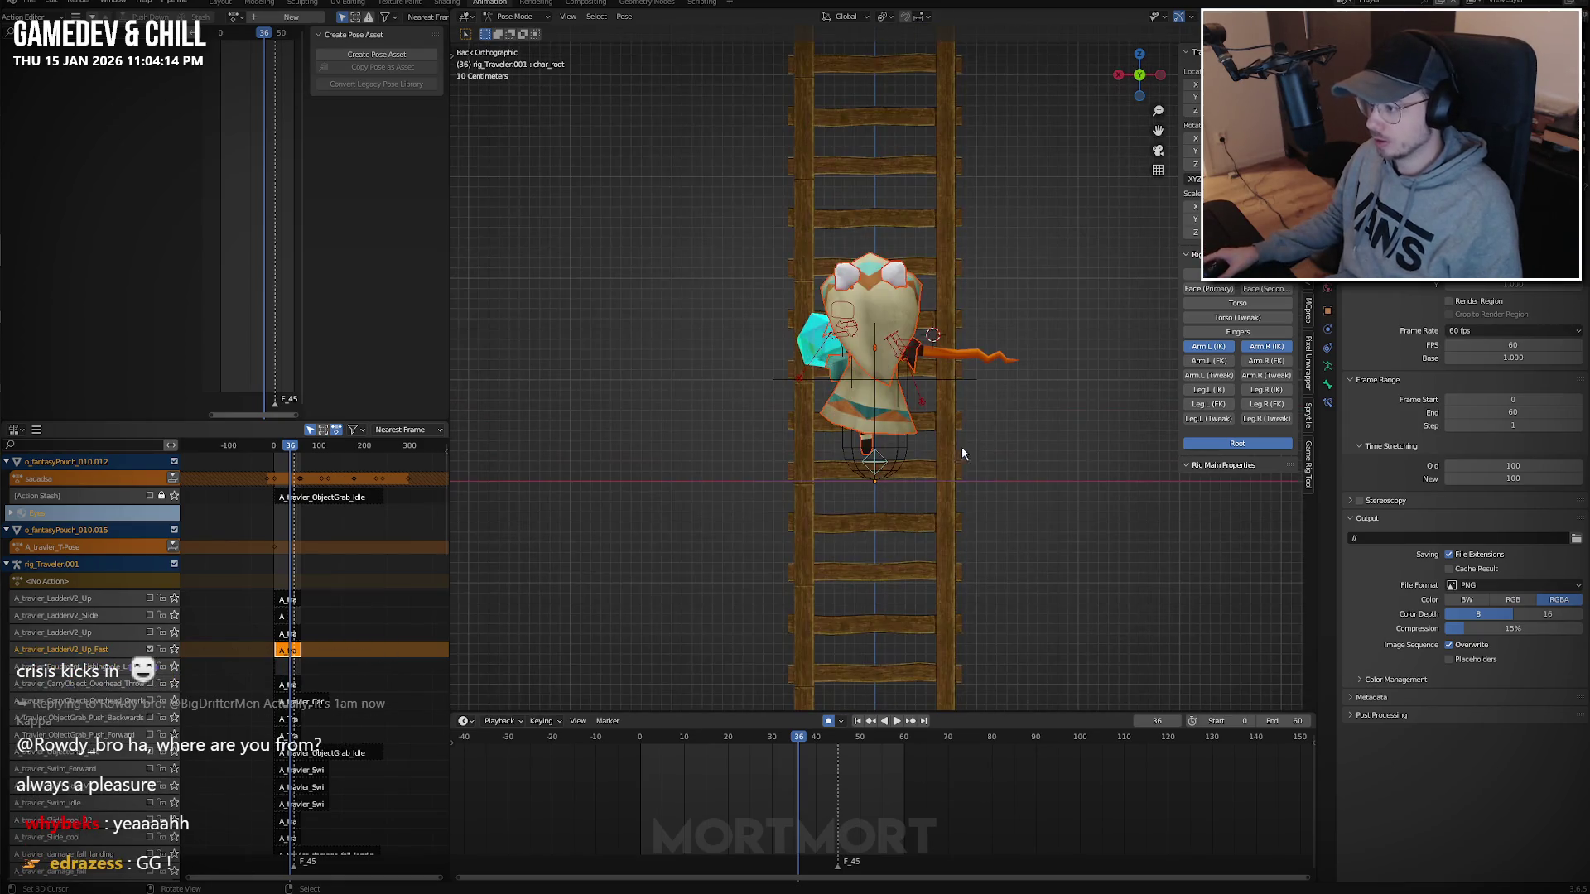
left_click(956, 196)
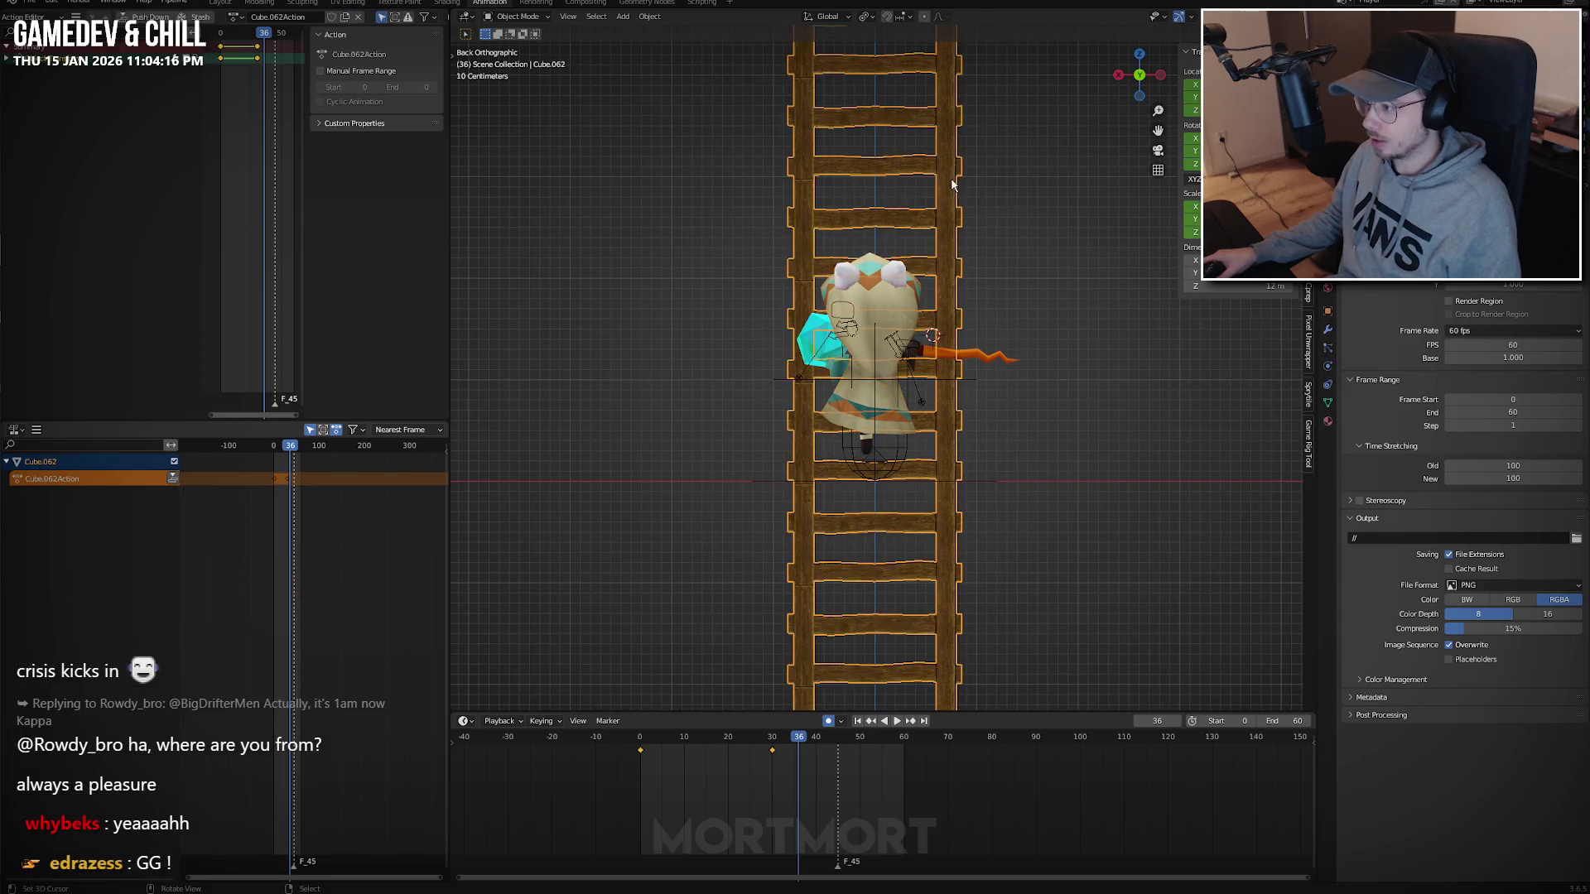
key("KP_Decimal")
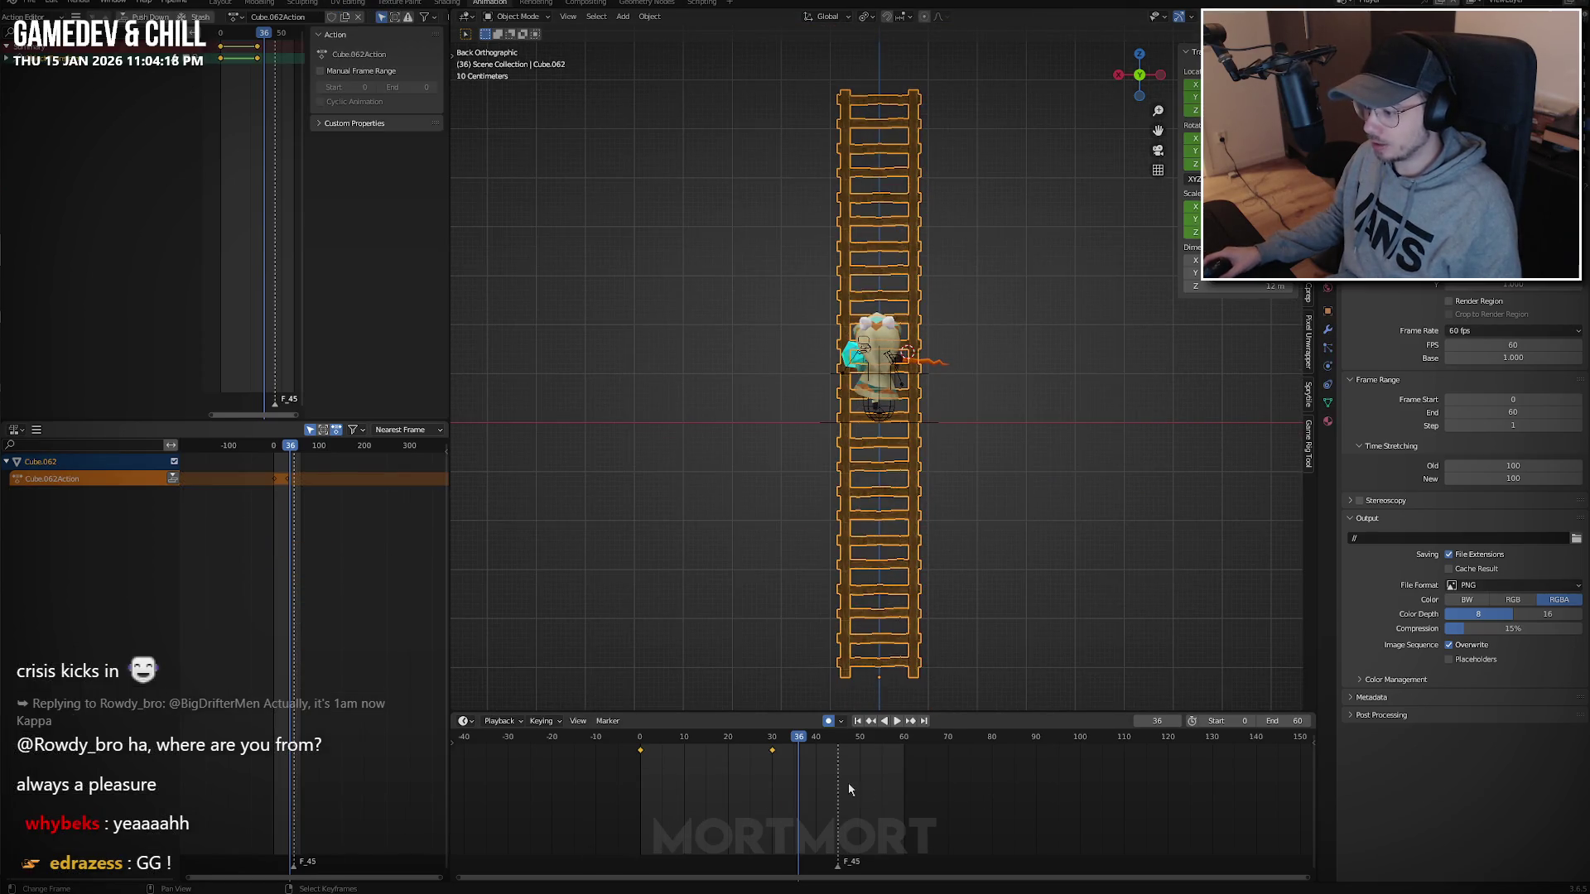
key("Delete")
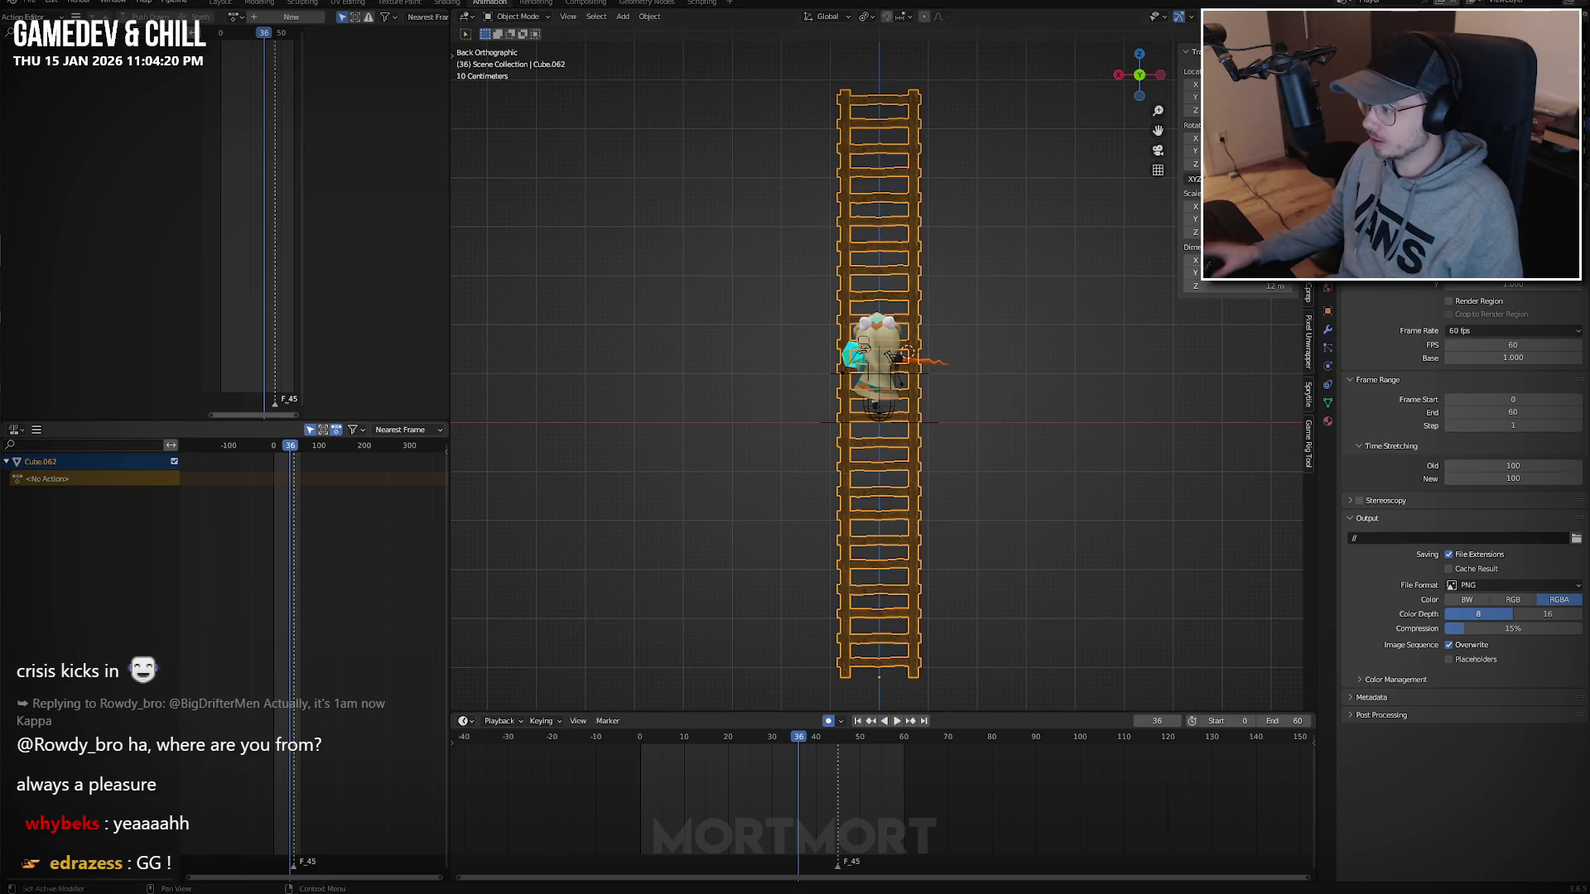
scroll(1021, 460, "down", 6)
key("alt+g")
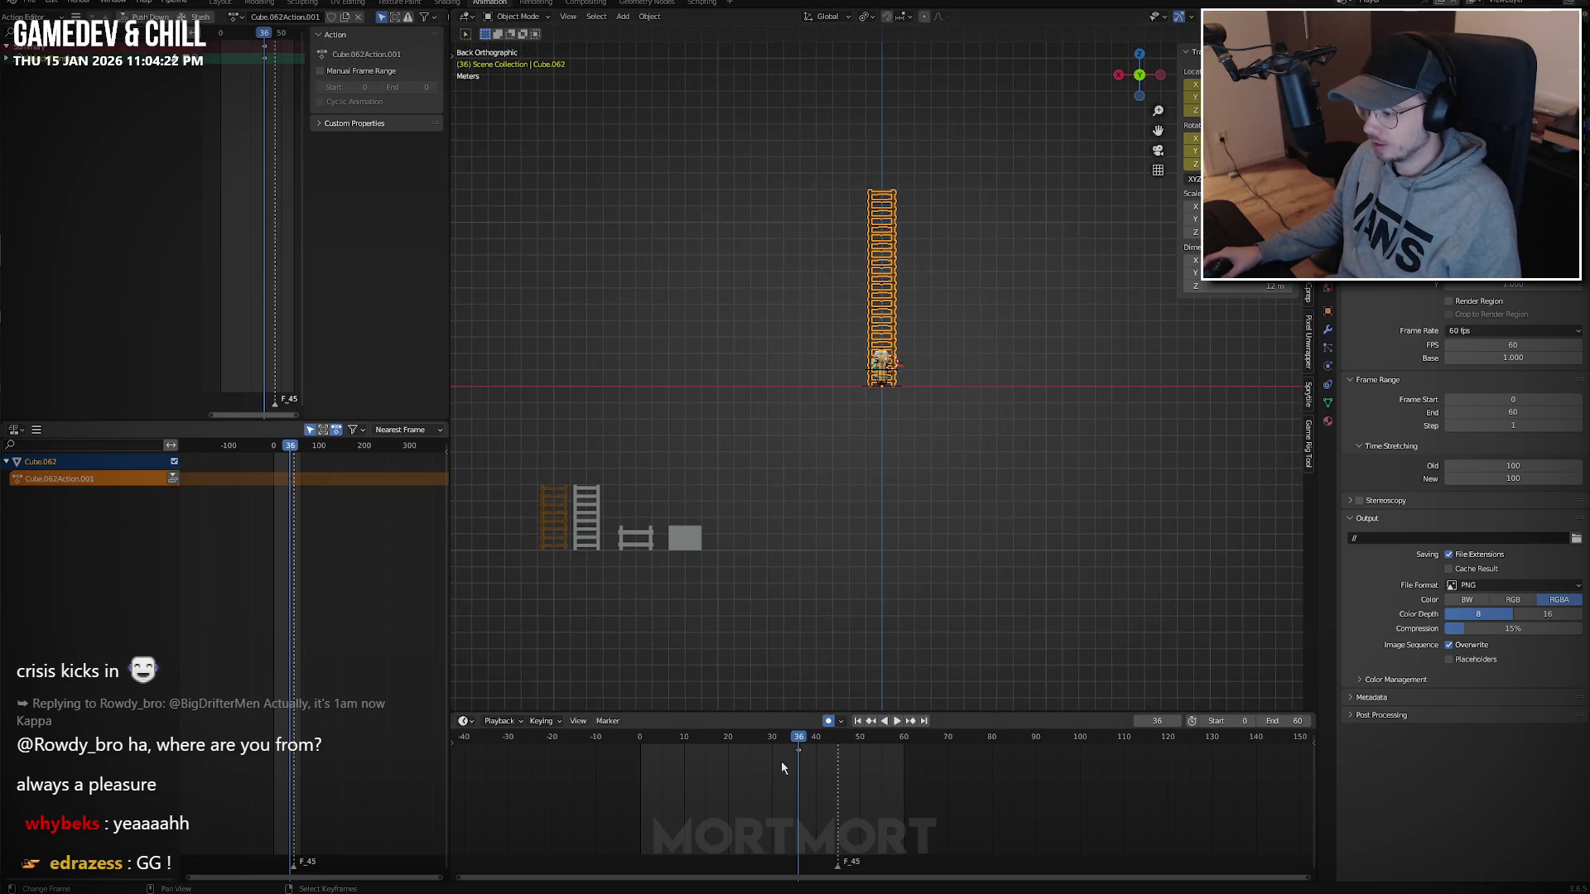
key("x")
left_click(782, 770)
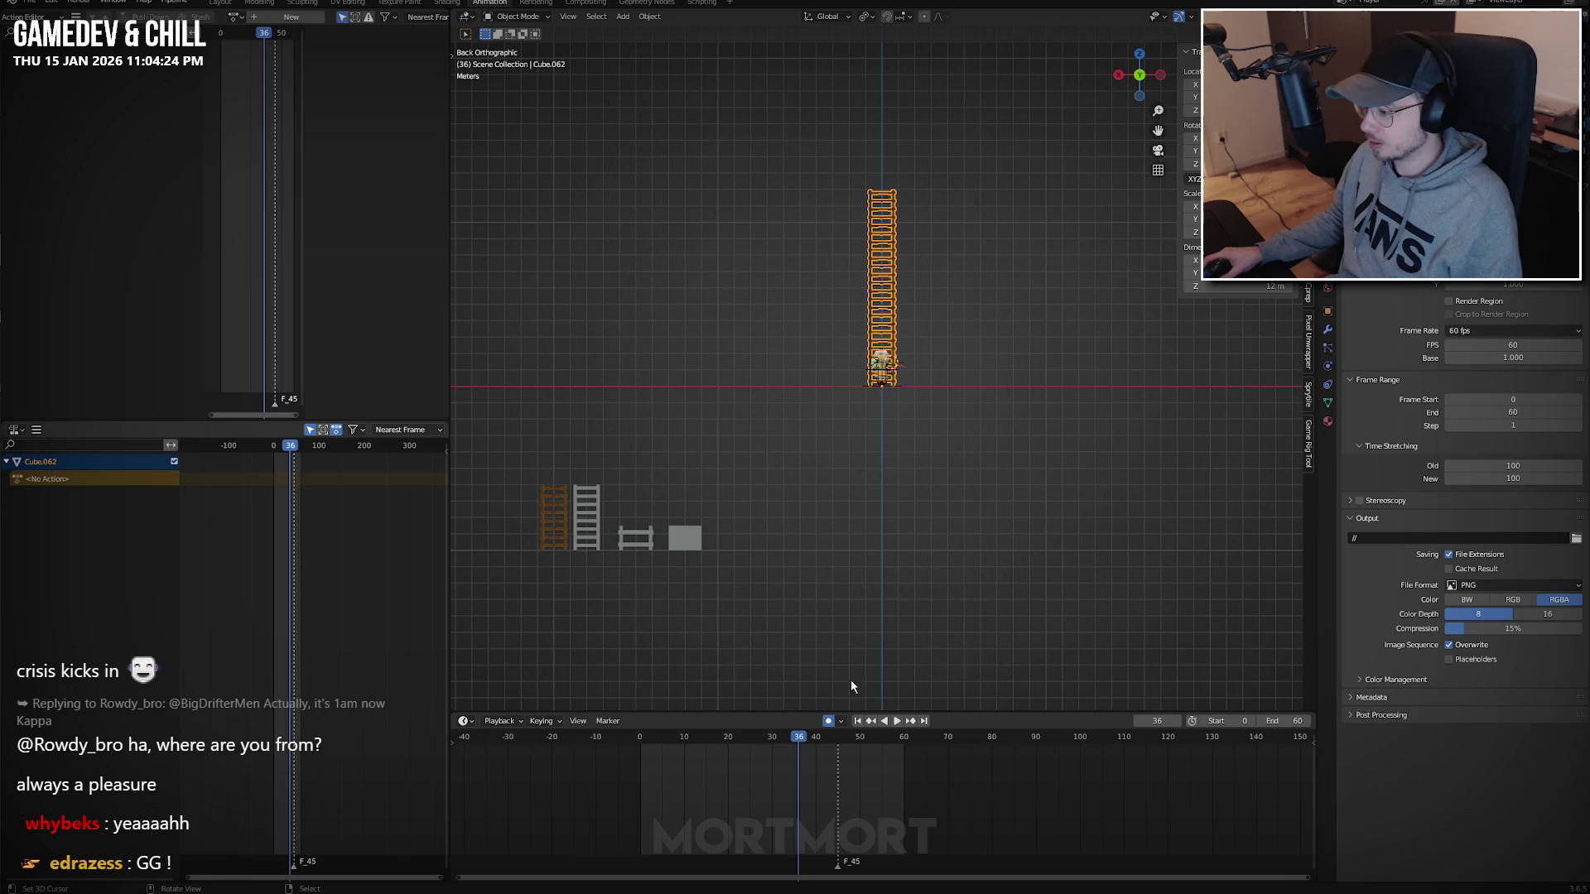
Remove the Array and EdgeSplit modifiers and move the single section beside the other ladder parts.
left_click(1329, 331)
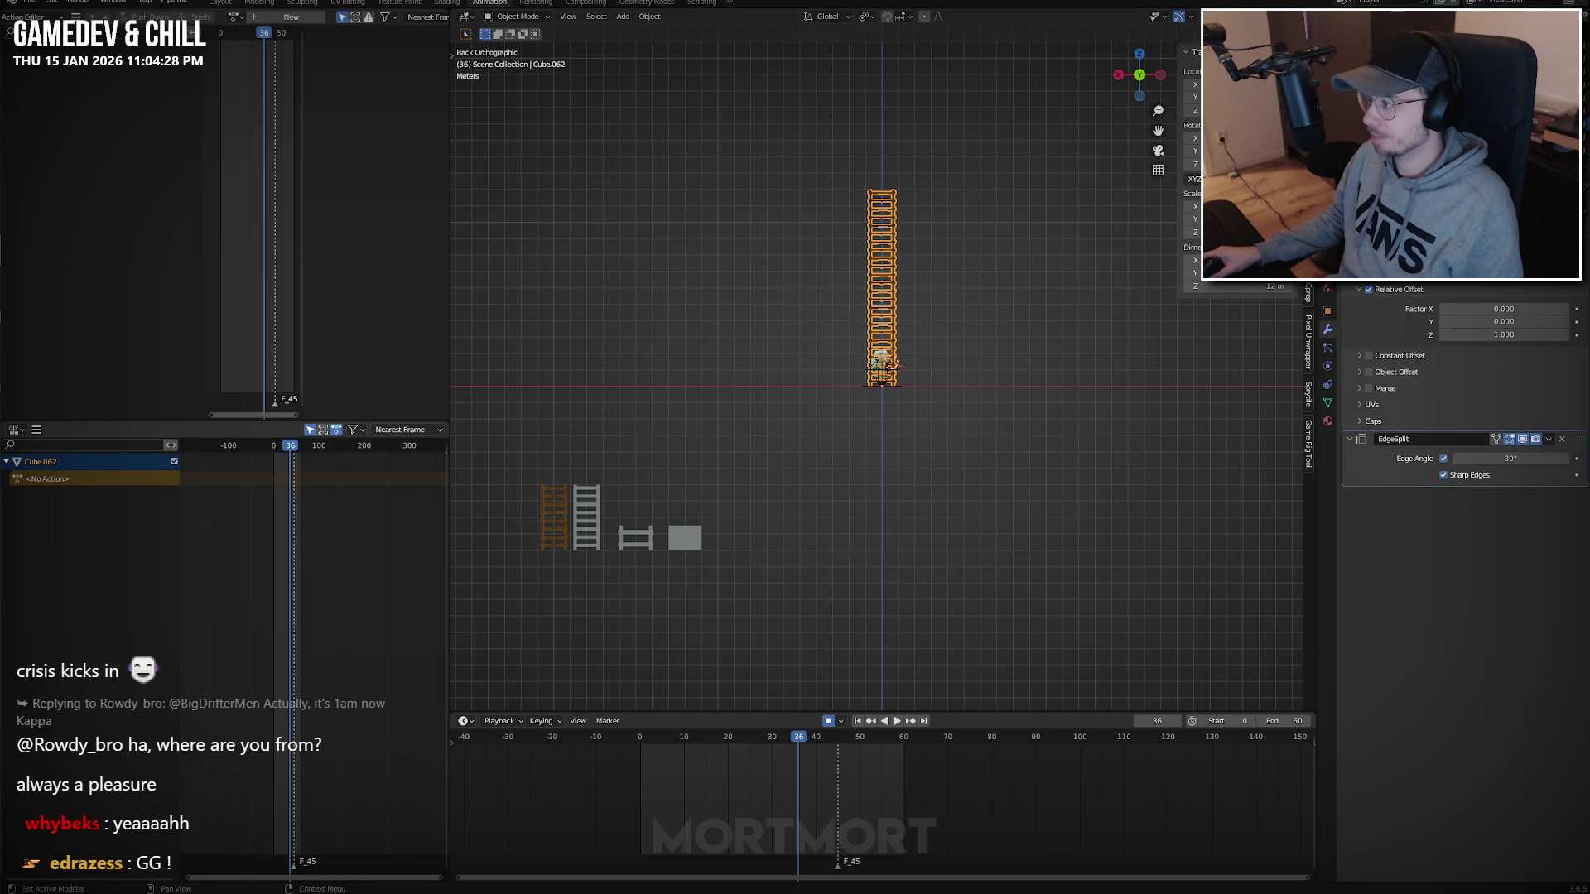
key("ctrl+x")
key("ctrl+x")
key("g")
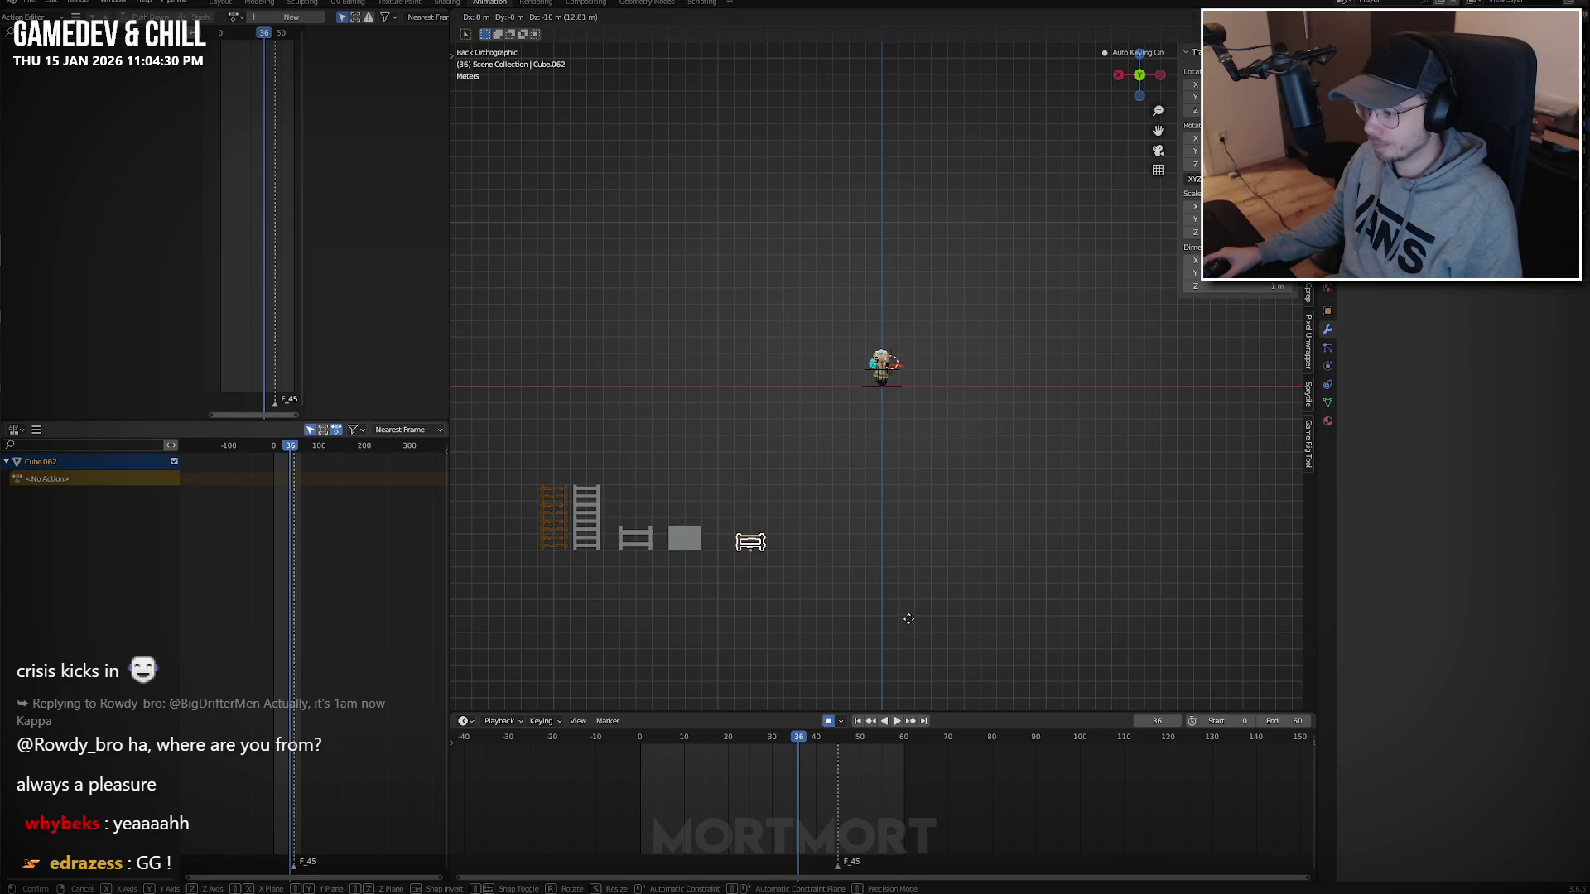
left_click(892, 605)
key("KP_Decimal")
Reselect and frame the rig_Traveler.001 character rig.
scroll(892, 604, "down", 4)
mouse_move(892, 604)
middle_mouse_down()
mouse_move(1045, 457)
mouse_move(1053, 485)
mouse_move(1053, 457)
middle_mouse_up()
scroll(983, 399, "down", 3)
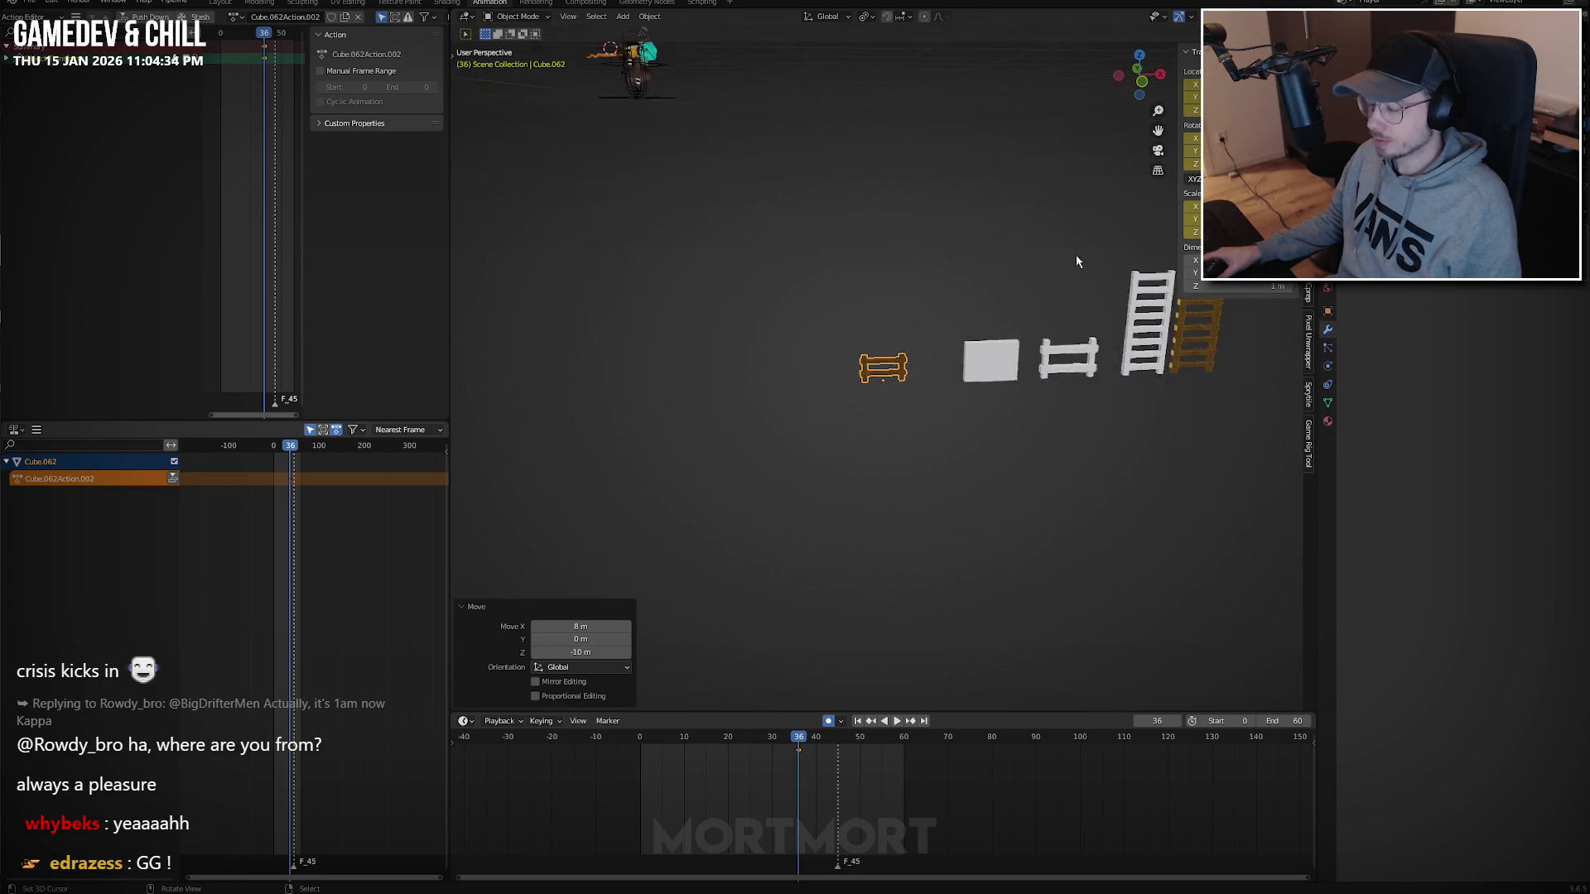
mouse_move(983, 399)
middle_mouse_down()
mouse_move(622, 487)
mouse_move(983, 296)
mouse_move(783, 445)
mouse_move(944, 406)
mouse_move(890, 384)
middle_mouse_up()
left_click(856, 351)
key("KP_Decimal")
scroll(856, 351, "down", 3)
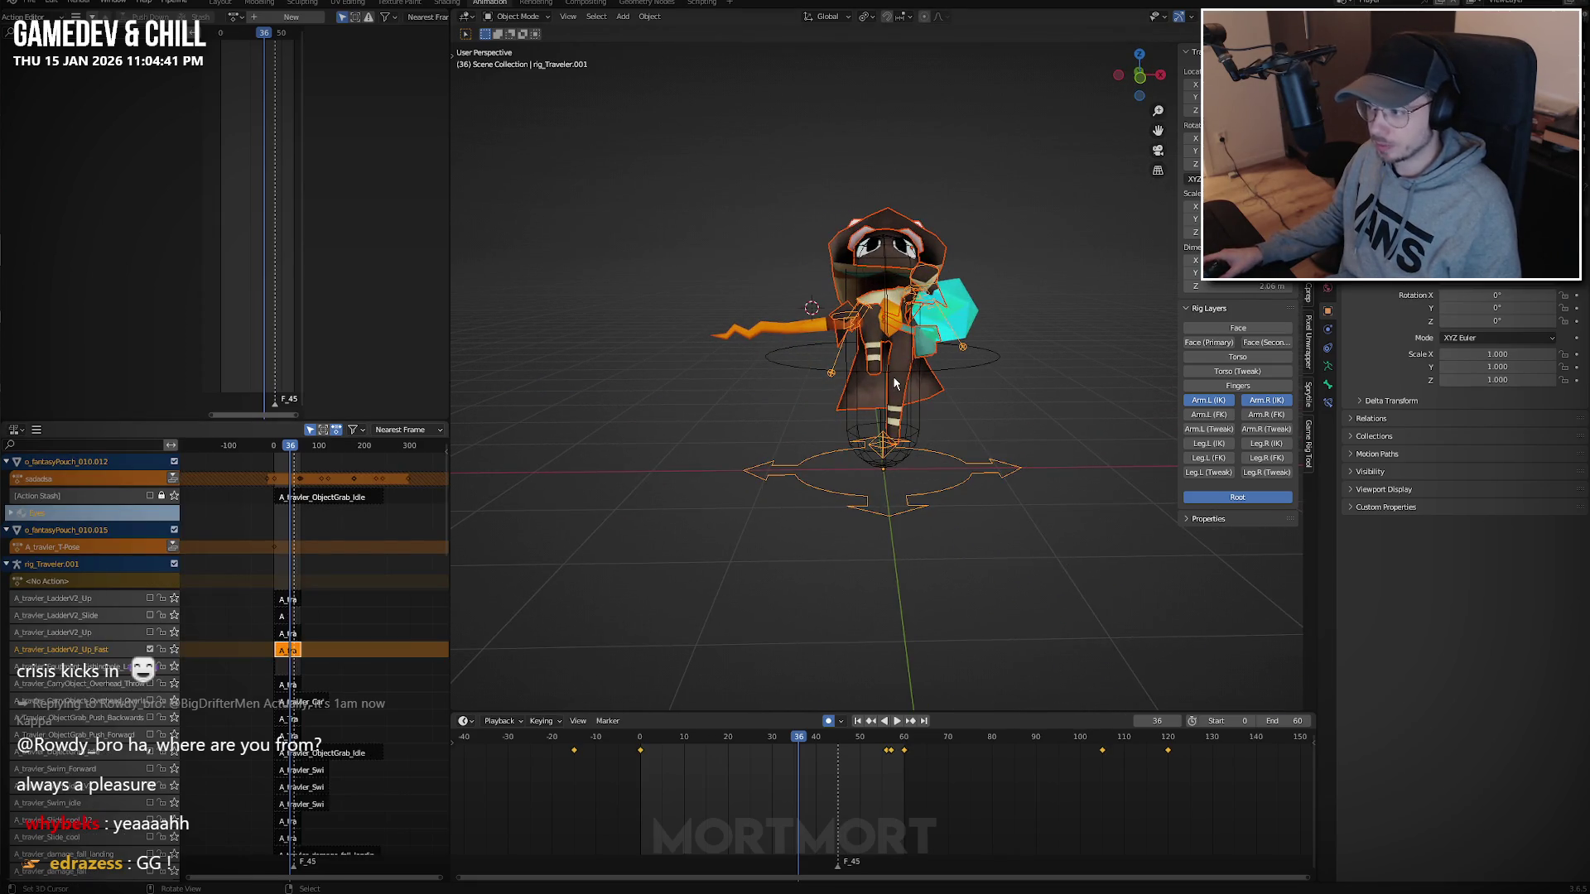
Start an FBX export and create and open a new Animation folder on the Desktop.
key("F3")
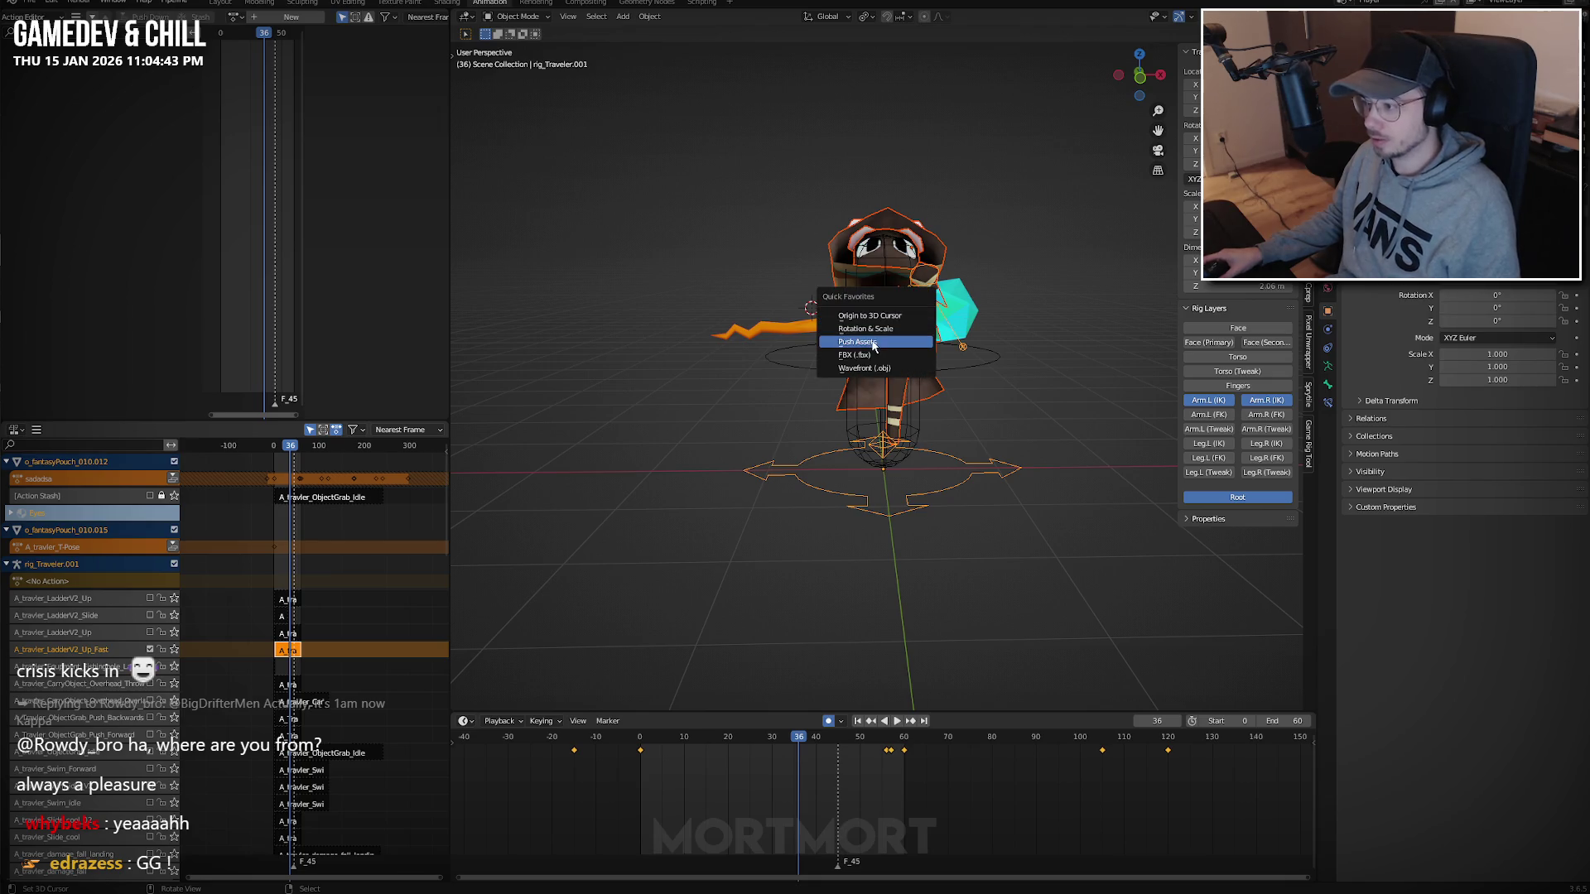
left_click(856, 356)
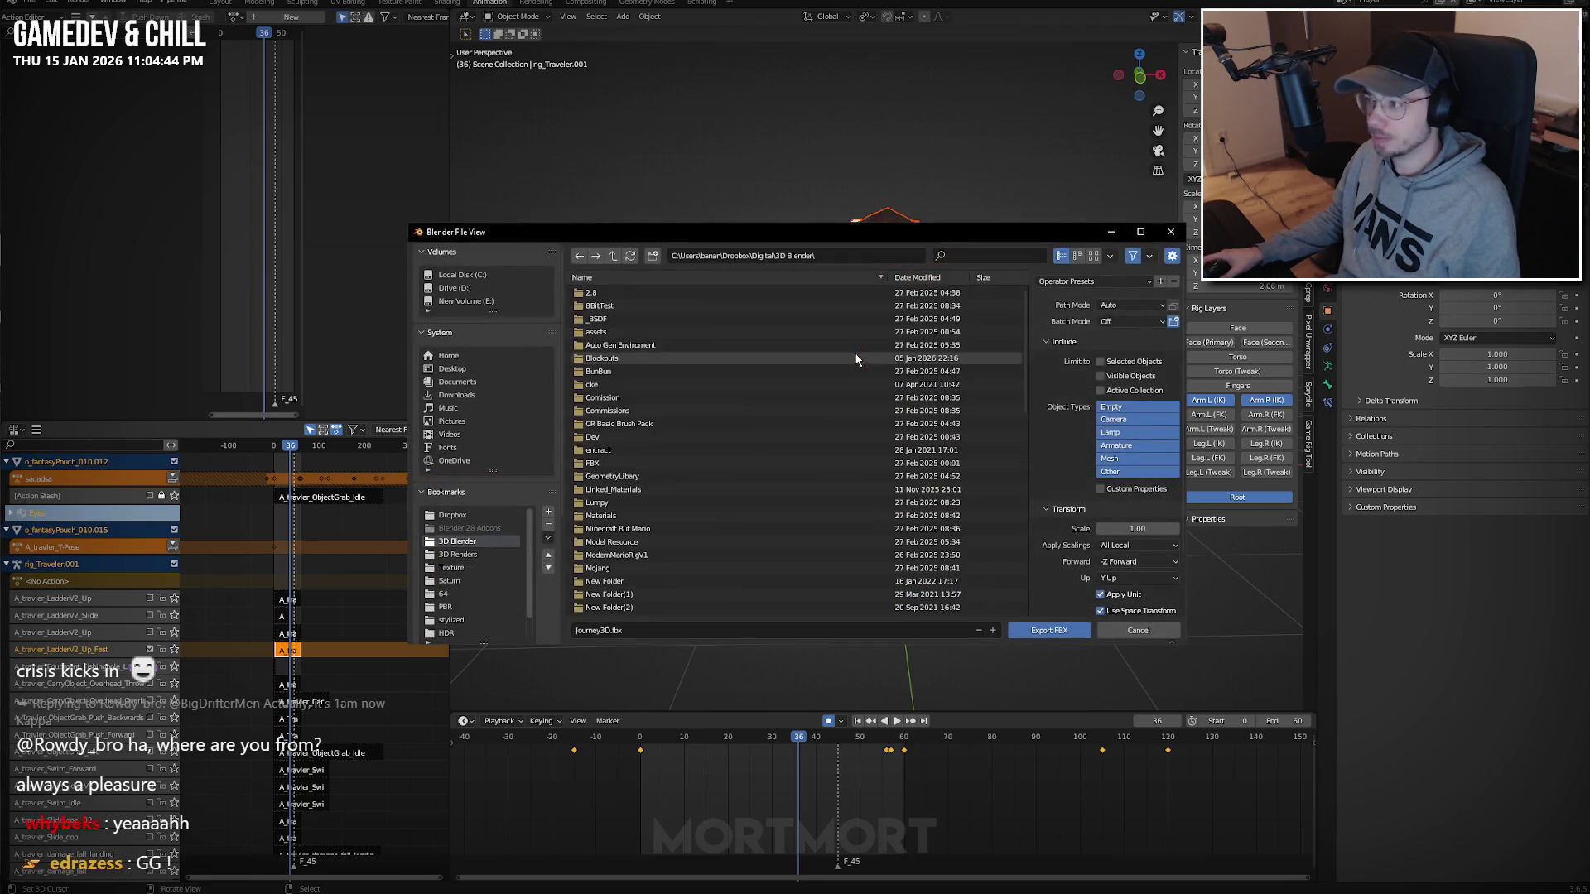
left_click(452, 369)
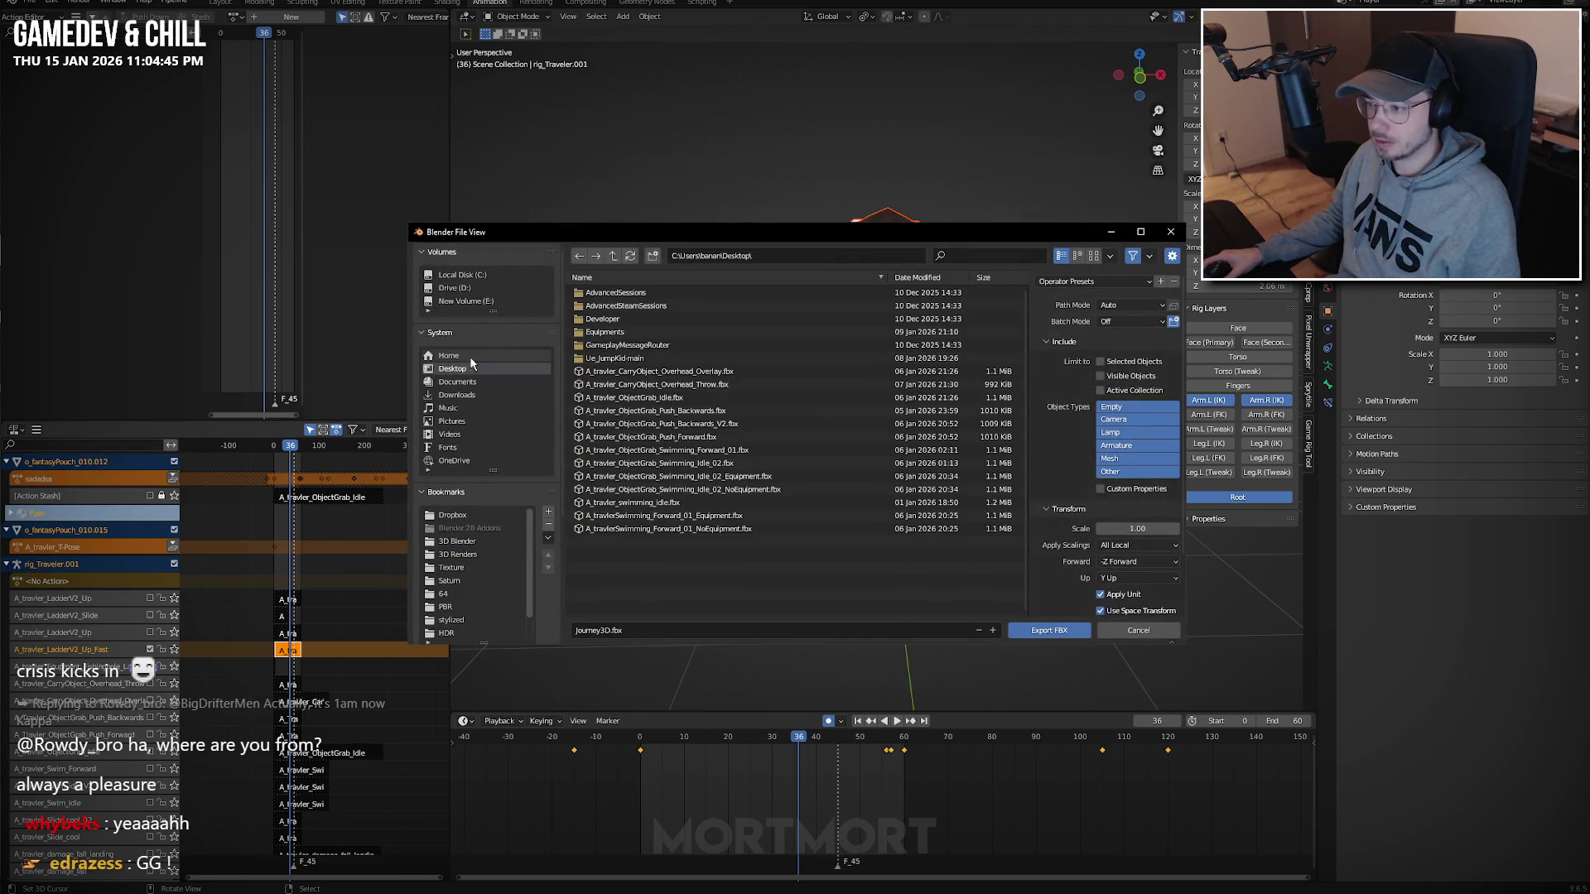
left_click(605, 333)
left_click(653, 256)
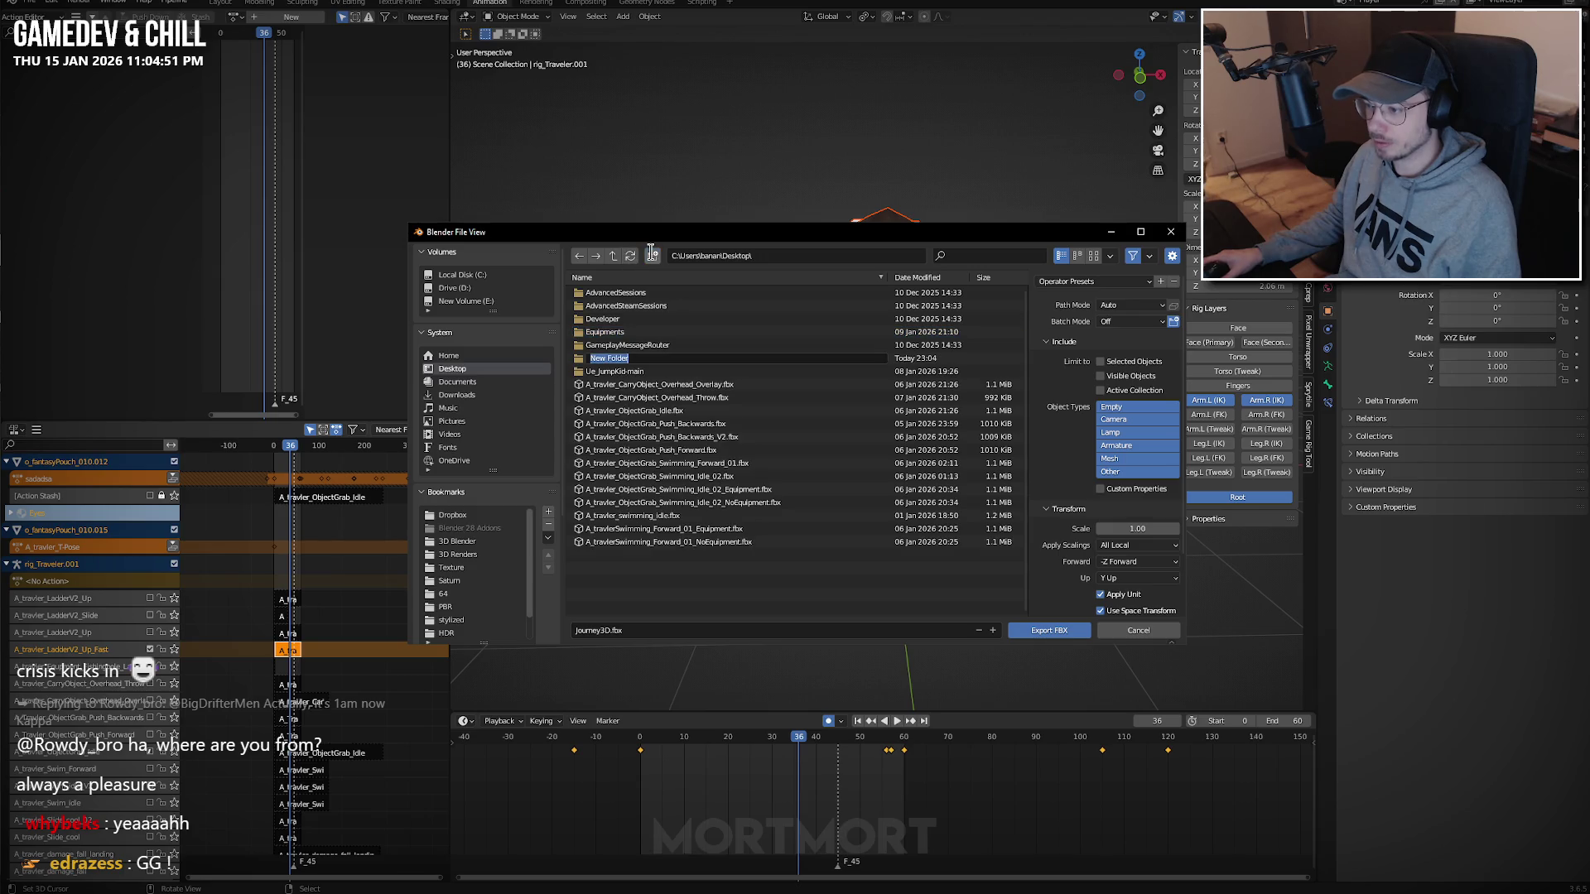
type("Animation")
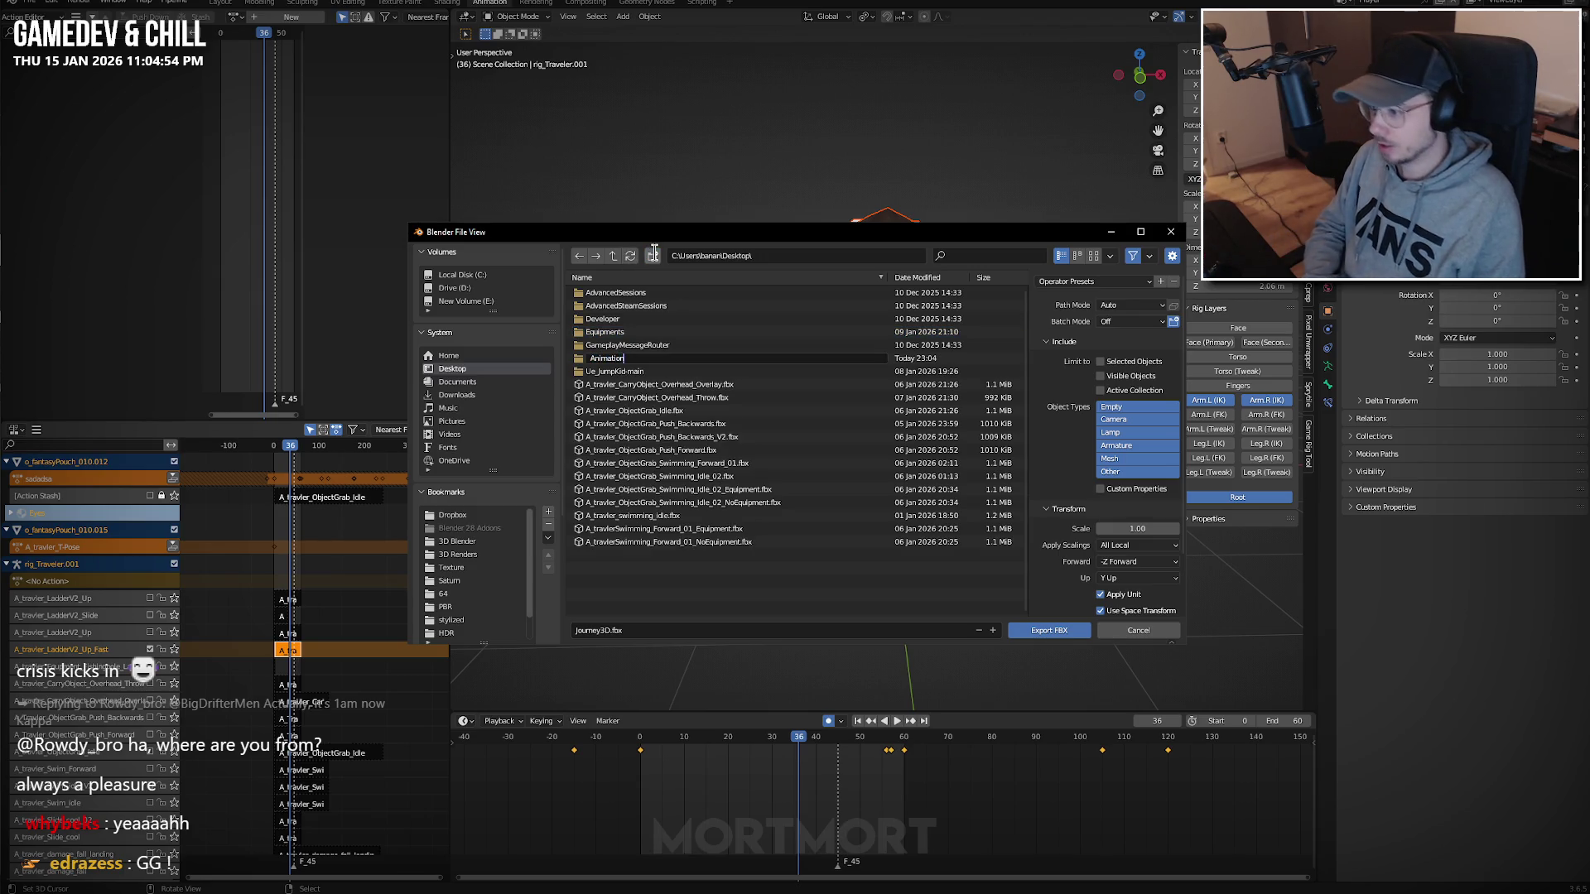
key("Return")
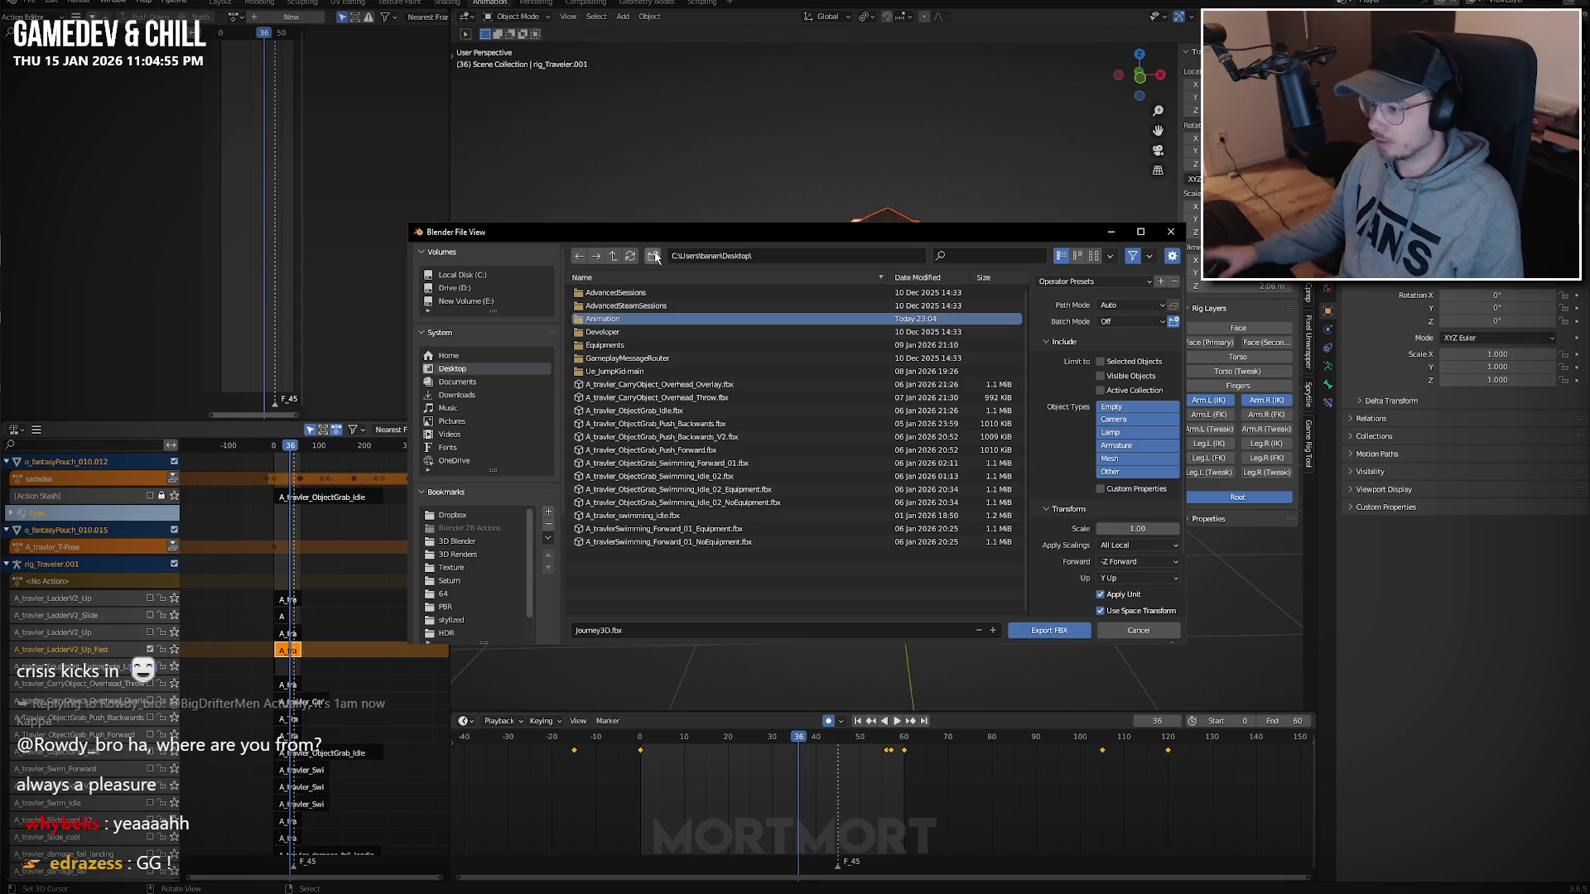
double_click(616, 320)
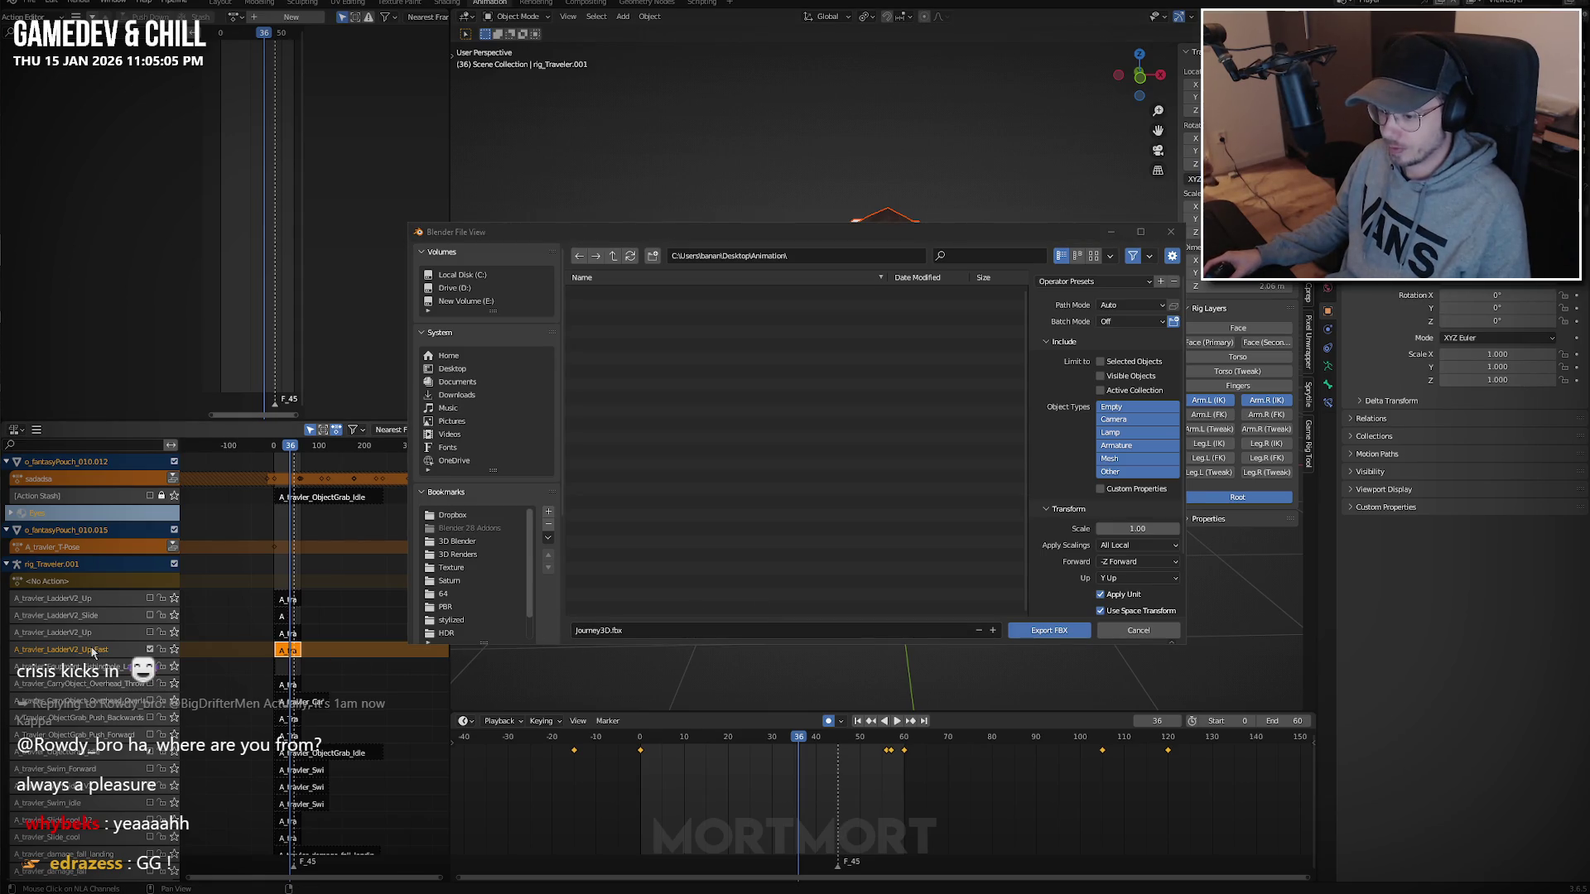
Name the export A_Travler_Ladder_Up_Fast.fbx and apply the Anim export preset.
left_click(604, 629)
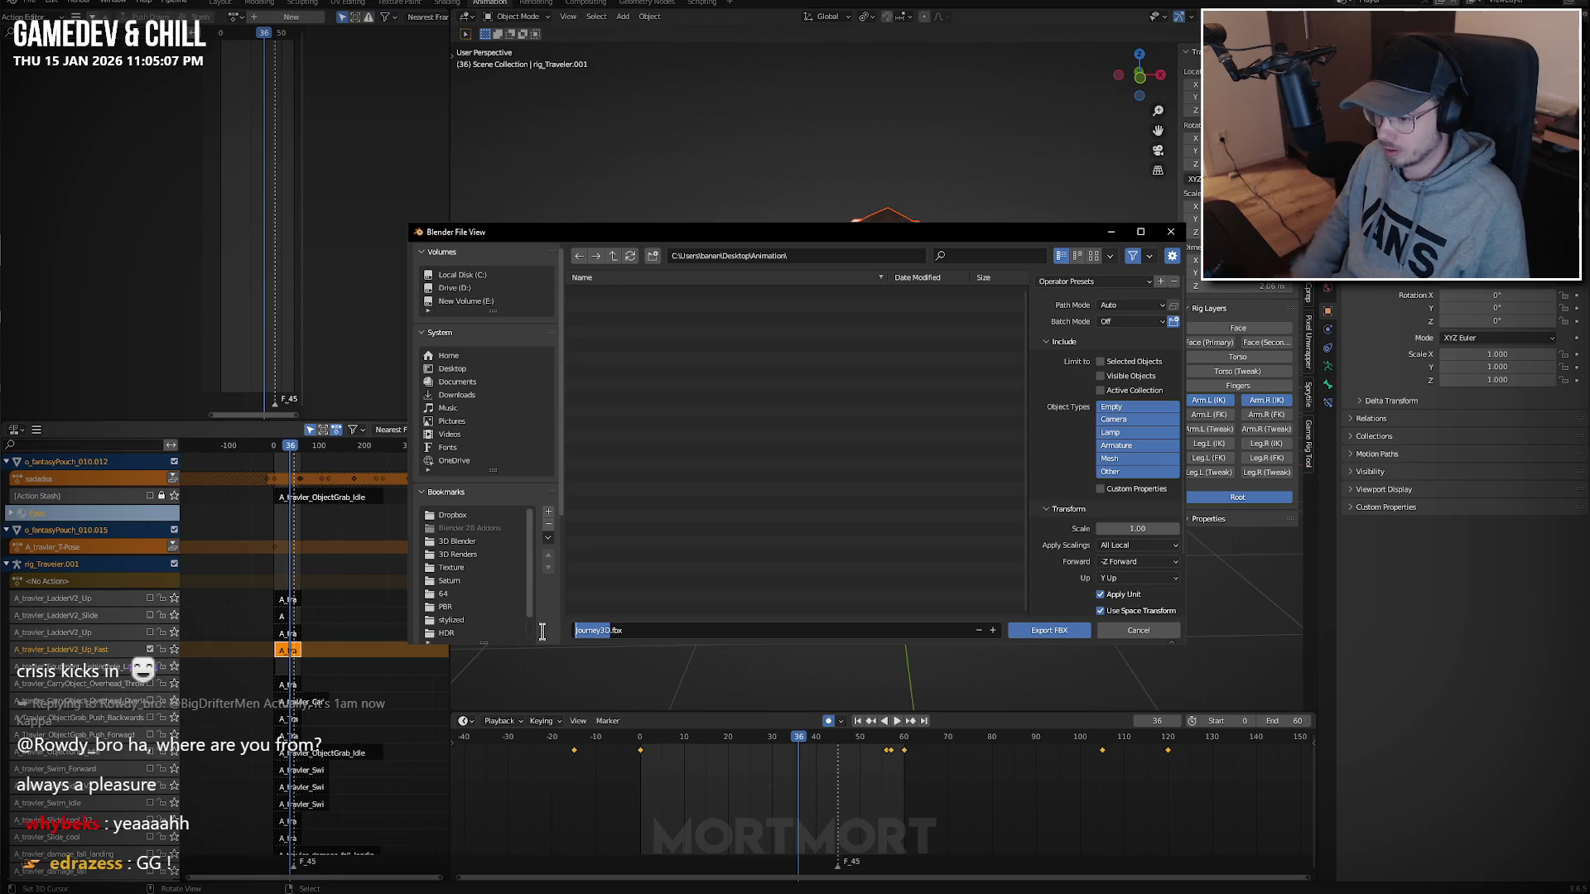
type("A_Travler_Ladder_Up_Fast")
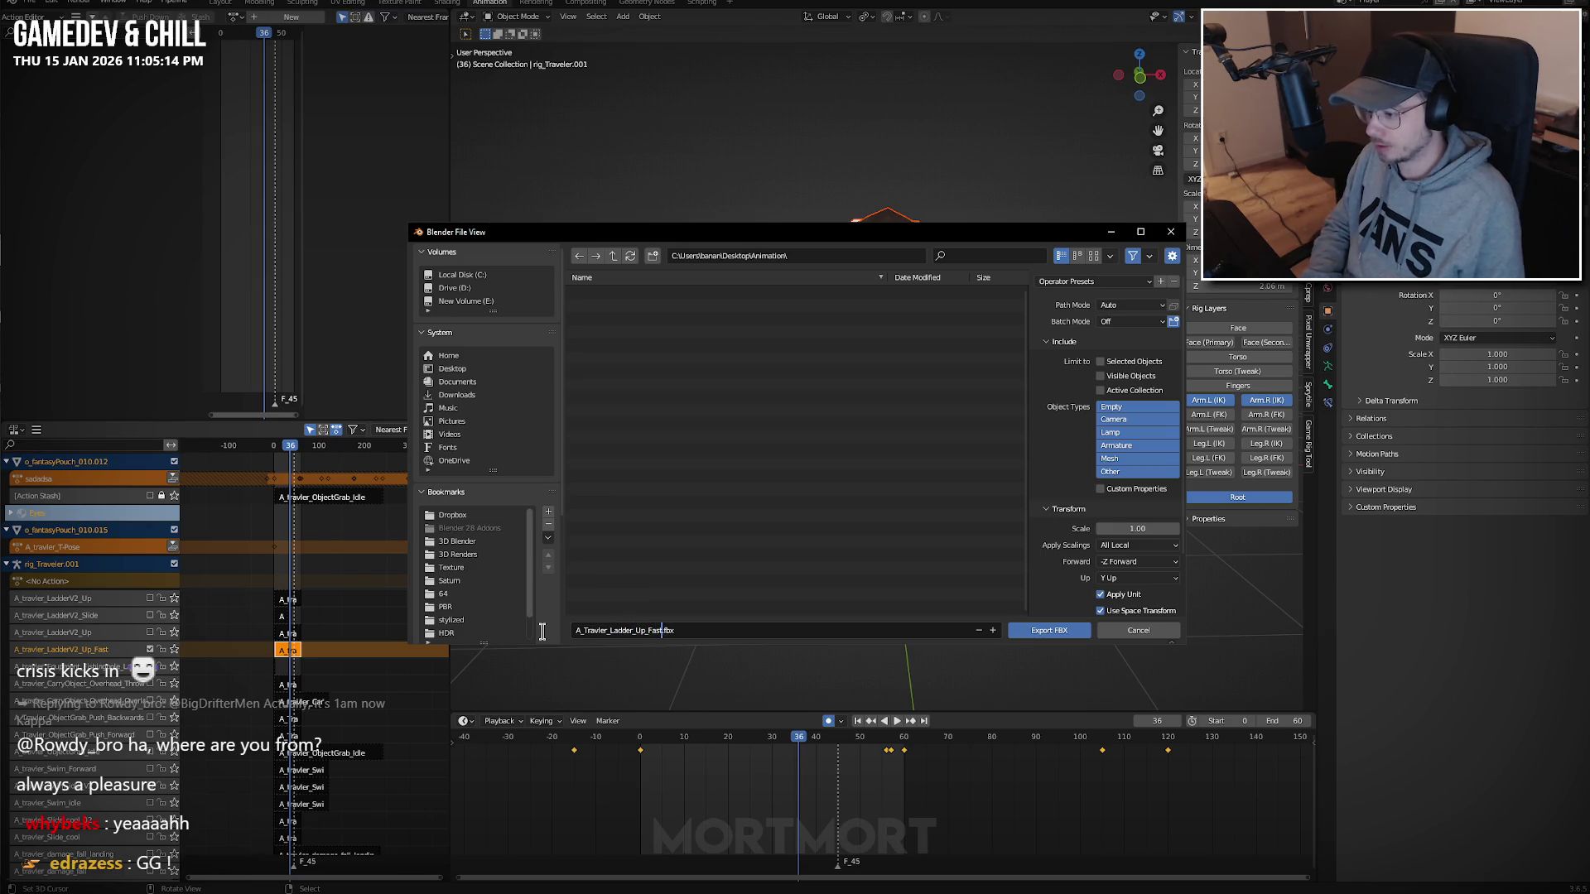
key("shift+Home")
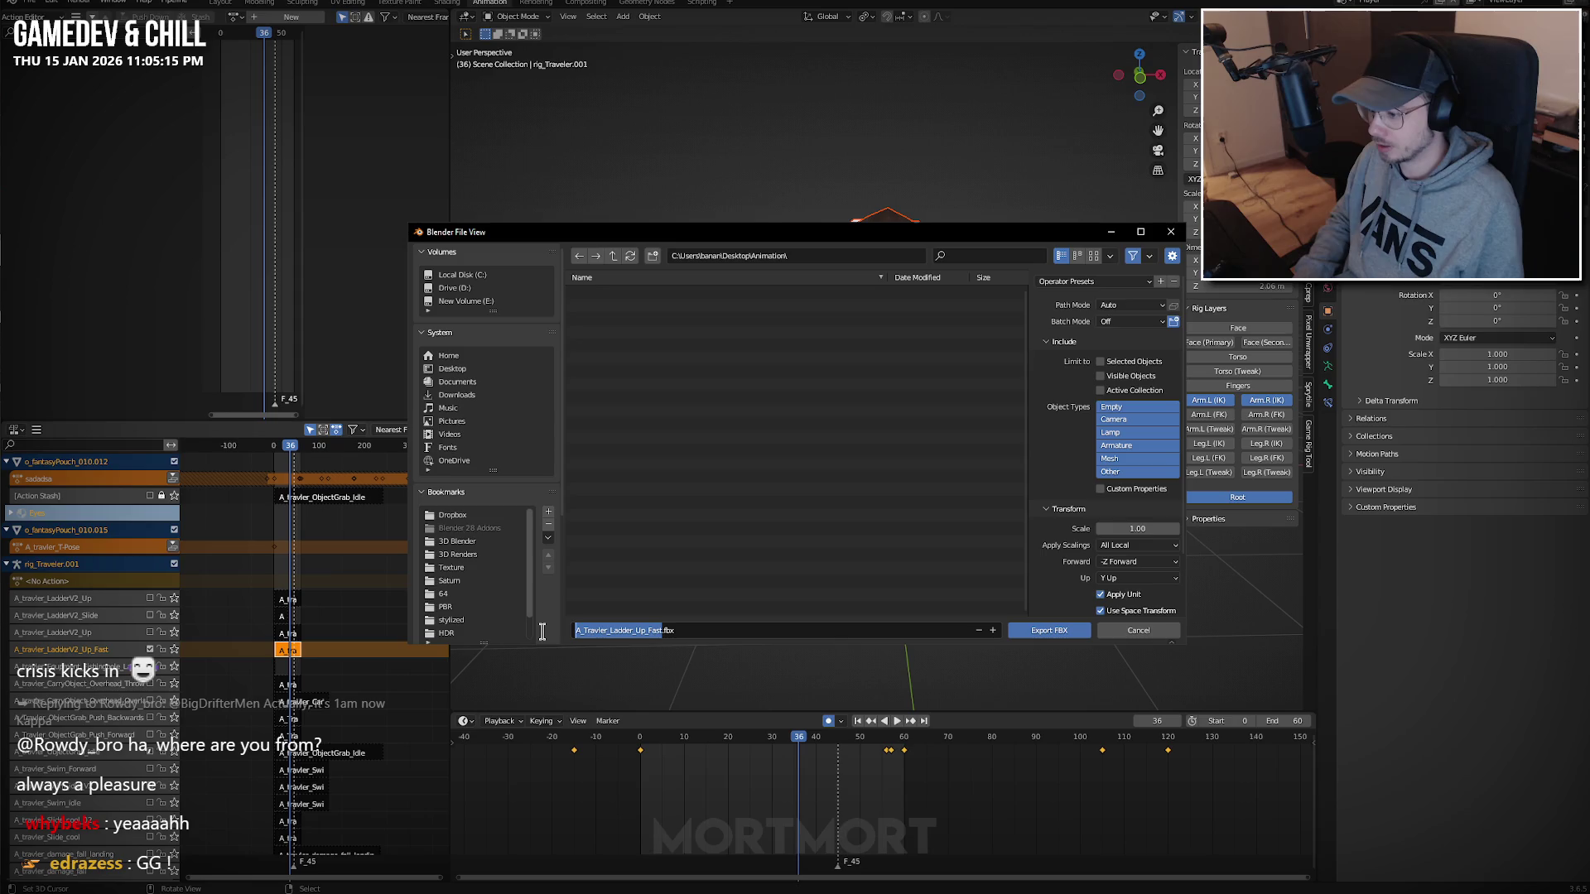
left_click(543, 631)
left_click(1091, 282)
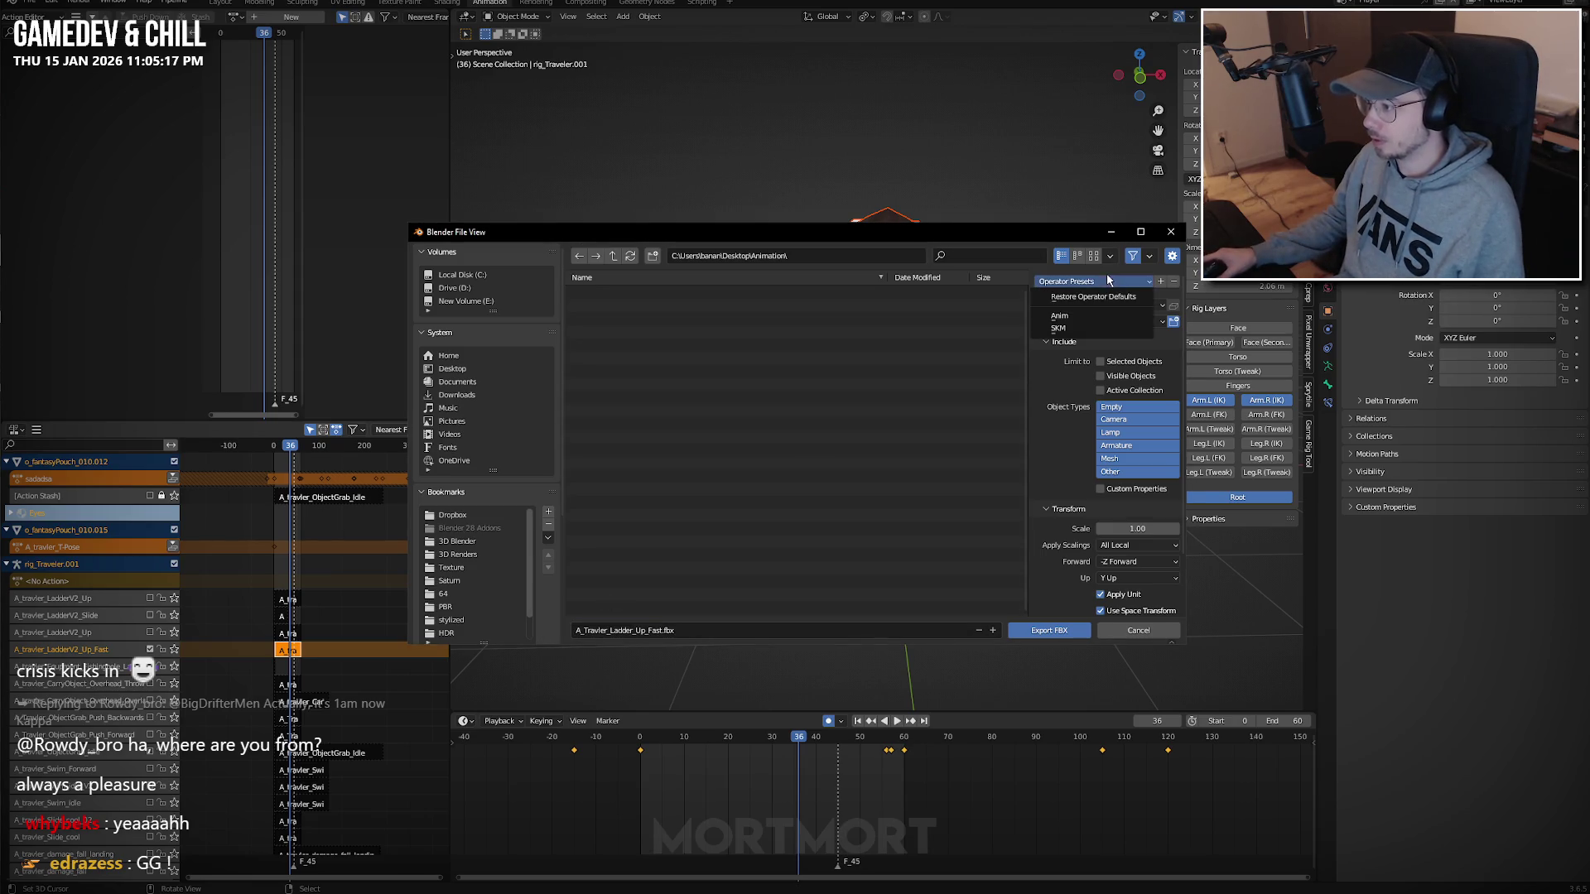
left_click(1081, 315)
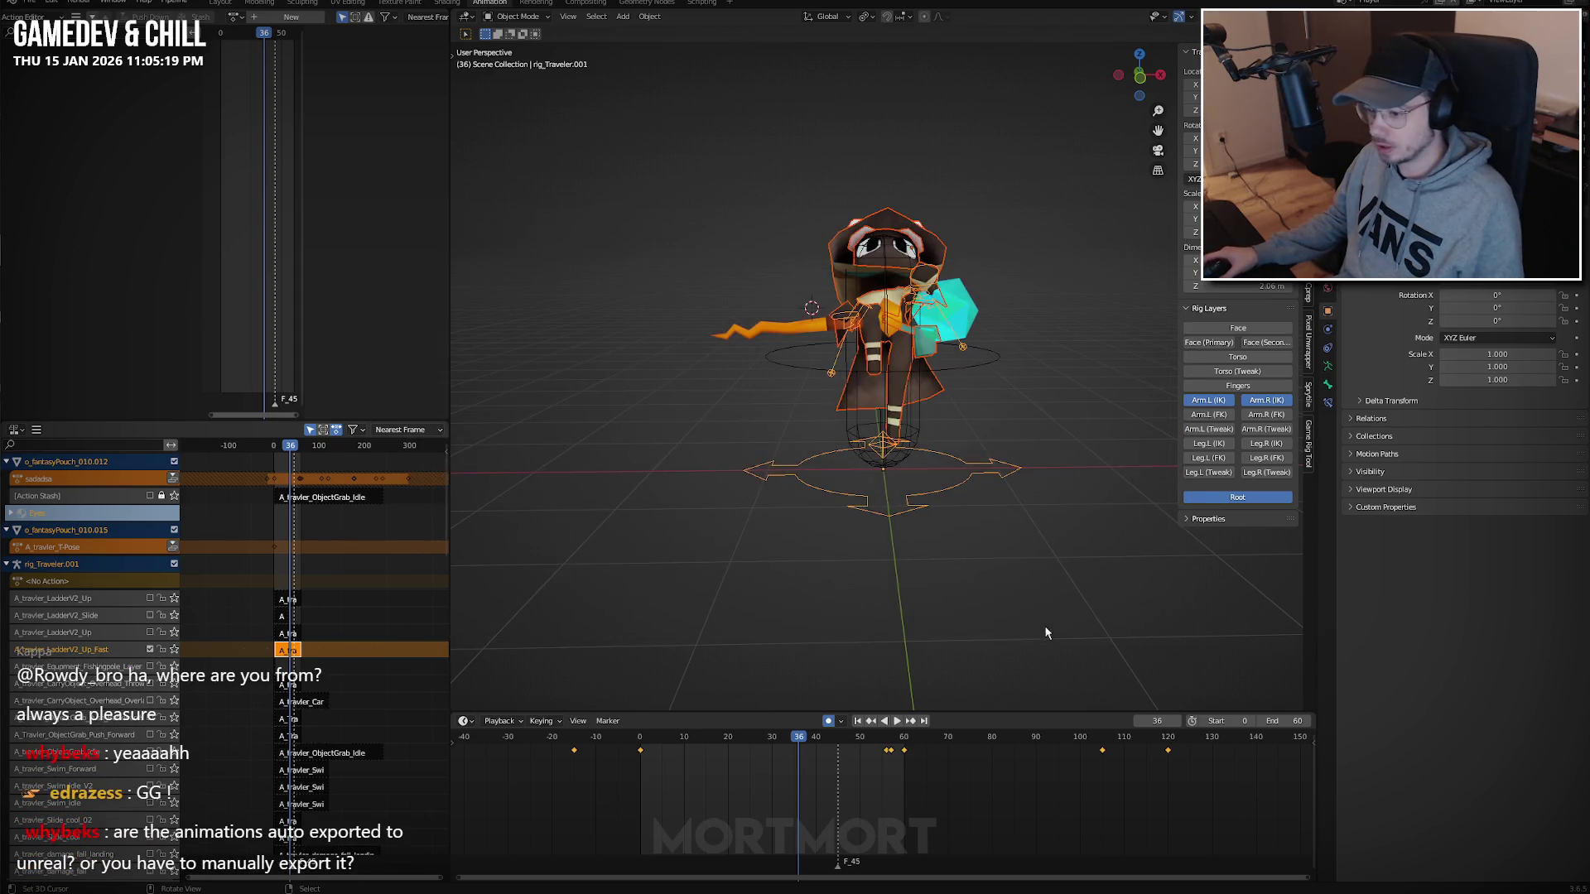
Export the fast-climb FBX and re-enable the LadderV2_Up climb track.
left_click(1045, 629)
left_click(151, 634)
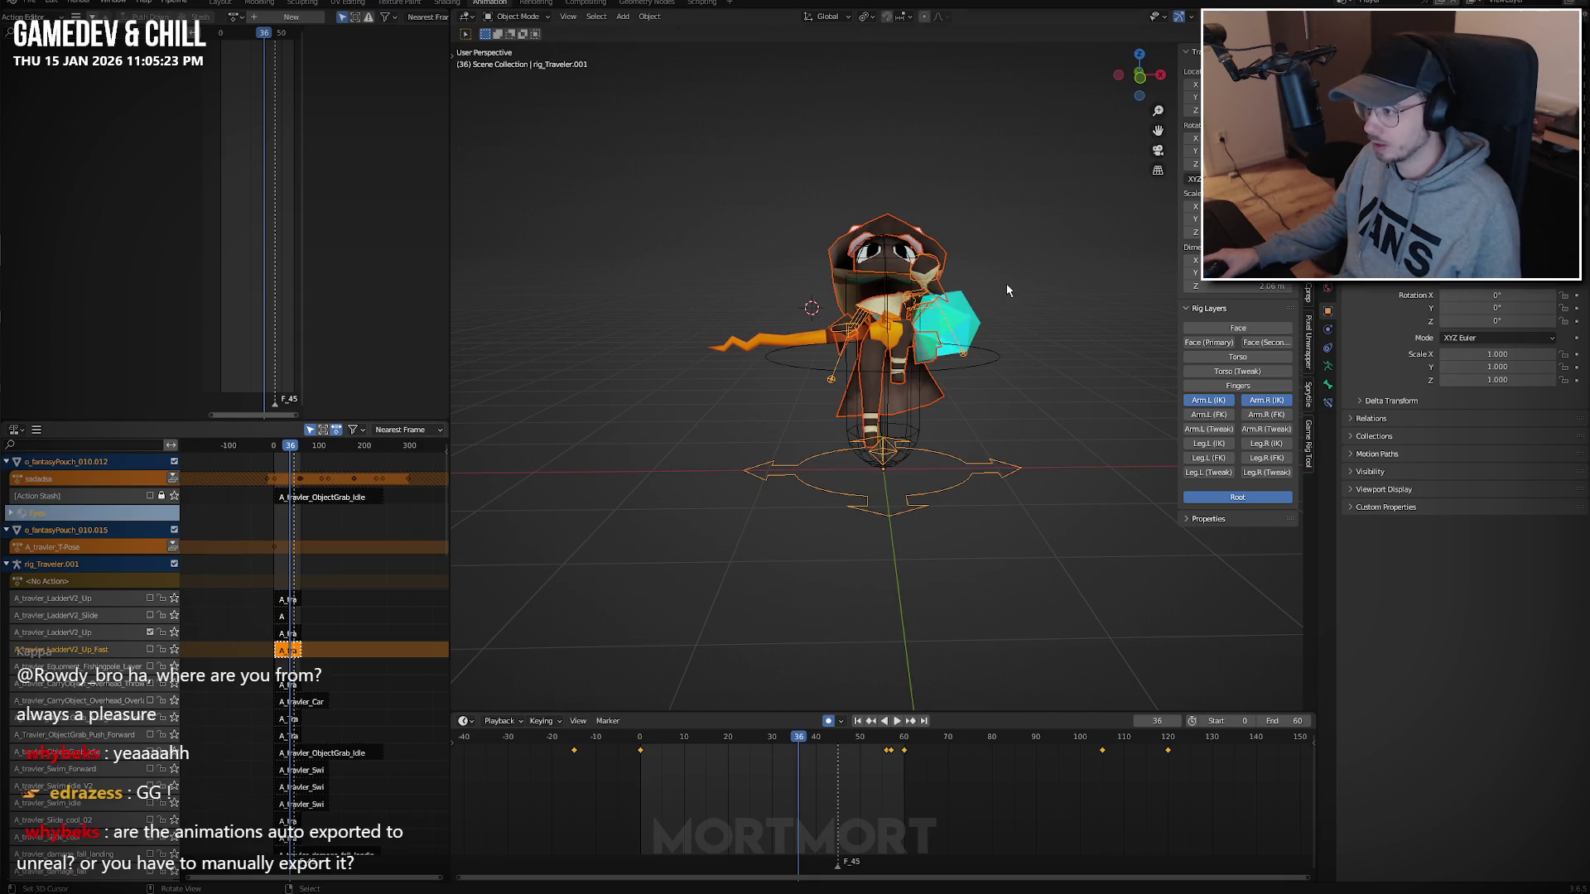
key("F3")
key("Return")
Export A_.fbx to the Animation folder using the SKM preset.
left_click(778, 630)
key("BackSpace")
type("A")
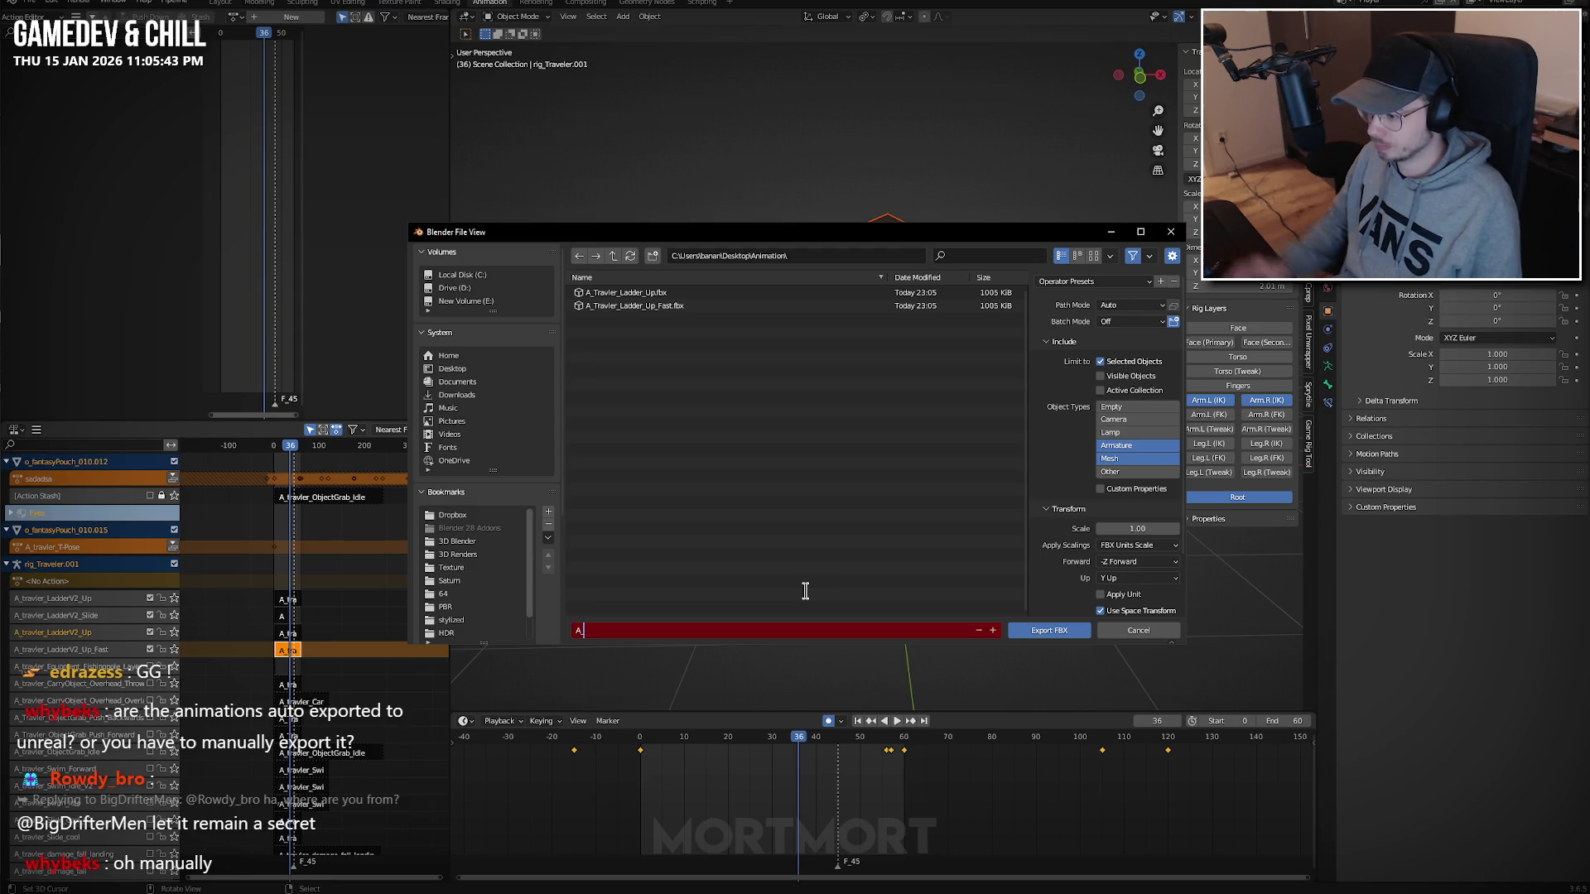
left_click(1071, 282)
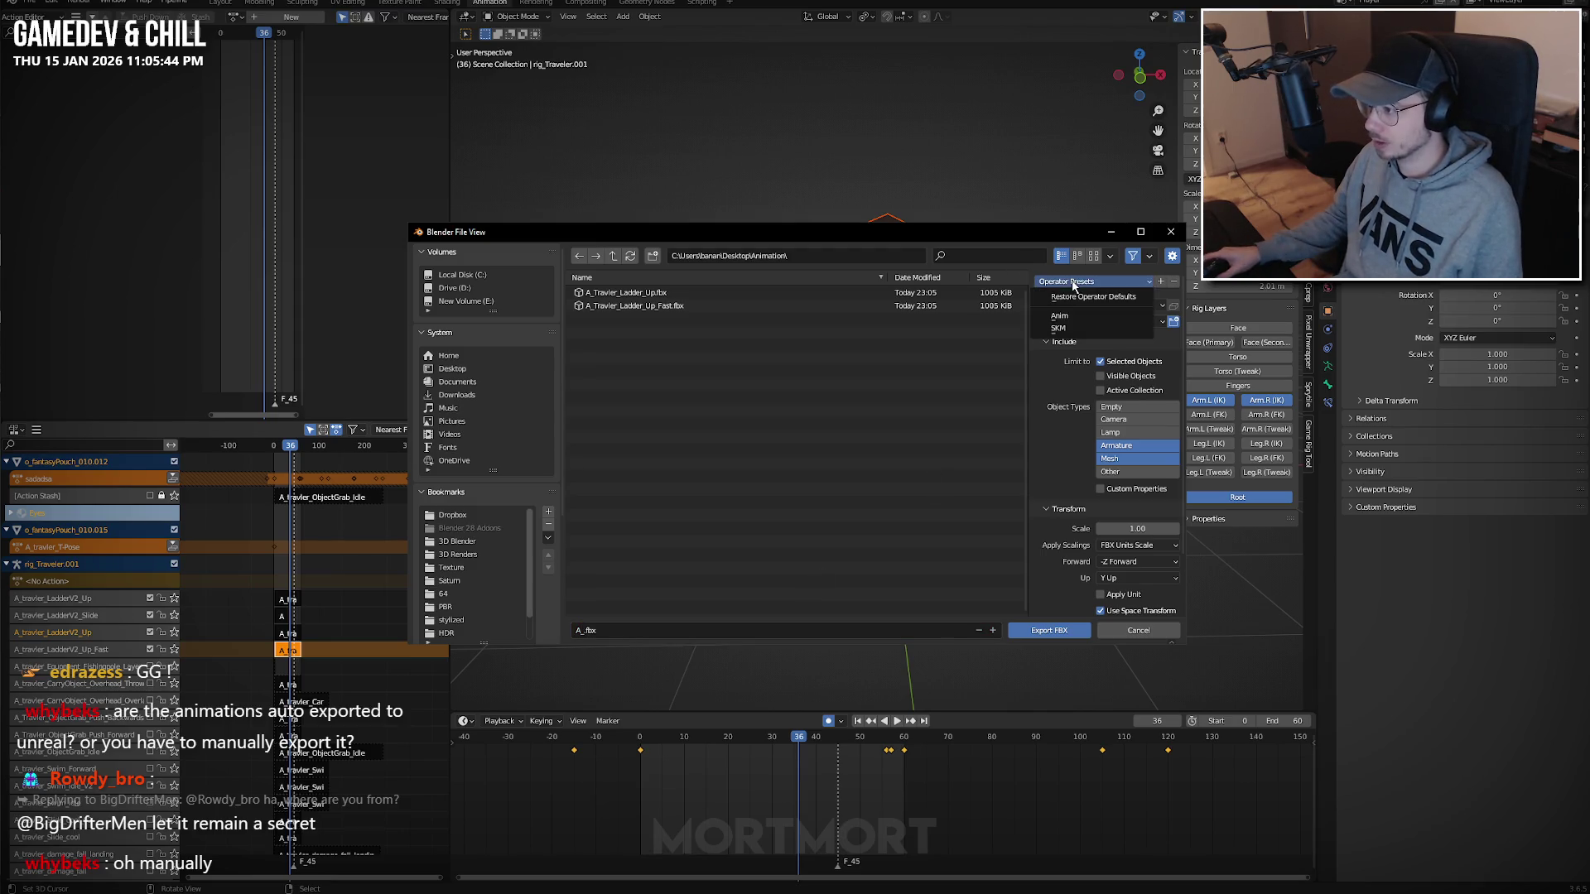
left_click(1074, 328)
left_click(1044, 629)
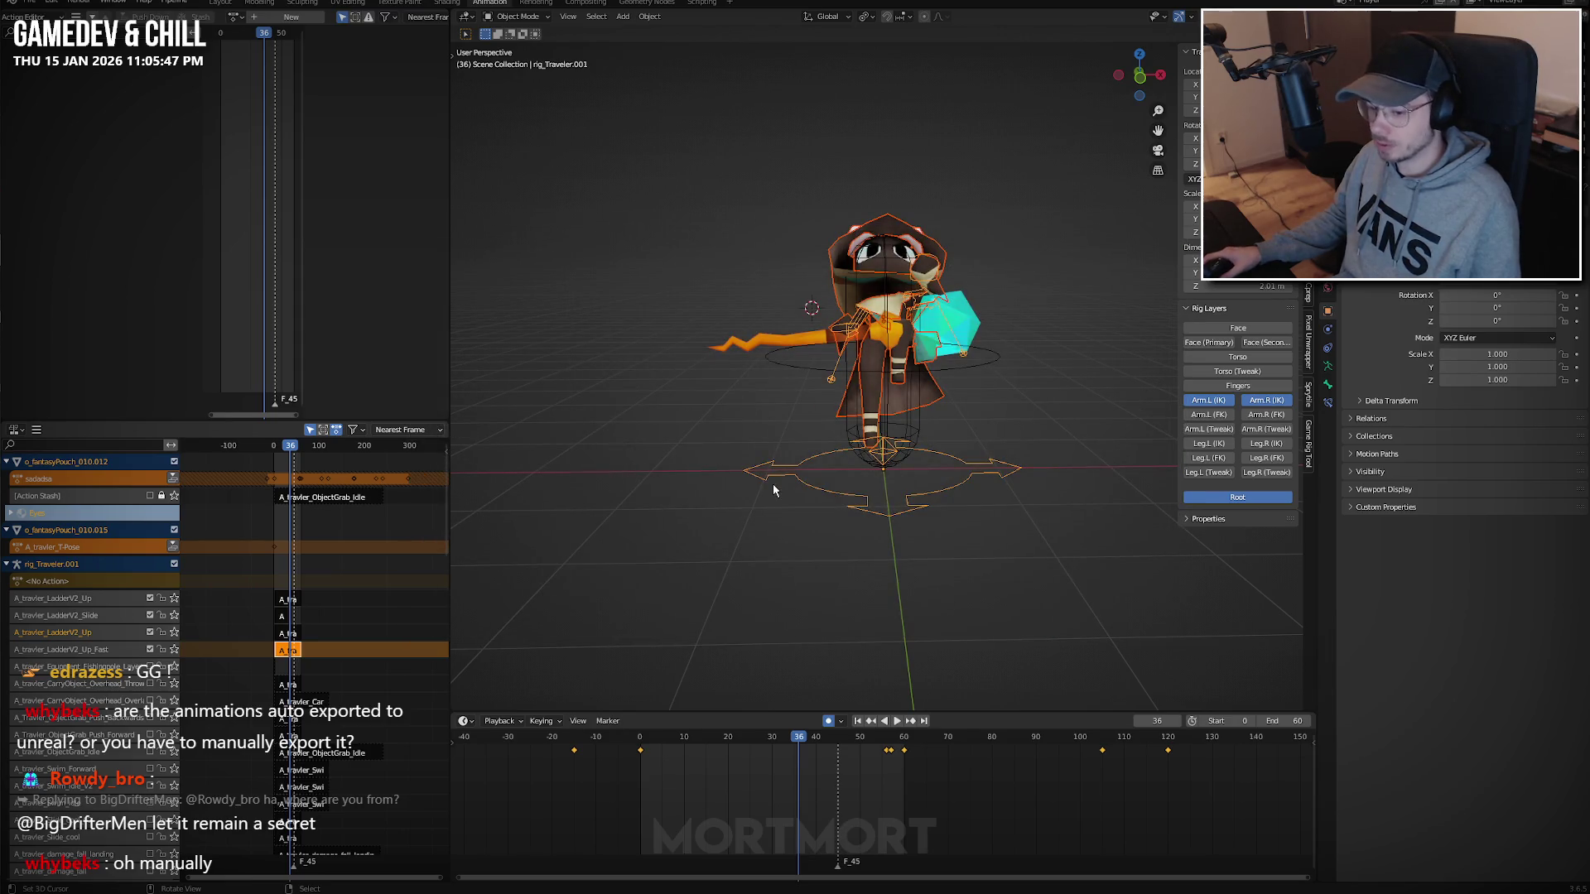
key("alt+Tab")
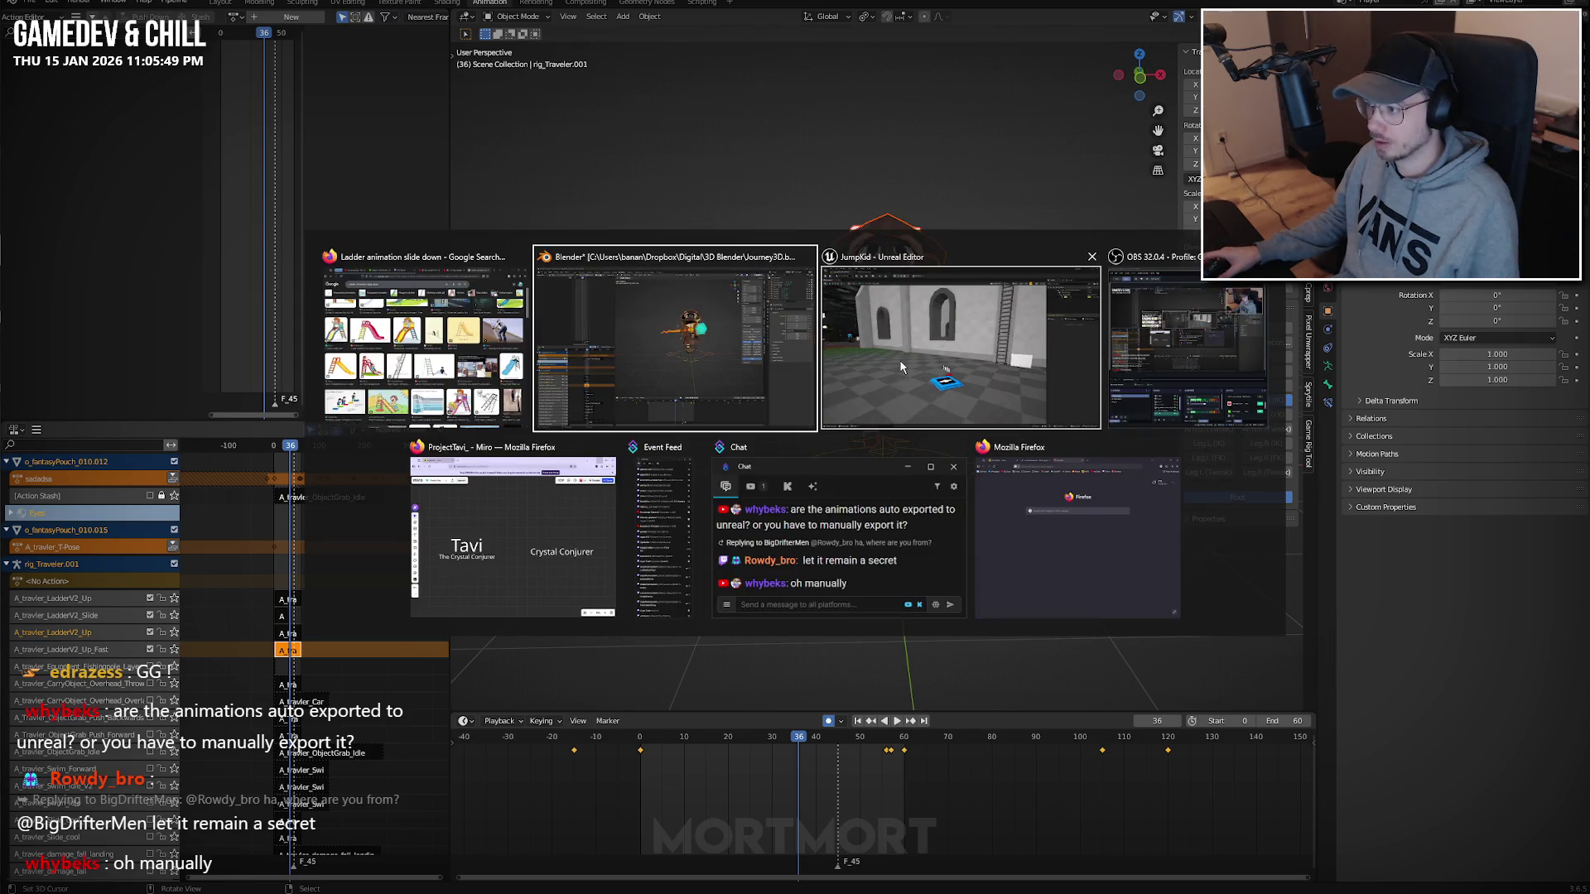
Browse to Characters > Players > Platformer > Adventure > Animations > Ladder in the Content Browser.
left_click(899, 359)
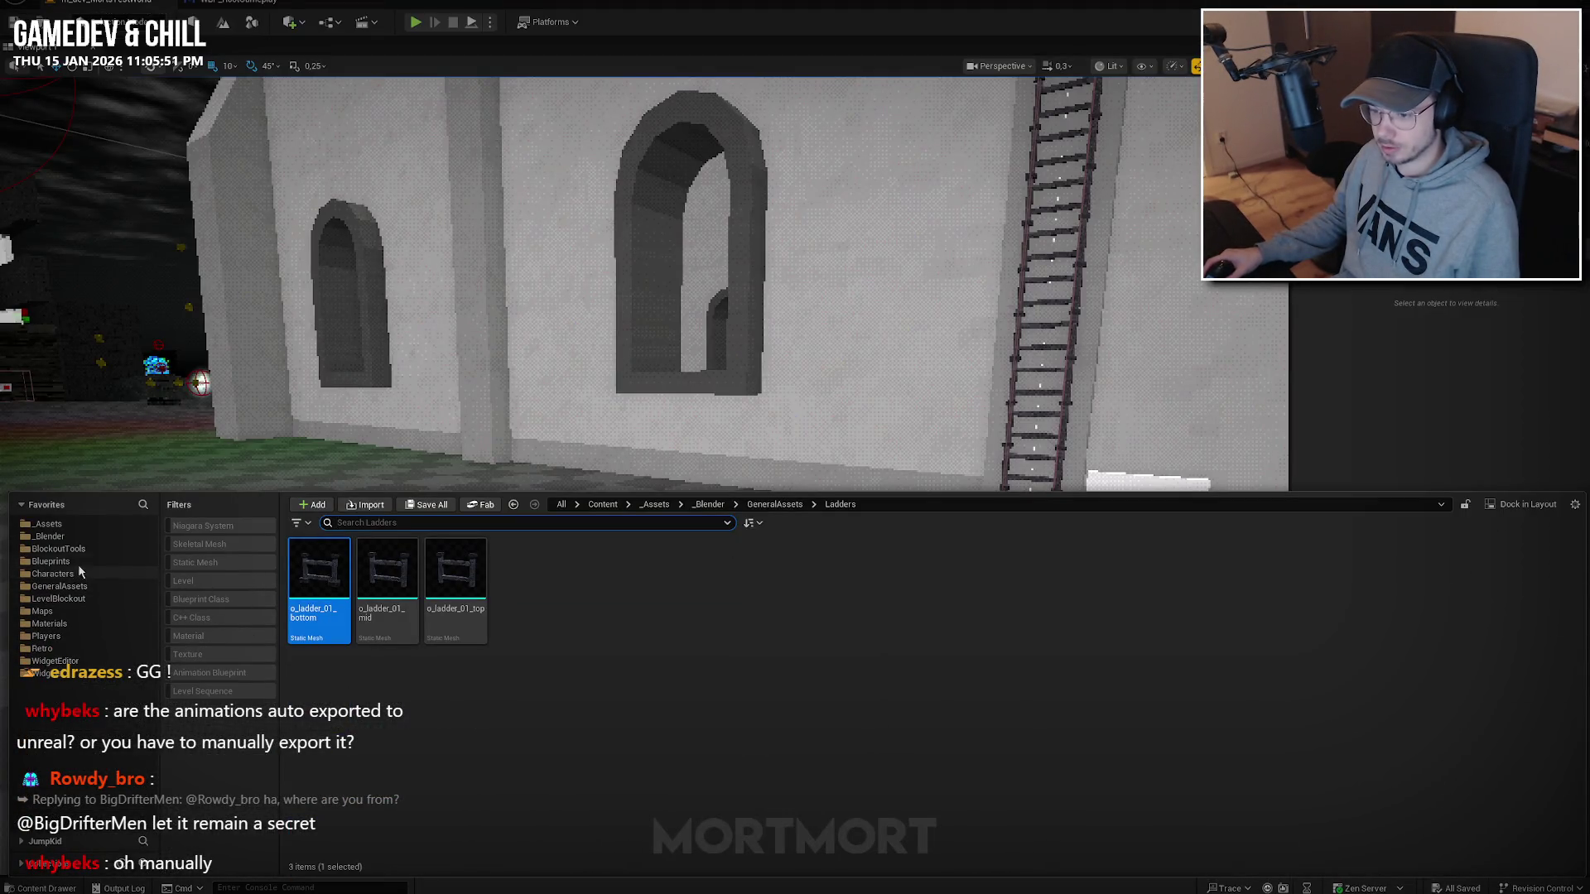
left_click(81, 573)
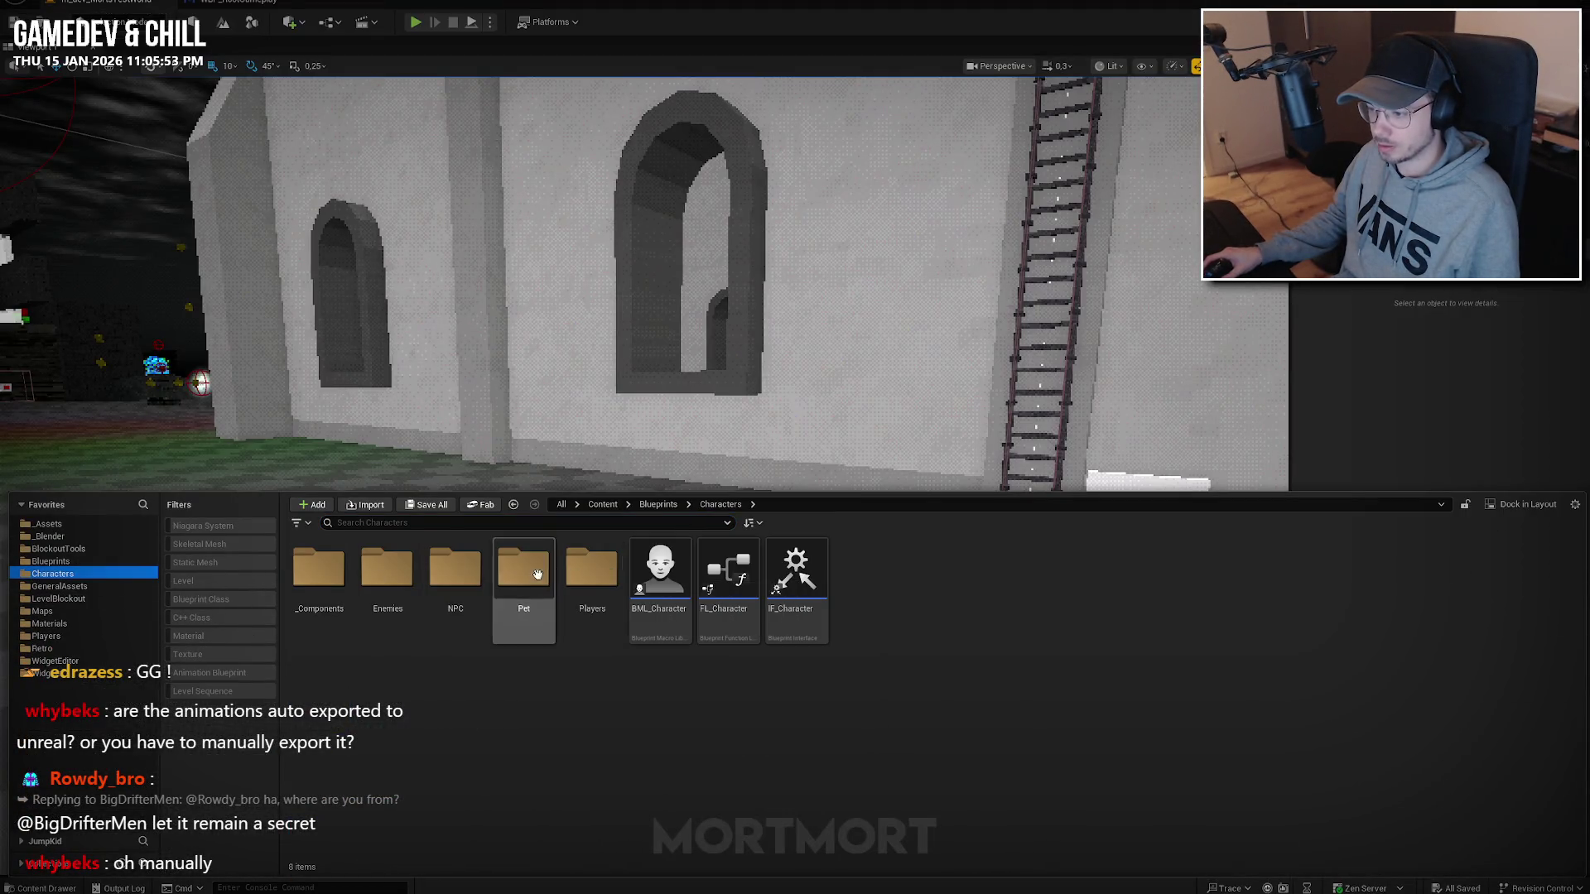
double_click(592, 571)
double_click(320, 569)
left_click(323, 569)
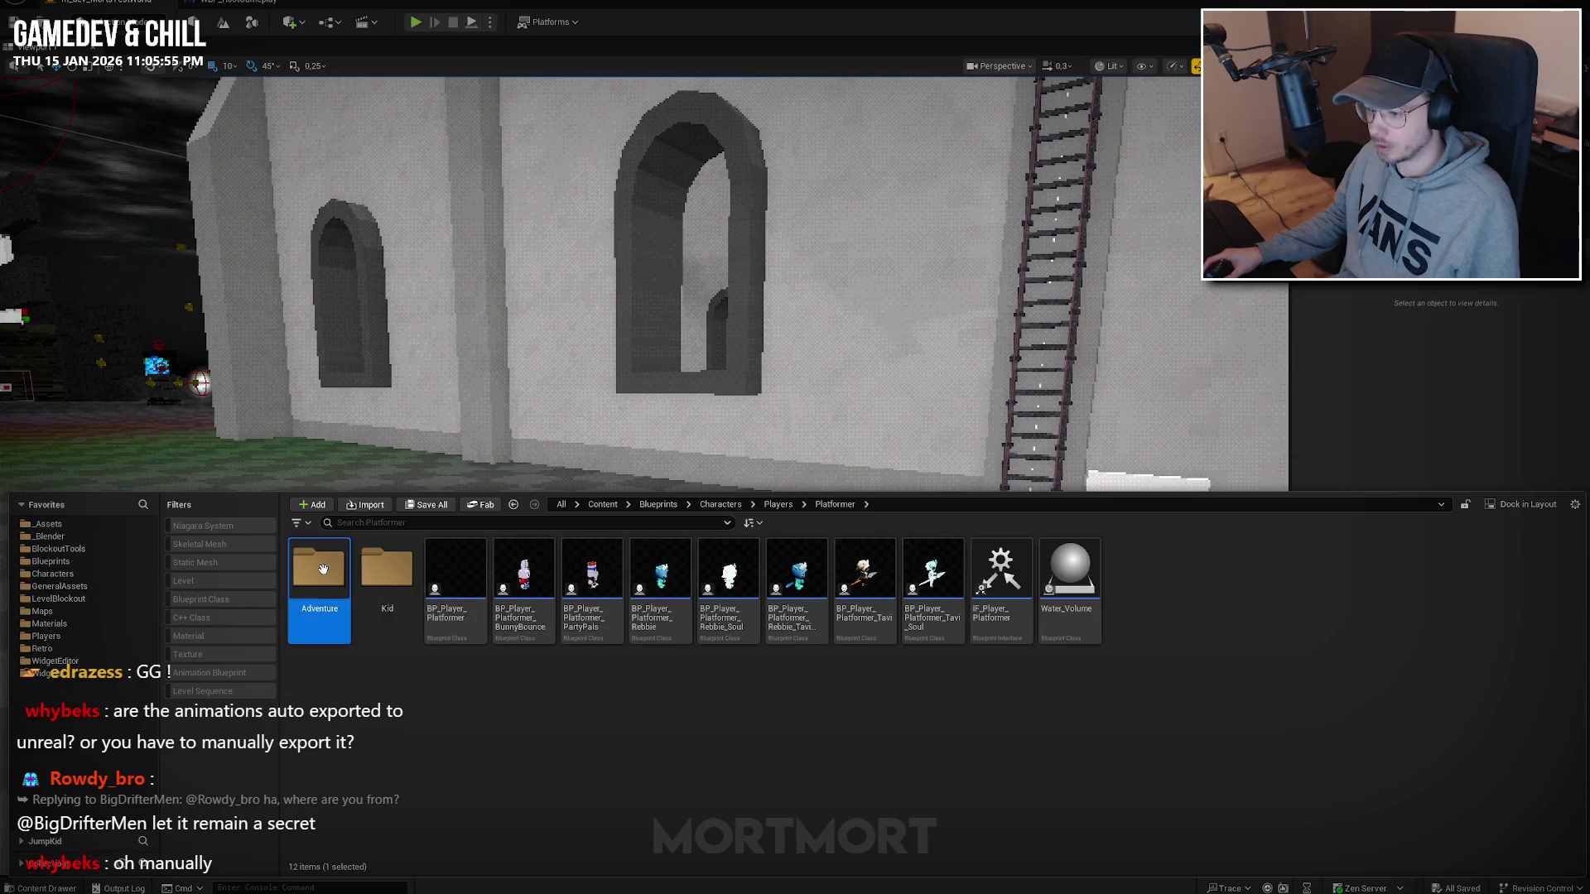
double_click(322, 569)
double_click(454, 569)
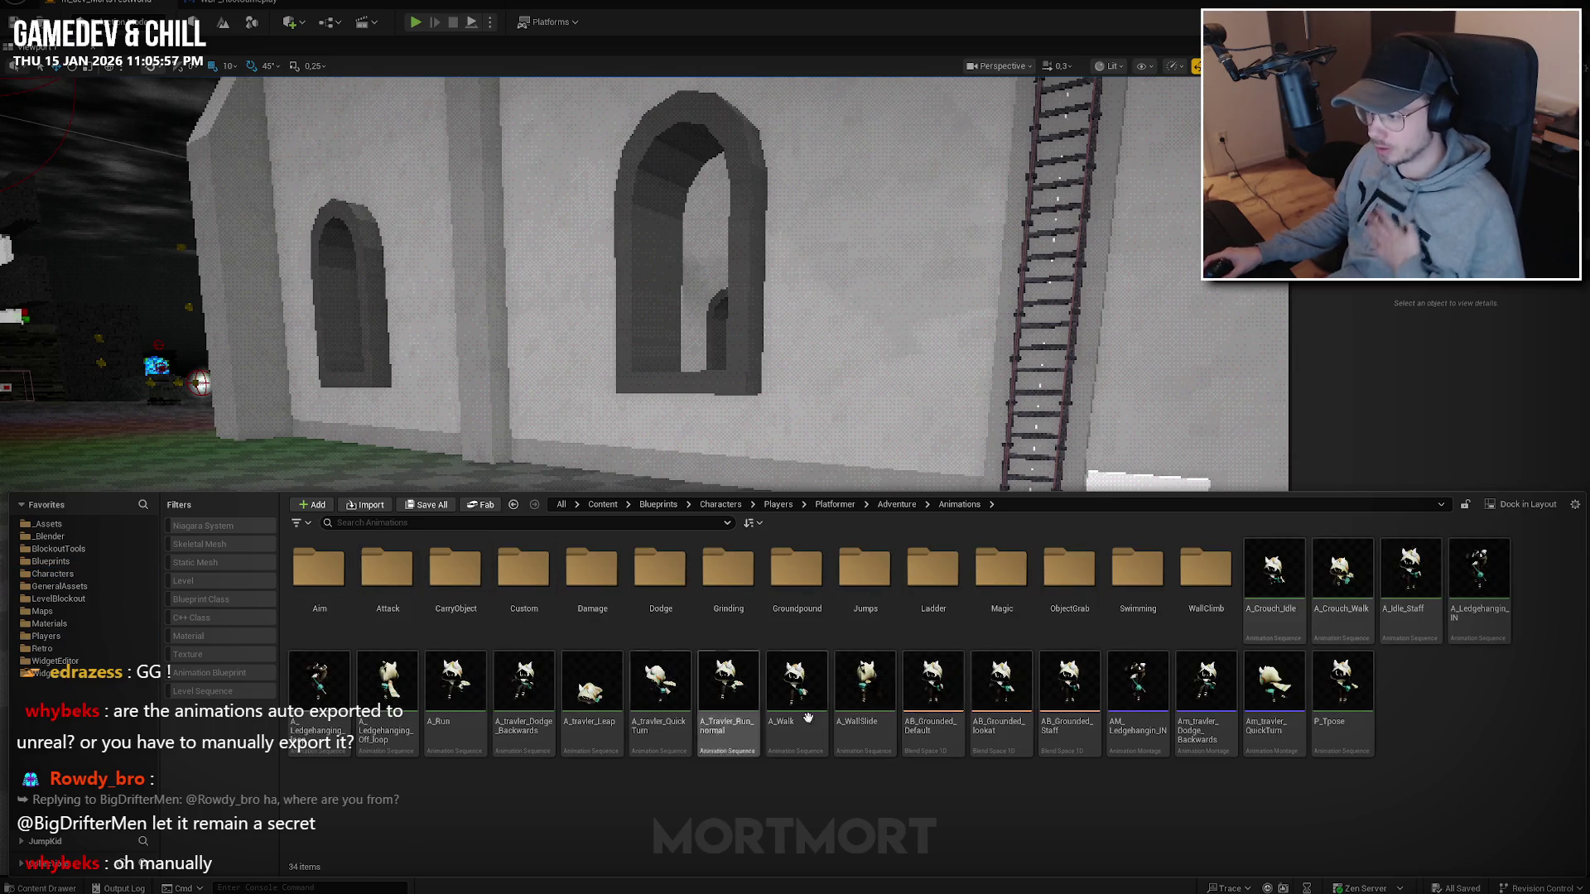
double_click(933, 571)
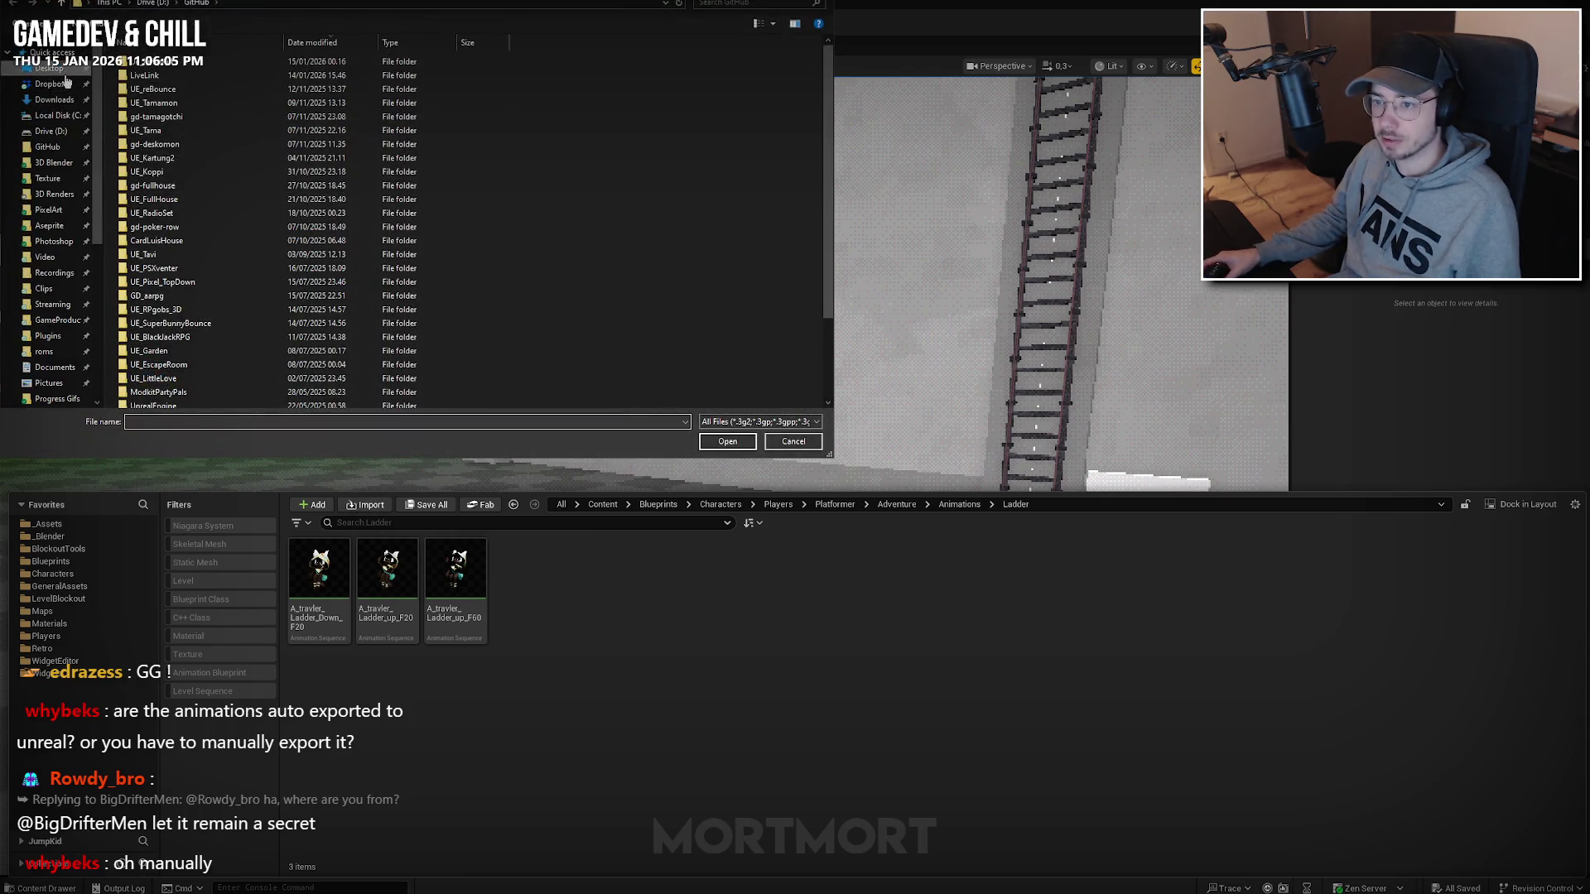
Import A_.fbx from the Desktop Animation folder using the Skeleton_Traveler3D skeleton.
left_click(50, 68)
double_click(139, 312)
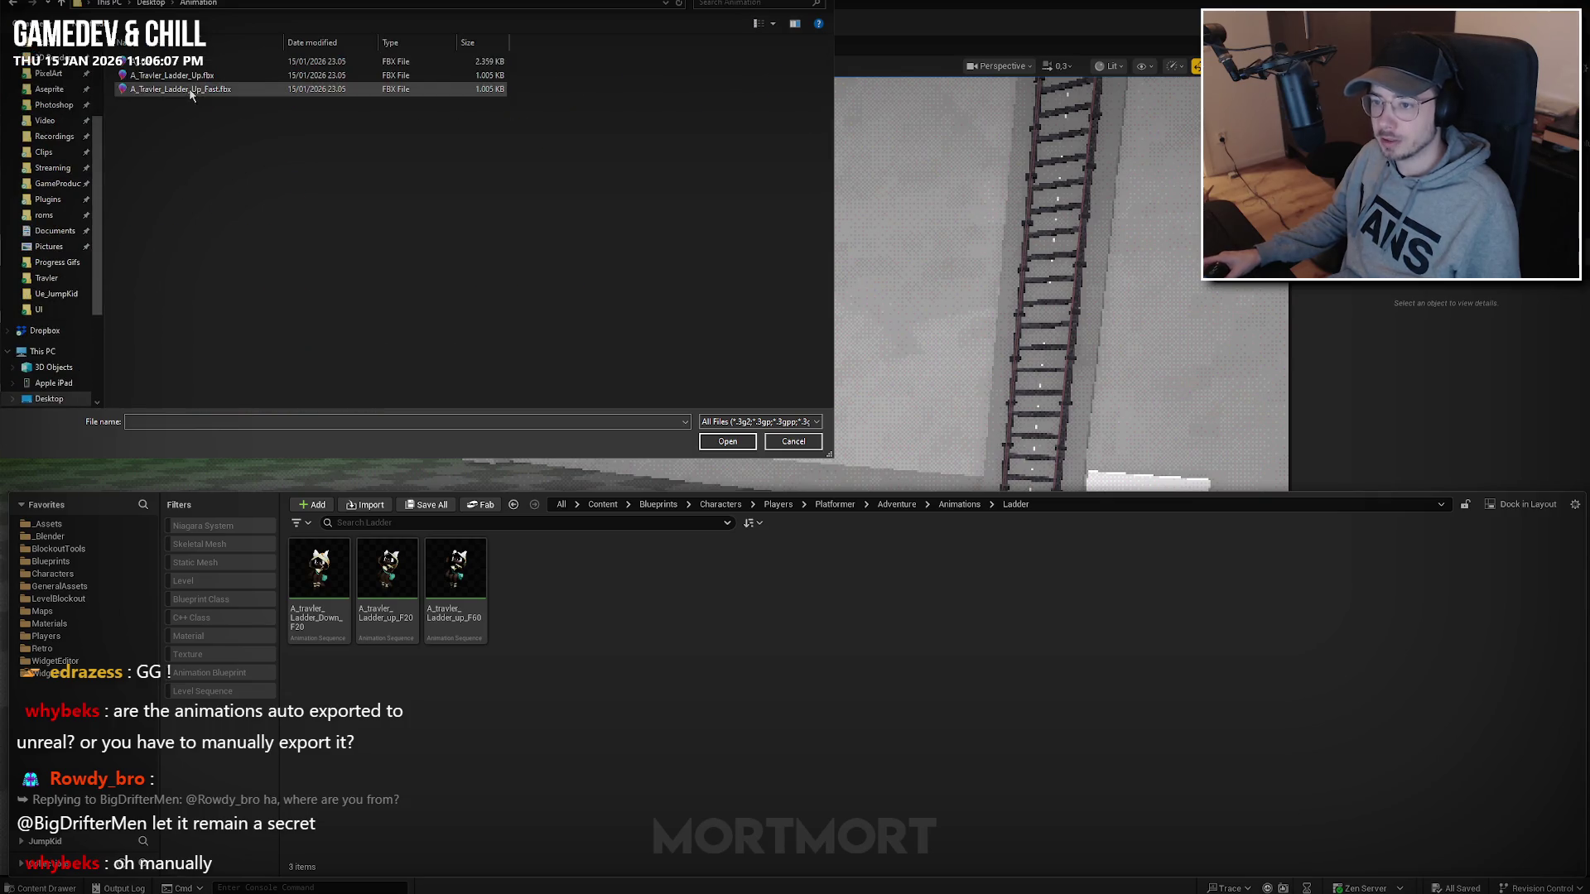
left_click(176, 66)
left_click(728, 441)
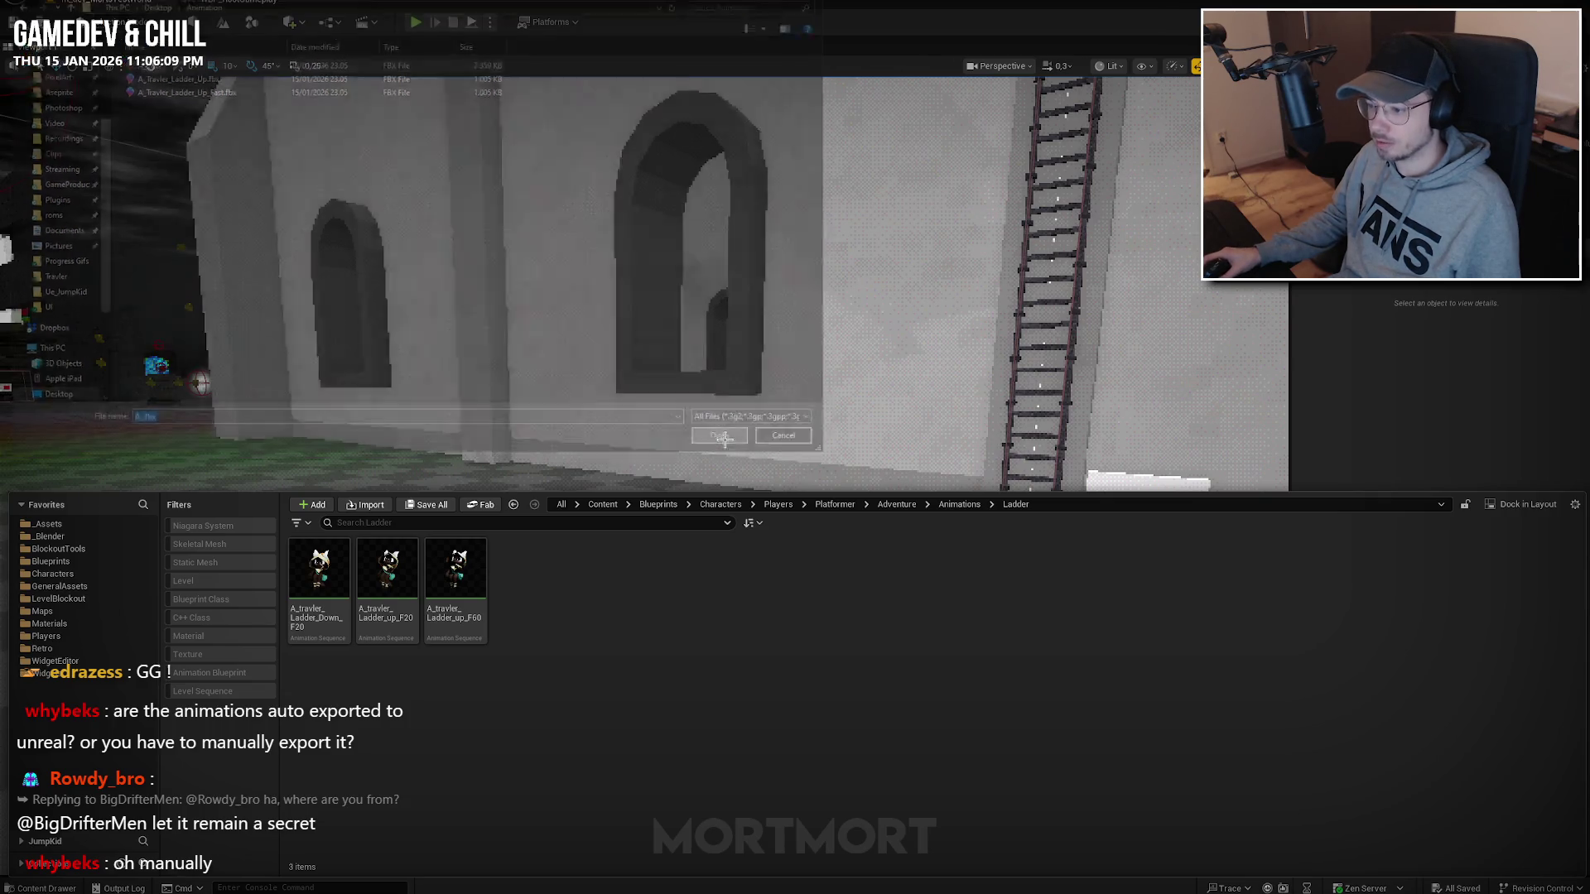
scroll(722, 568, "down", 10)
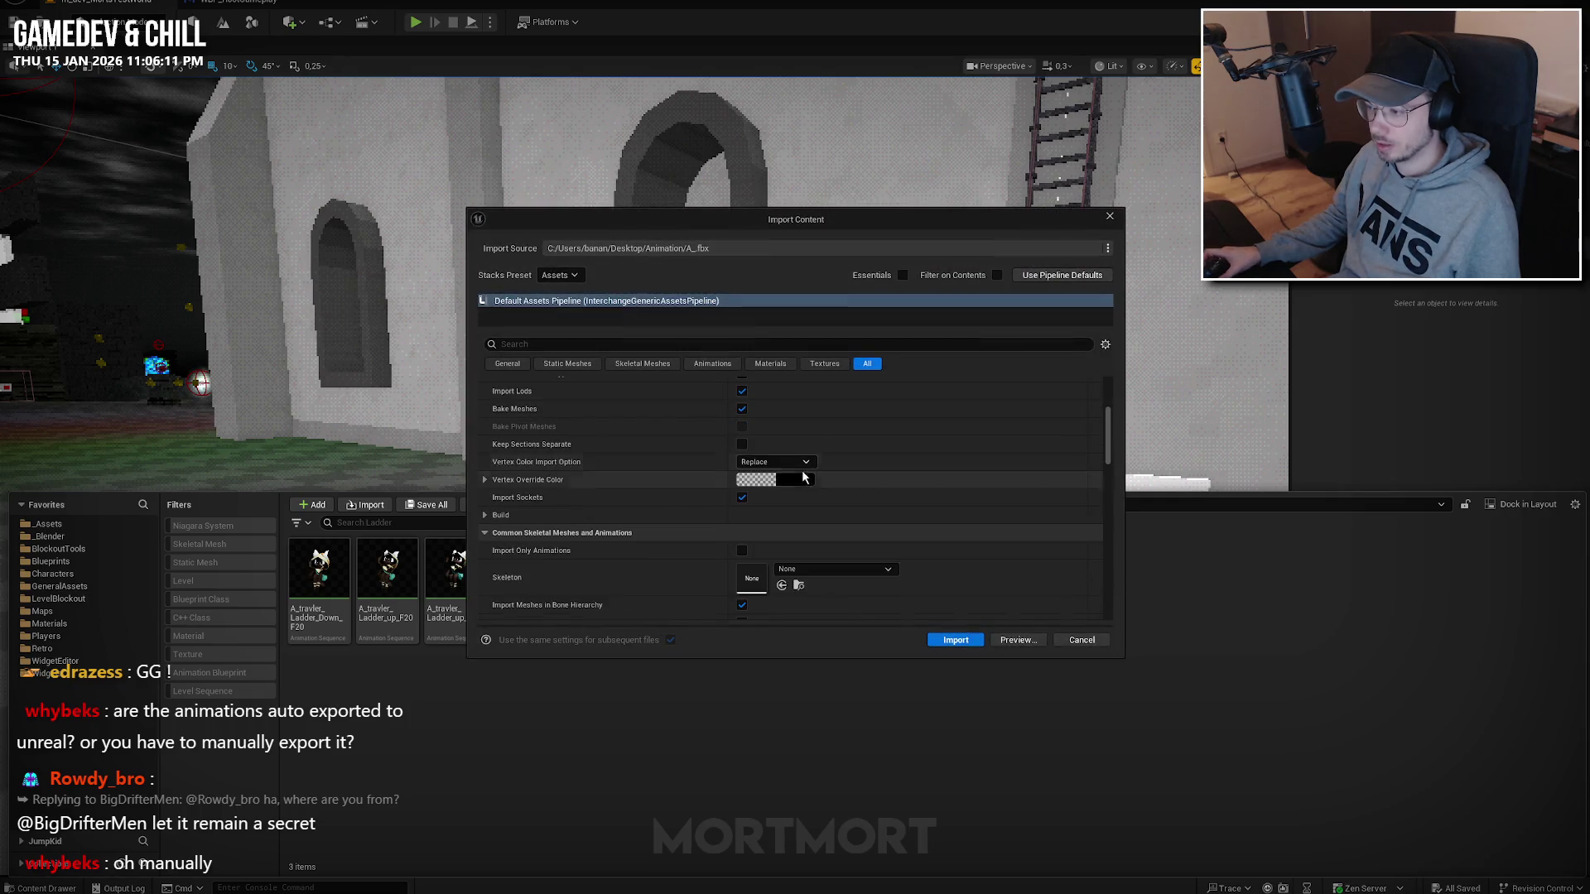
left_click(811, 544)
type("travler")
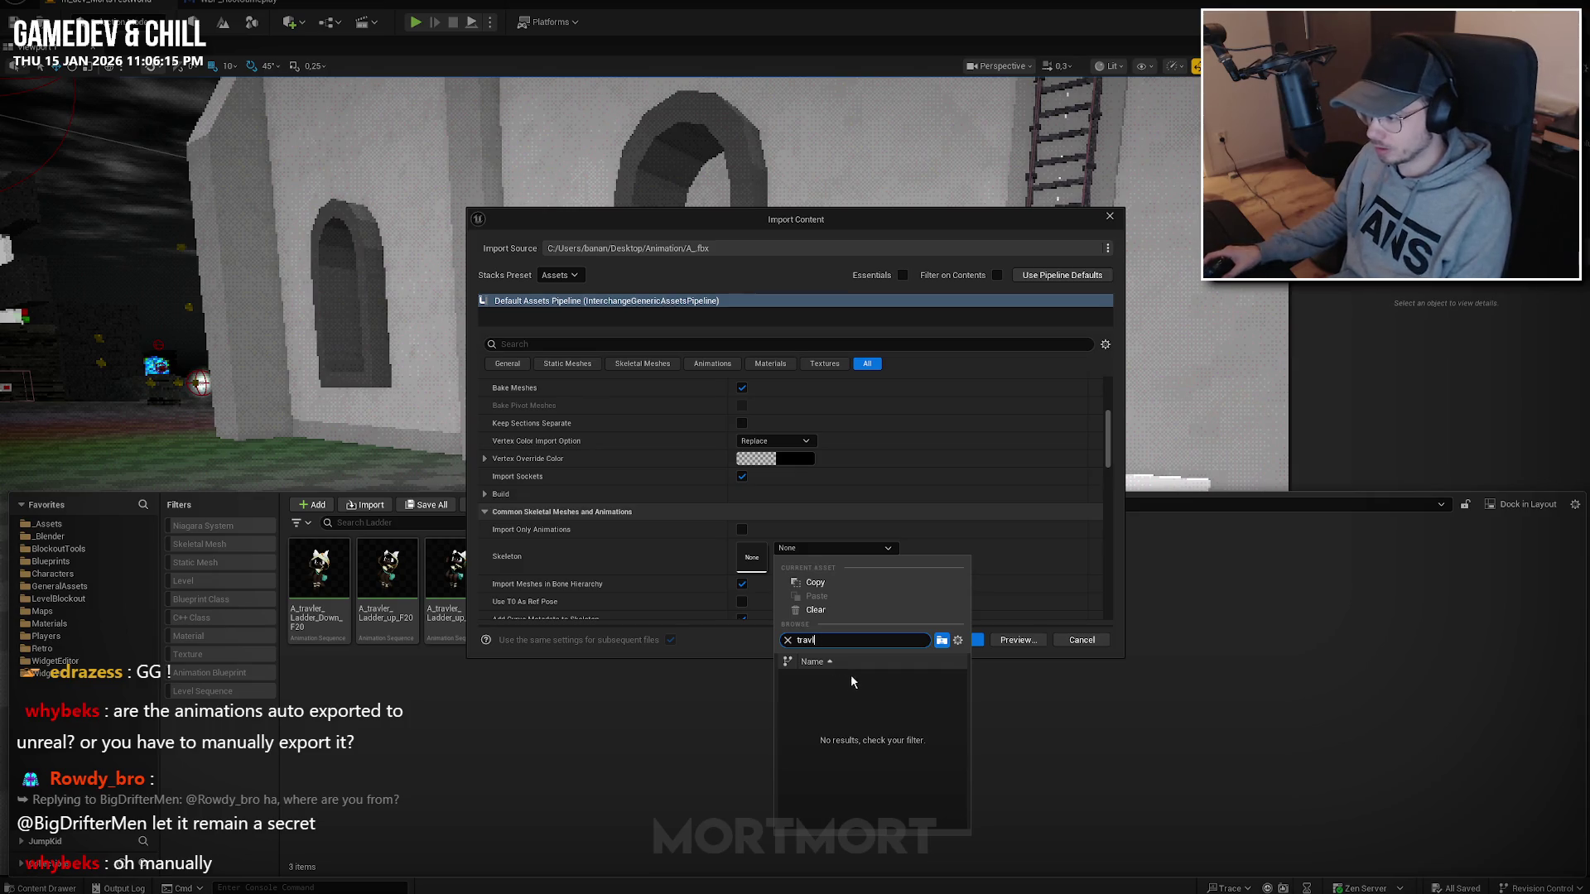
left_click(861, 682)
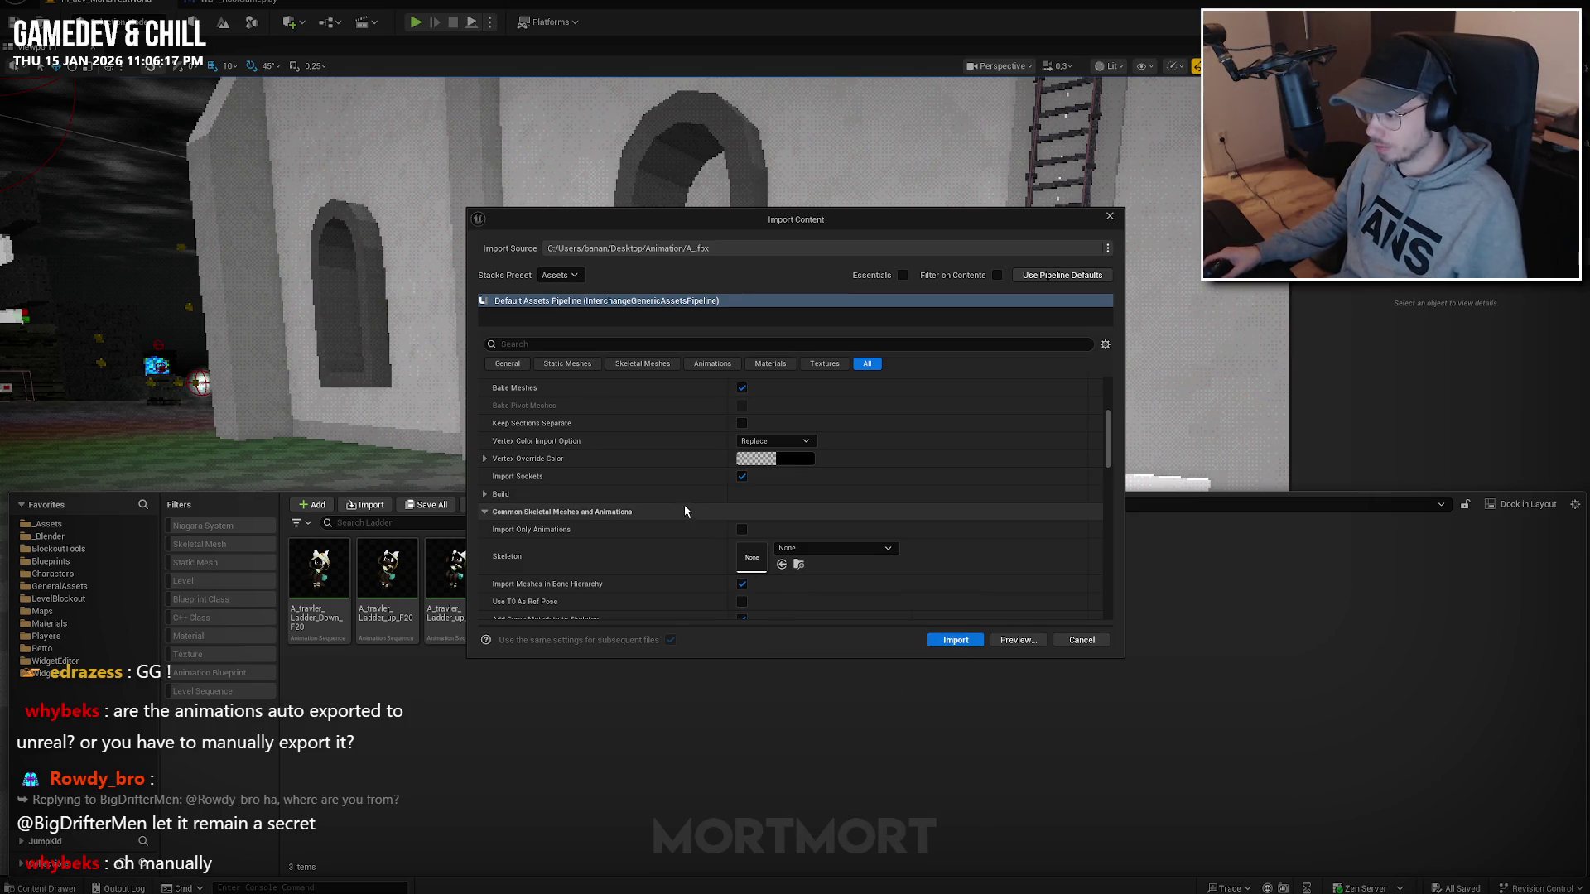
scroll(684, 504, "down", 1)
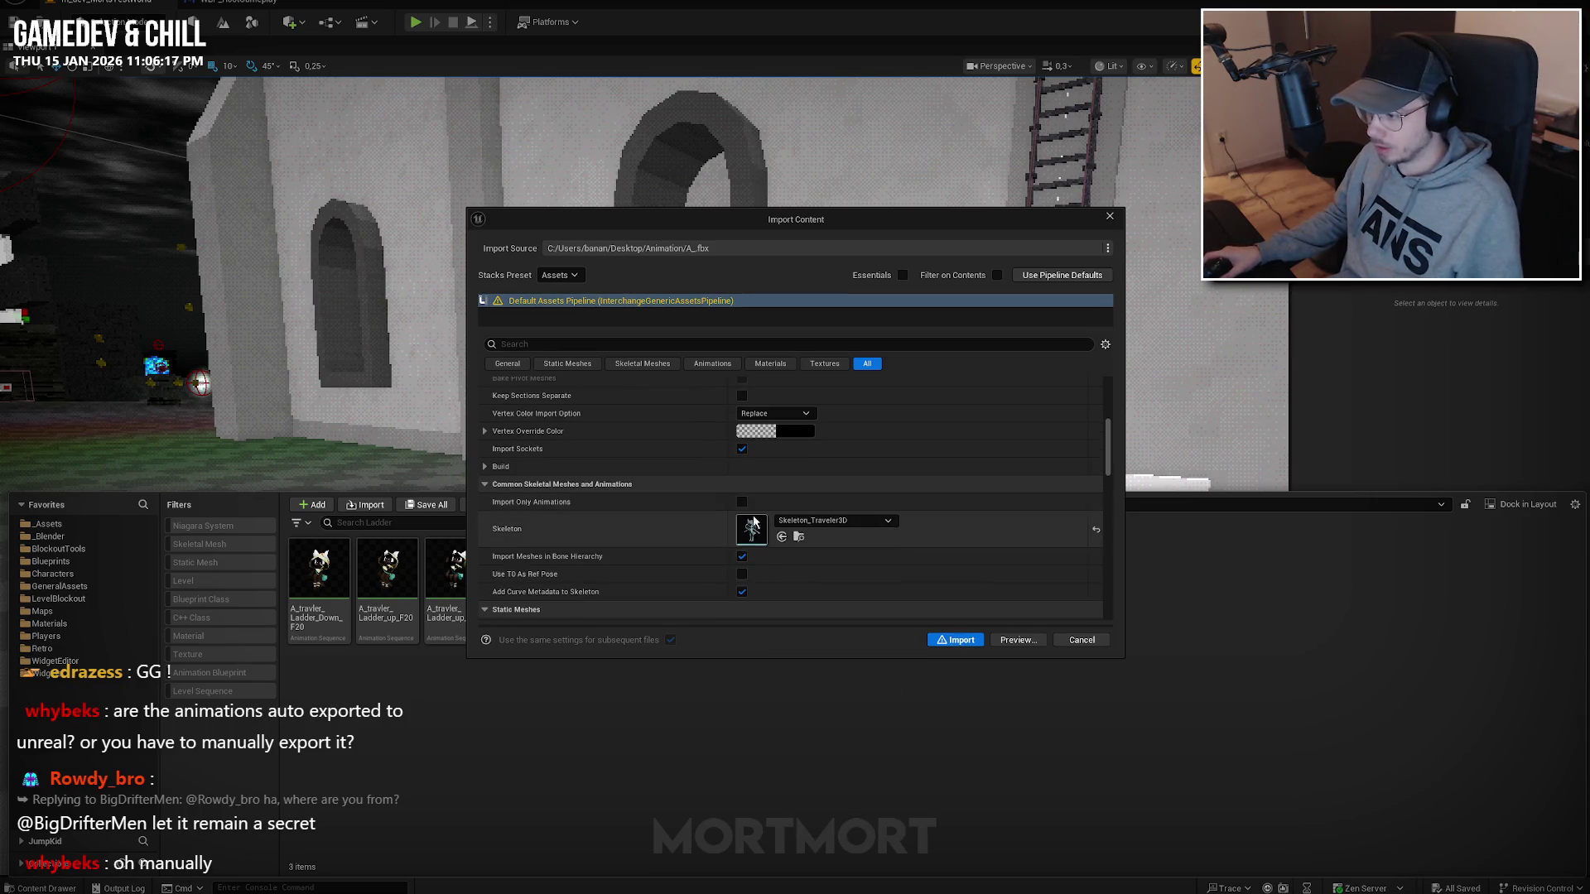
left_click(957, 642)
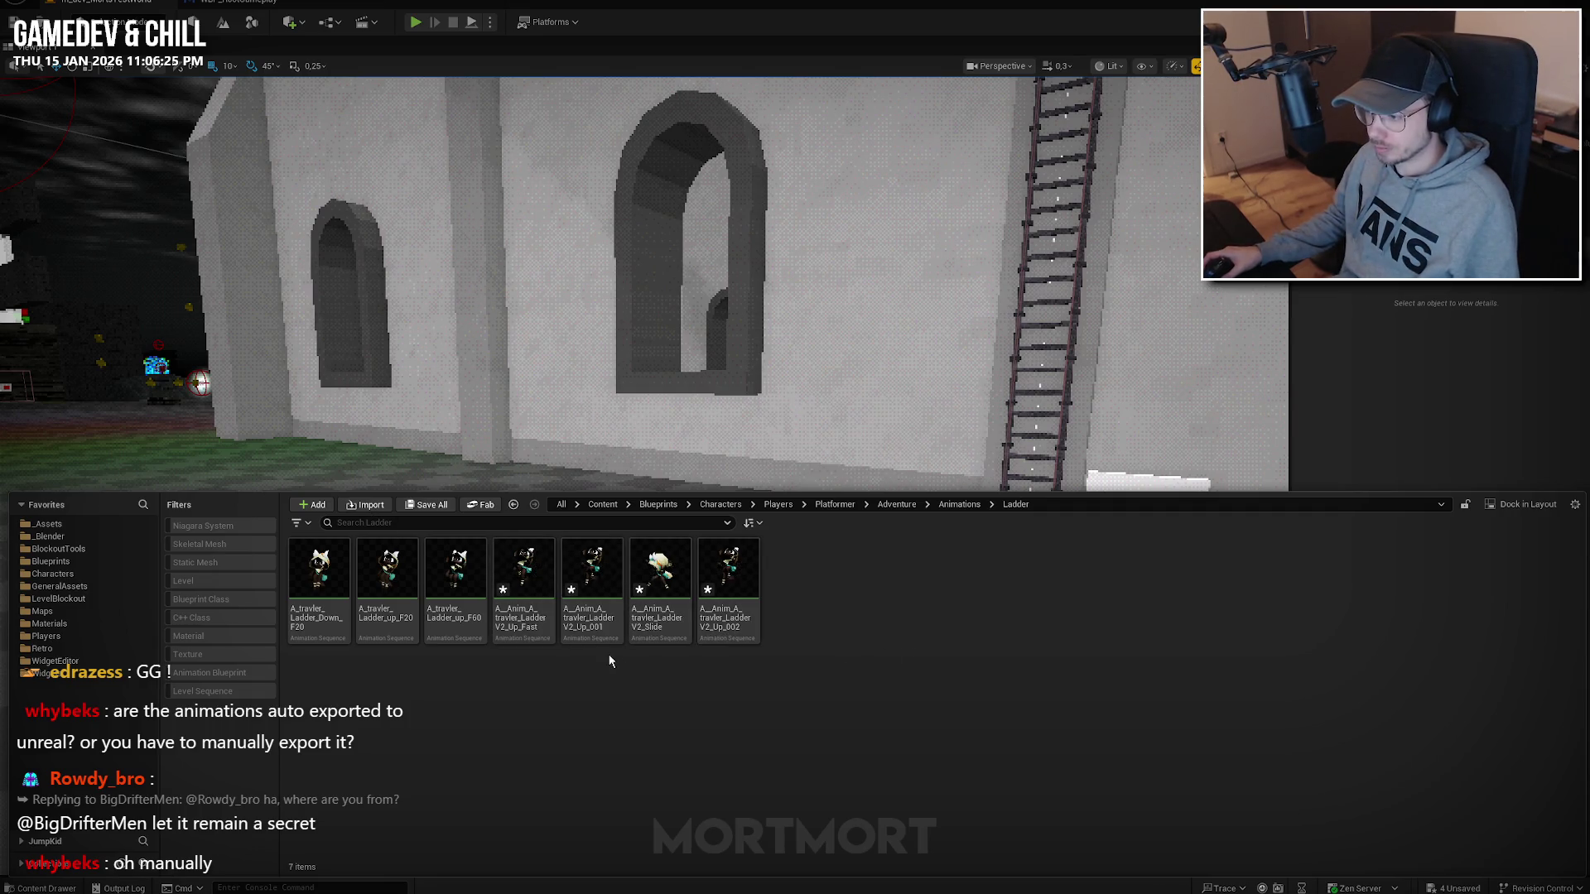
Rename the fast climb and slide animations to A_travler_LadderV2_Up_Fast and A_travler_LadderV2_Slide.
left_click(523, 570)
key("F2")
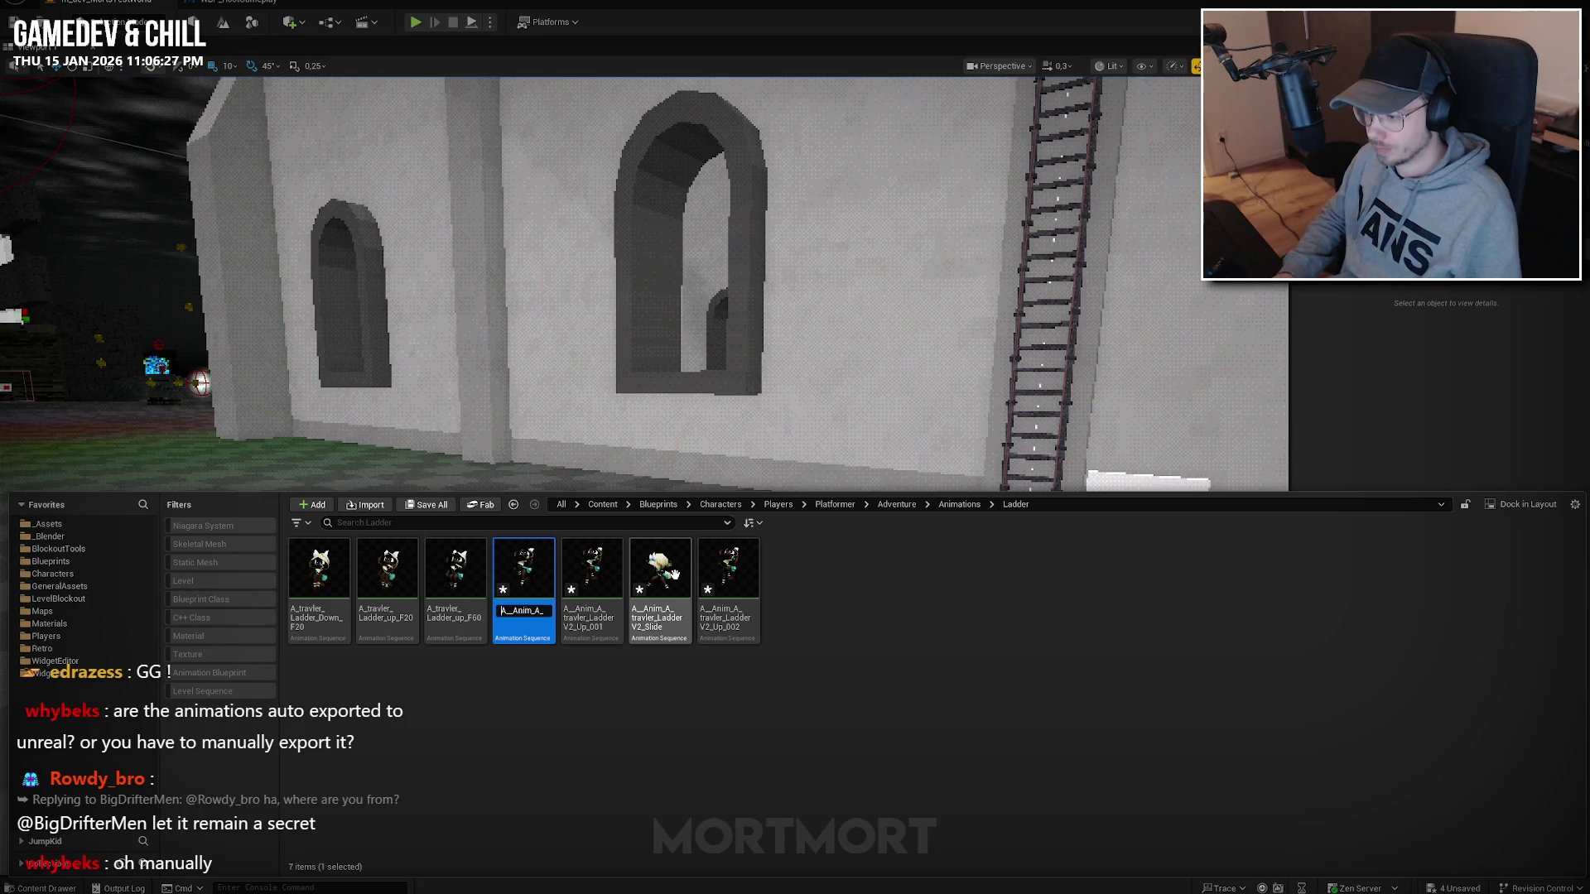
type("A_travler_La")
key("Return")
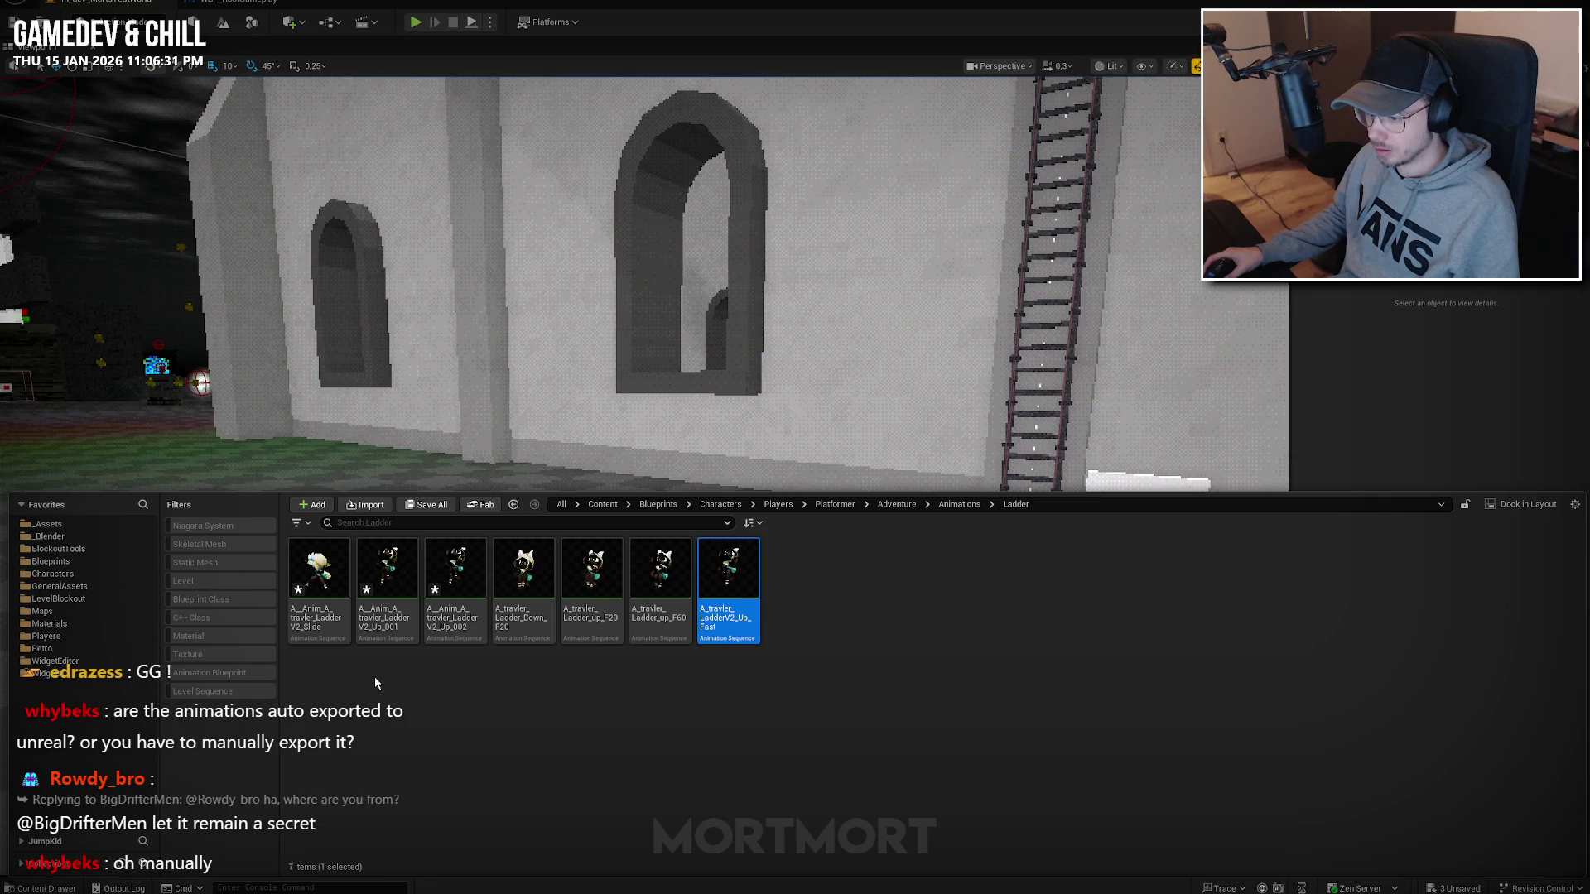
left_click(319, 571)
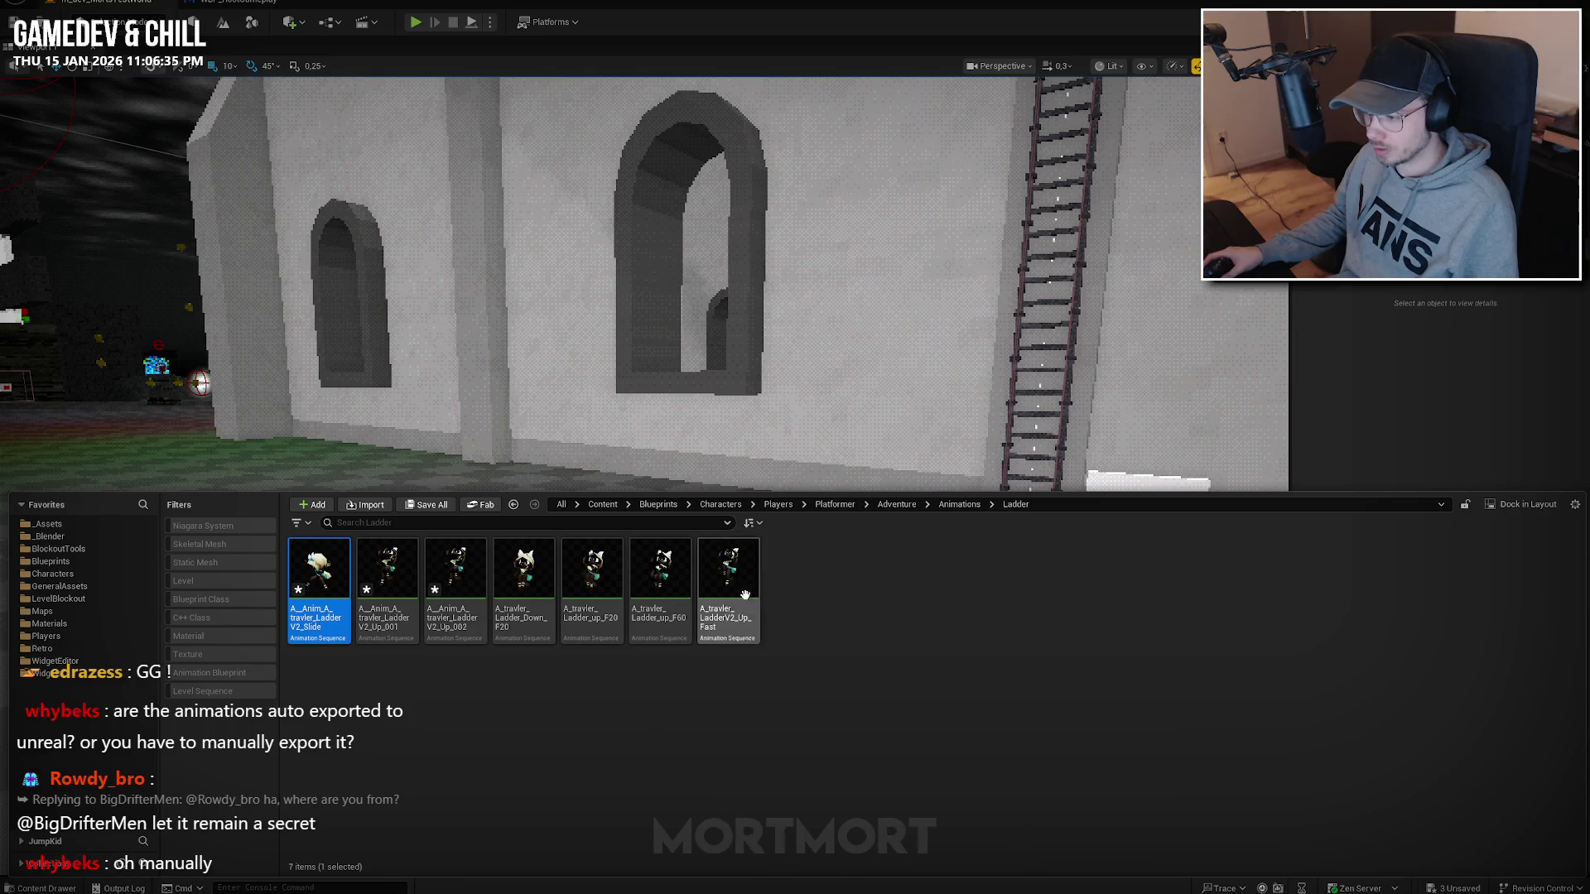
key("F2")
key("Home")
key("Delete")
key("Delete")
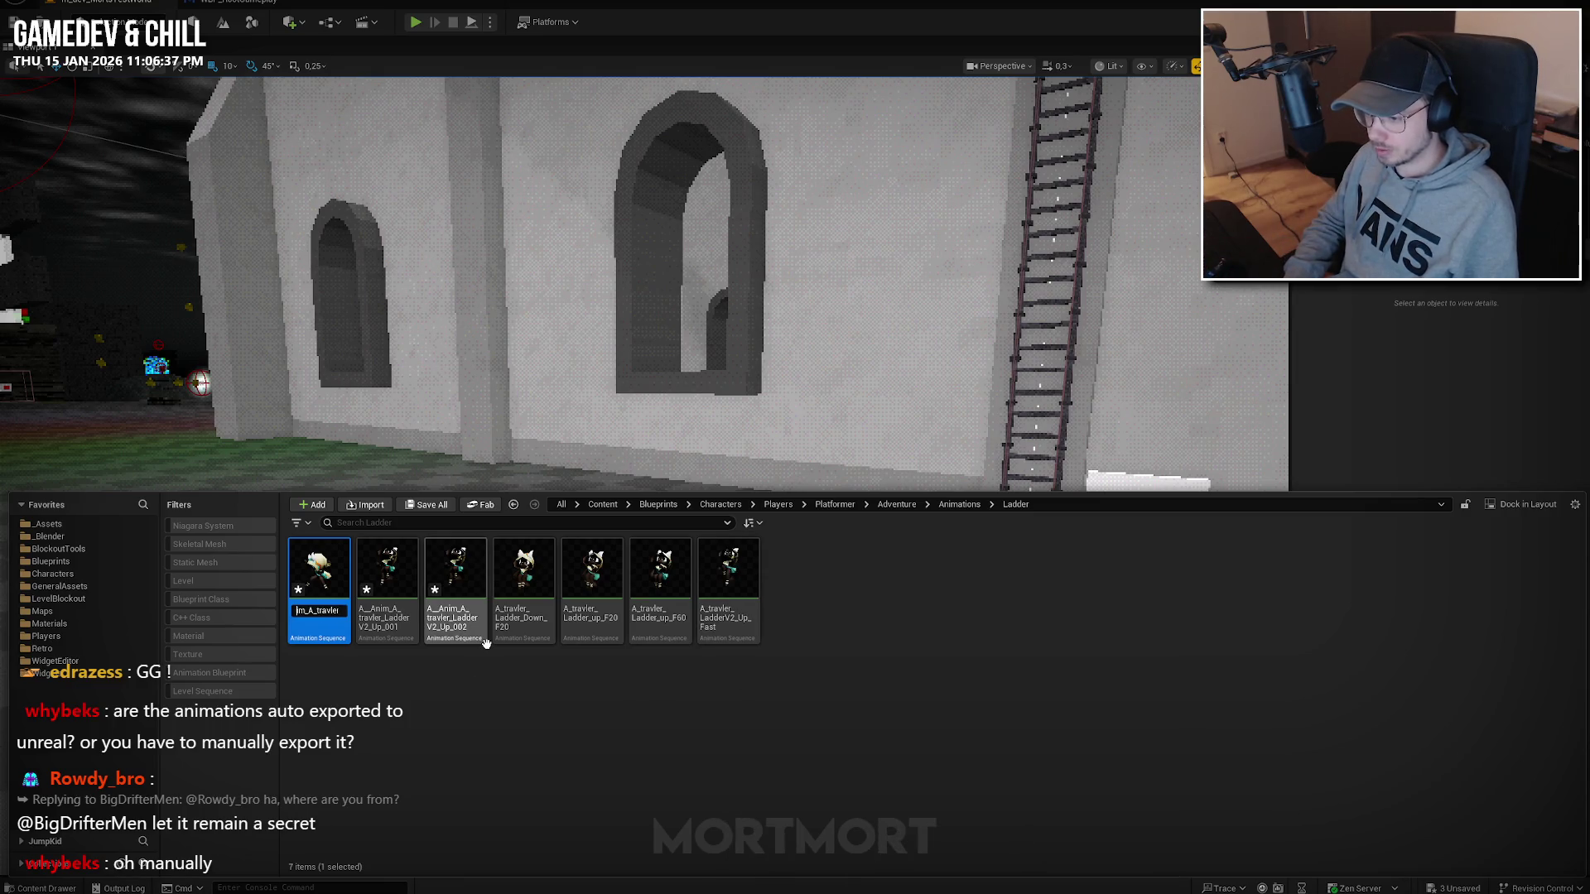
key("Return")
Rename the two remaining climb sequences to A_travler_LadderV2_Up_001 and A_travler_LadderV2_Up_002.
left_click(305, 555)
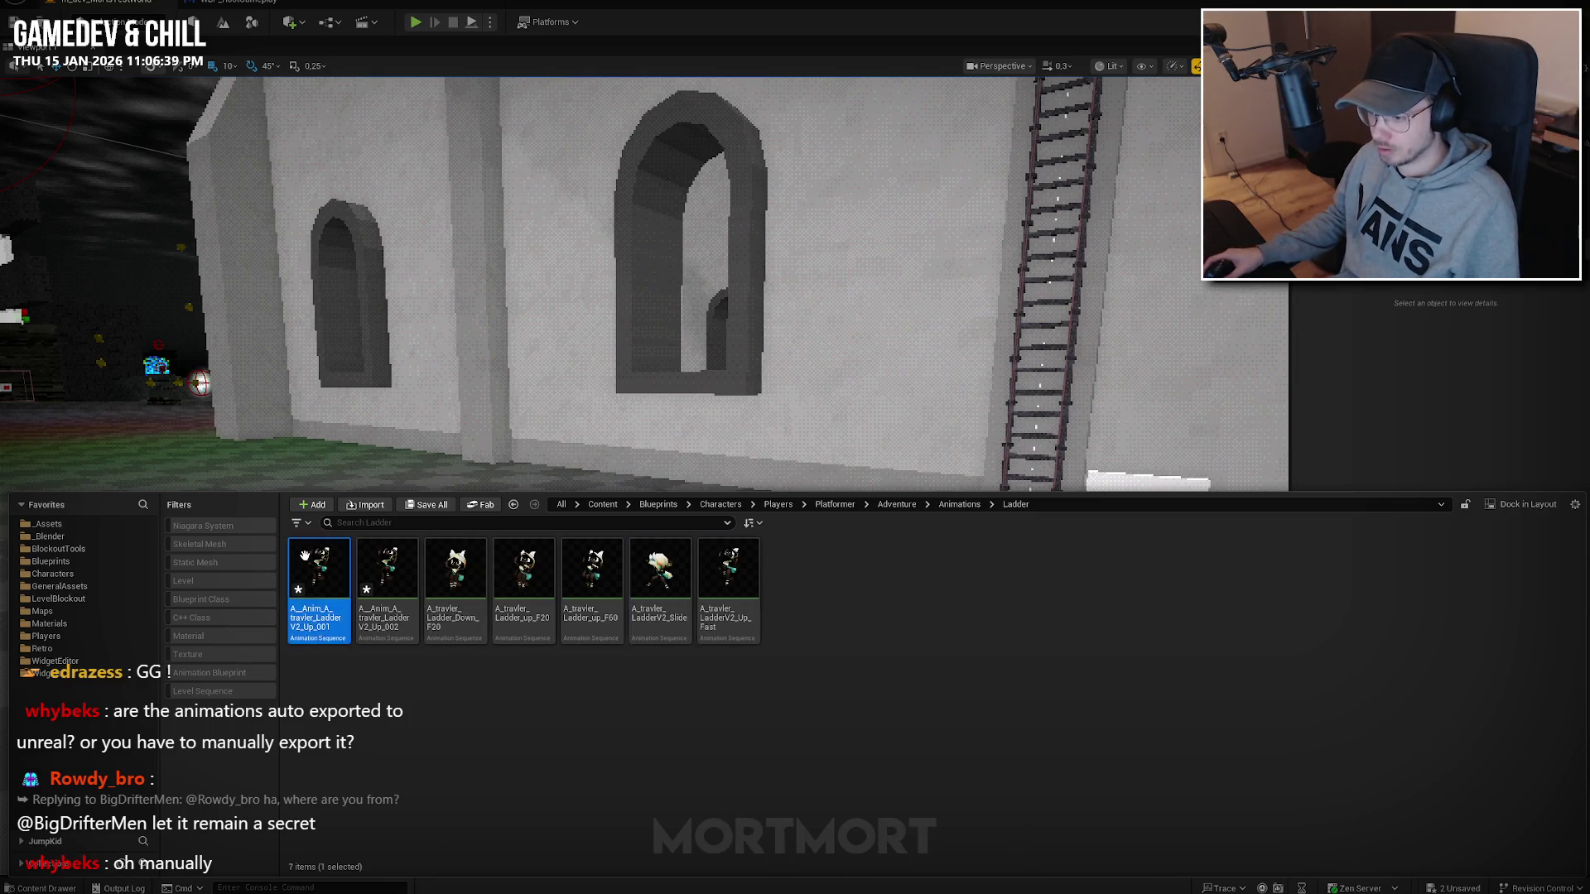
key("F2")
key("Home")
key("Delete")
key("Delete")
key("Delete")
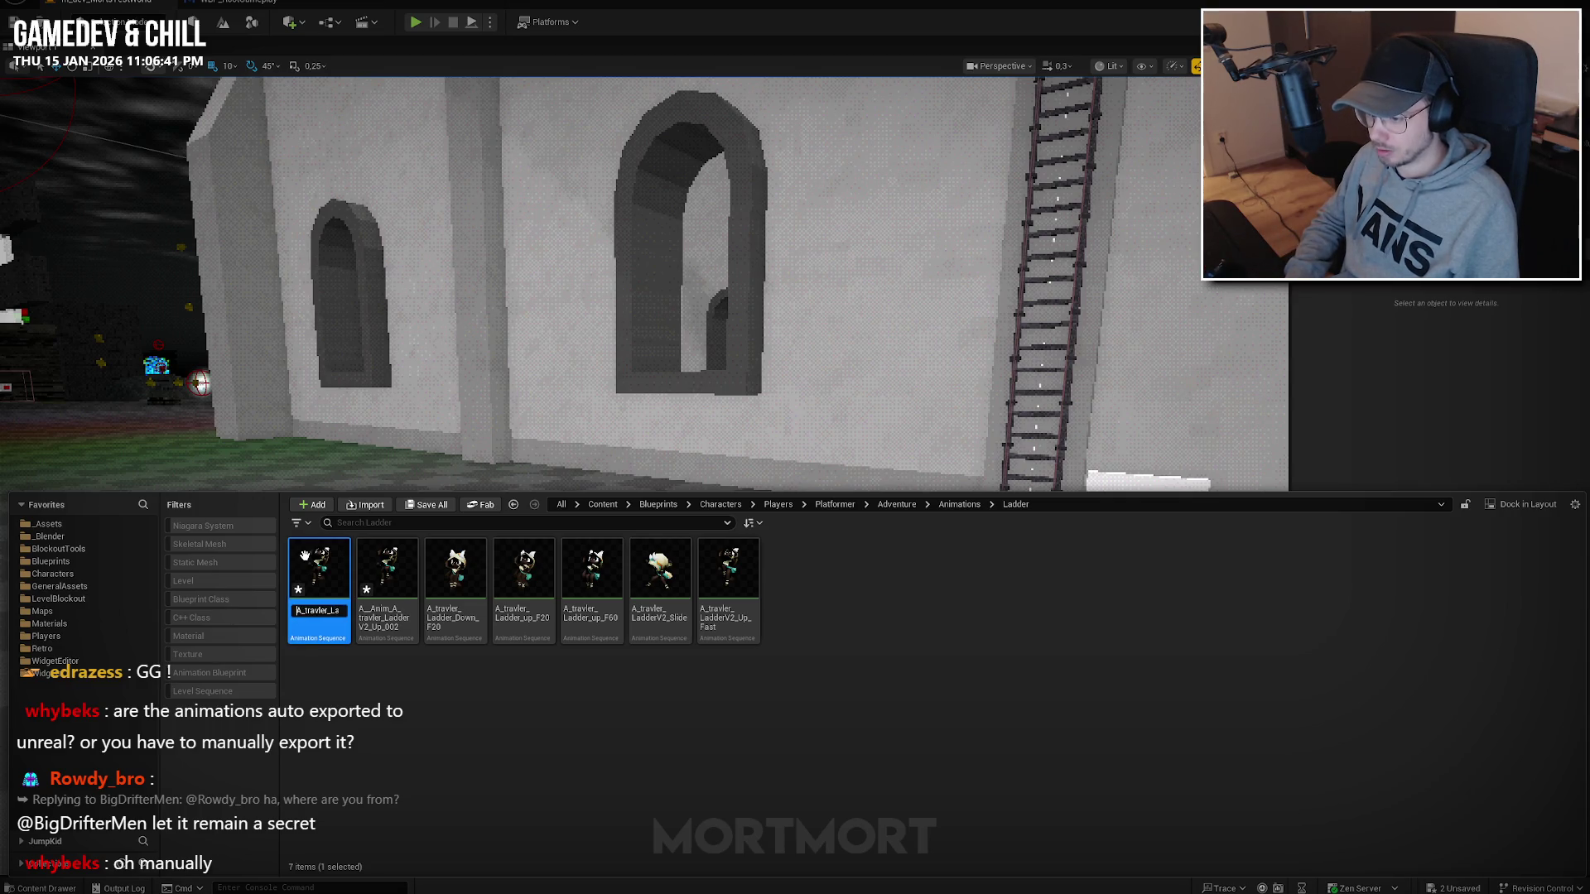
key("Return")
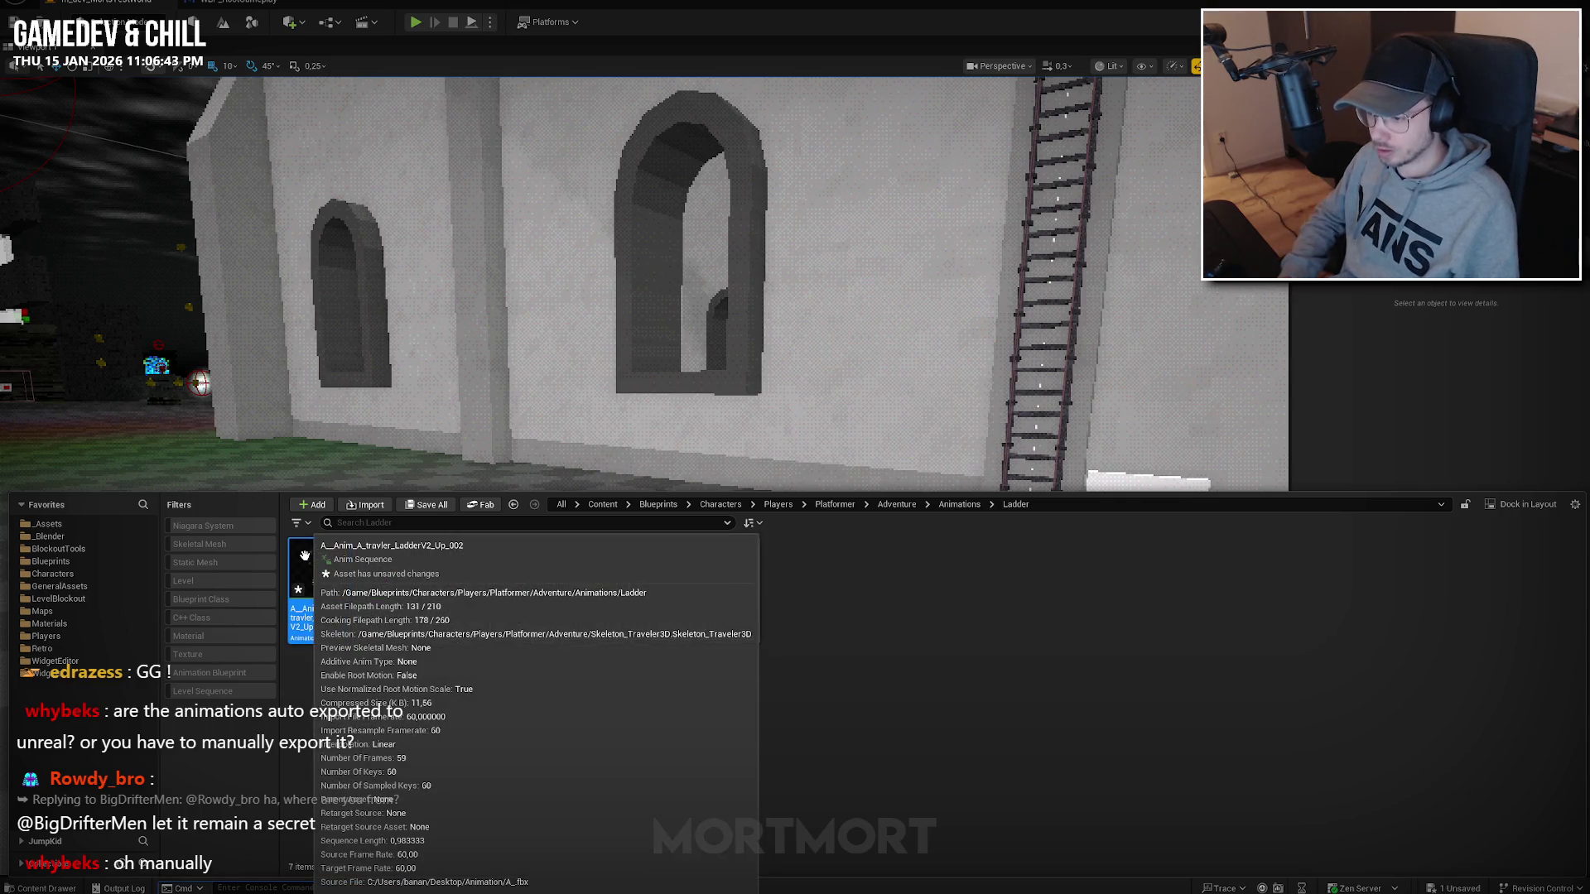
key("F2")
key("Home")
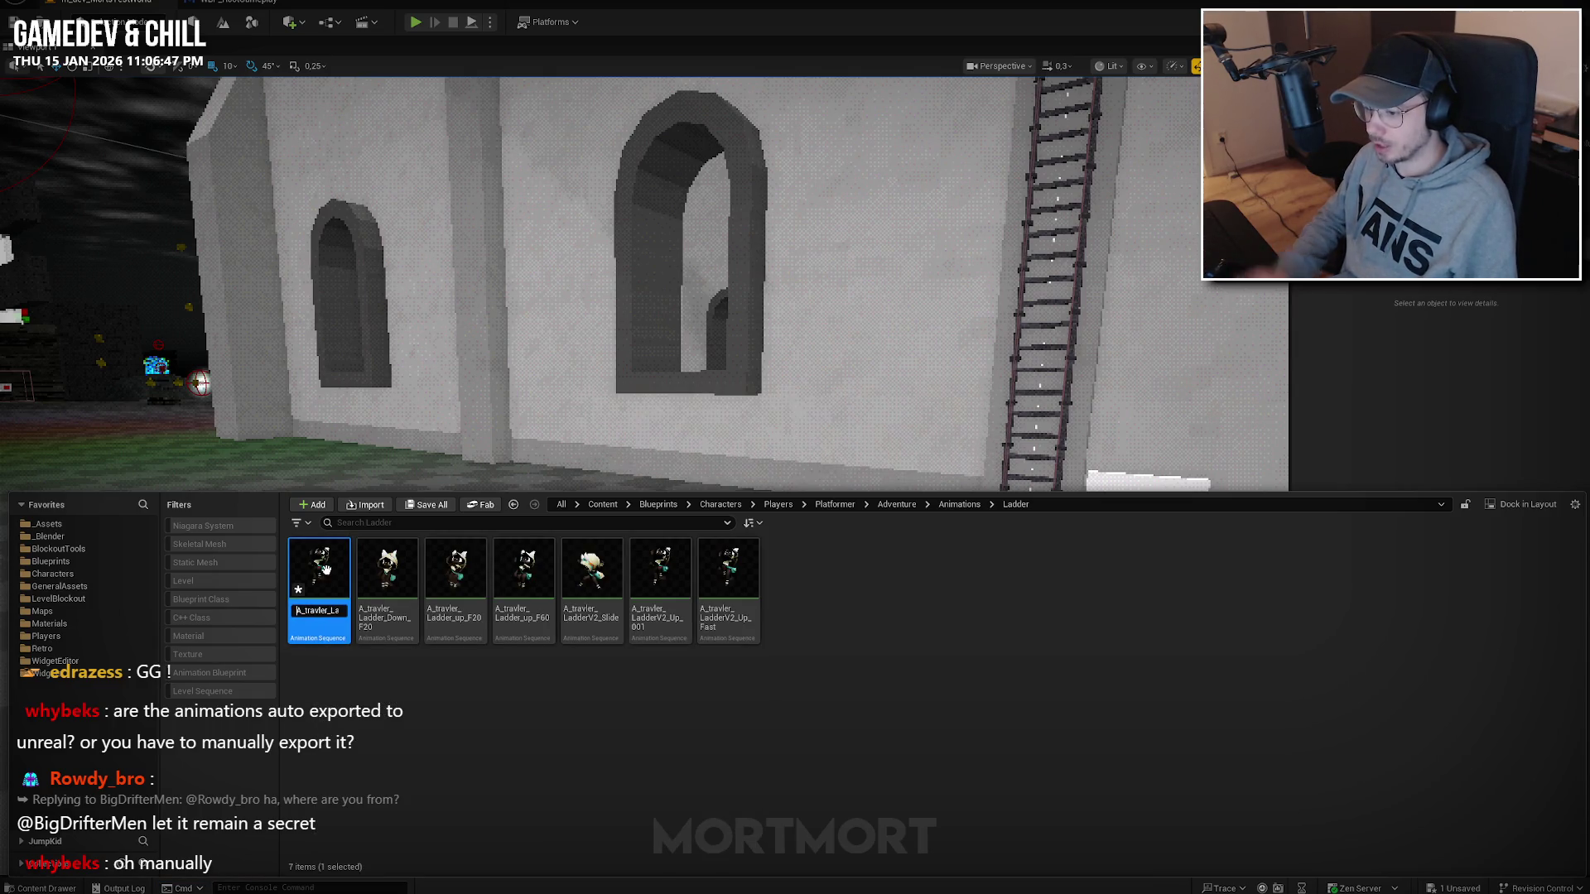
key("Return")
left_click(579, 714)
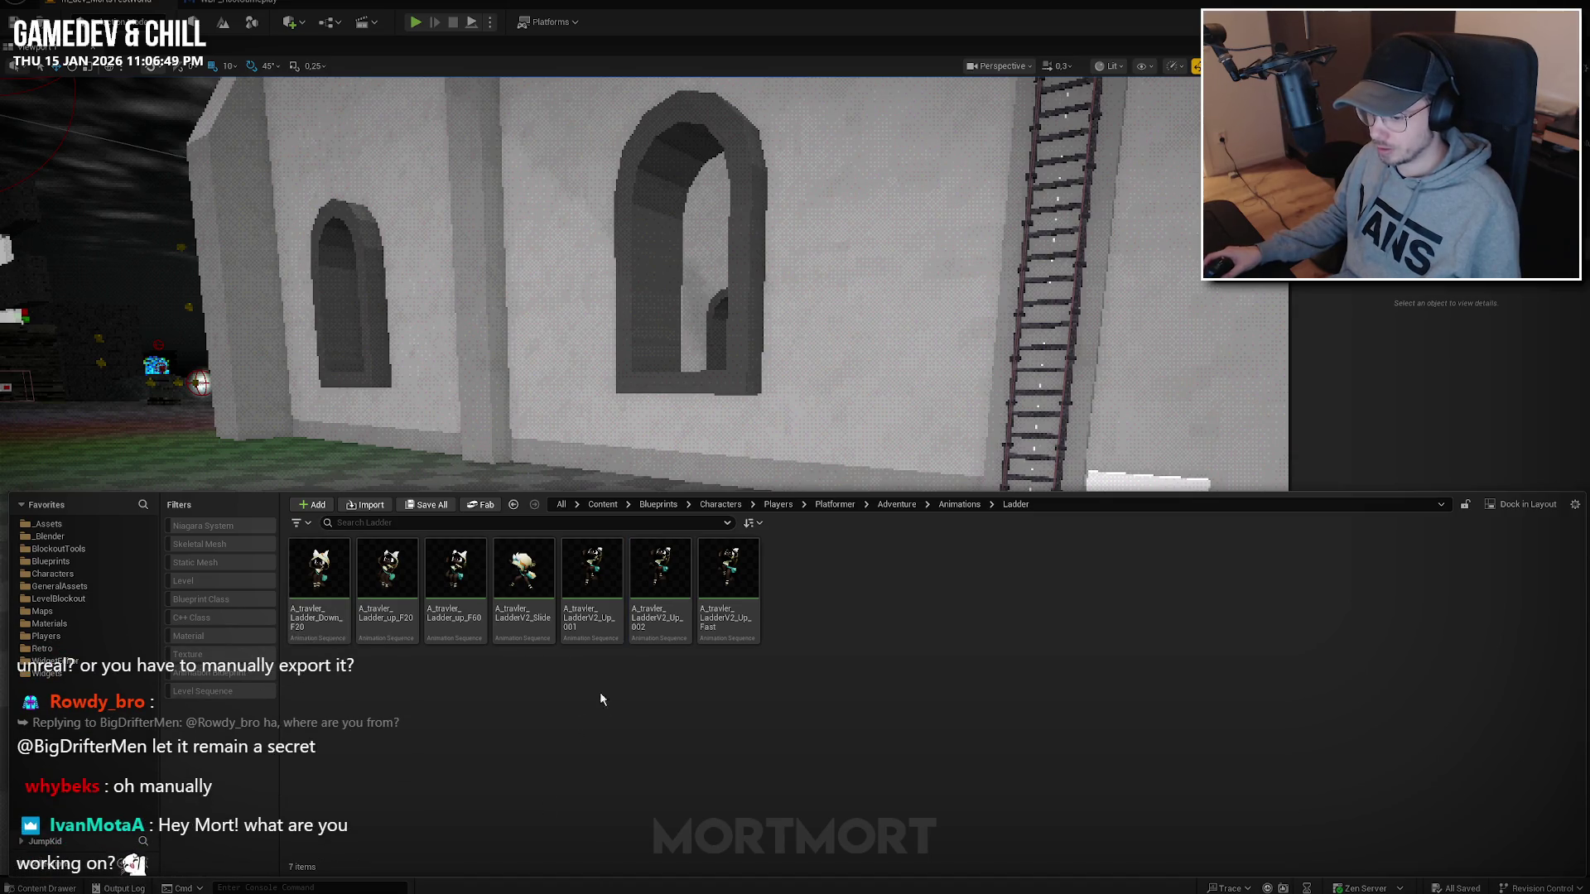
mouse_move(405, 539)
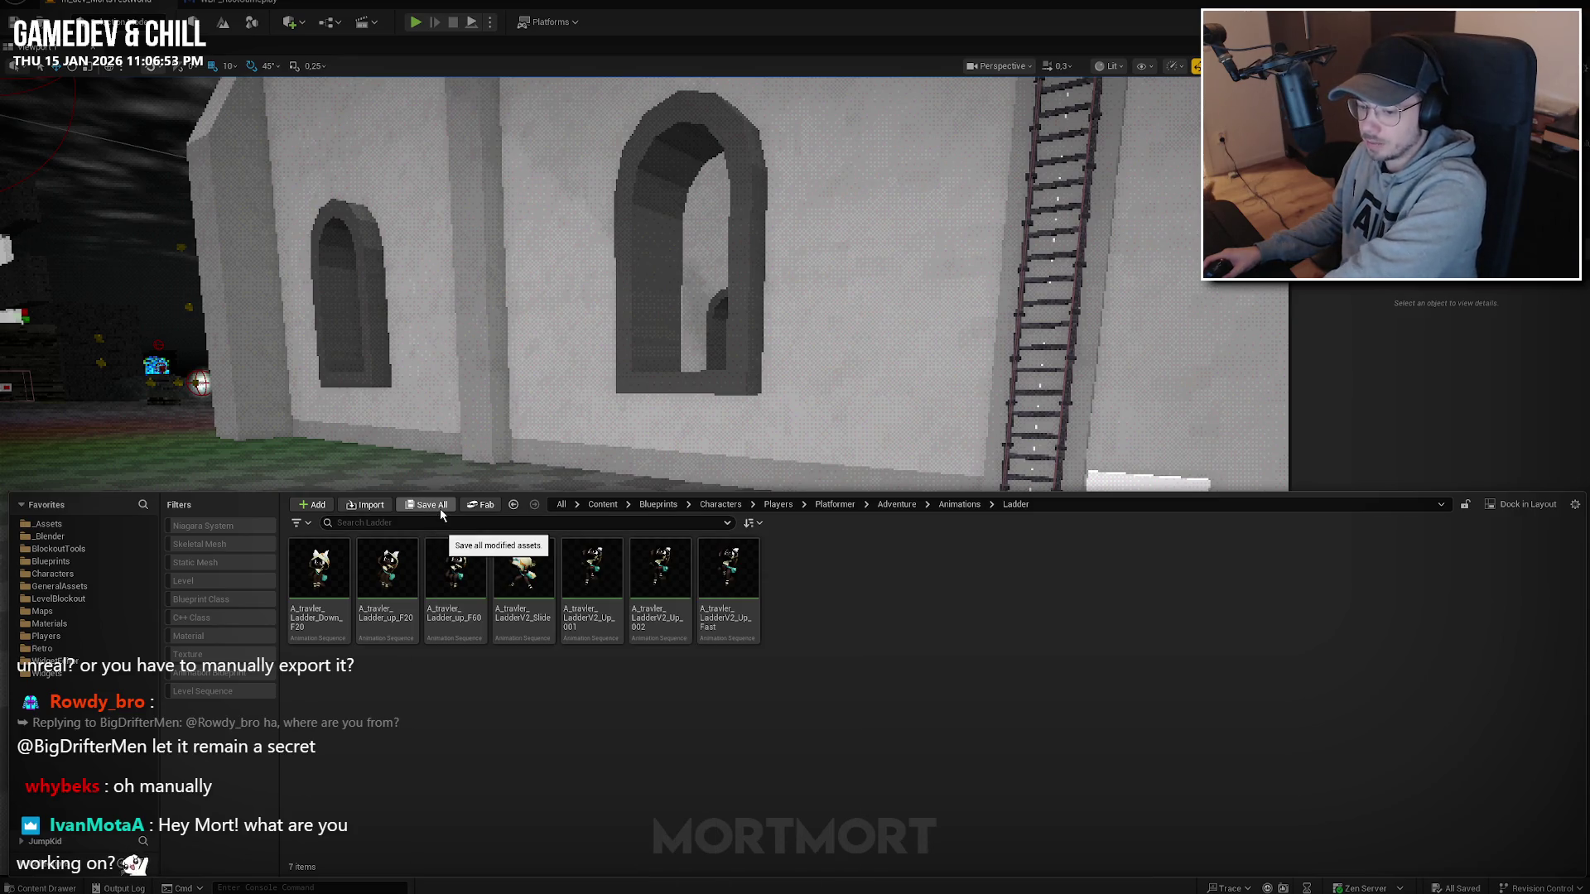
Run a Play-in-Editor test of the character climbing the ladder, then stop it.
key("ctrl+space")
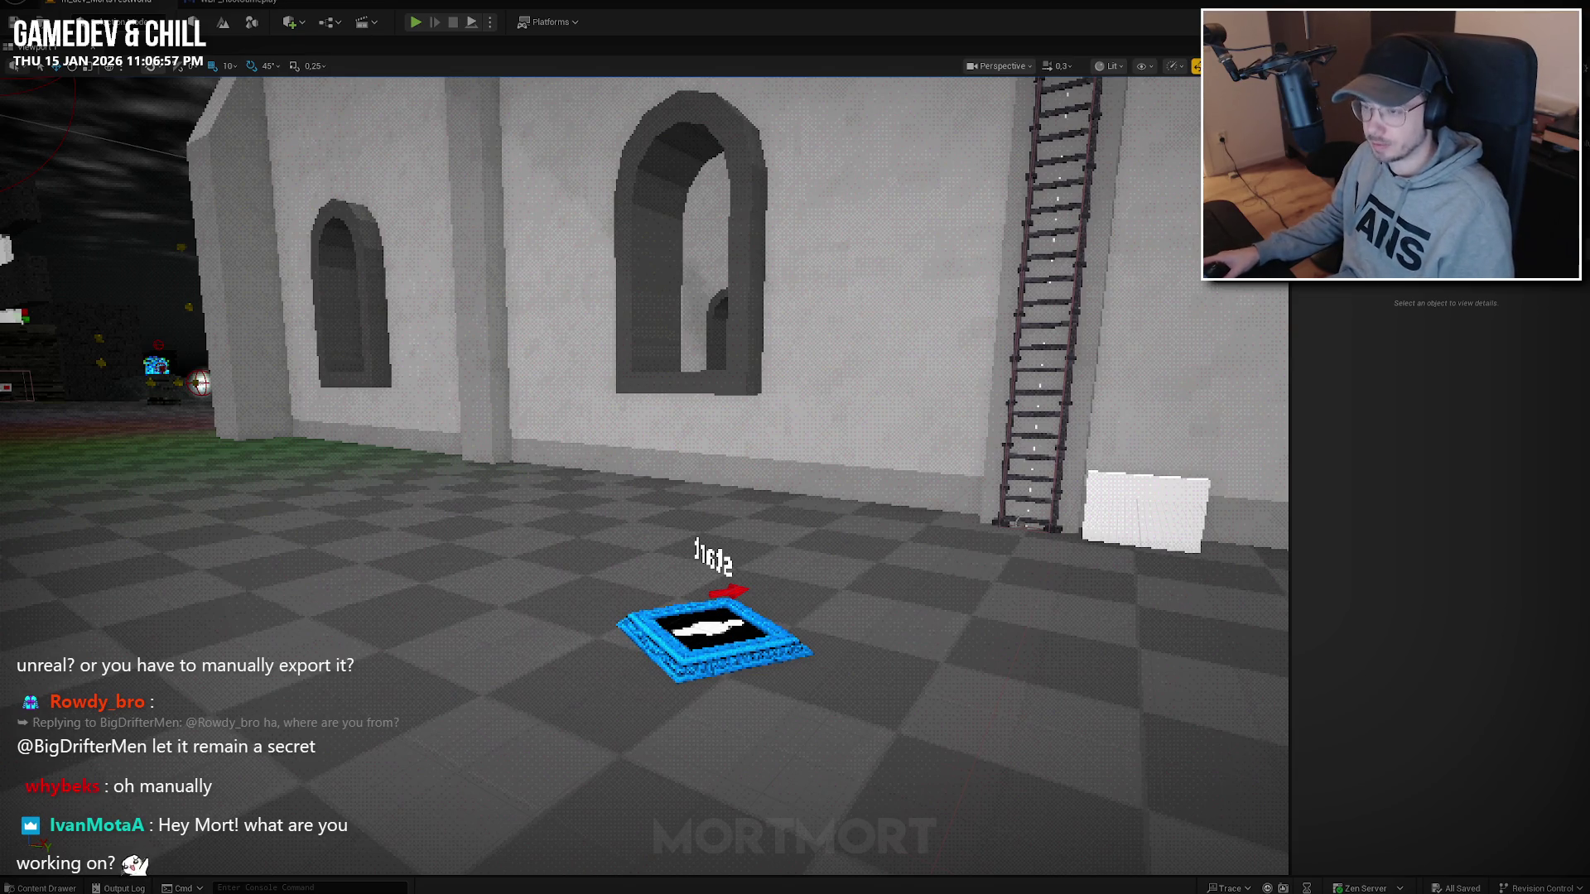
left_click(417, 23)
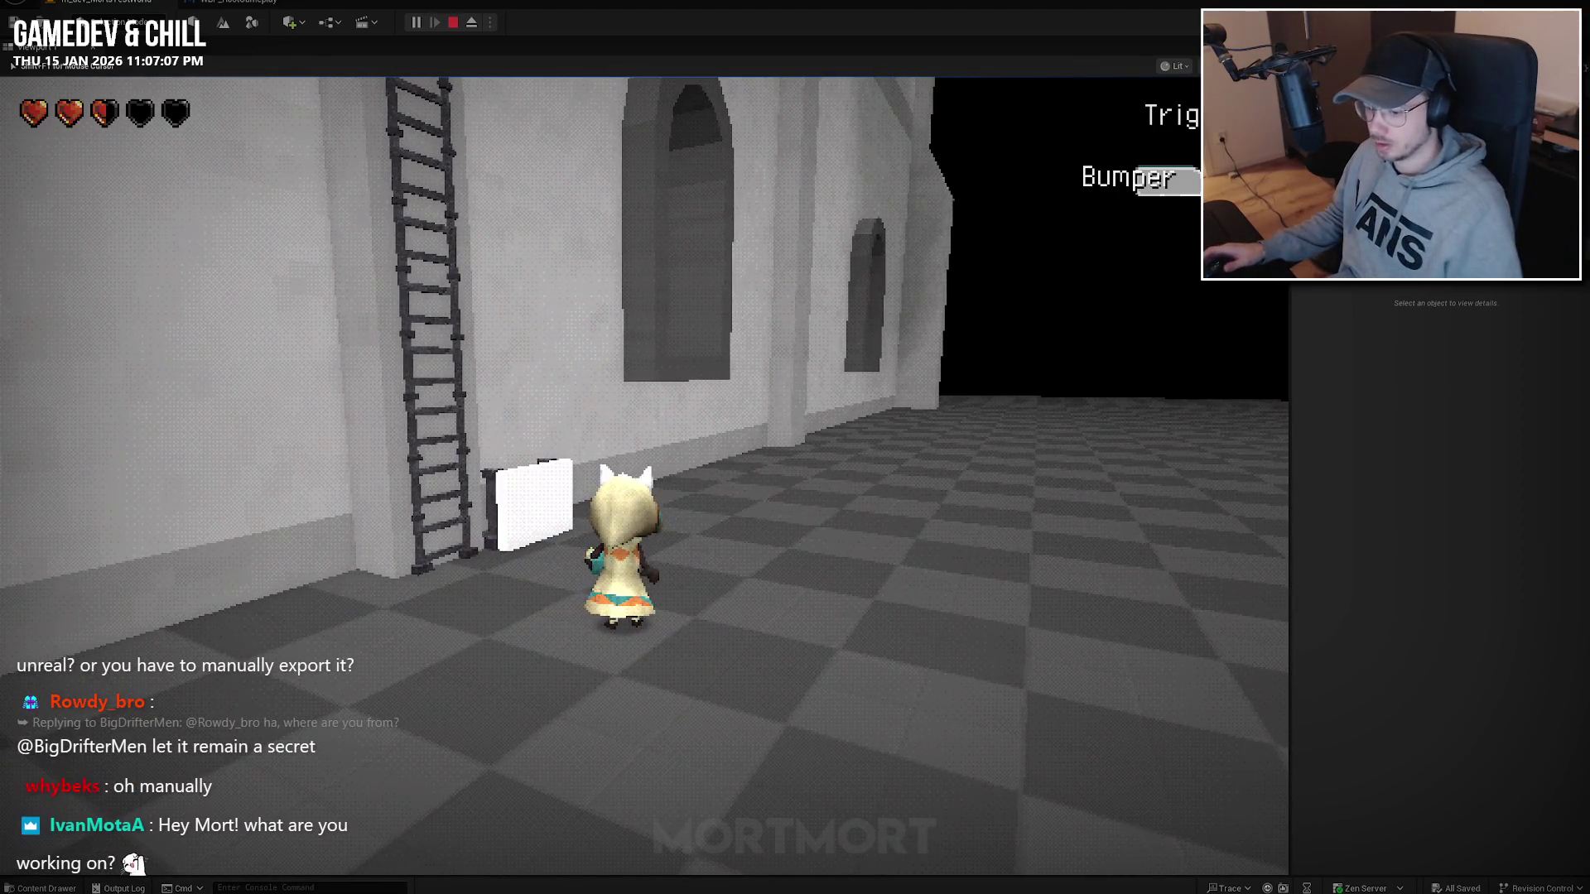
key("Escape")
Back in Blender, preview the LadderV2_Slide and LadderV2_Up animations with overlays hidden.
key("alt+Tab")
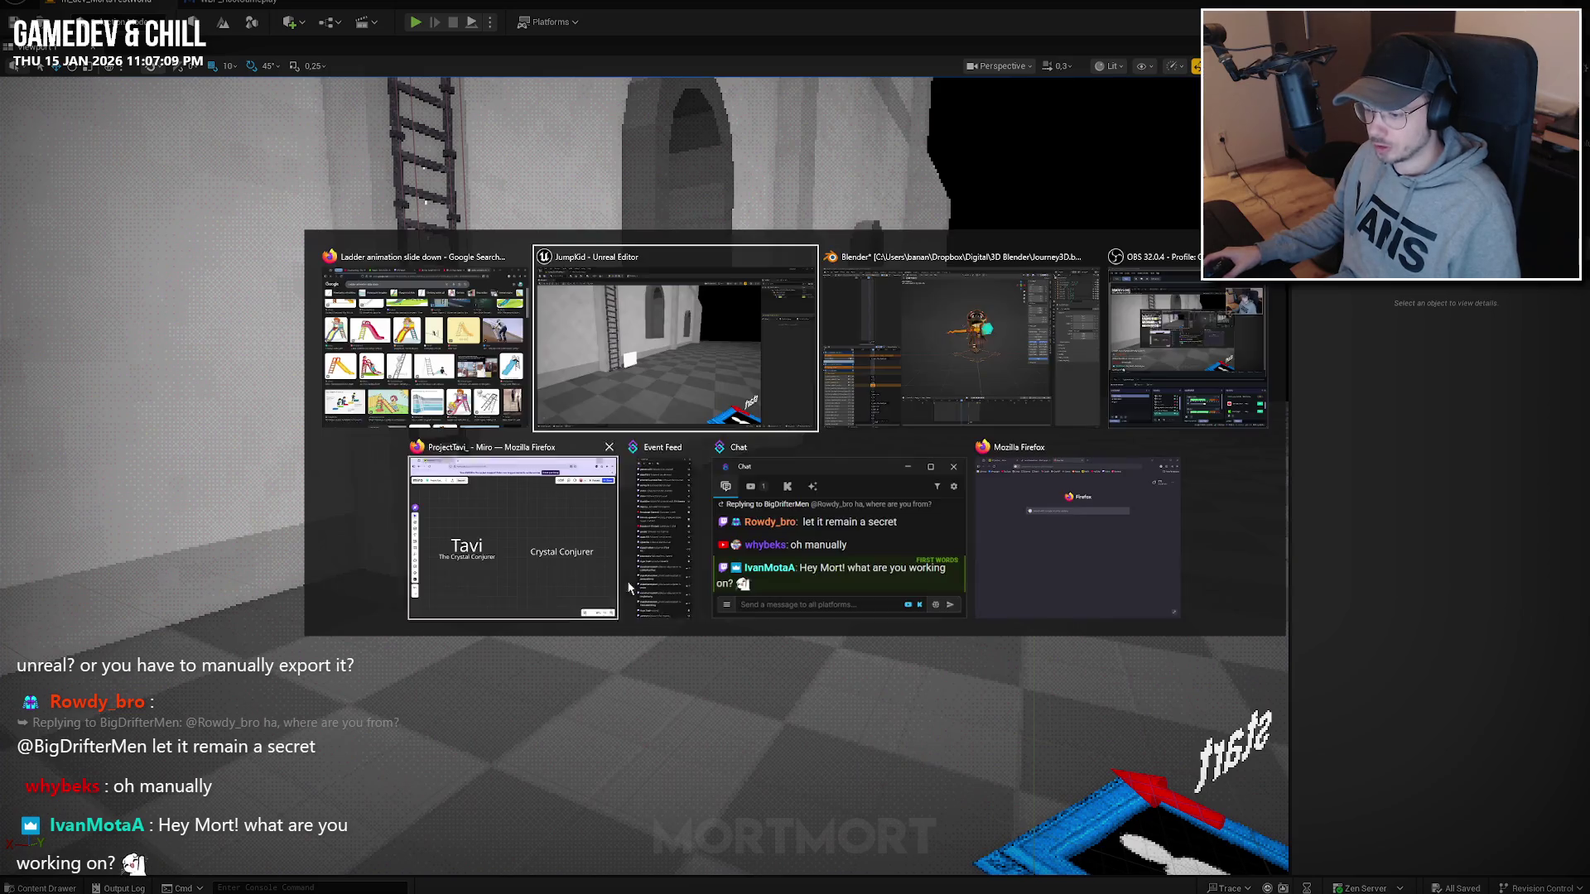
key("alt+Tab")
key("Escape")
key("space")
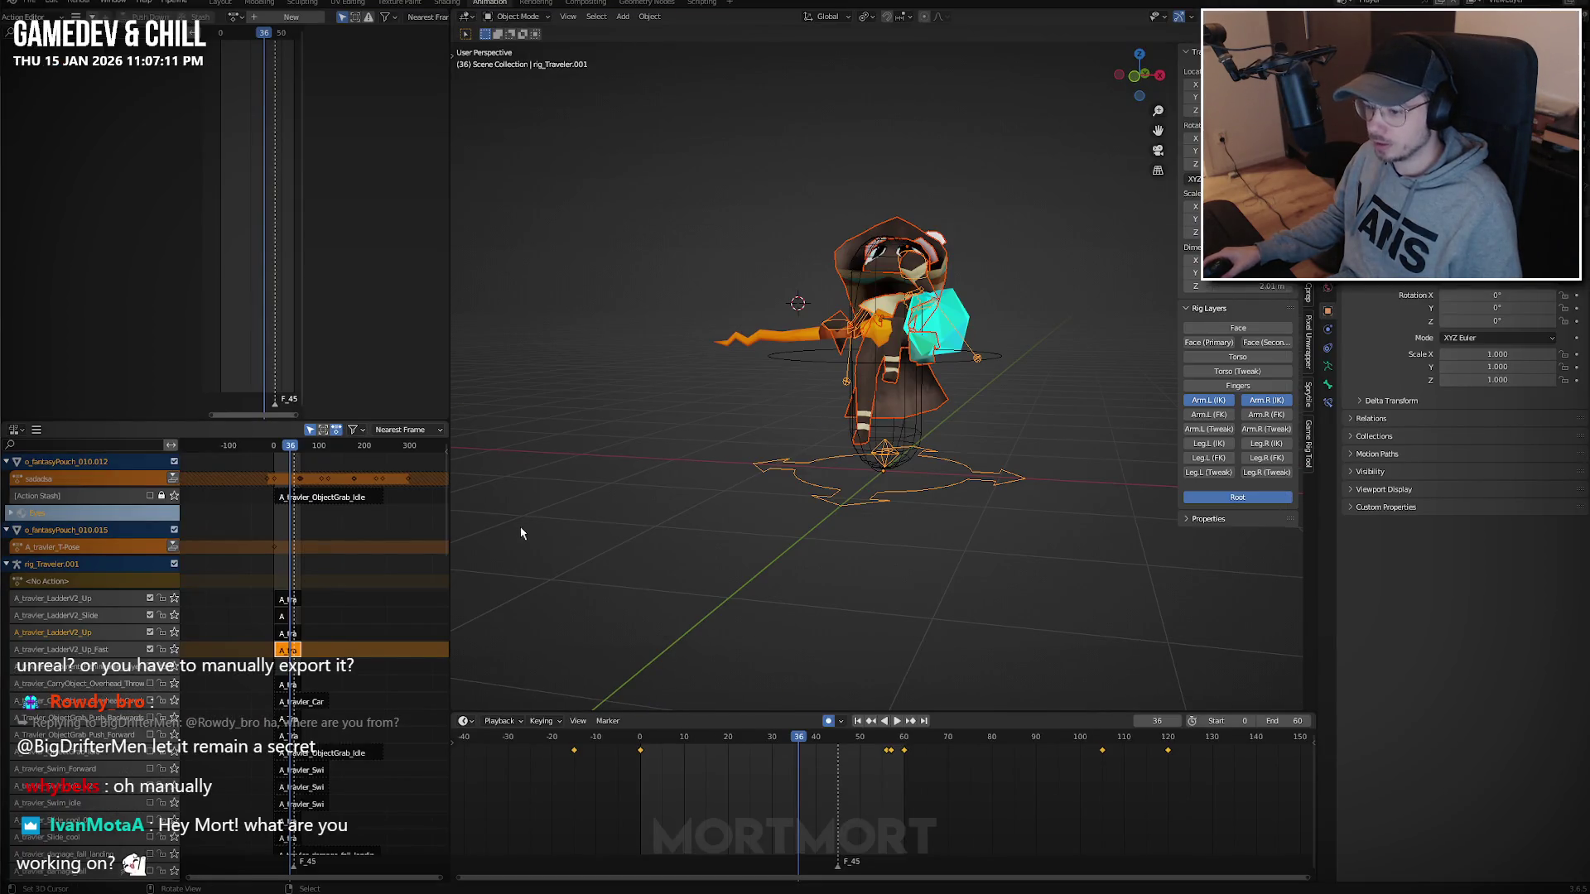
scroll(591, 517, "up", 3)
middle_click_drag(591, 517, 662, 480)
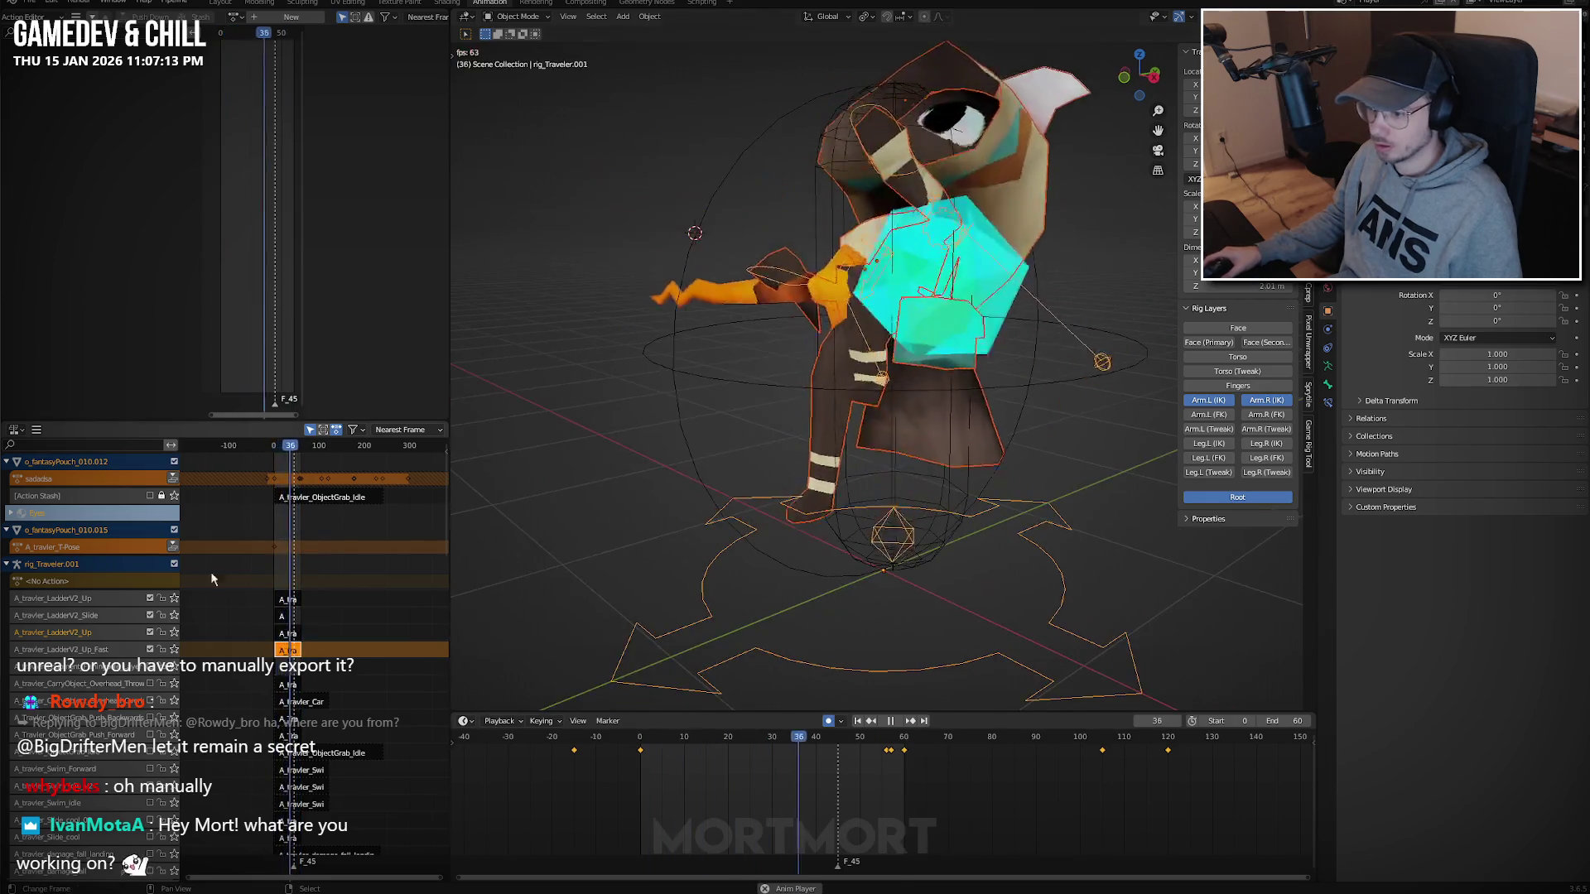
middle_click_drag(757, 424, 881, 417)
key("shift+alt+z")
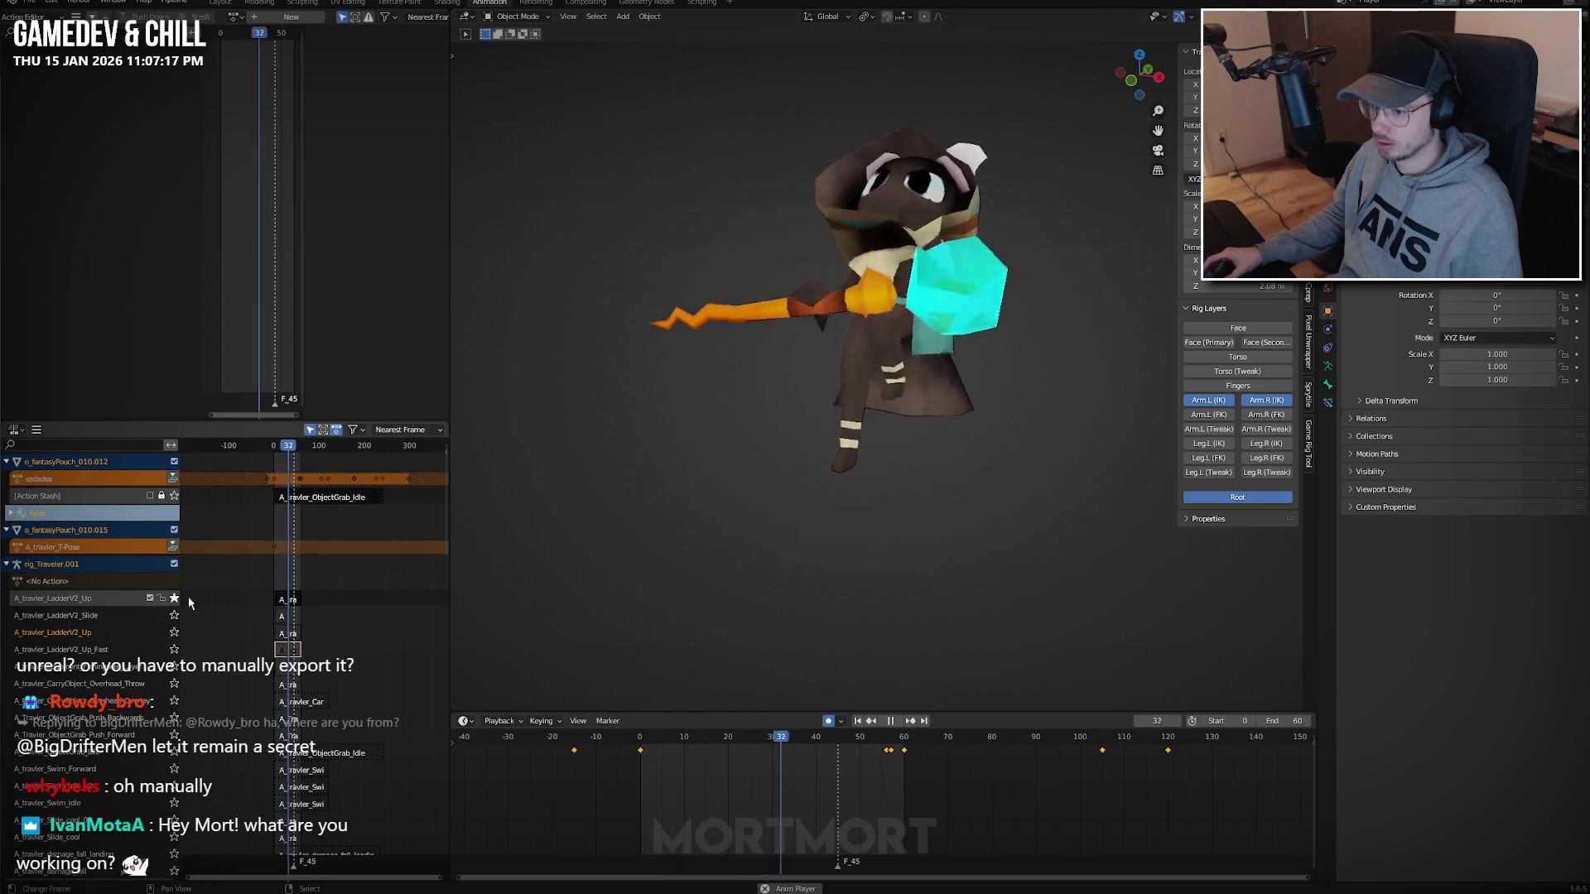
left_click(174, 616)
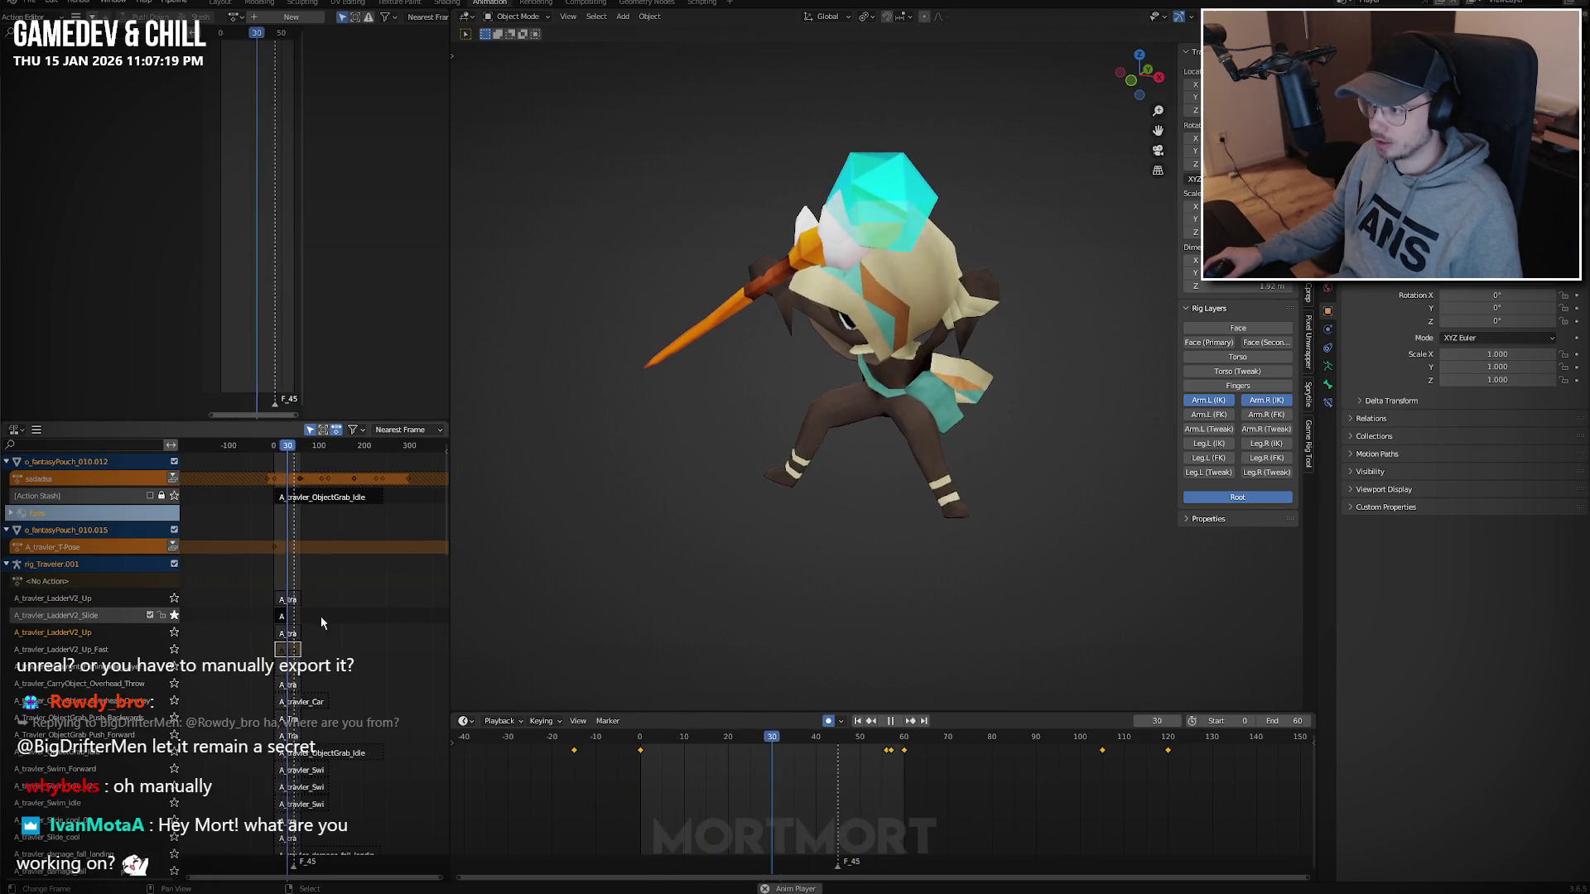
left_click(175, 632)
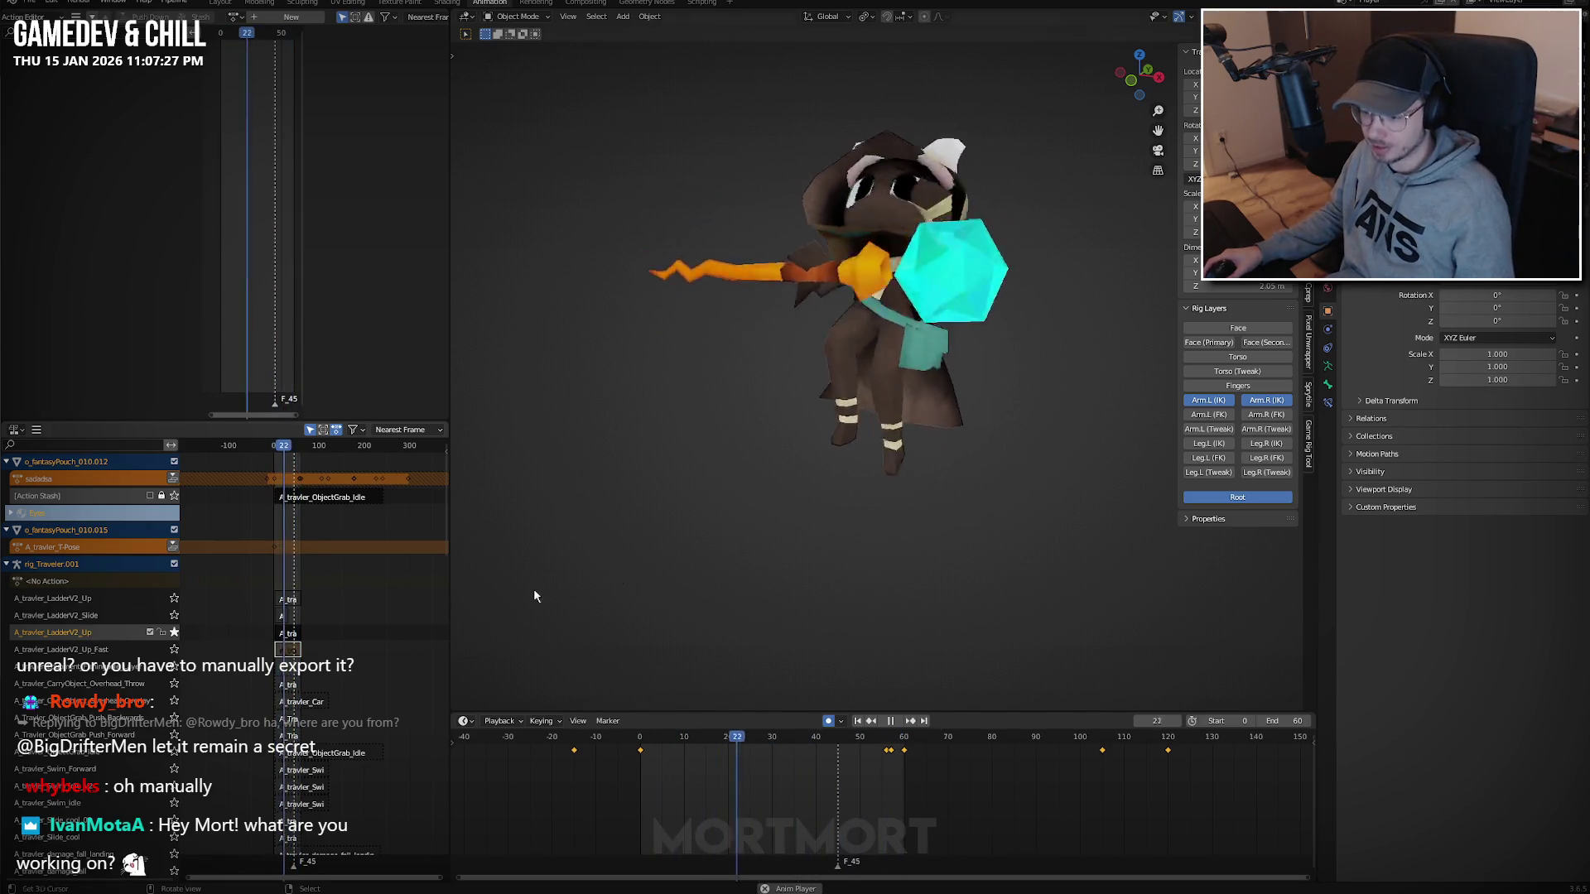
key("space")
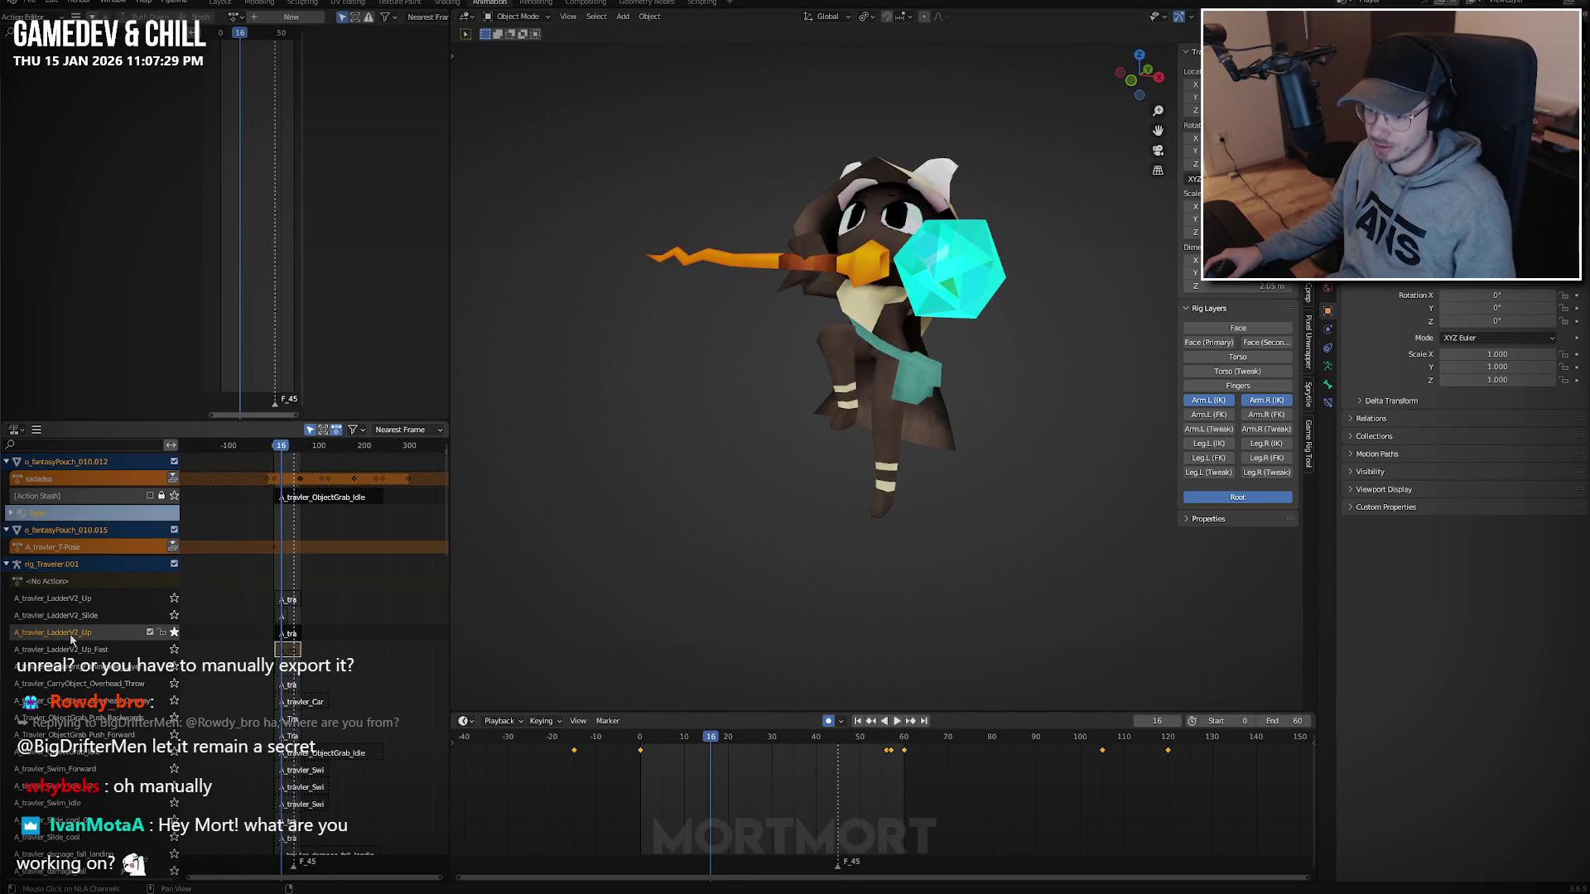
Assign the A_travler_LadderV2_Down action and push it down into its own NLA strip.
left_click(132, 637)
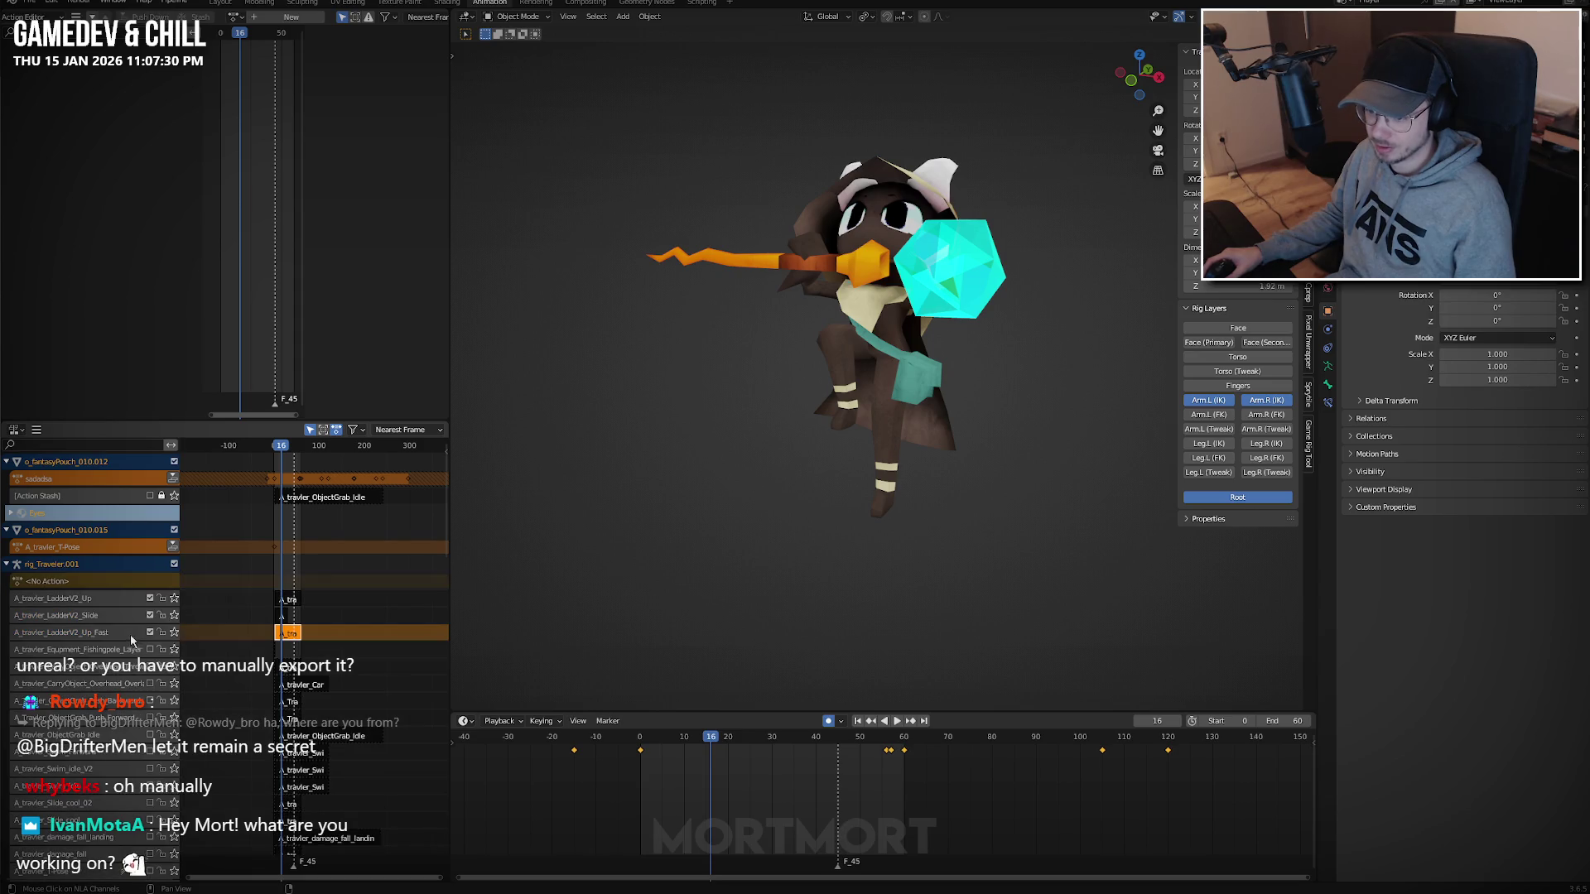
left_click(237, 17)
type("ladder")
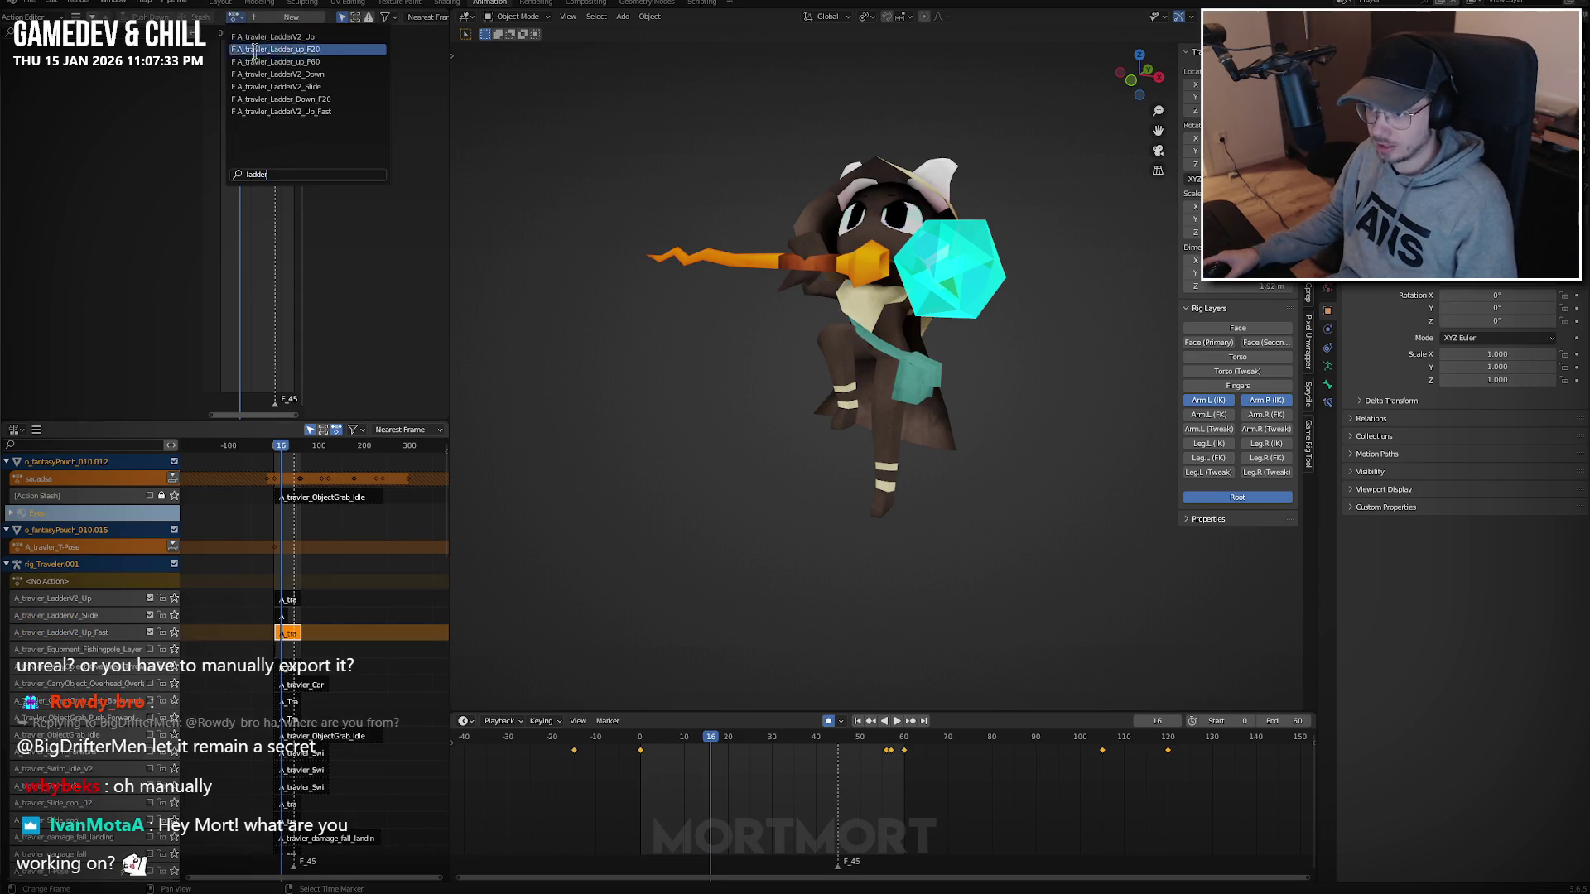
left_click(285, 75)
left_click(150, 17)
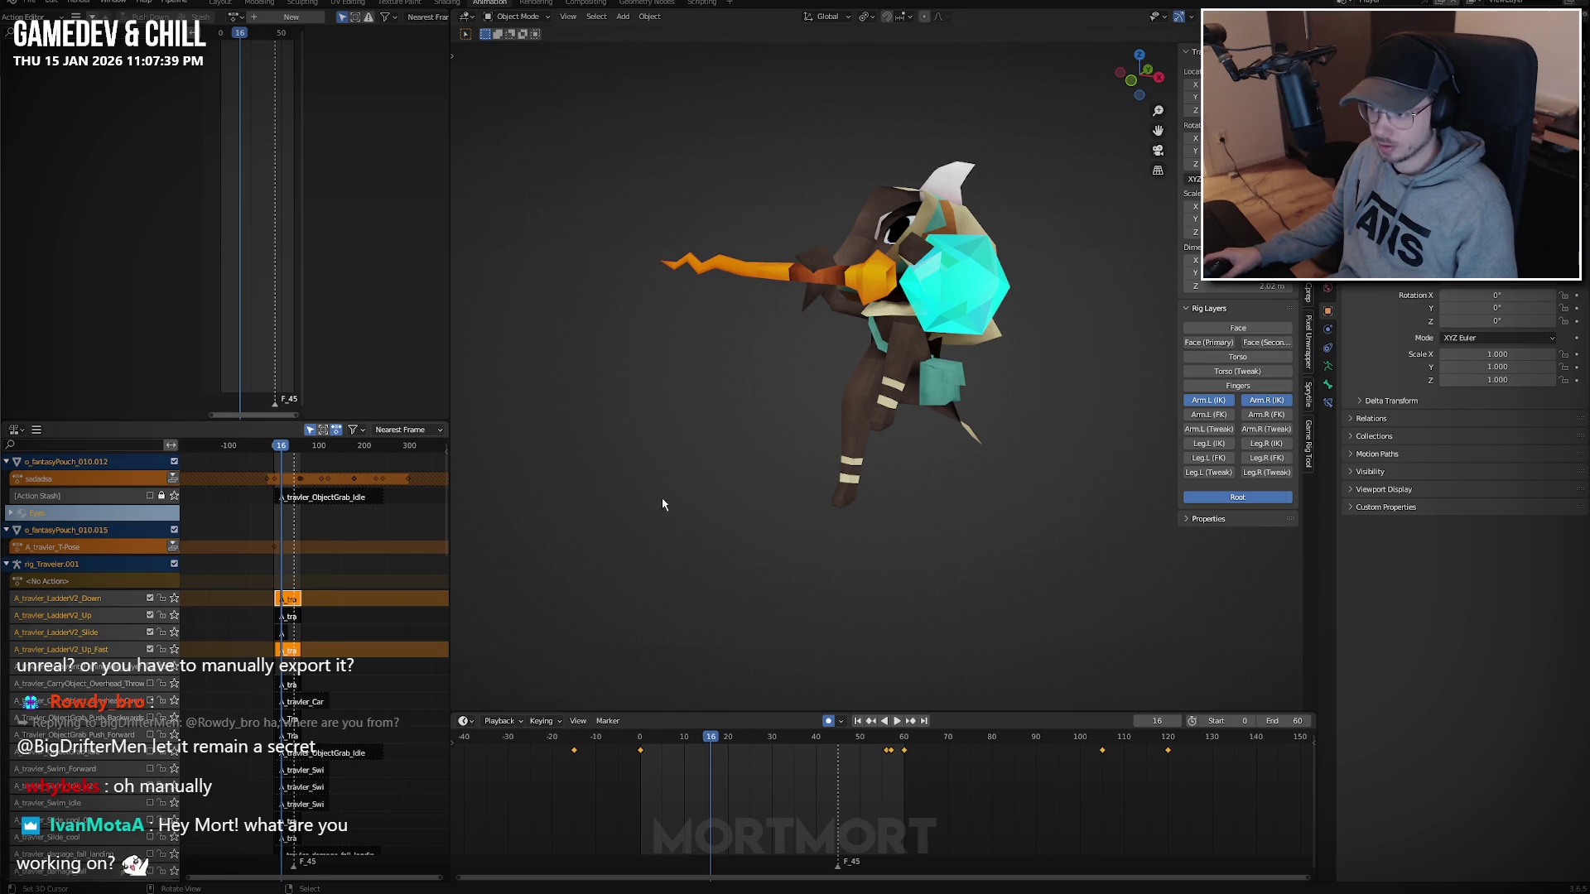
key("alt+Tab")
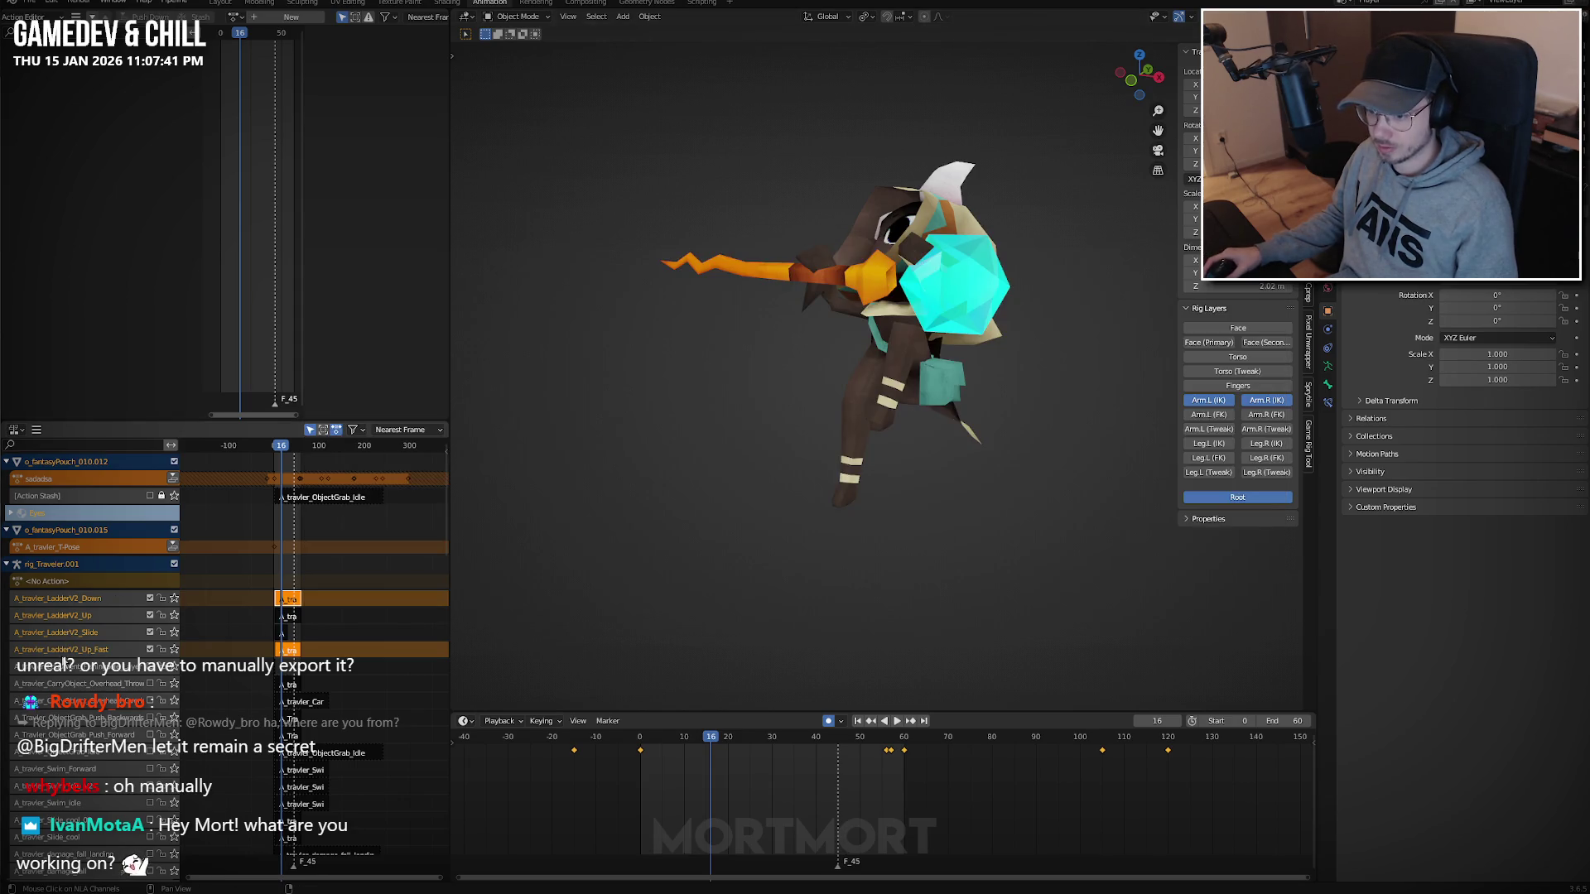
Select the Up_Fast, LadderV2_Up and LadderV2_Slide strips together and restore the overlays.
double_click(60, 649)
key("Return")
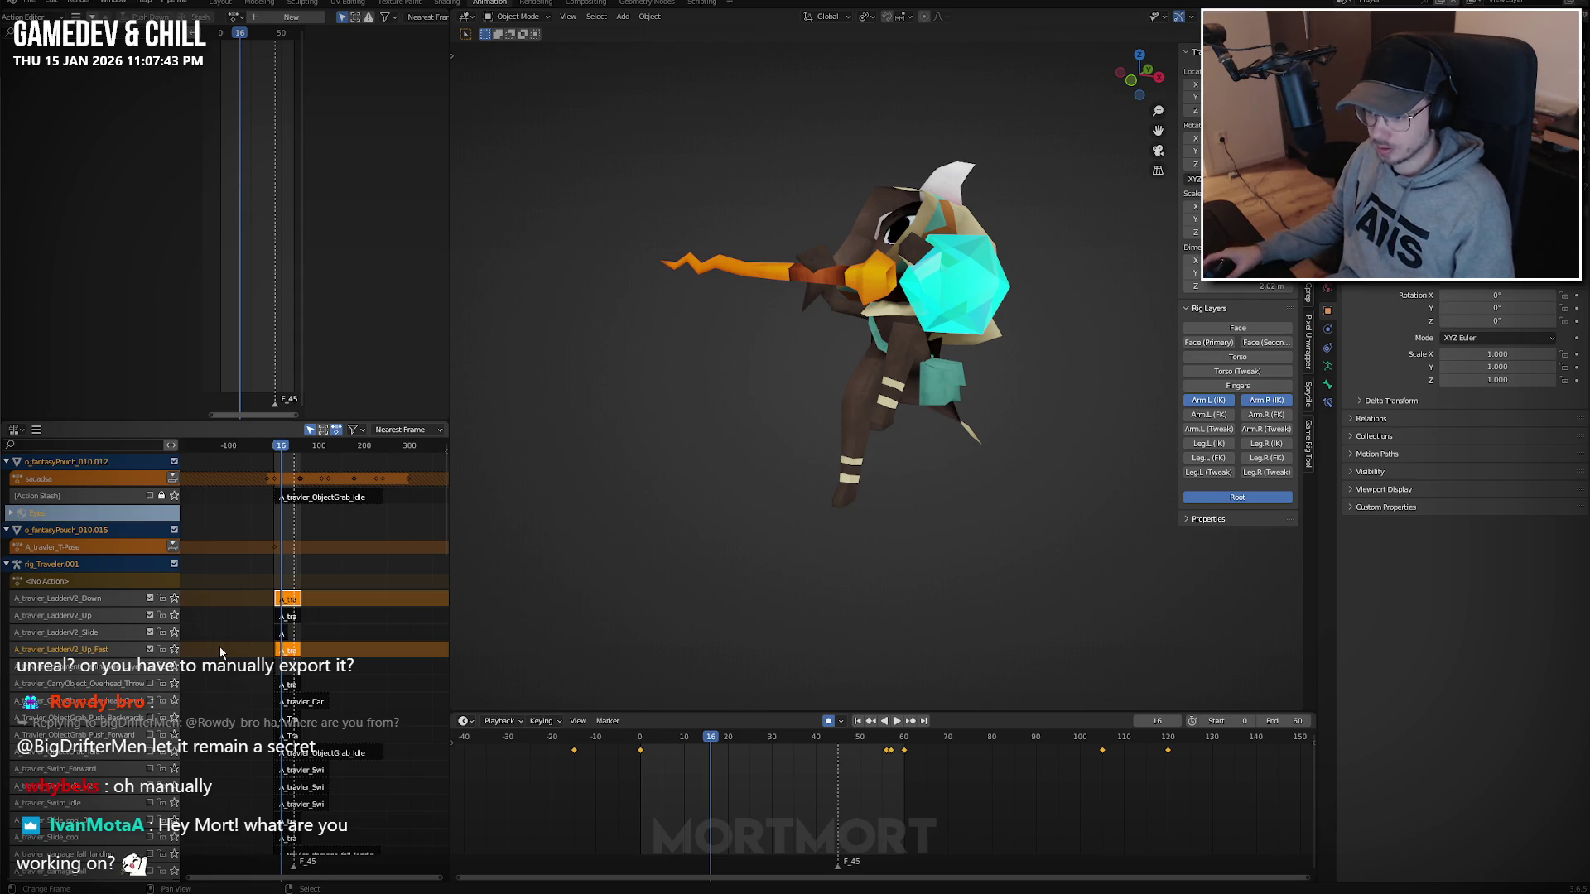
left_click(289, 616)
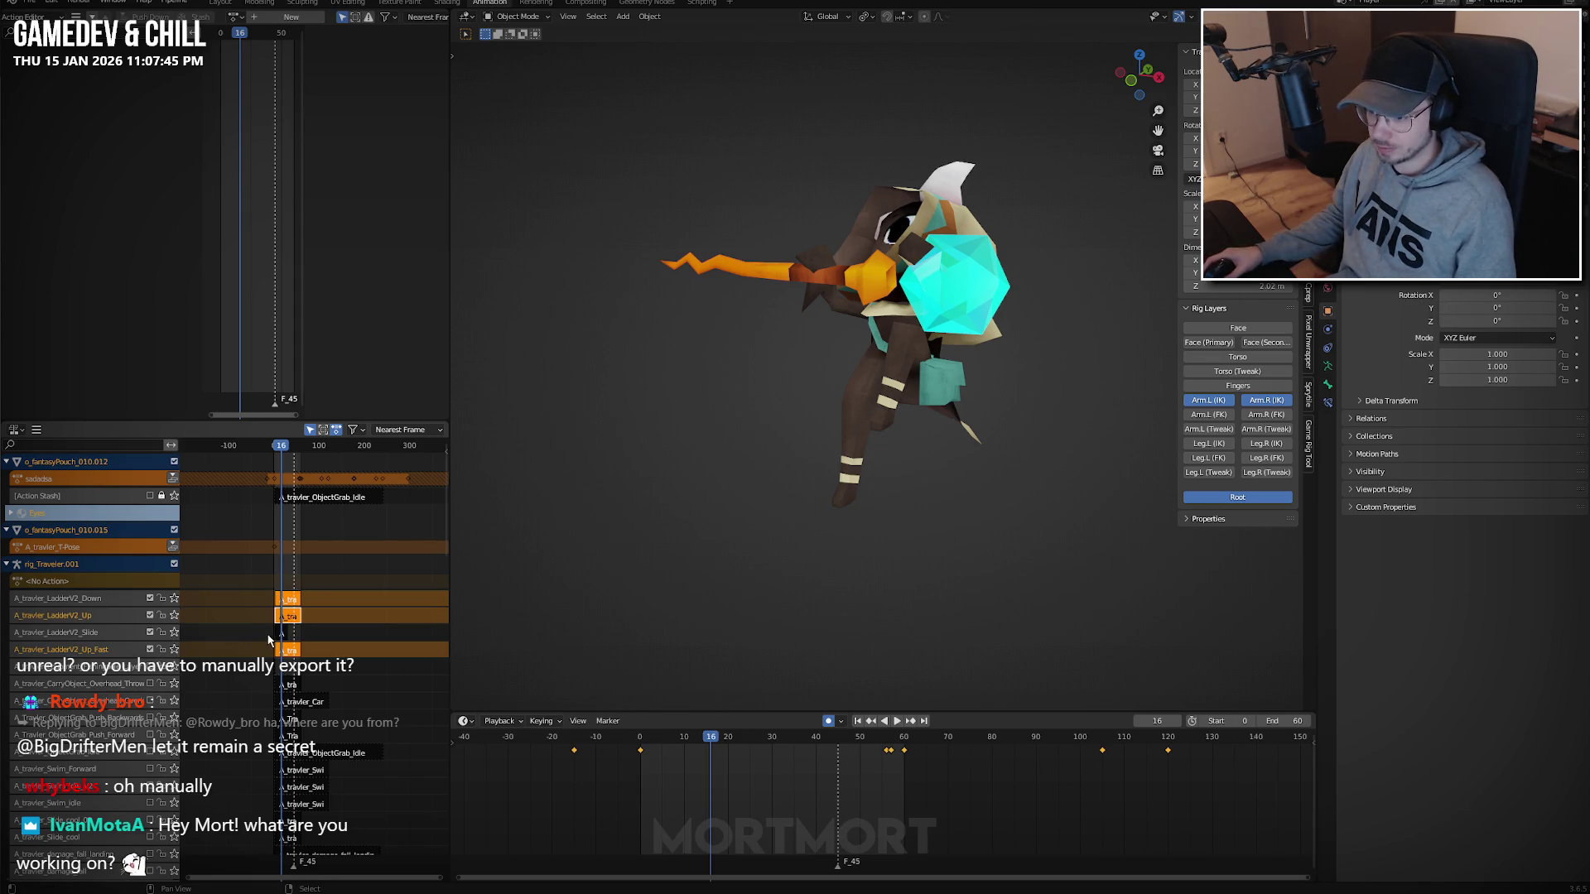
left_click(280, 634)
key("shift+alt+z")
Export the rig's ladder animations to the Animation folder with the Anim preset and a retyped file name.
key("q")
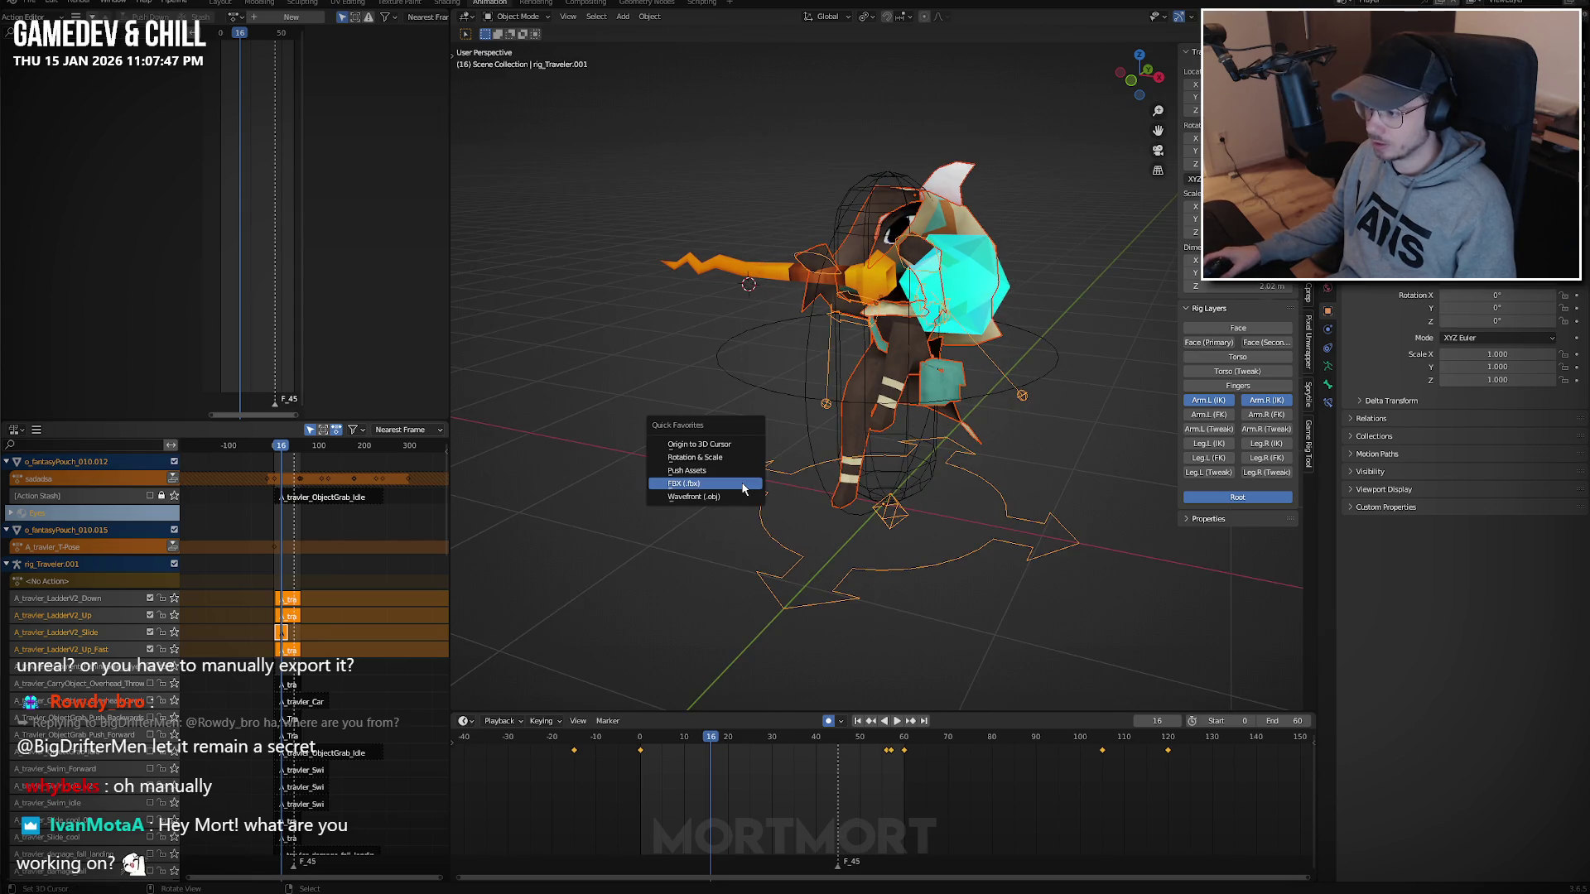
left_click(739, 480)
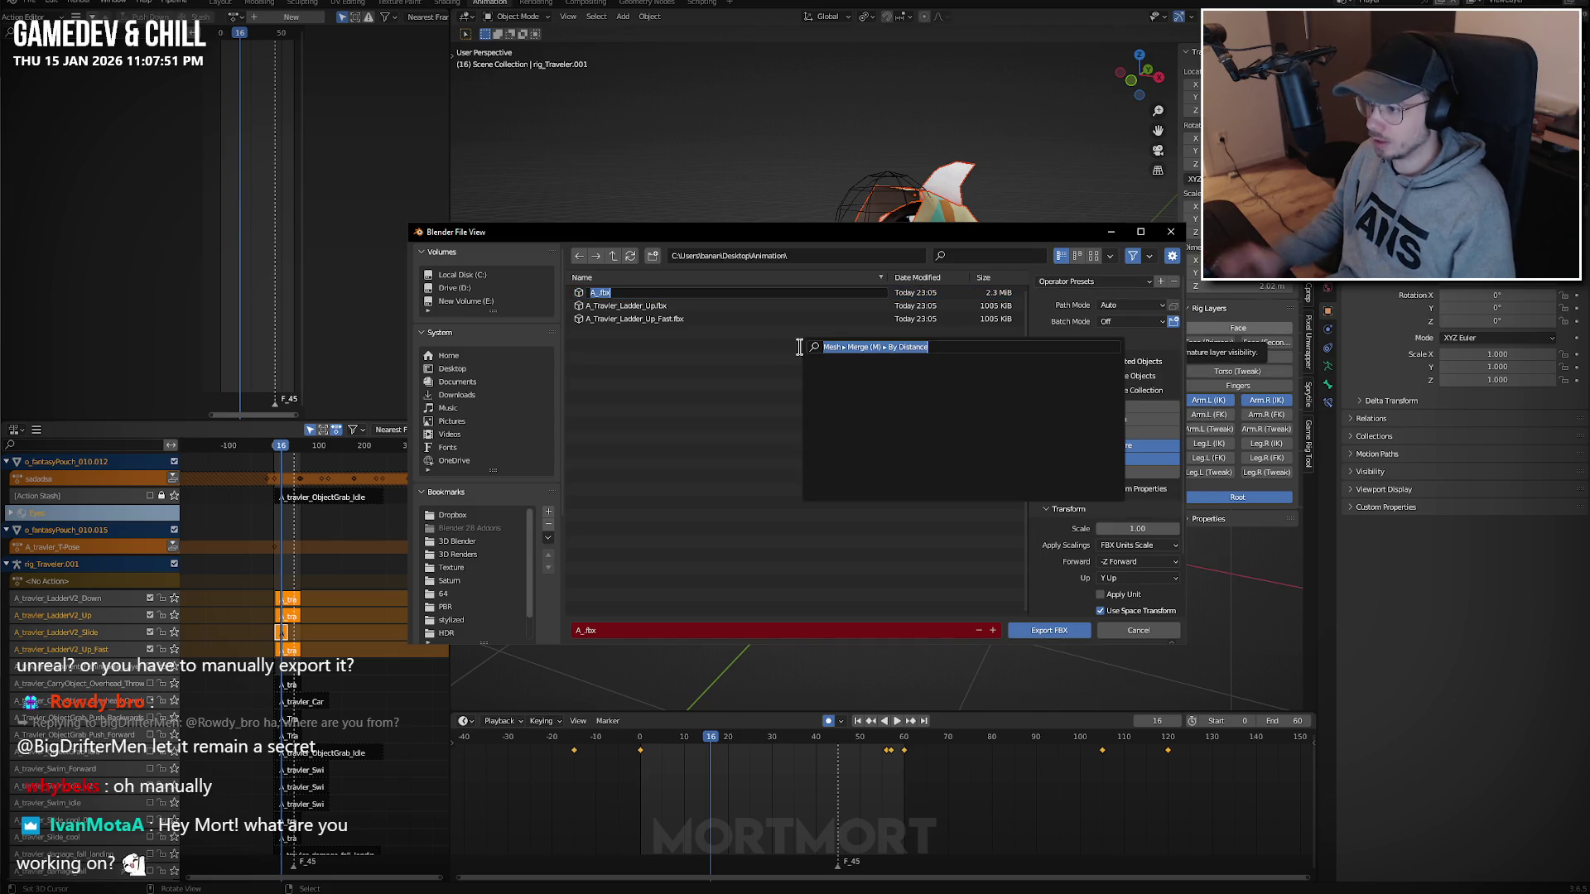
key("F2")
key("F3")
key("Return")
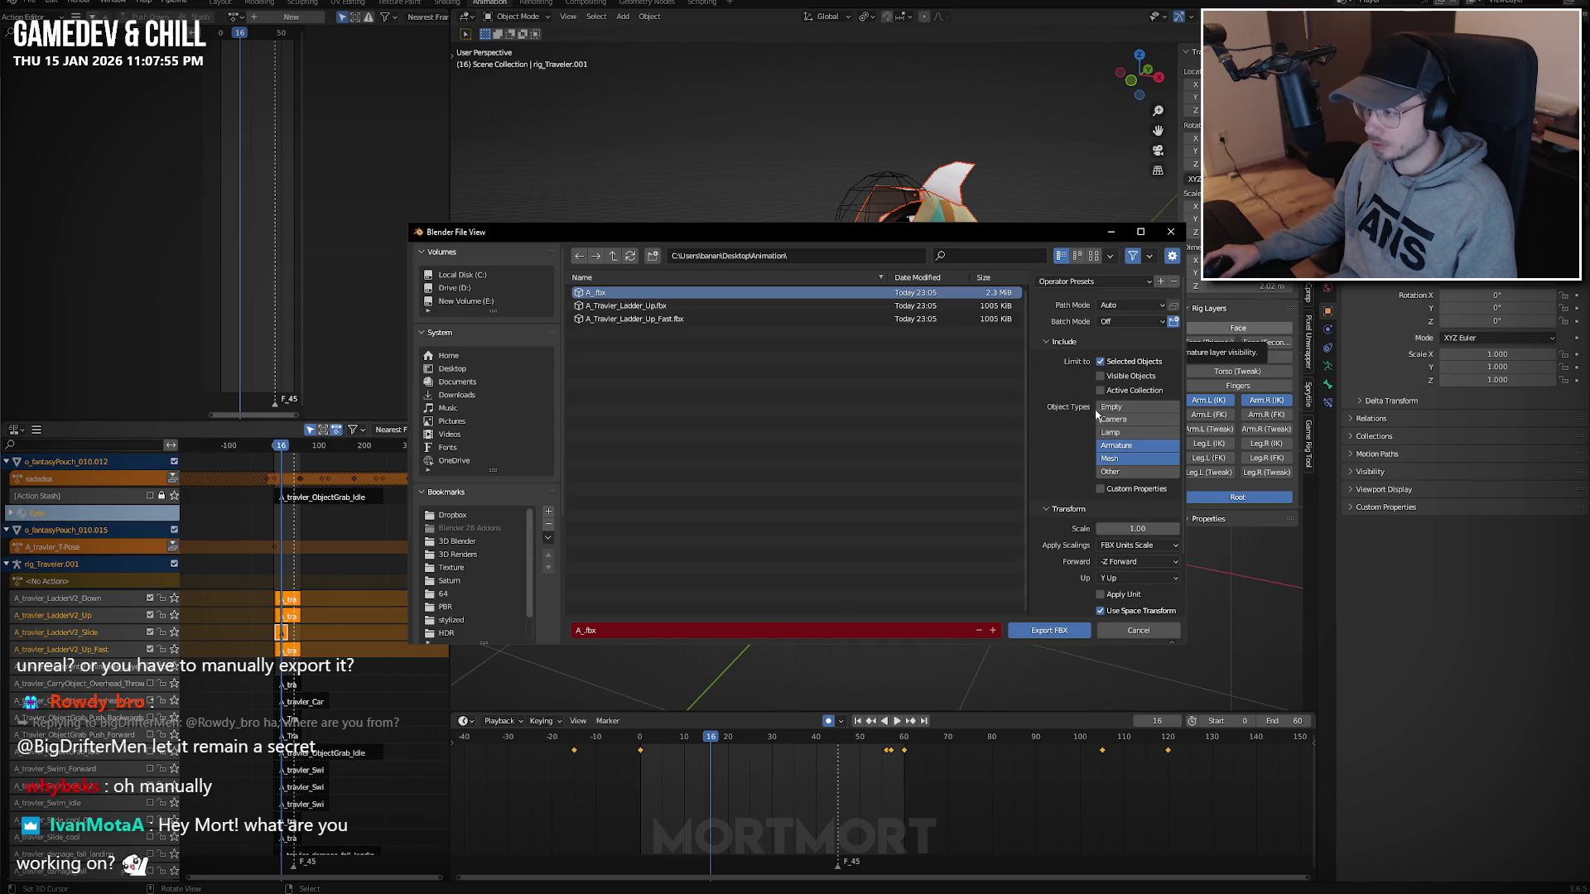
left_click(1096, 283)
left_click(1080, 317)
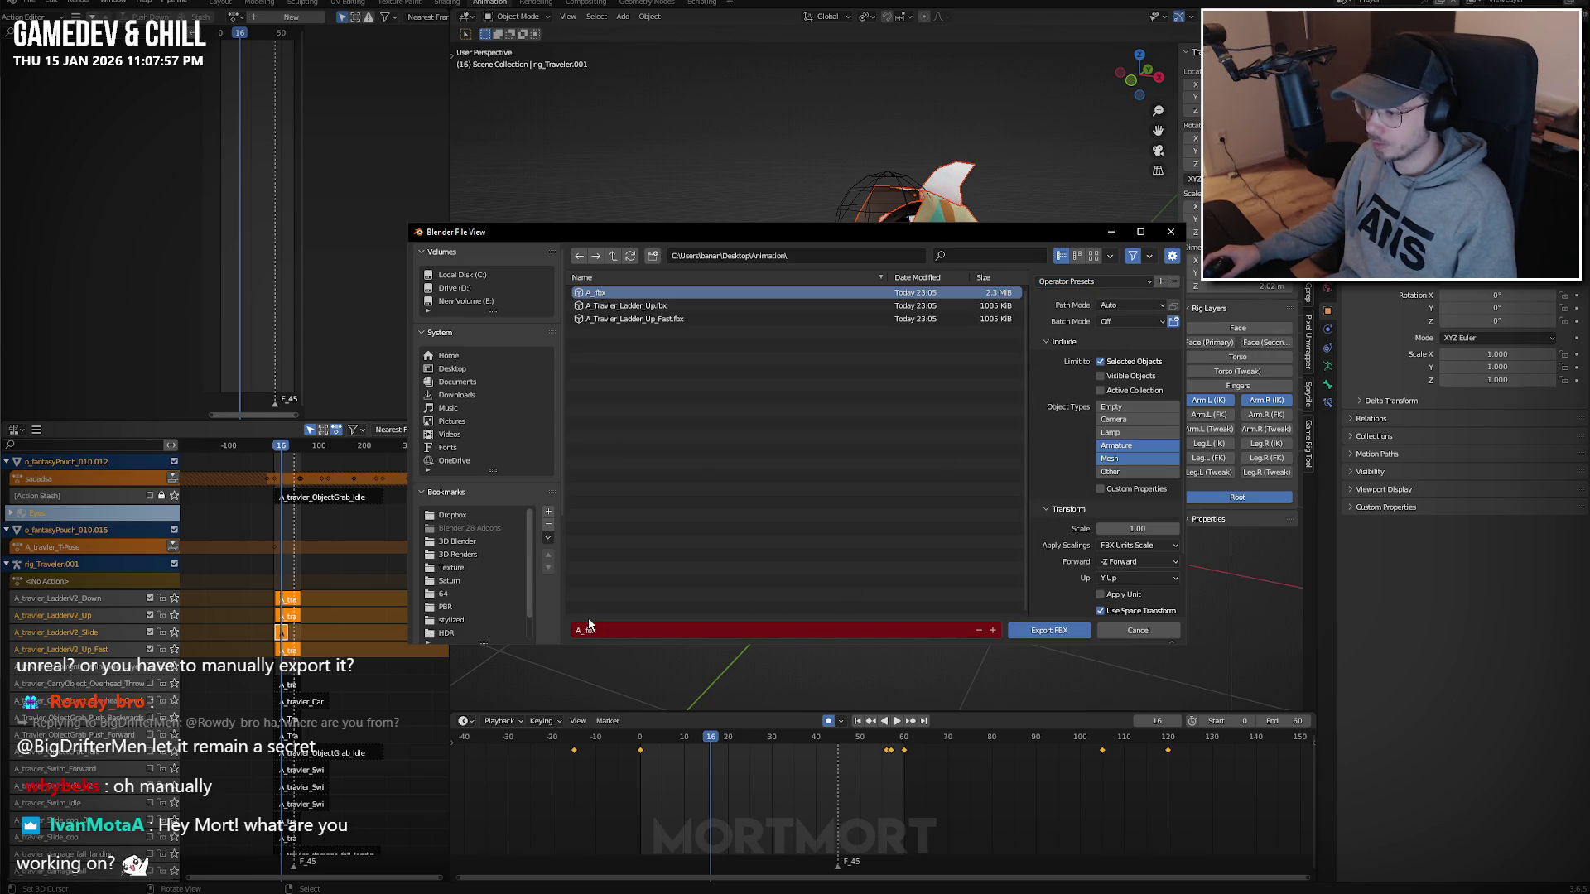
type("LadderAnim")
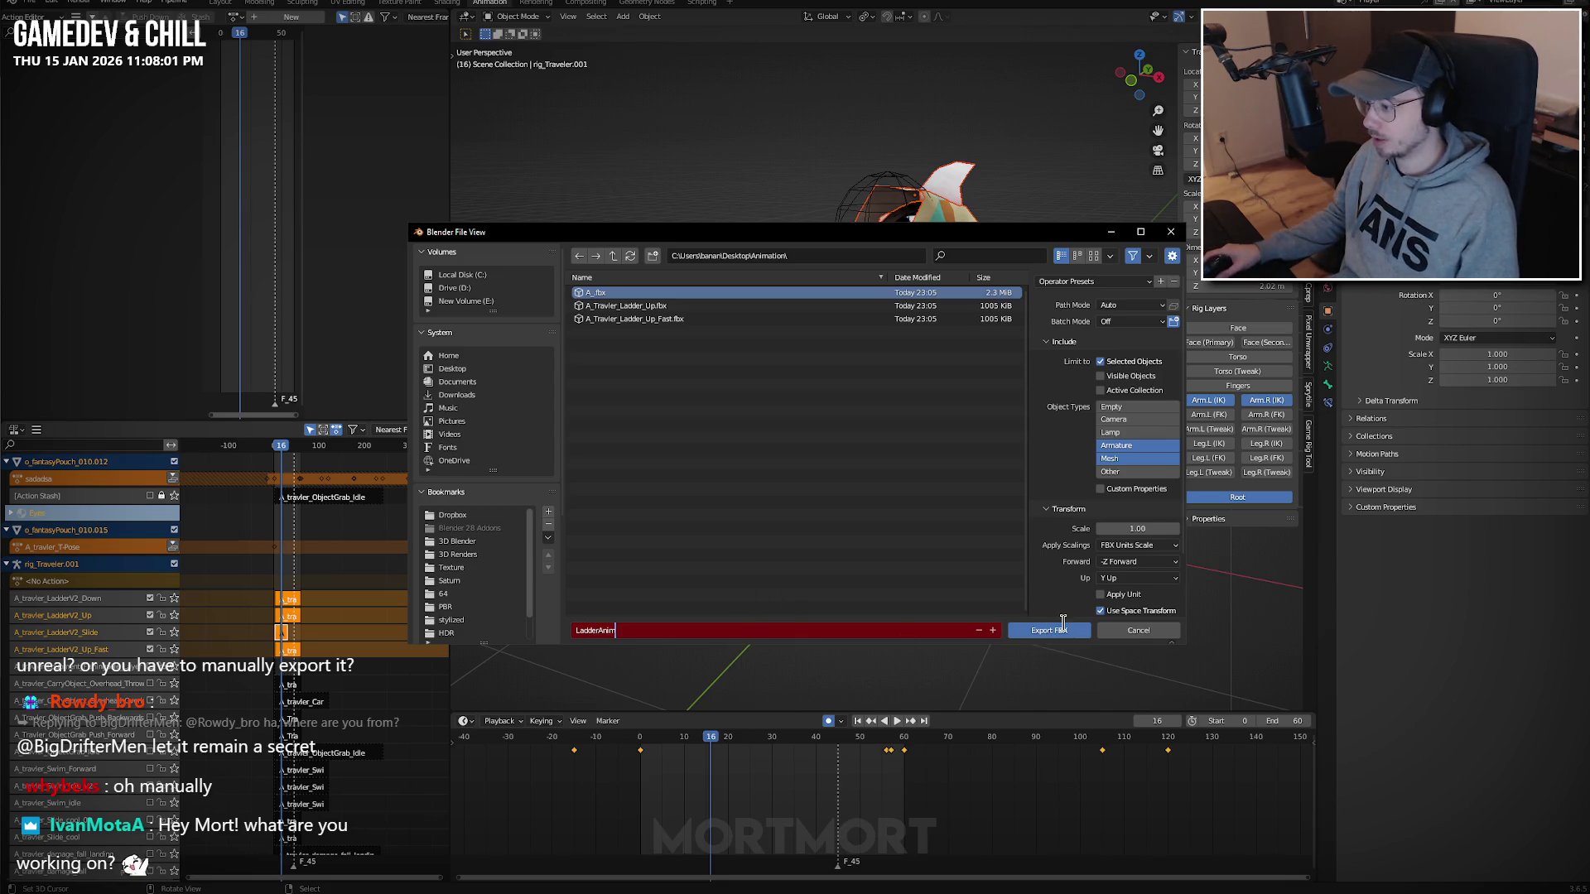
key("ctrl+a")
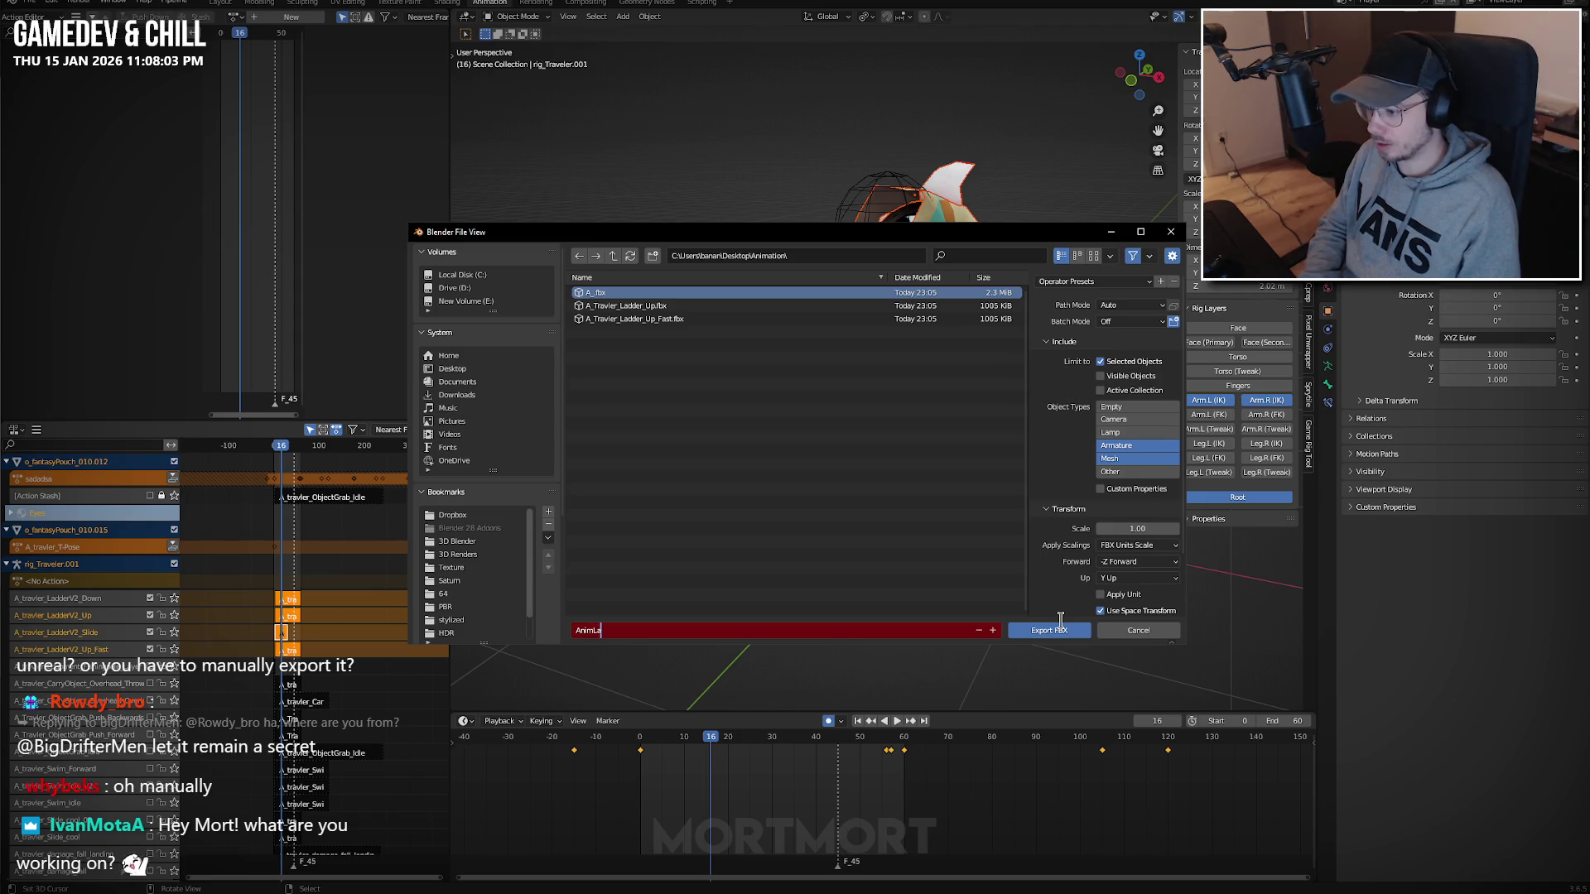
left_click(1060, 631)
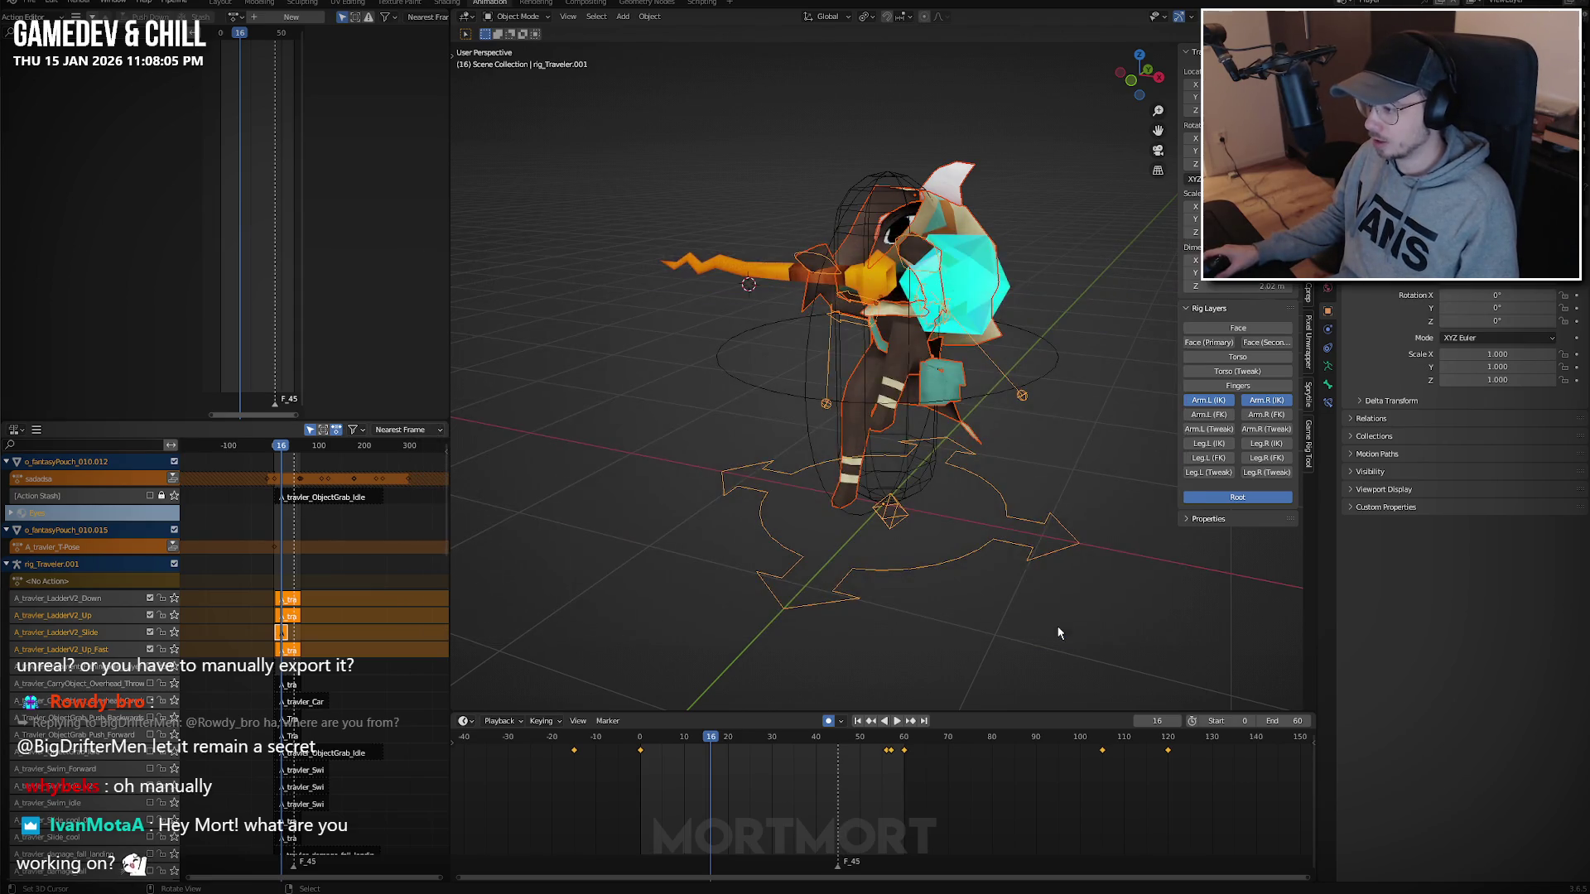
Force-delete the three LadderV2_Up sequences and LadderV2_Slide from the Ladder folder.
key("alt+Tab")
key("ctrl+space")
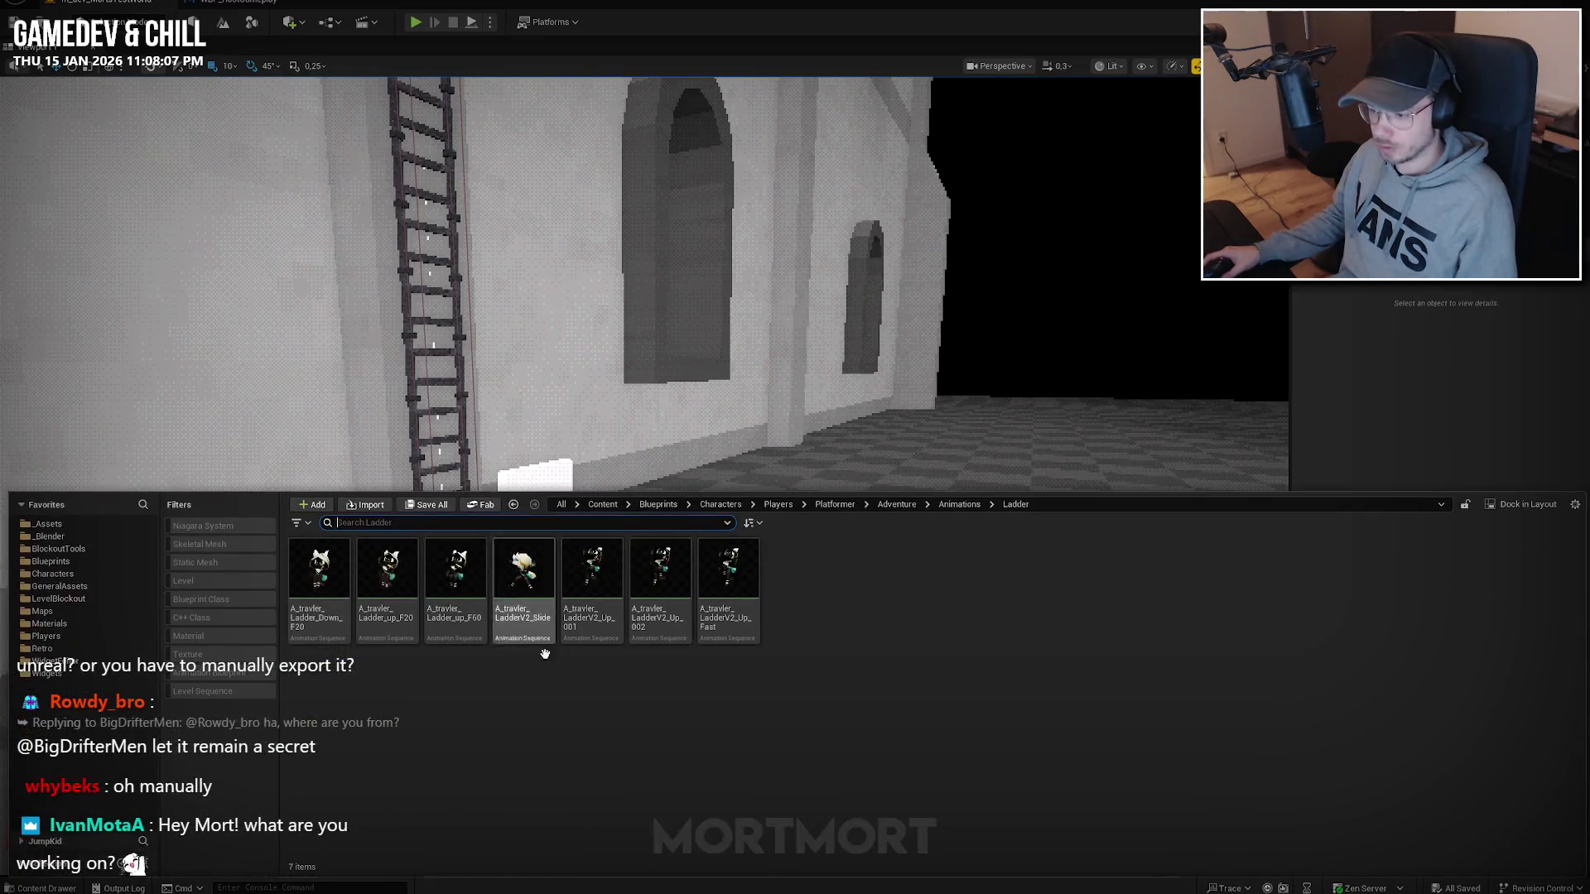
left_click(728, 566, "shift")
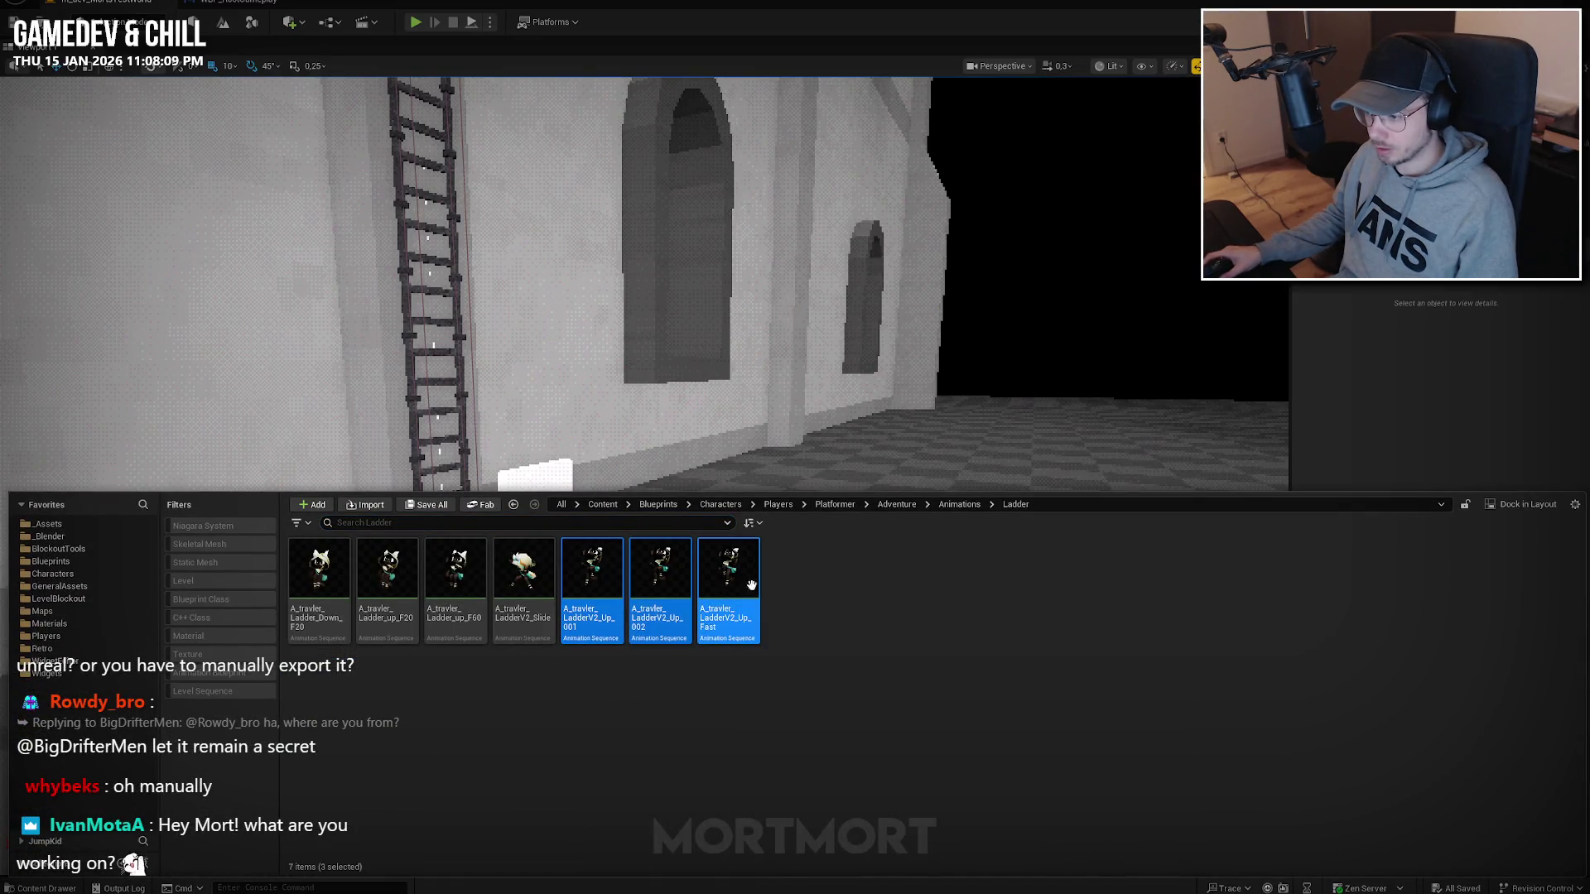
left_click(534, 579, "ctrl")
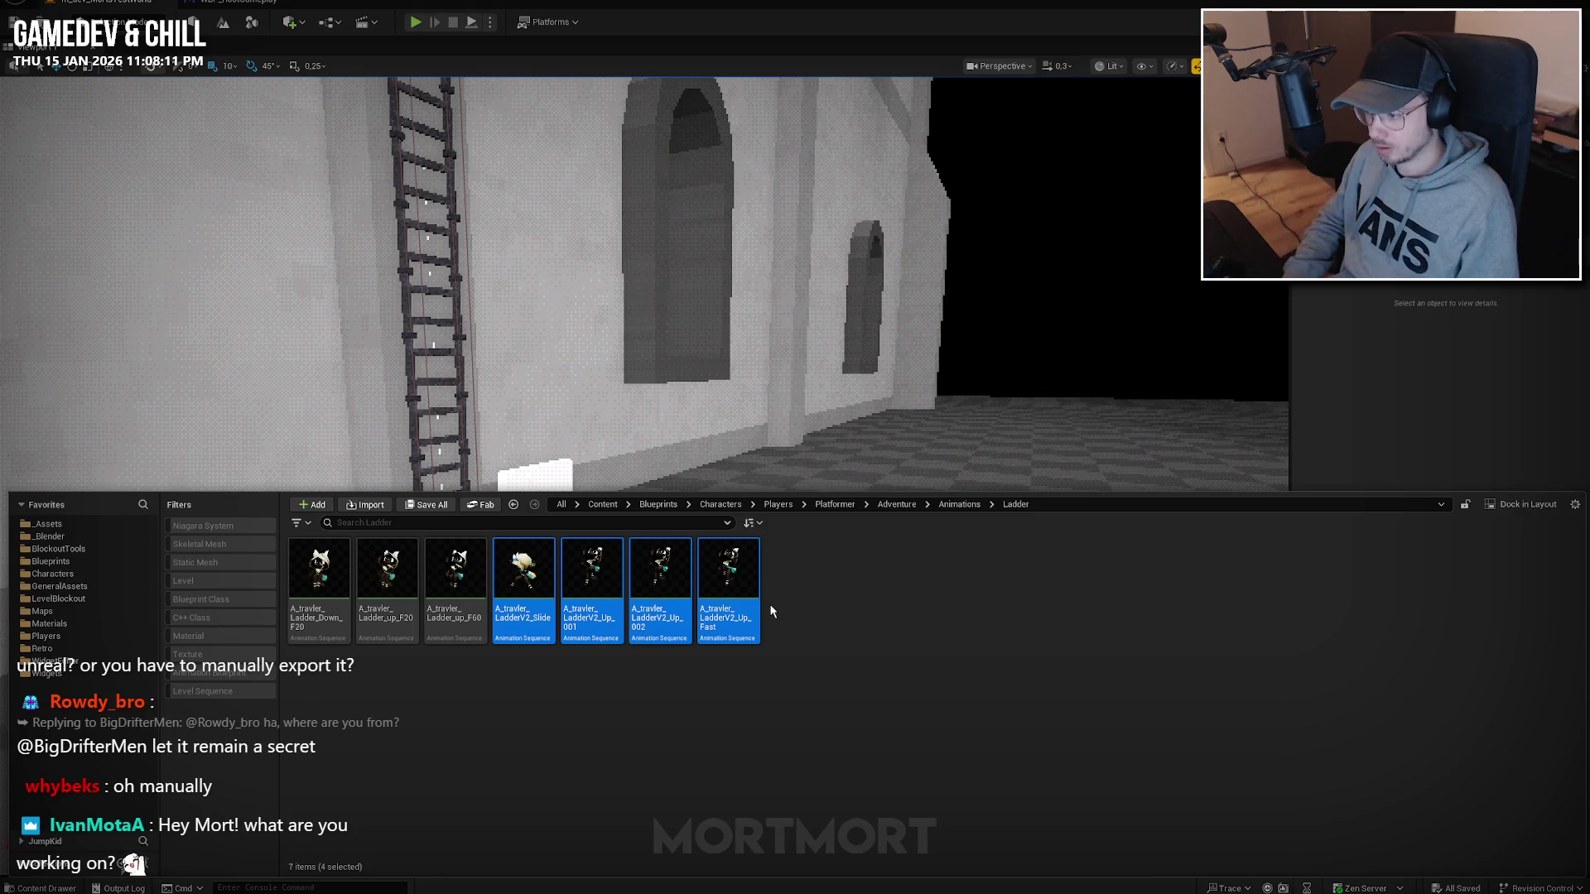
key("Delete")
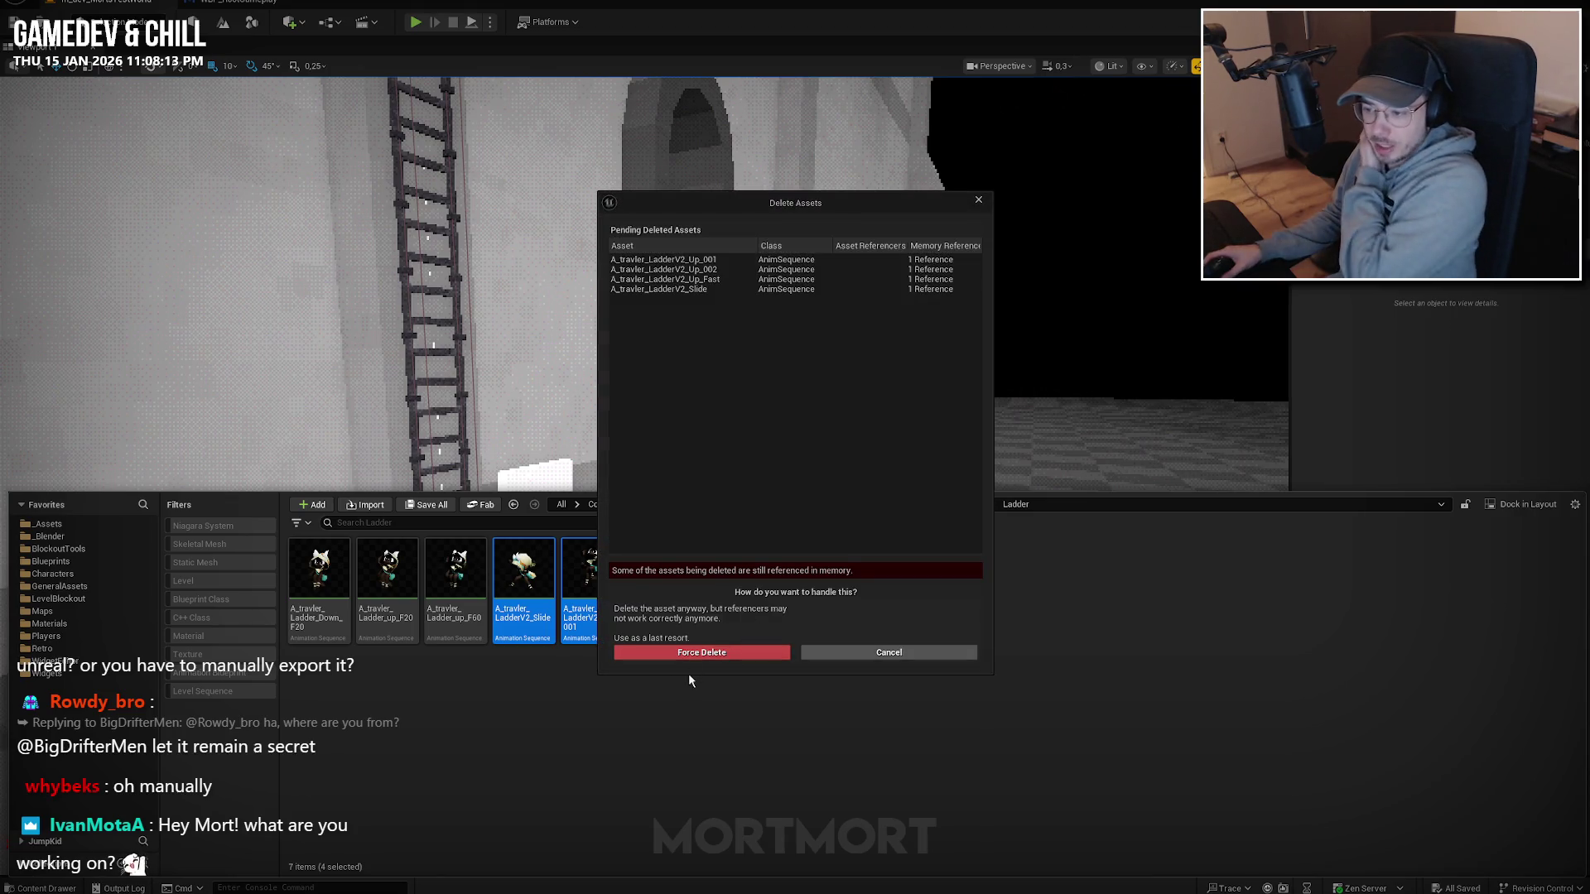
left_click(719, 654)
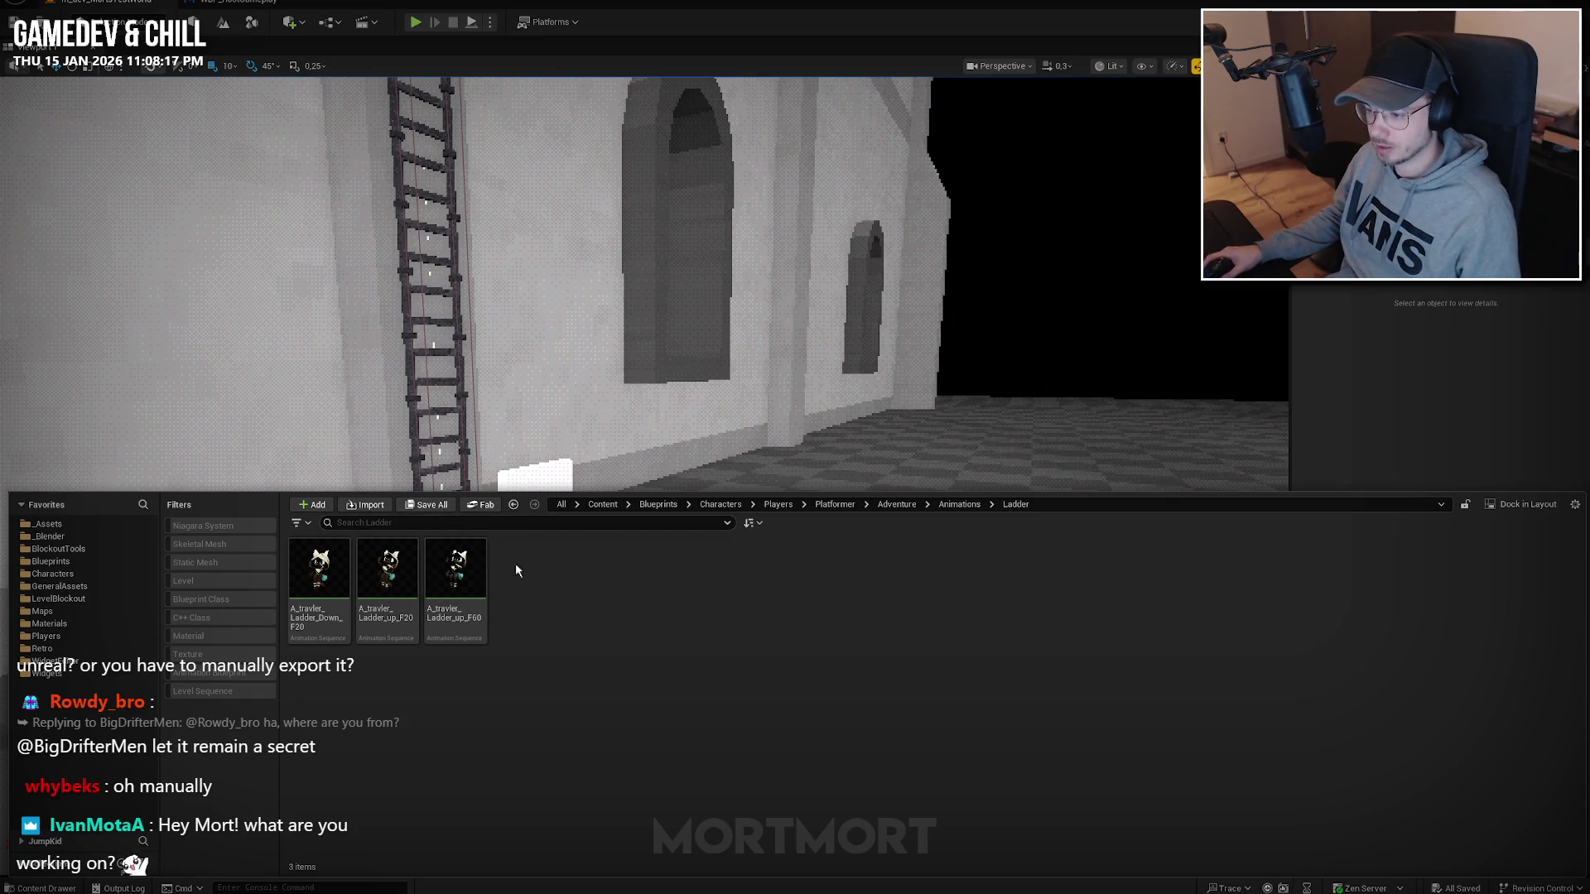
Import AnimLadder.fbx into the Ladder folder as animations bound to Skeleton_Traveler3D.
right_click(583, 590)
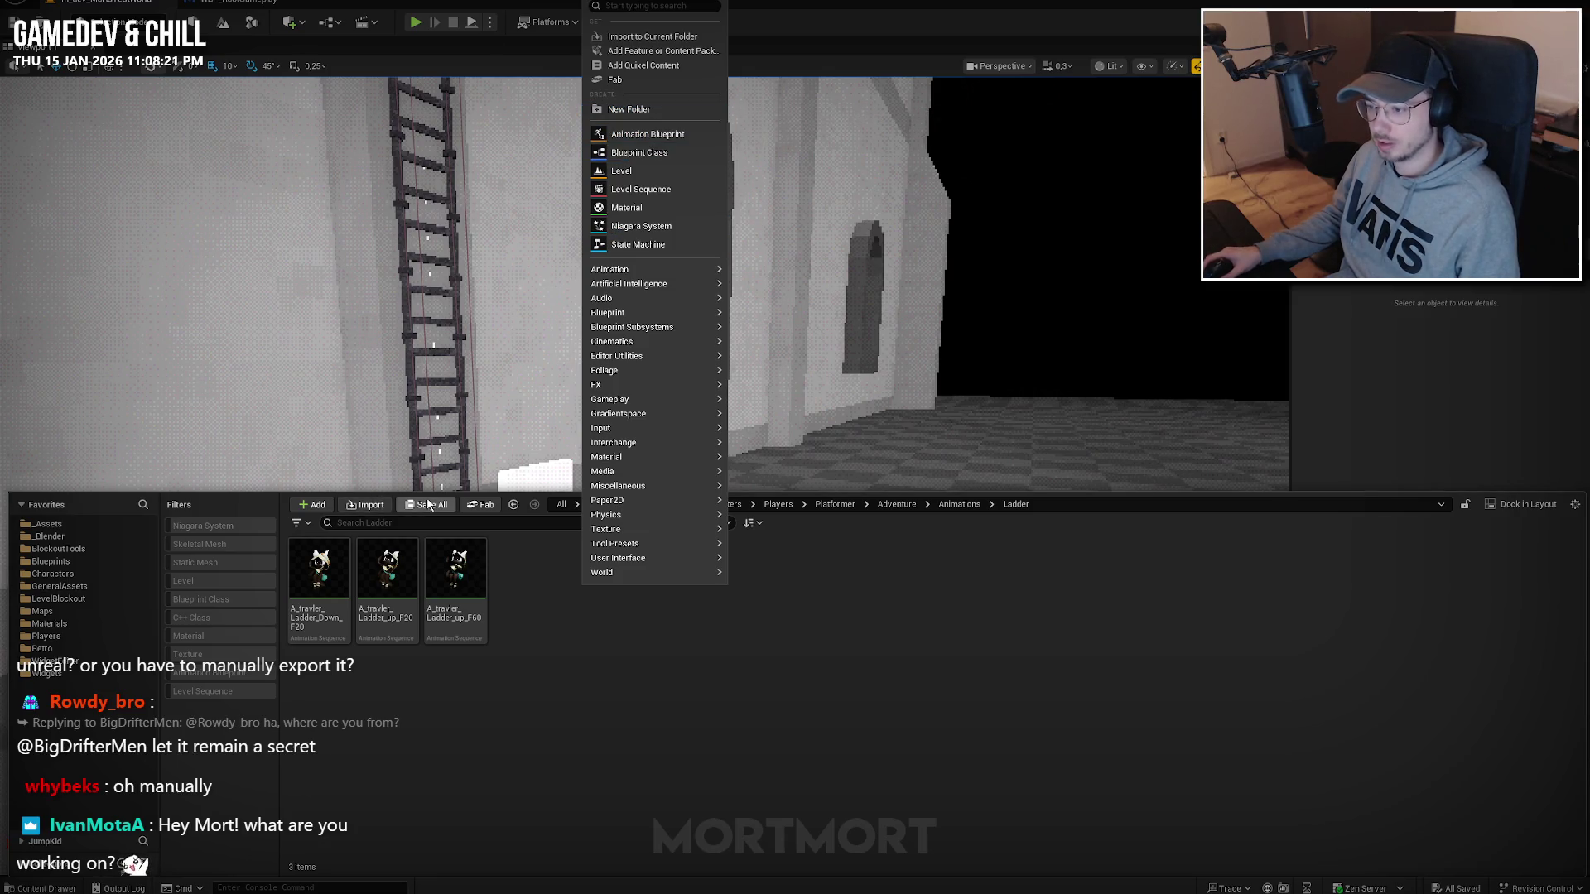
left_click(365, 504)
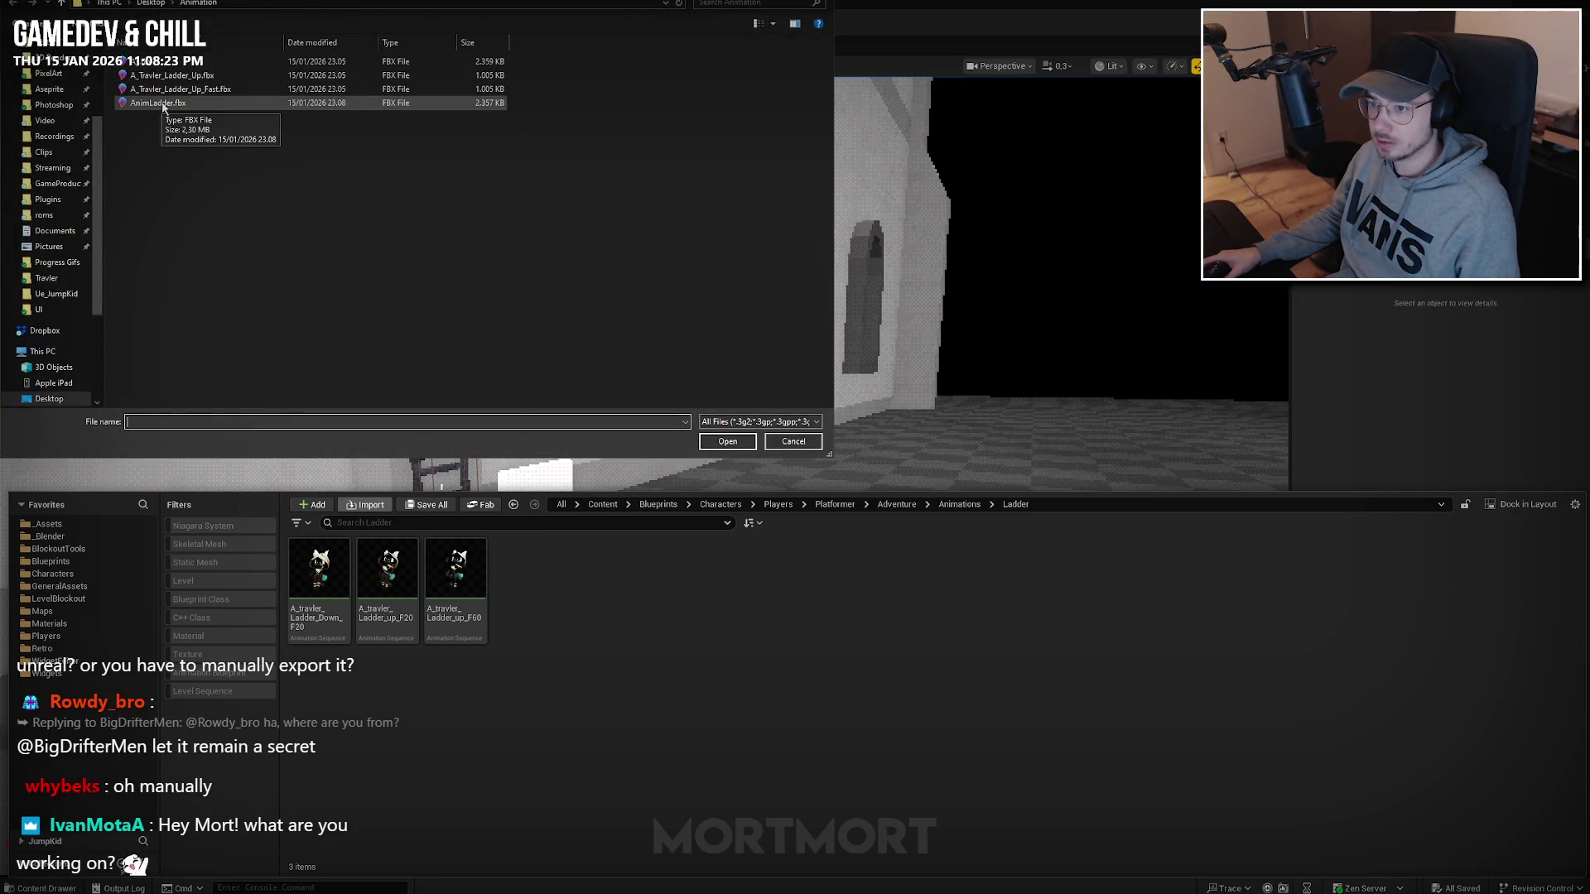
double_click(163, 105)
scroll(771, 519, "down", 3)
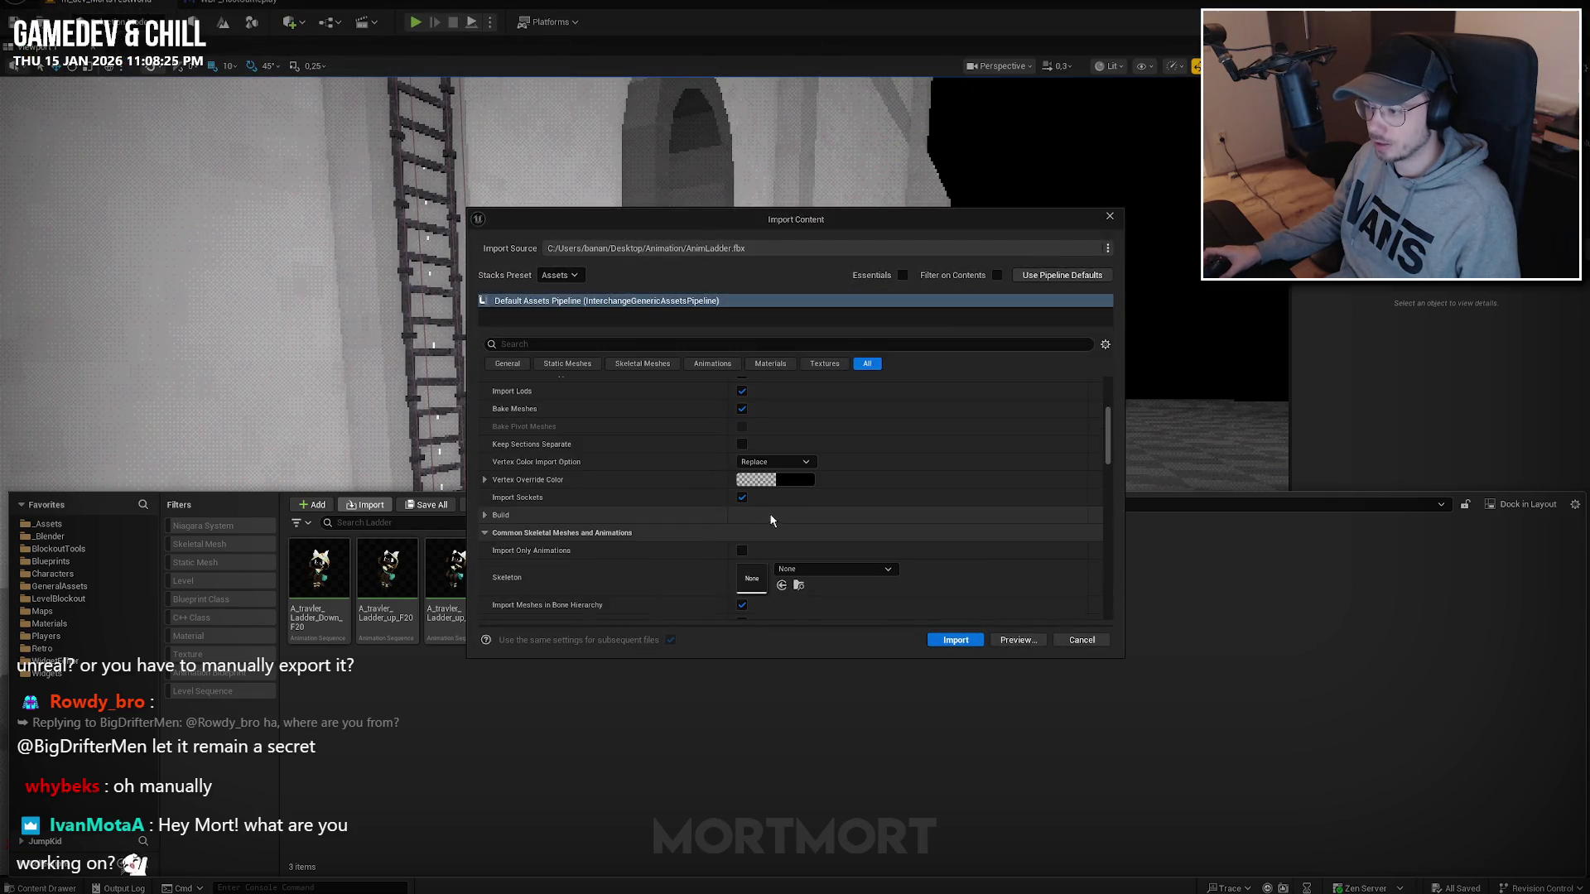
left_click(807, 566)
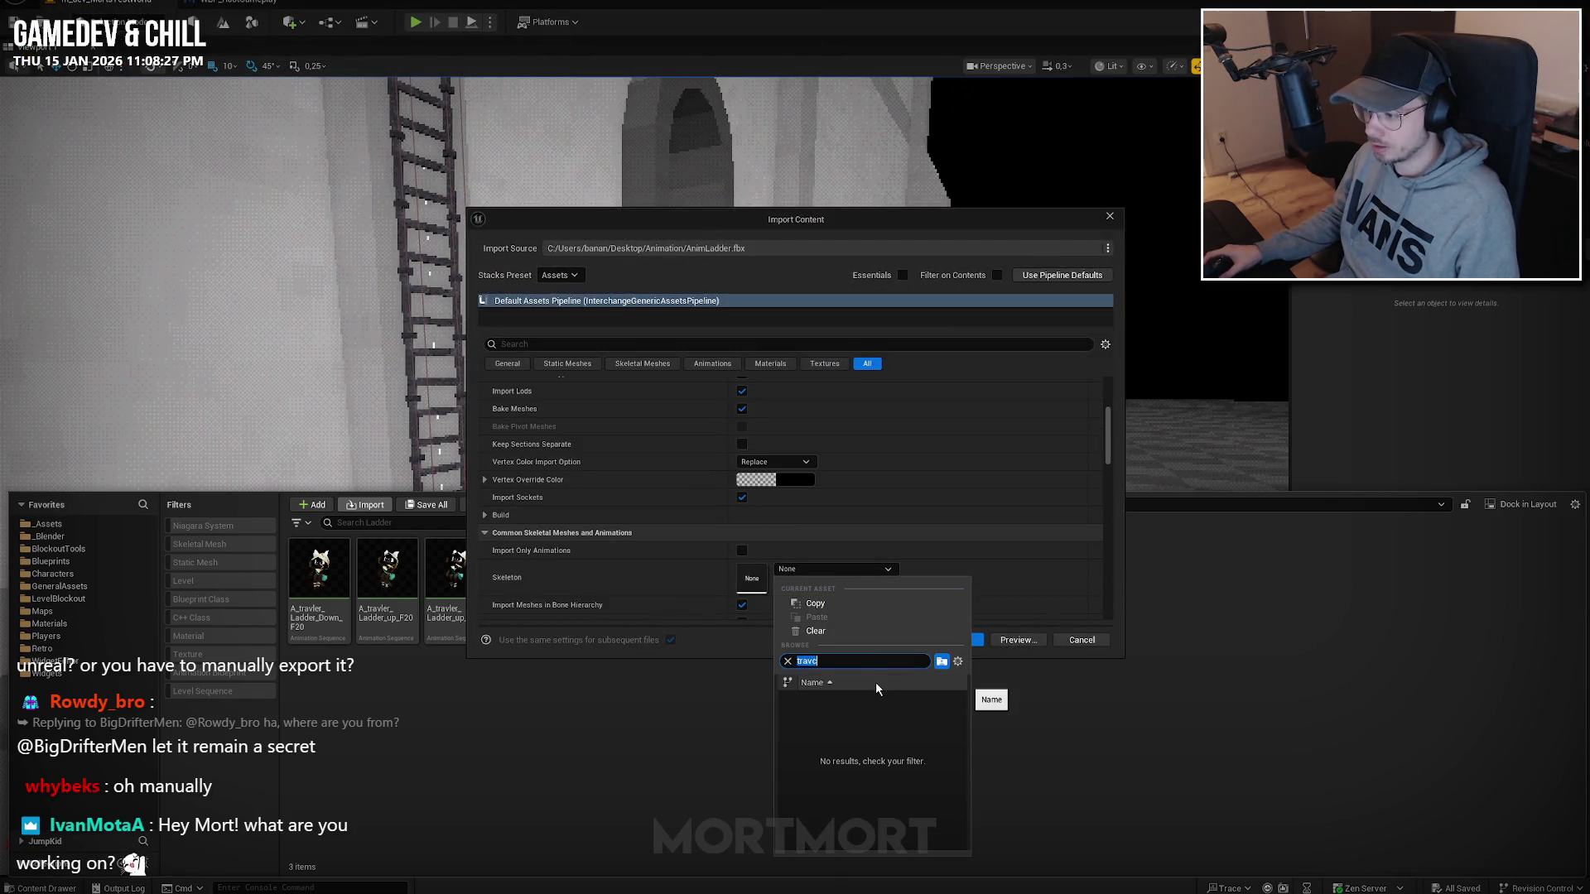
type("tra")
left_click(836, 700)
scroll(740, 553, "up", 1)
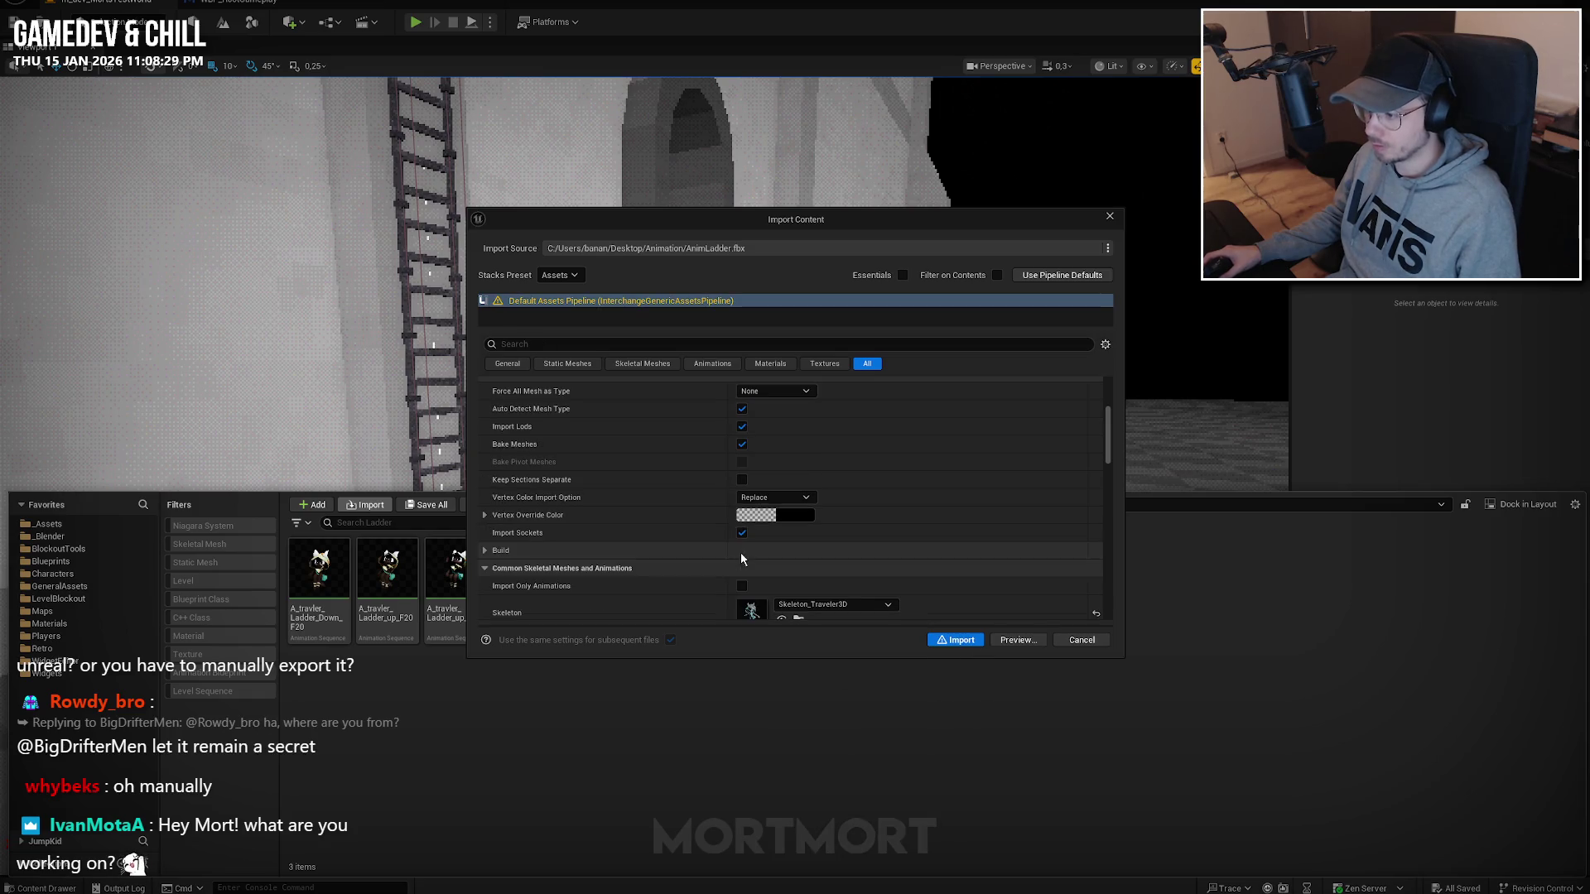
left_click(955, 640)
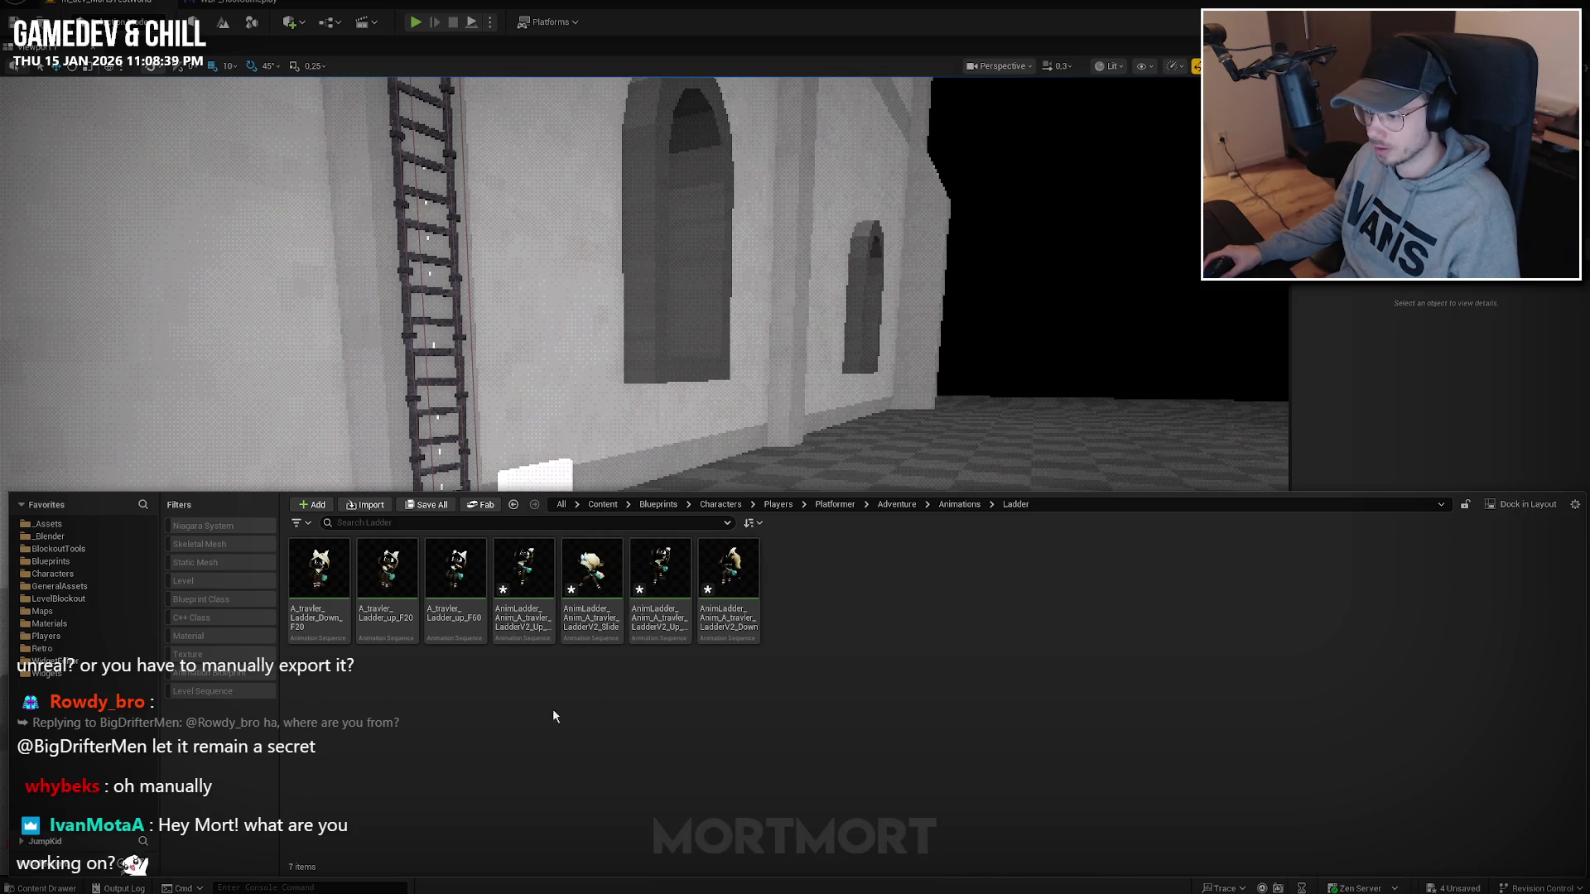
Rename the first two imported animations to A_travler_LadderV2_Up_Fast and A_travler_LadderV2_Down.
left_click(523, 571)
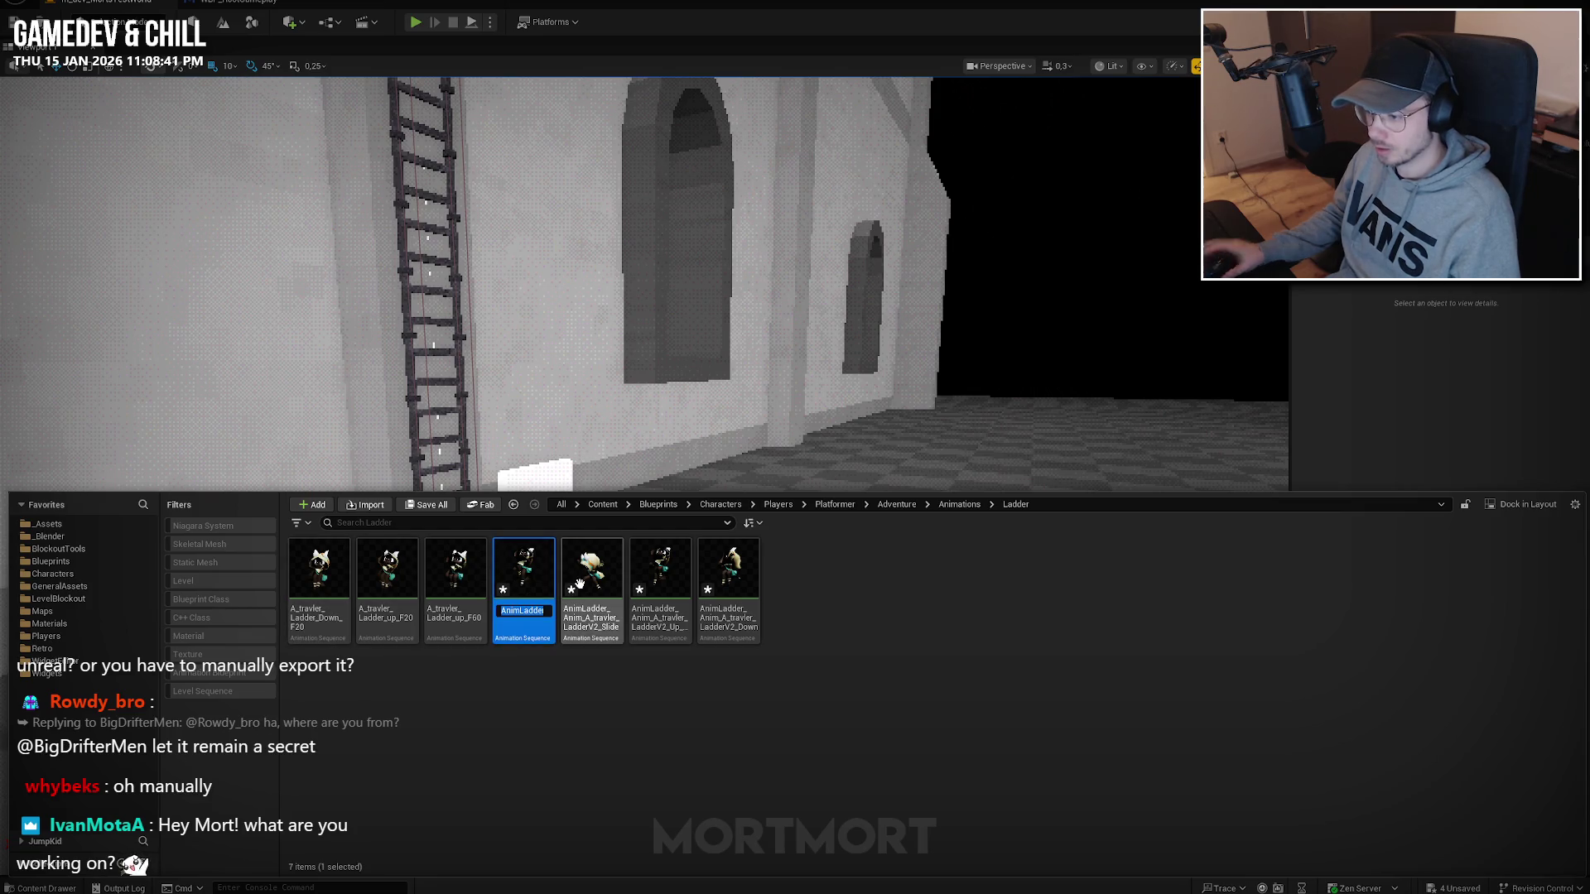
key("F2")
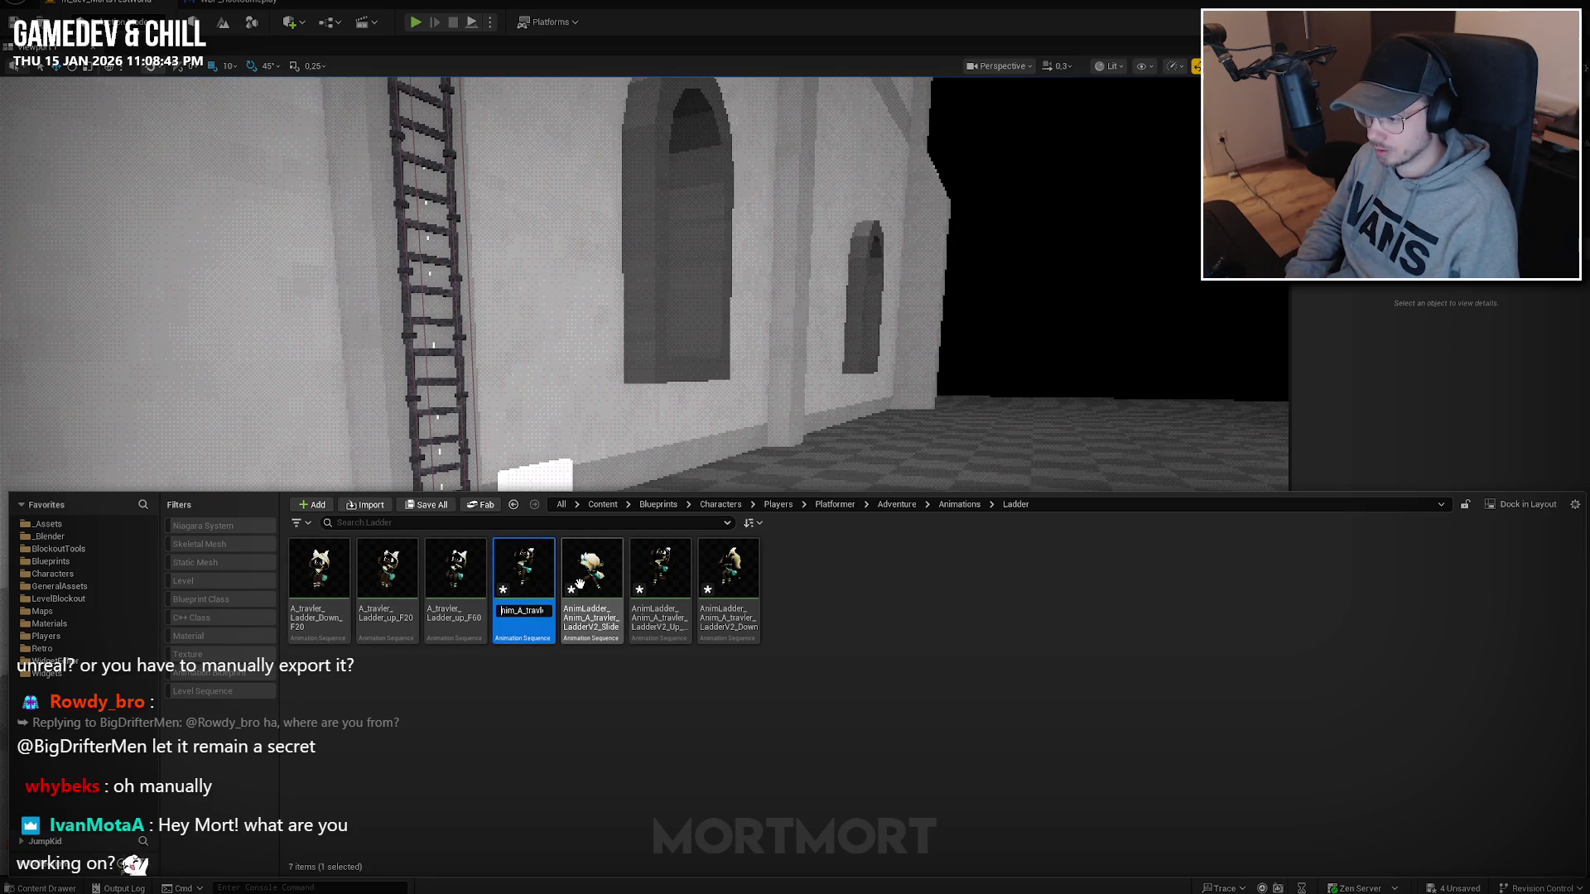
key("Return")
right_click(579, 584)
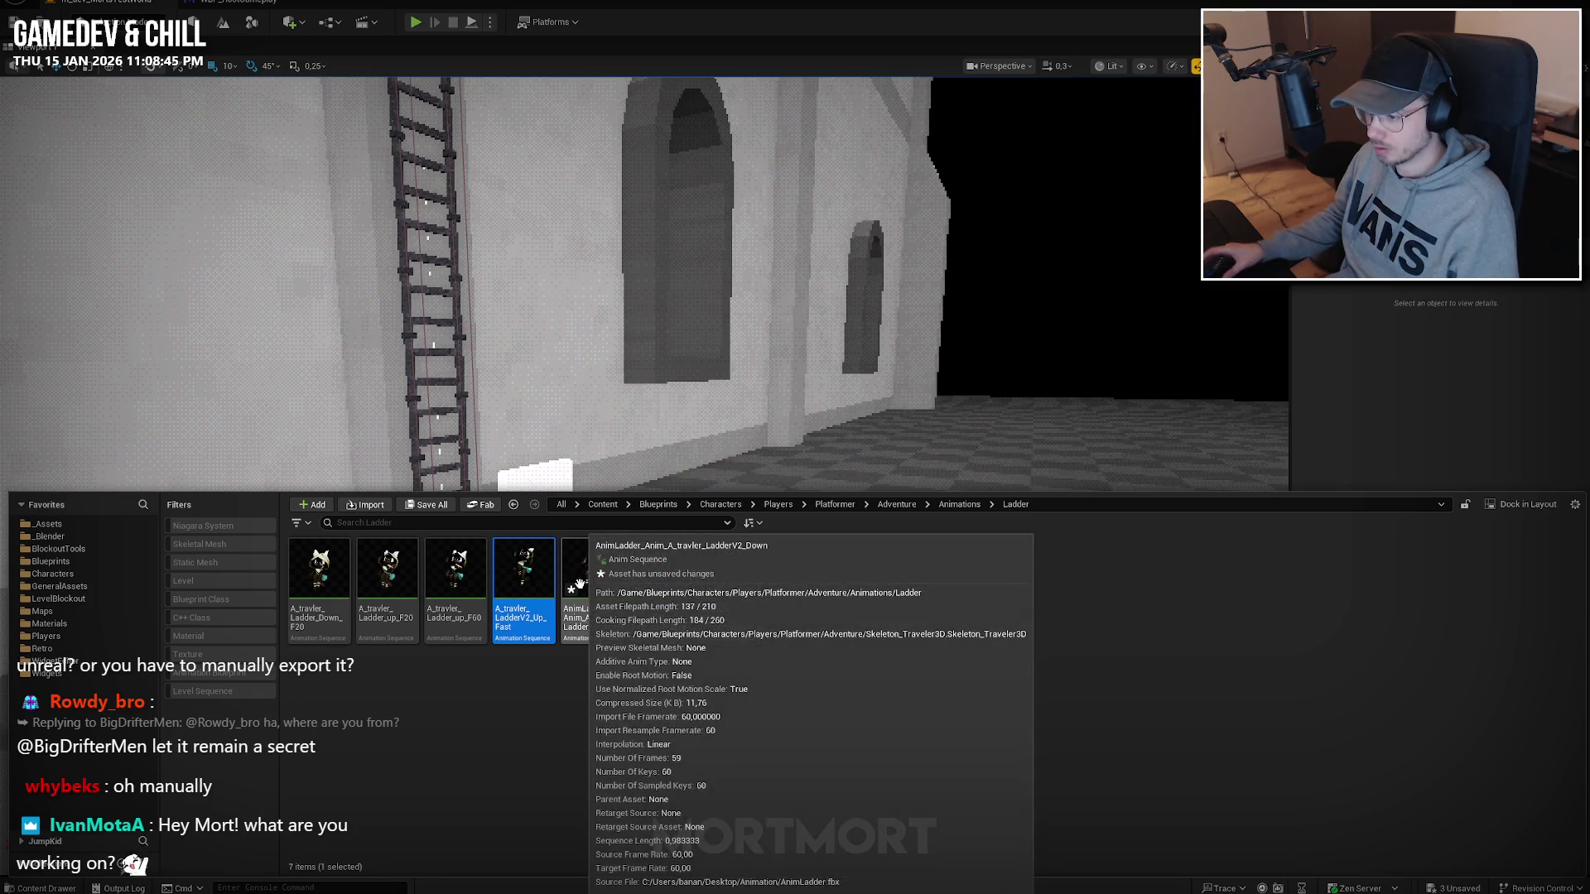
left_click(567, 601)
key("F2")
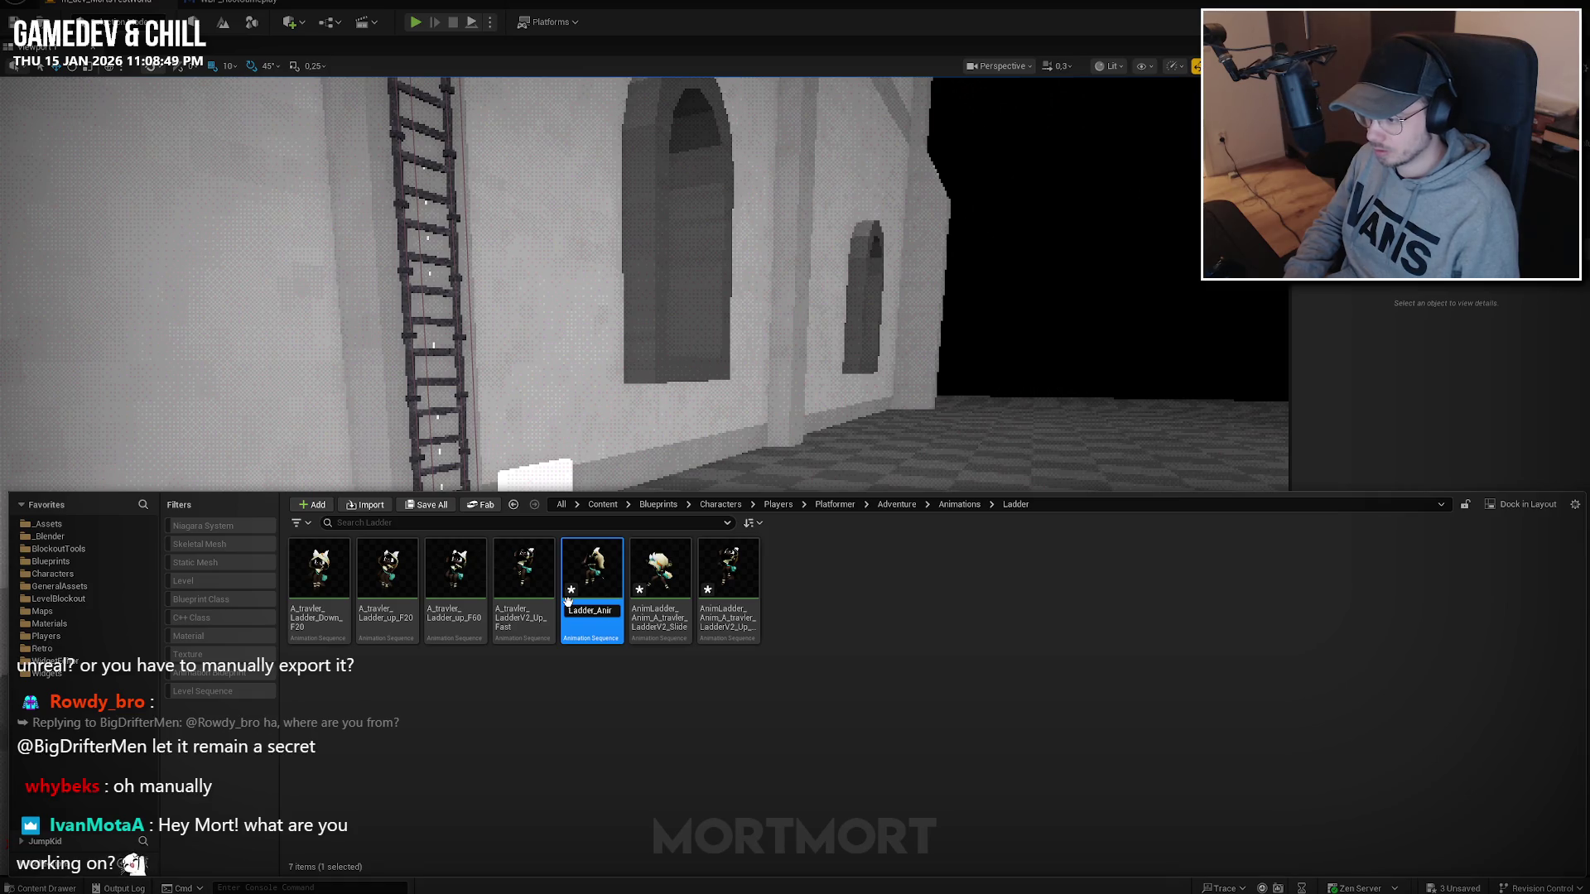
key("Return")
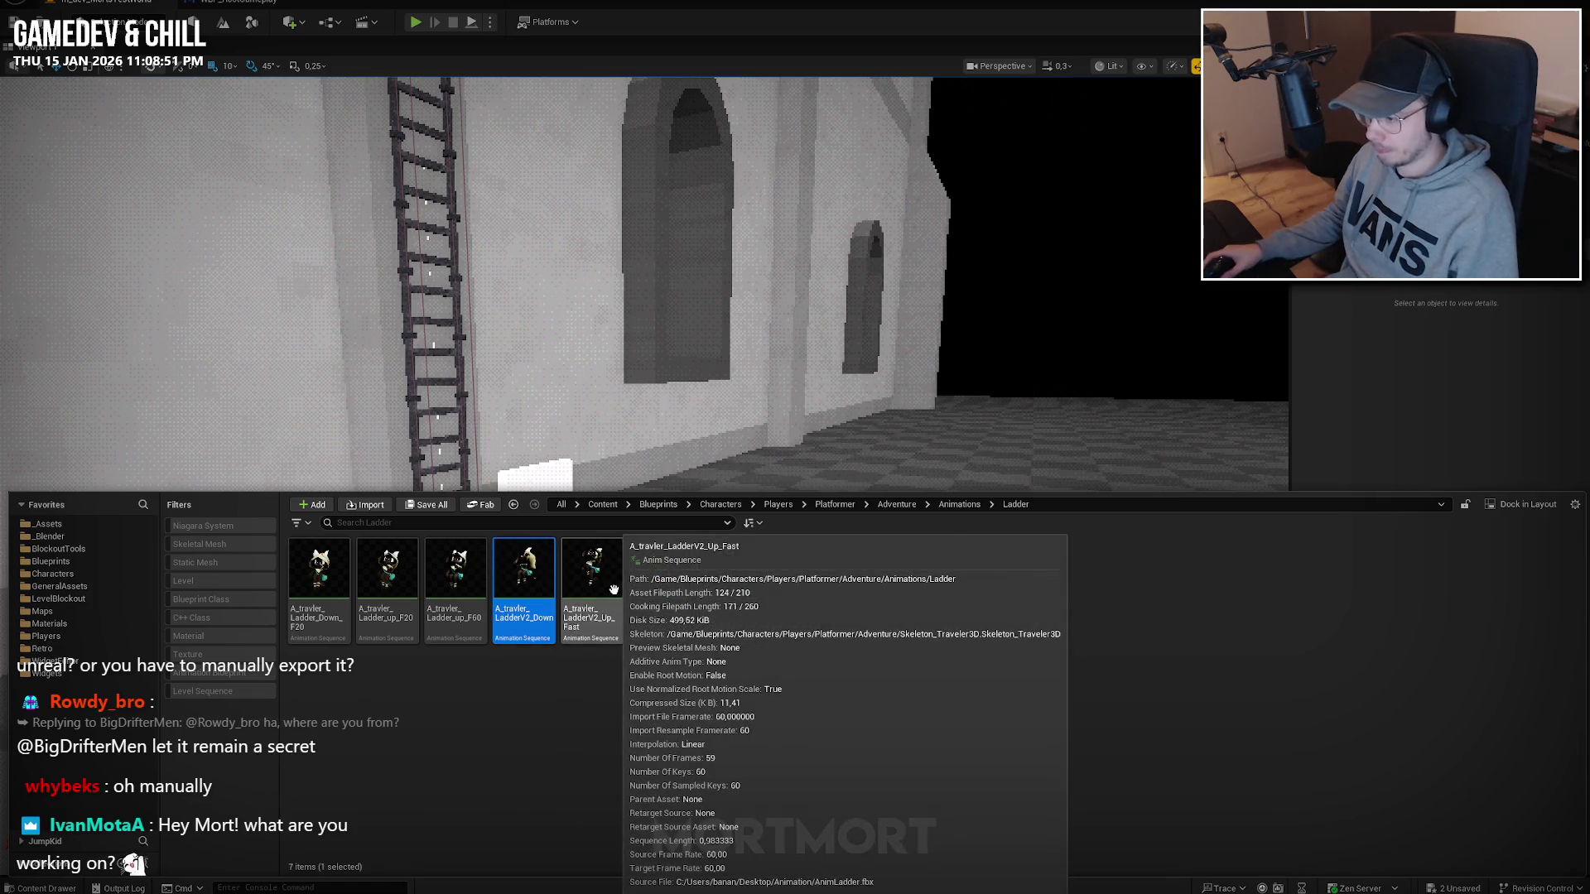
Rename the remaining two animations to A_travler_LadderV2_Slide and A_travler_LadderV2_Up_002.
left_click(673, 586)
key("F2")
key("Home")
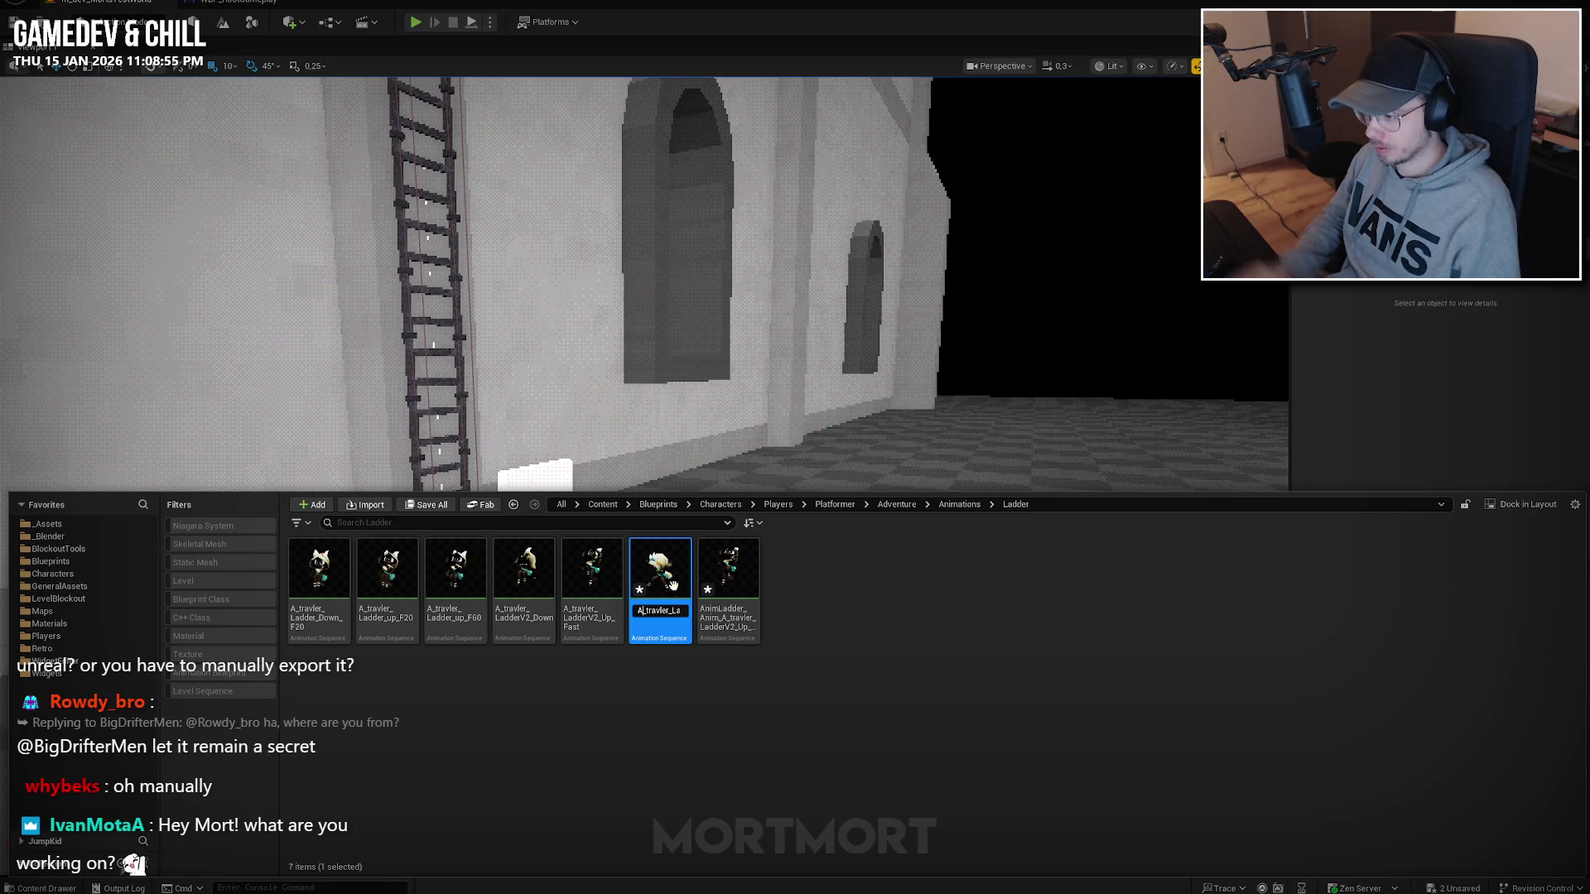
key("Return")
left_click(719, 581)
key("F2")
key("Home")
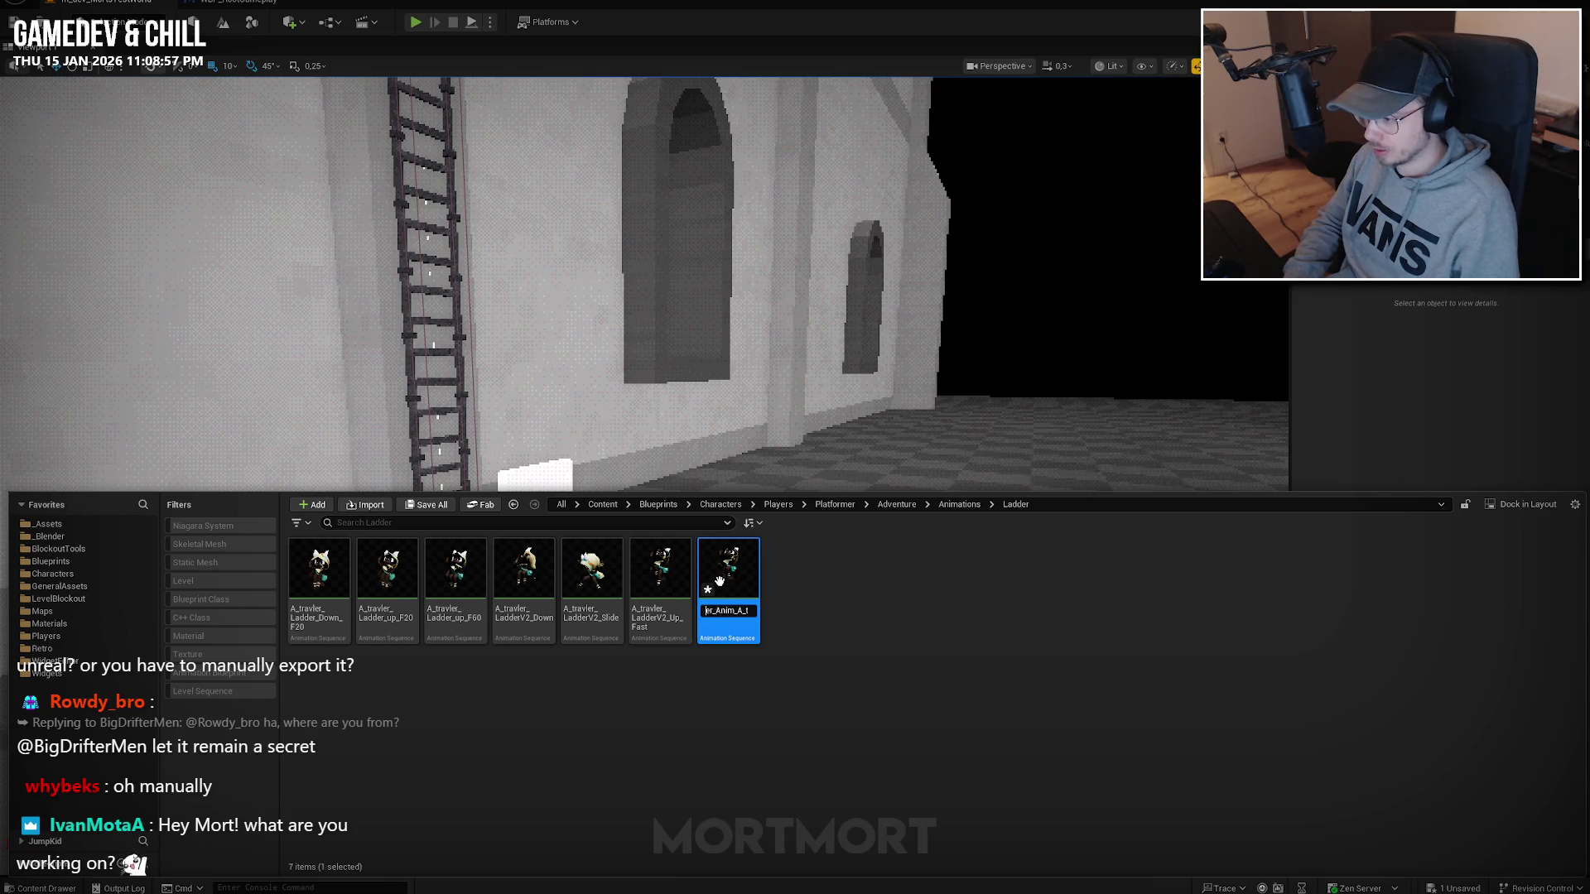
key("Return")
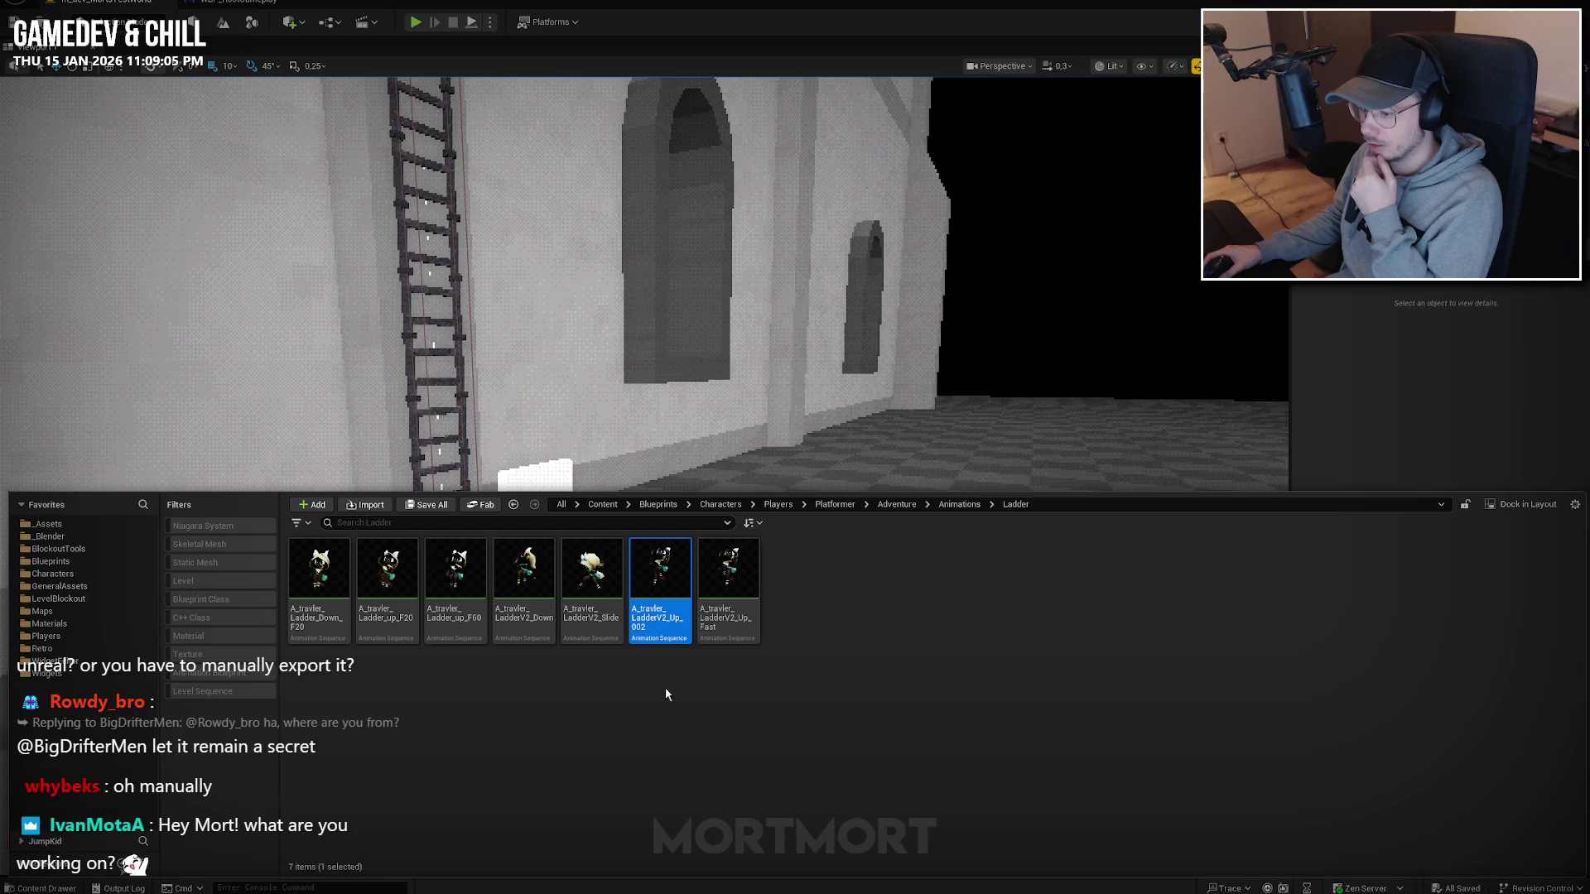
Open LadderV2_Down and preview the Slide, Up_002 and Up_Fast animations in turn.
left_click(525, 571)
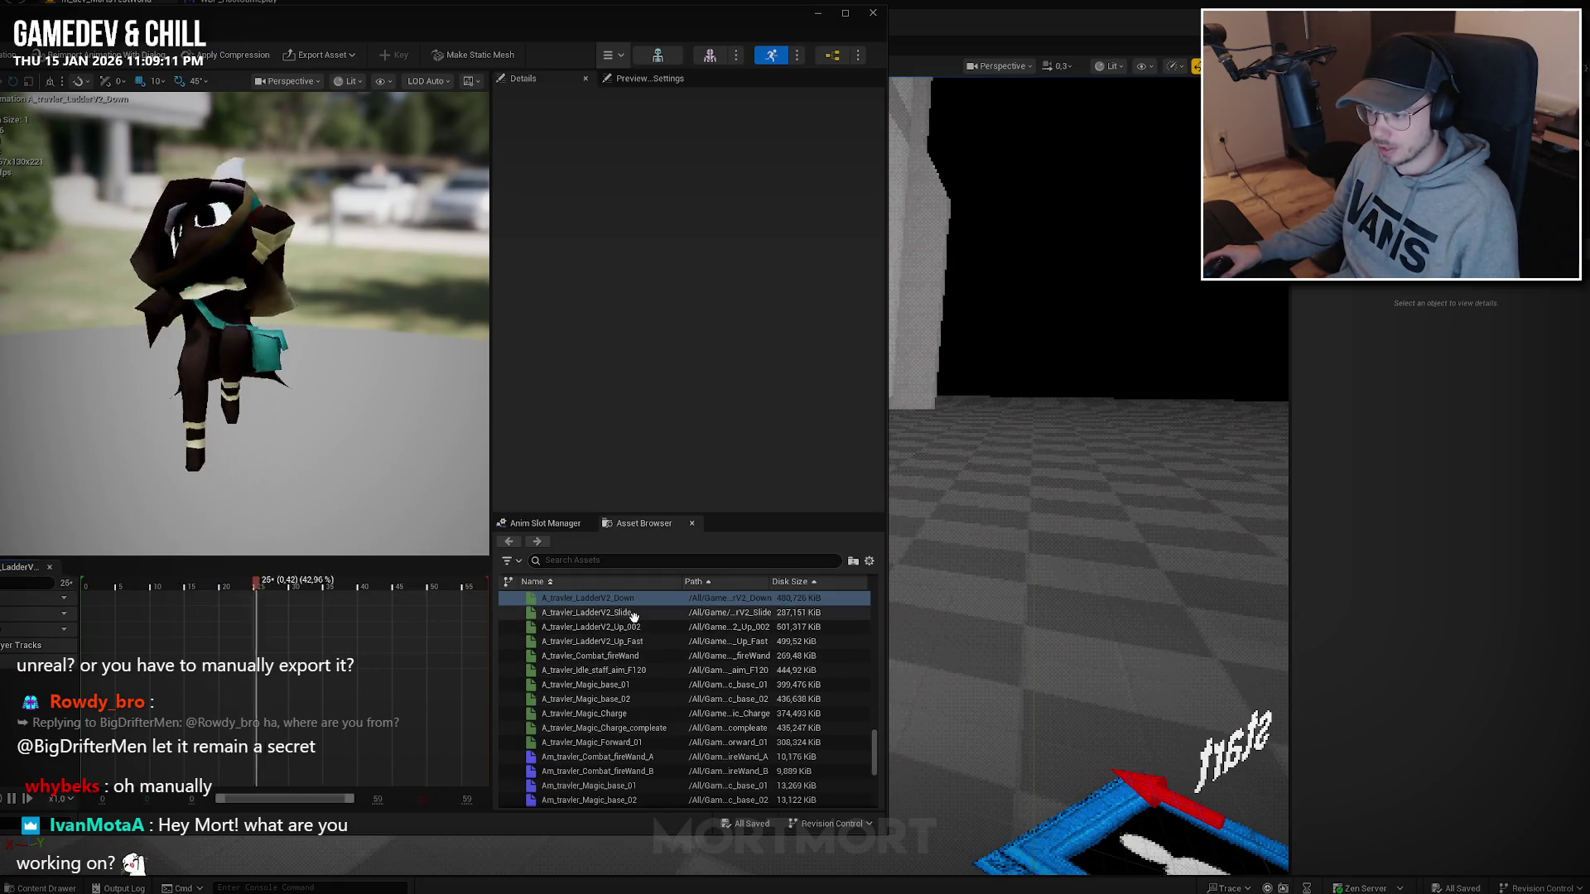
mouse_move(642, 613)
scroll(641, 614, "up", 2)
left_click(622, 678)
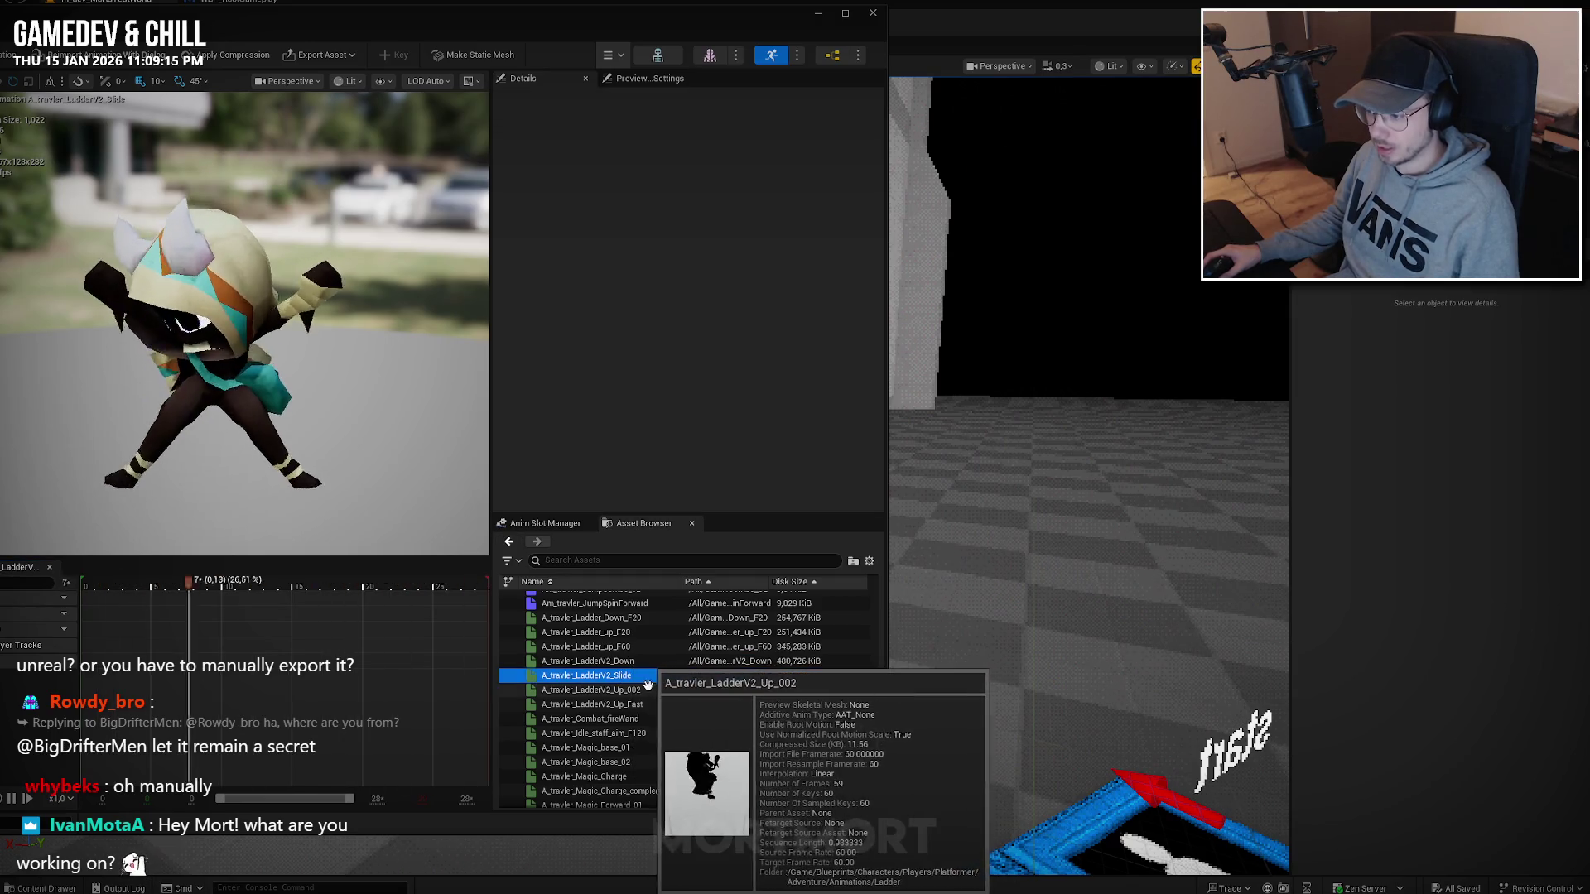
left_click(631, 690)
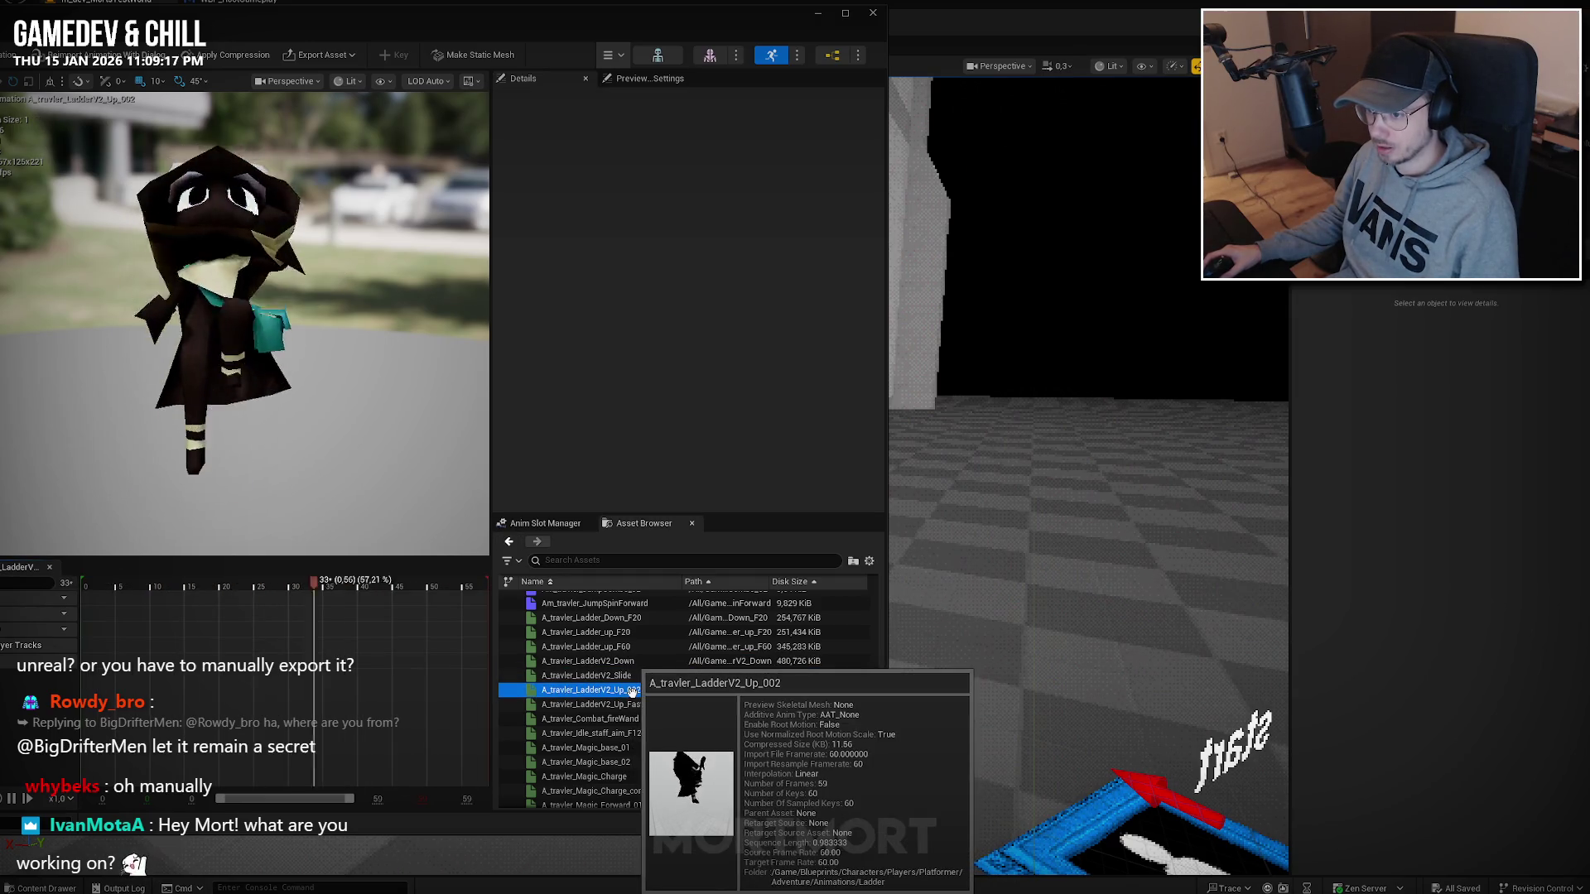
left_click(629, 677)
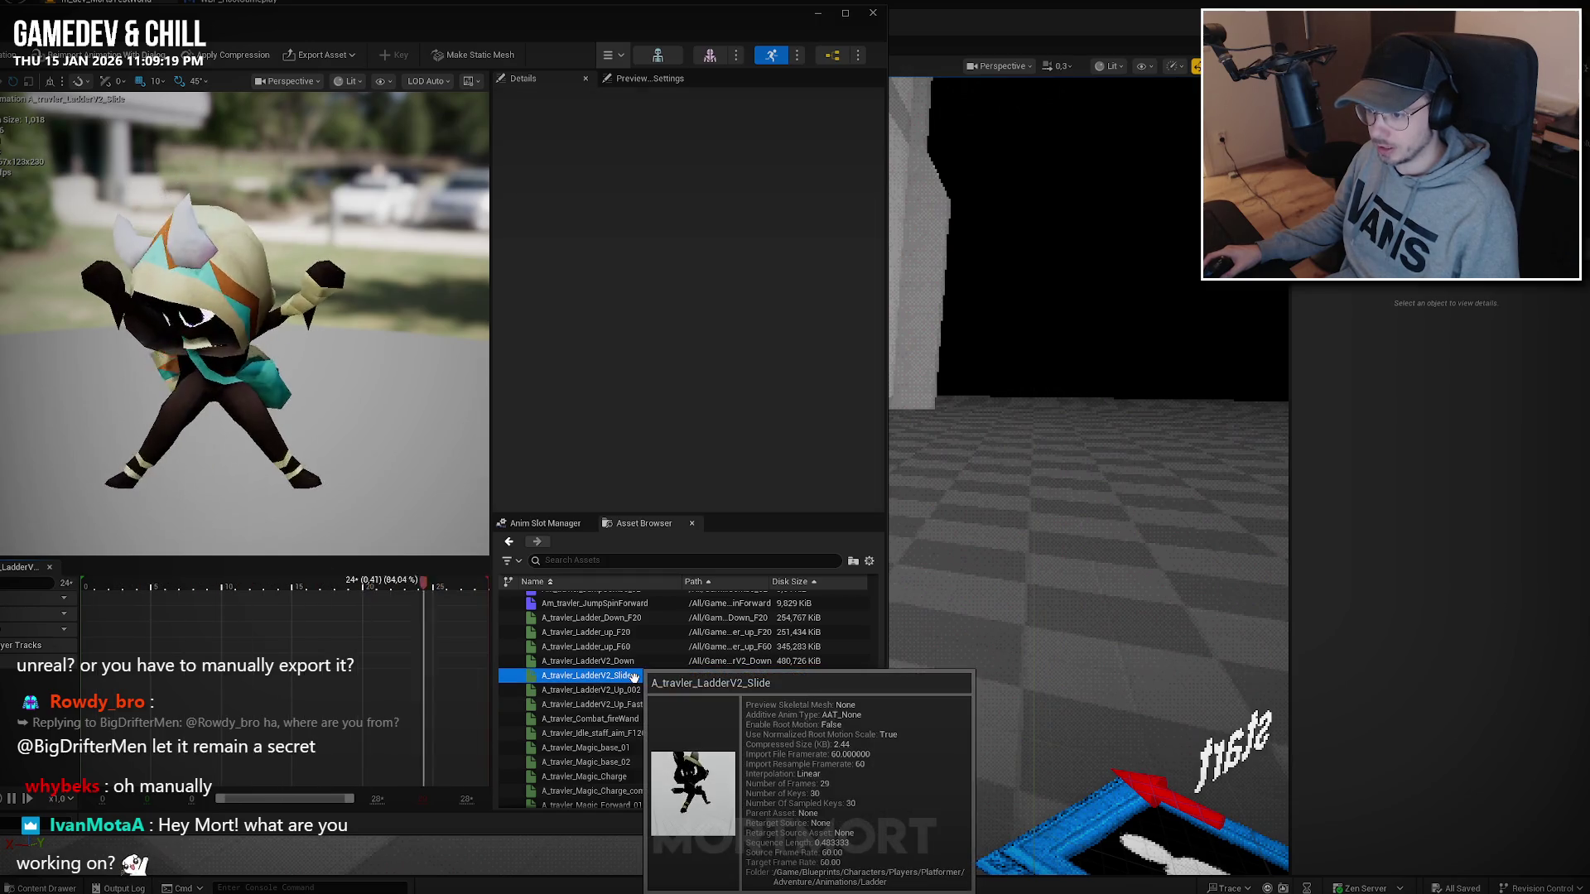
left_click(628, 689)
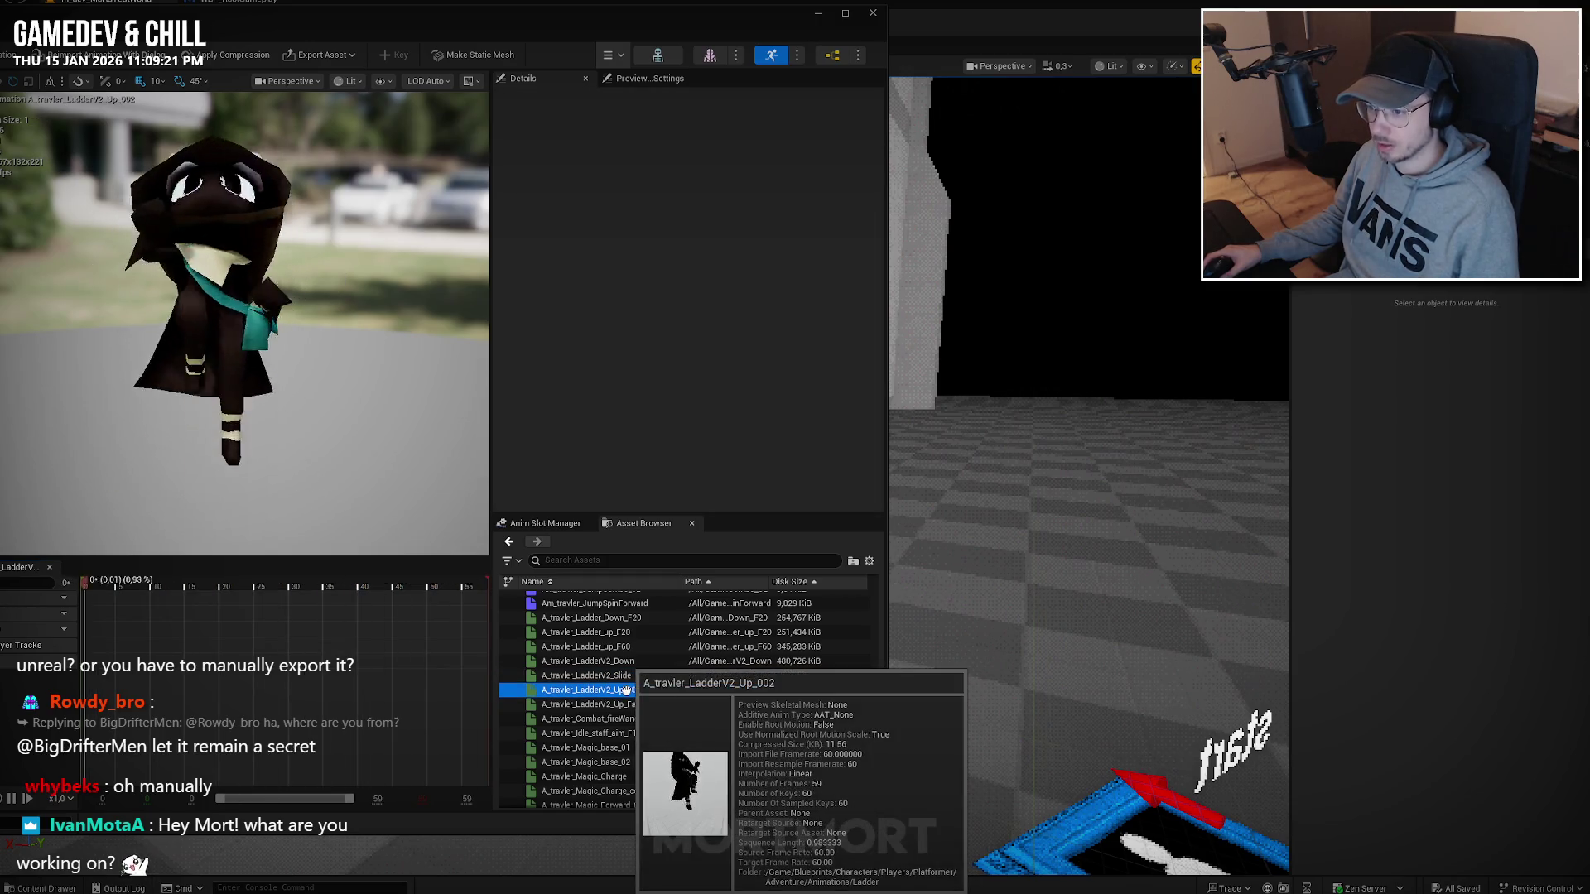
left_click(640, 704)
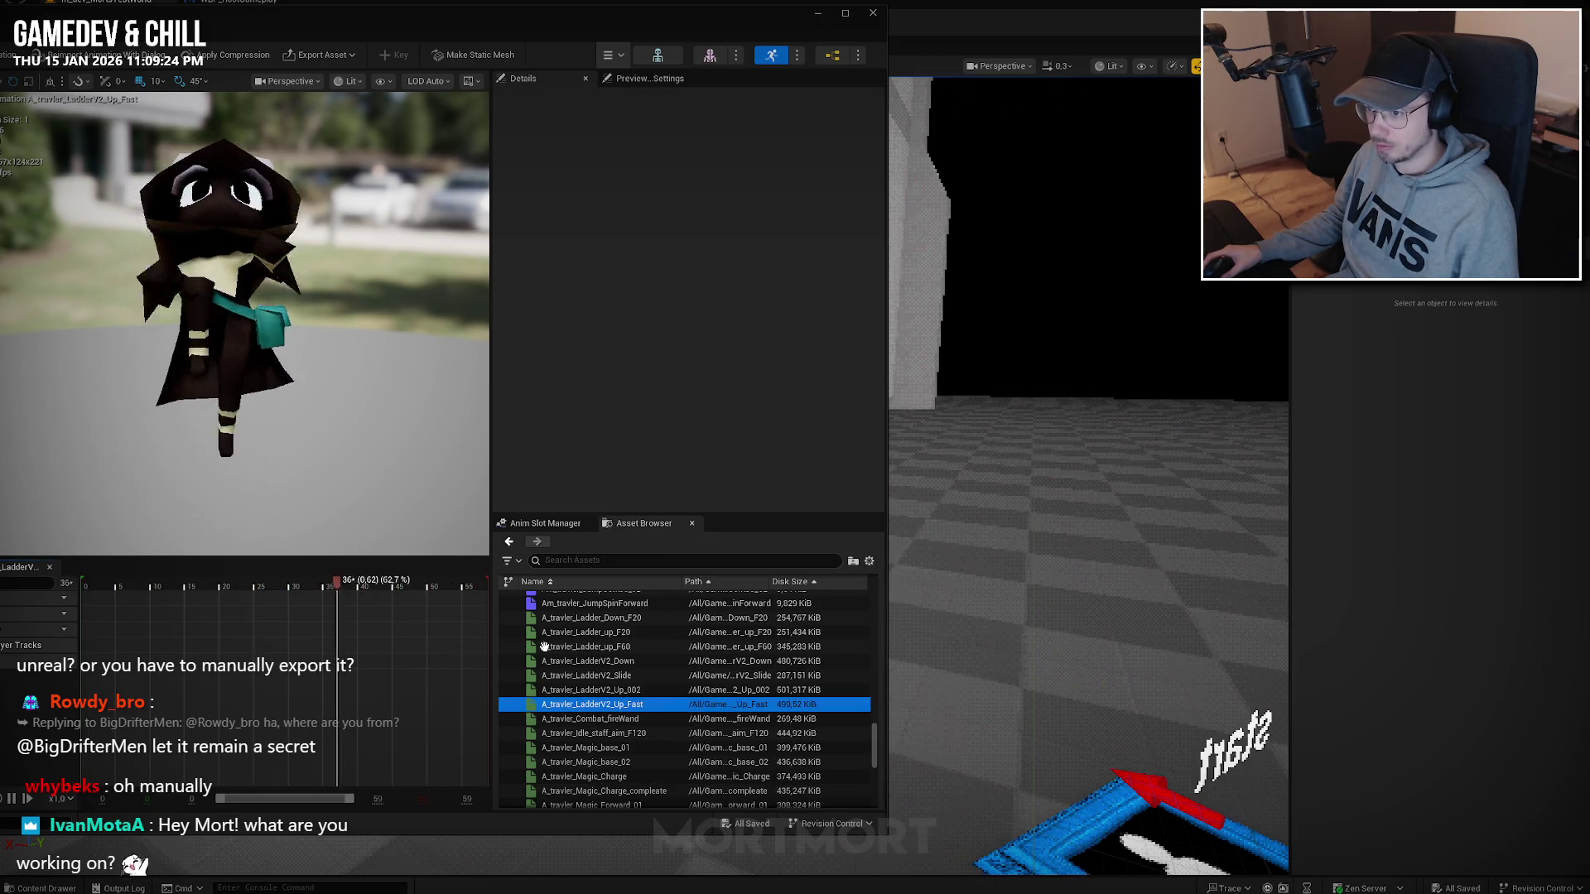
Orbit the preview, replay Up_002, Down and Slide, then close the animation editor.
left_click_drag(299, 498, 364, 497)
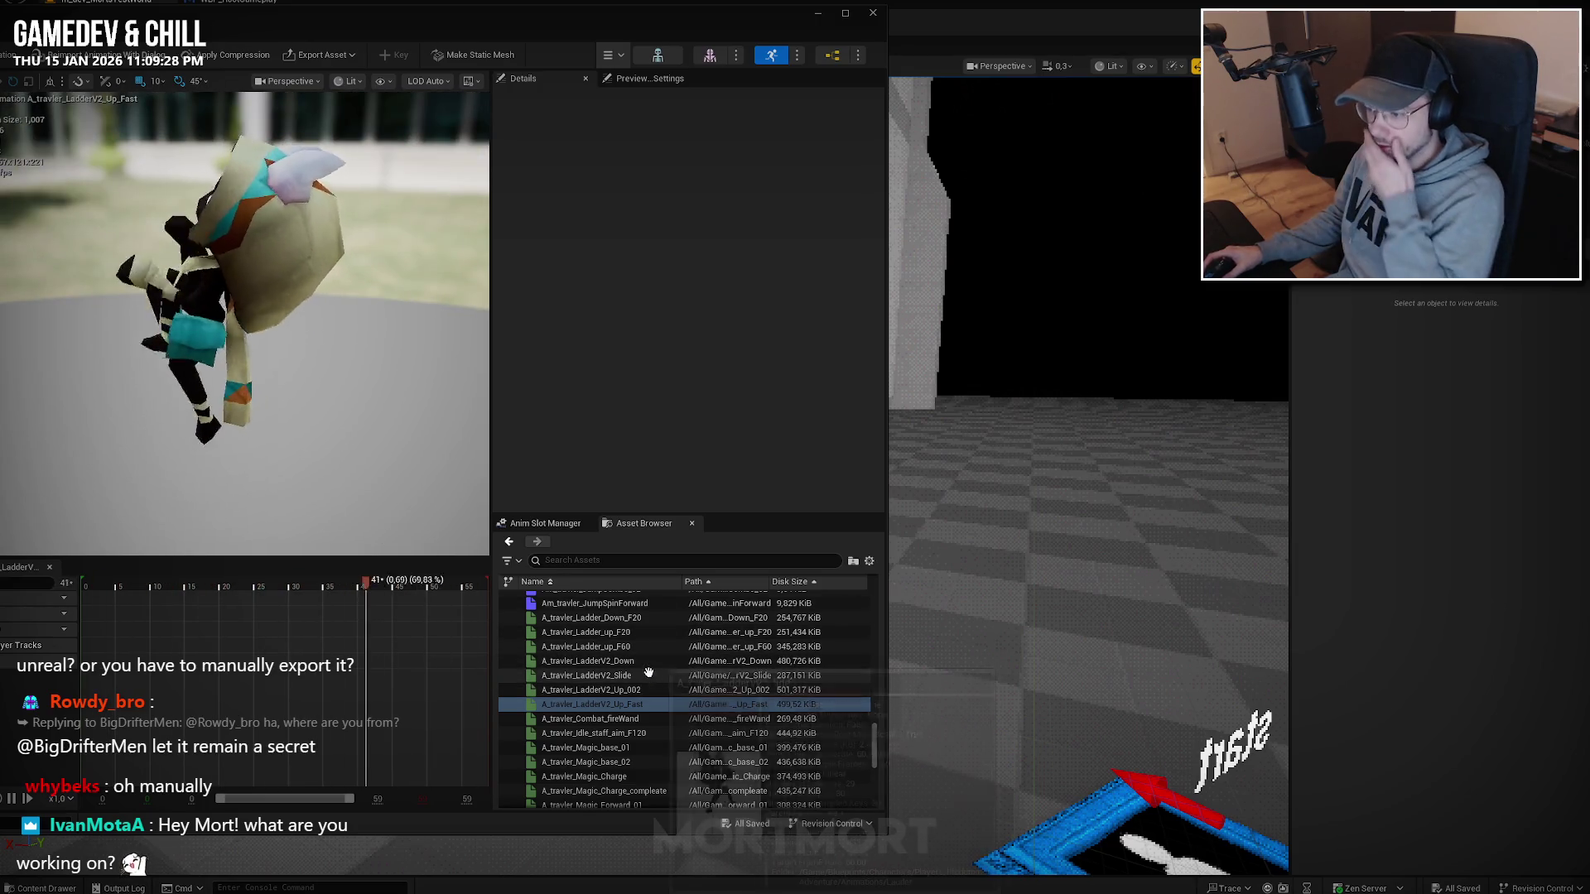
mouse_move(653, 689)
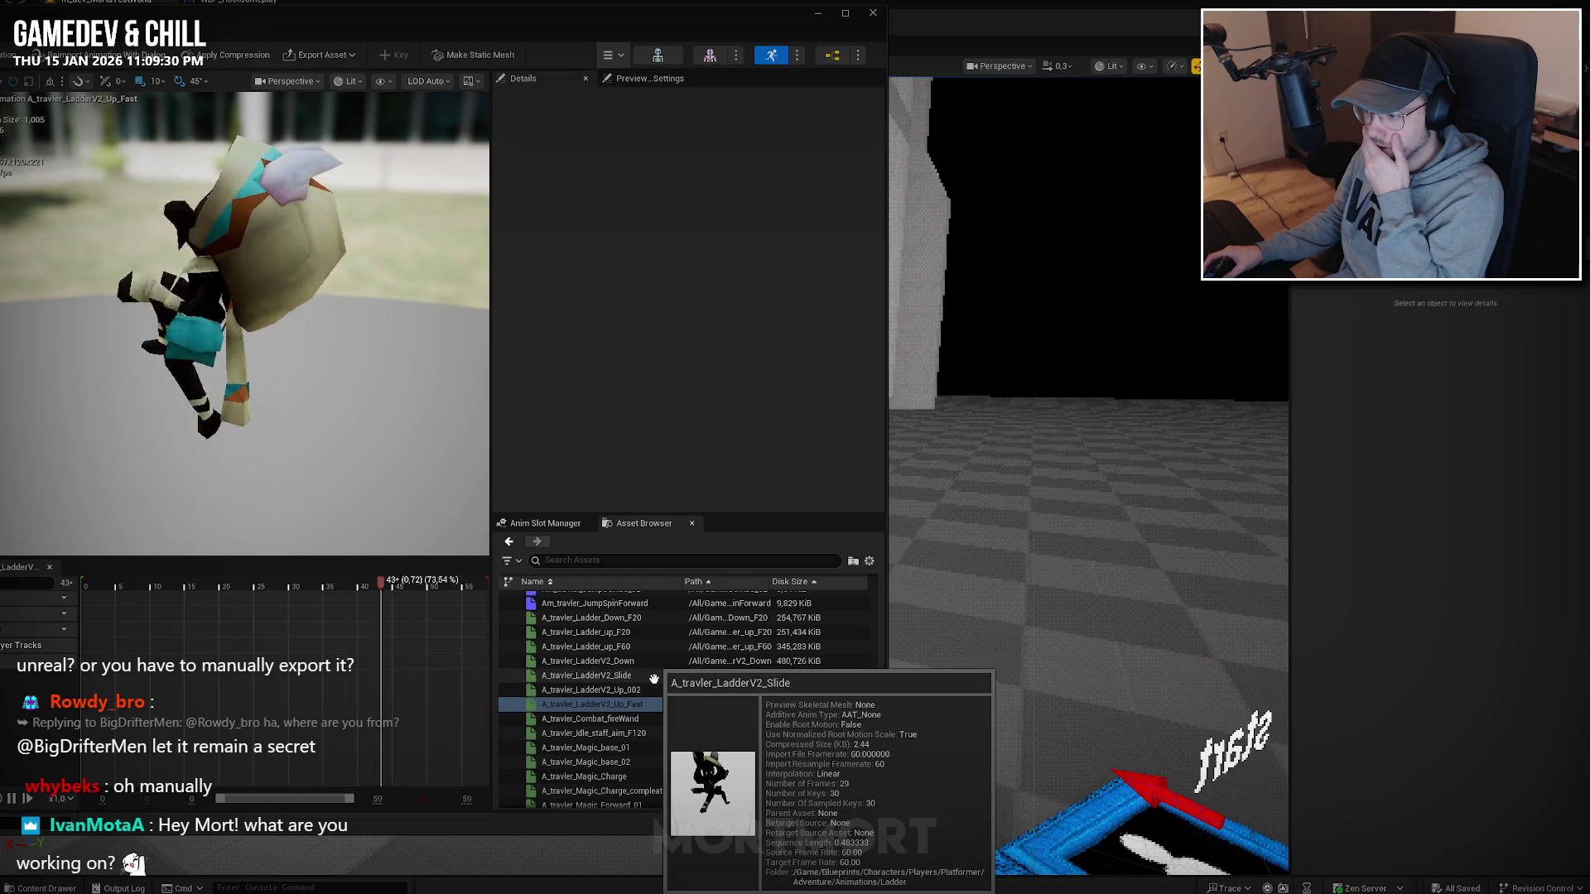
left_click(650, 690)
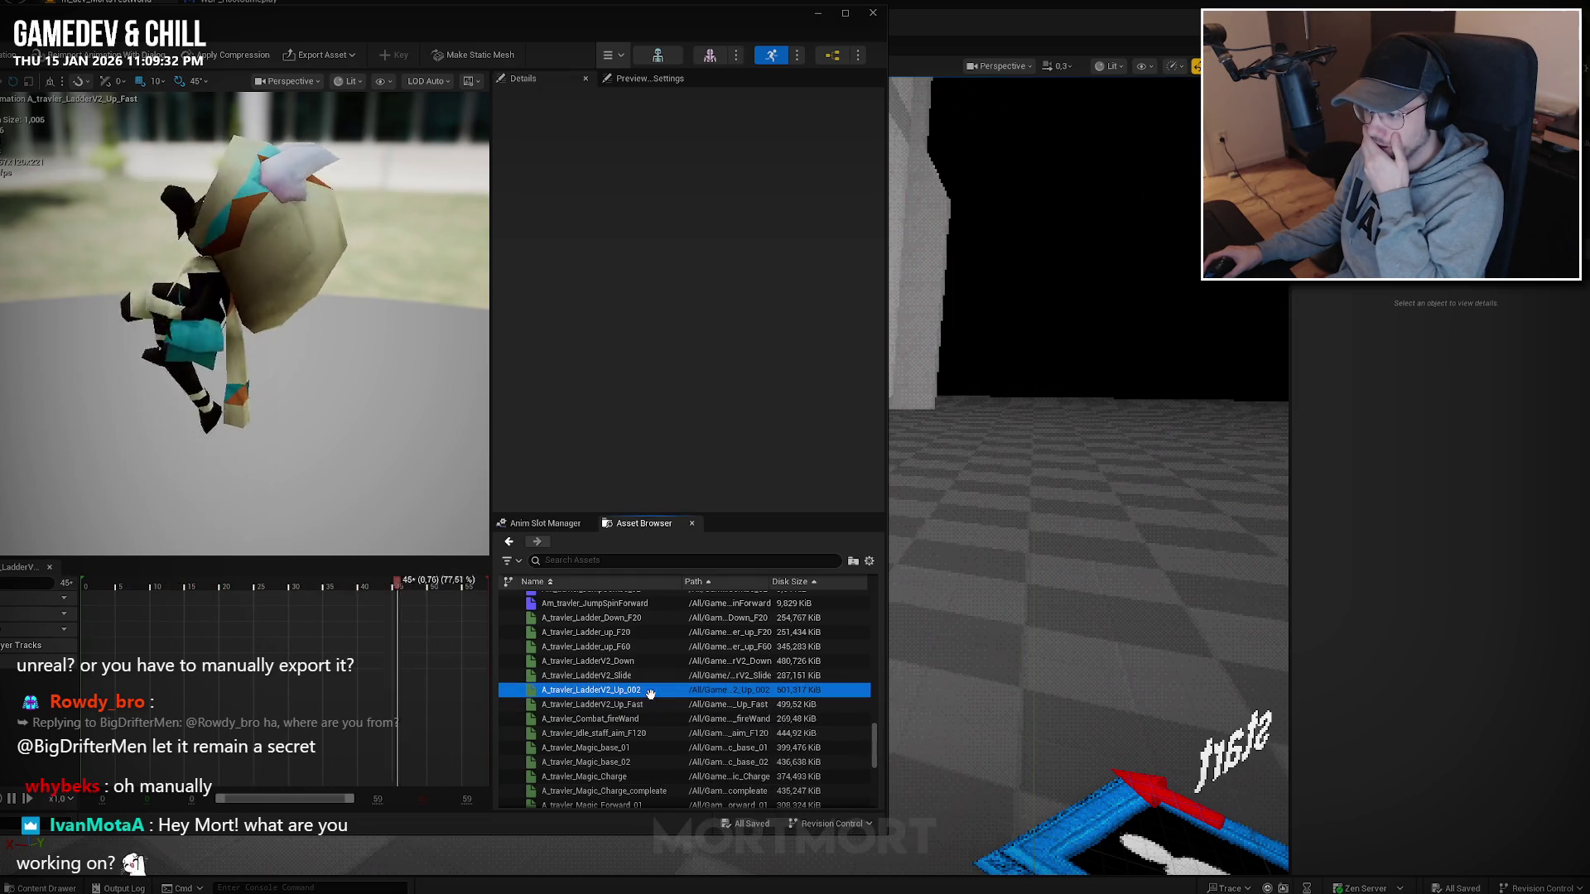
mouse_move(649, 691)
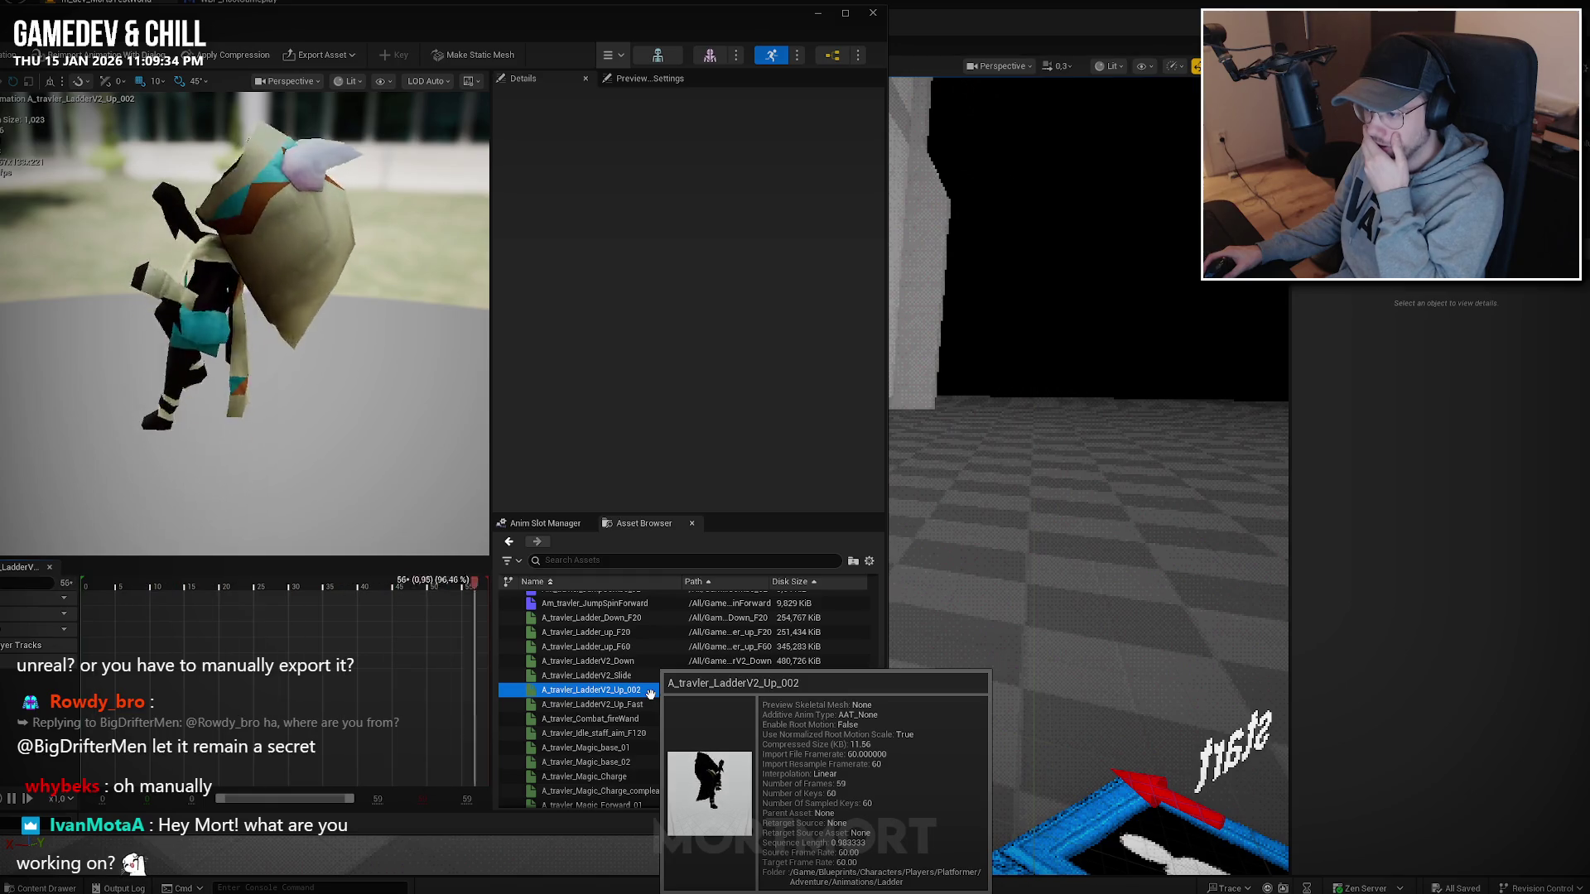
left_click(635, 661)
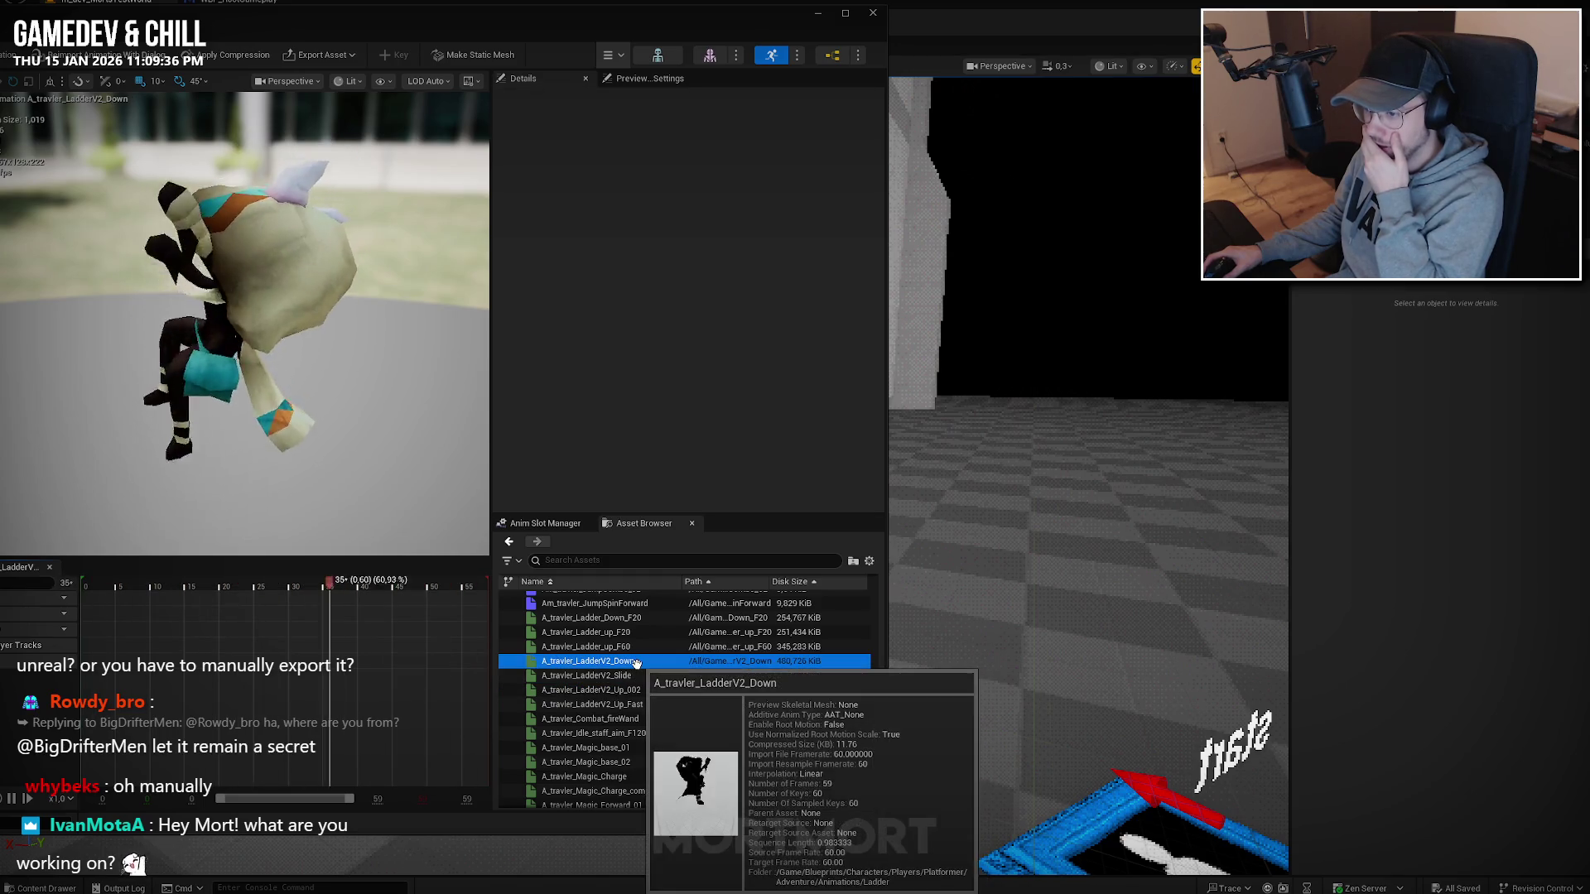
left_click(632, 674)
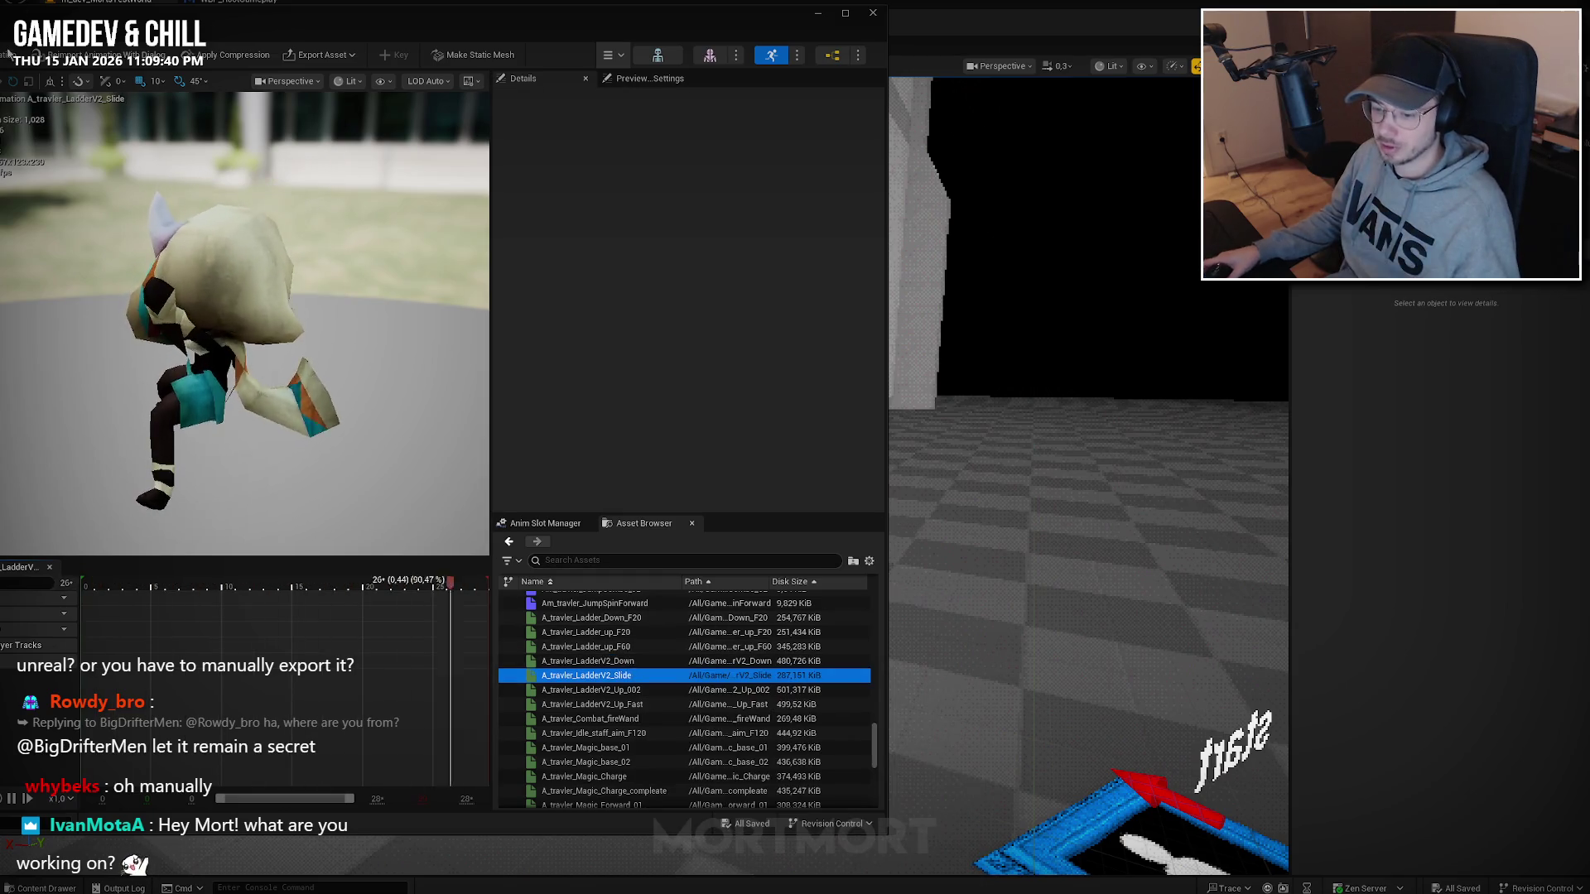
left_click(818, 14)
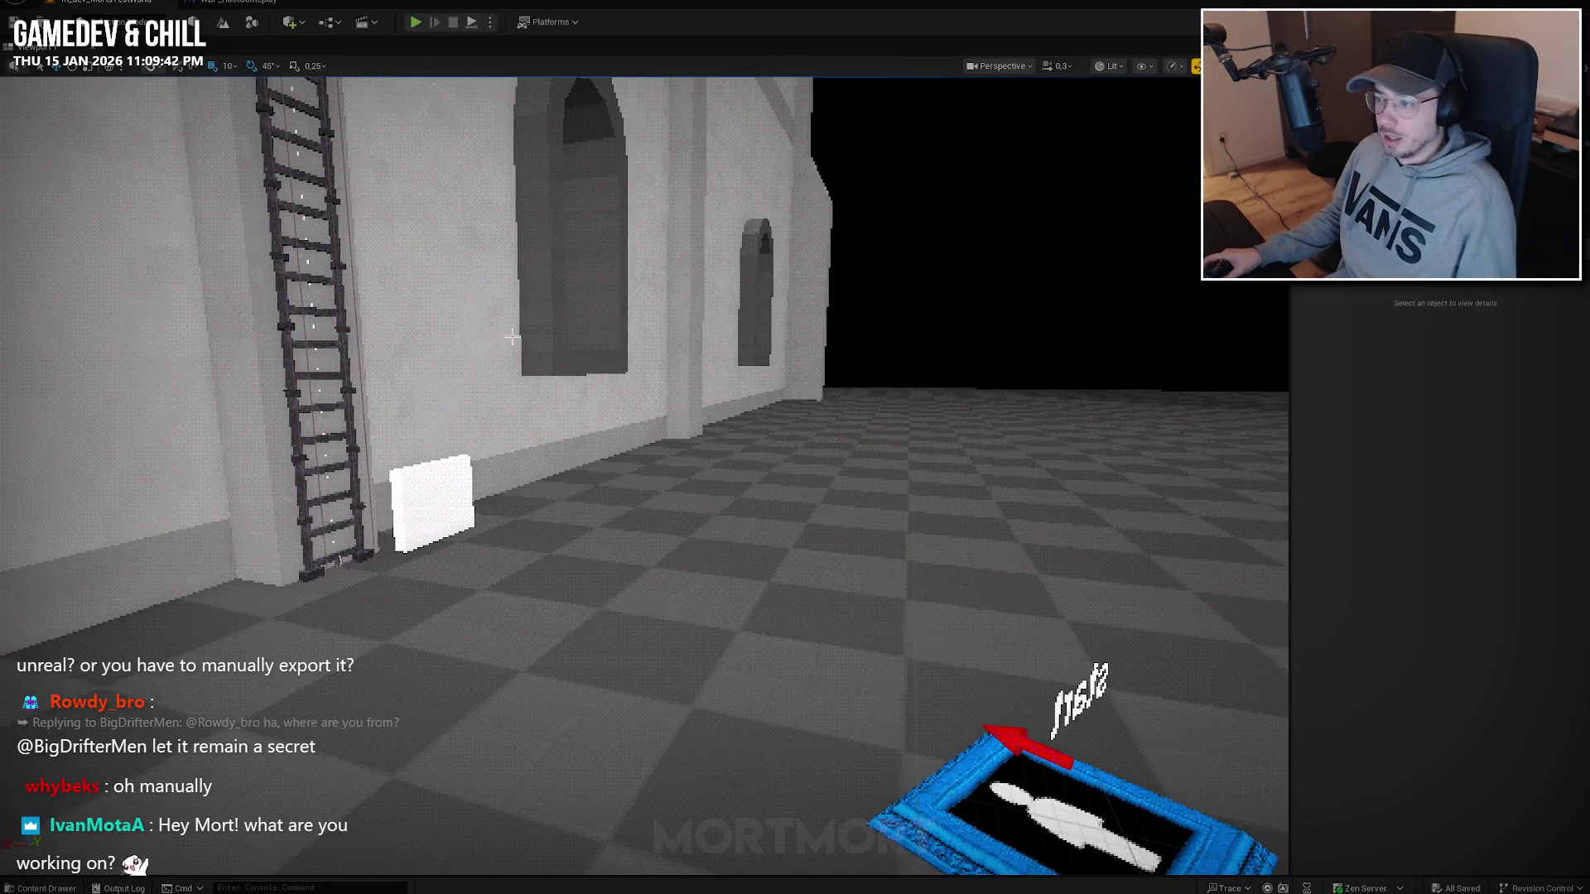
Reopen the Content Drawer on the Ladder folder, then bring Discord to the front.
key("ctrl+space")
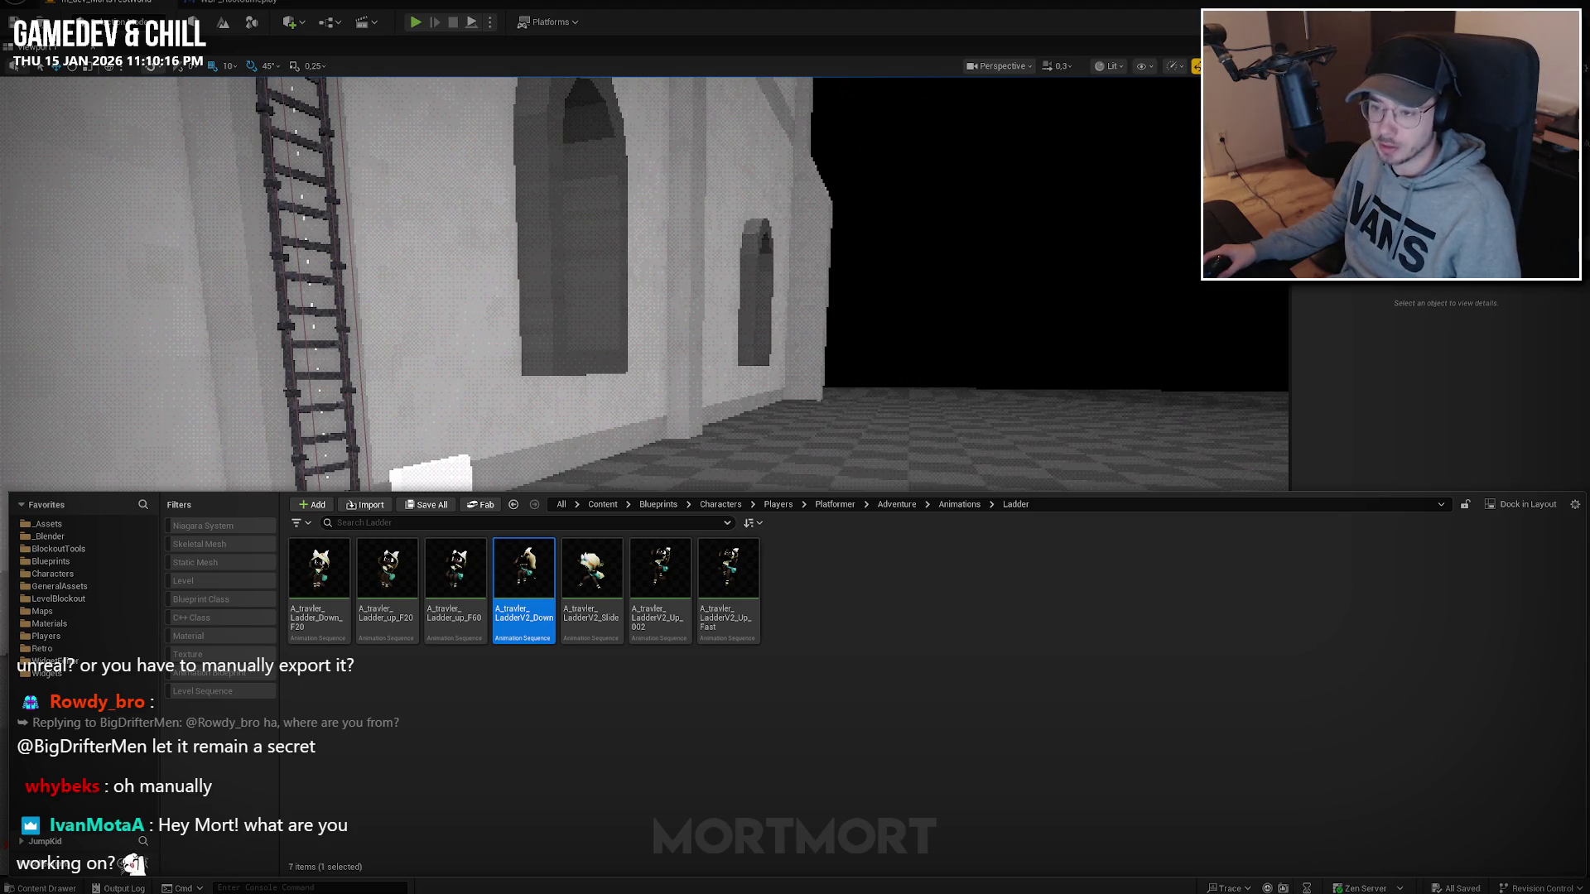
key("alt+Tab")
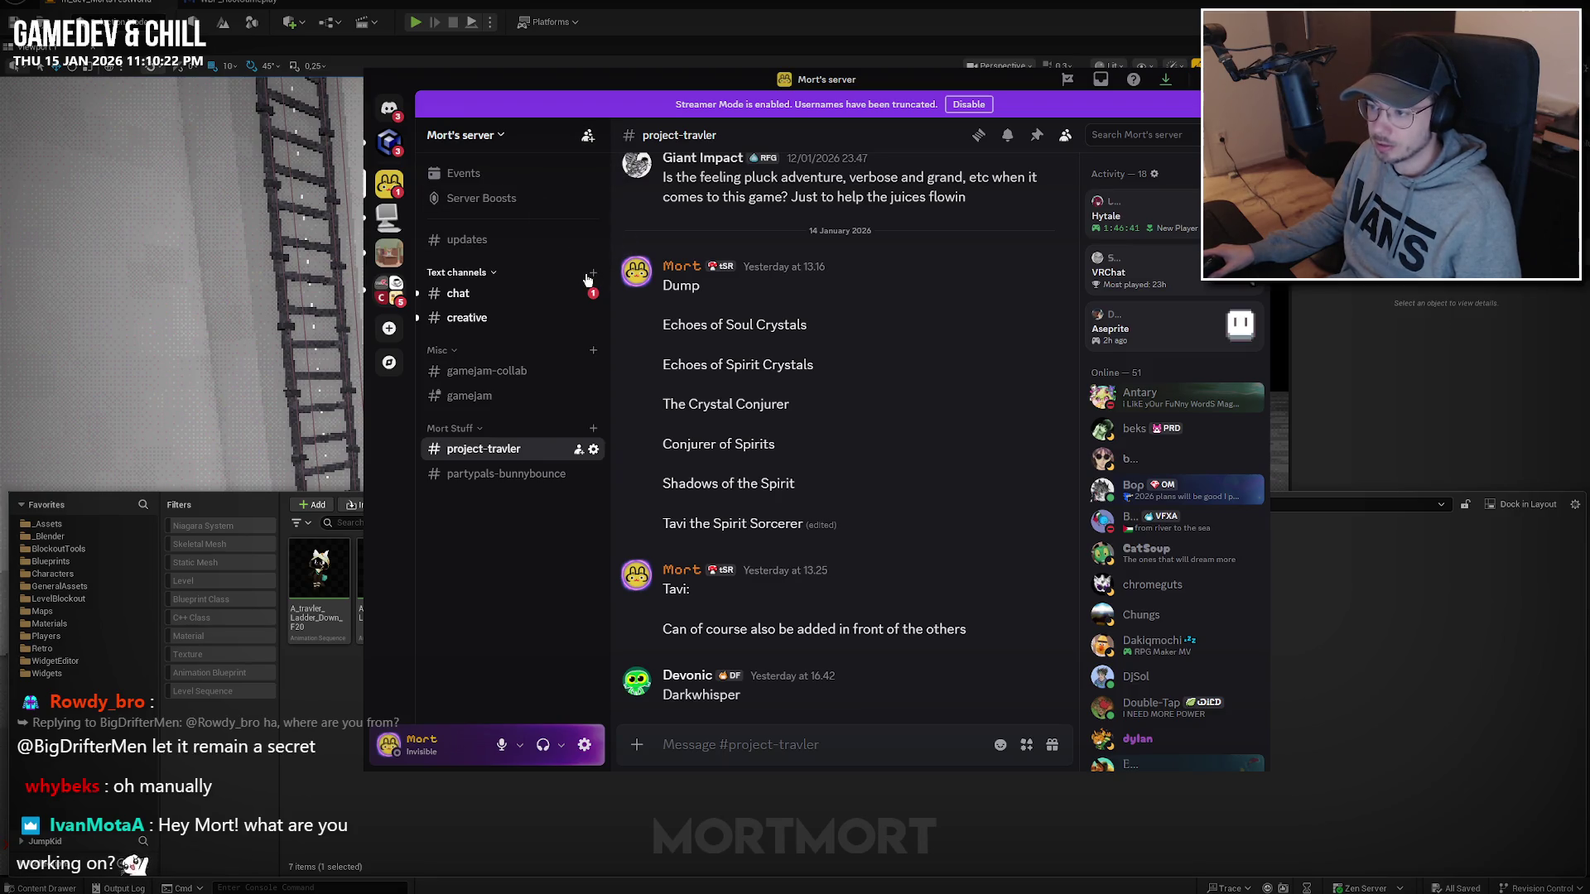
left_click(591, 429)
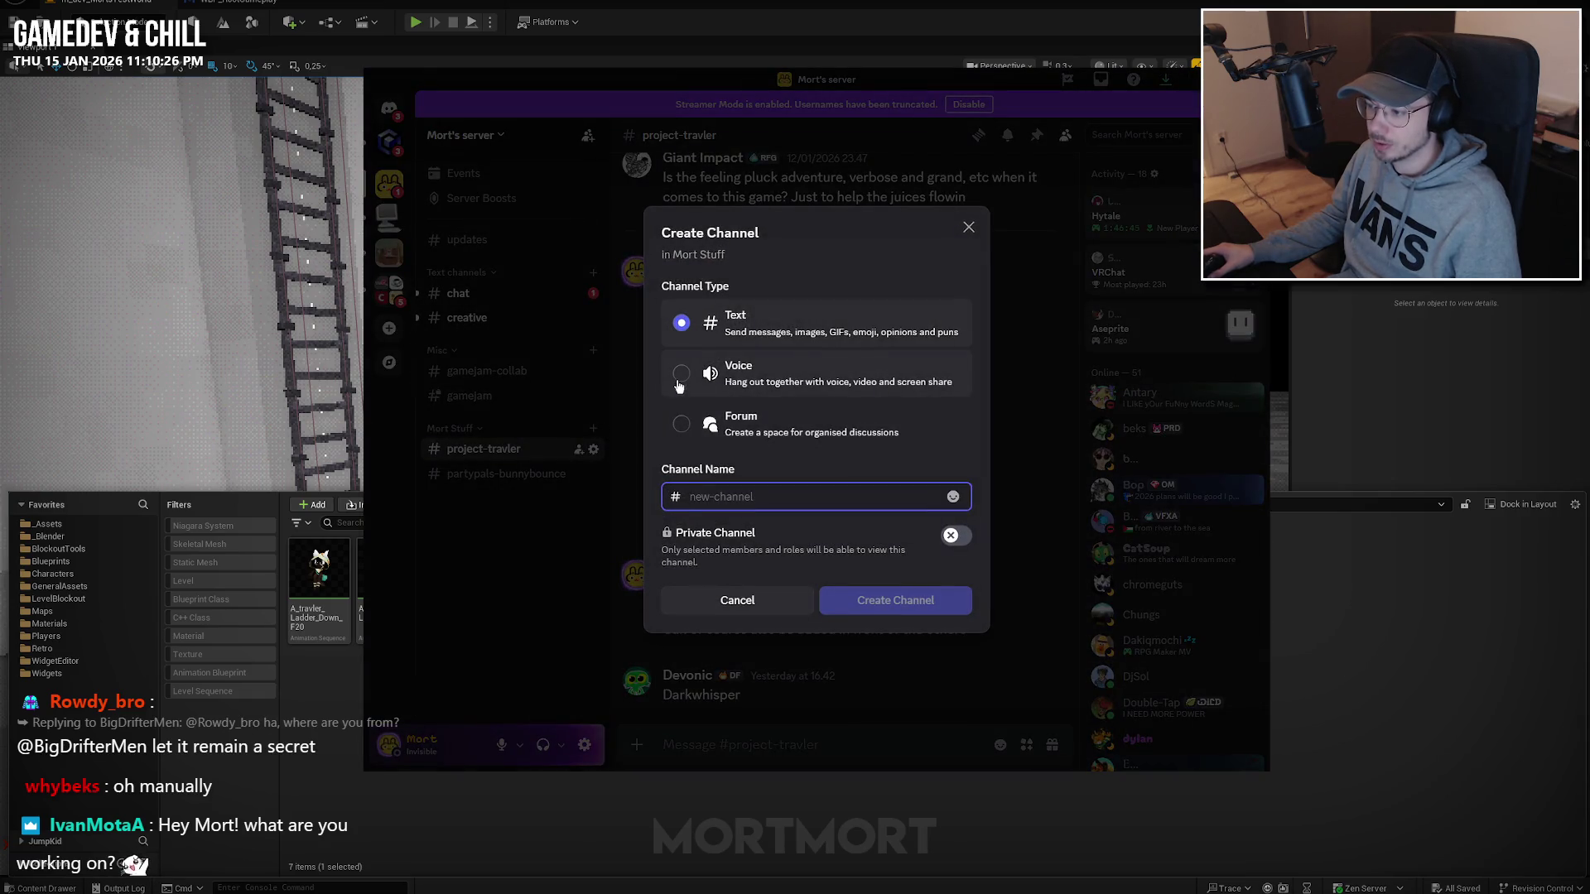
left_click(965, 234)
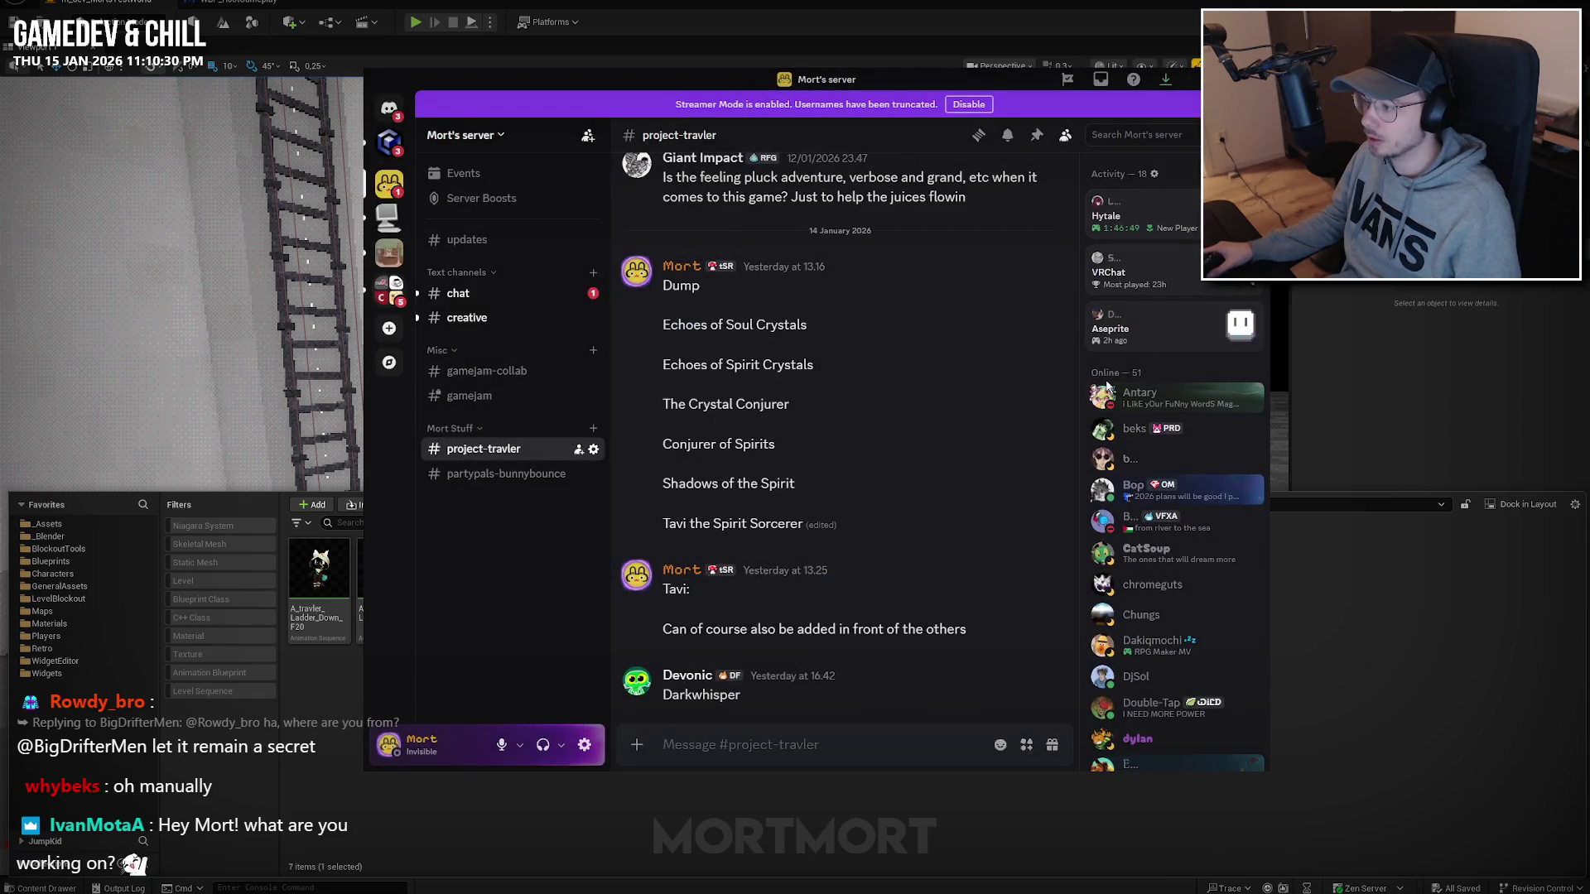
scroll(1122, 376, "down", 15)
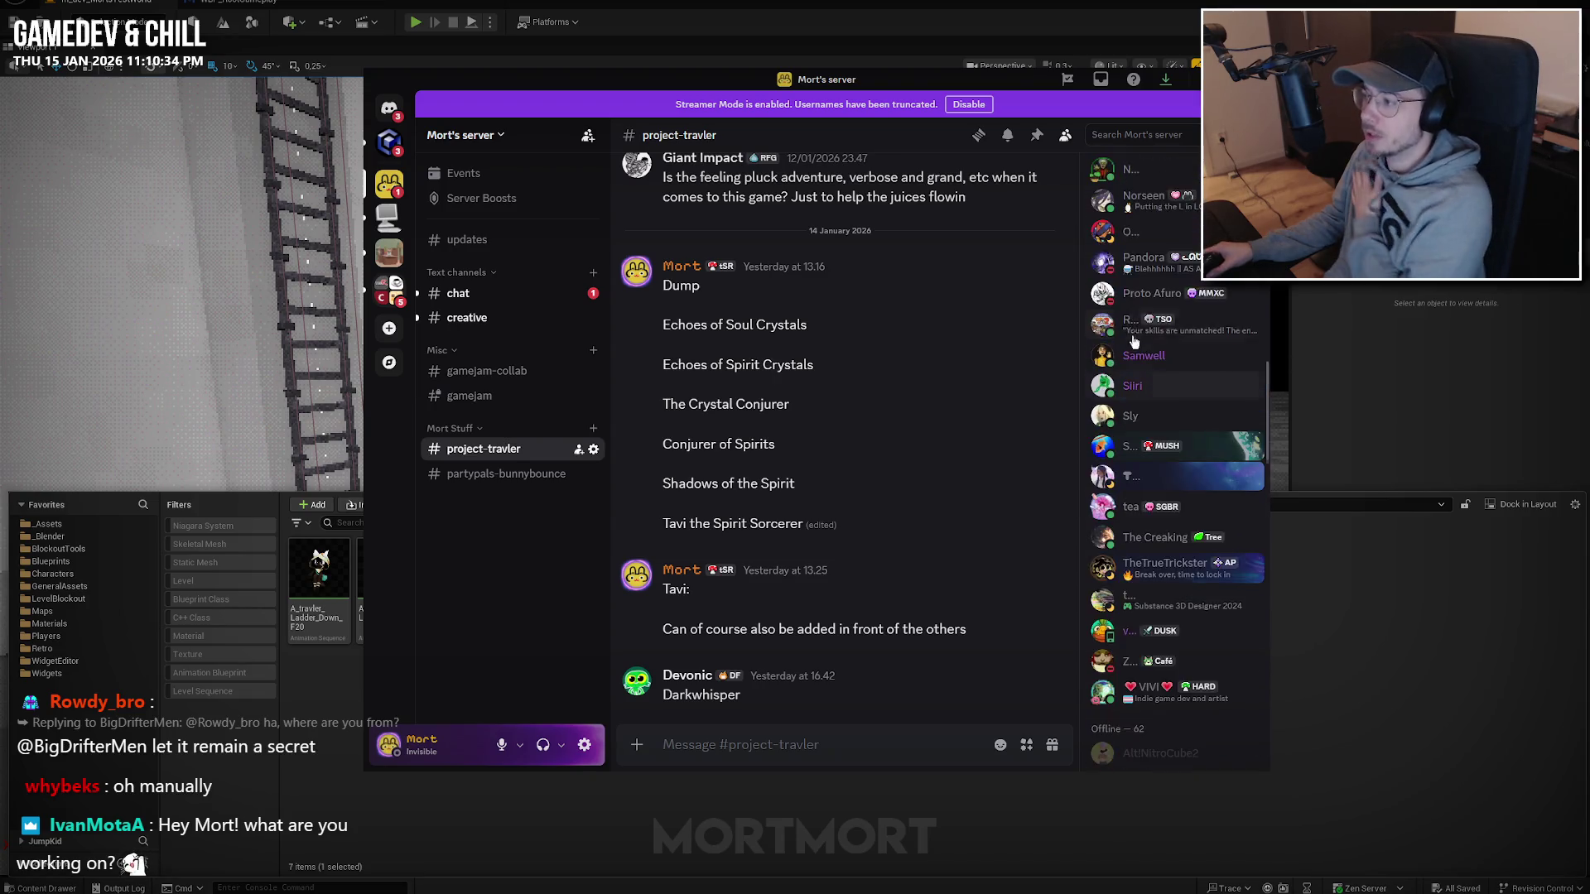
scroll(1138, 356, "up", 20)
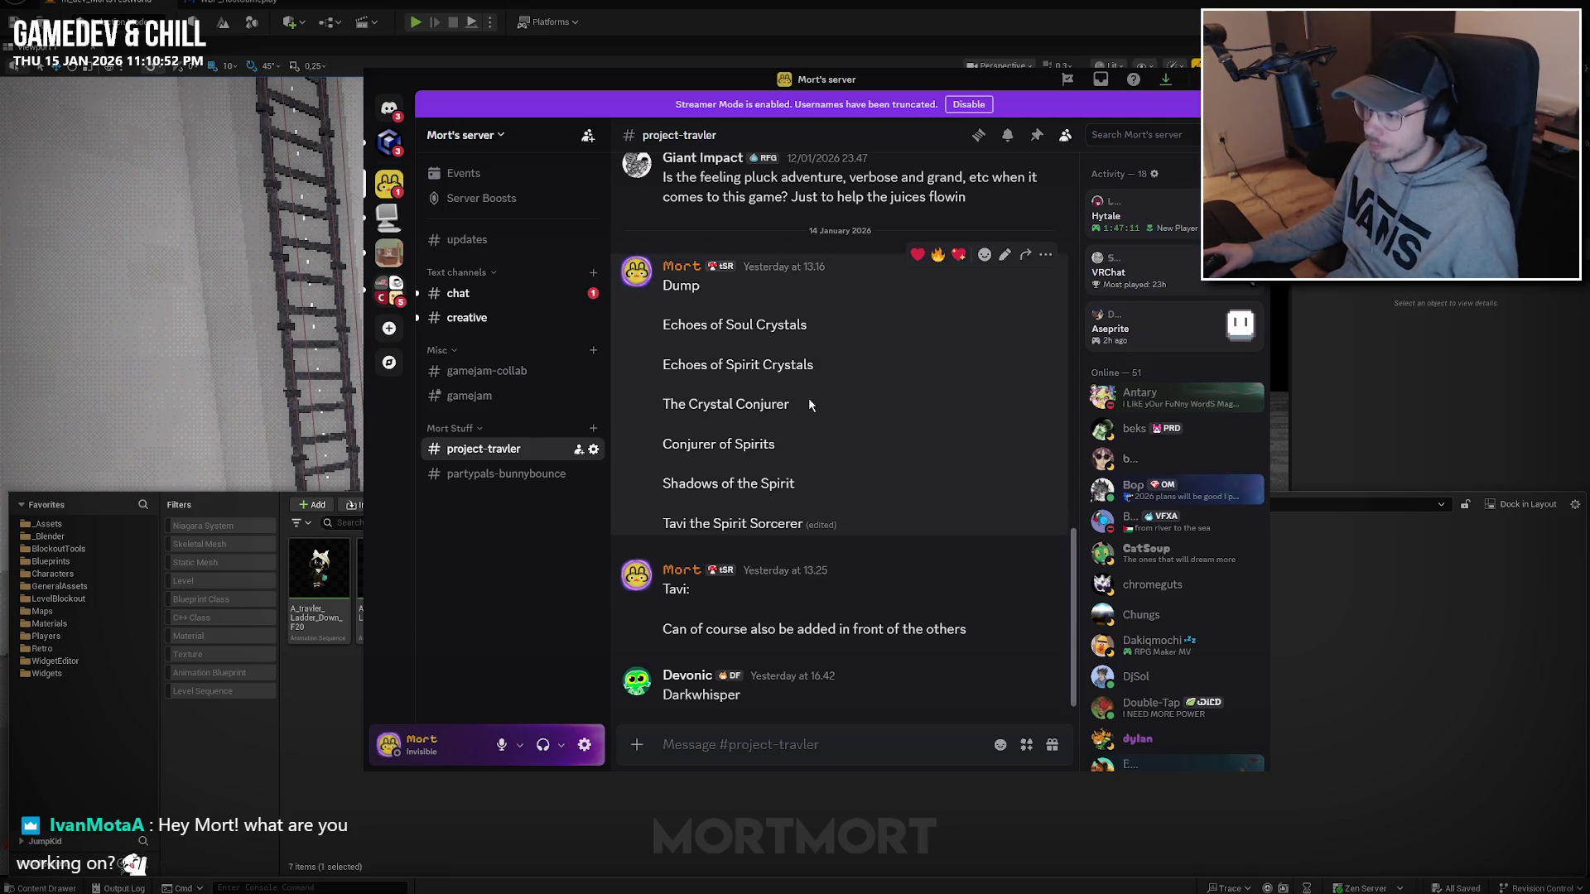
Post 'Crystal Conjurer' as a title idea in project-travler and return to Unreal Engine.
left_click_drag(781, 404, 712, 407)
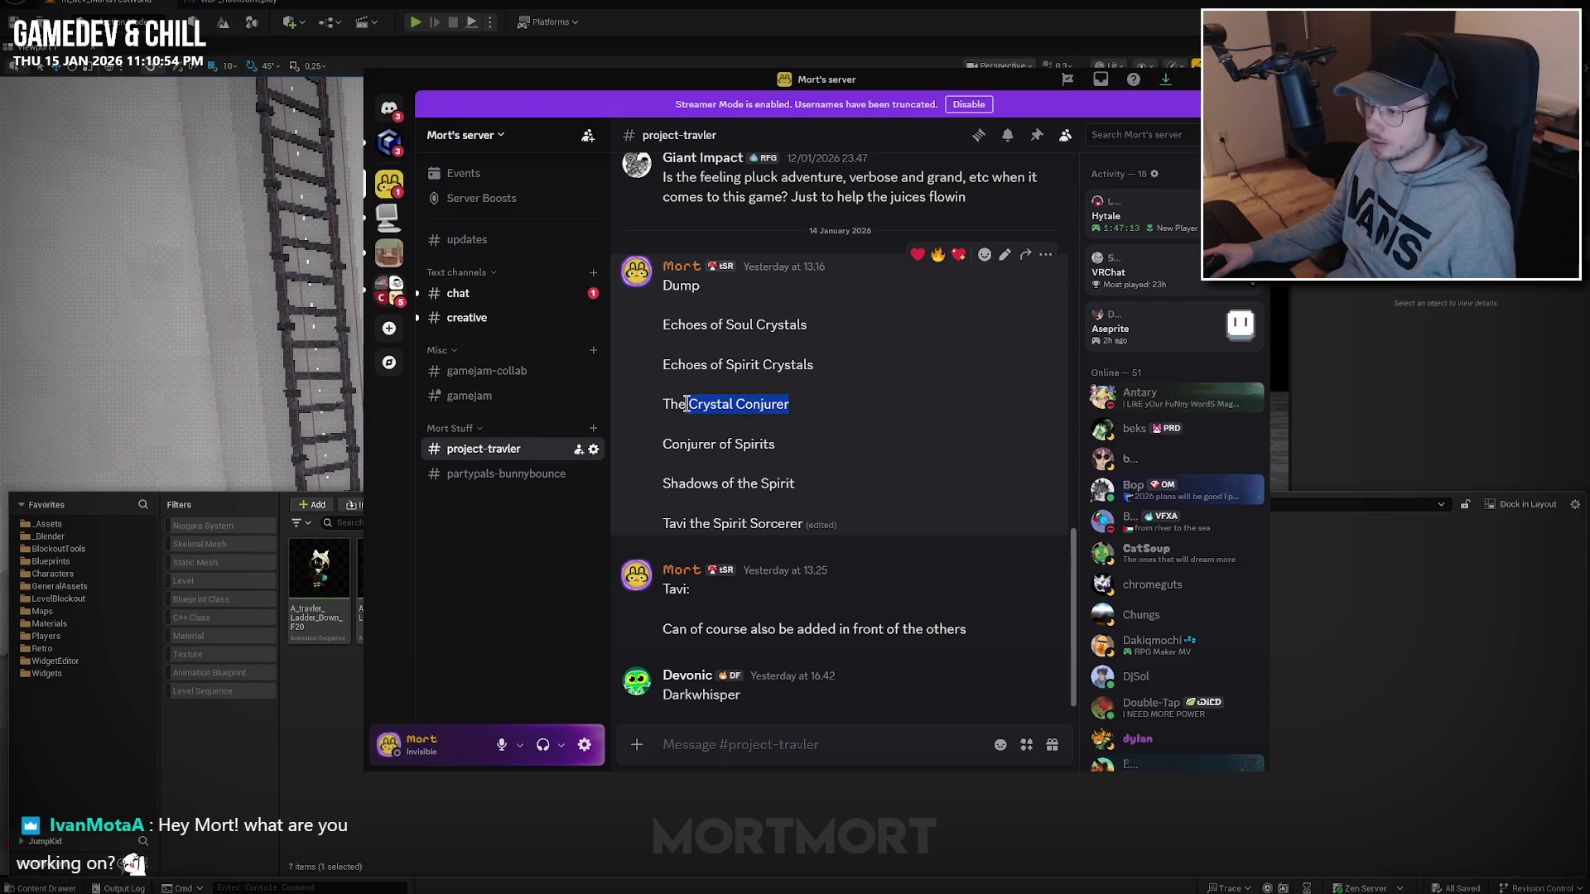
left_click(717, 750)
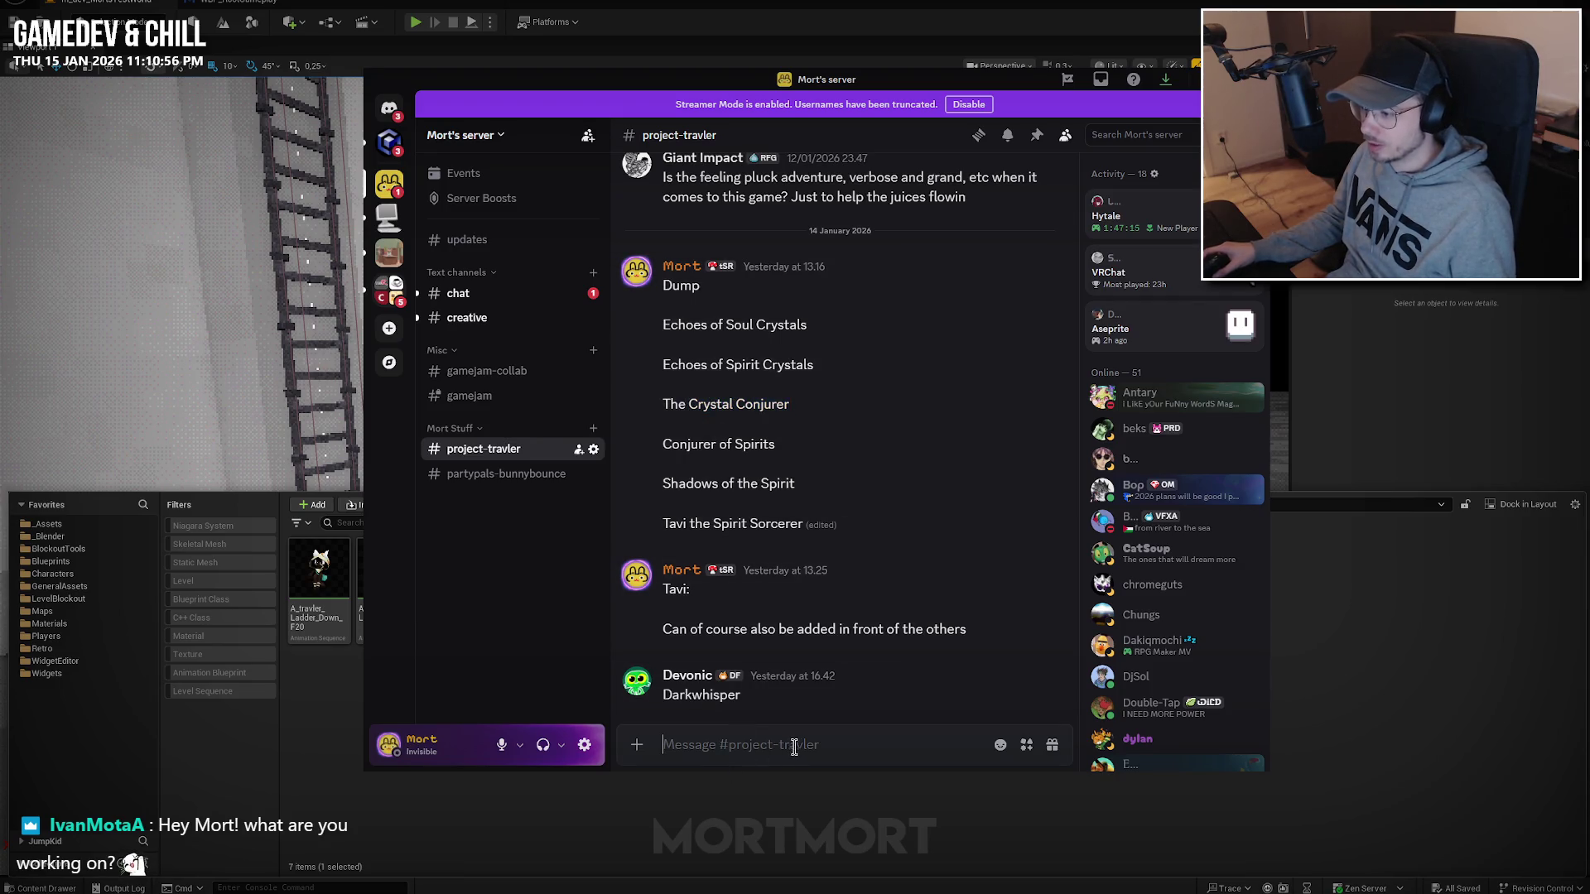
type("Crystal Conjurer")
key("shift+Return")
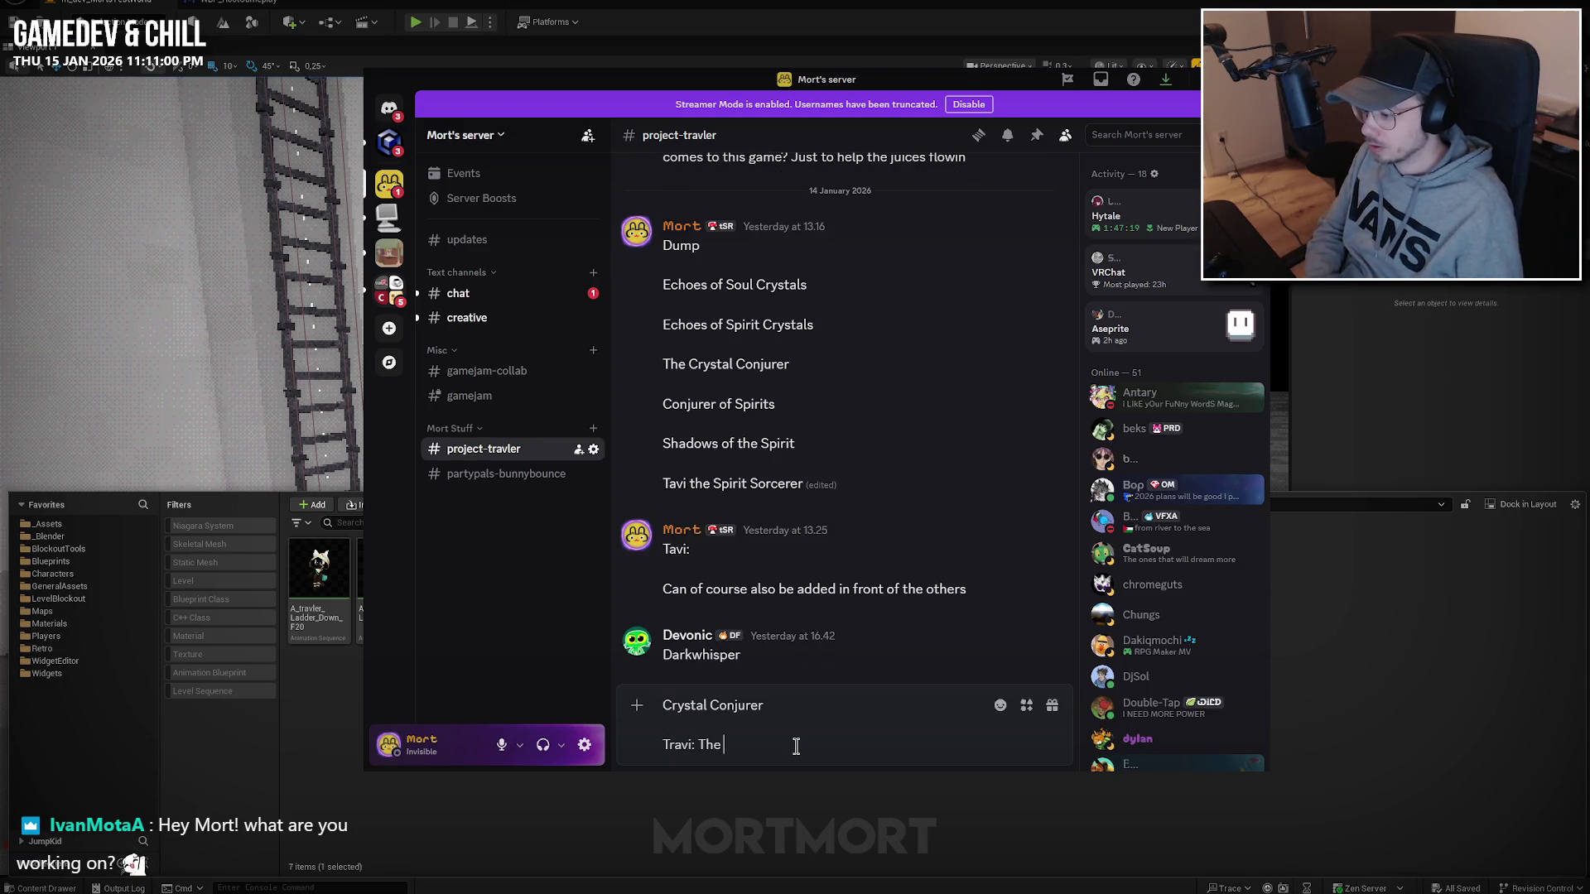
key("shift+Return")
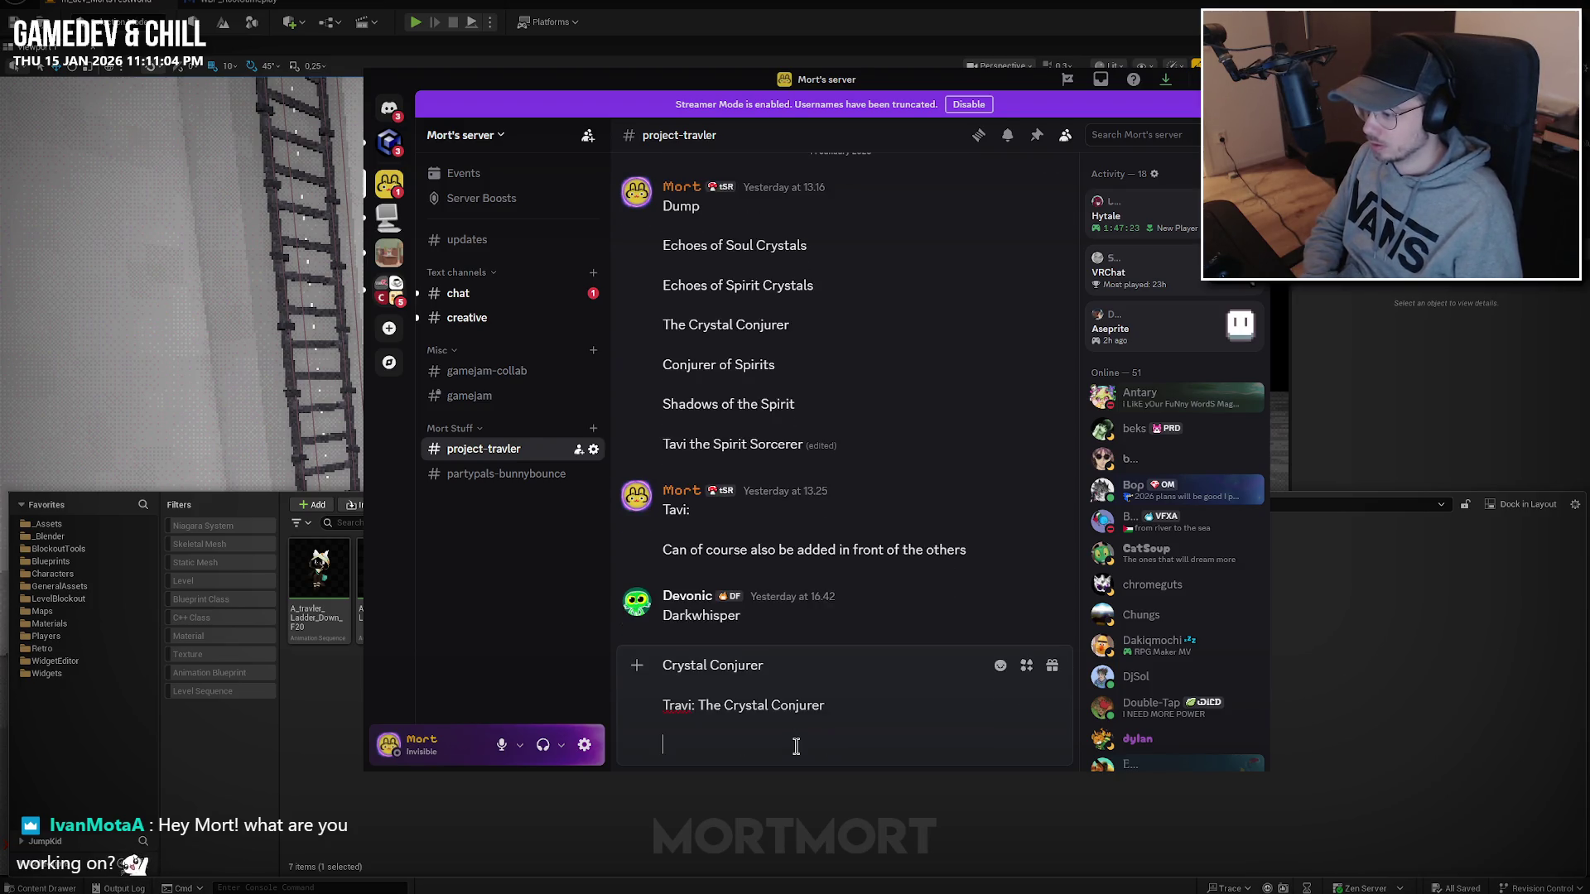
key("BackSpace")
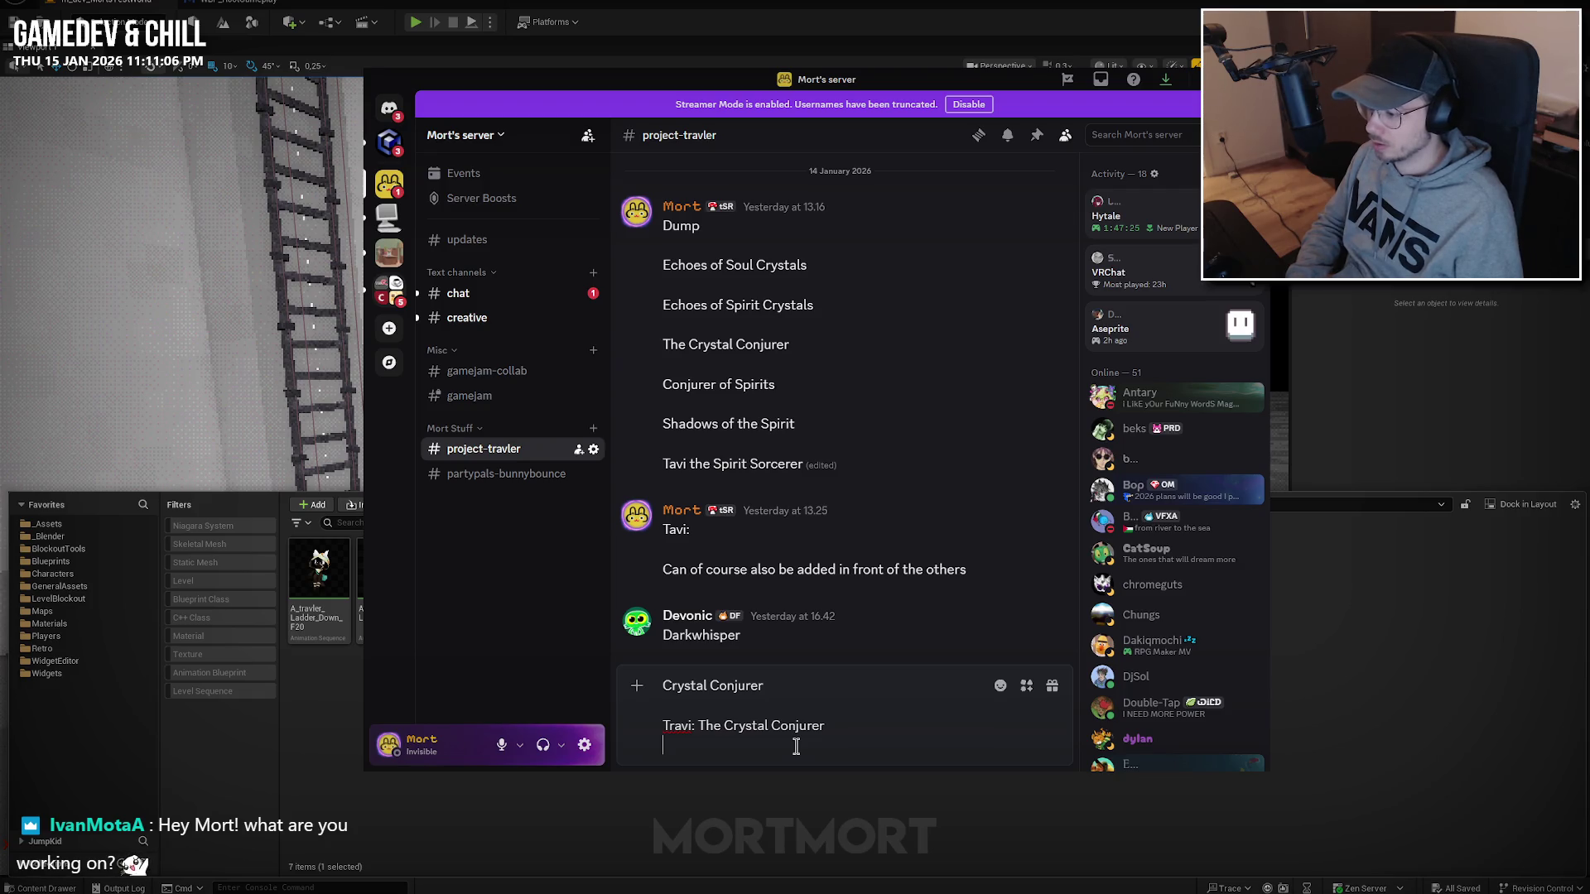
key("Return")
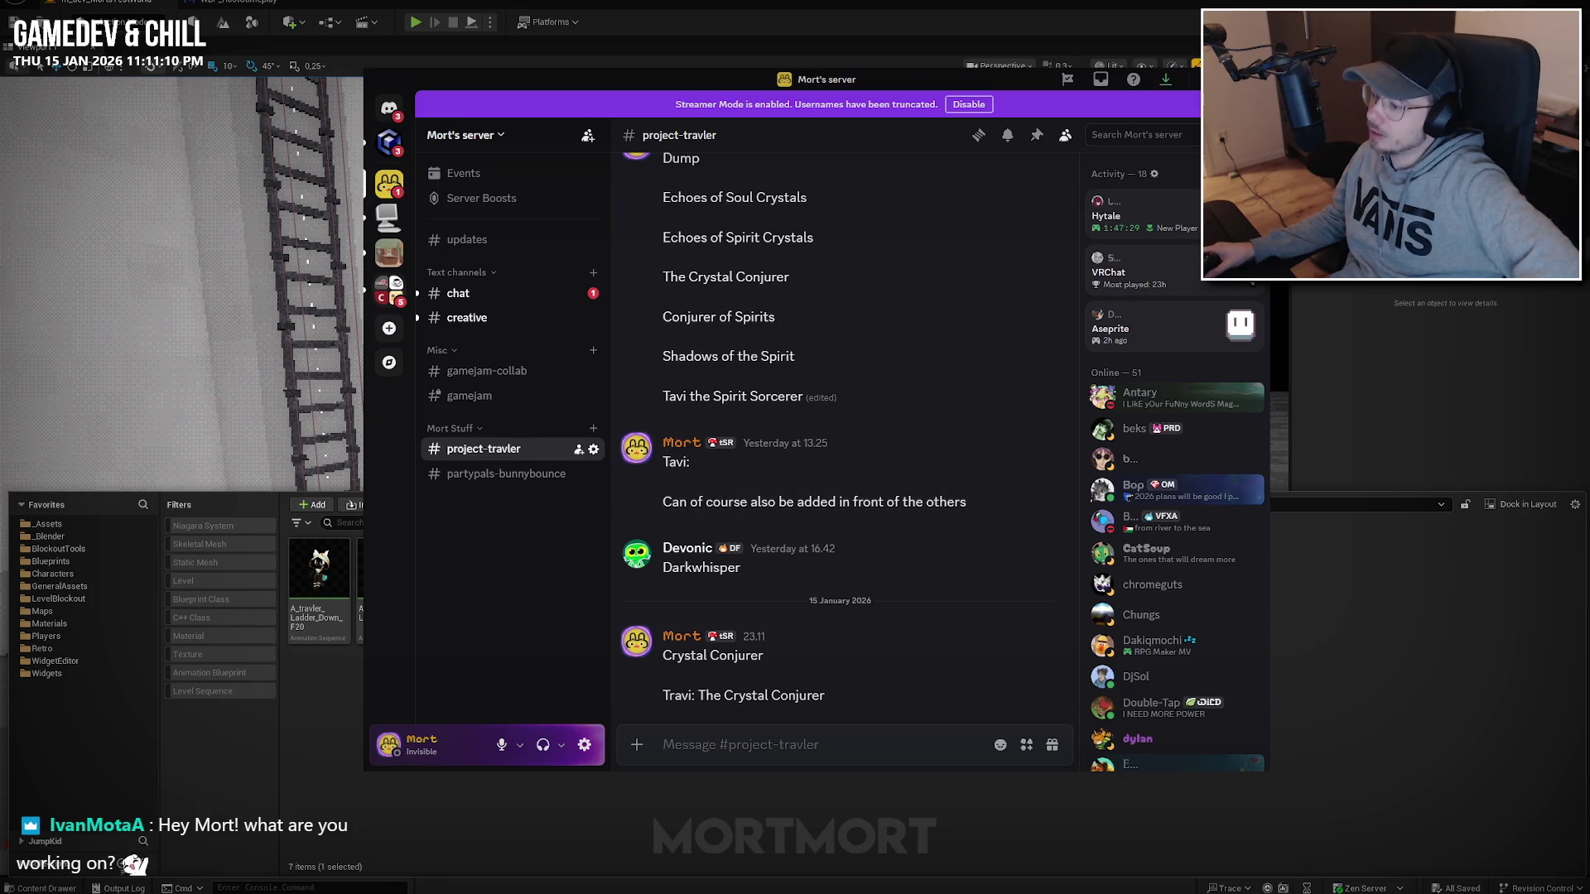
key("alt+Tab")
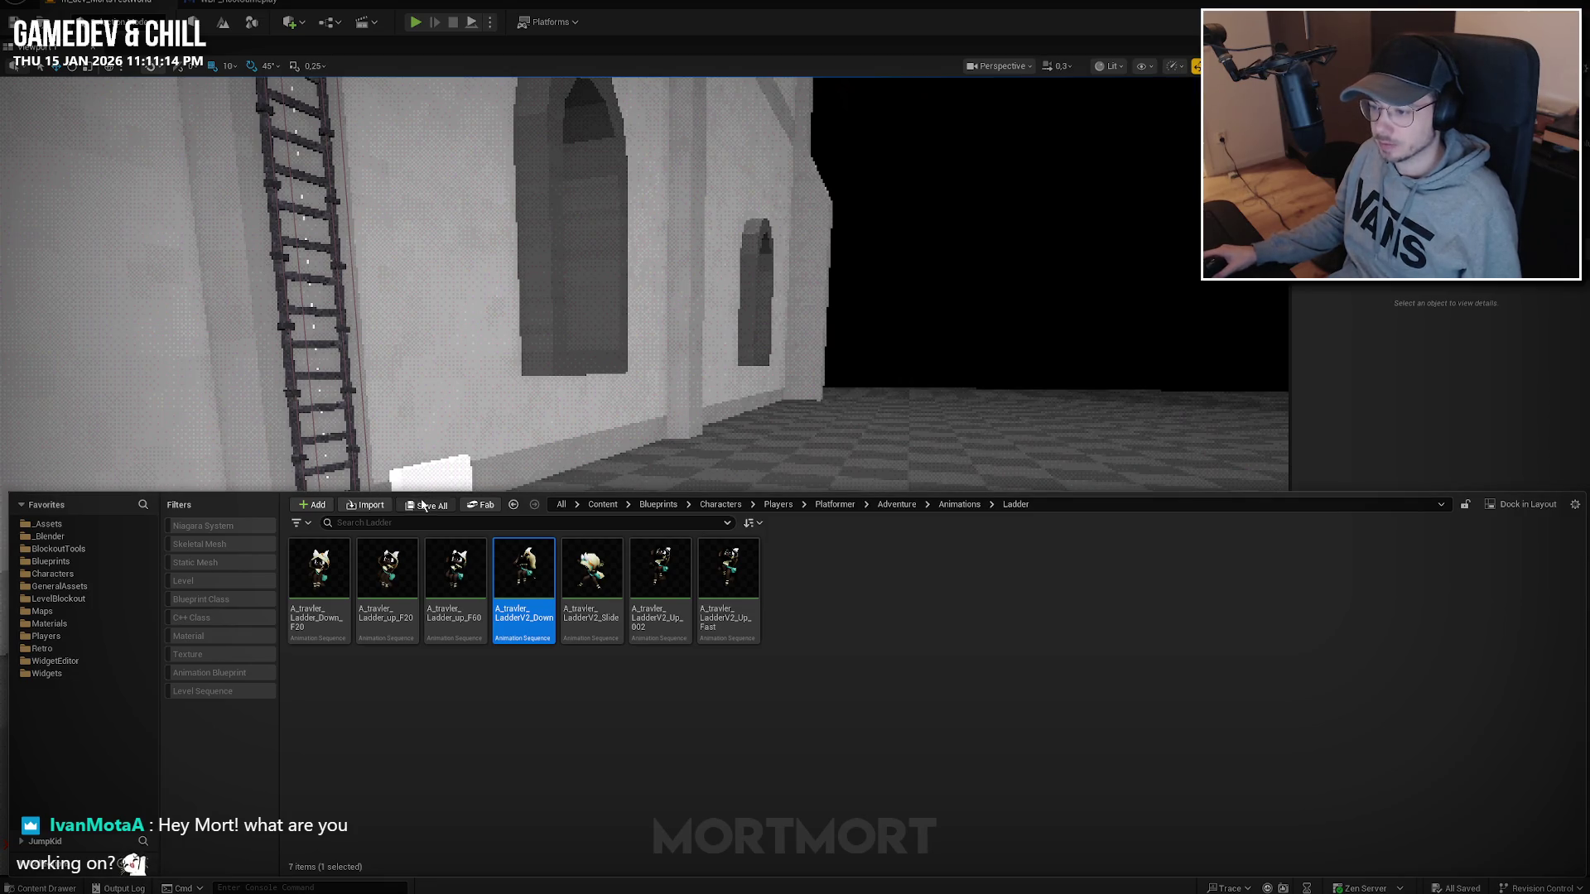
Cycle through Blender and Unreal Engine before returning to the Discord chat.
key("alt+Tab")
left_click(996, 303)
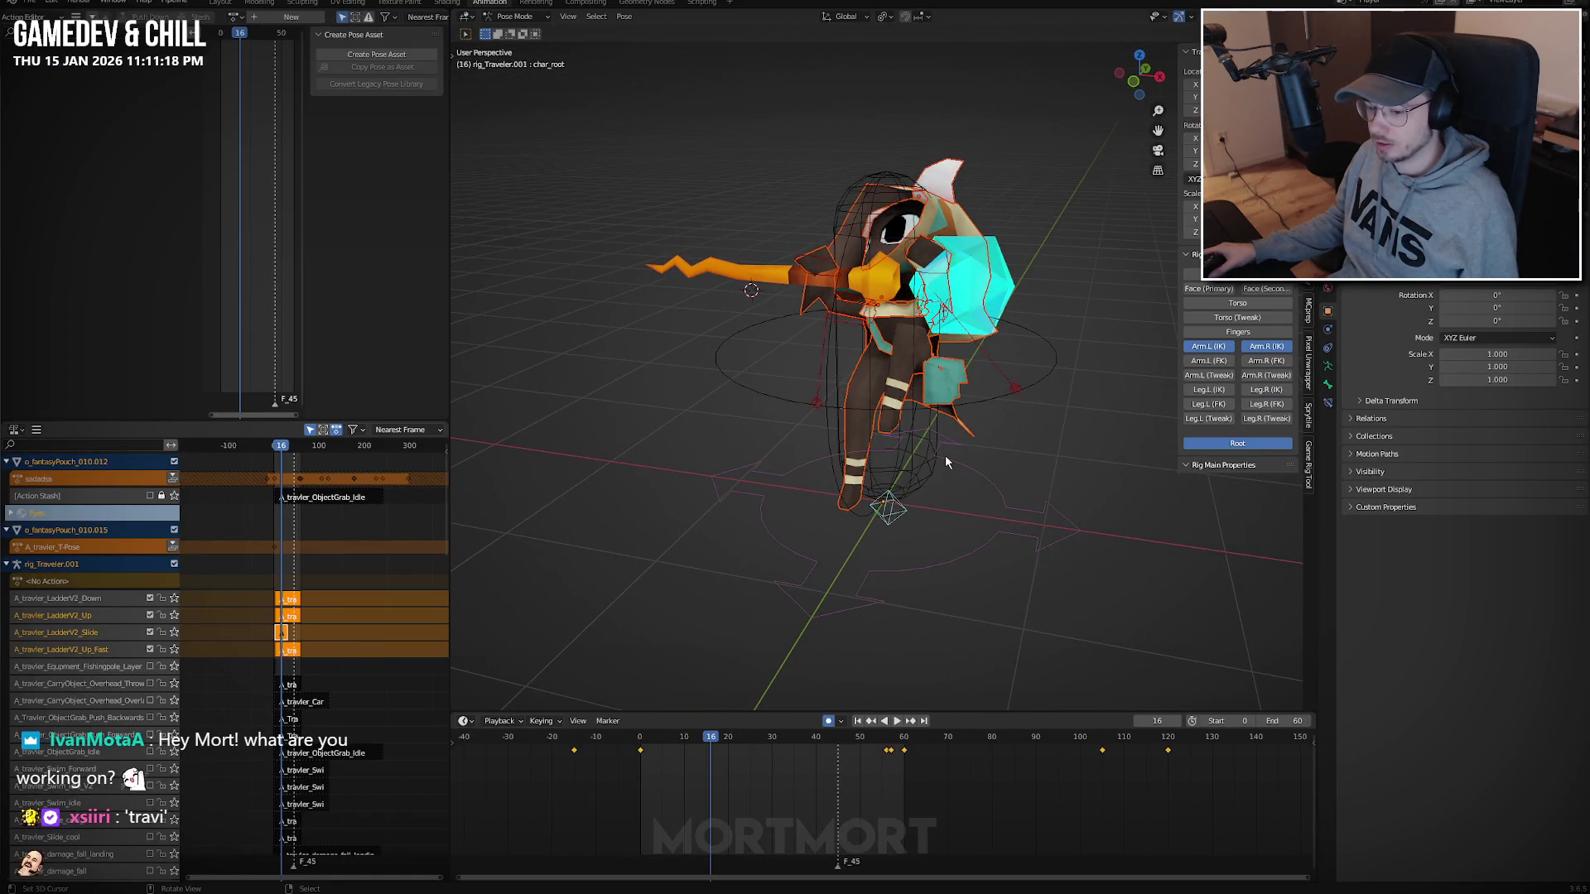
key("alt+Tab")
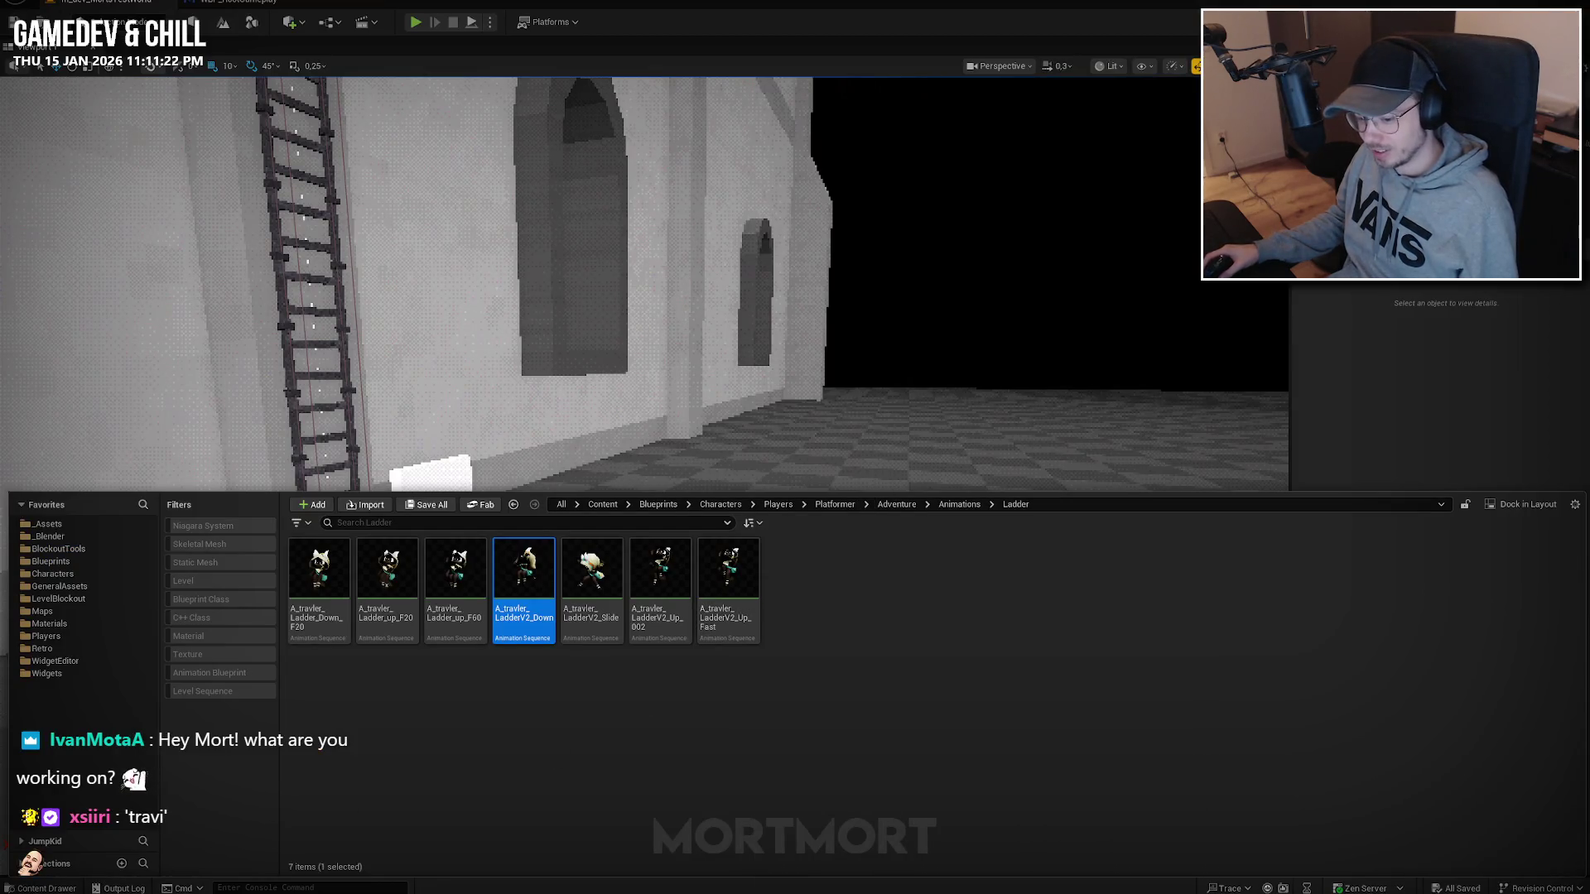
key("alt+Tab")
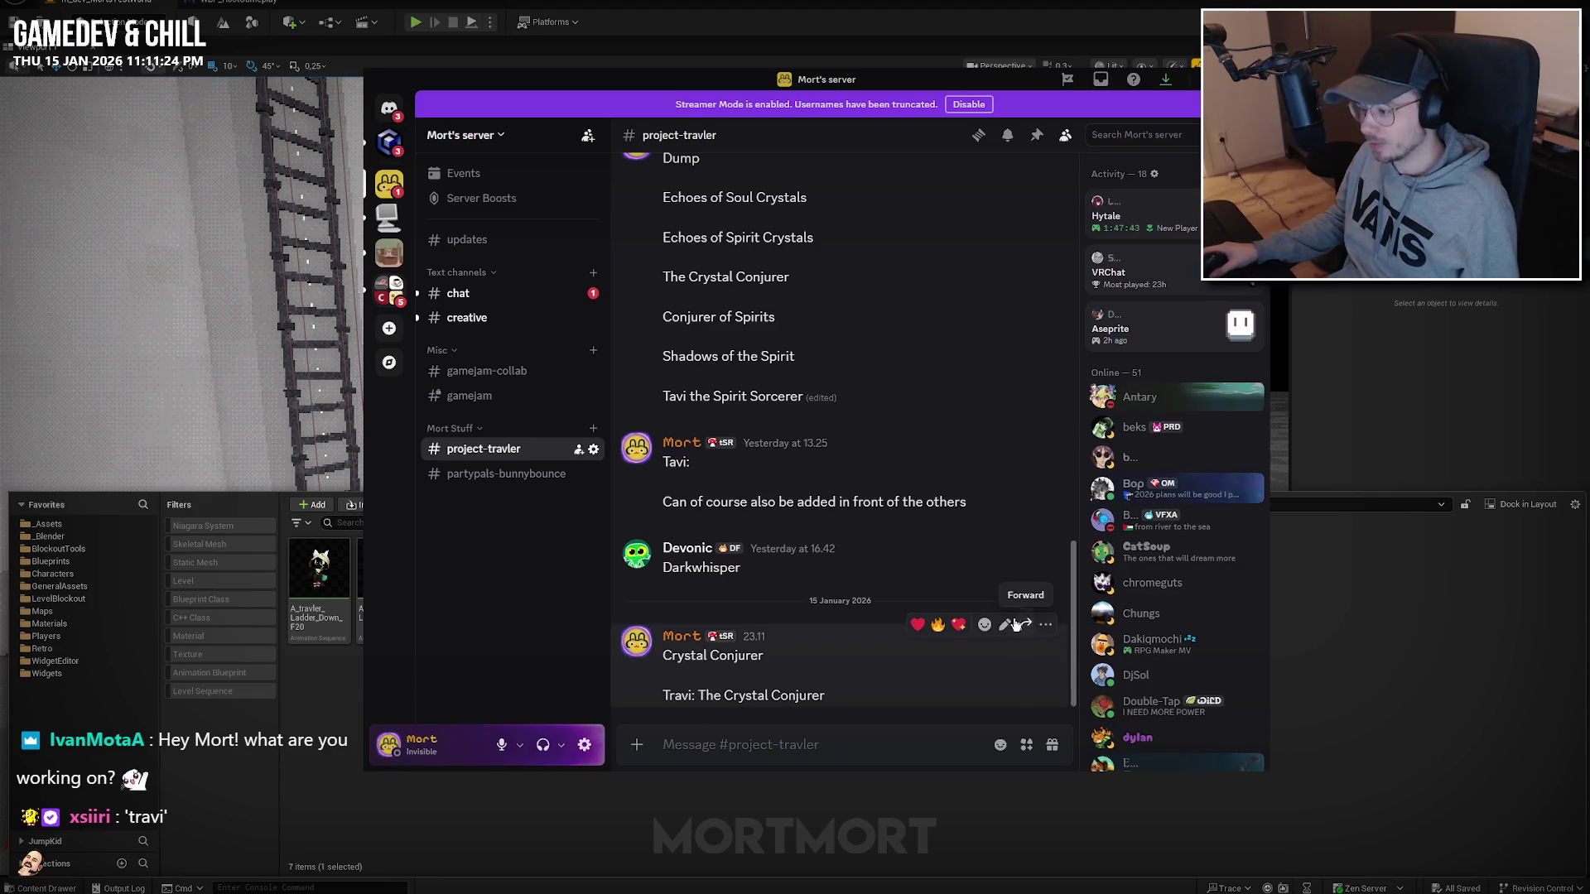
Edit the Crystal Conjurer post, replacing 'Tavi' with 'Travi', then switch away from Discord.
left_click(1004, 625)
double_click(680, 666)
type("Travi: The Crystal Conjurer")
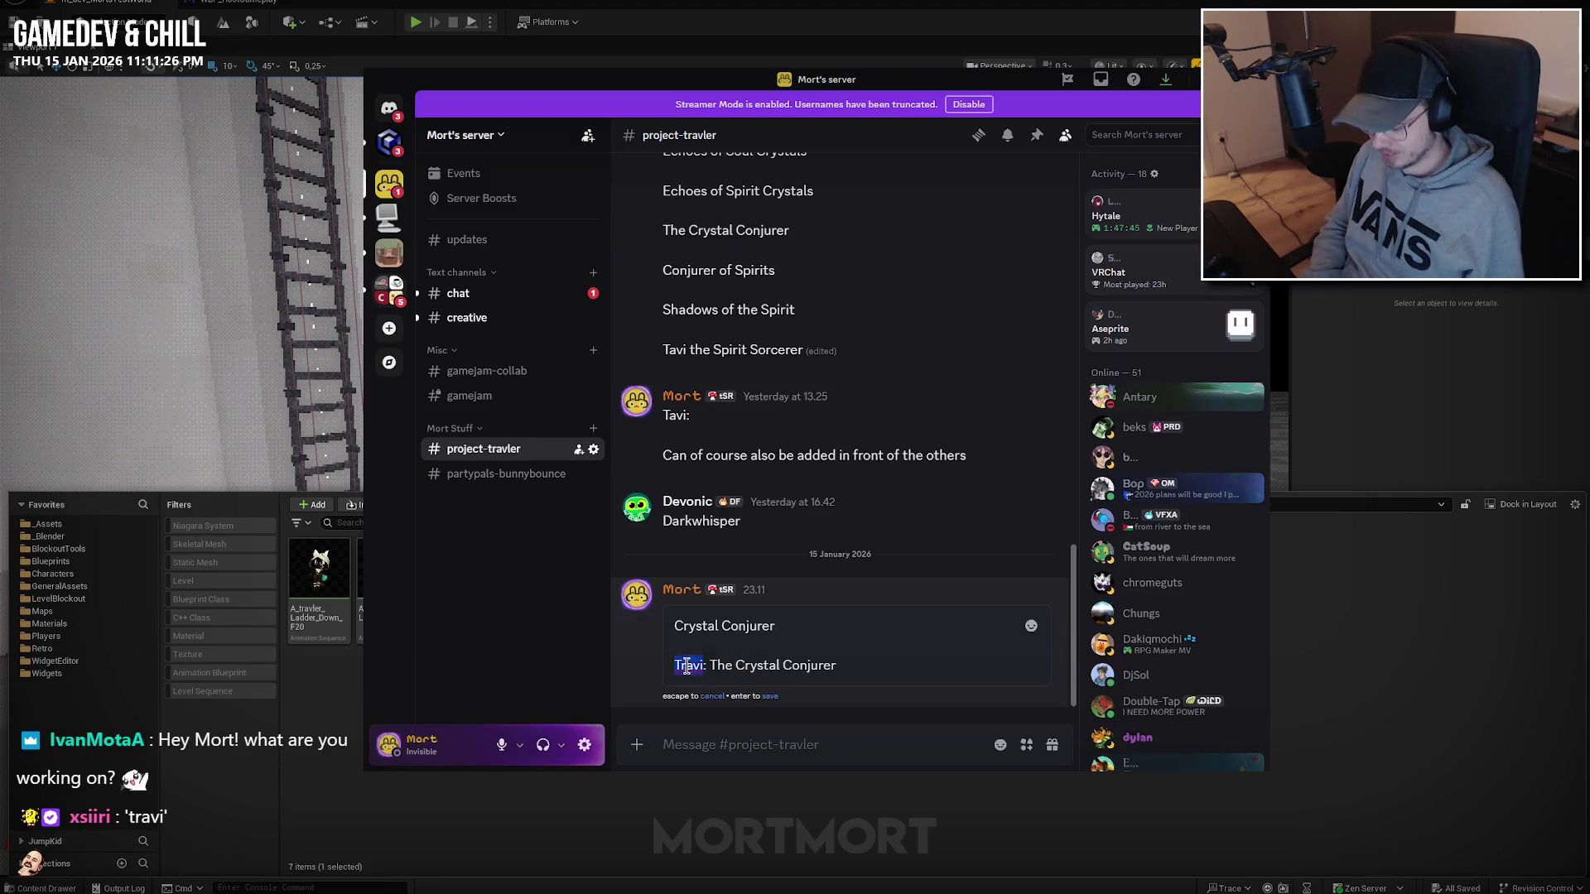
key("Return")
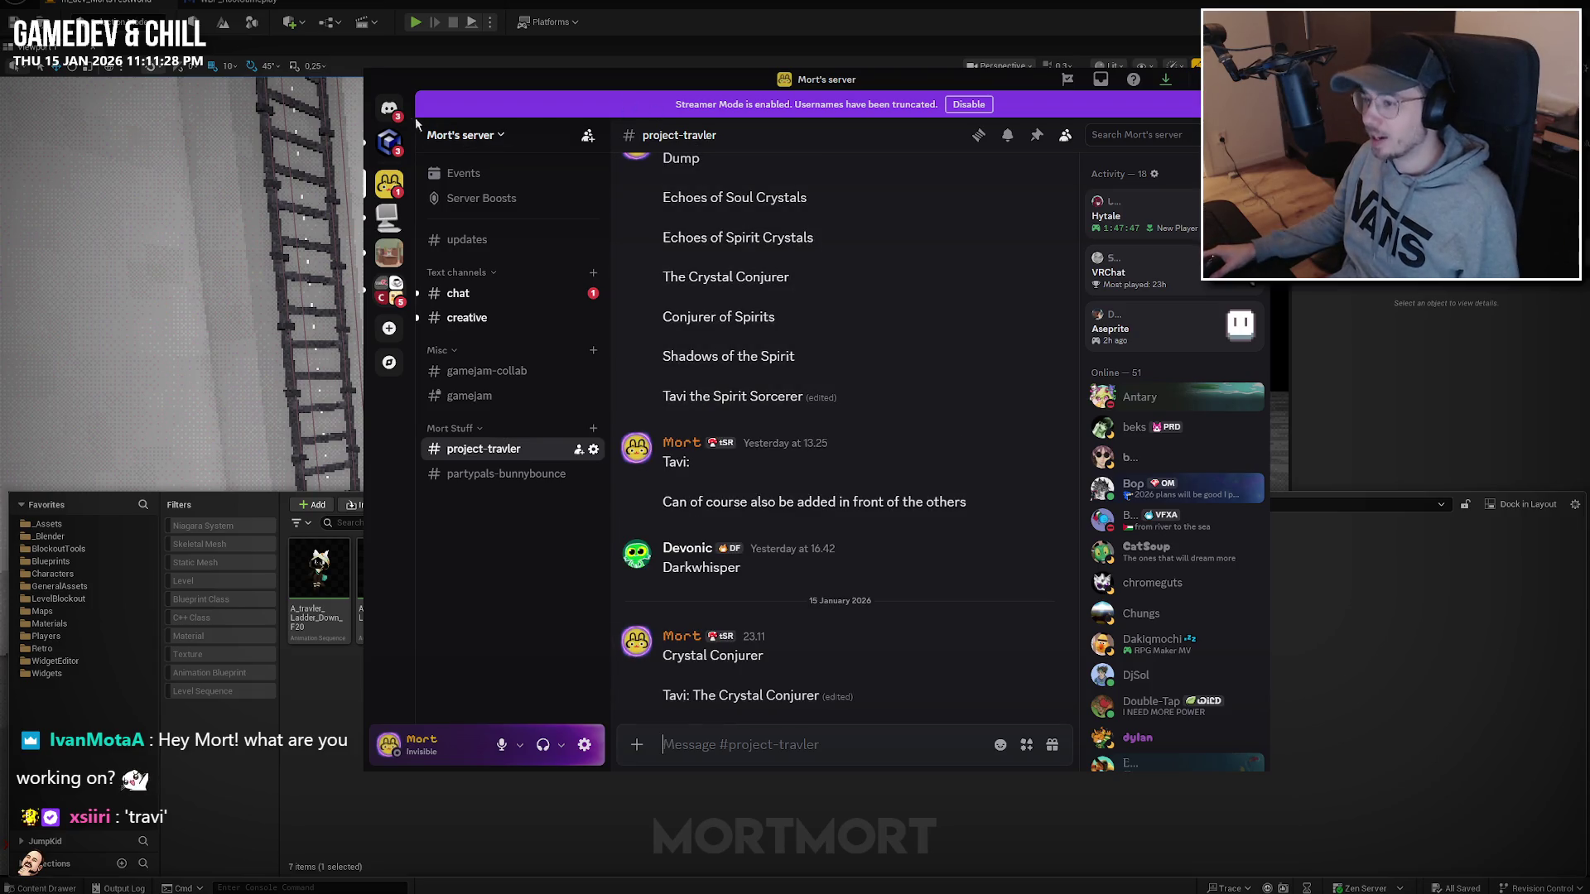
key("alt+Tab")
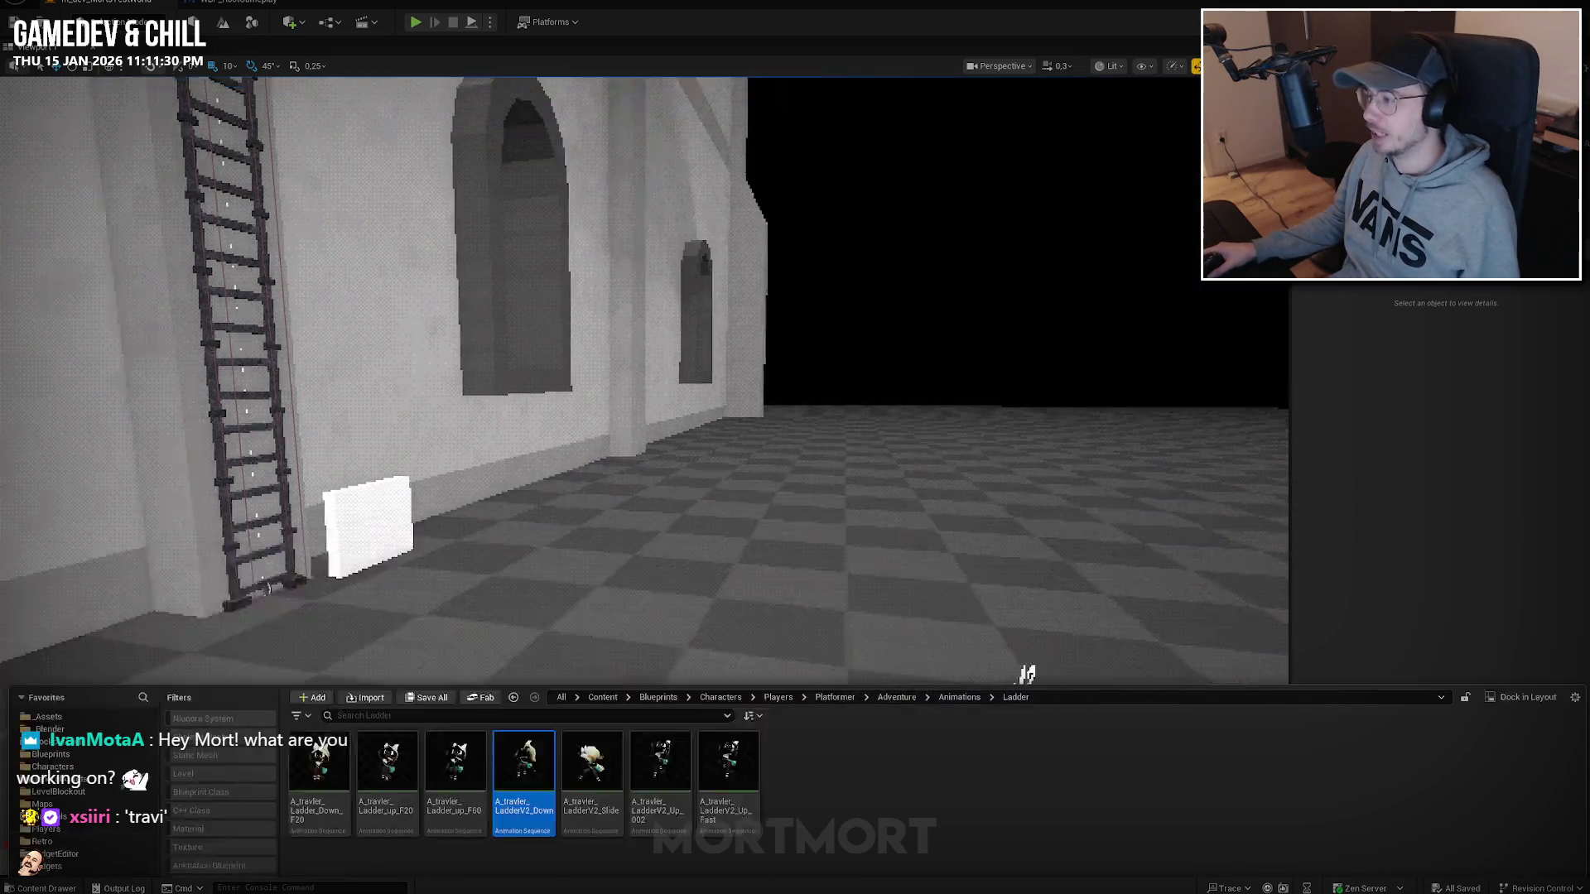
key("alt+Tab")
Copy the small ladder piece Cube.062 and paste it into the general assets scene.
left_click(729, 328)
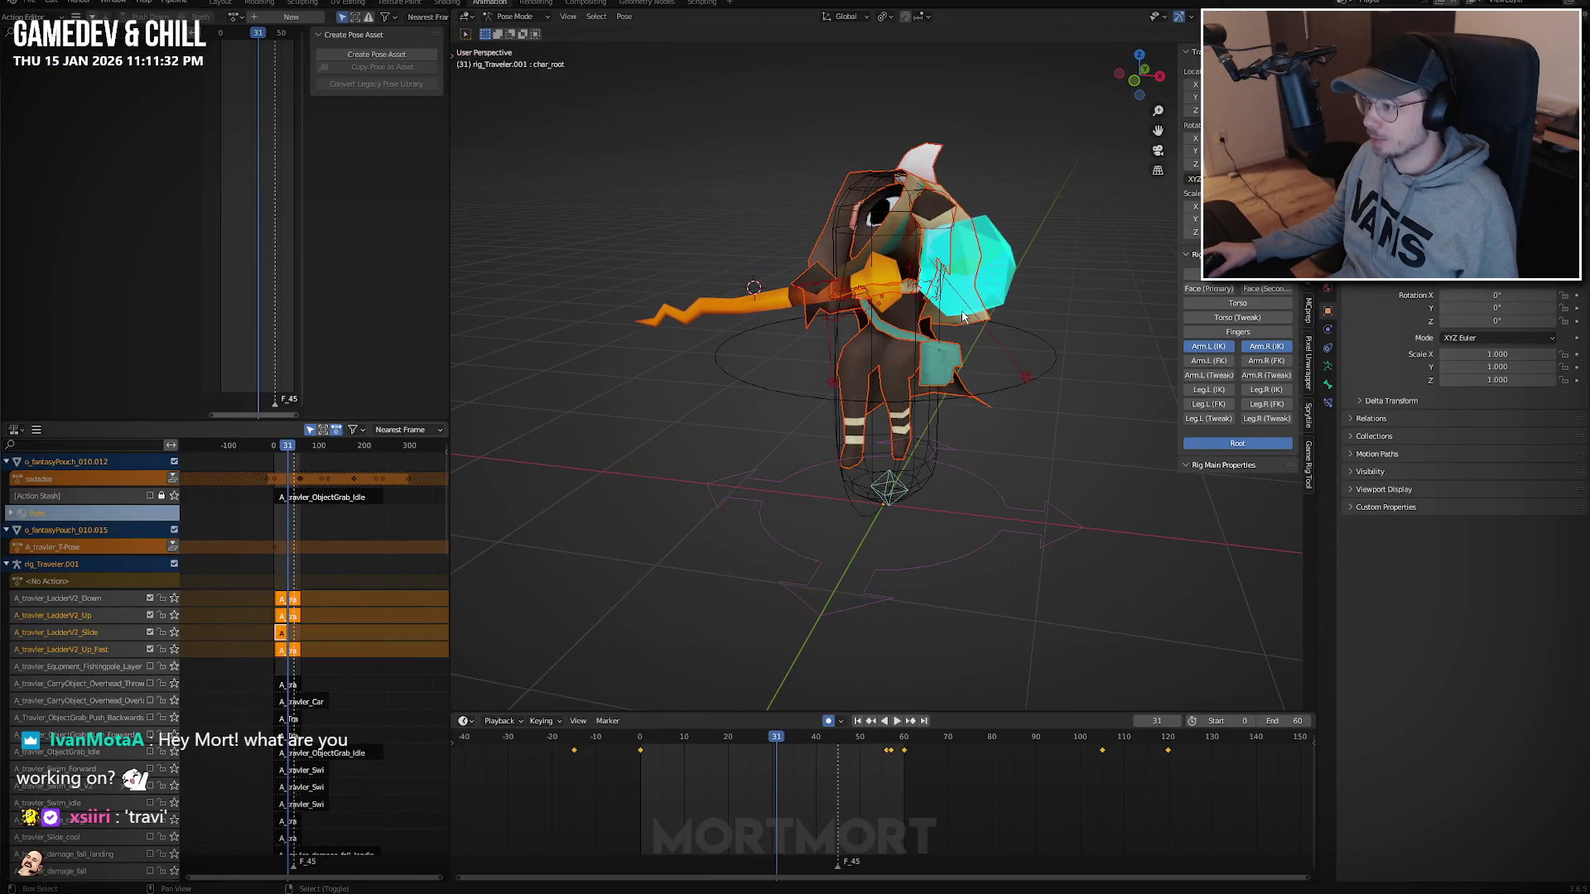
scroll(790, 479, "down", 10)
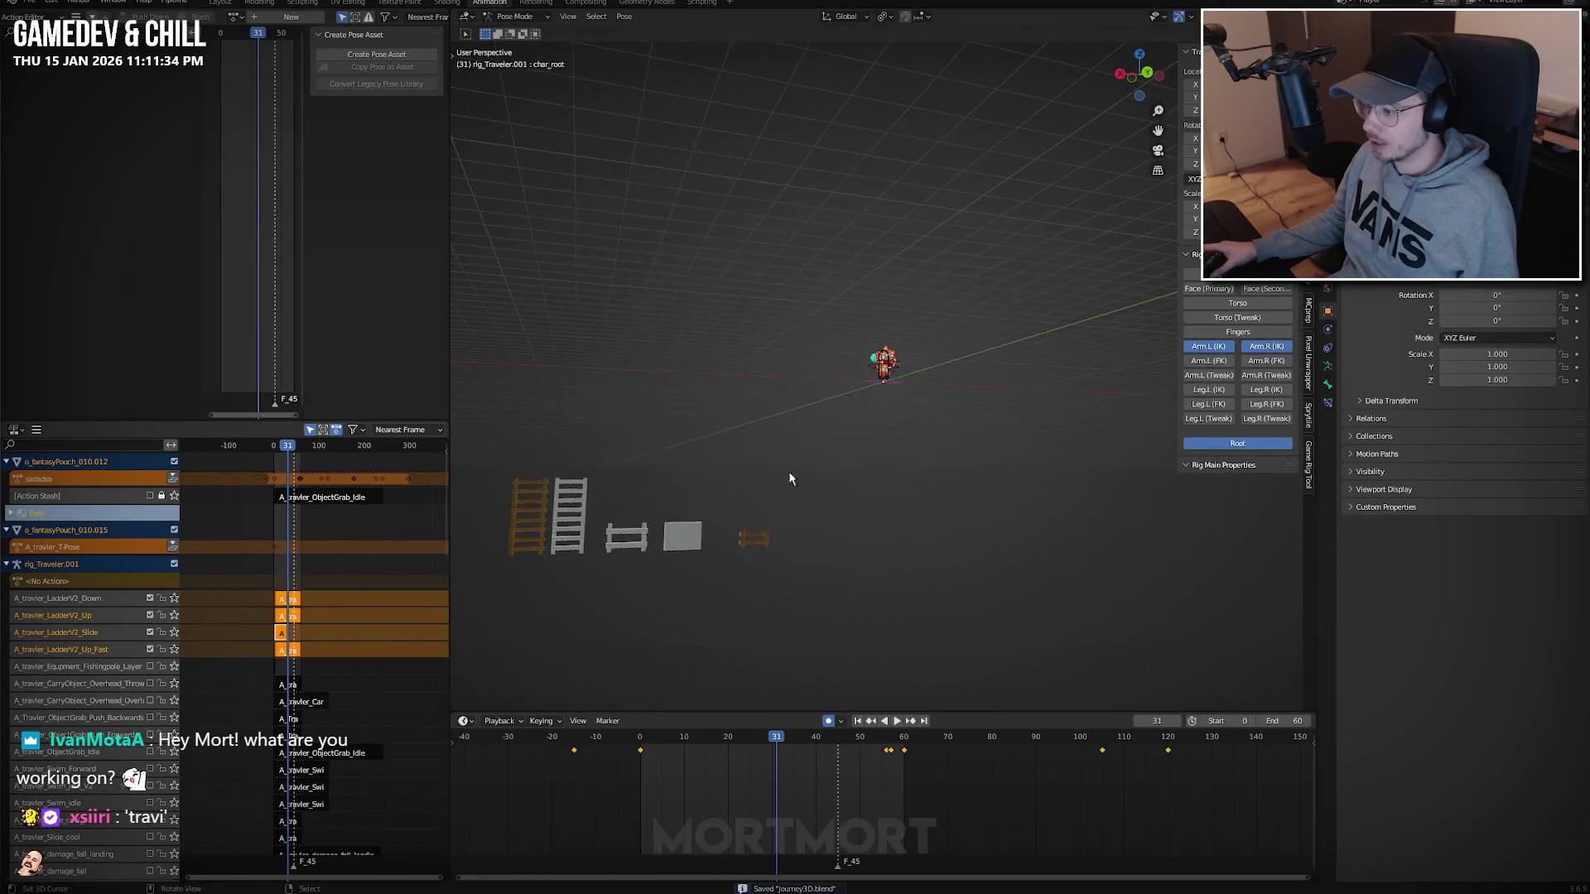
left_click(764, 540)
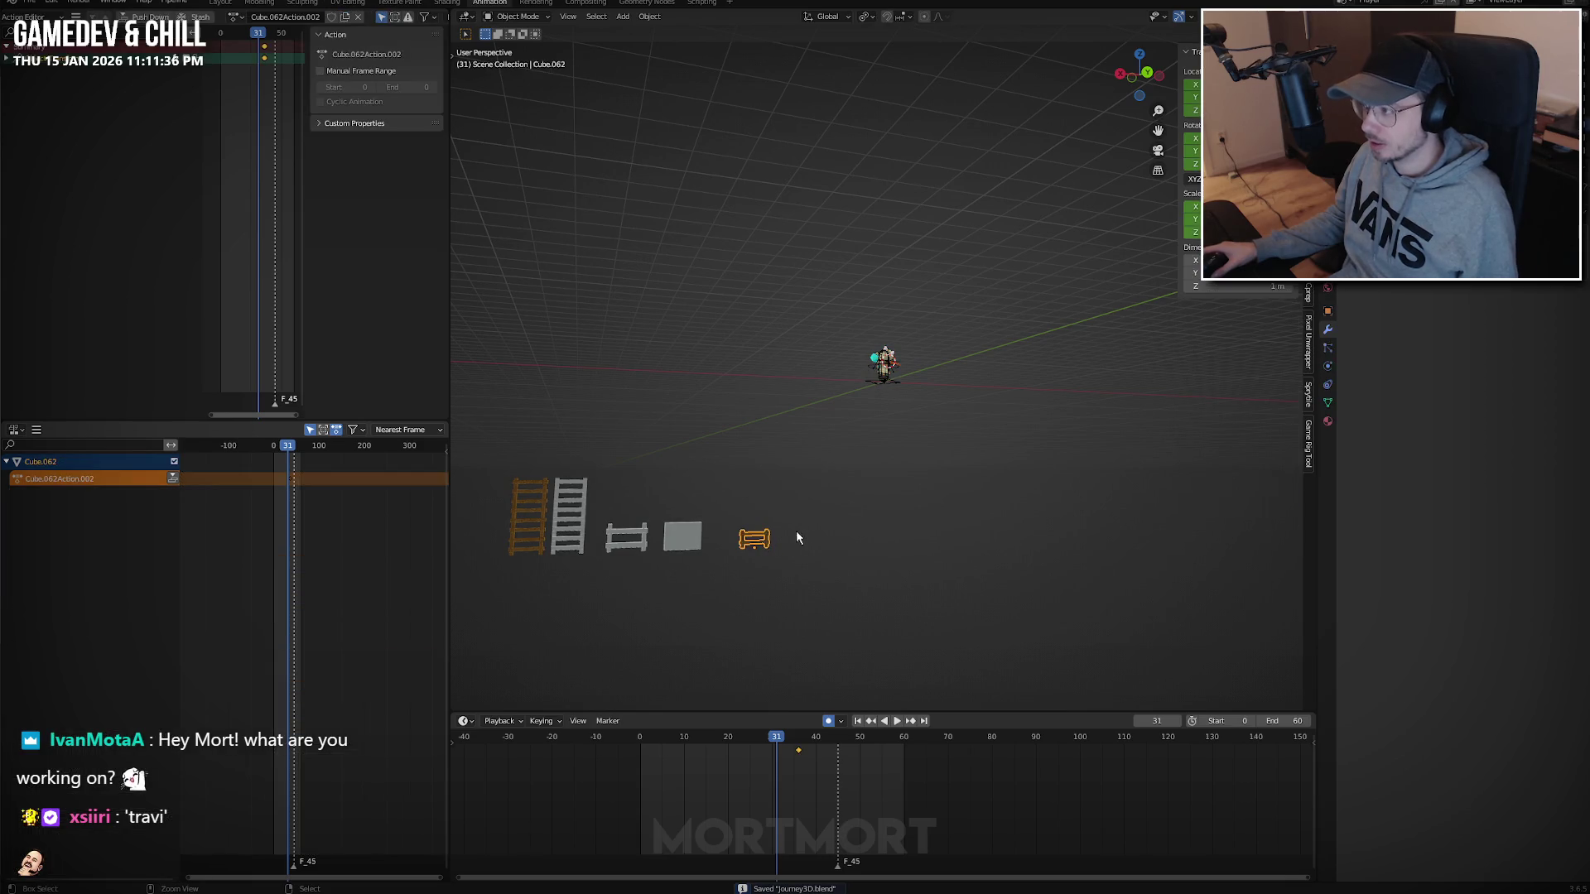
key("ctrl+c")
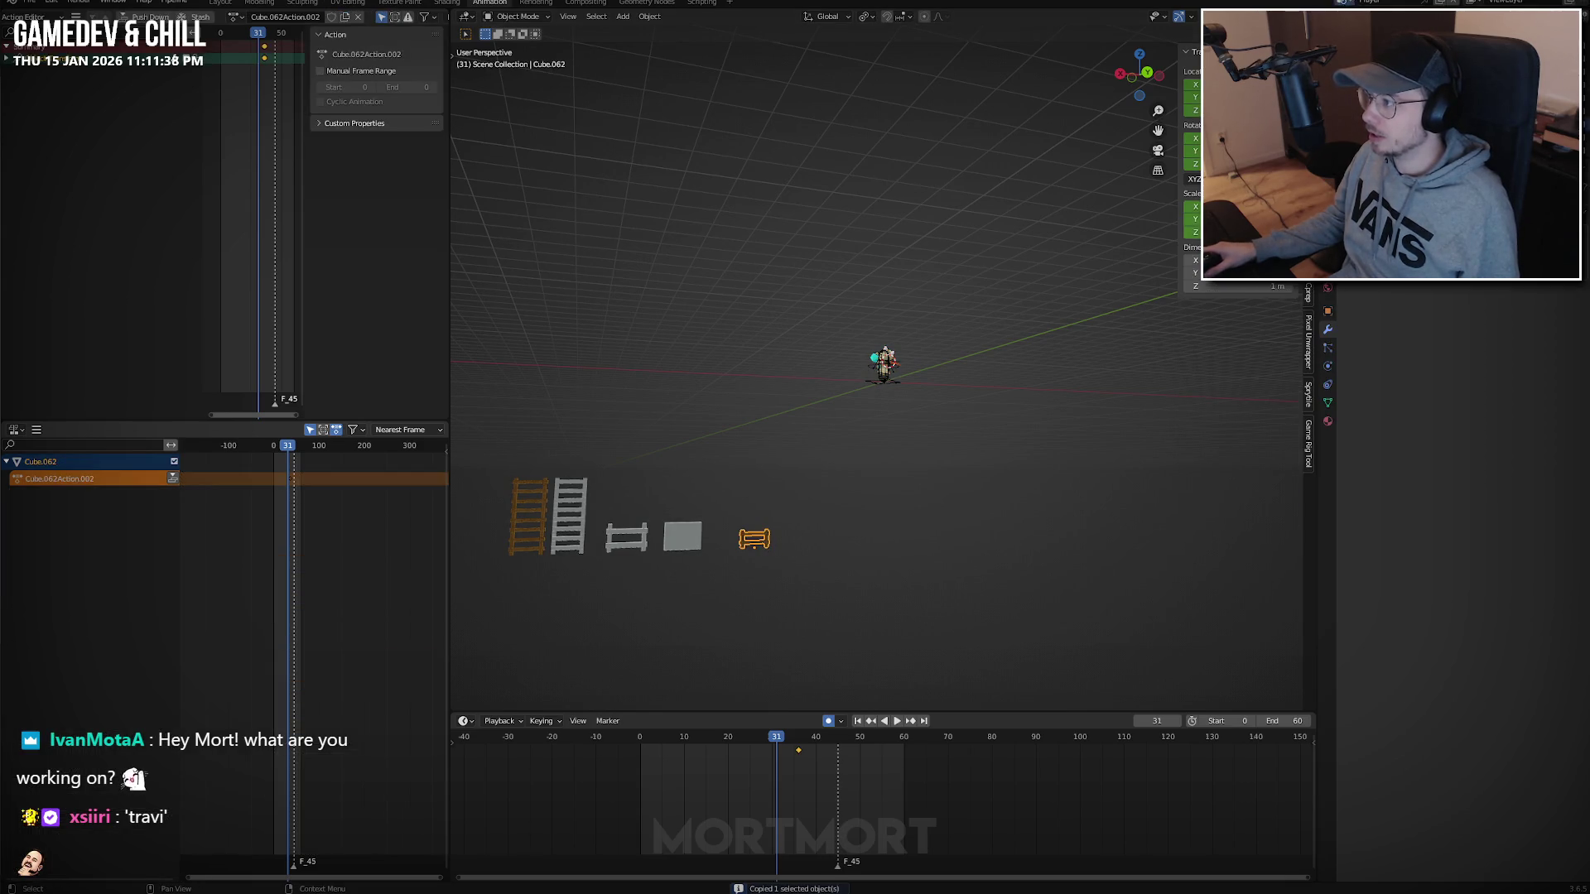
key("alt+Tab")
key("ctrl+v")
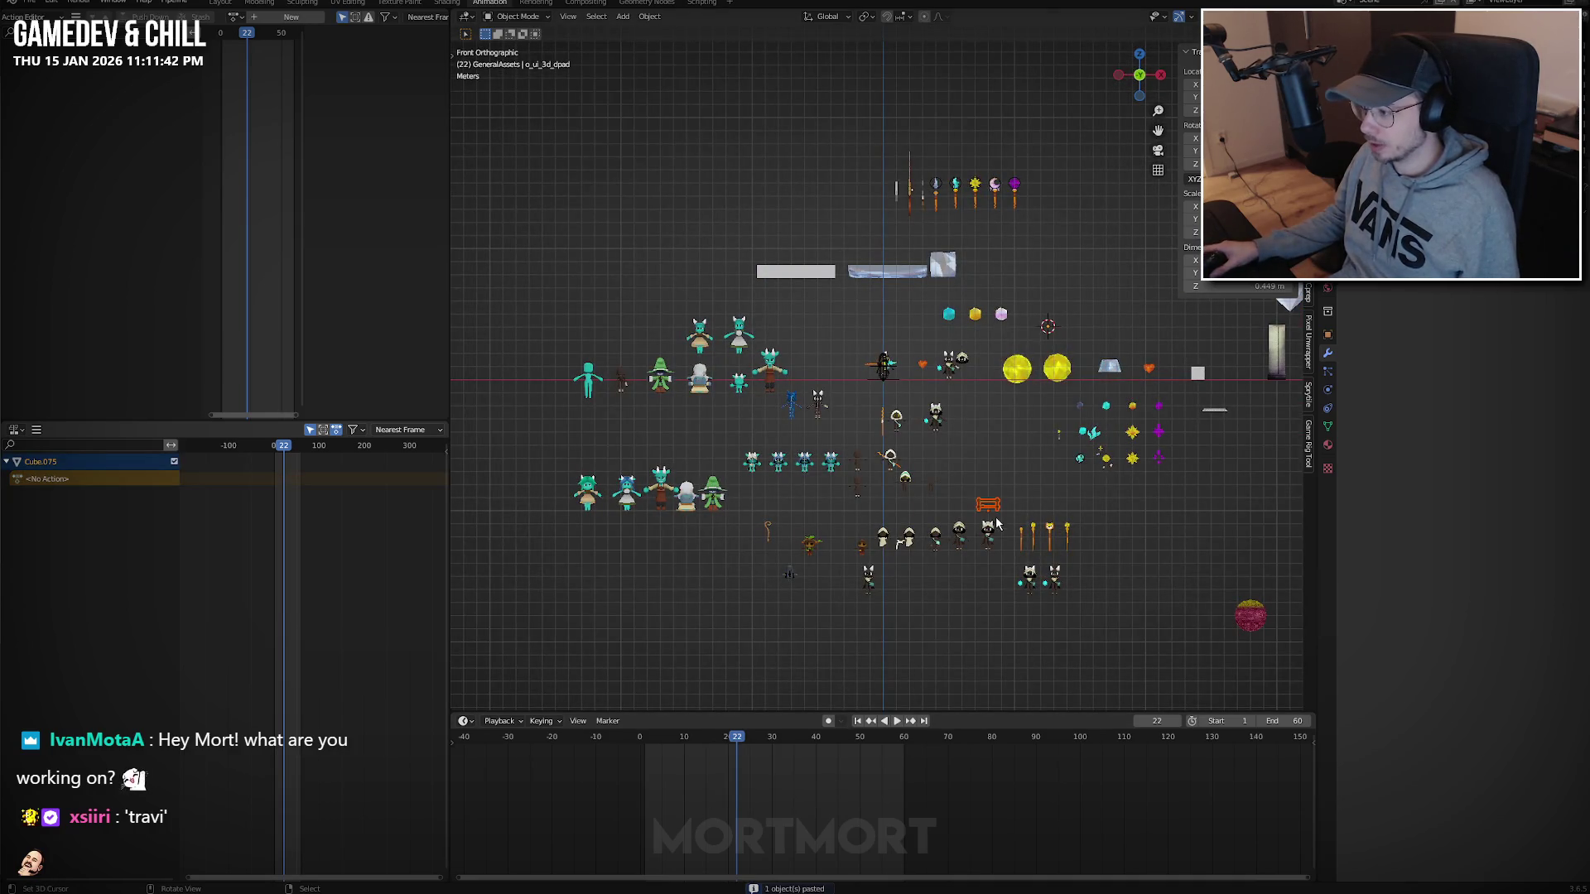
Place the pasted ladder piece beside the maze tile and crate, nudged 1 m along X.
mouse_move(1022, 486)
middle_mouse_down("shift")
mouse_move(968, 483)
mouse_move(849, 142)
mouse_move(620, 70)
middle_mouse_up("shift")
scroll(848, 142, "down", 2)
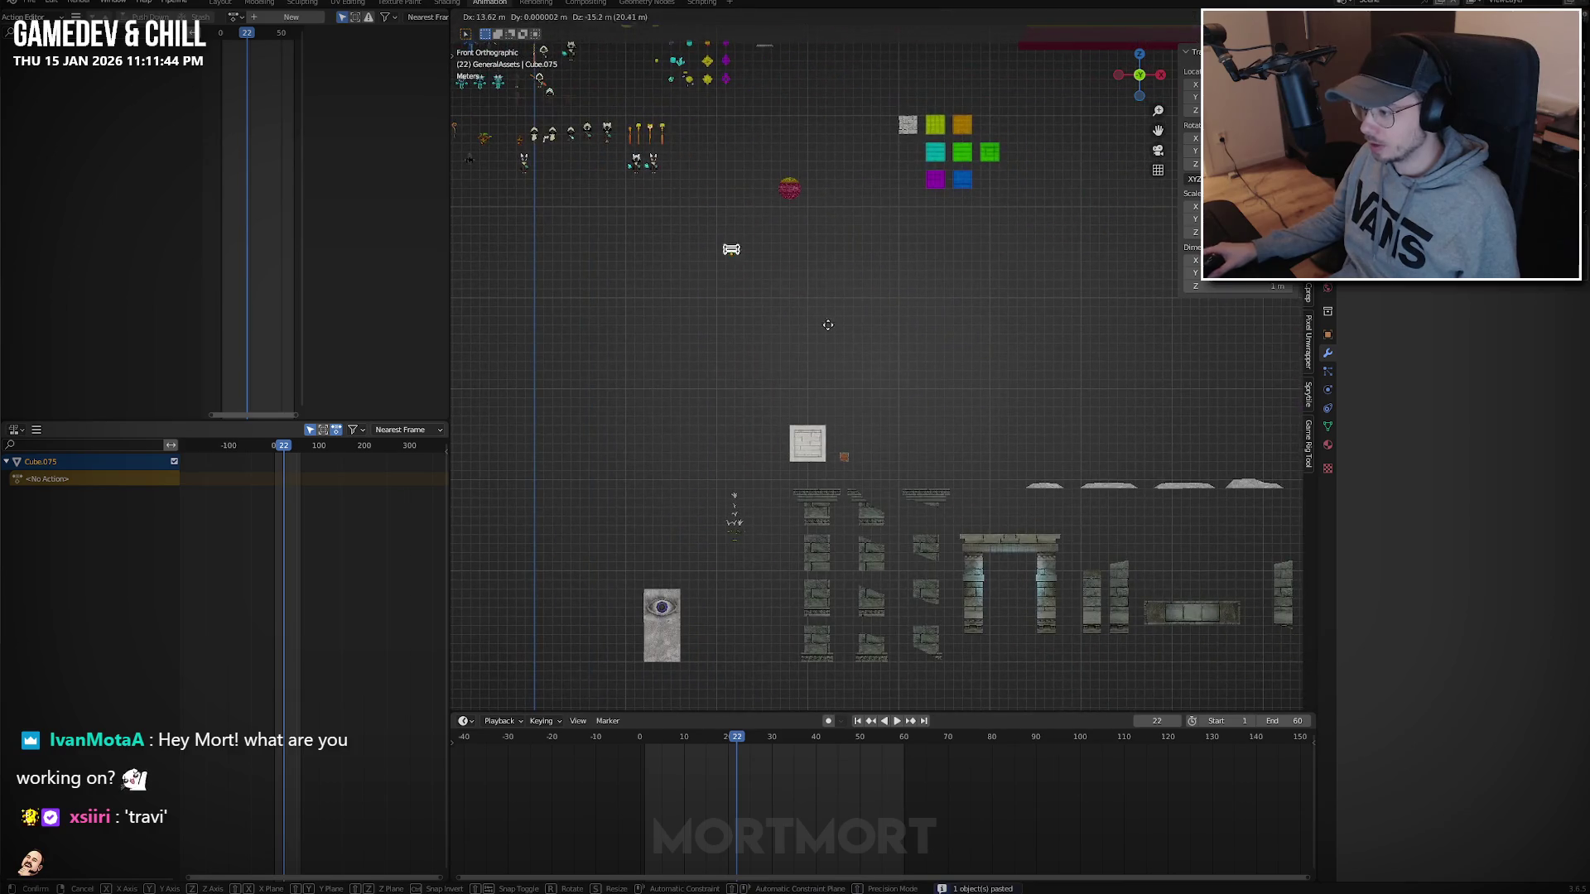
key("g")
left_click(926, 494)
key("g")
left_click(917, 493)
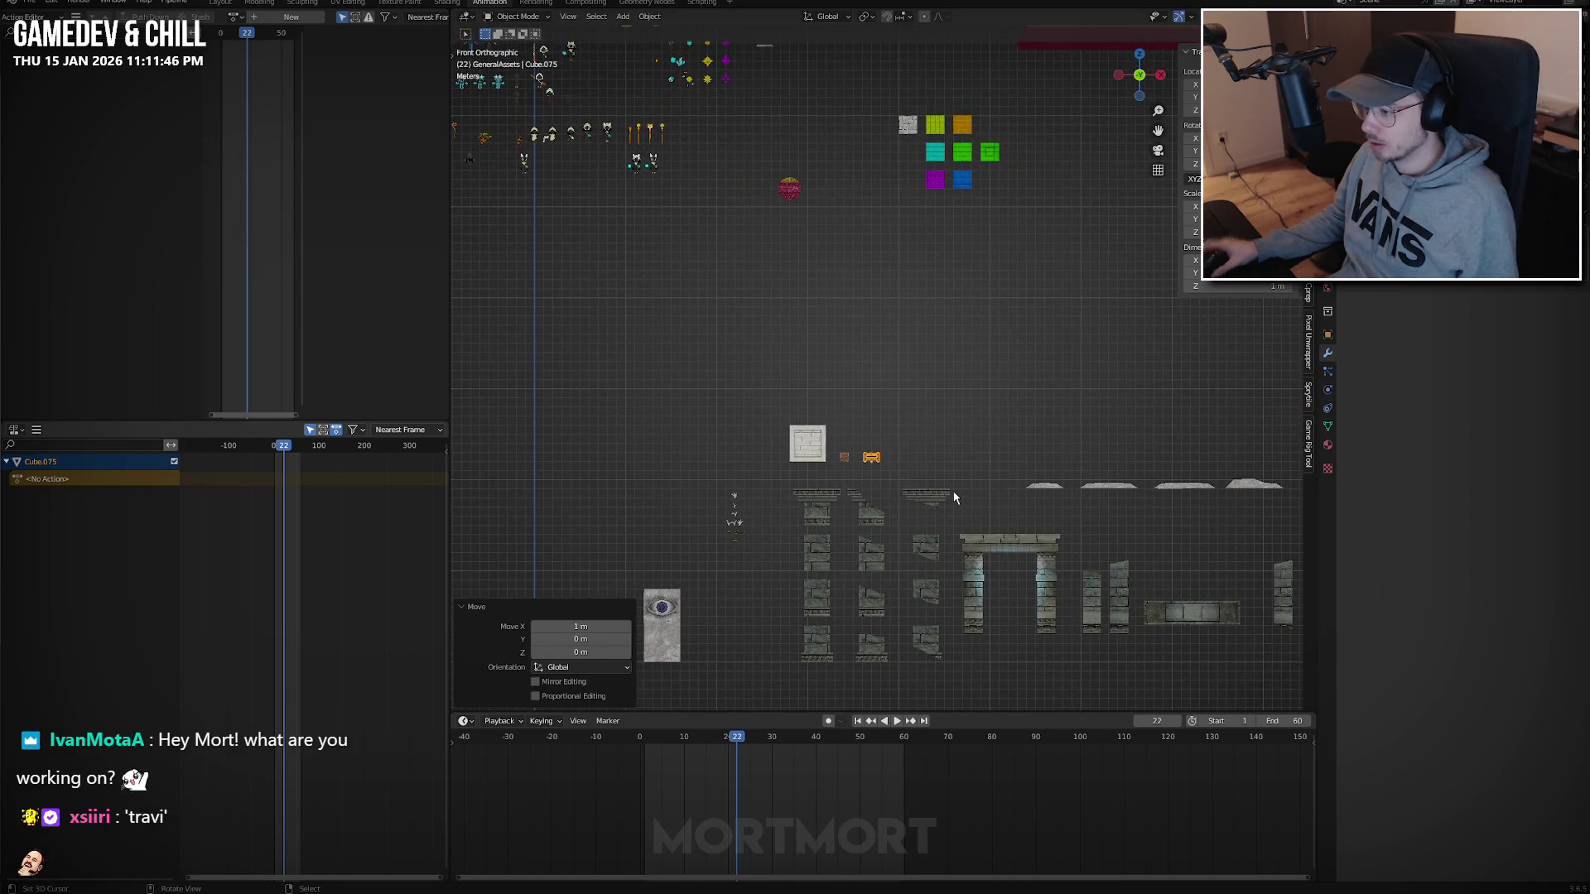
key("KP_Decimal")
key("m")
mouse_move(955, 492)
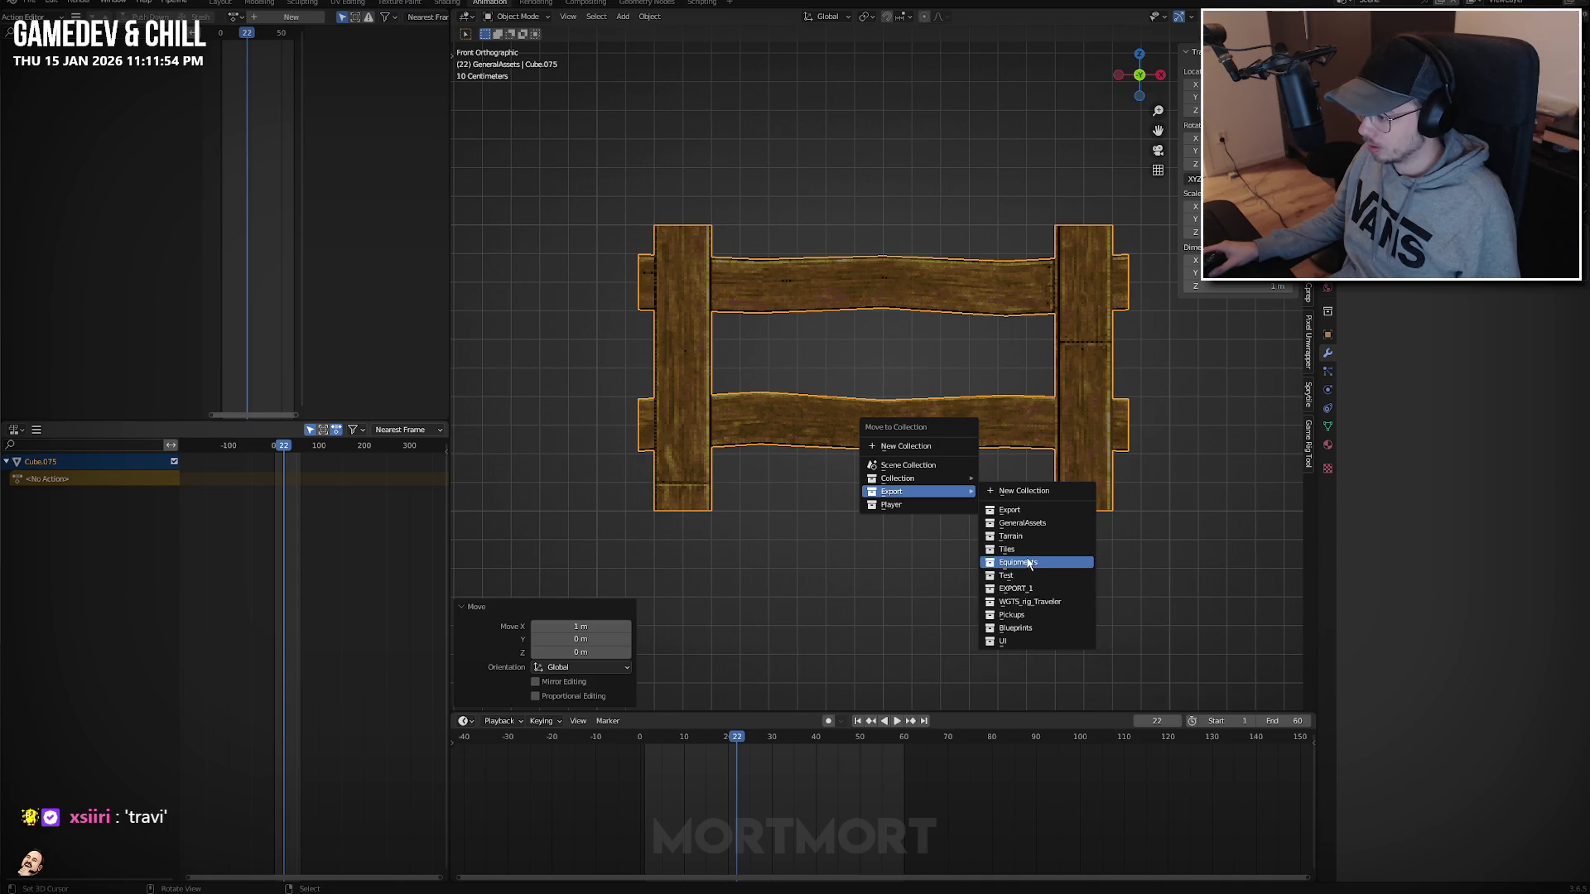
Move the ladder piece into GeneralAssets and rename it o_ladder_wooden_mid.
left_click(1004, 519)
key("F2")
type("c")
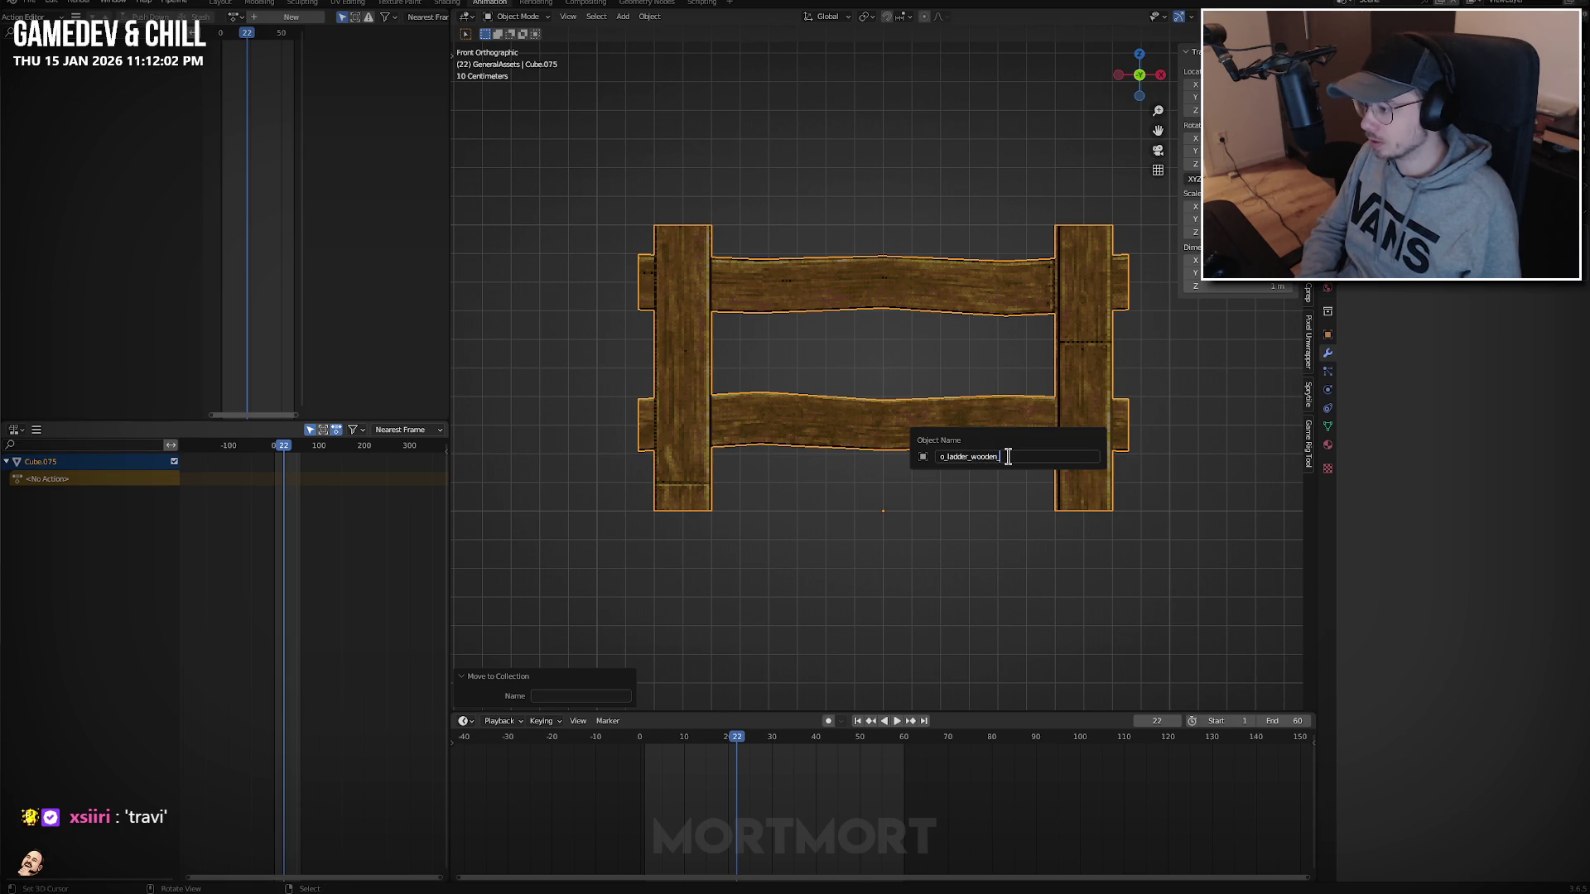
type("id")
key("Return")
scroll(996, 452, "down", 6)
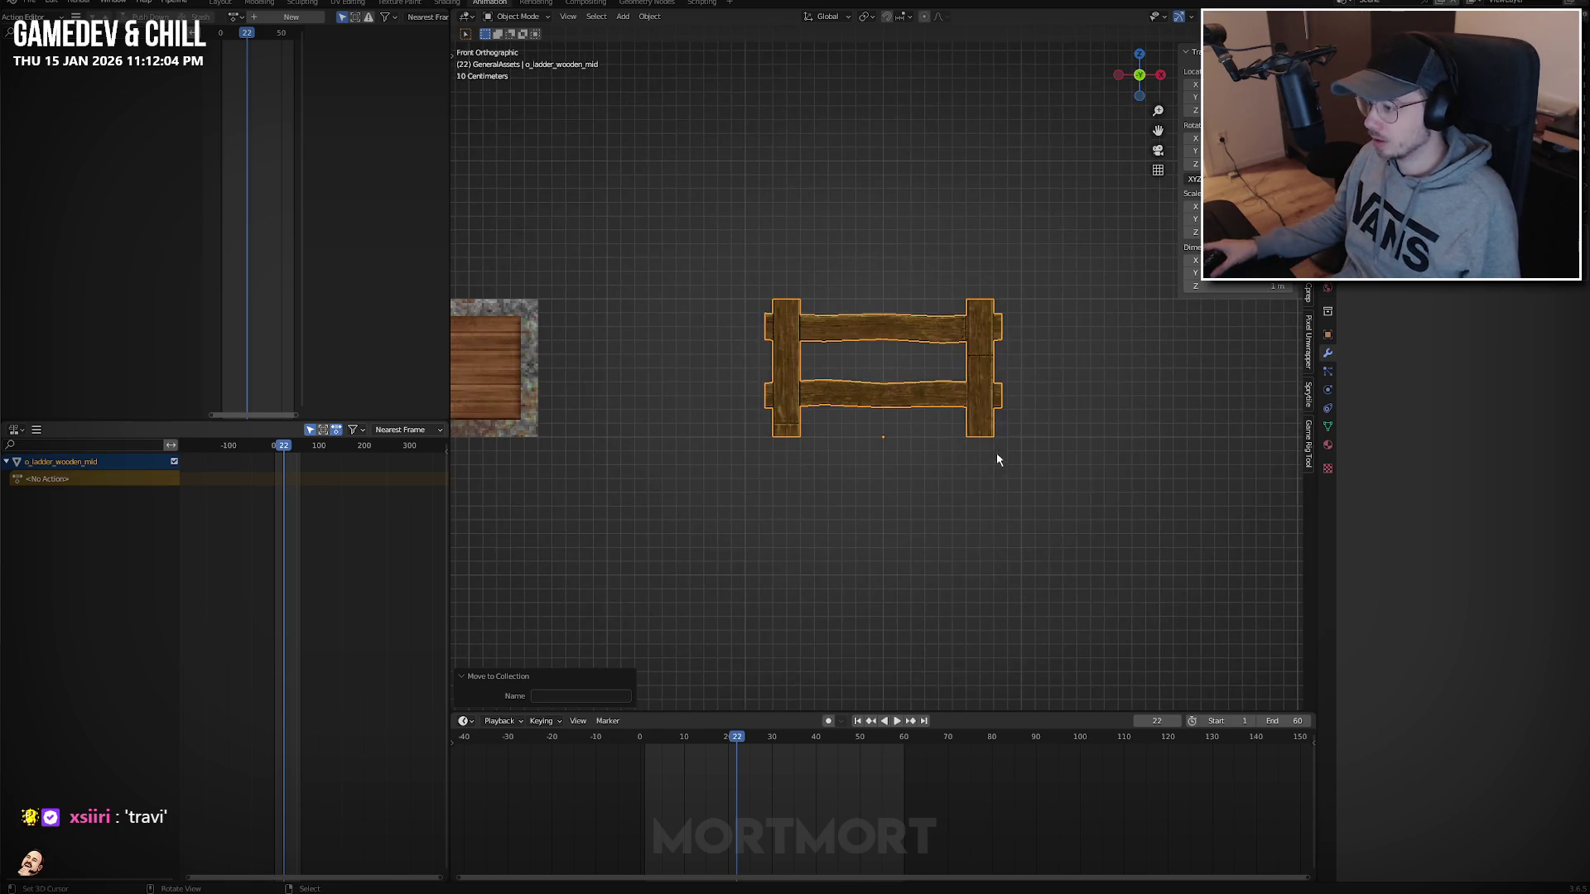
Duplicate the piece 1 m up along Z and name the copy o_ladder_wooden_top.
key("shift+d")
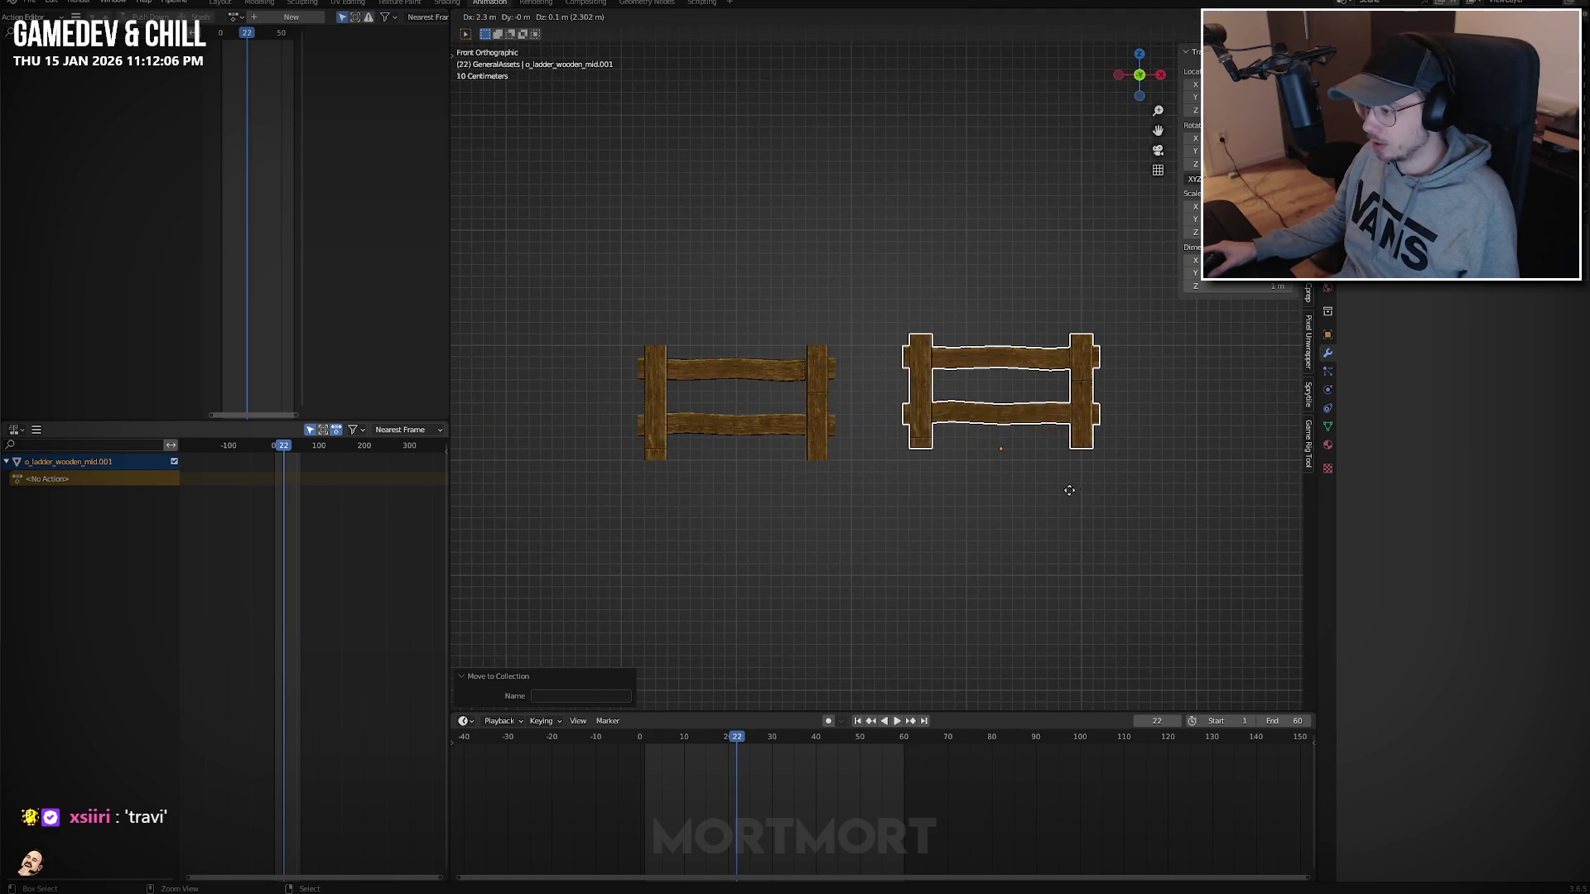
key("z")
key("1")
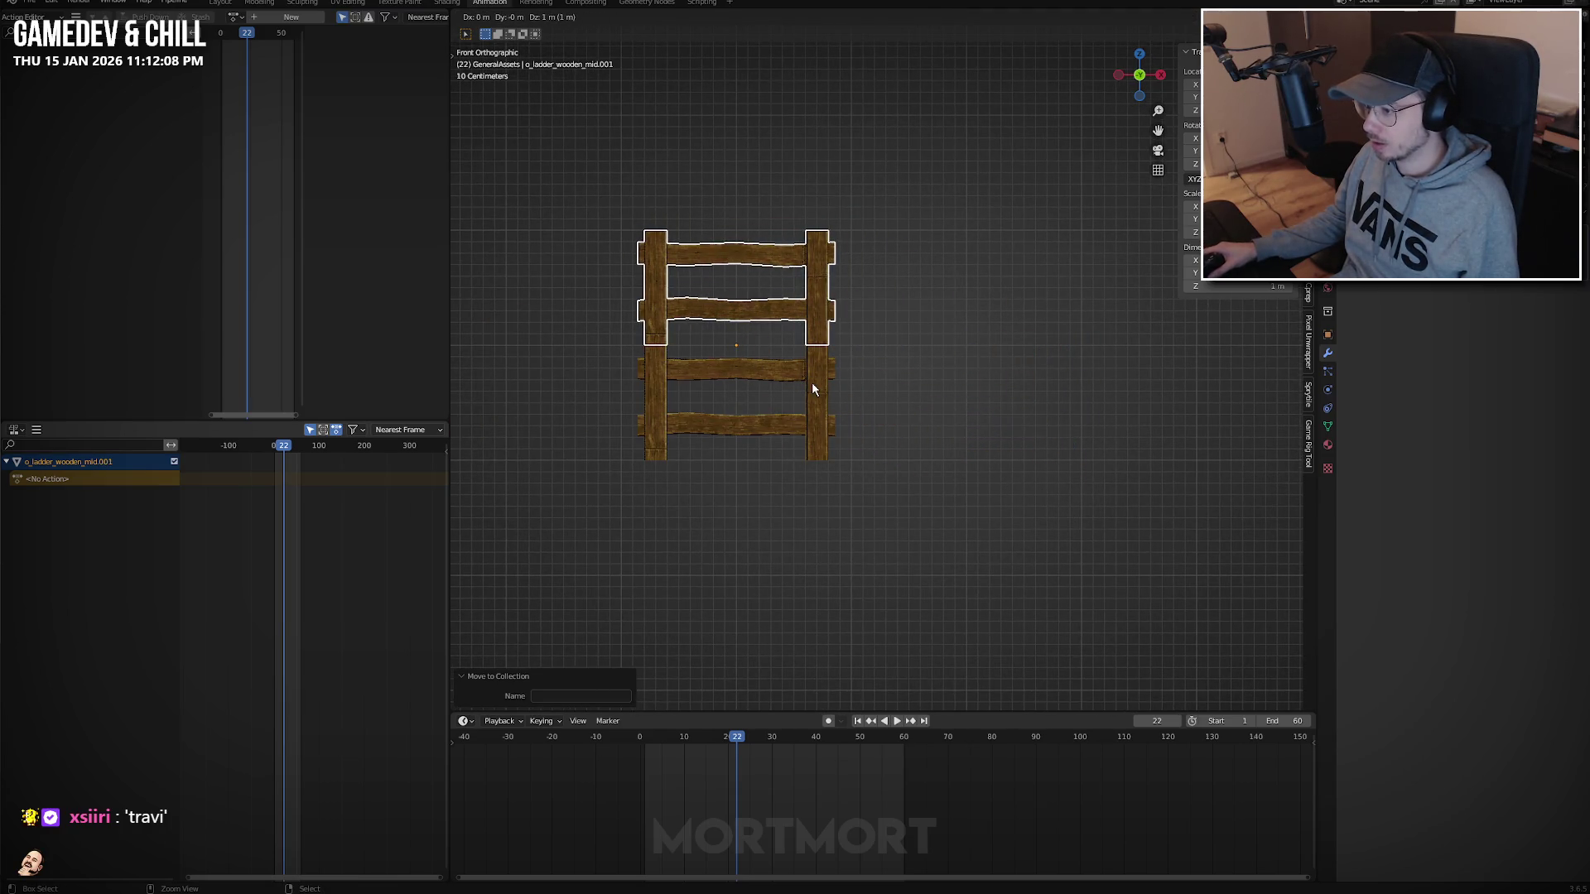
key("Return")
key("F2")
left_click(842, 380)
key("Delete")
key("Delete")
key("Delete")
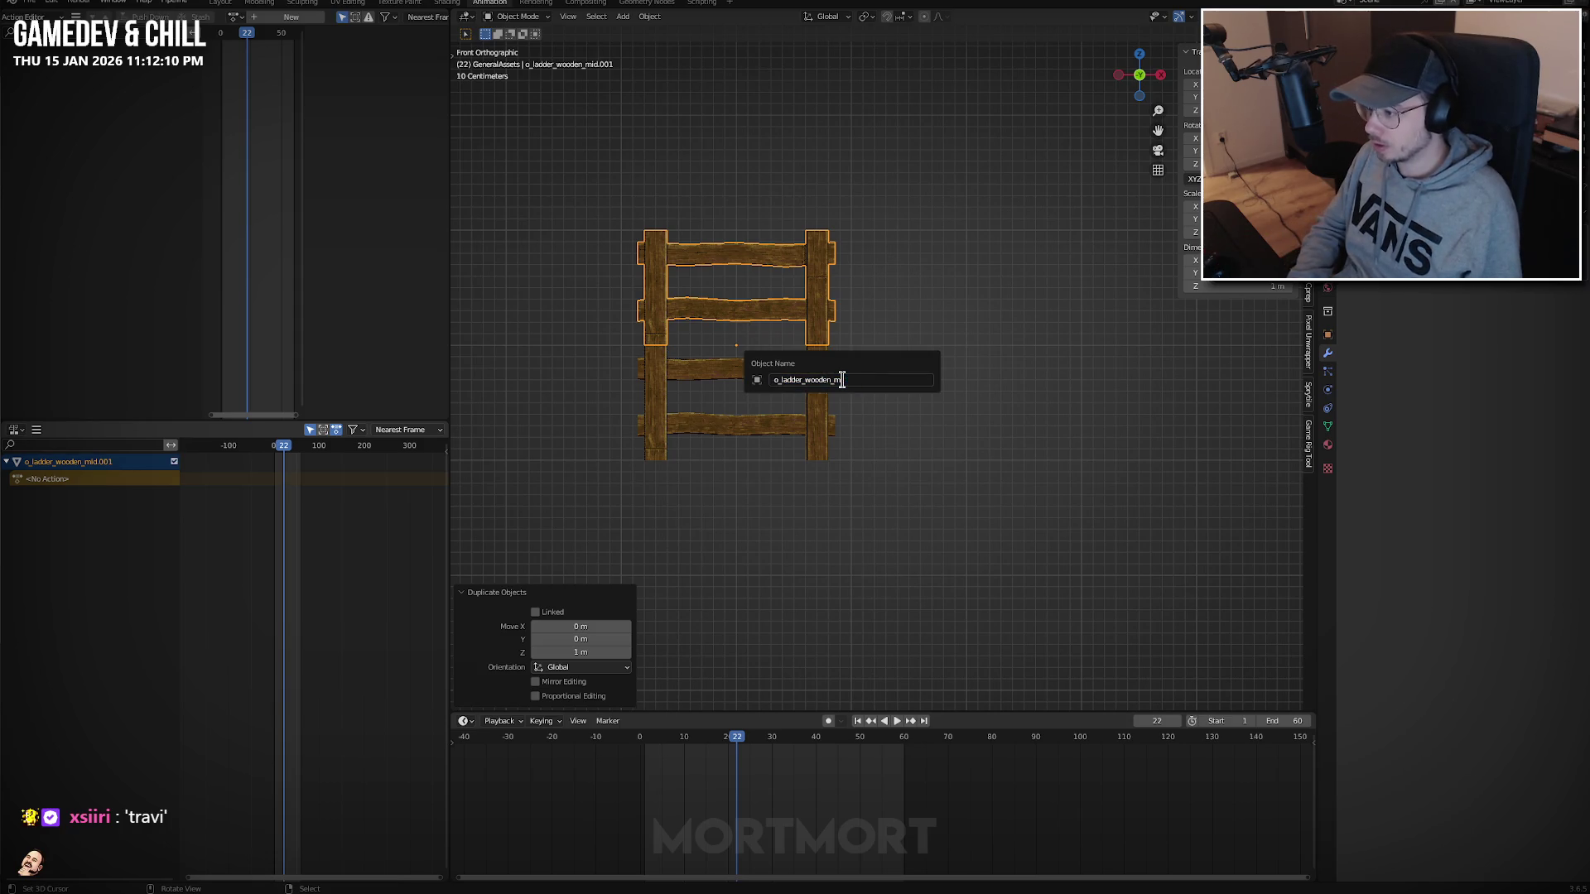
type("p")
key("Return")
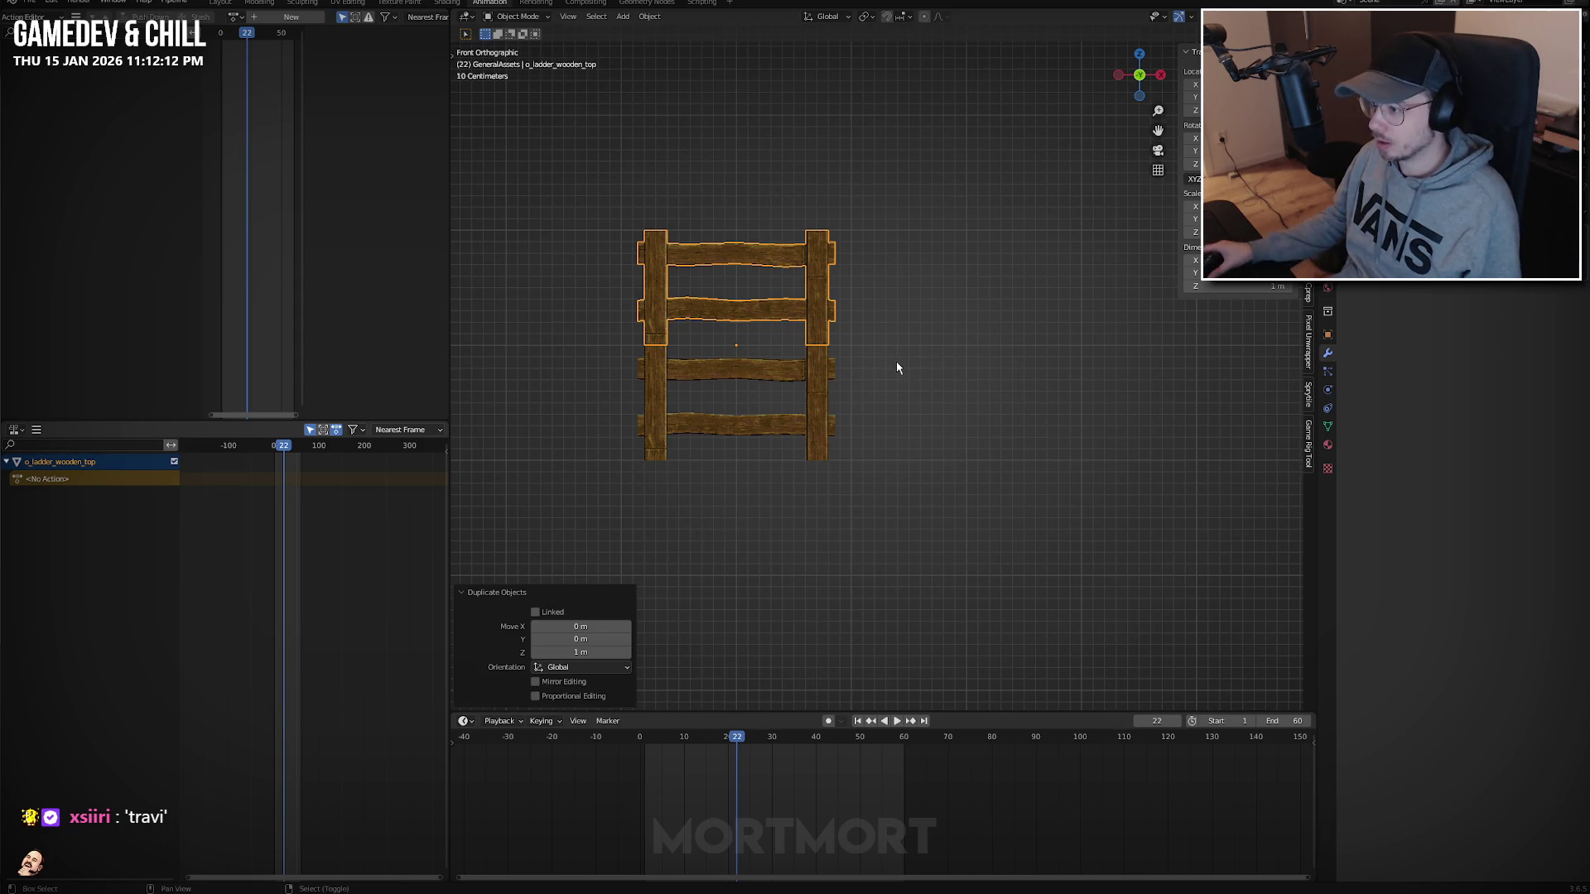
Enter Edit Mode on the top piece with nothing selected.
key("Tab")
mouse_move(894, 365)
middle_mouse_down()
mouse_move(773, 284)
mouse_move(834, 306)
middle_mouse_up()
key("alt+a")
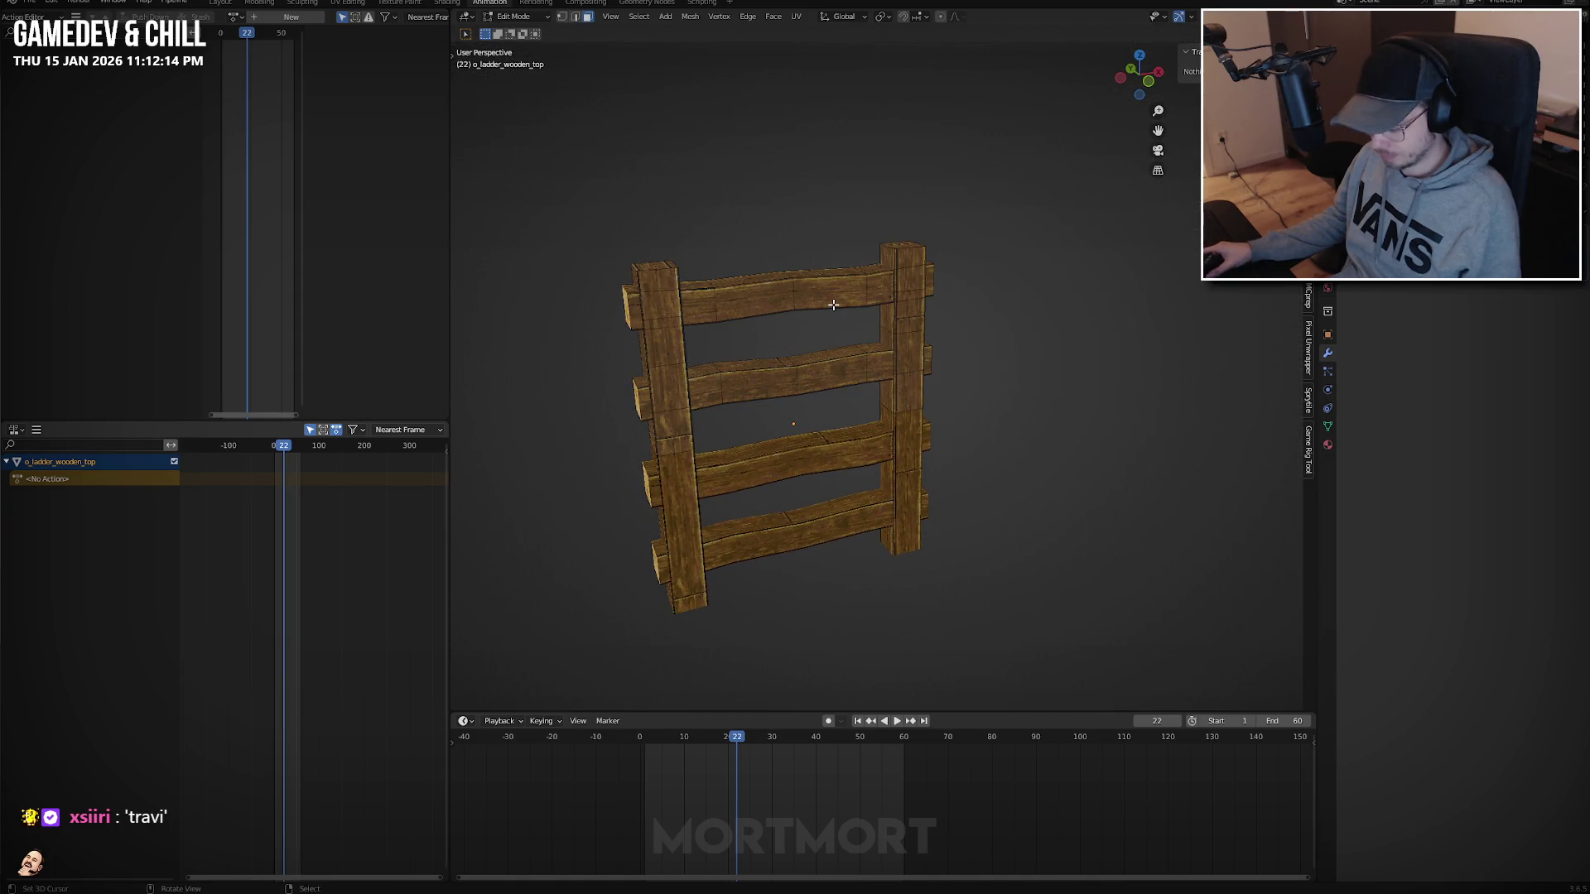
Delete the top rung from o_ladder_wooden_top.
key("l")
key("x")
left_click(792, 336)
key("Tab")
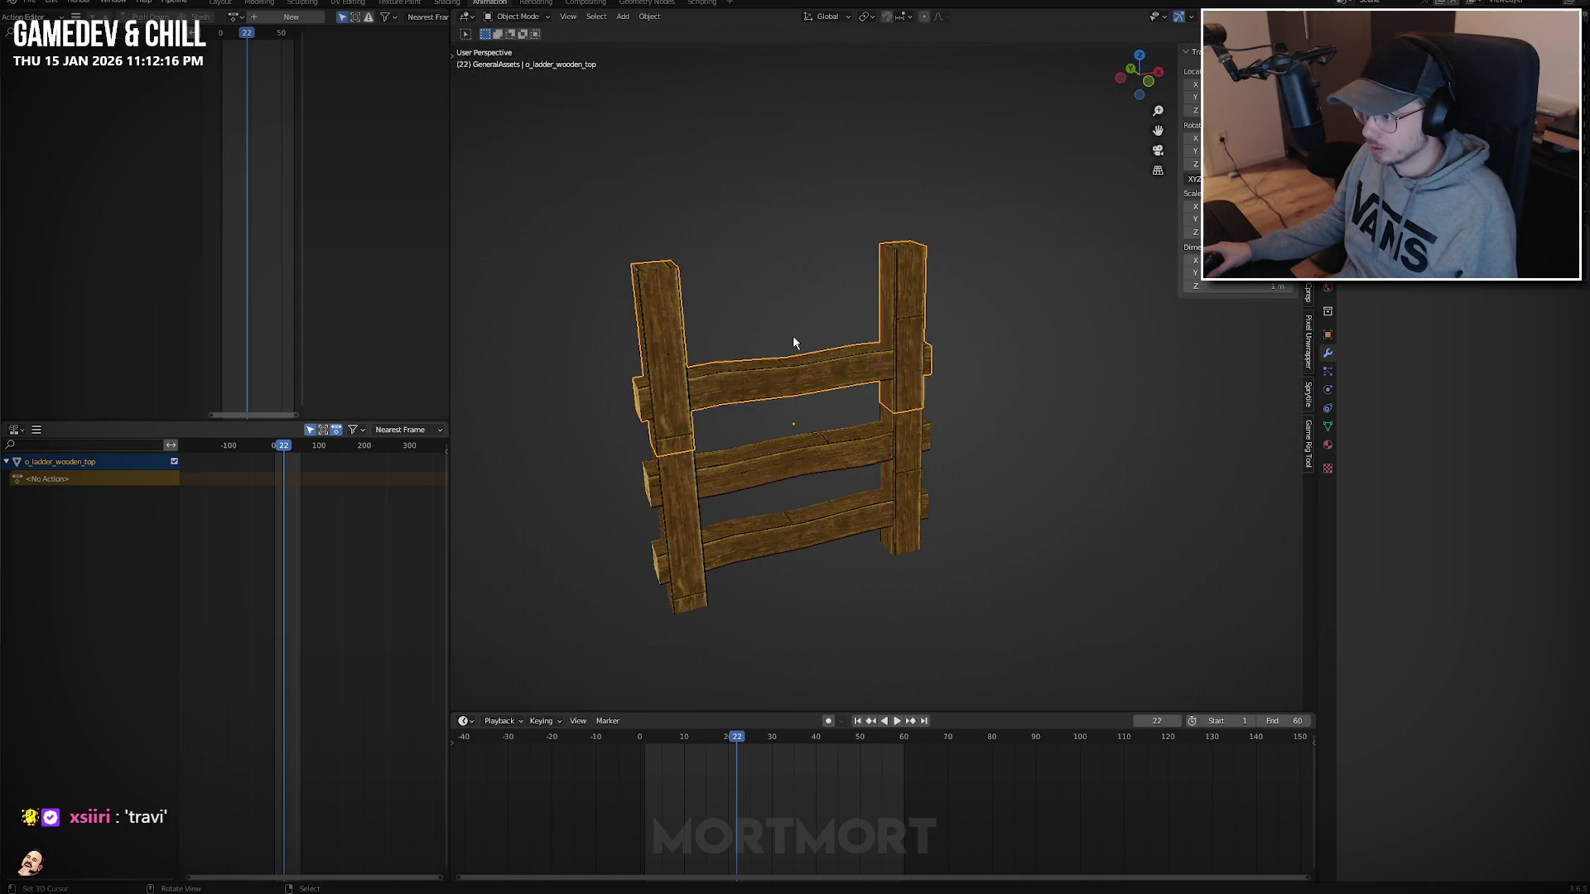
key("Tab")
Assign MI_D_log_end_01 to both post top faces and cube-project their UVs.
mouse_move(792, 335)
middle_mouse_down()
mouse_move(770, 301)
mouse_move(762, 316)
mouse_move(655, 289)
middle_mouse_up()
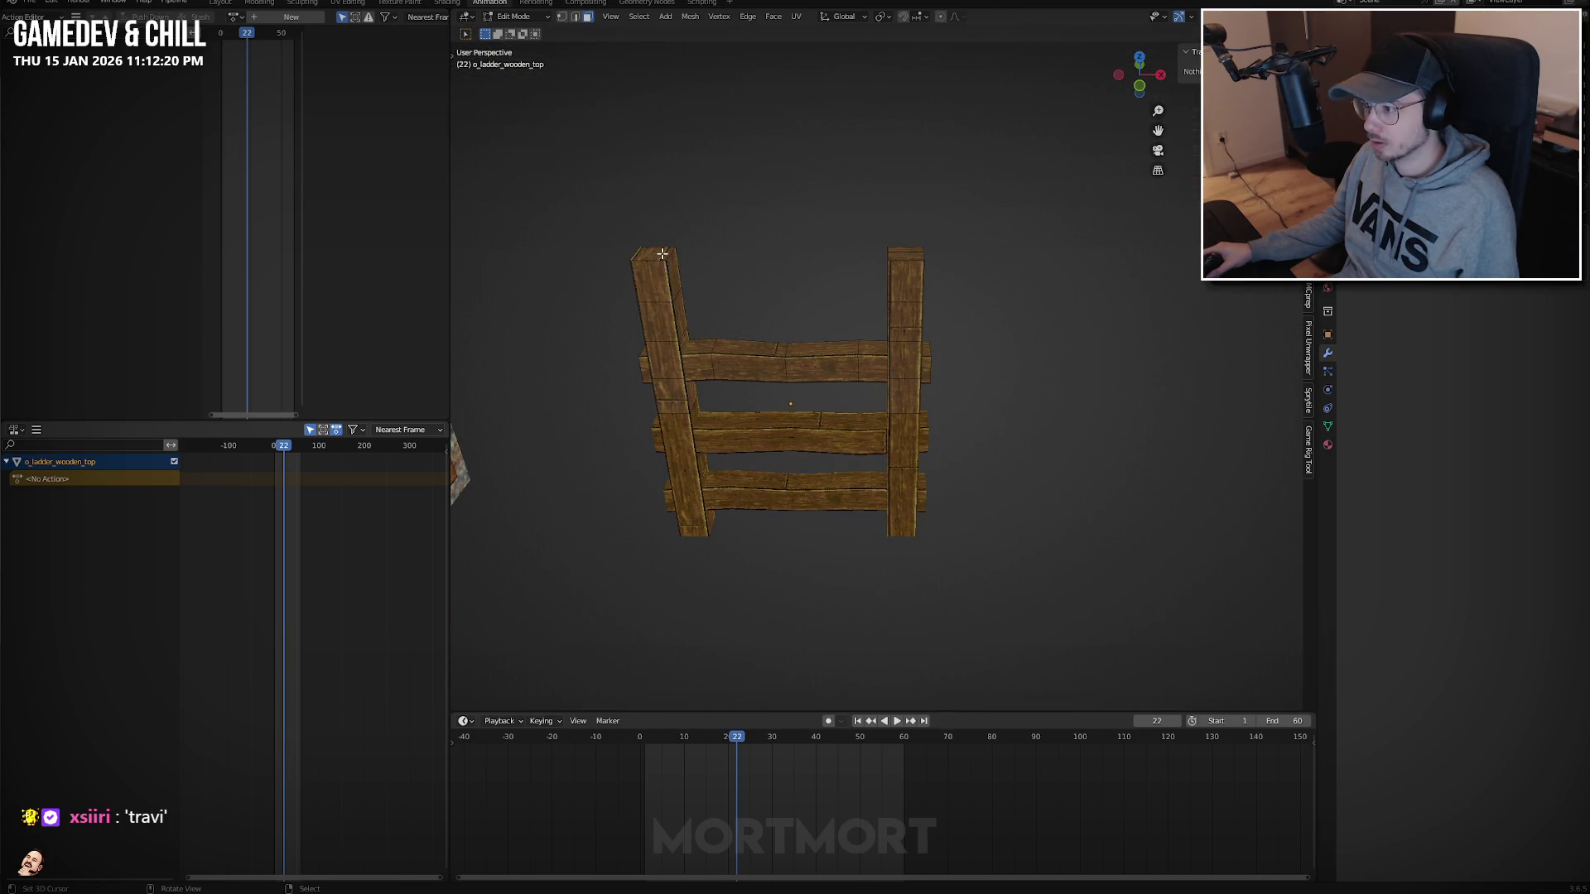
left_click(662, 253)
left_click(912, 255, "shift")
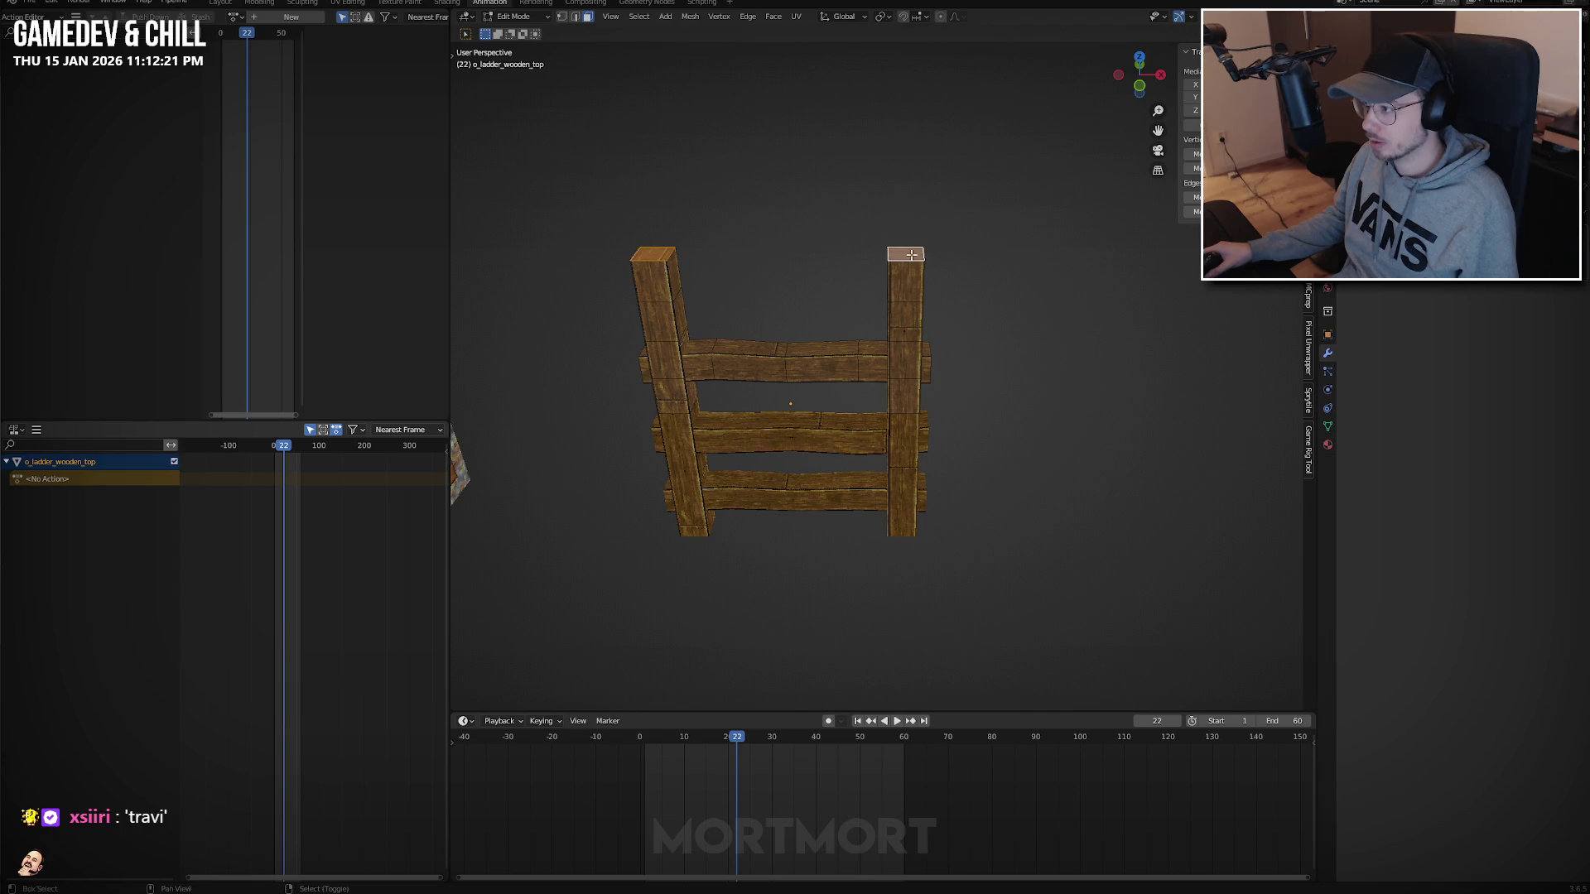
left_click(1324, 446)
left_click(1408, 265)
left_click(1382, 310)
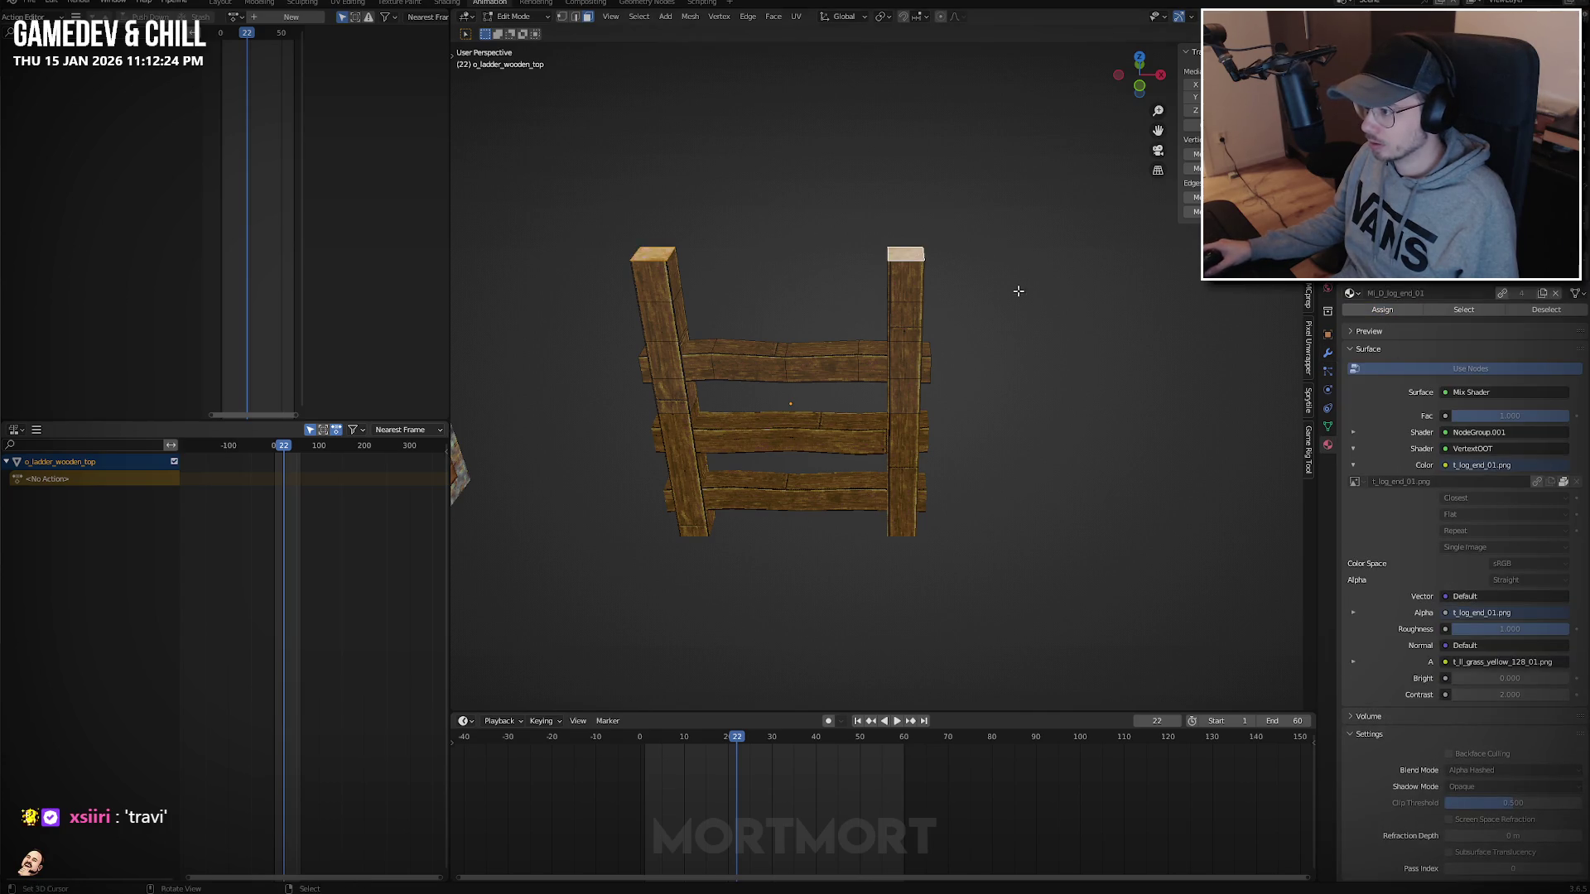
middle_click_drag(1018, 295, 983, 342)
key("u")
left_click(1028, 387)
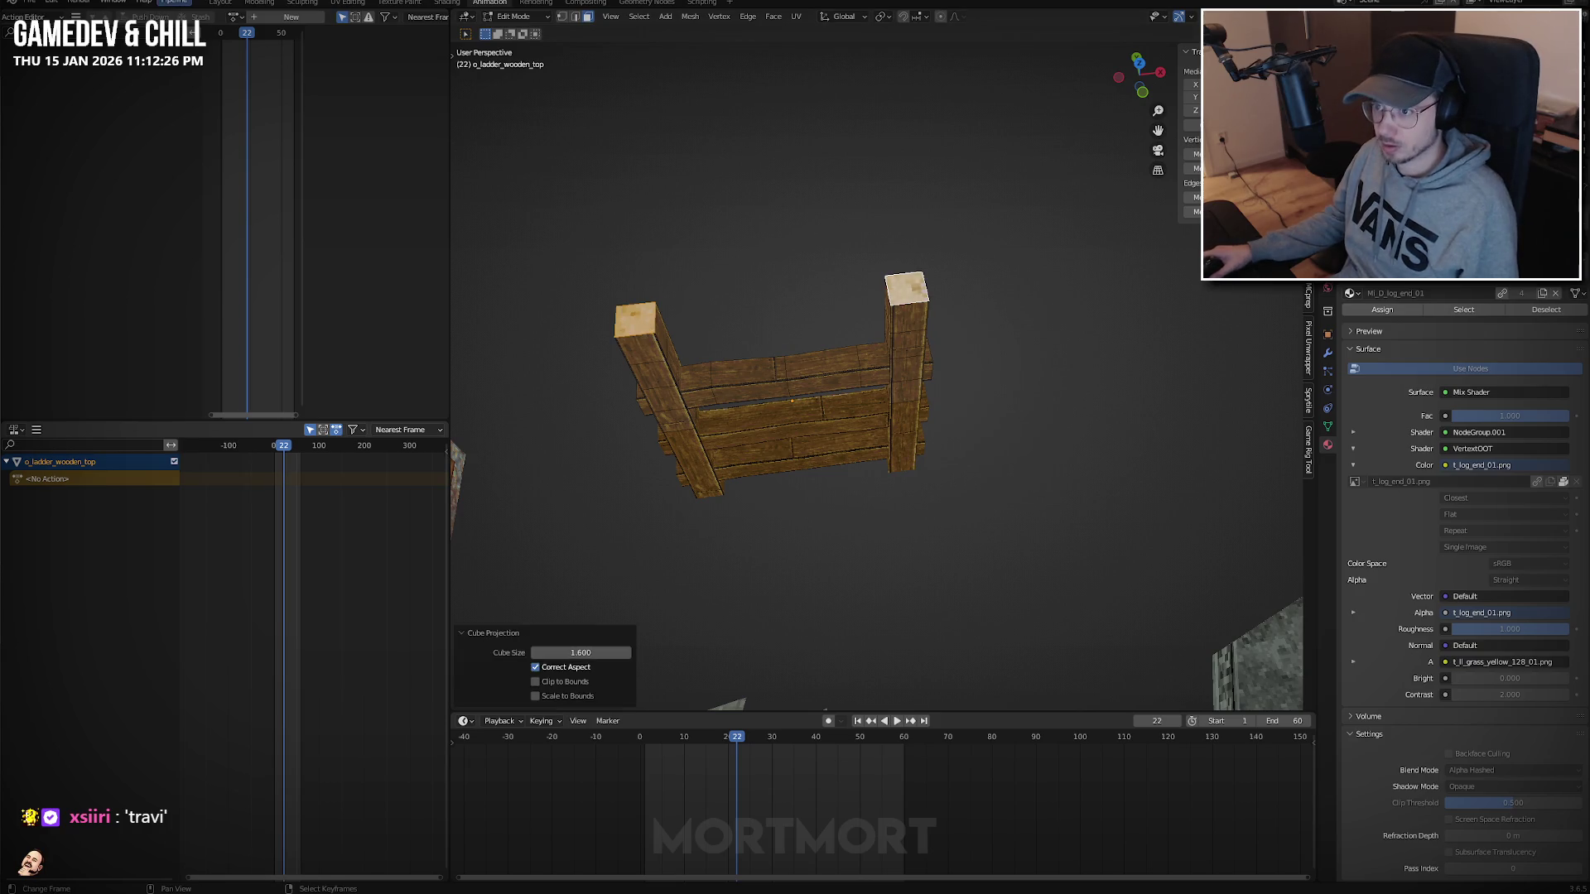
In the UV layout, move and scale the post end face's UVs onto the end-grain texture.
left_click(231, 3)
key("KP_Decimal")
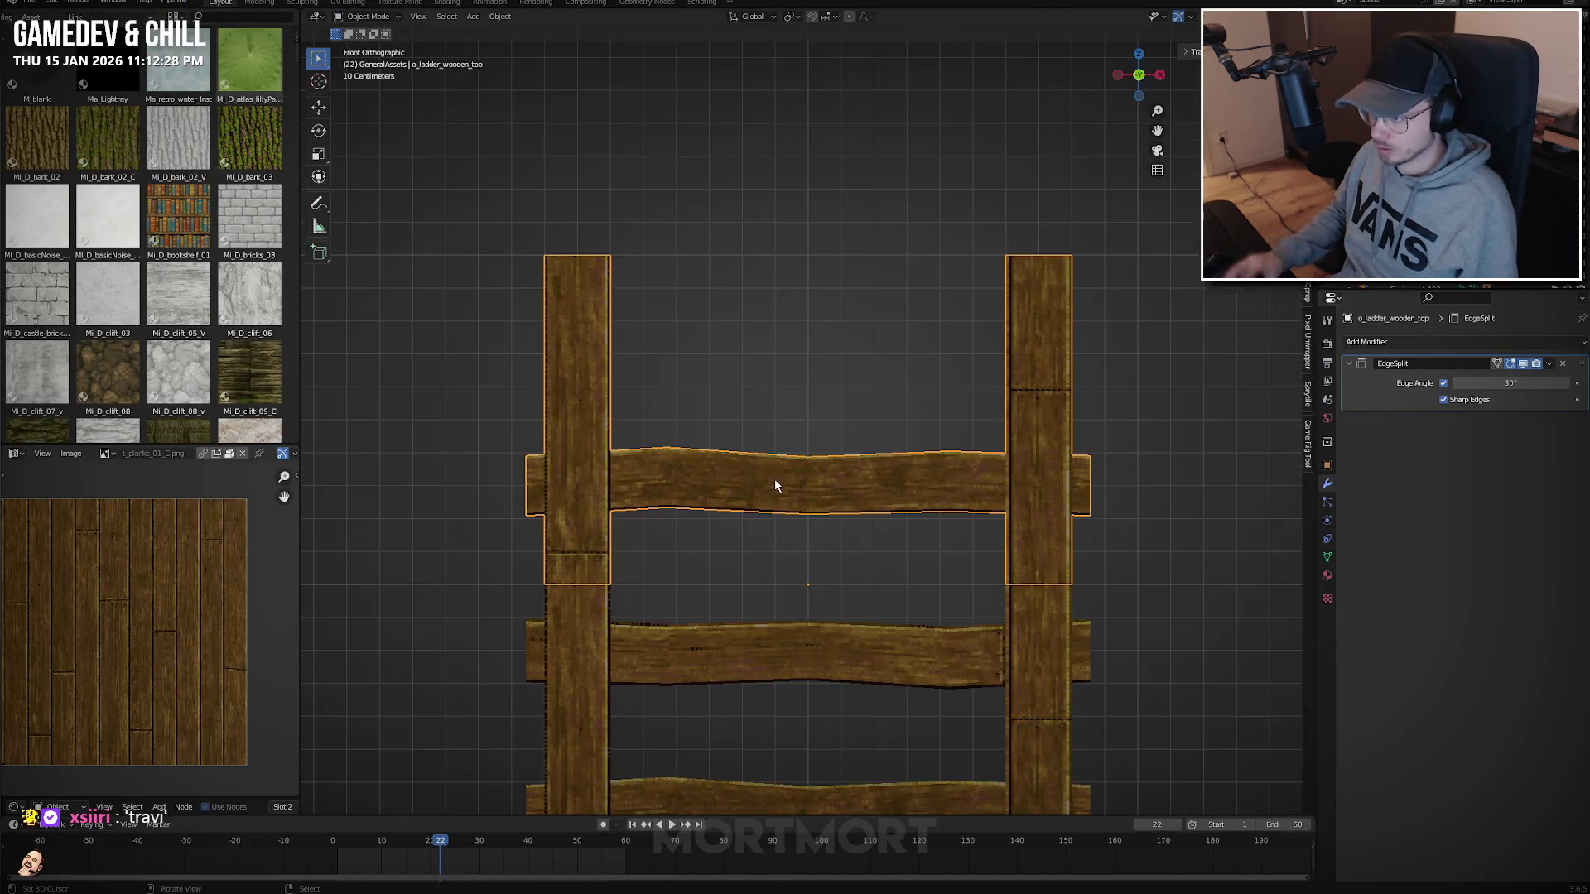
middle_click_drag(773, 479, 811, 599)
scroll(135, 721, "down", 3)
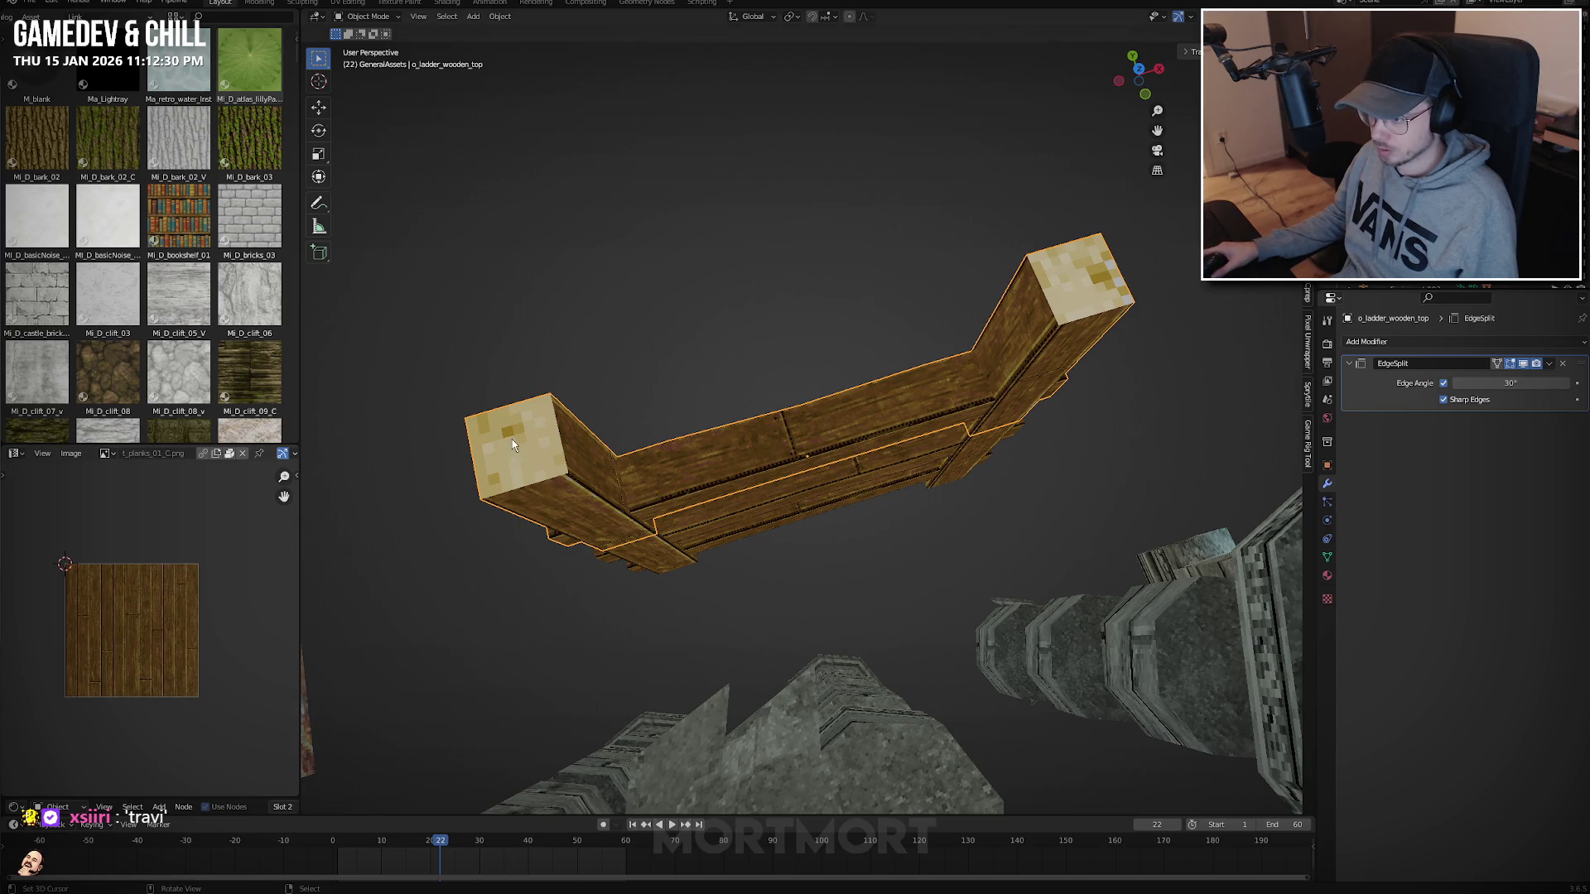
key("1")
key("ctrl+z")
key("Tab")
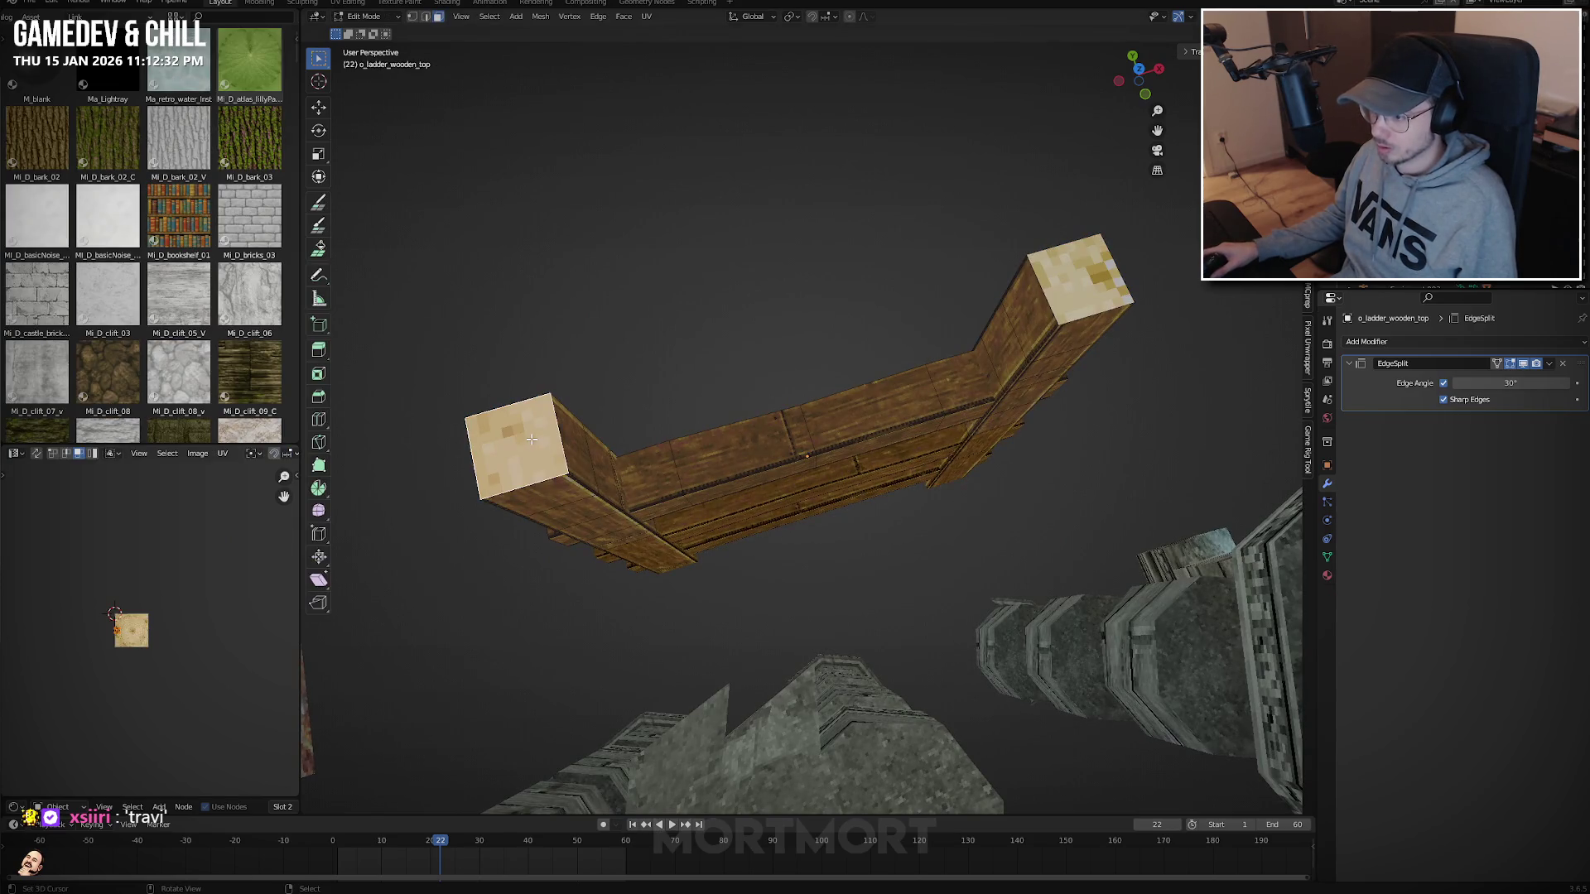
left_click(515, 447)
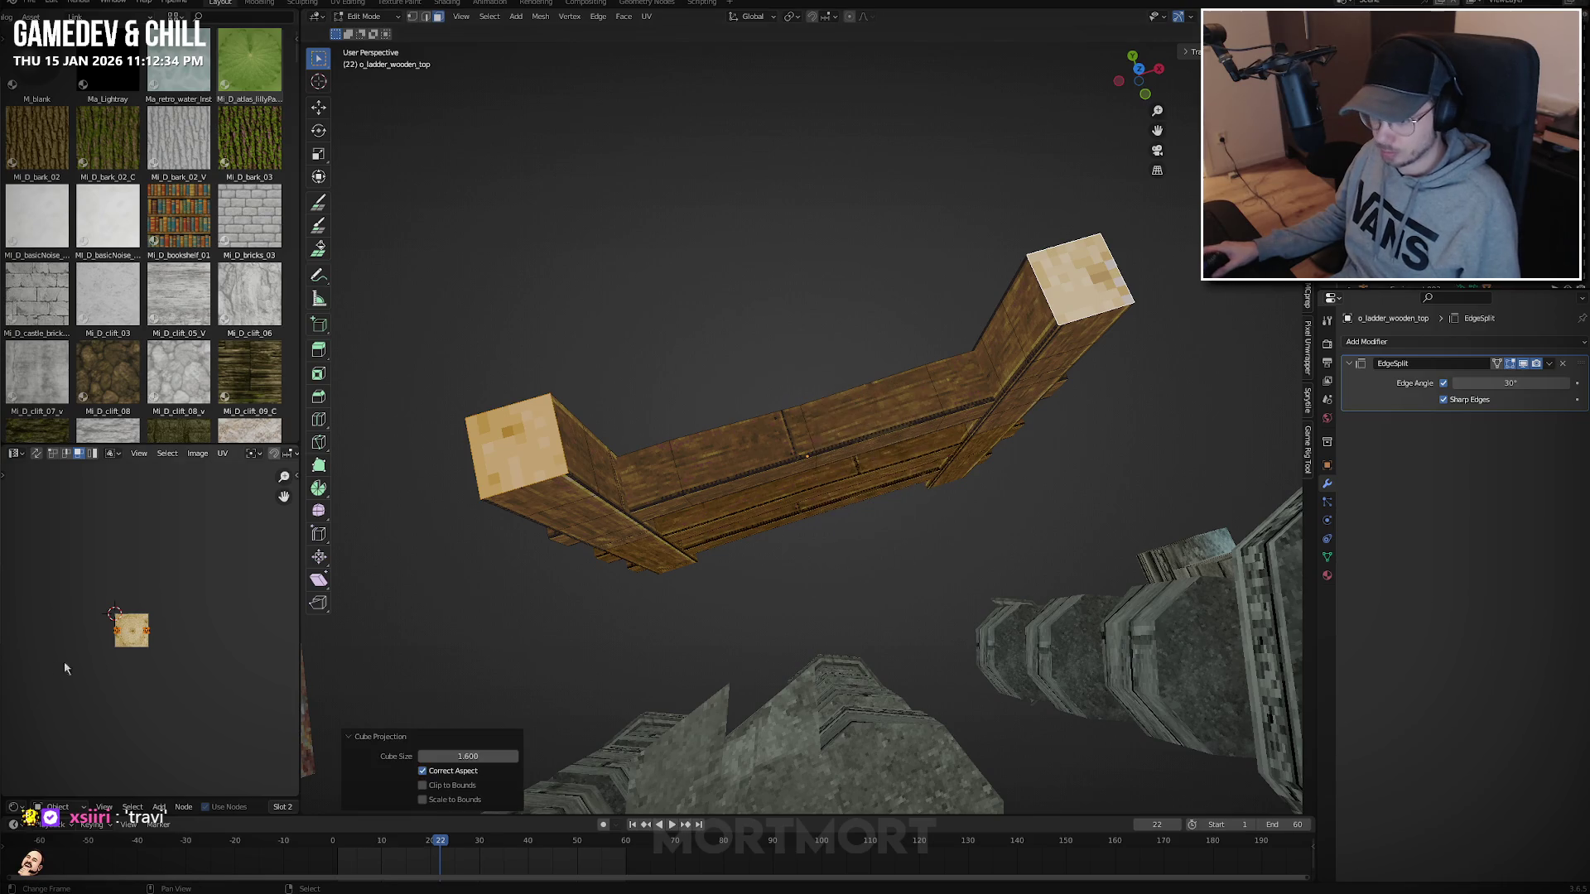
scroll(128, 633, "up", 3)
key("g")
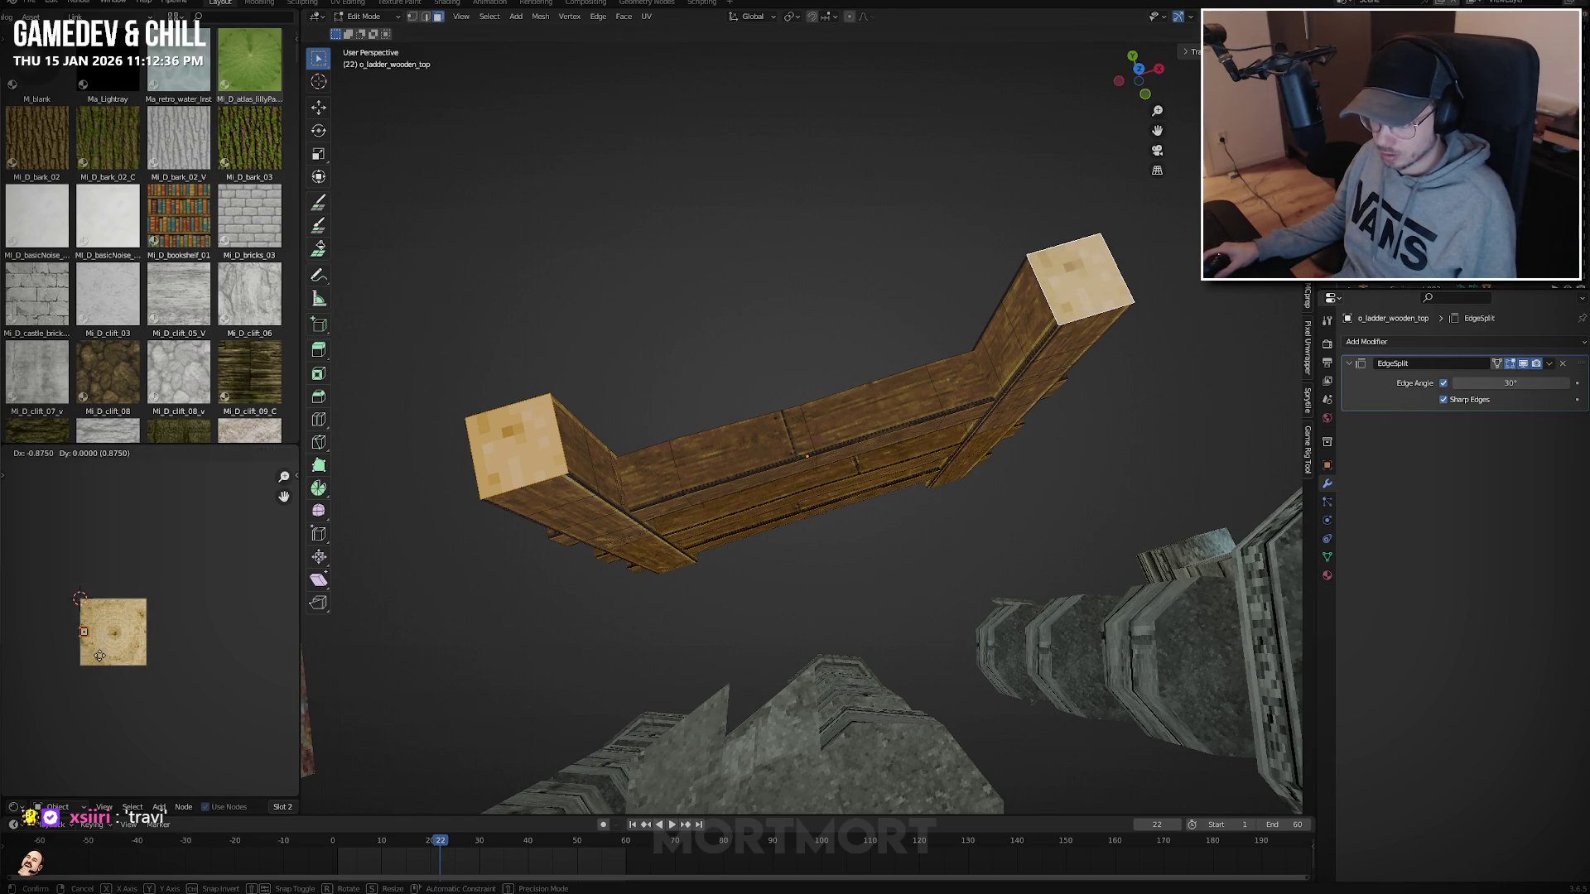
key("s")
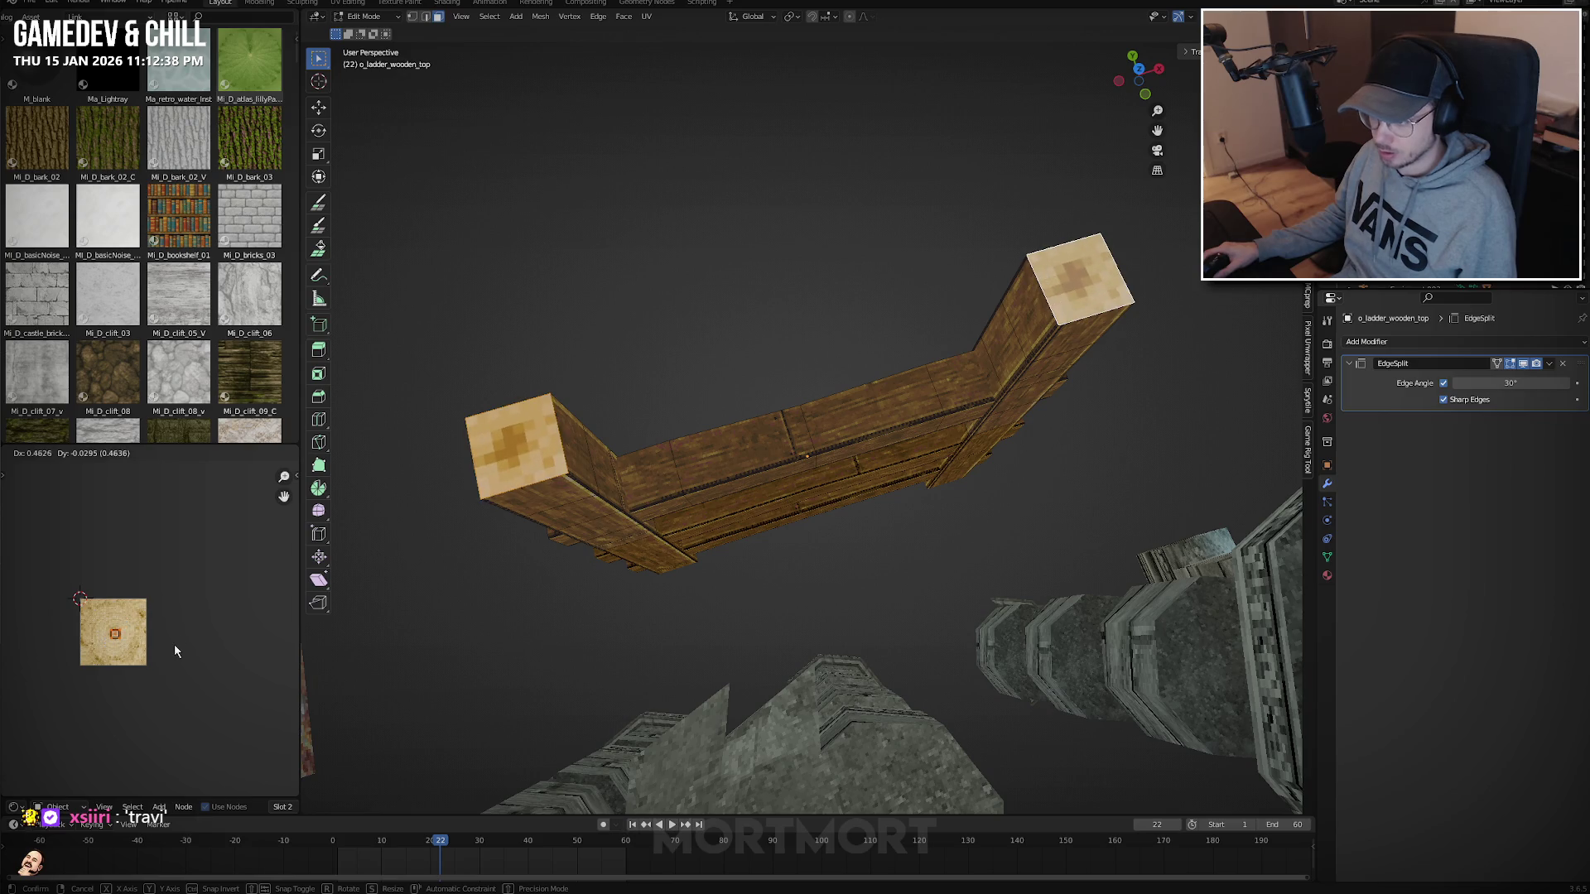
left_click(198, 645)
Return to Object Mode and select the o_ladder_wooden_mid section.
key("Tab")
middle_click_drag(745, 414, 828, 497)
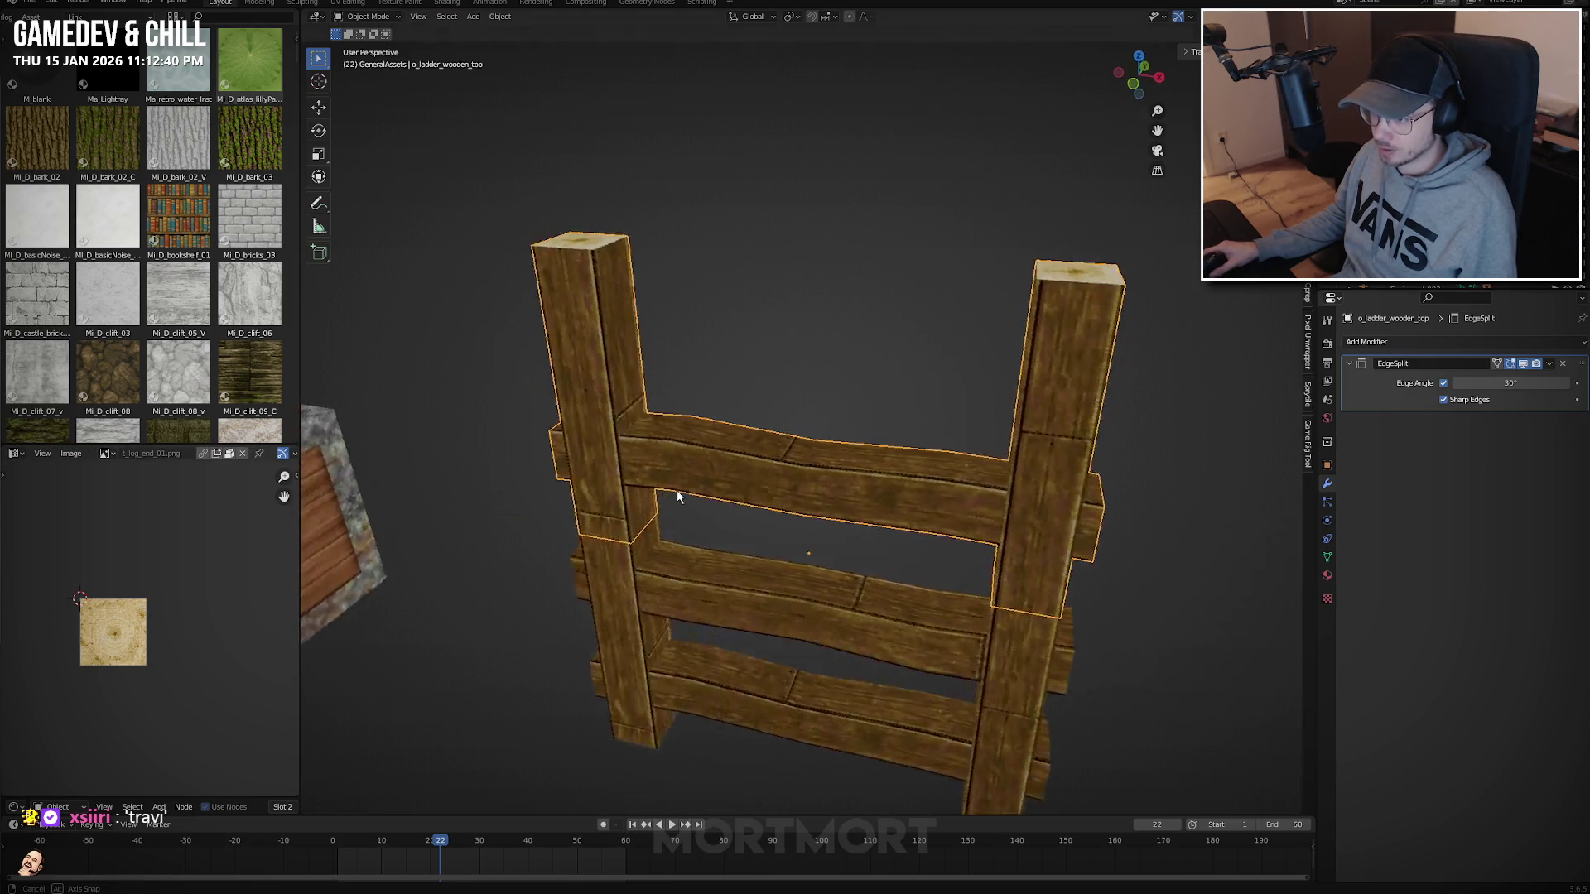
scroll(828, 496, "down", 3)
left_click(919, 468)
Duplicate the middle ladder section in front view and place the copy 1 m lower.
key("KP_1")
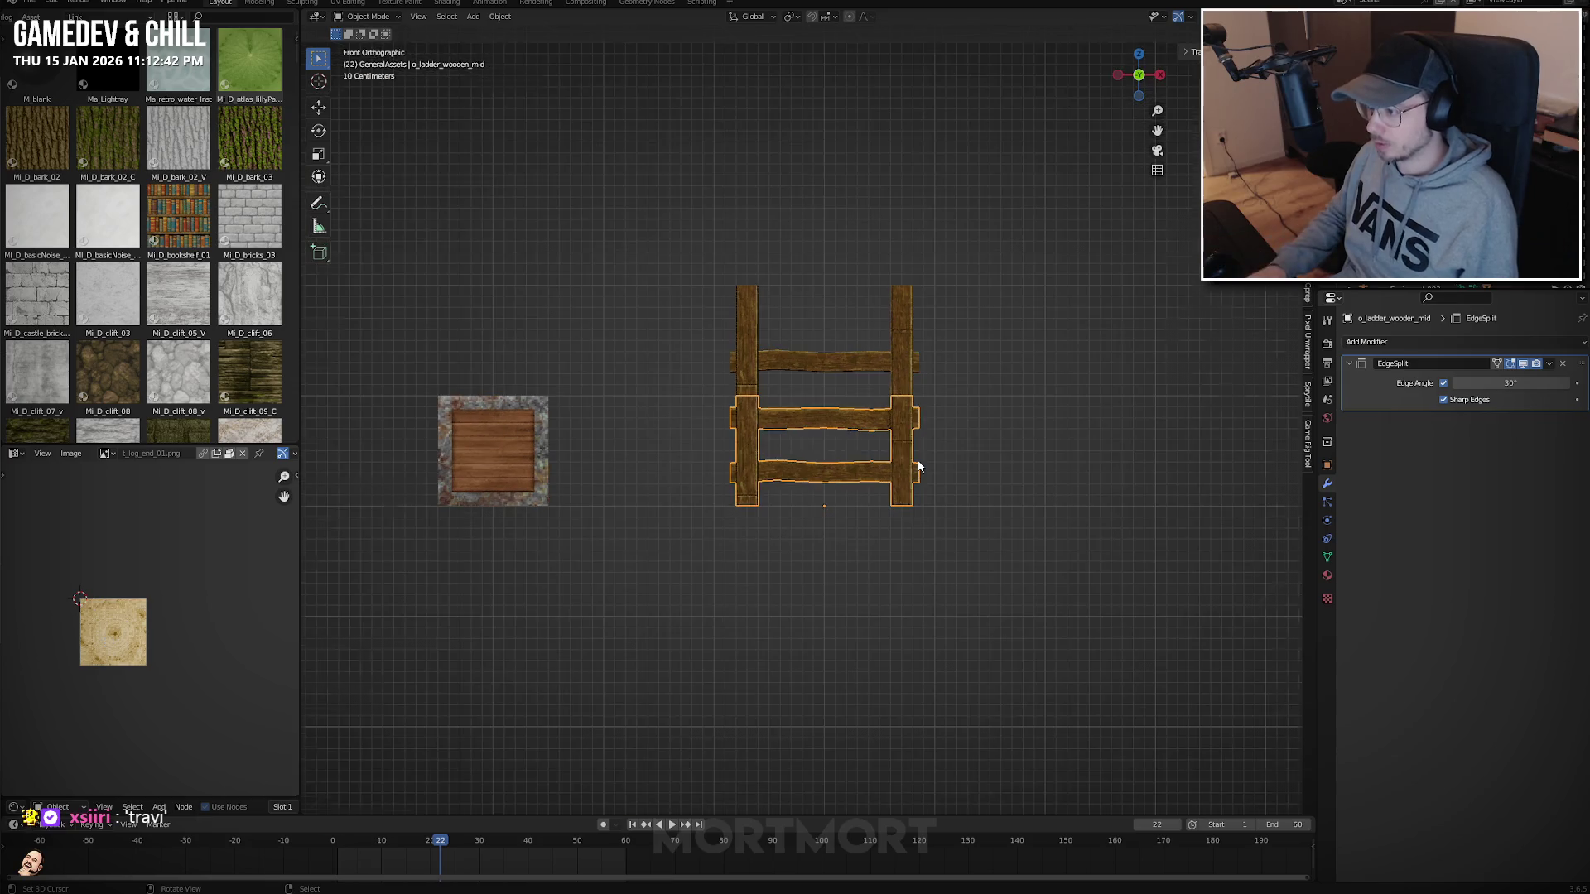
scroll(911, 476, "up", 2)
key("shift+d")
key("z")
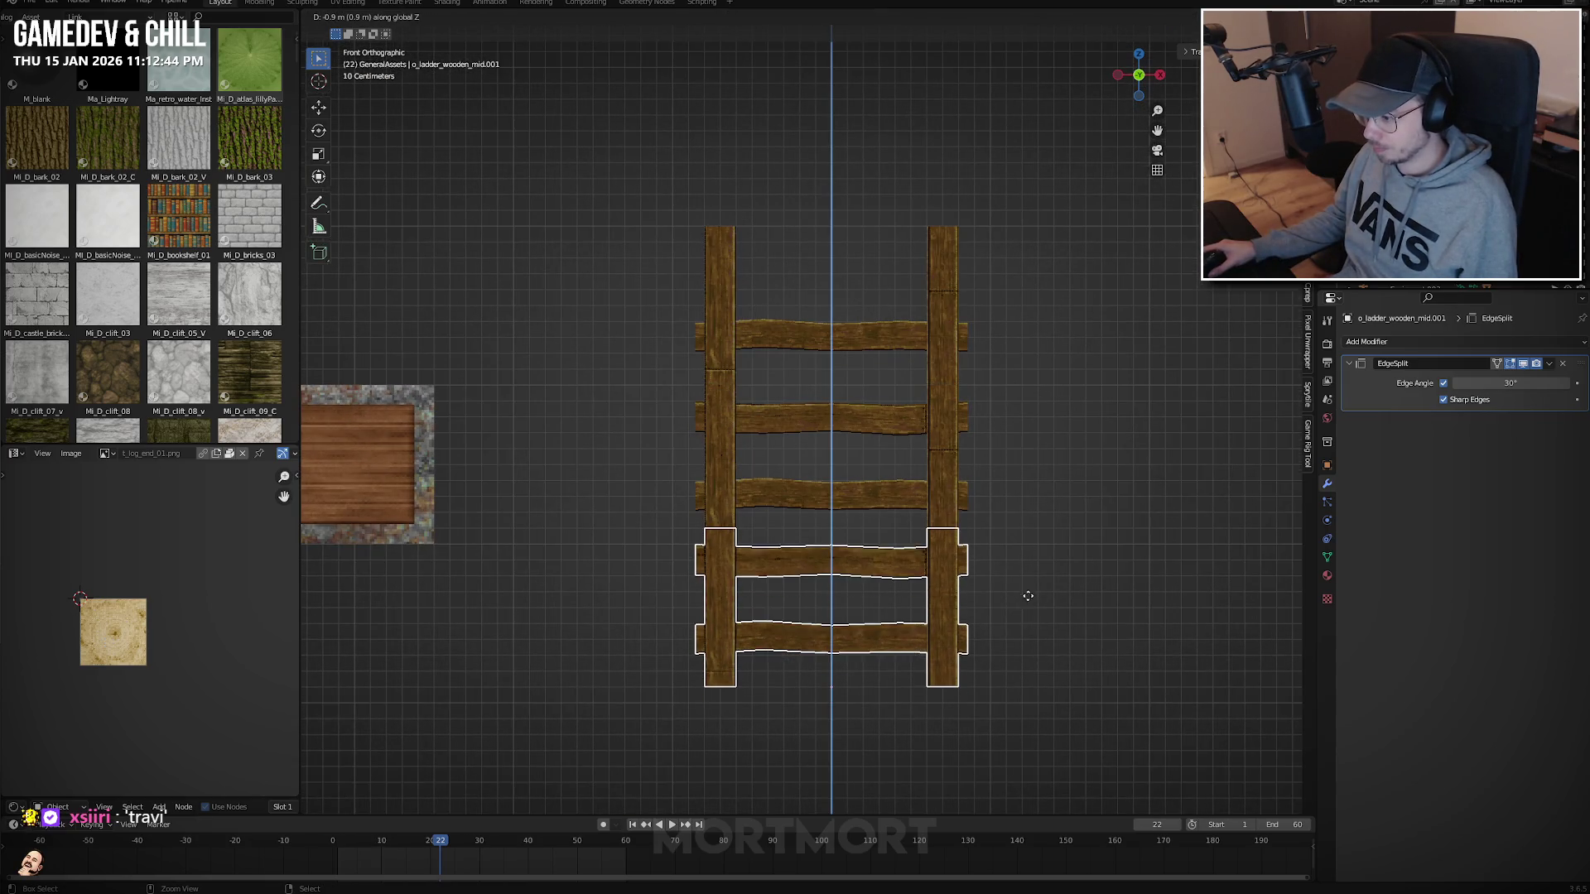
left_click(1026, 605)
Name the copy o_ladder_wooden_Bottom and enter Edit Mode on it from an angled view.
key("F2")
type("o_ladder_wooden_Bottom")
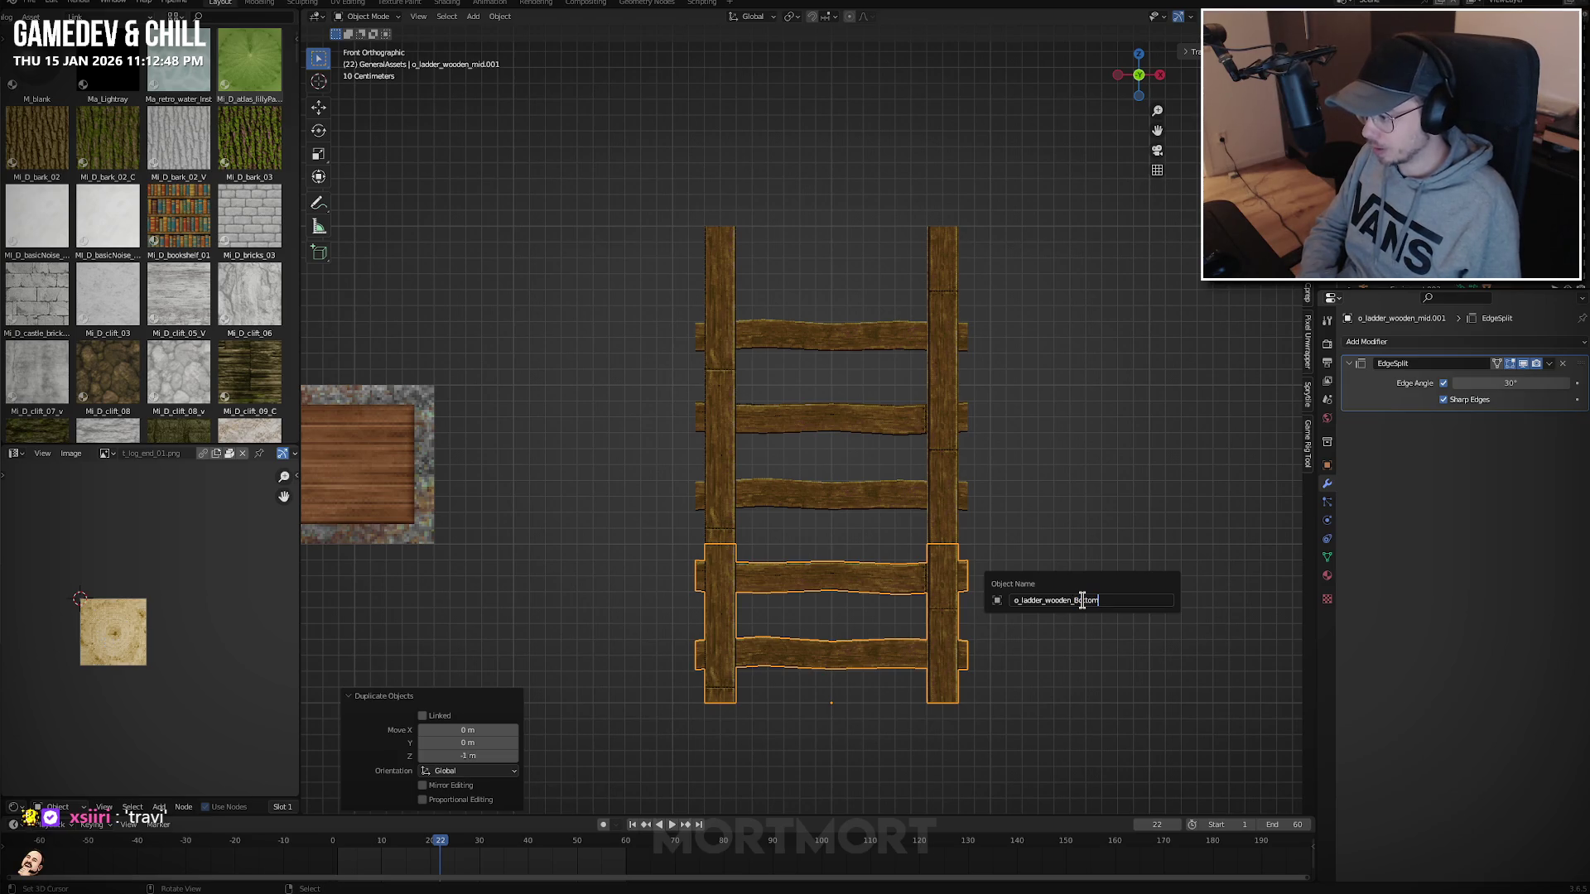
key("Return")
scroll(1075, 497, "up", 1)
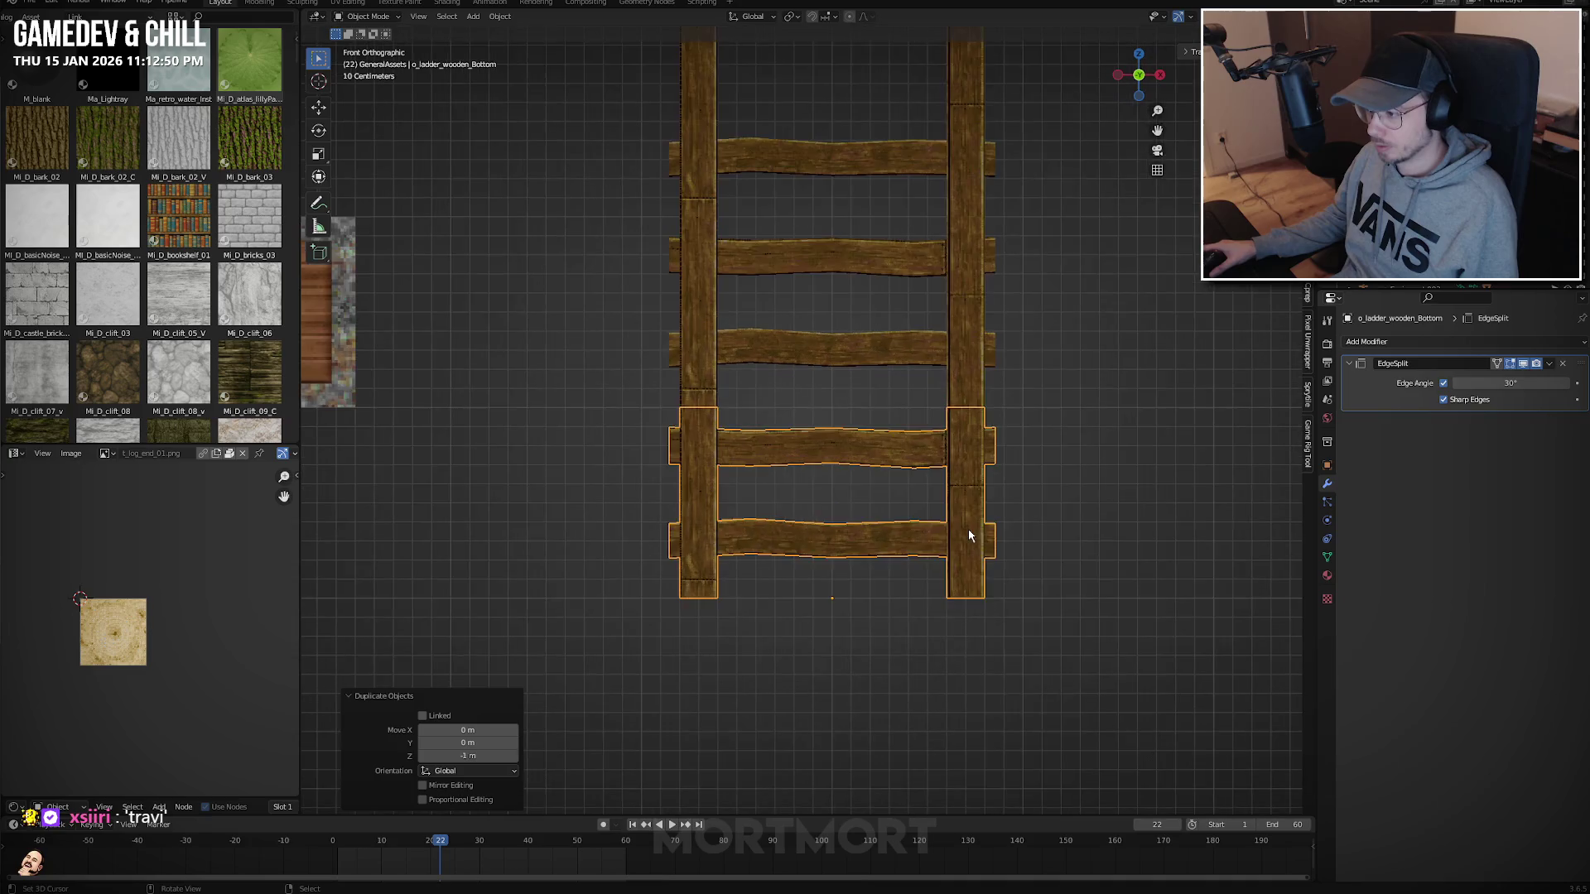
mouse_move(969, 536)
middle_mouse_down()
mouse_move(967, 483)
mouse_move(910, 464)
middle_mouse_up()
key("Tab")
Assign the Mi_D_log_end_01 material to the bottom end faces of both rails.
left_click(634, 607)
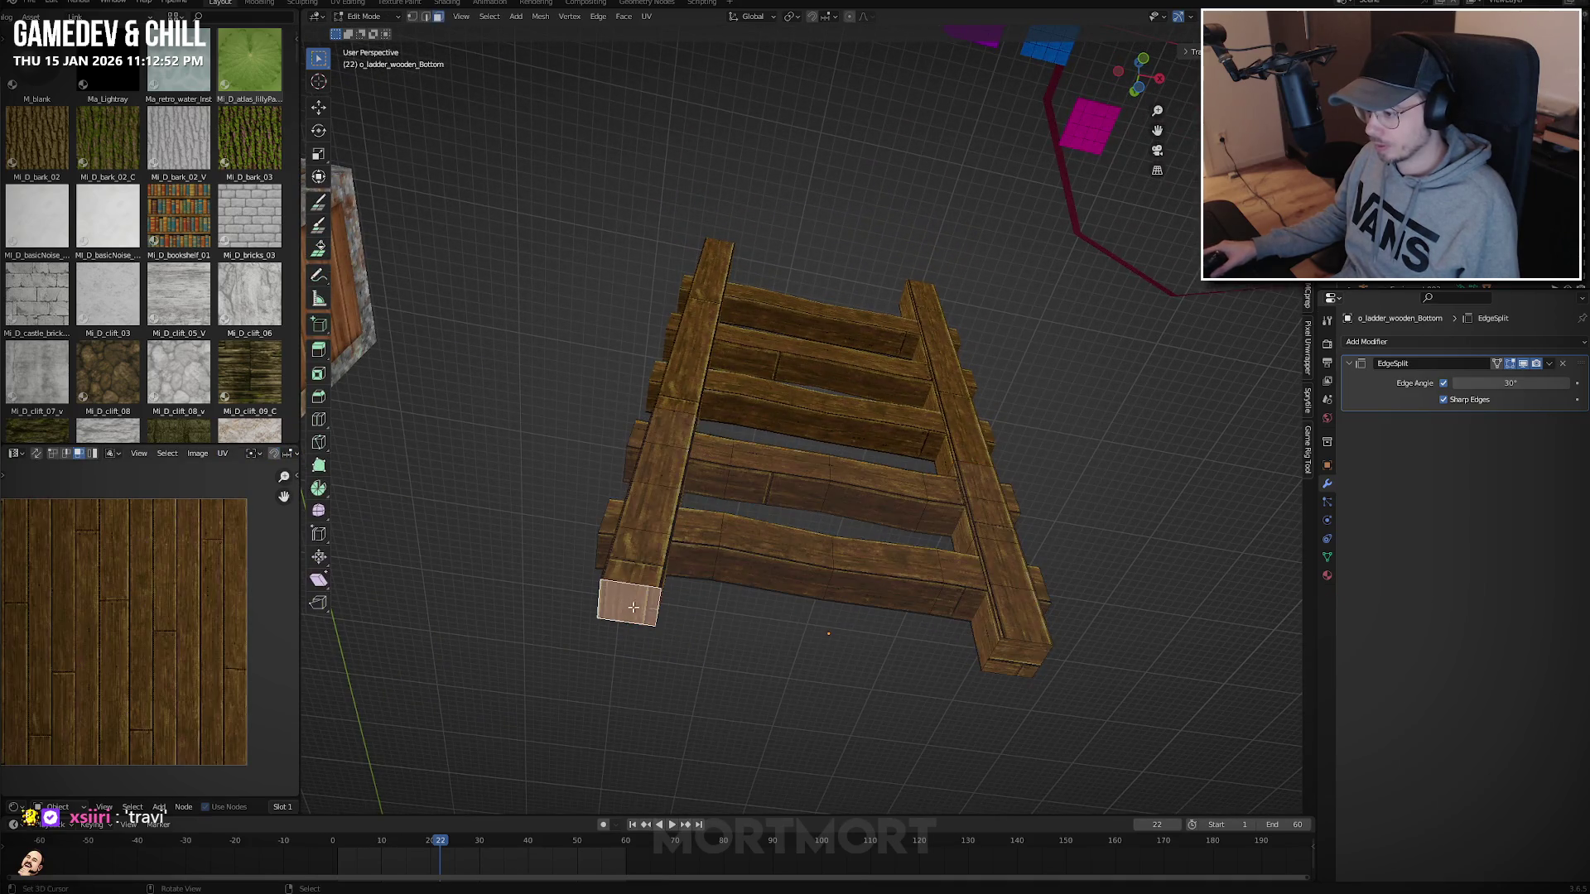
left_click(1022, 655, "shift")
left_click(1325, 575)
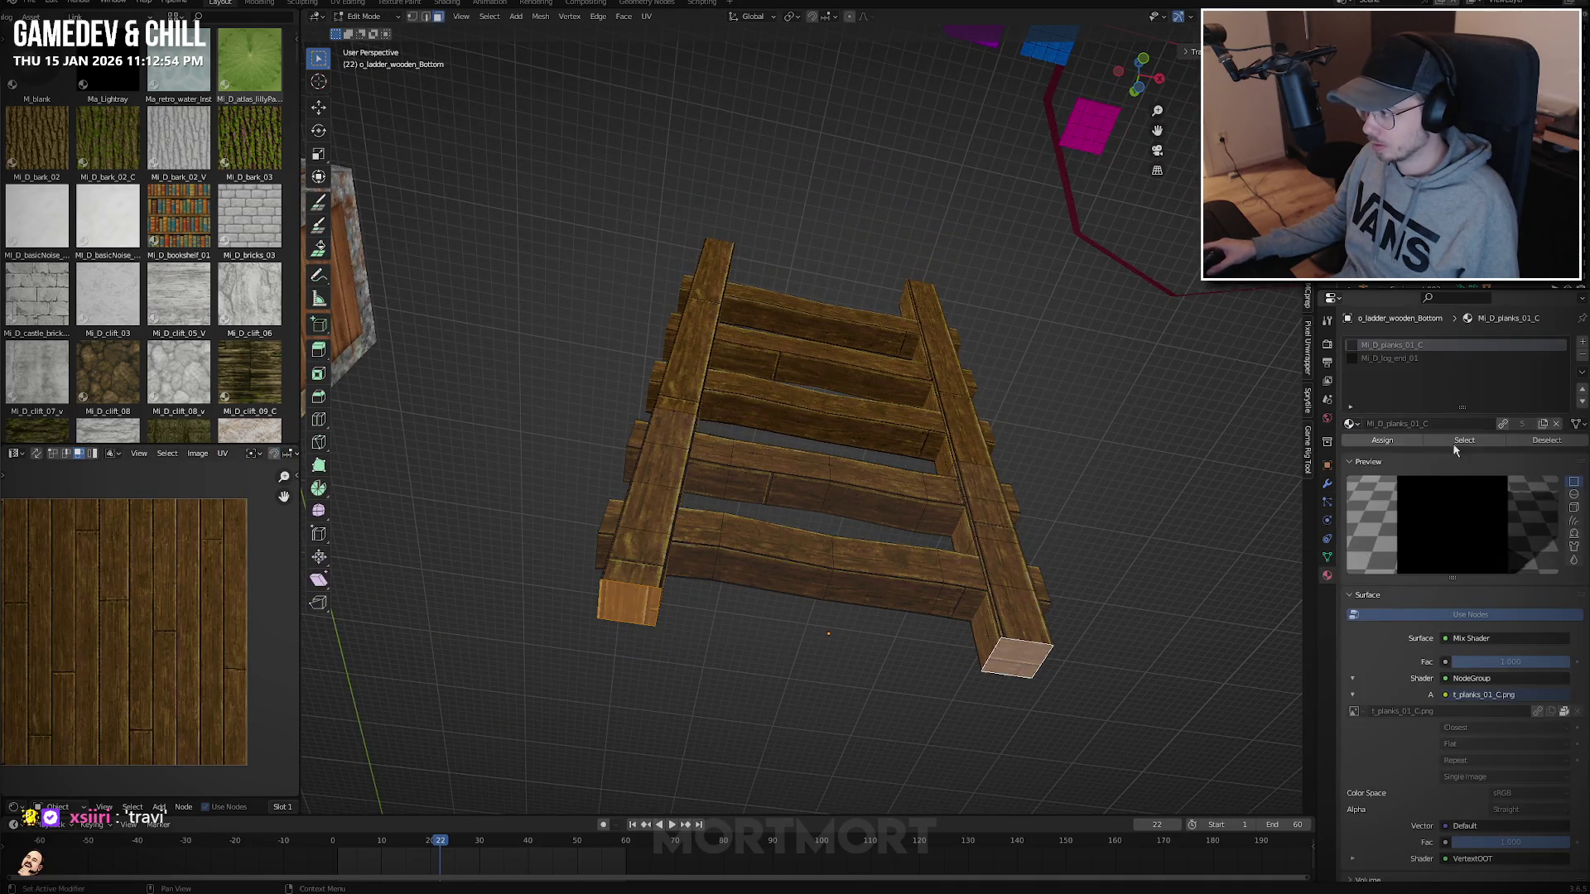
left_click(1391, 357)
left_click(1382, 439)
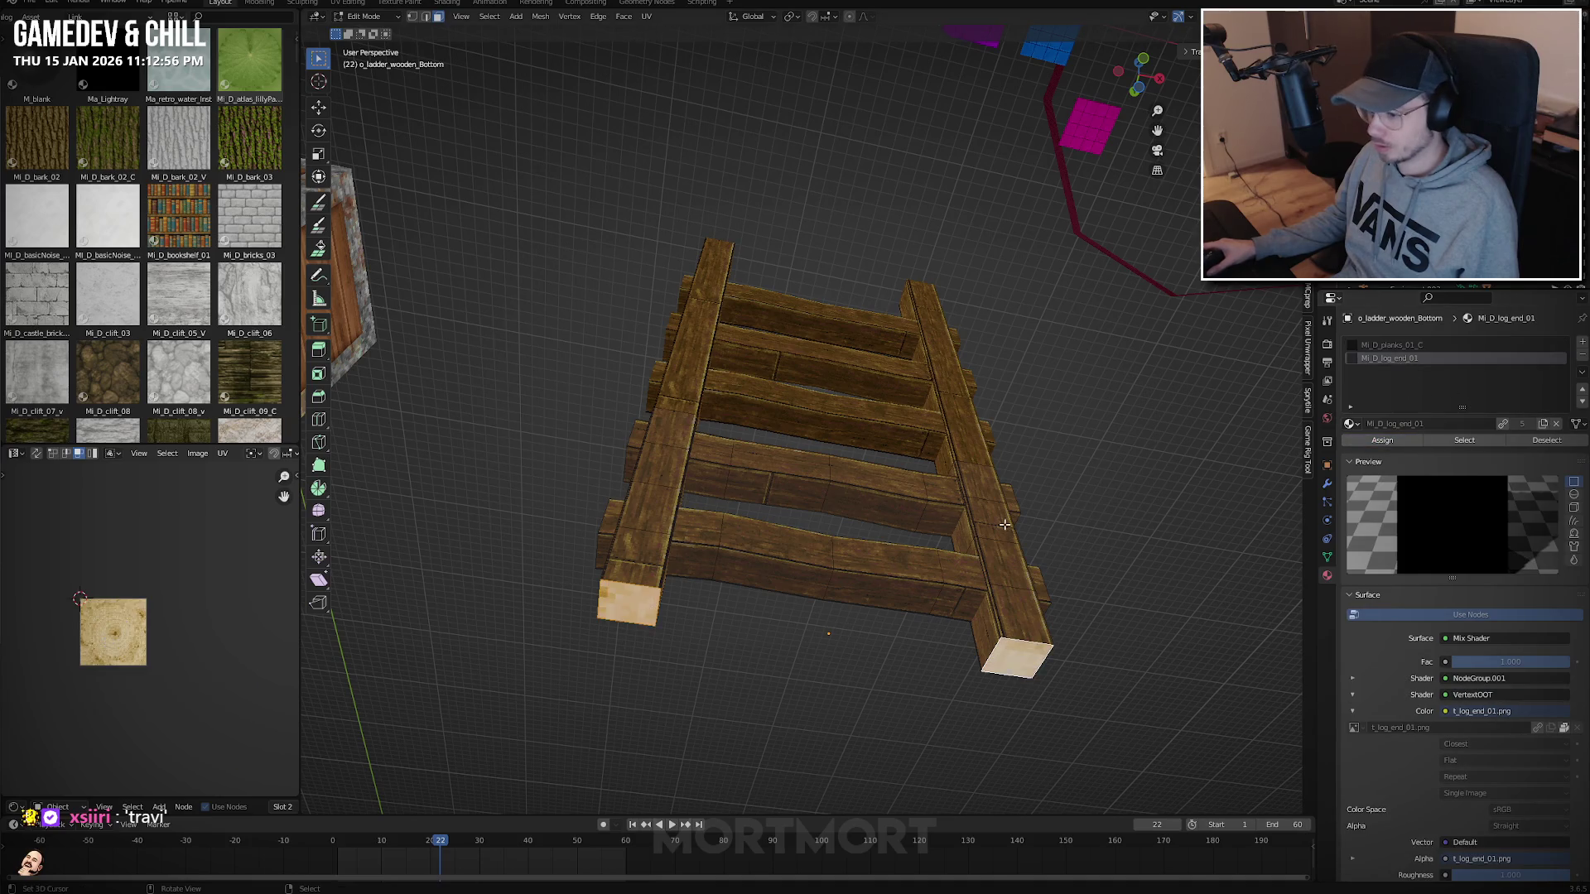
Cube-project the end-face UVs and shift them onto the end-grain texture.
key("u")
left_click(905, 515)
key("g")
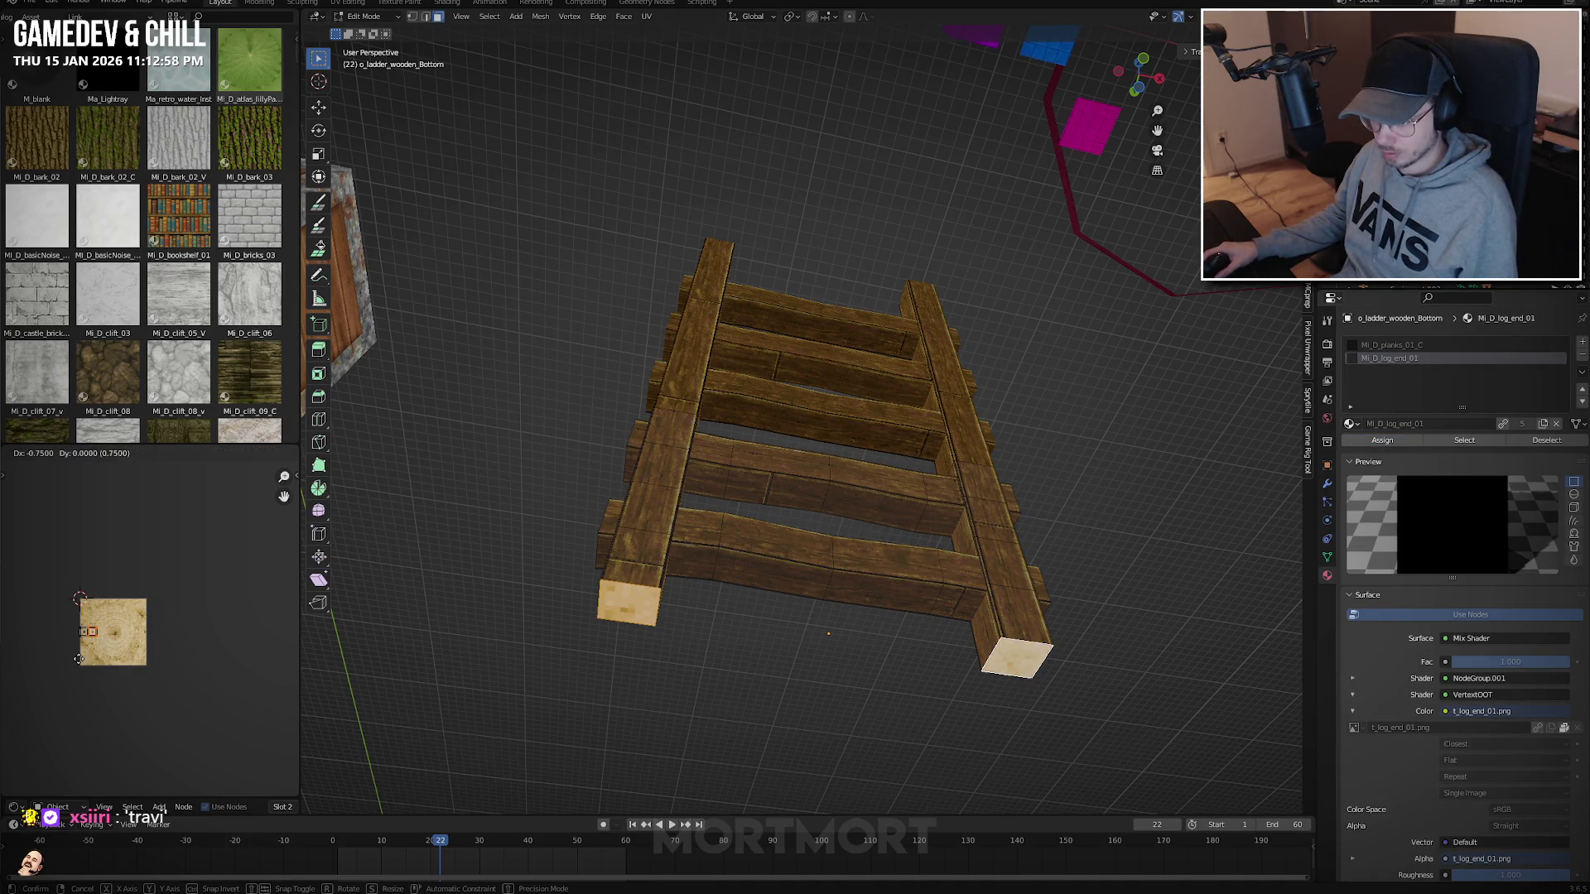
left_click(76, 658)
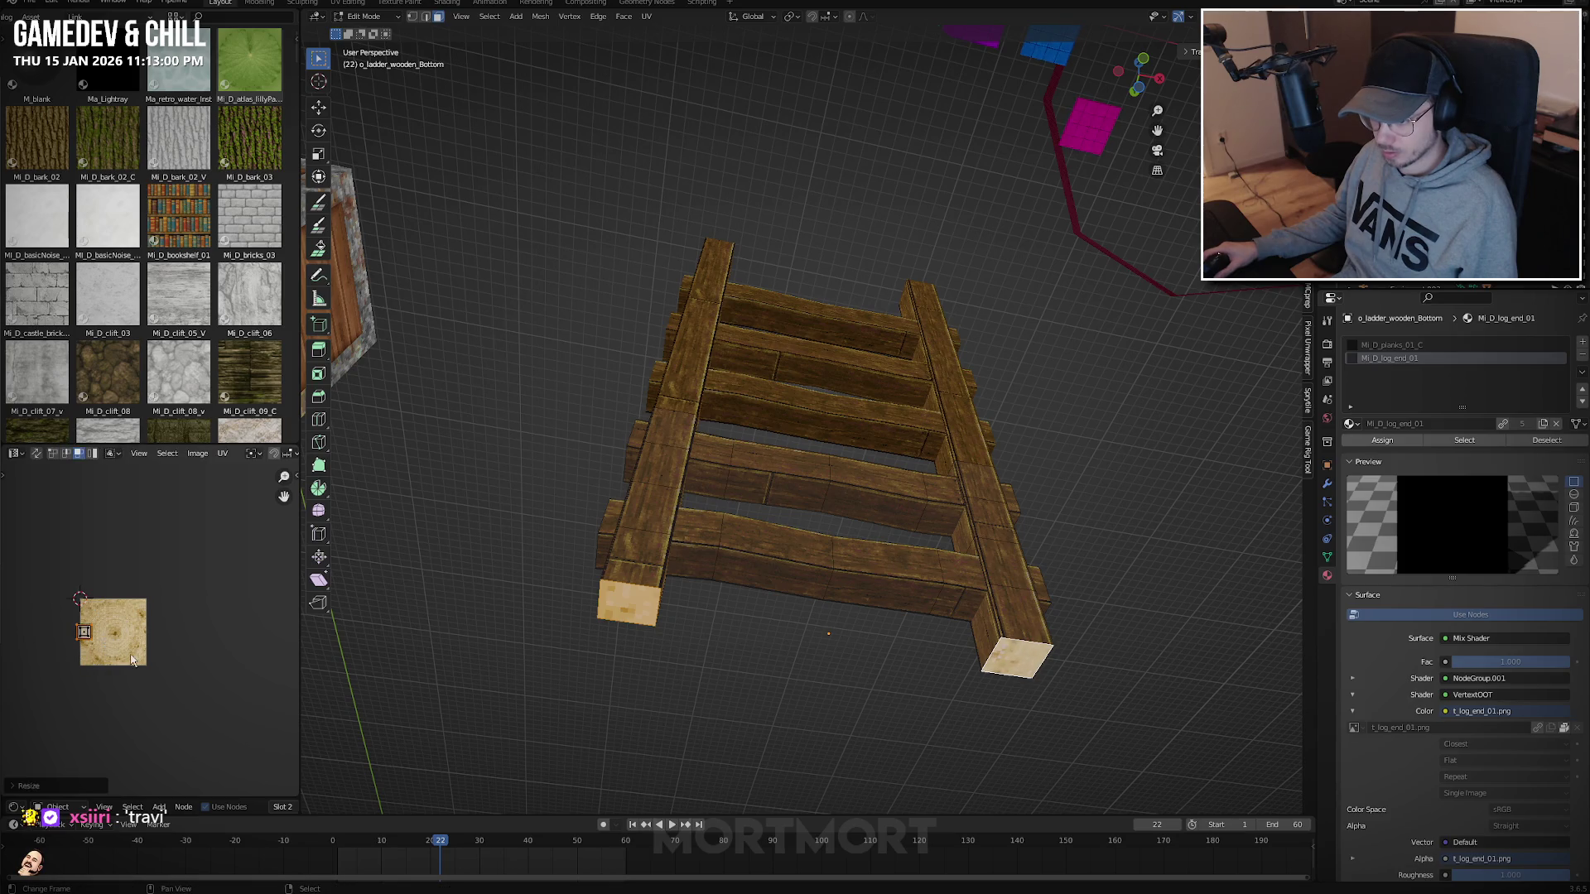
key("s")
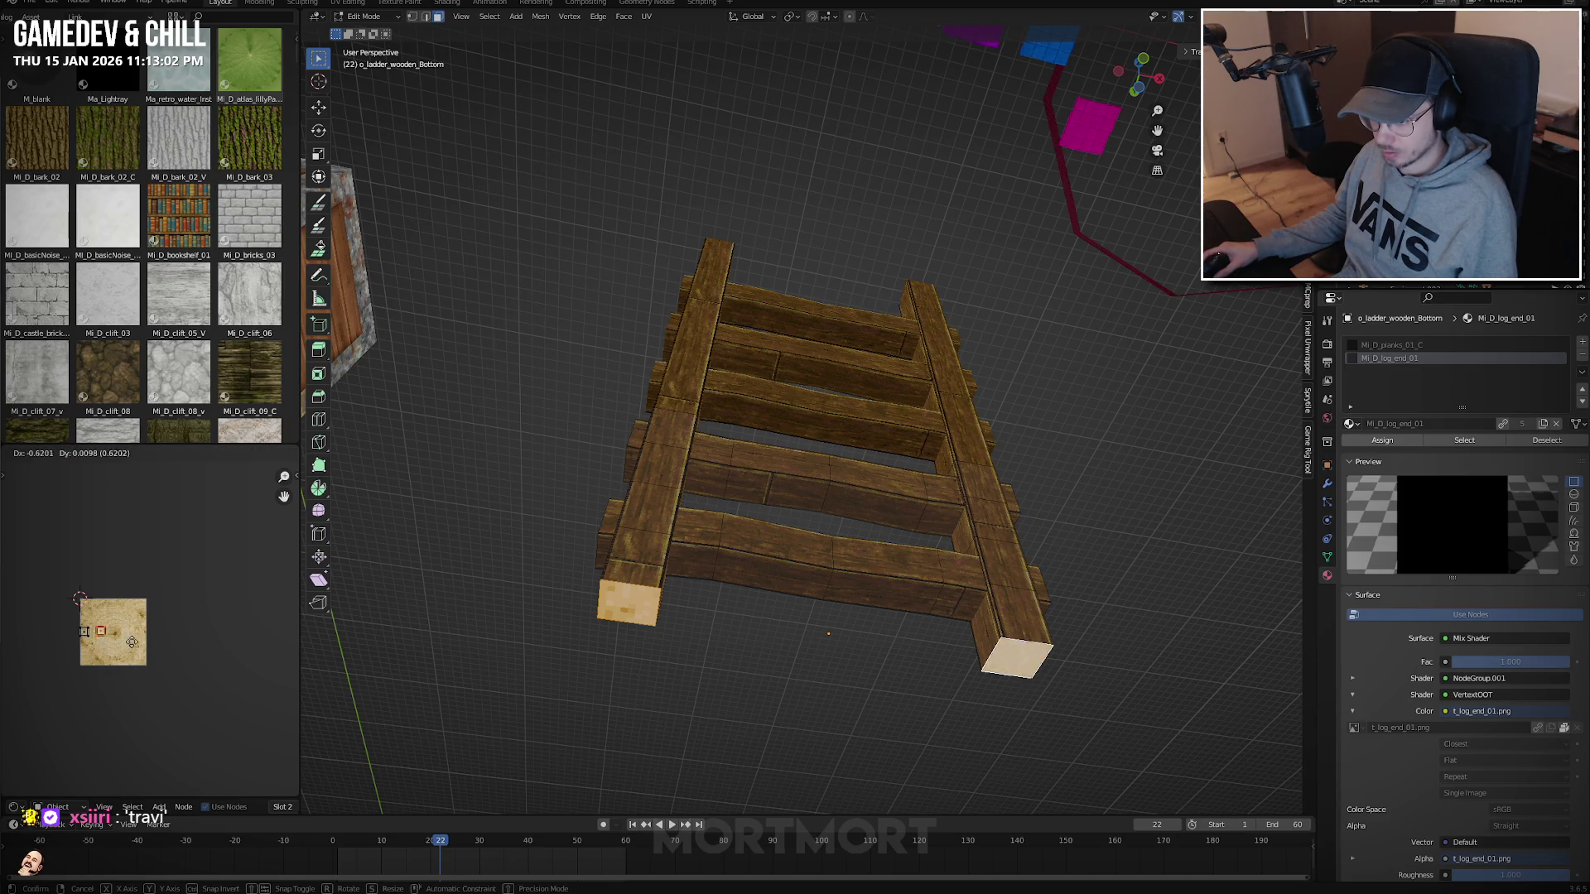
right_click(145, 649)
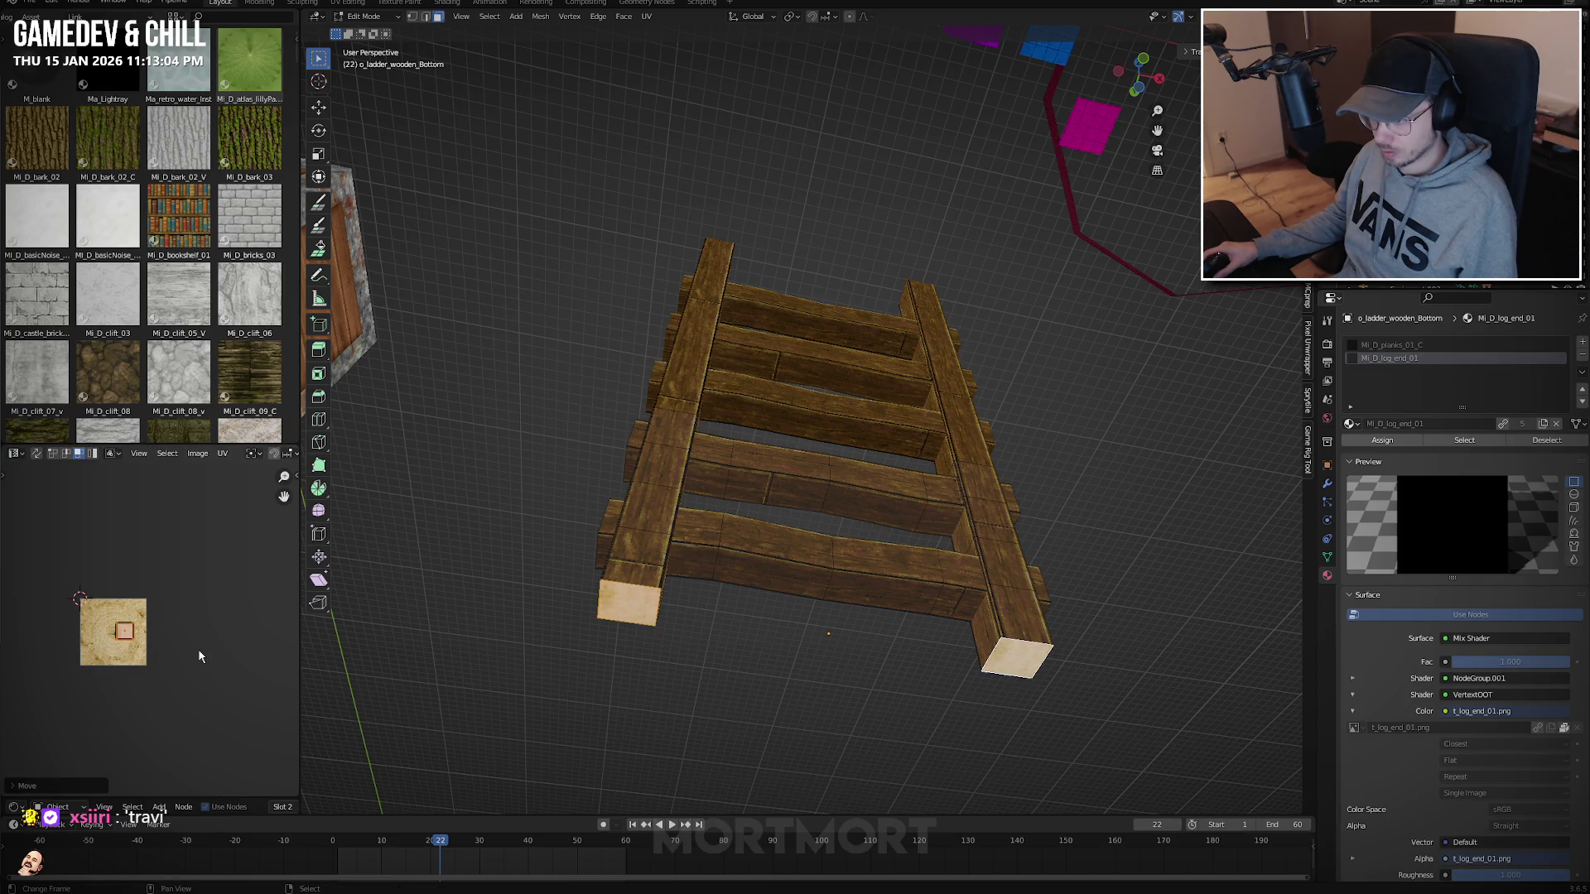
key("Tab")
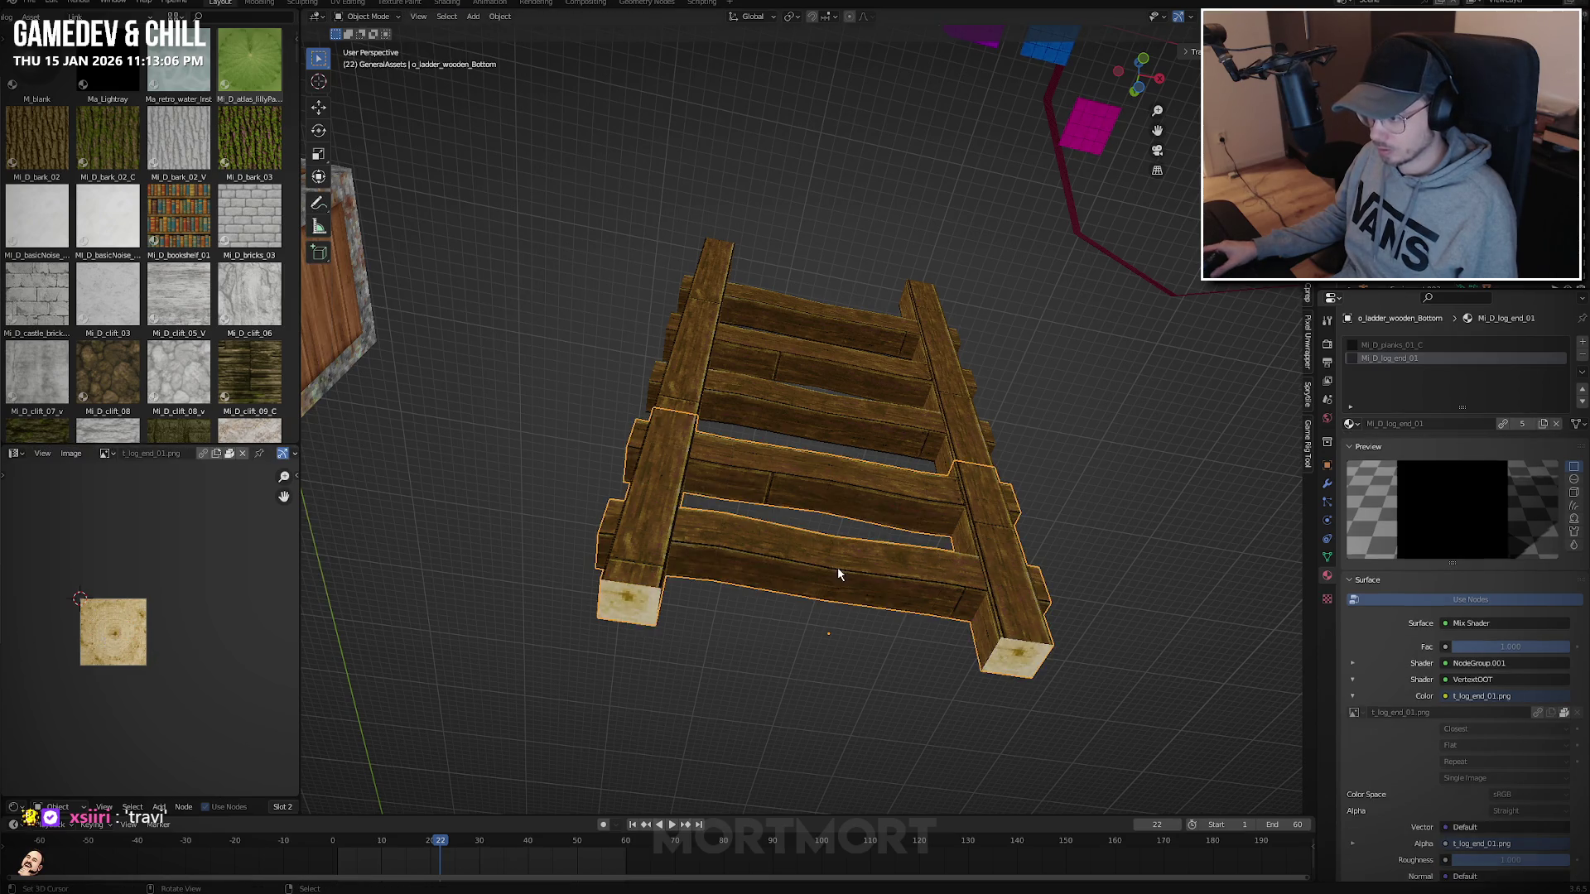
mouse_move(837, 571)
middle_mouse_down()
mouse_move(828, 613)
mouse_move(844, 645)
mouse_move(745, 665)
middle_mouse_up()
Add loop cuts near the bottoms of the bottom piece's rails.
key("Tab")
key("ctrl+r")
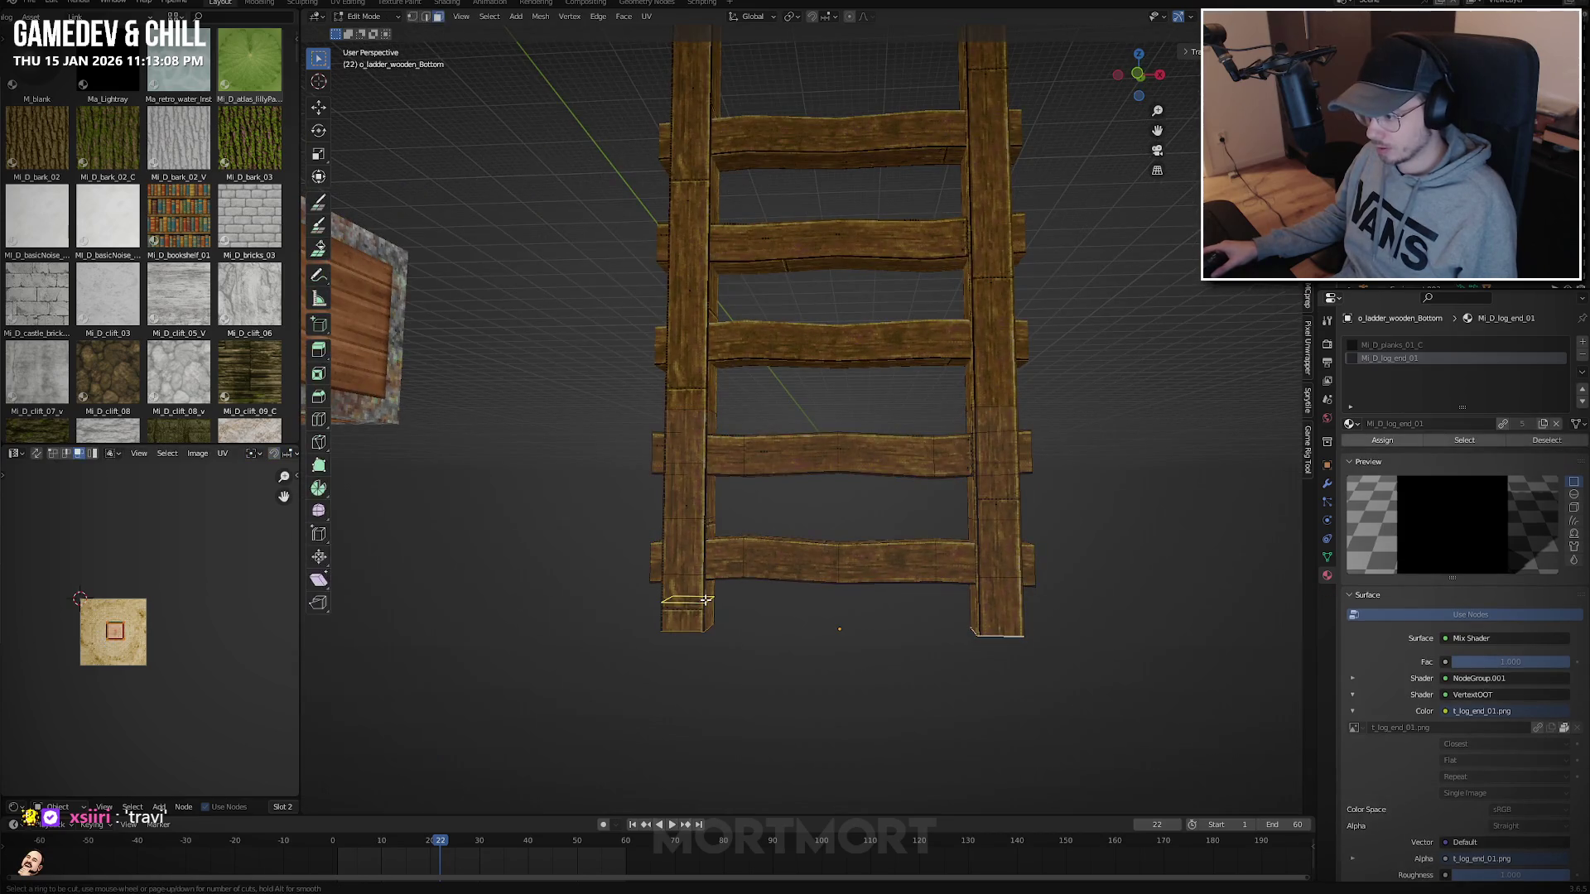
left_click(687, 600)
right_click(687, 600)
key("ctrl+r")
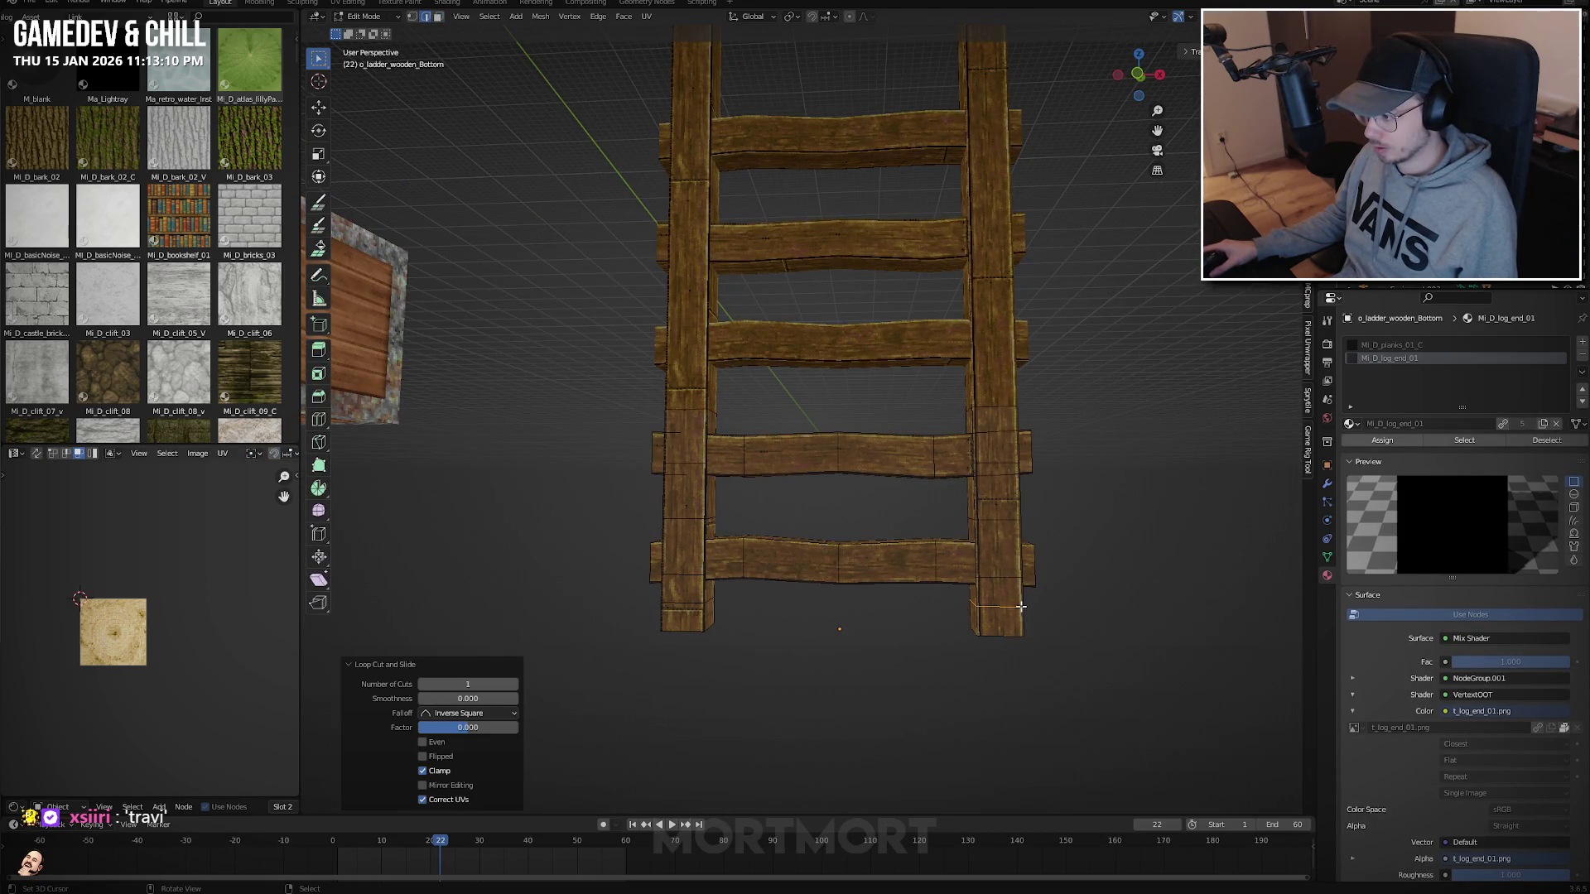
Extrude both rail bottom faces in place and widen the feet about 1.54 times.
key("3")
left_click(686, 620)
left_click(998, 620, "shift")
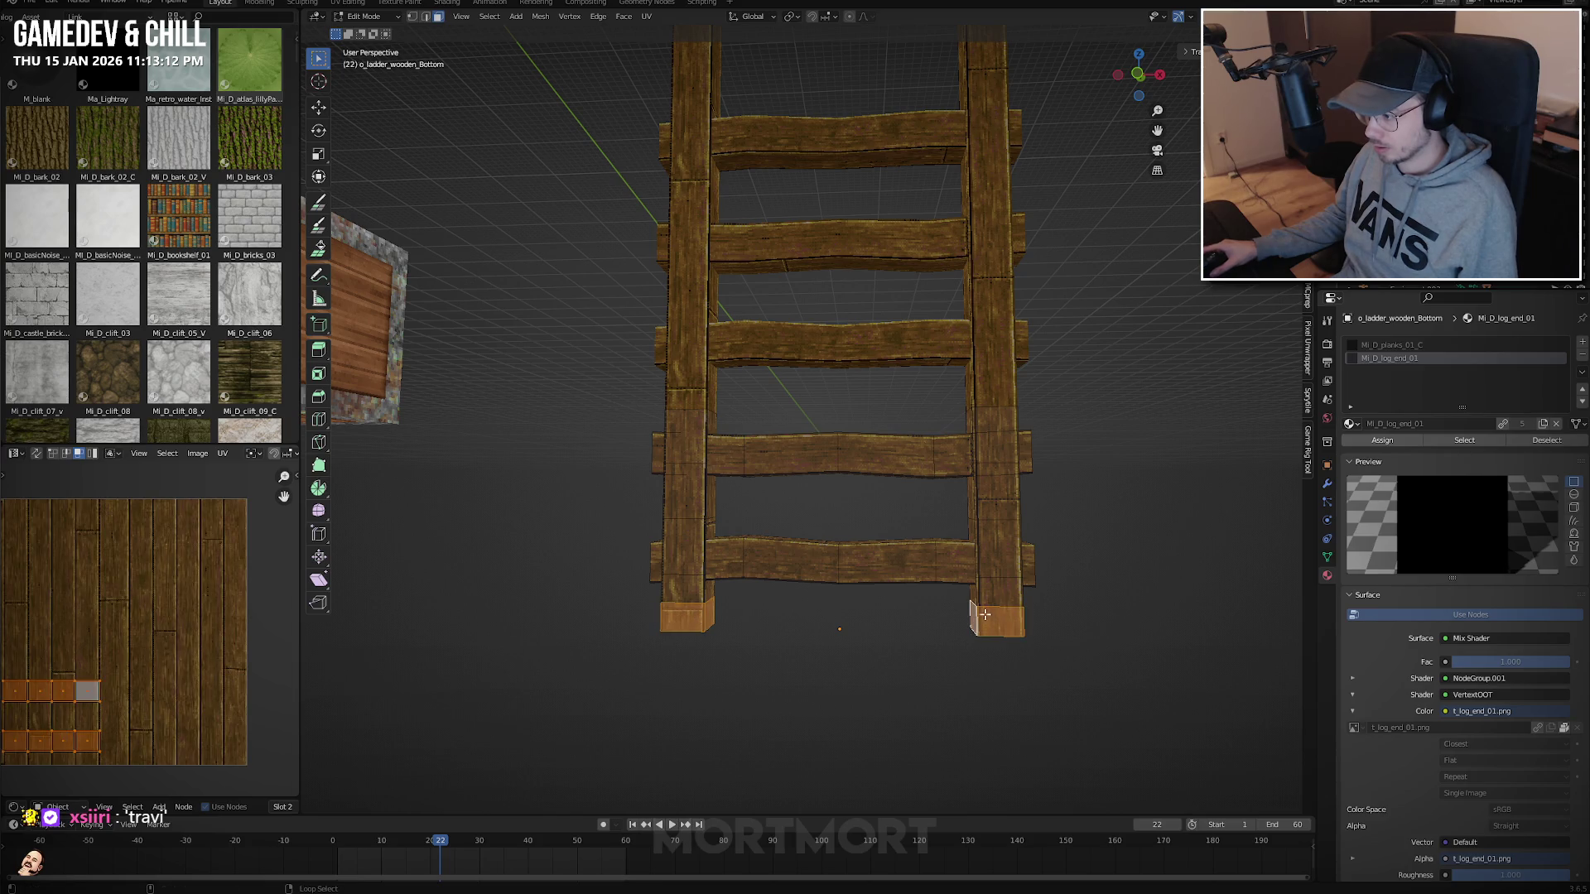
key("alt+e")
left_click(712, 622)
right_click(911, 621)
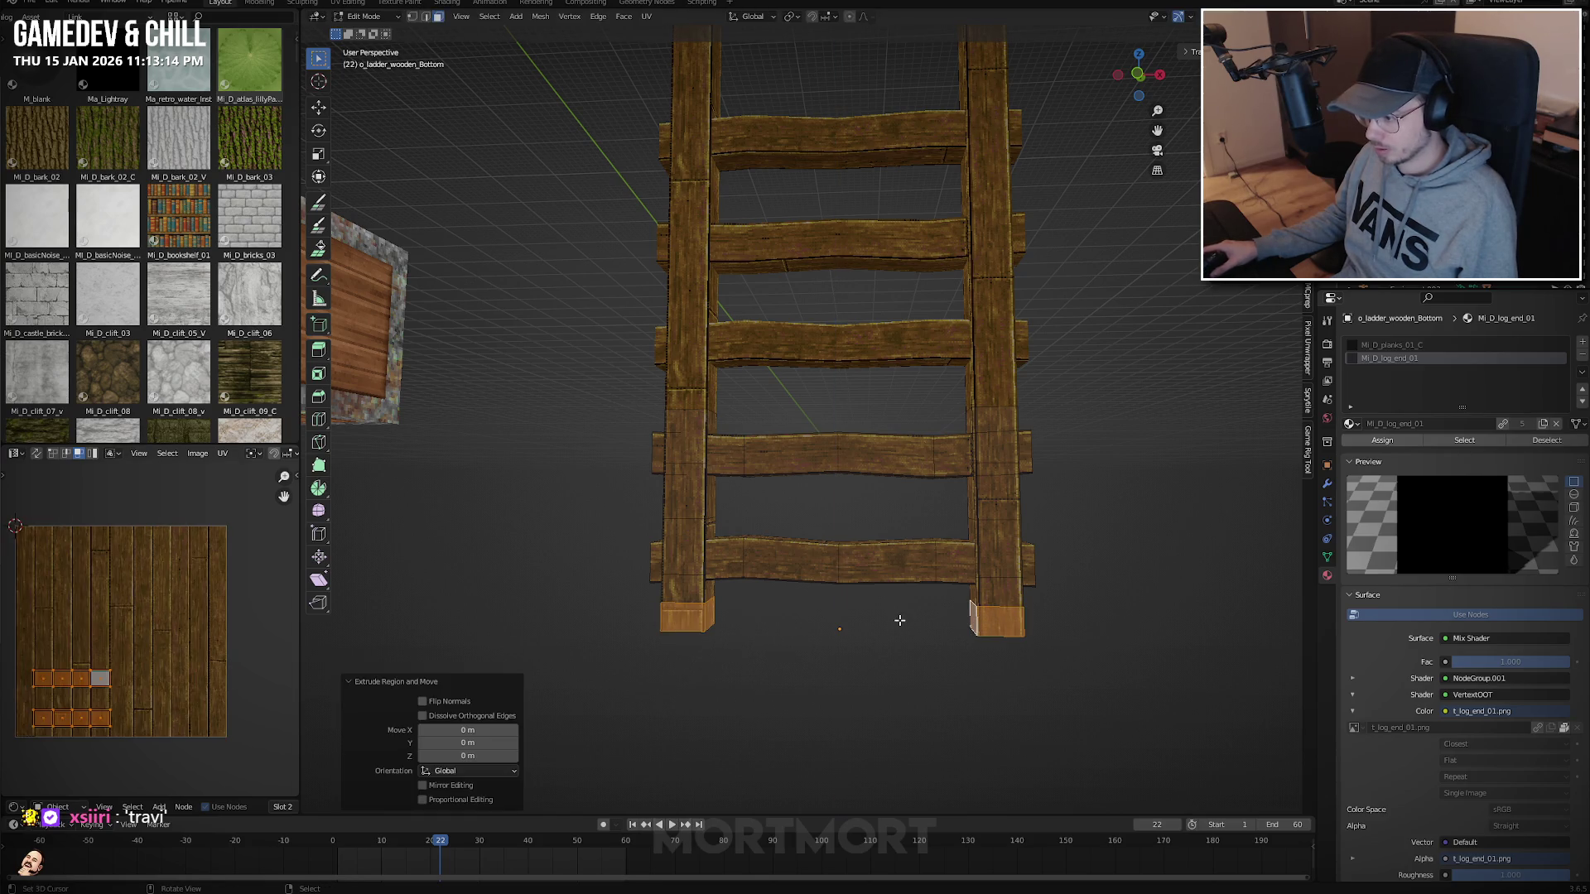
key("s")
key("shift+z")
key("shift+z")
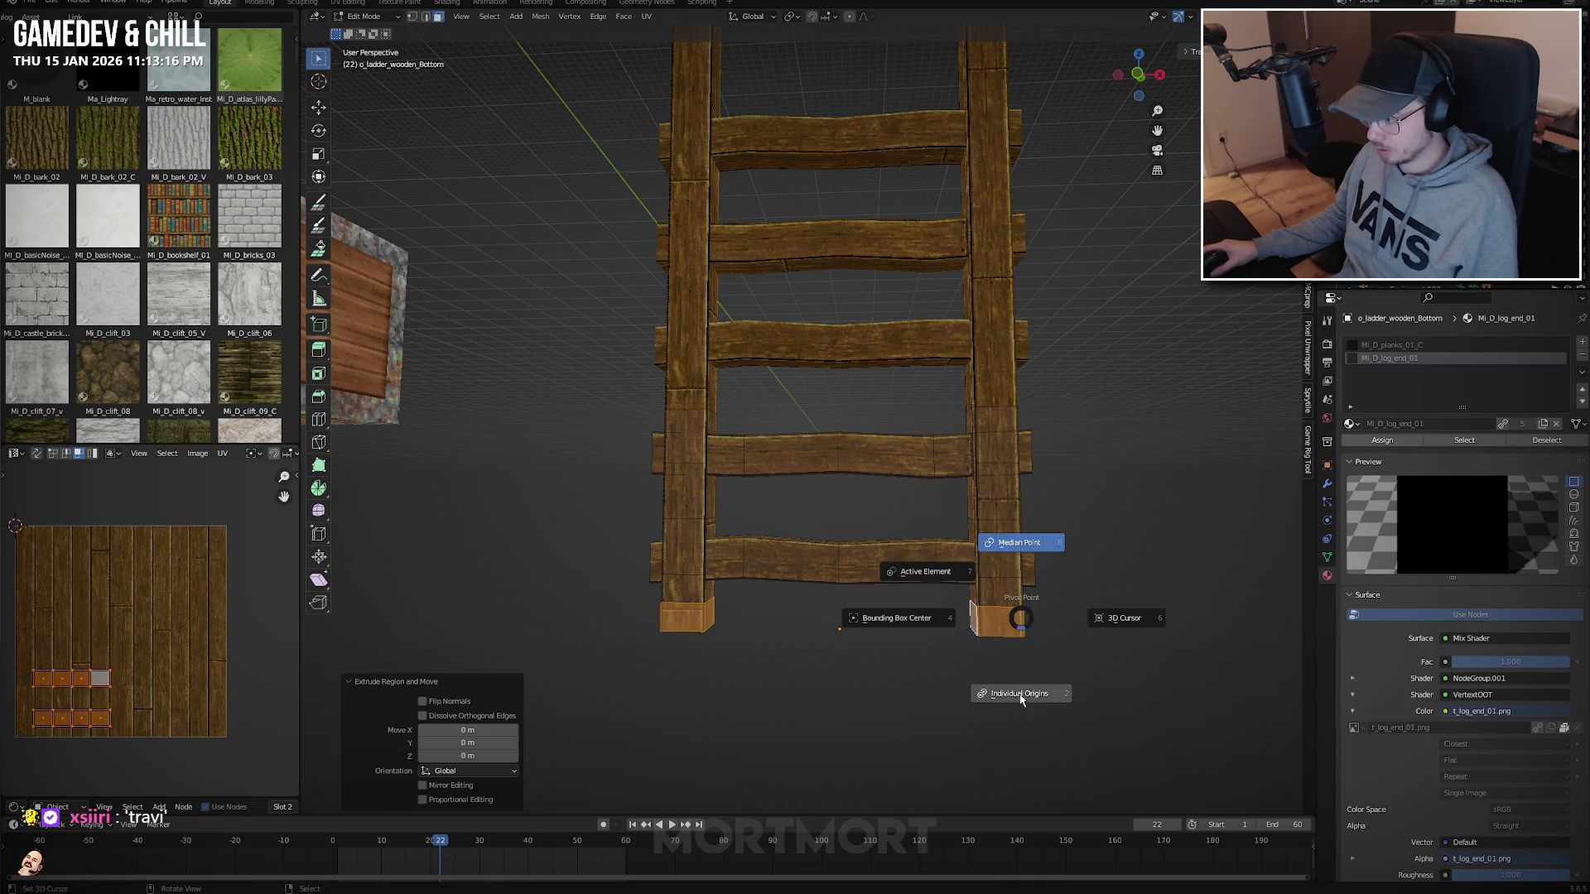
key("shift+z")
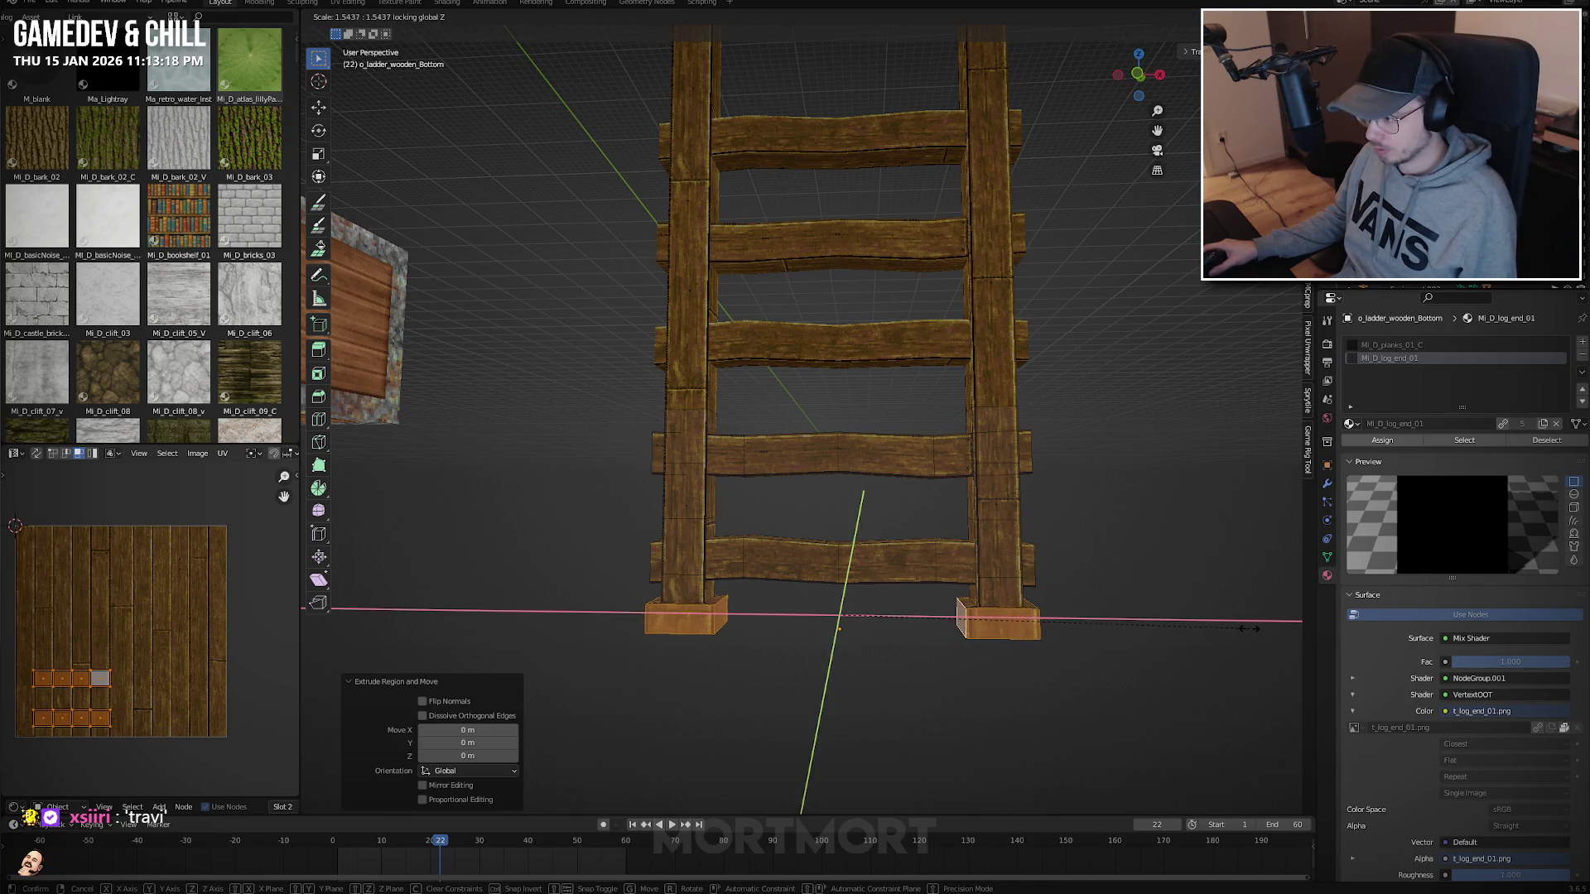
left_click(1249, 629)
Select the left foot's bottom cap face and move its UVs.
middle_click_drag(1249, 630, 1072, 540)
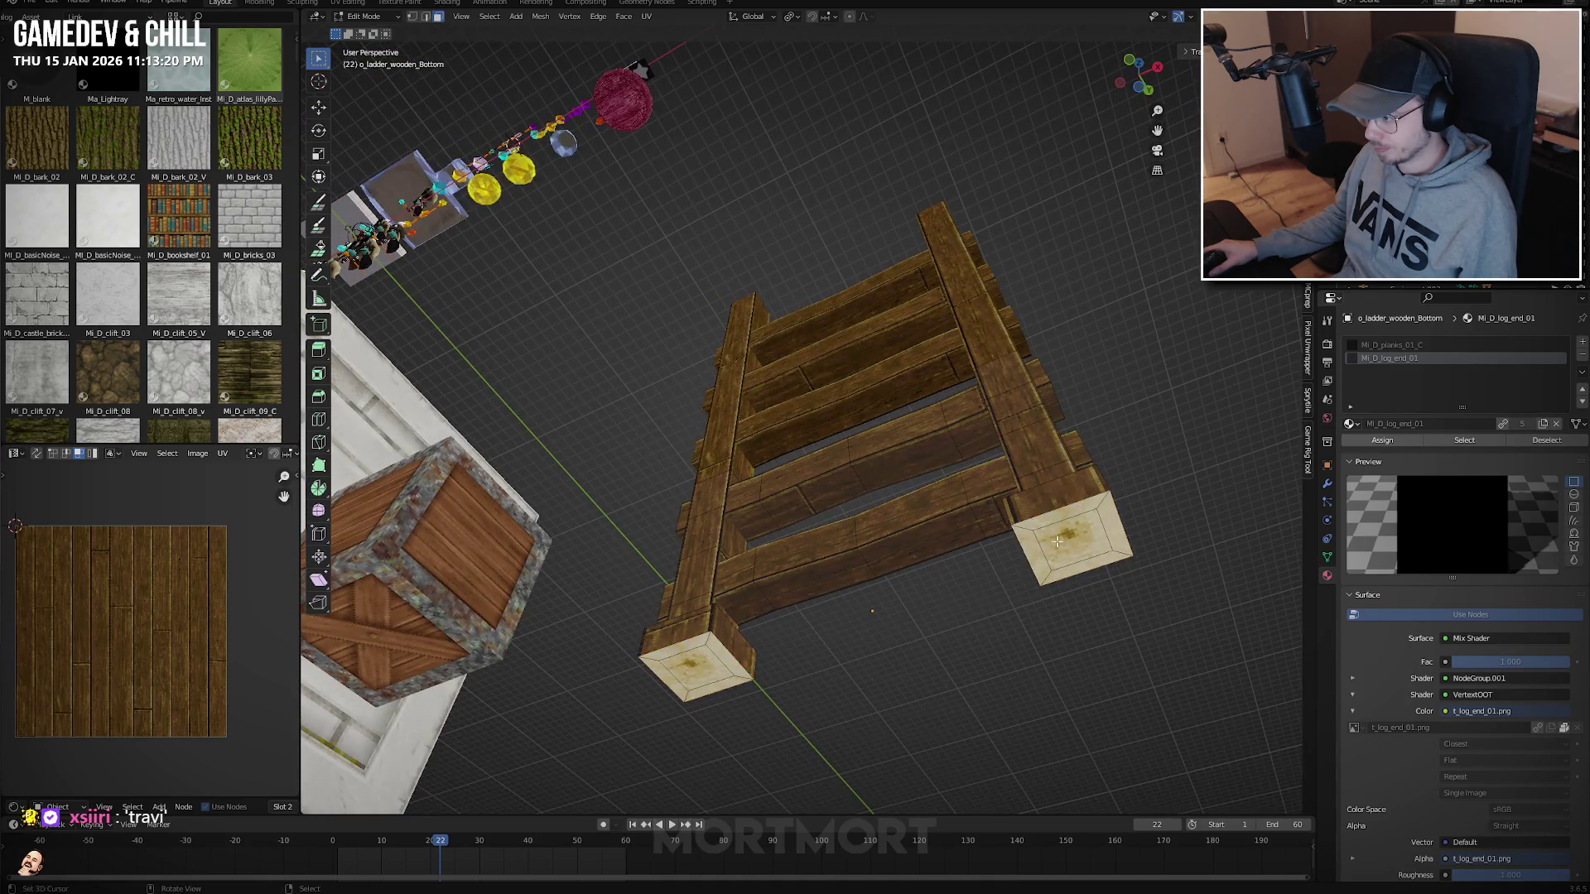
left_click(1068, 536)
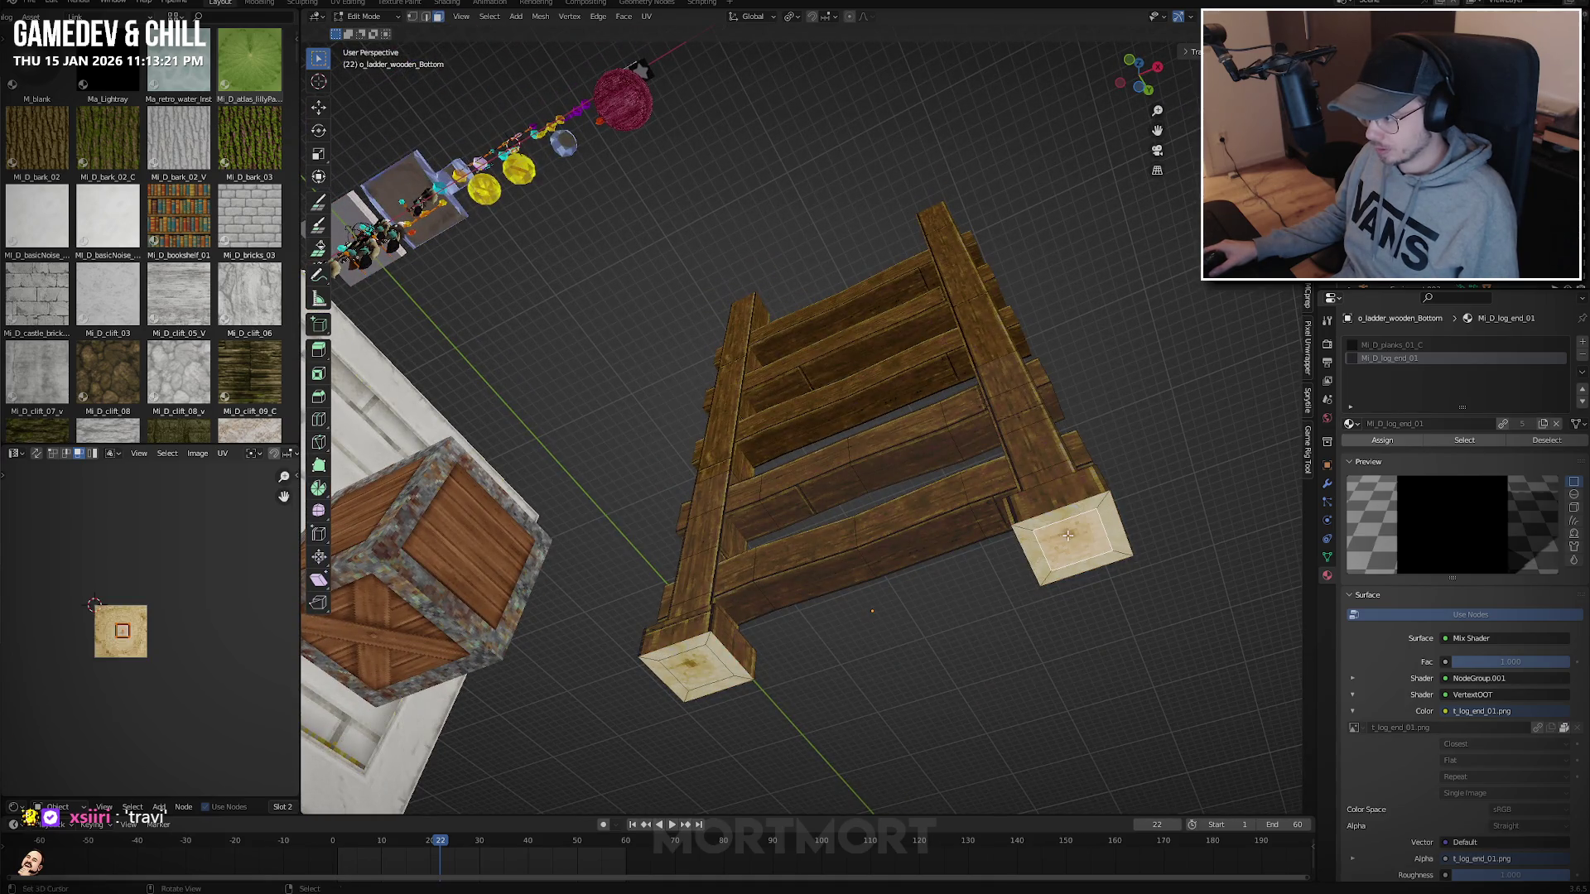
left_click(702, 667)
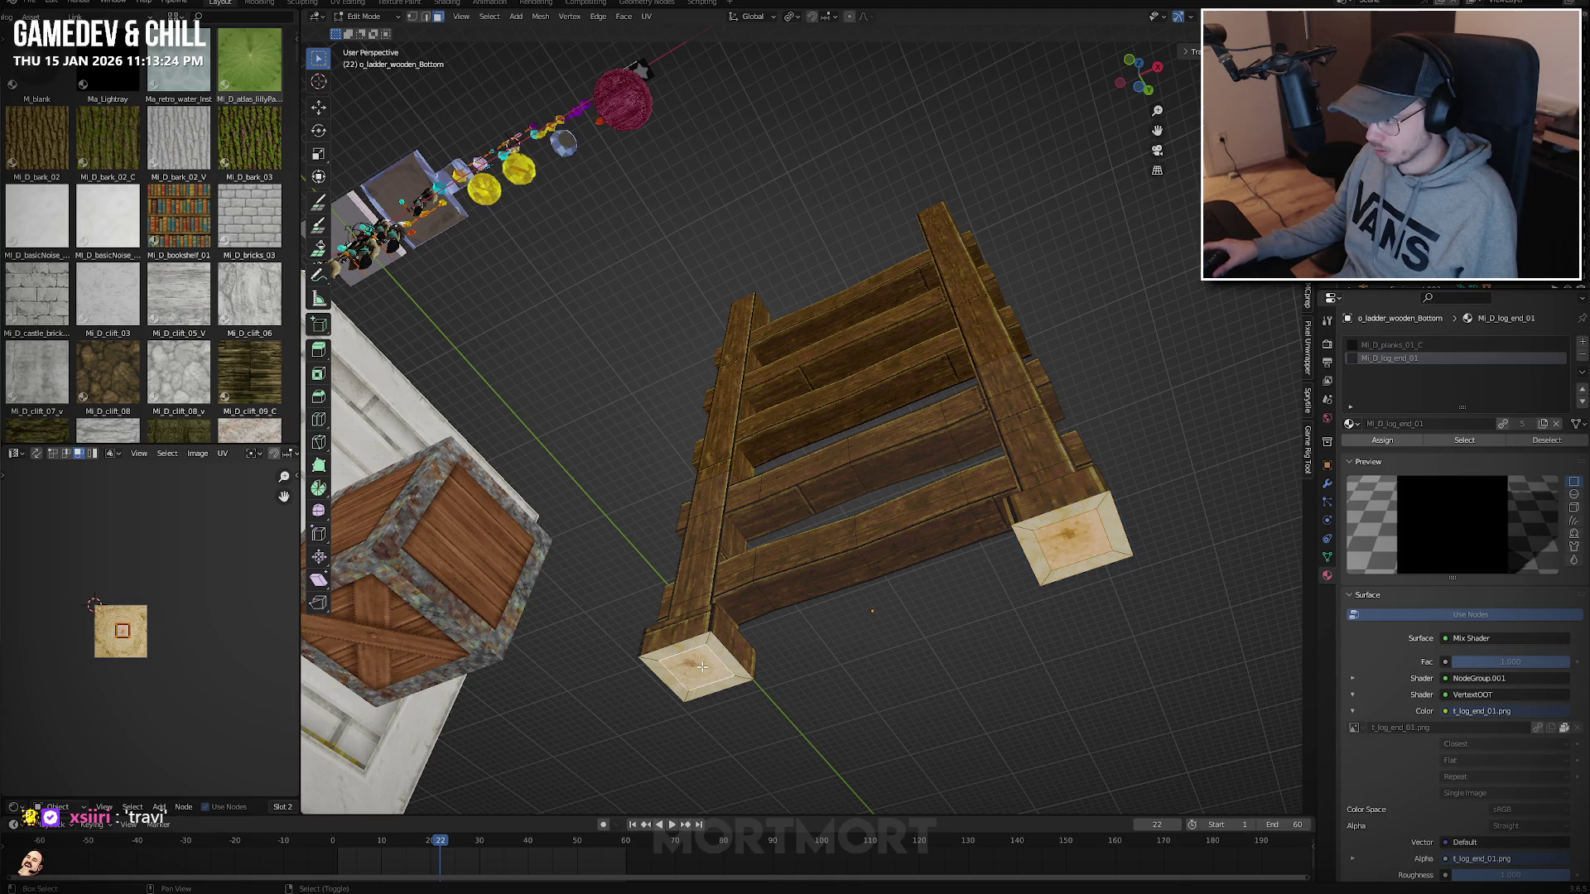
key("ctrl+KP_Add")
key("ctrl+KP_Subtract")
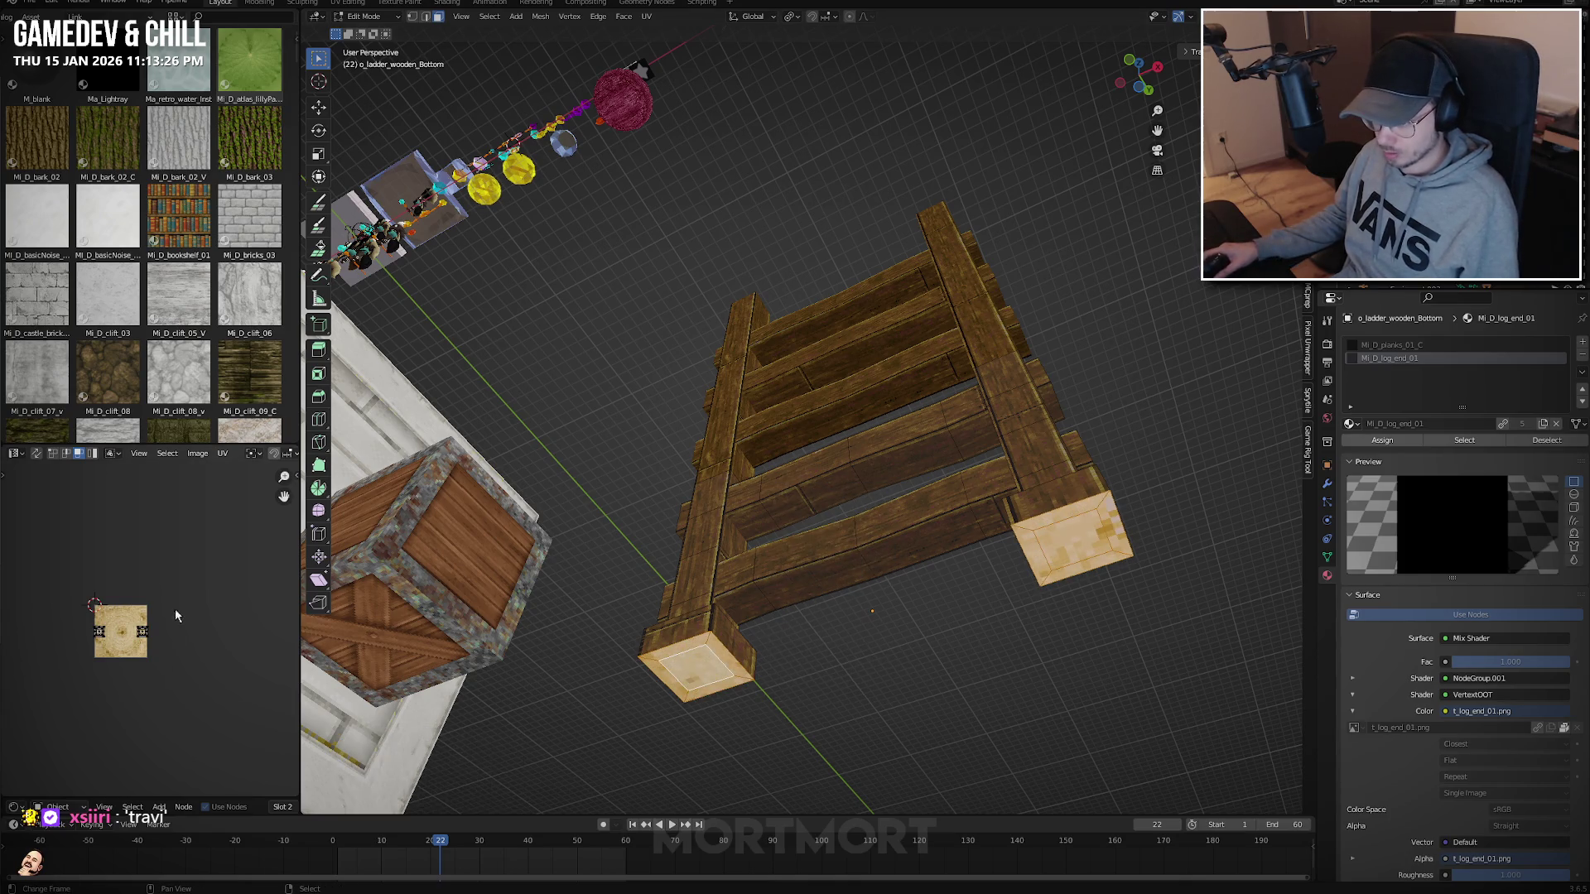
key("g")
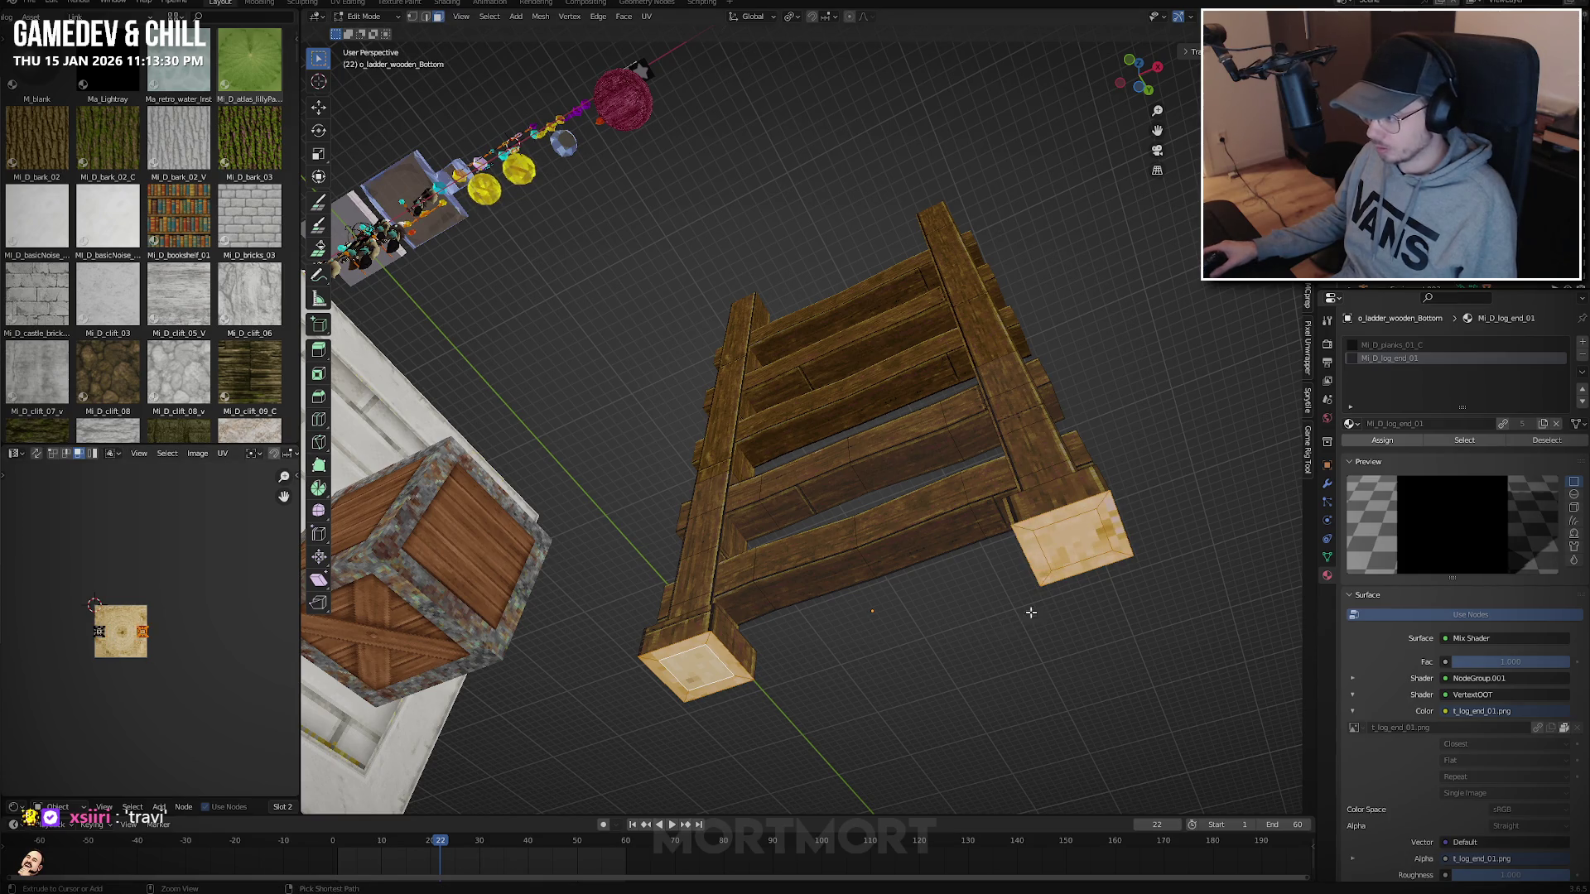
key("2")
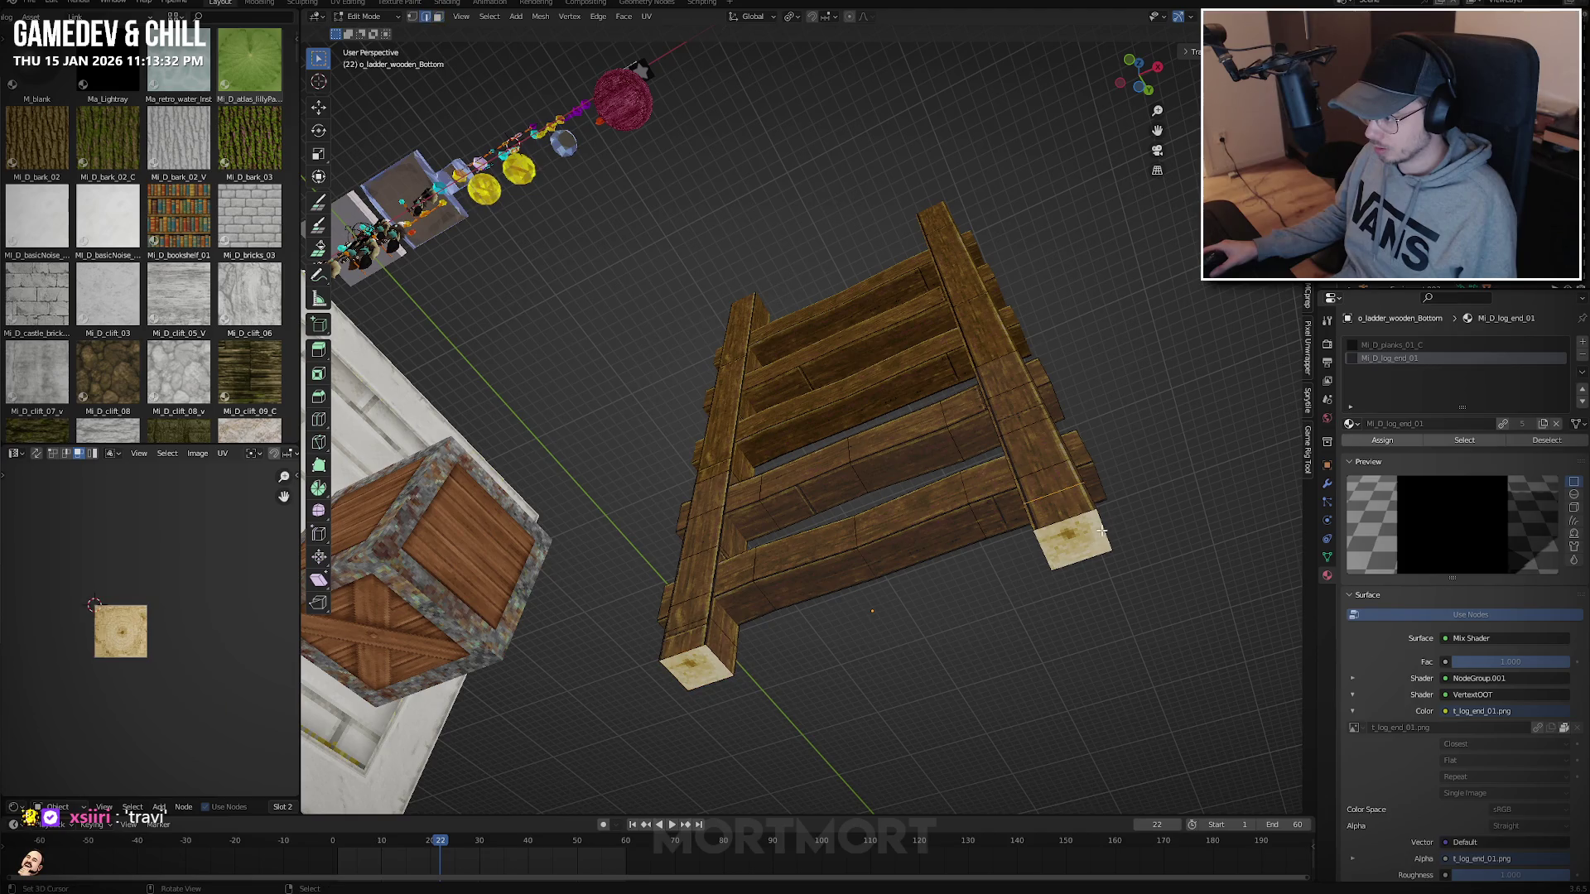
mouse_move(1119, 591)
middle_mouse_down()
mouse_move(952, 603)
mouse_move(958, 621)
mouse_move(910, 497)
mouse_move(914, 411)
mouse_move(907, 447)
mouse_move(765, 493)
mouse_move(827, 534)
mouse_move(853, 484)
mouse_move(897, 513)
mouse_move(887, 543)
mouse_move(857, 447)
middle_mouse_up()
key("3")
scroll(905, 584, "up", 1)
scroll(906, 584, "down", 3)
Reselect the bottom ladder piece and select its bottom plank in Edit Mode.
key("Tab")
left_click(914, 411)
left_click(809, 470)
scroll(887, 544, "down", 3)
key("Tab")
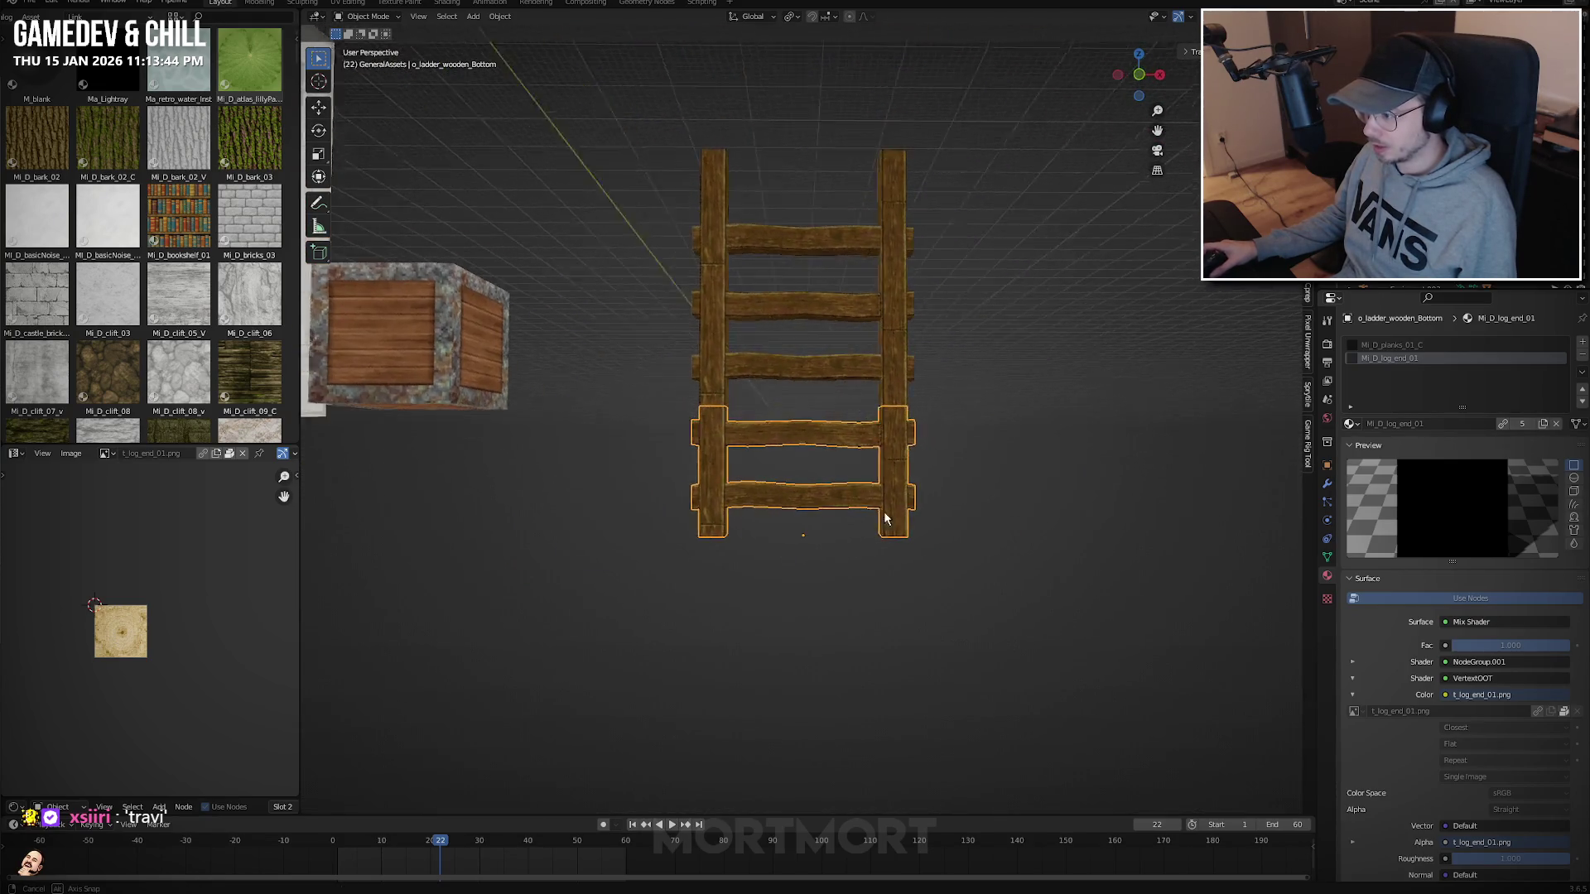
key("KP_Decimal")
key("l")
key("u")
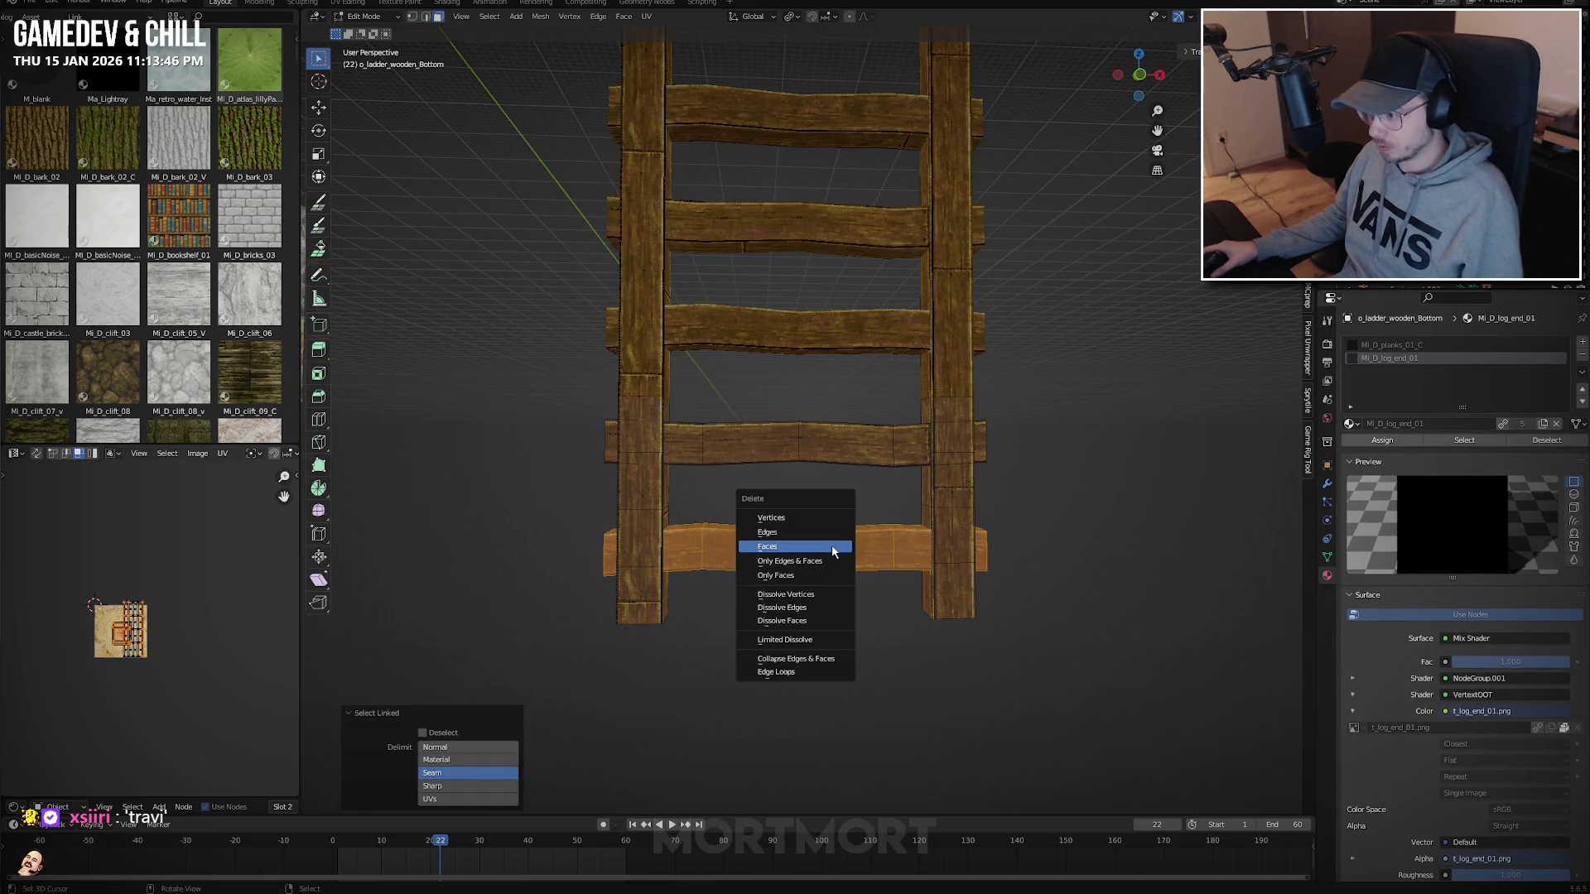
left_click(832, 546)
key("Tab")
mouse_move(832, 546)
middle_mouse_down()
mouse_move(1002, 557)
mouse_move(1090, 518)
mouse_move(1107, 532)
mouse_move(1065, 535)
middle_mouse_up()
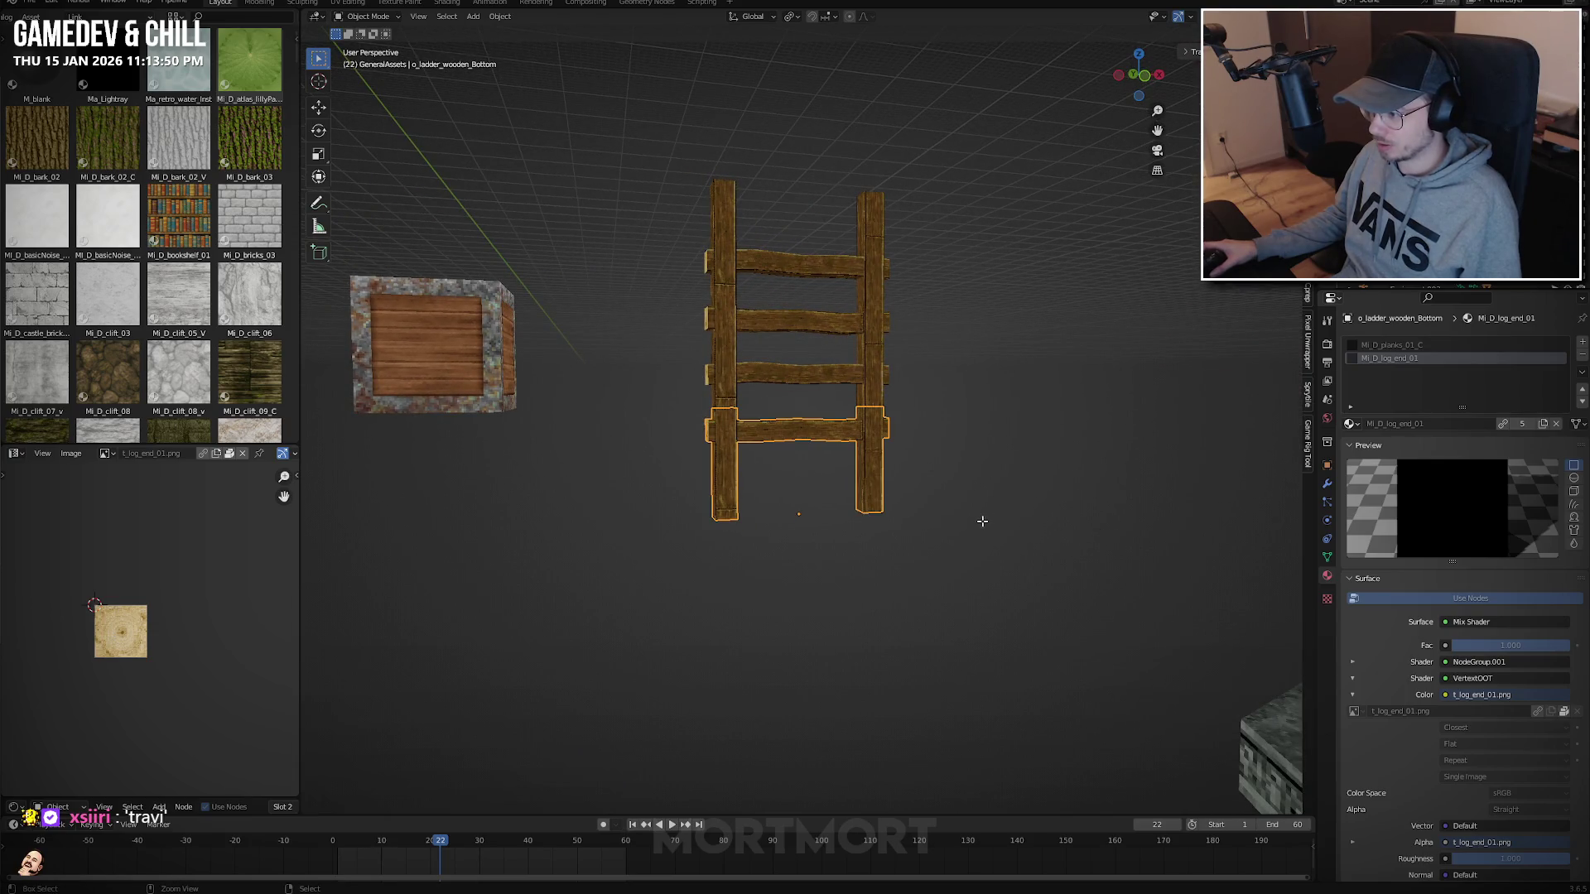
Delete the o_ladder_wooden_Bottom object and frame the remaining ladder sections.
key("Tab")
key("KP_Decimal")
key("l")
mouse_move(823, 573)
middle_mouse_down()
mouse_move(888, 545)
mouse_move(932, 553)
middle_mouse_up()
key("Tab")
scroll(932, 553, "down", 3)
key("x")
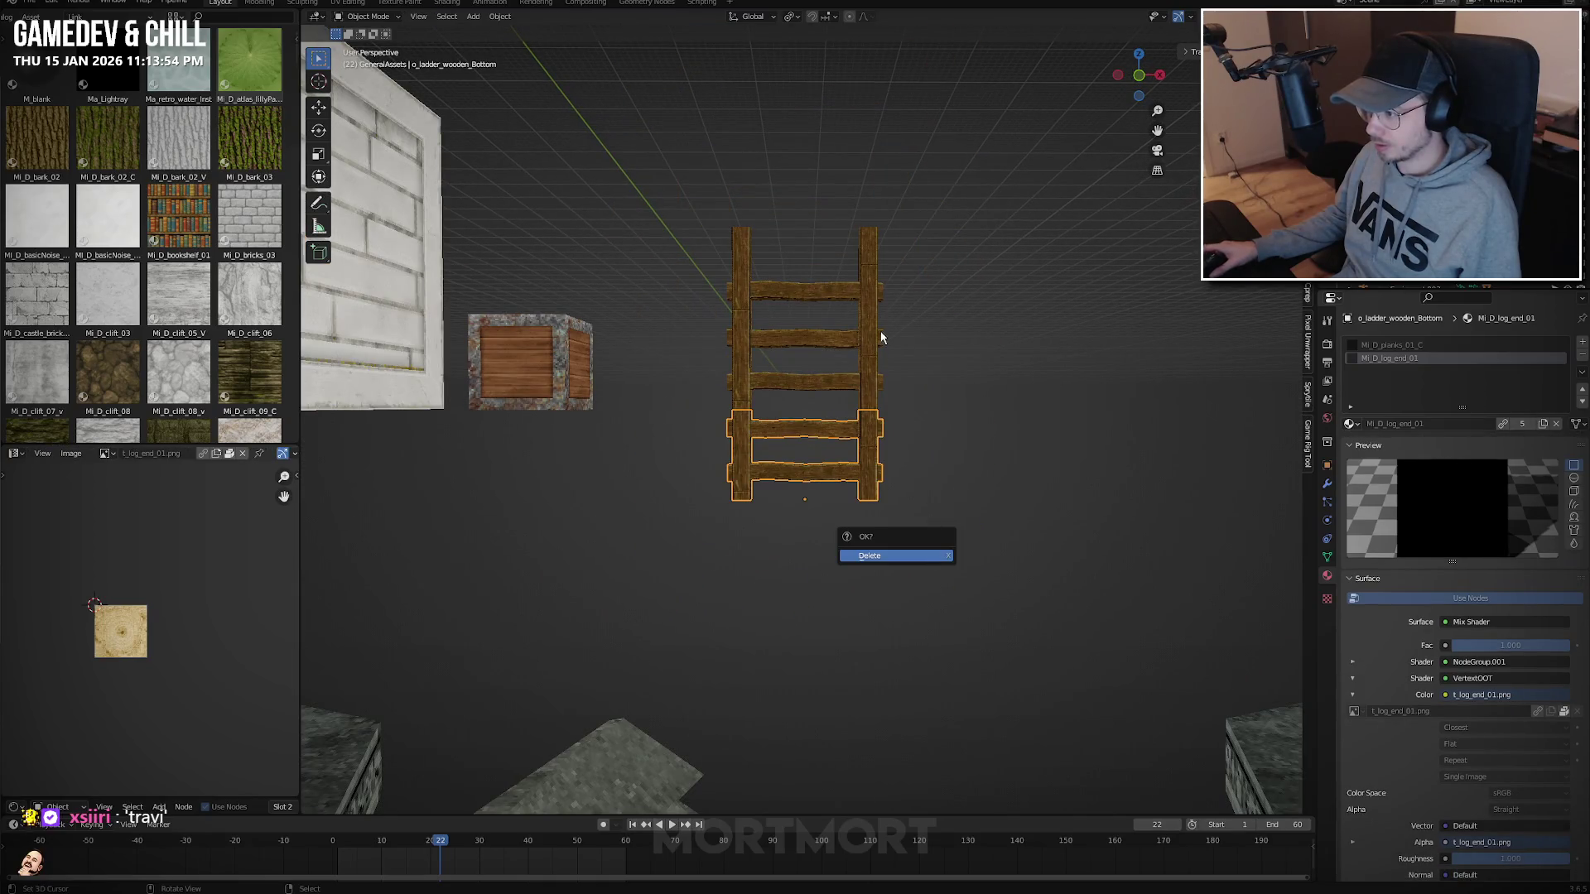
key("Return")
left_click_drag(912, 206, 674, 429)
key("KP_Decimal")
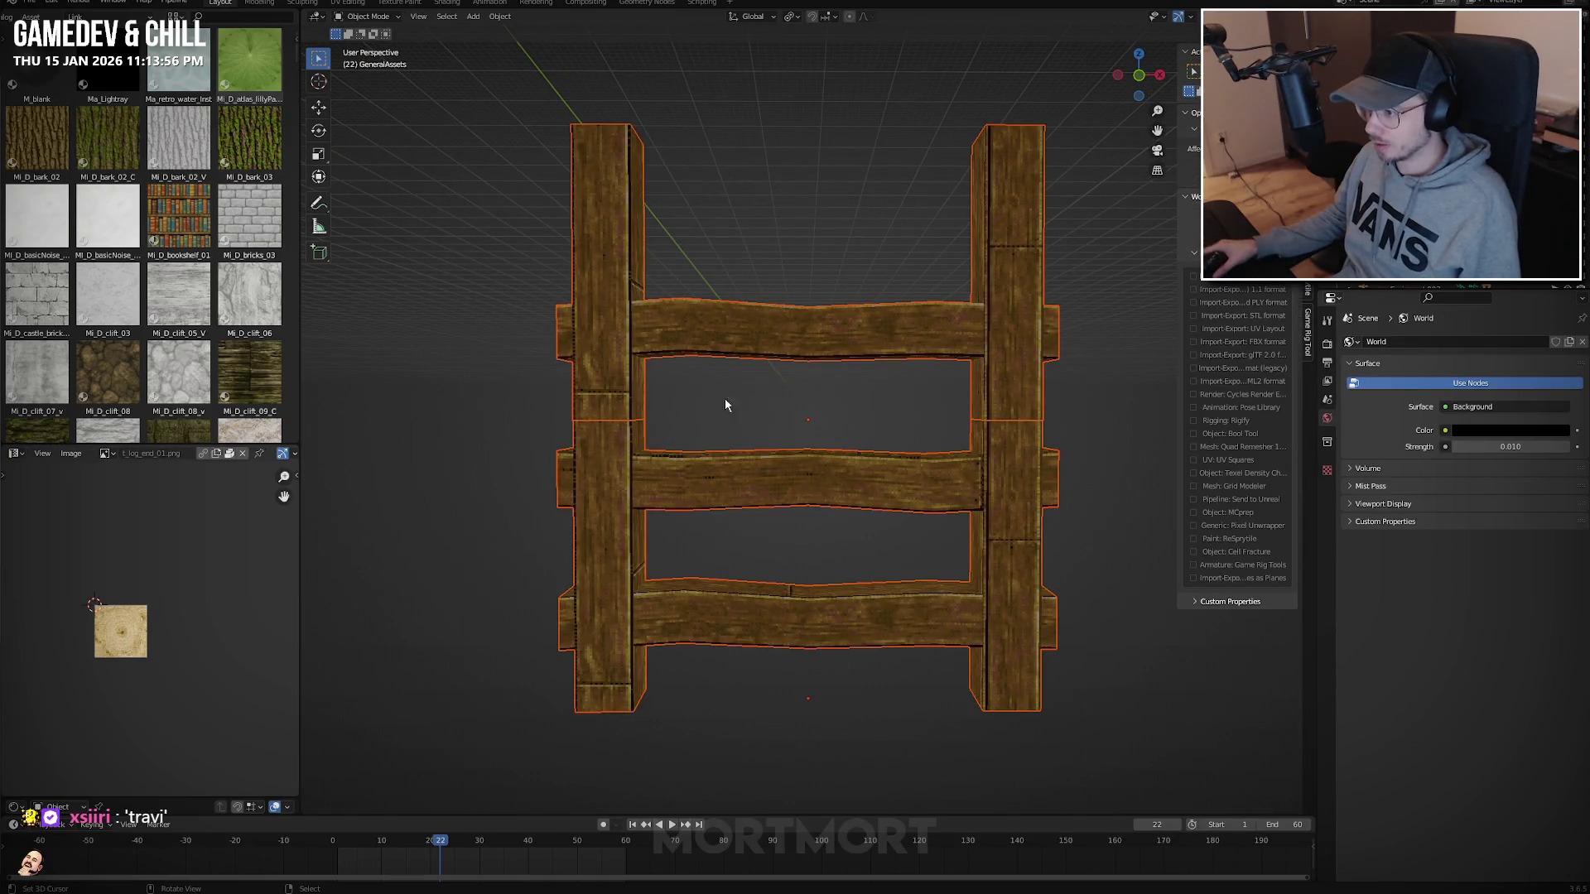
Nudge the top of the right post outward along X.
mouse_move(728, 401)
middle_mouse_down()
mouse_move(799, 284)
mouse_move(1058, 214)
middle_mouse_up()
key("Tab")
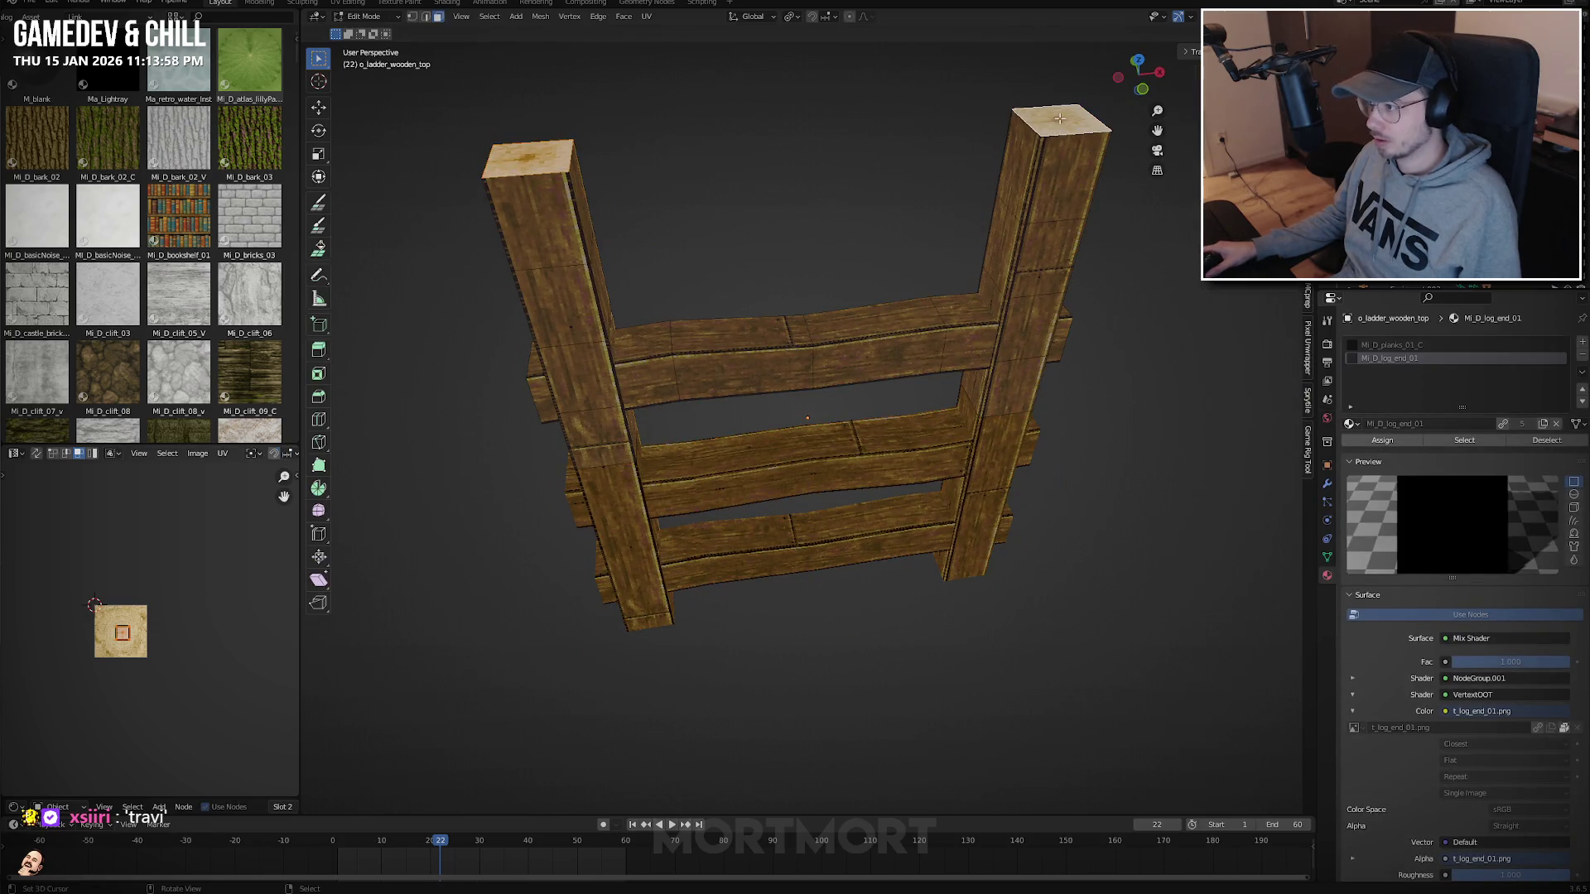
key("g")
key("x")
left_click(1145, 196)
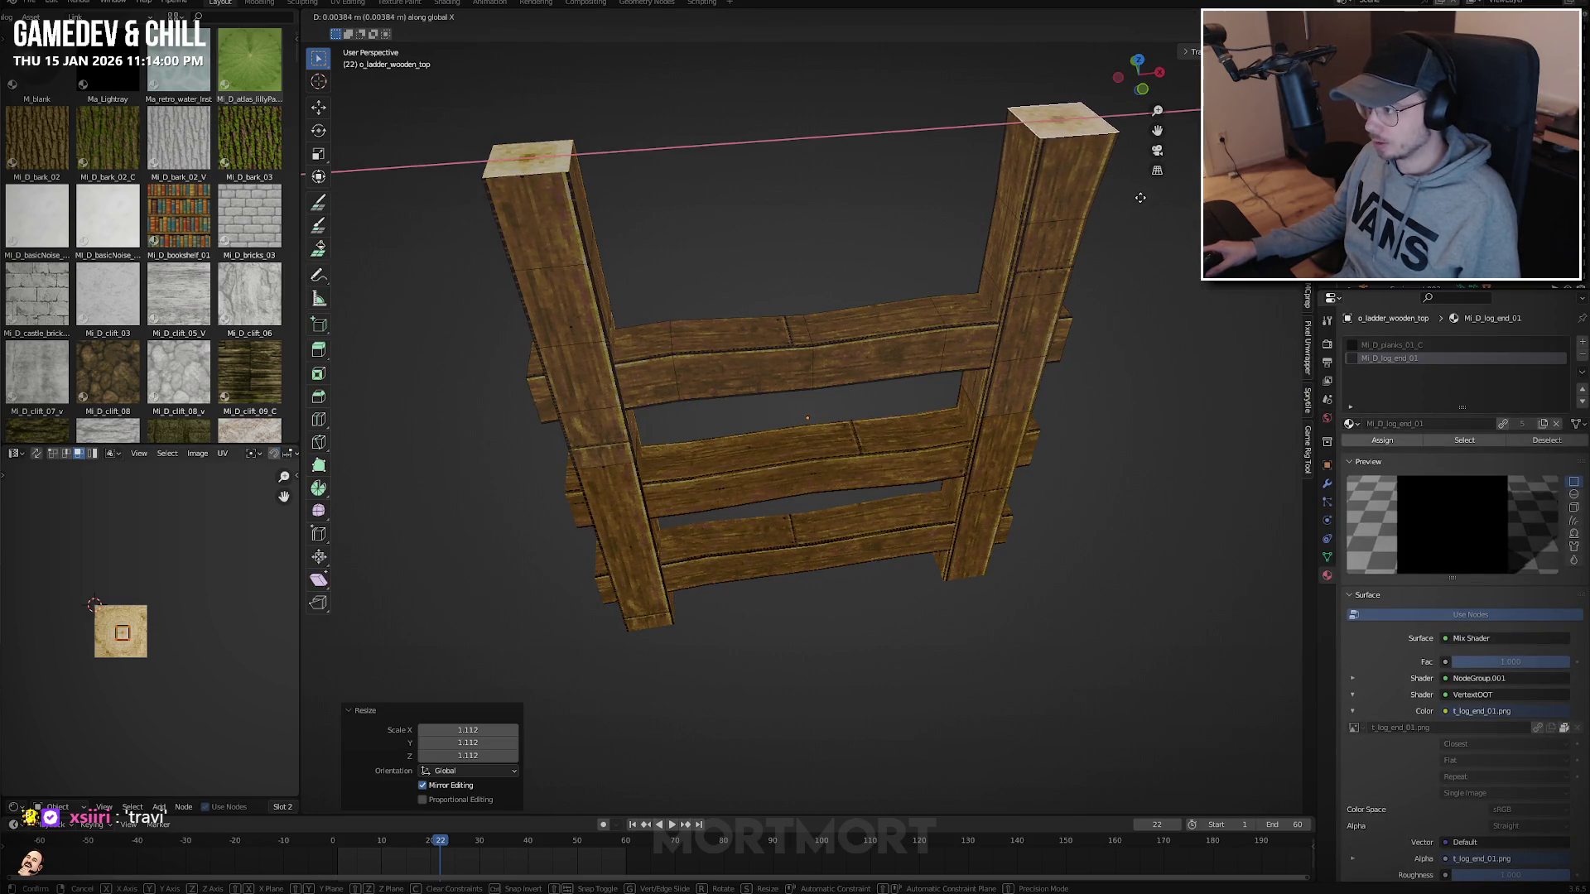
Select the left post's top face and shift it outward along X.
left_click(563, 172)
key("l")
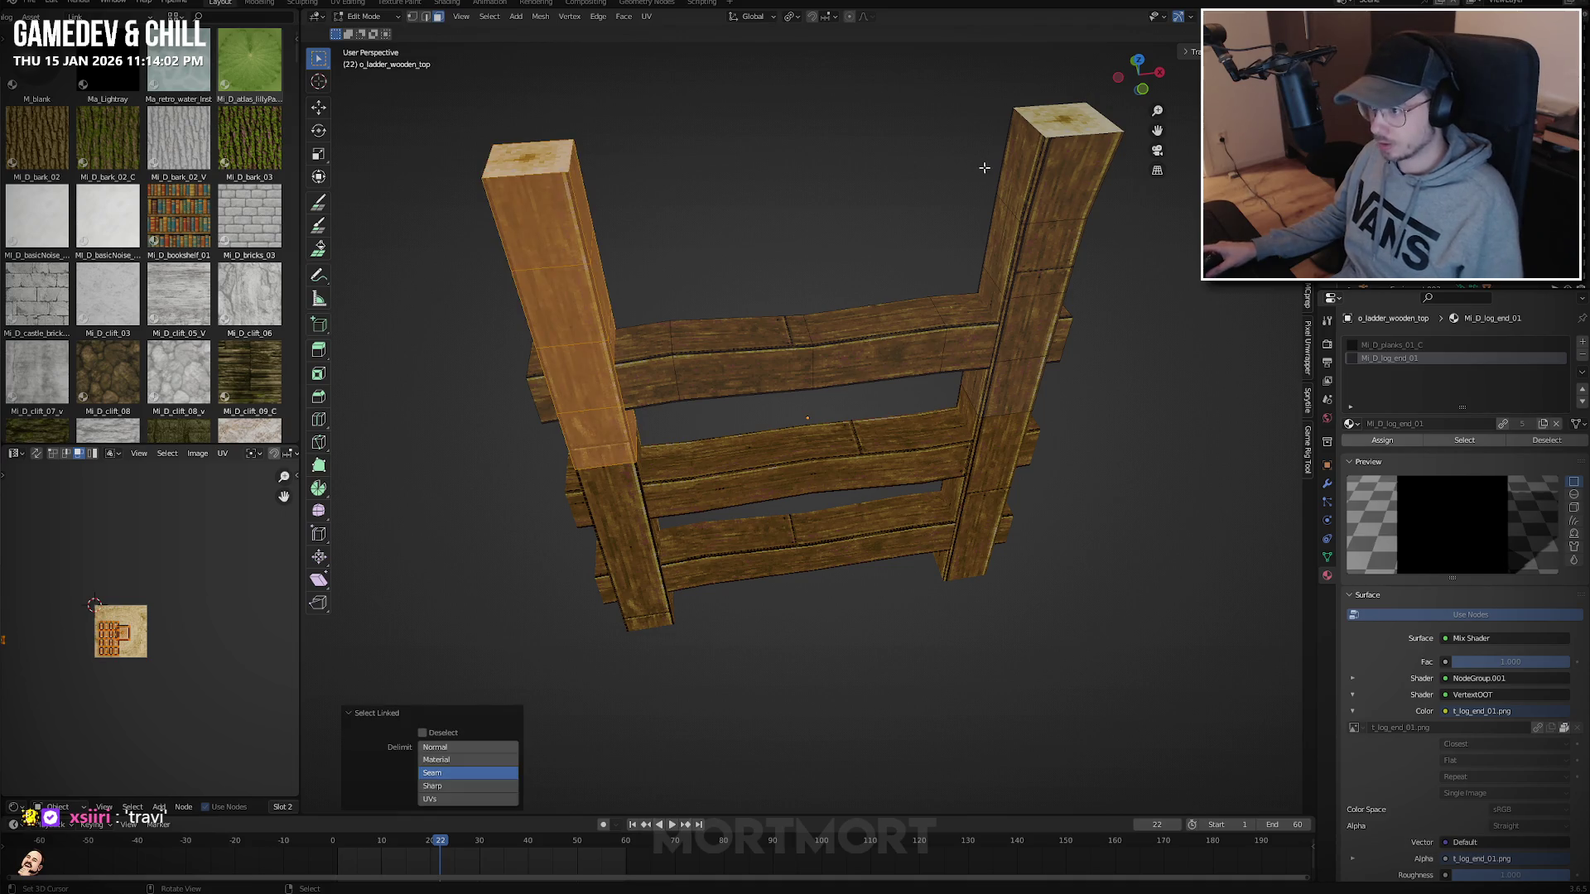
left_click(539, 158)
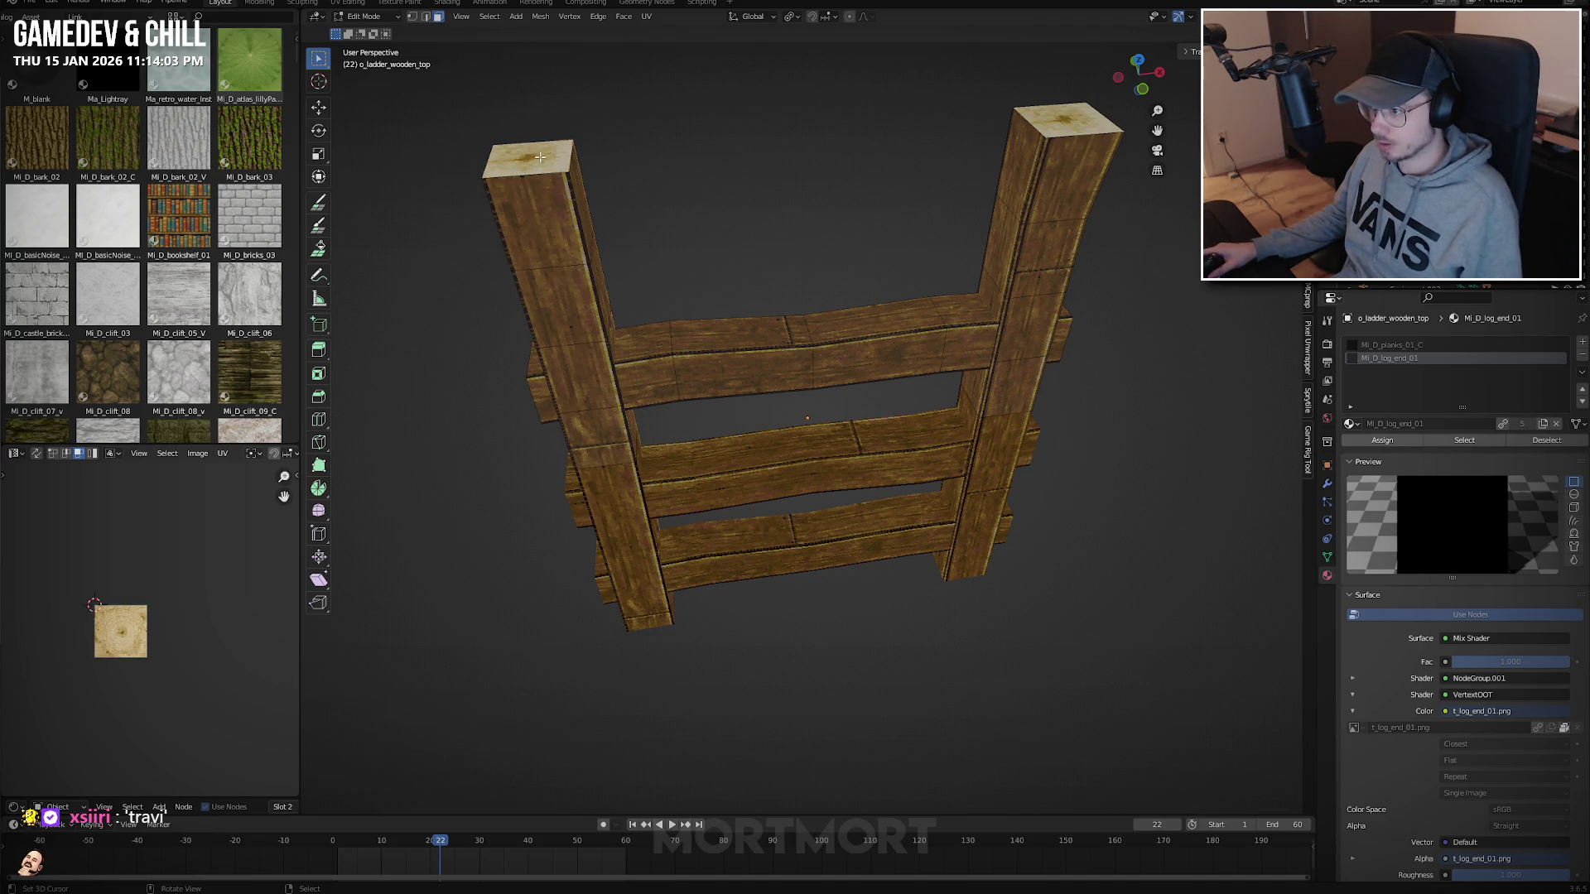
right_click(875, 172)
key("x")
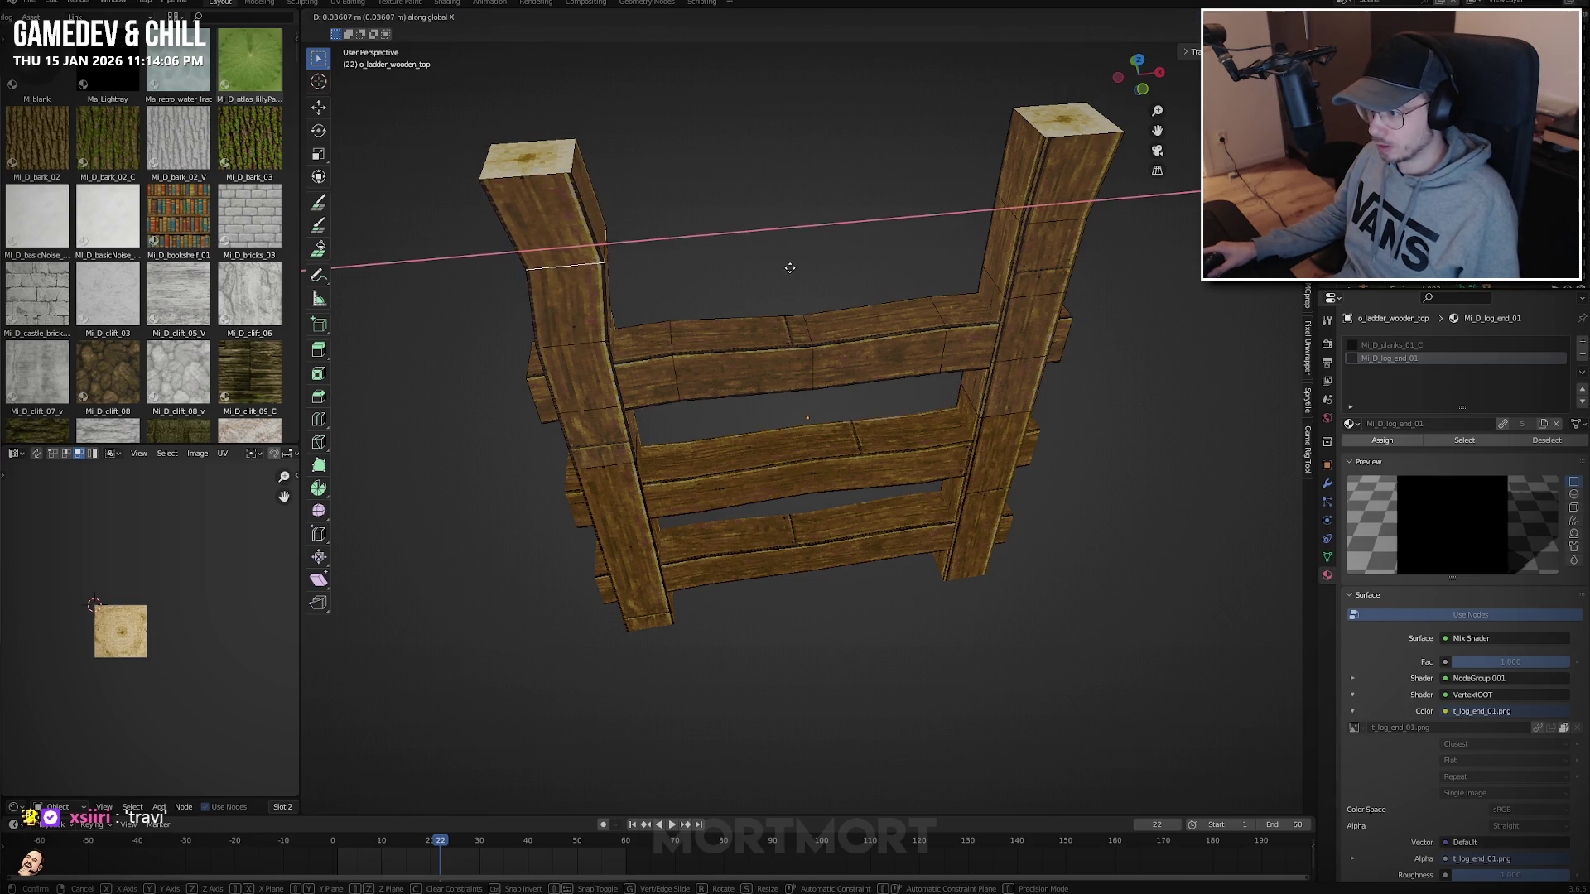
right_click(981, 238)
key("g")
key("x")
left_click(1007, 347)
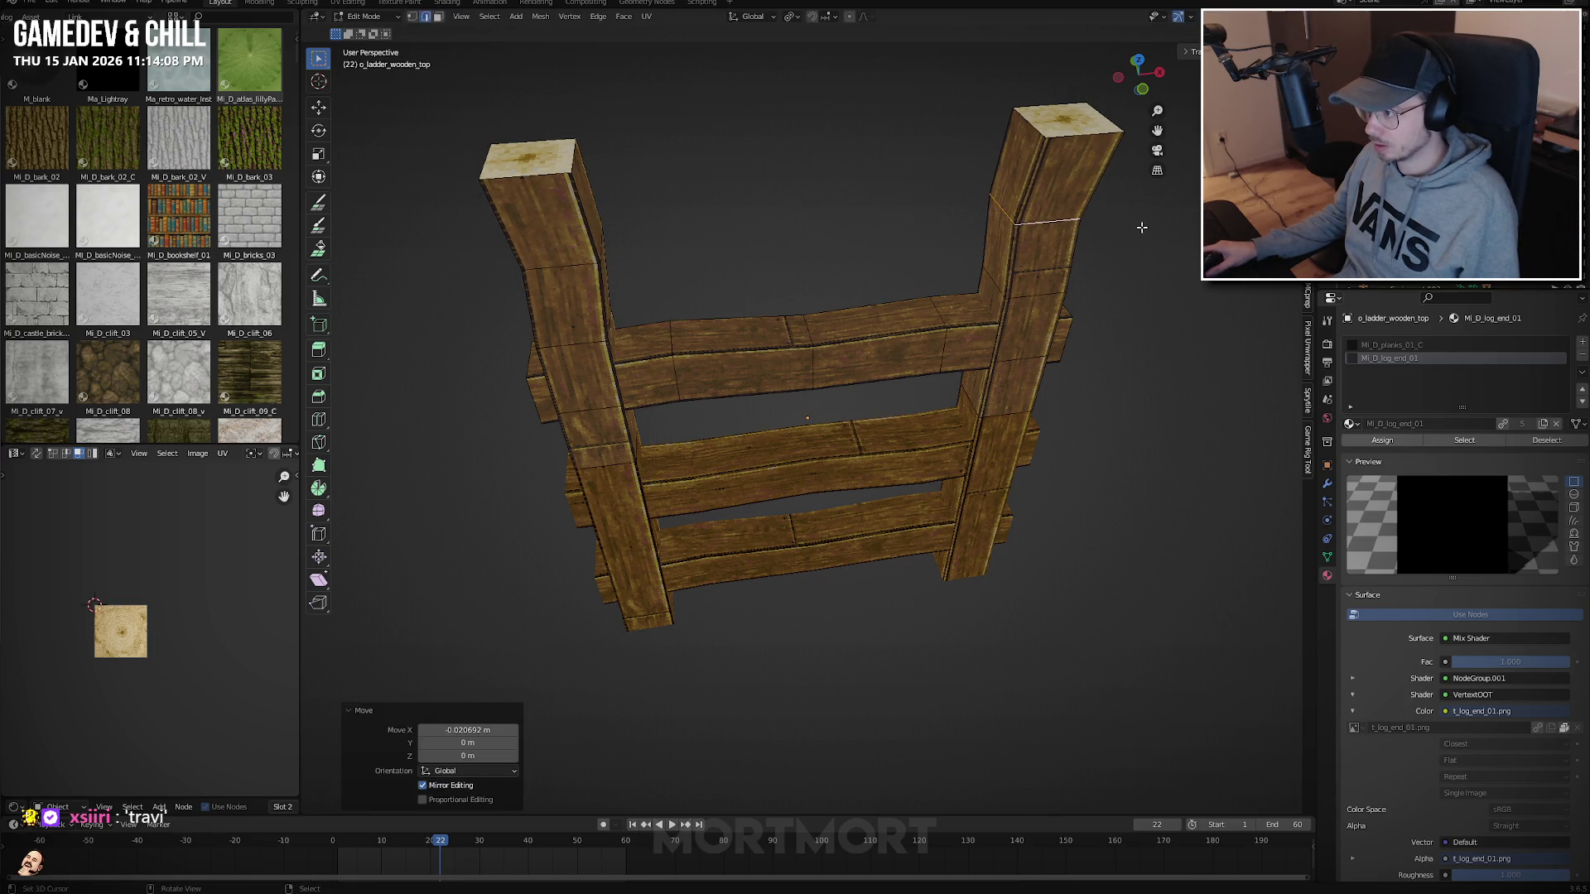
In front view, shift the right post's top further outward along X.
key("KP_1")
key("Tab")
key("Tab")
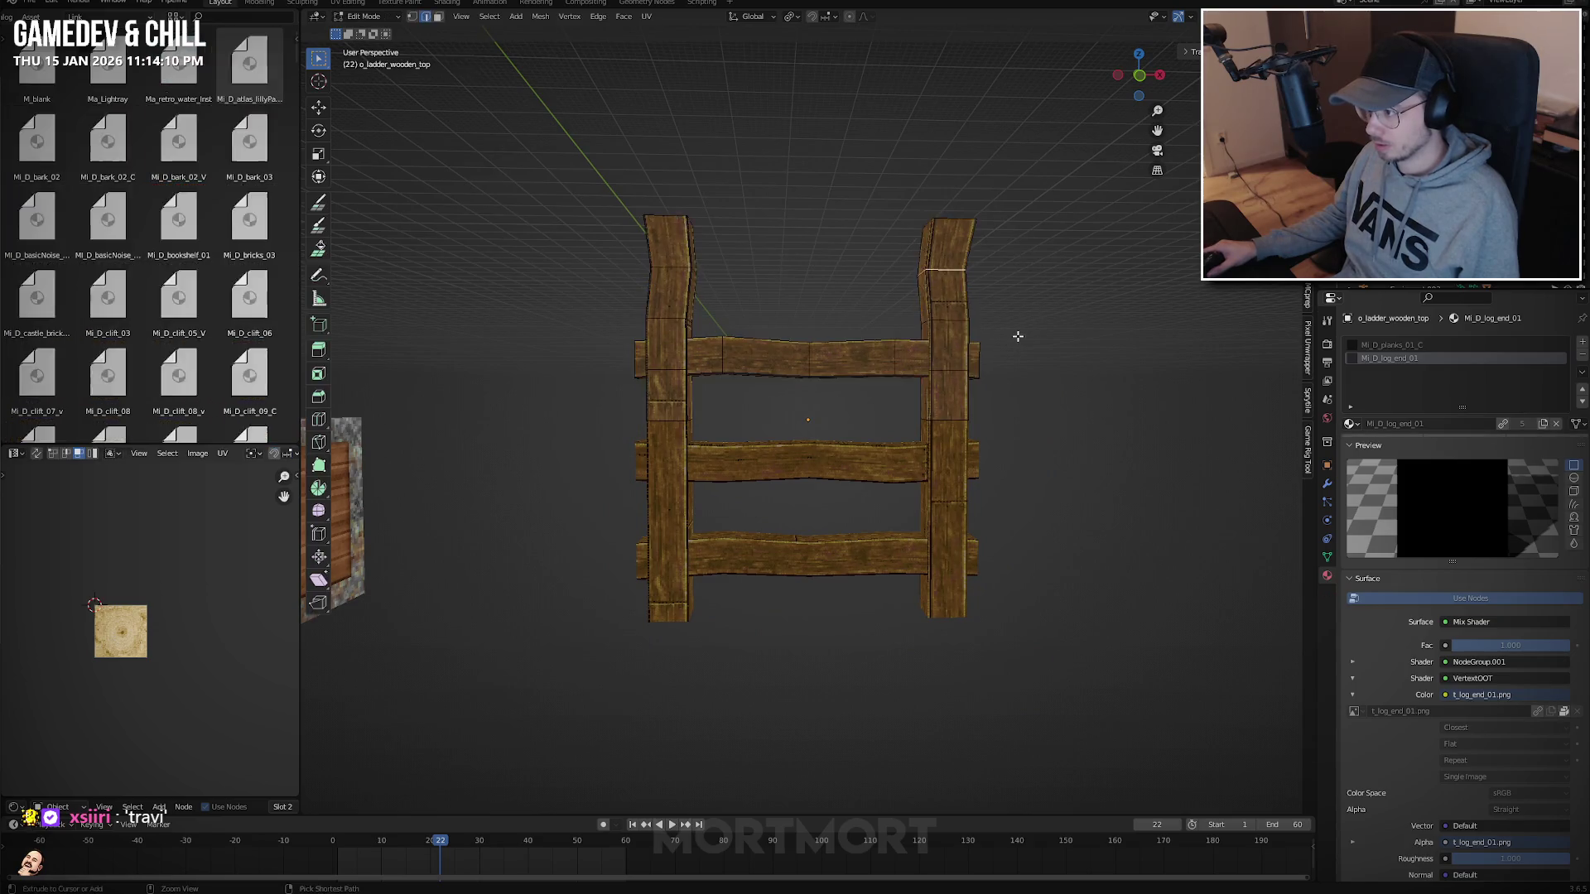
middle_click_drag(1023, 331, 1026, 336)
key("g")
key("x")
right_click(1024, 334)
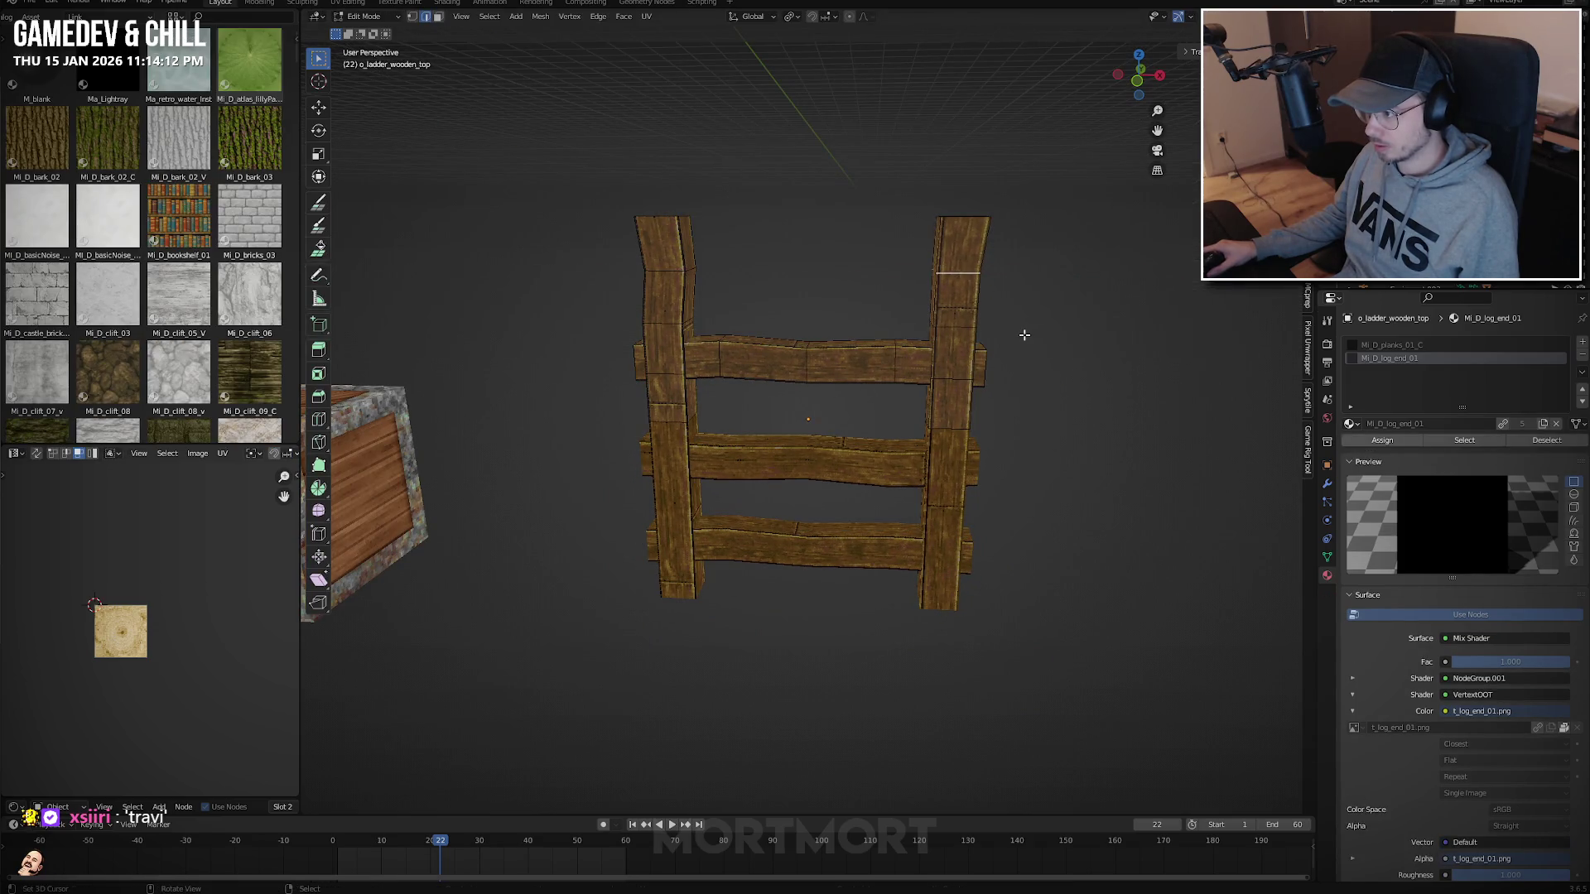
key("g")
key("x")
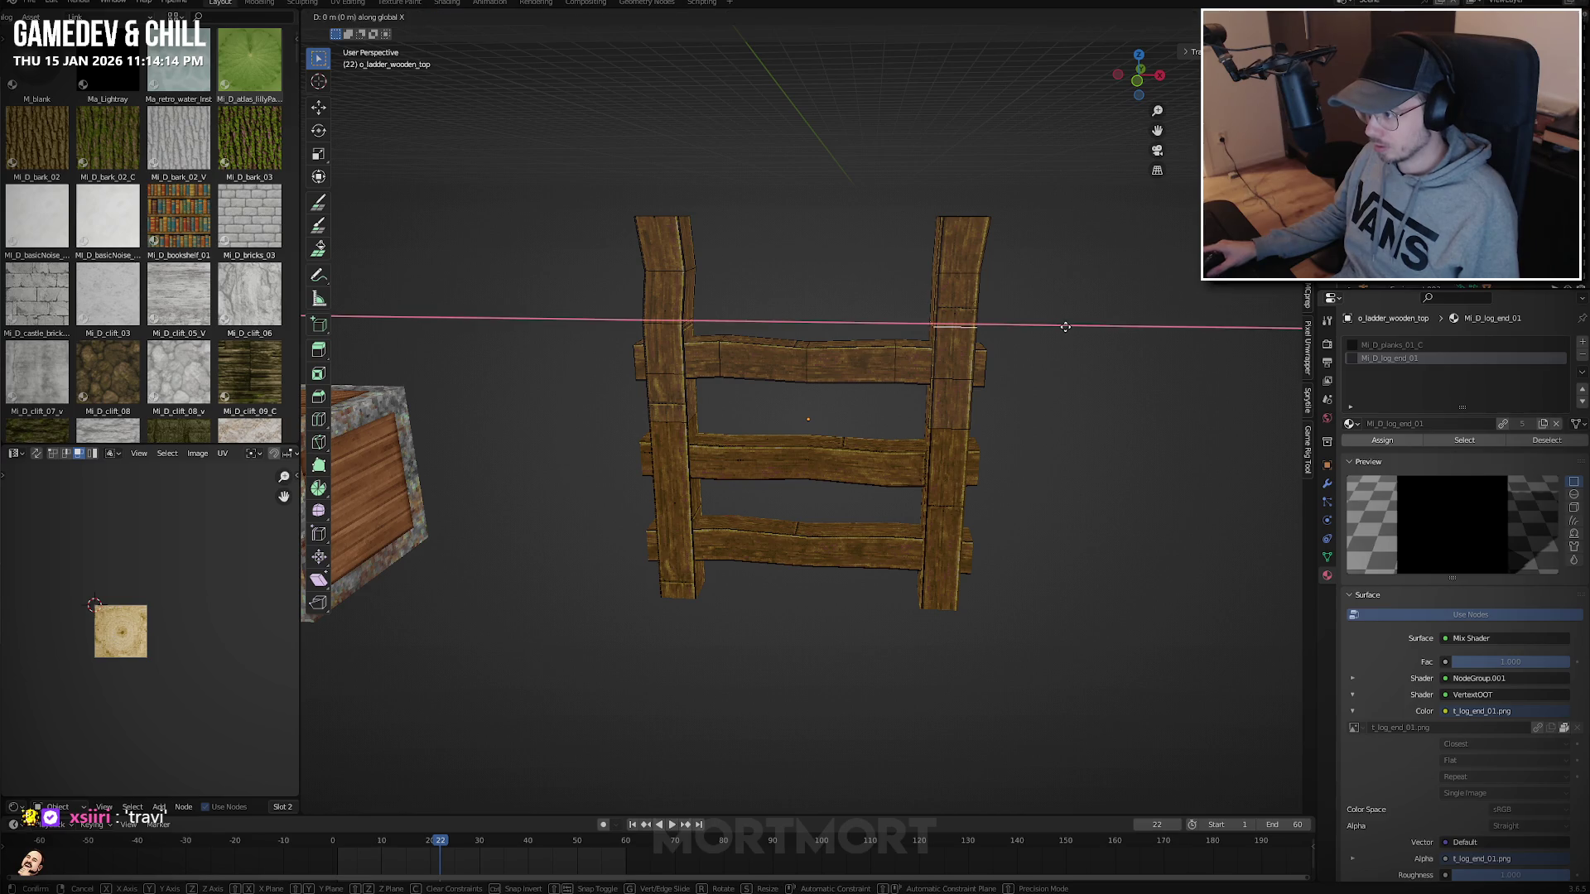
left_click(1069, 327)
Return to Object Mode in front view and clear the selection.
key("Tab")
key("KP_1")
scroll(1057, 331, "down", 3)
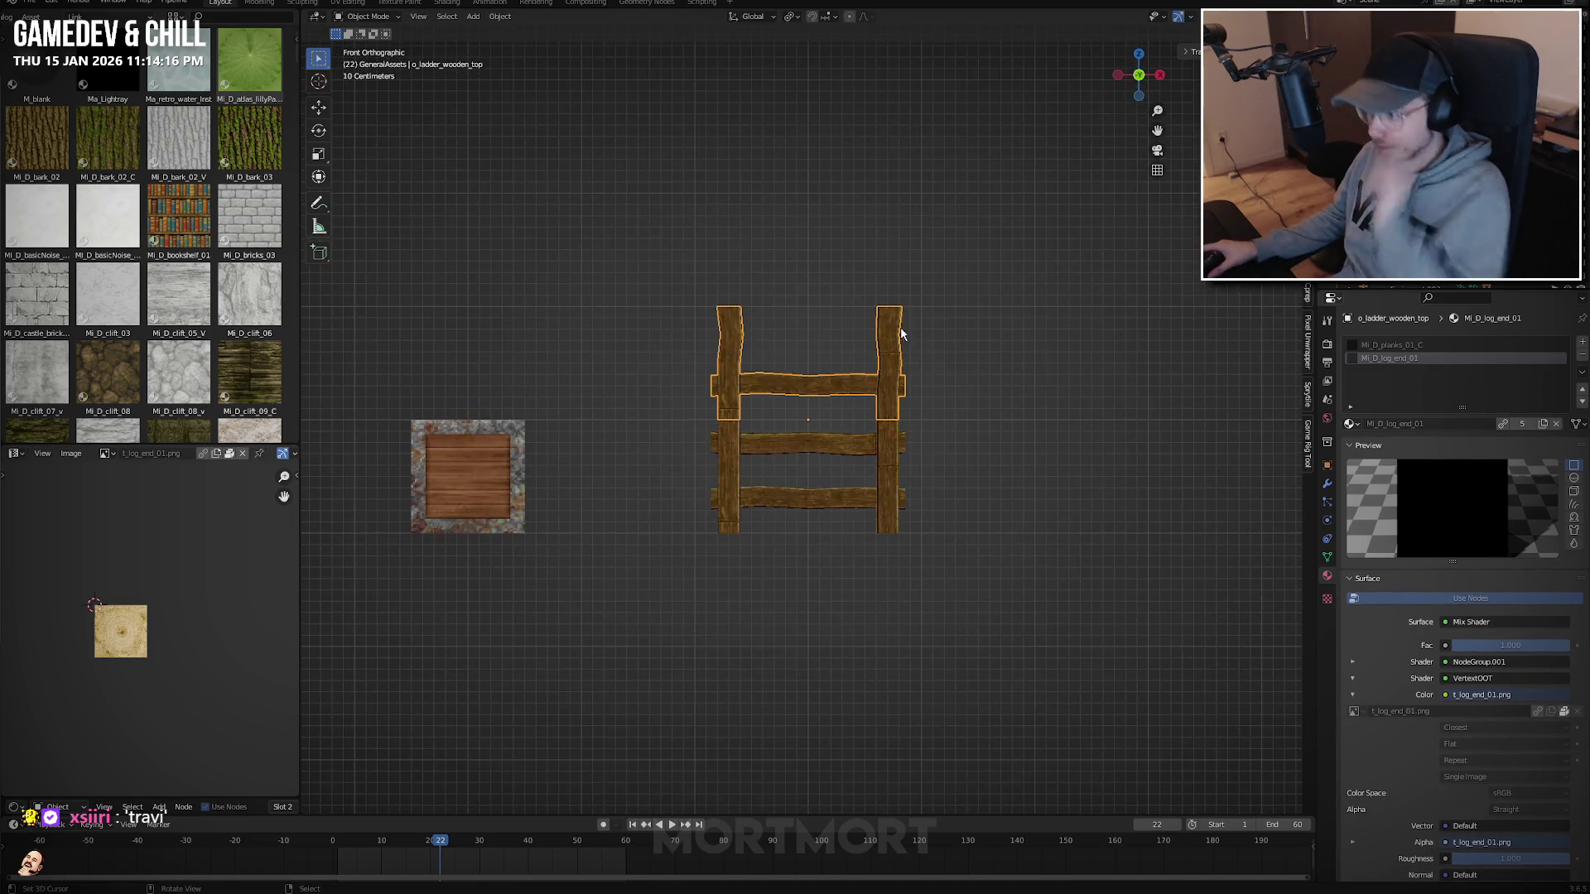
left_click(978, 500)
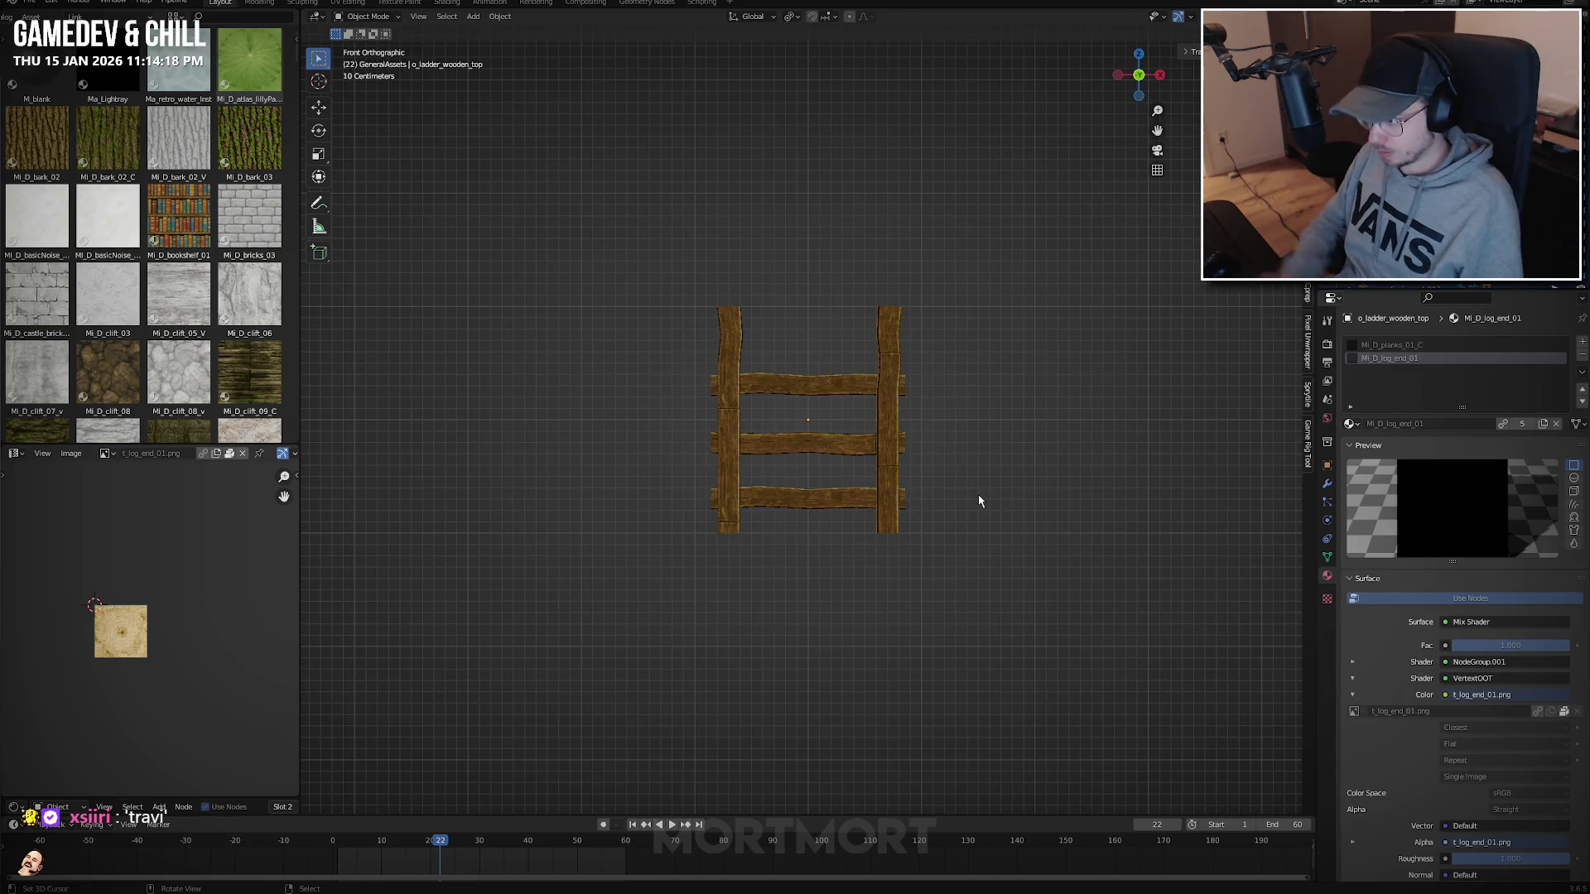
Push the ladder meshes to Unreal and select the BP_GP_Ladder actor.
key("q")
left_click(979, 487)
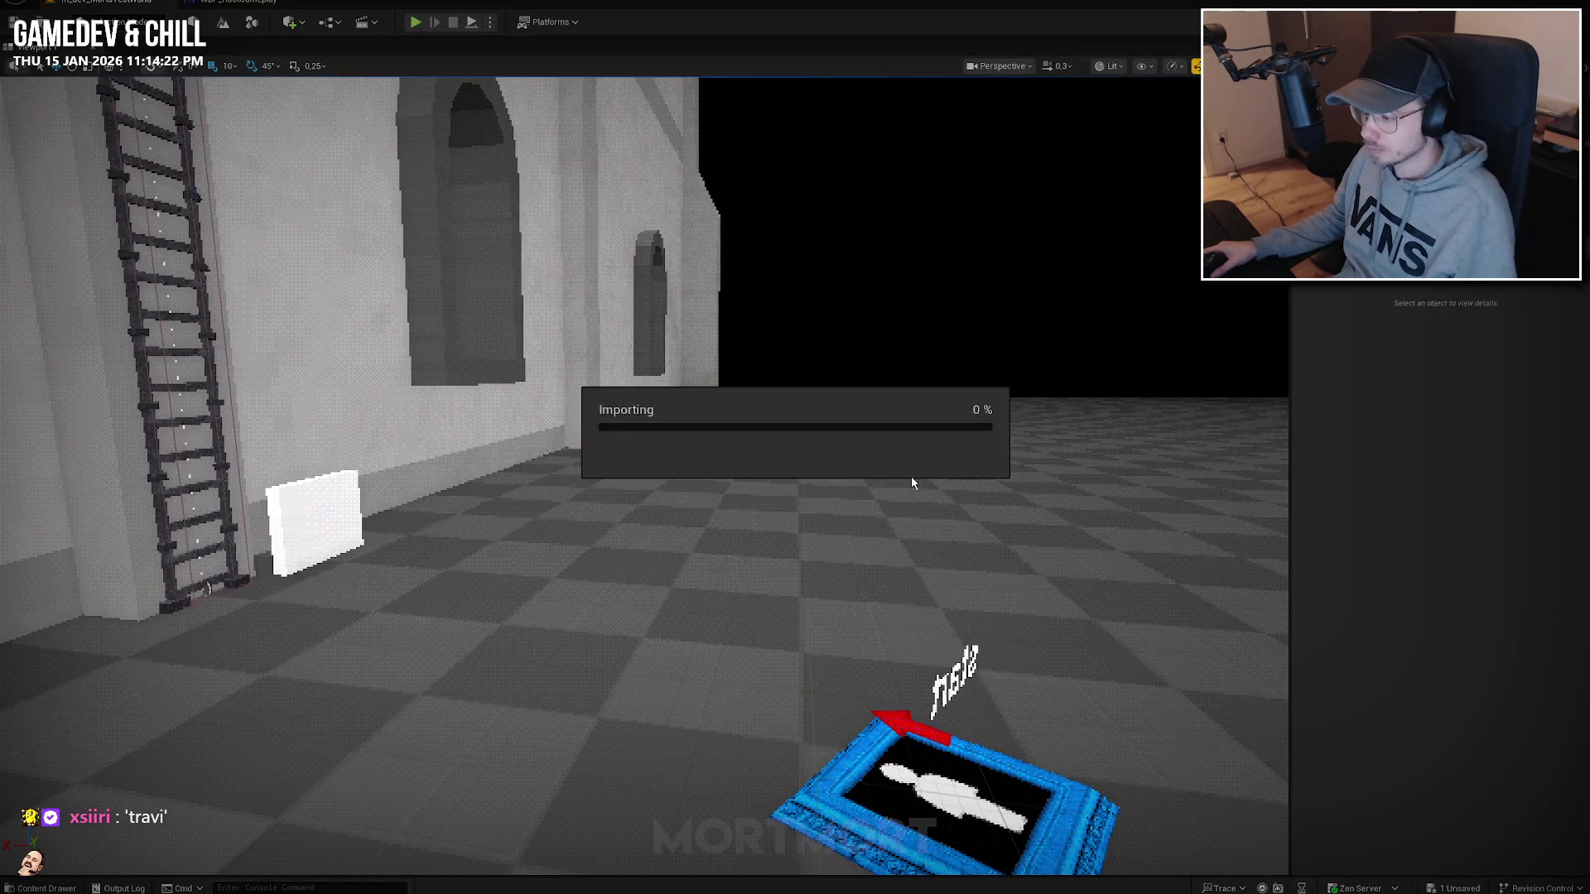
left_click_drag(1097, 491, 627, 429)
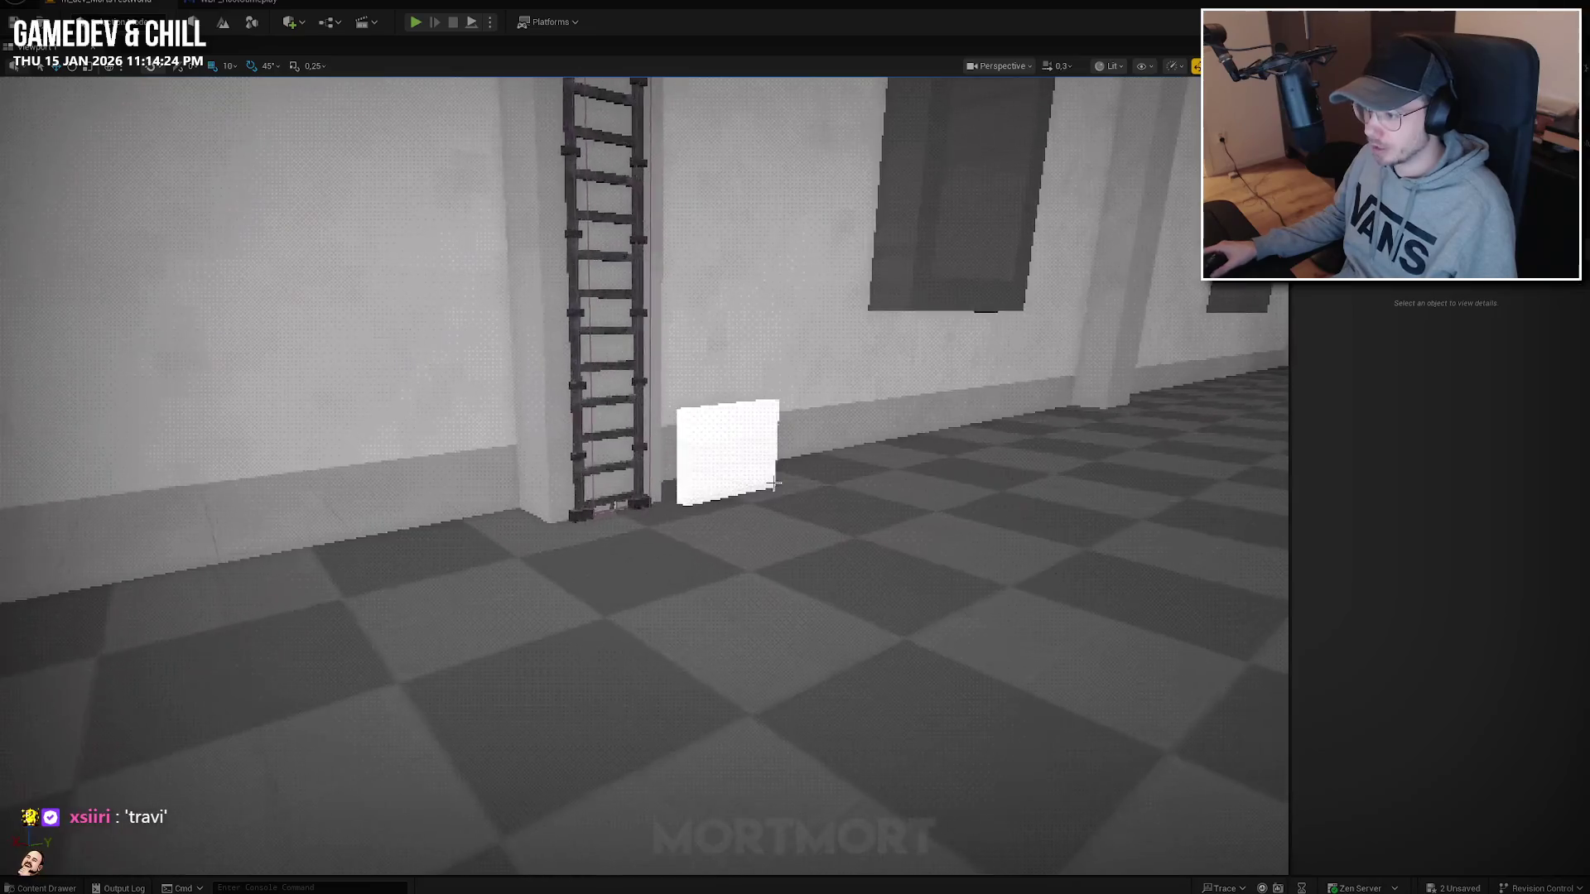
left_click(626, 430)
left_click(626, 430)
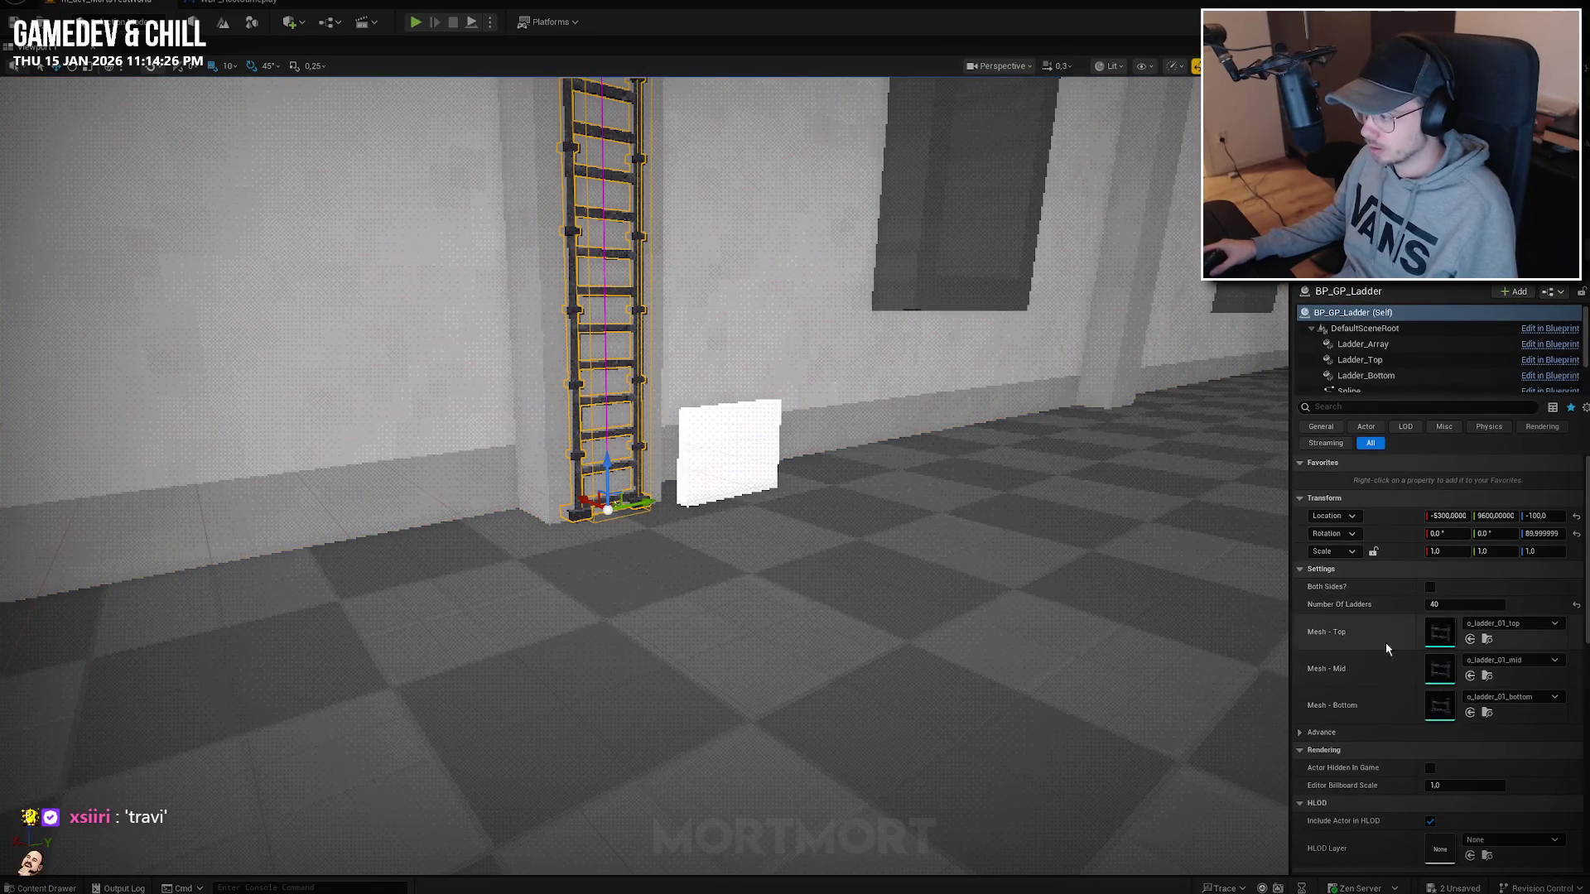
Set Mesh - Top to o_ladder_wooden_top and paste it into the other mesh slots.
left_click(1537, 625)
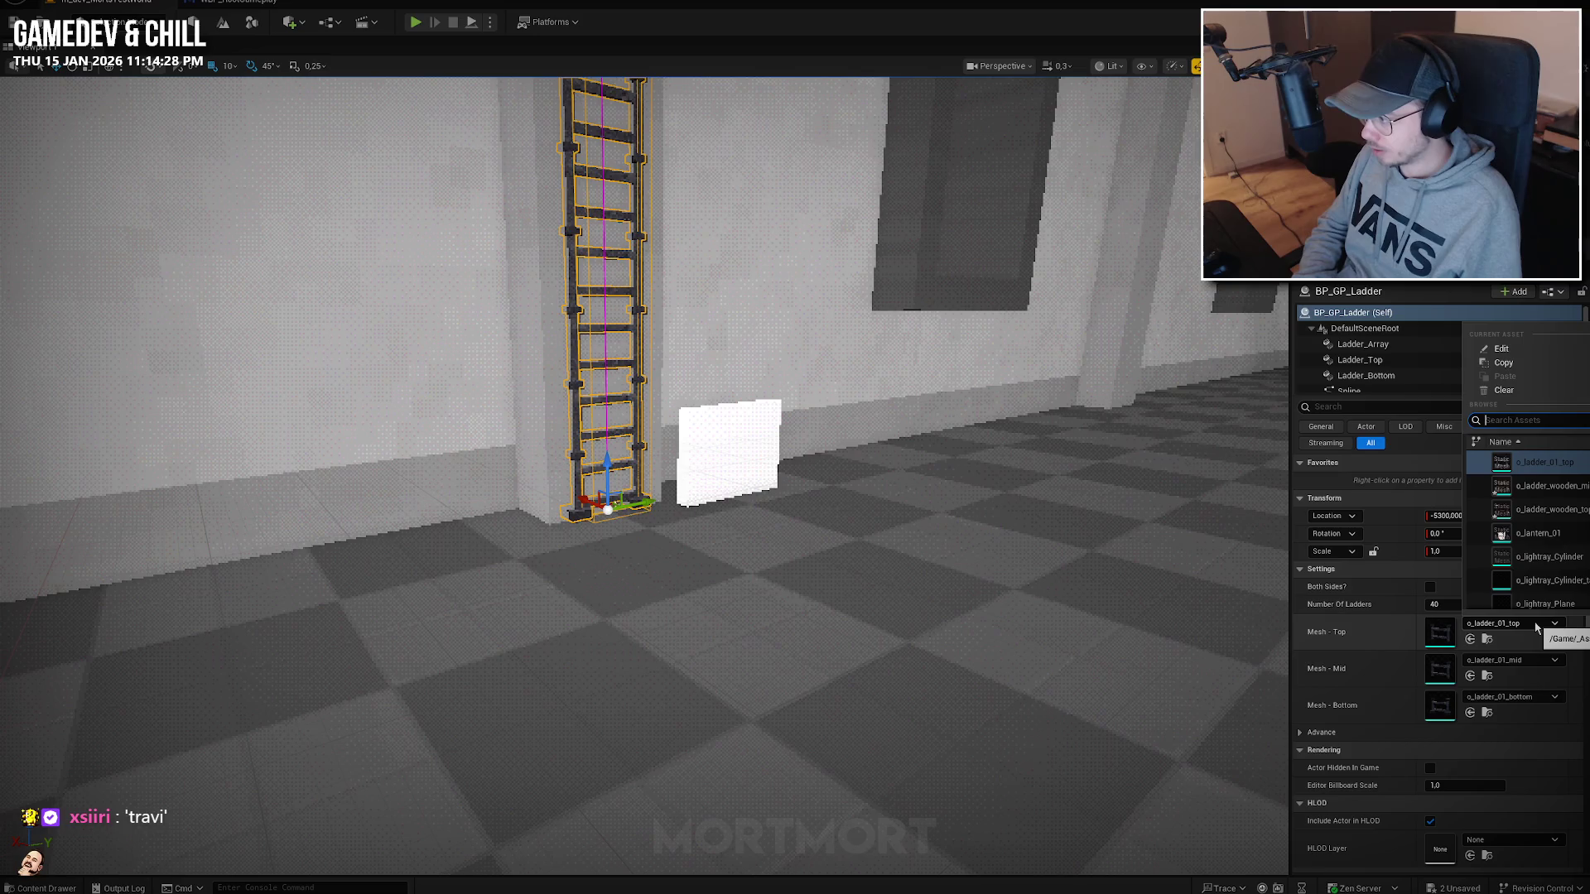
type("lad")
key("BackSpace")
key("BackSpace")
key("BackSpace")
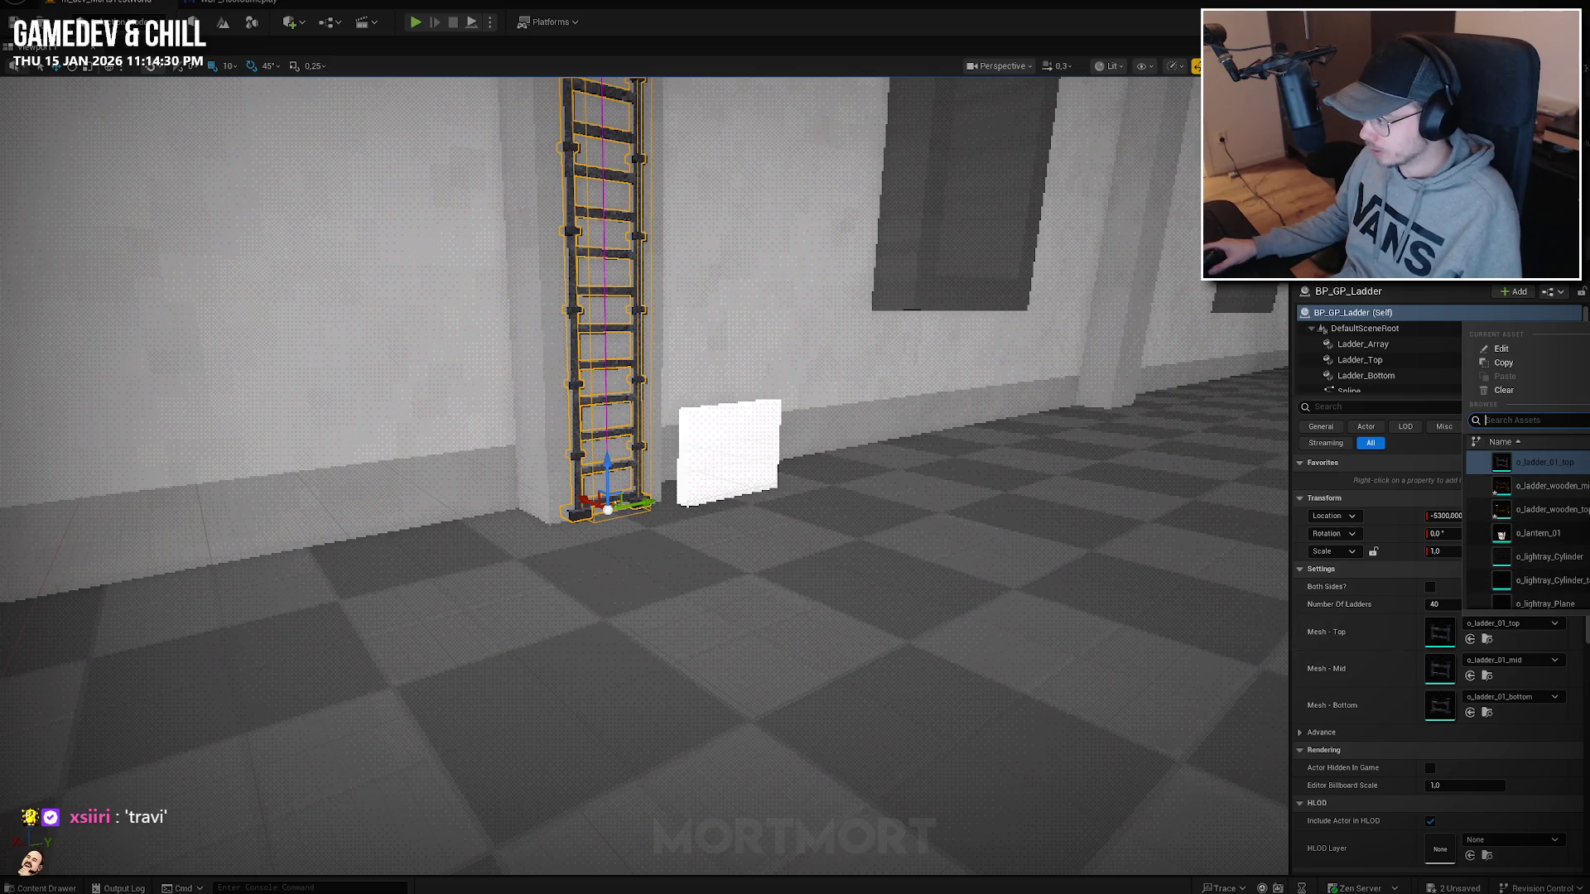
left_click(1550, 509)
right_click(1389, 632, "shift")
left_click(1389, 669, "shift")
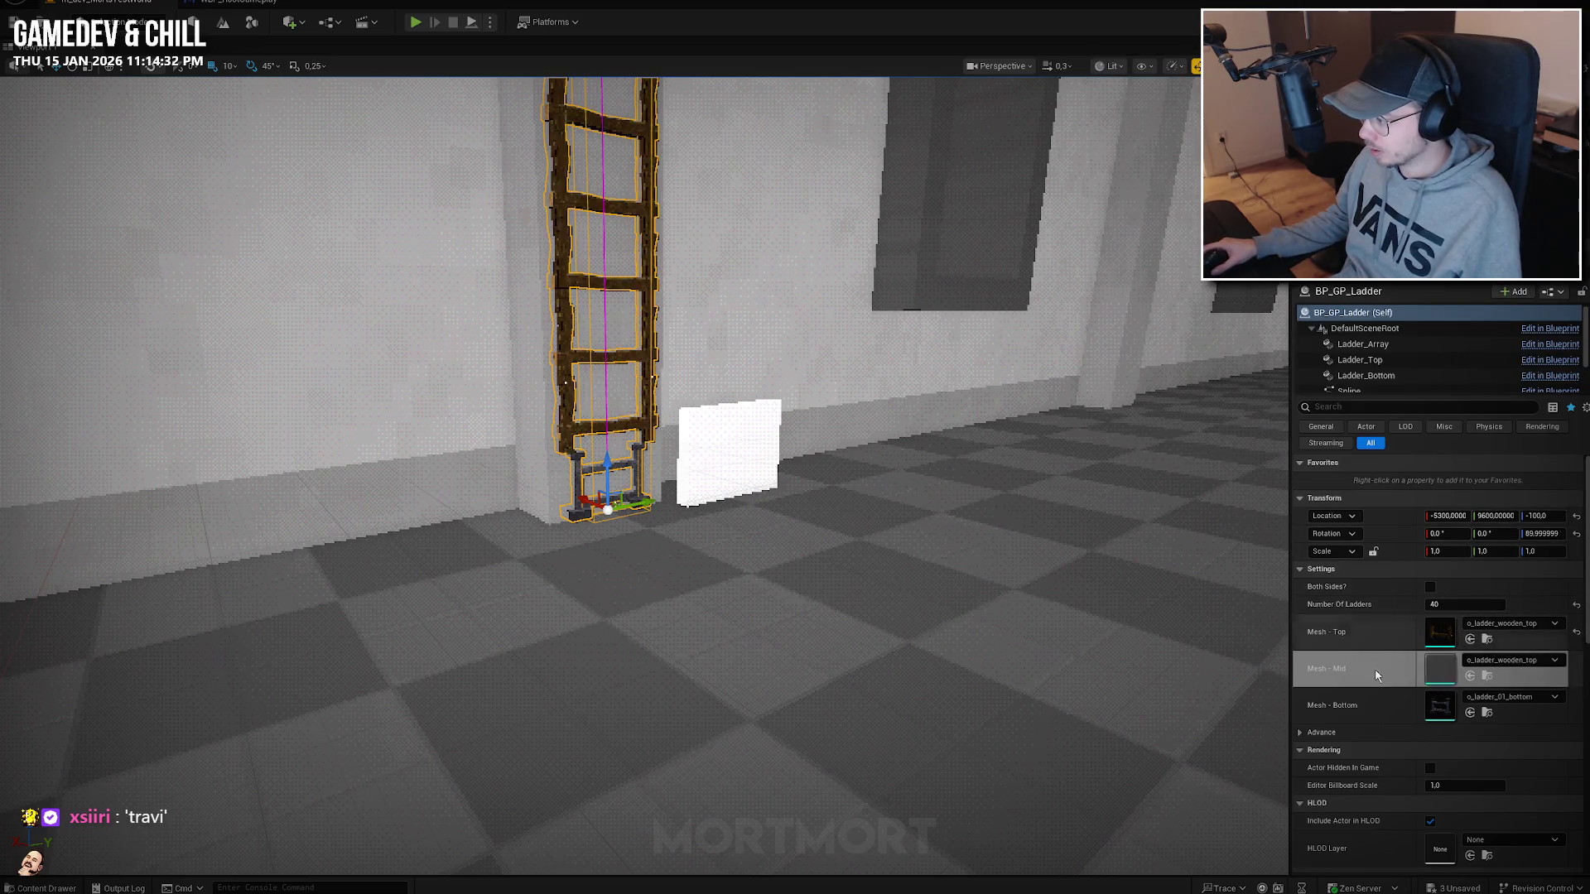
left_click(1389, 706, "shift")
Set Mesh - Mid and Mesh - Bottom to o_ladder_wooden_mid and inspect the resulting ladder.
left_click(1492, 660)
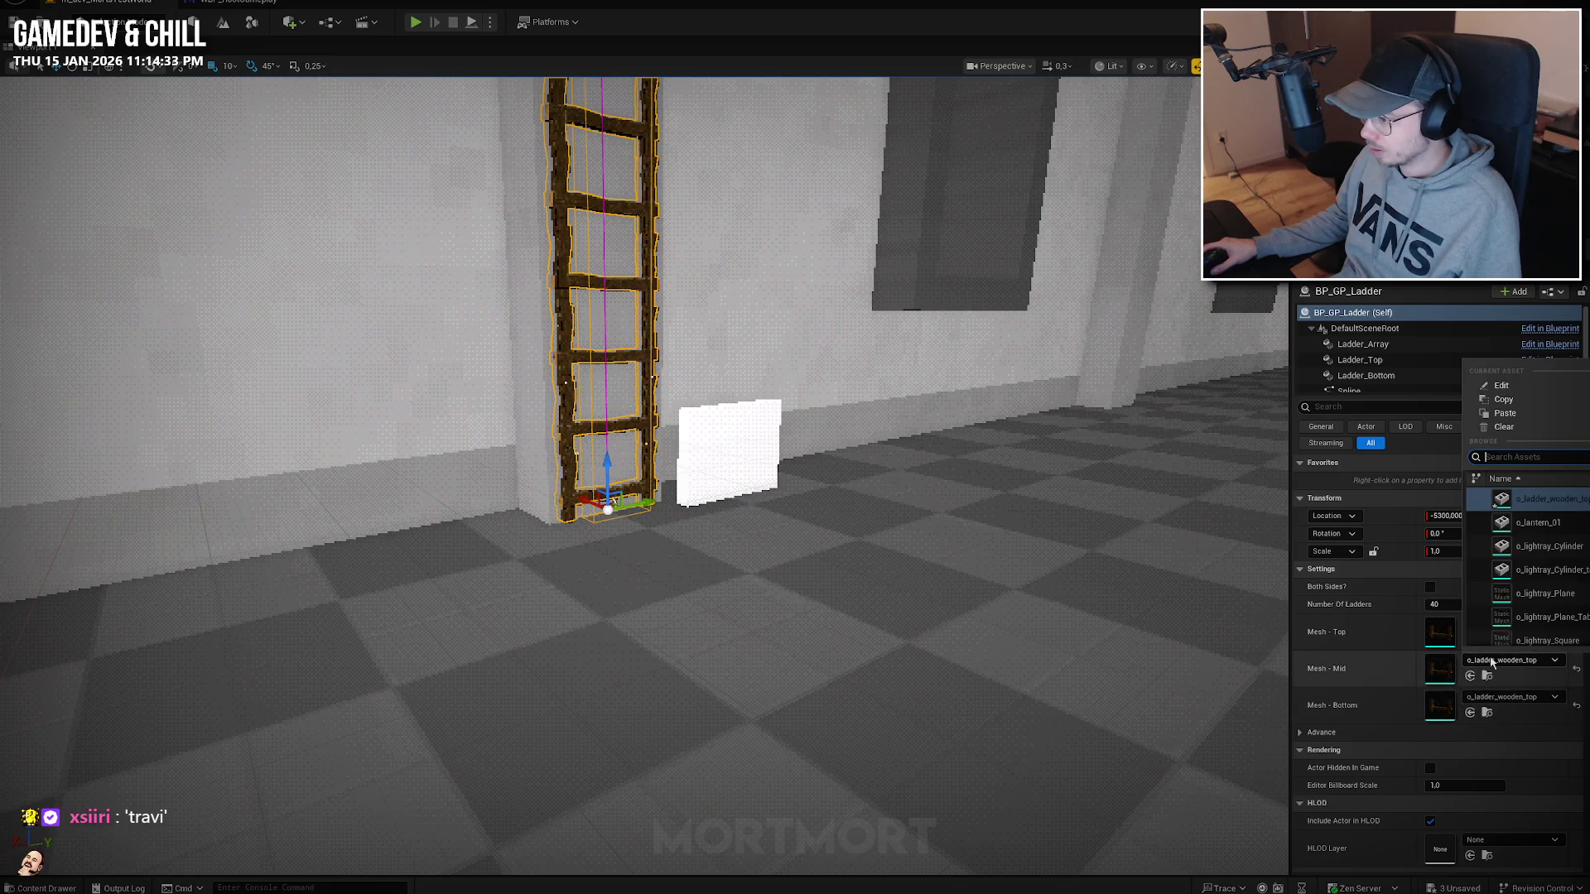
scroll(1565, 511, "up", 1)
left_click(1548, 500)
left_click(1373, 702, "shift")
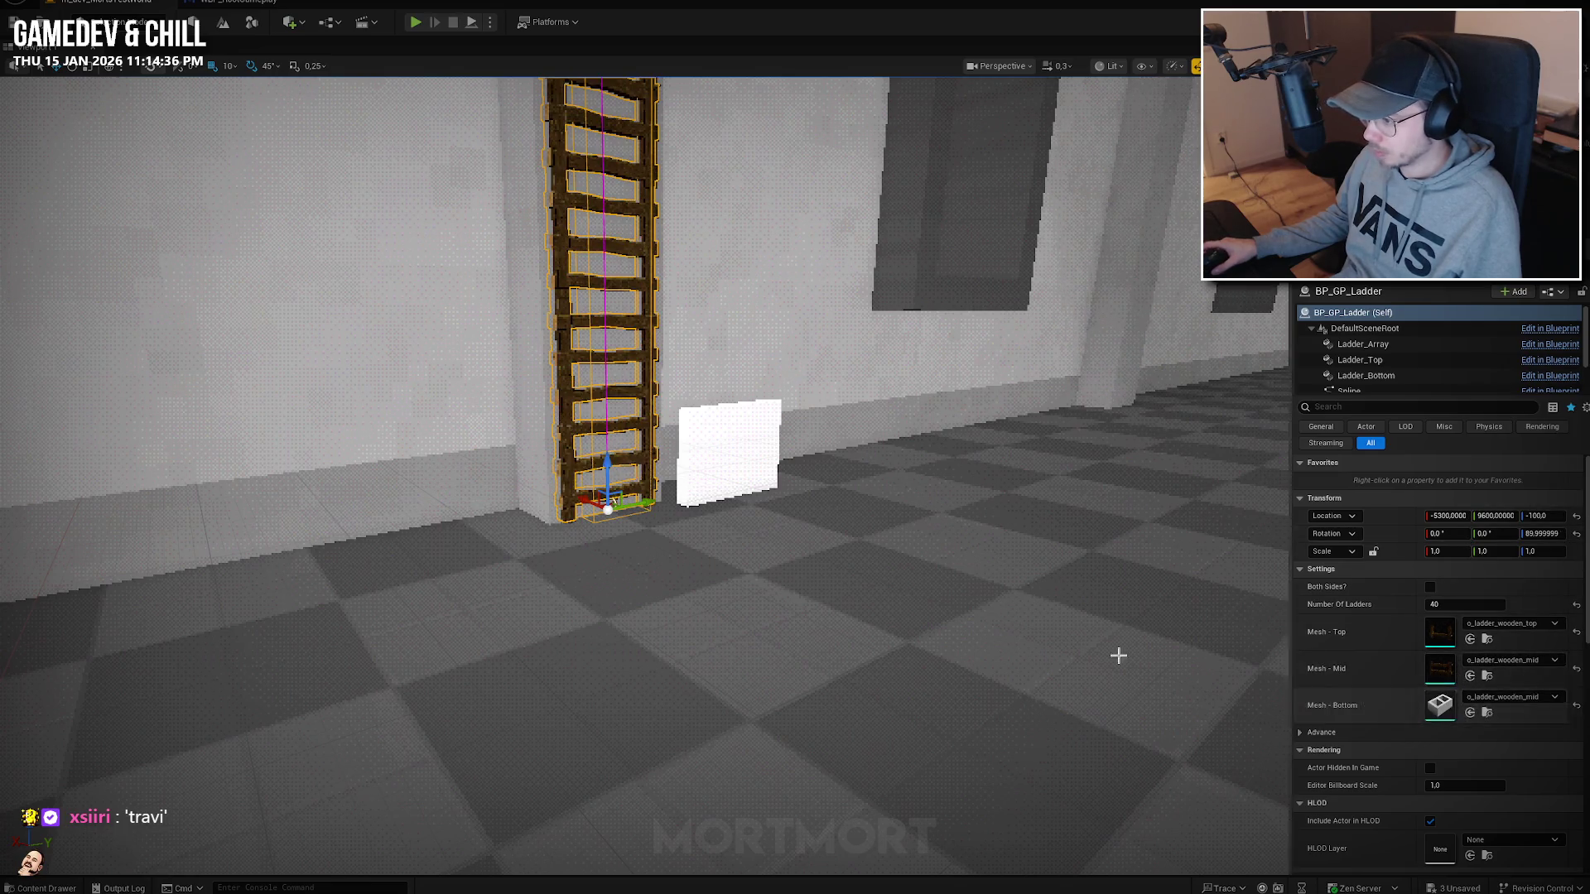
scroll(767, 500, "up", 3)
mouse_move(712, 463)
right_mouse_down()
mouse_move(798, 464)
mouse_move(757, 463)
mouse_move(757, 397)
mouse_move(757, 472)
right_mouse_up()
scroll(757, 414, "up", 2)
scroll(758, 455, "down", 1)
scroll(755, 462, "down", 4)
scroll(758, 468, "up", 1)
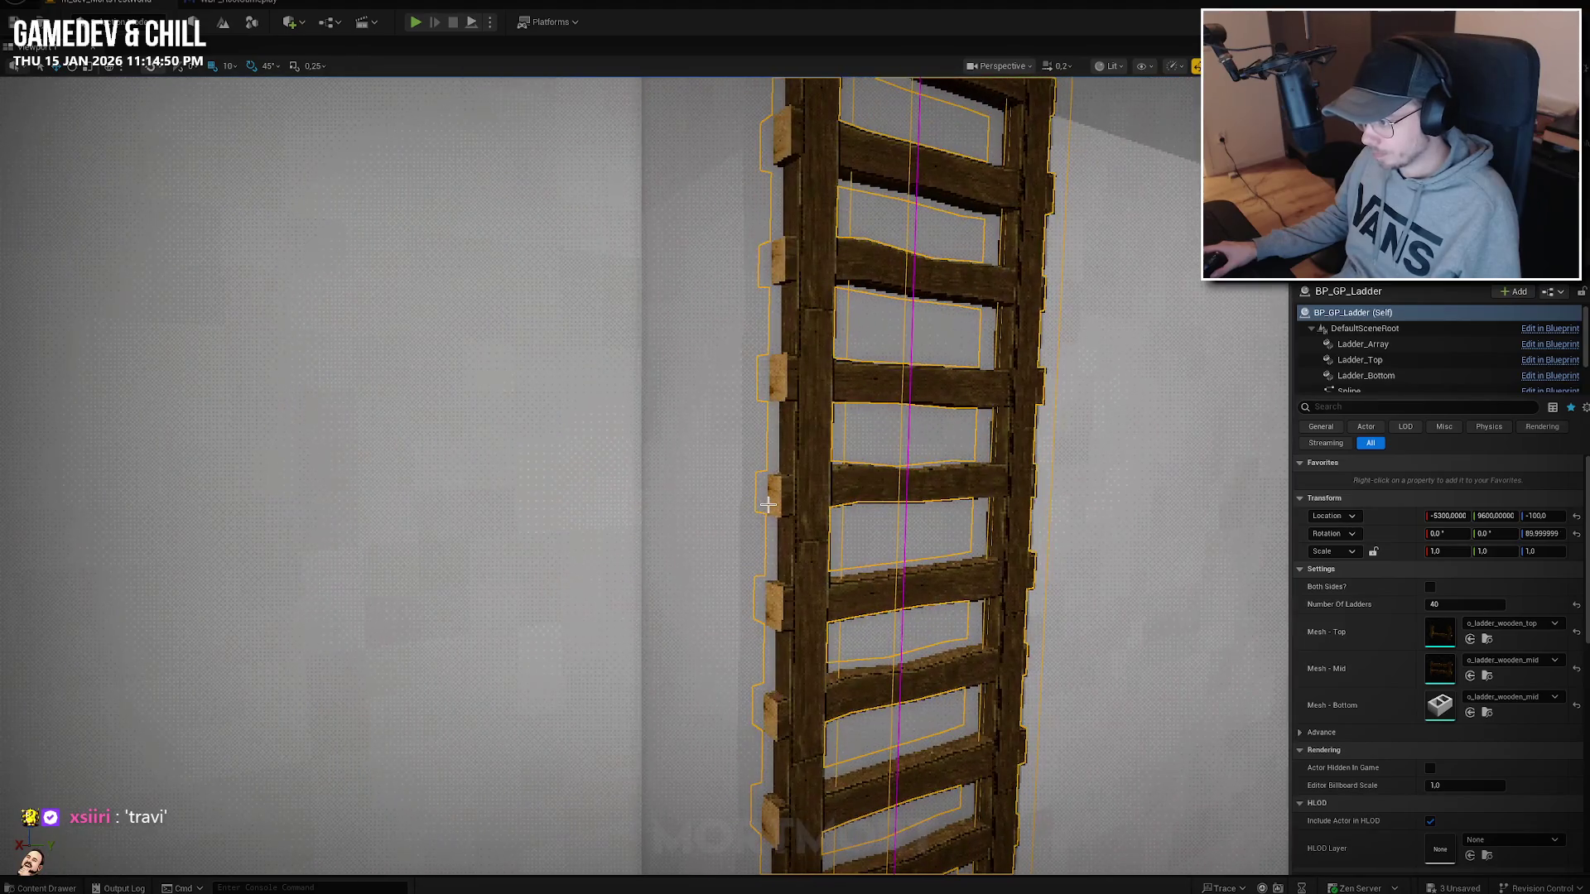
Play-test the level, climbing the wooden ladder and dropping back to the floor.
left_click(415, 22)
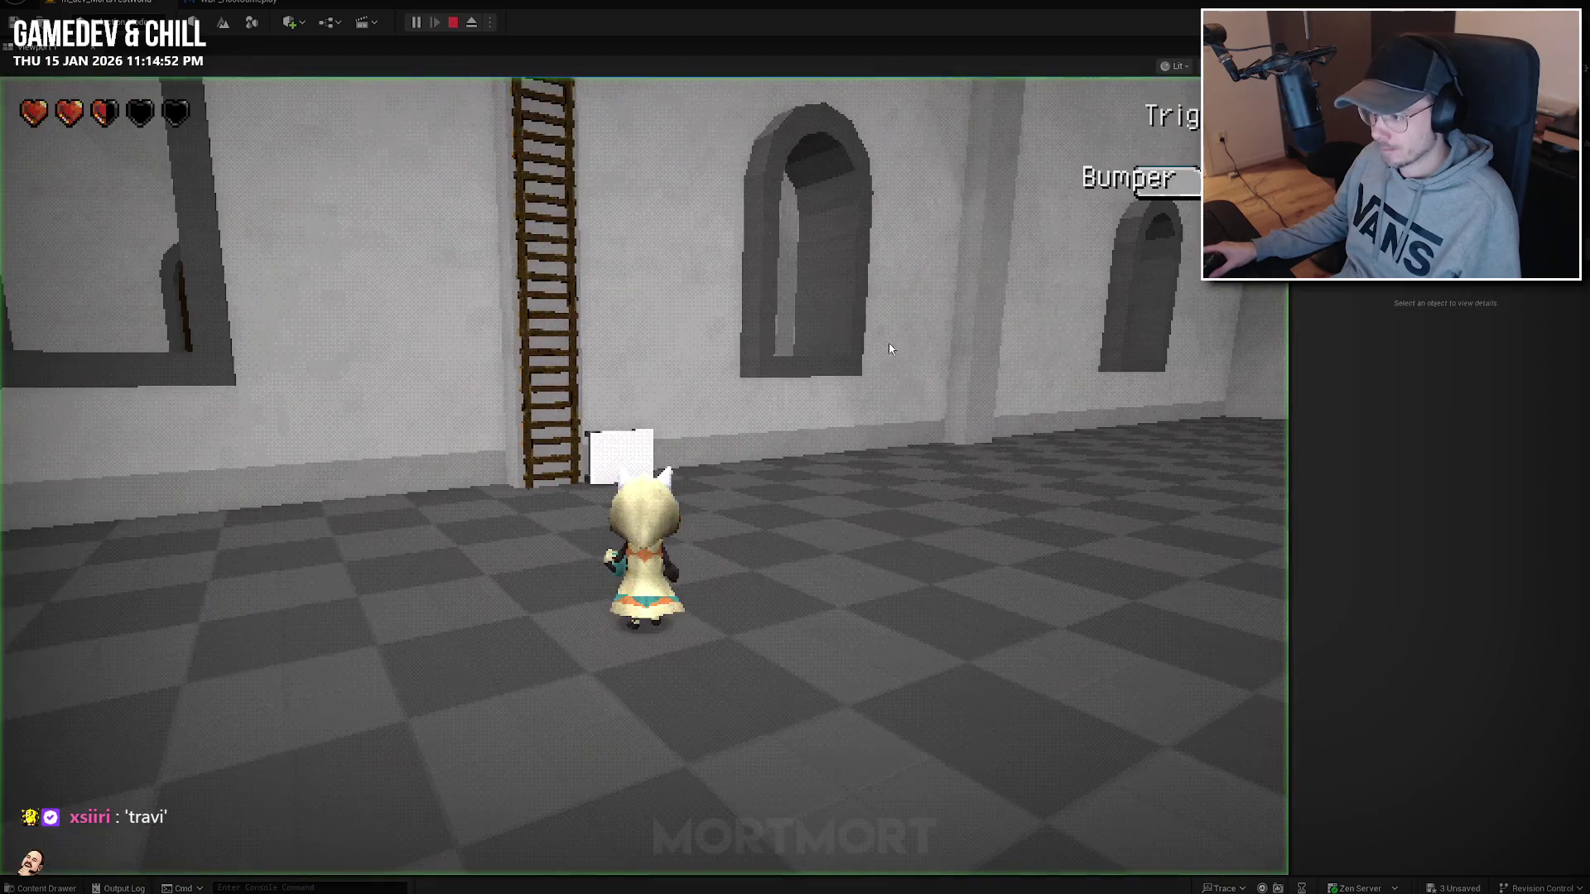
key("w")
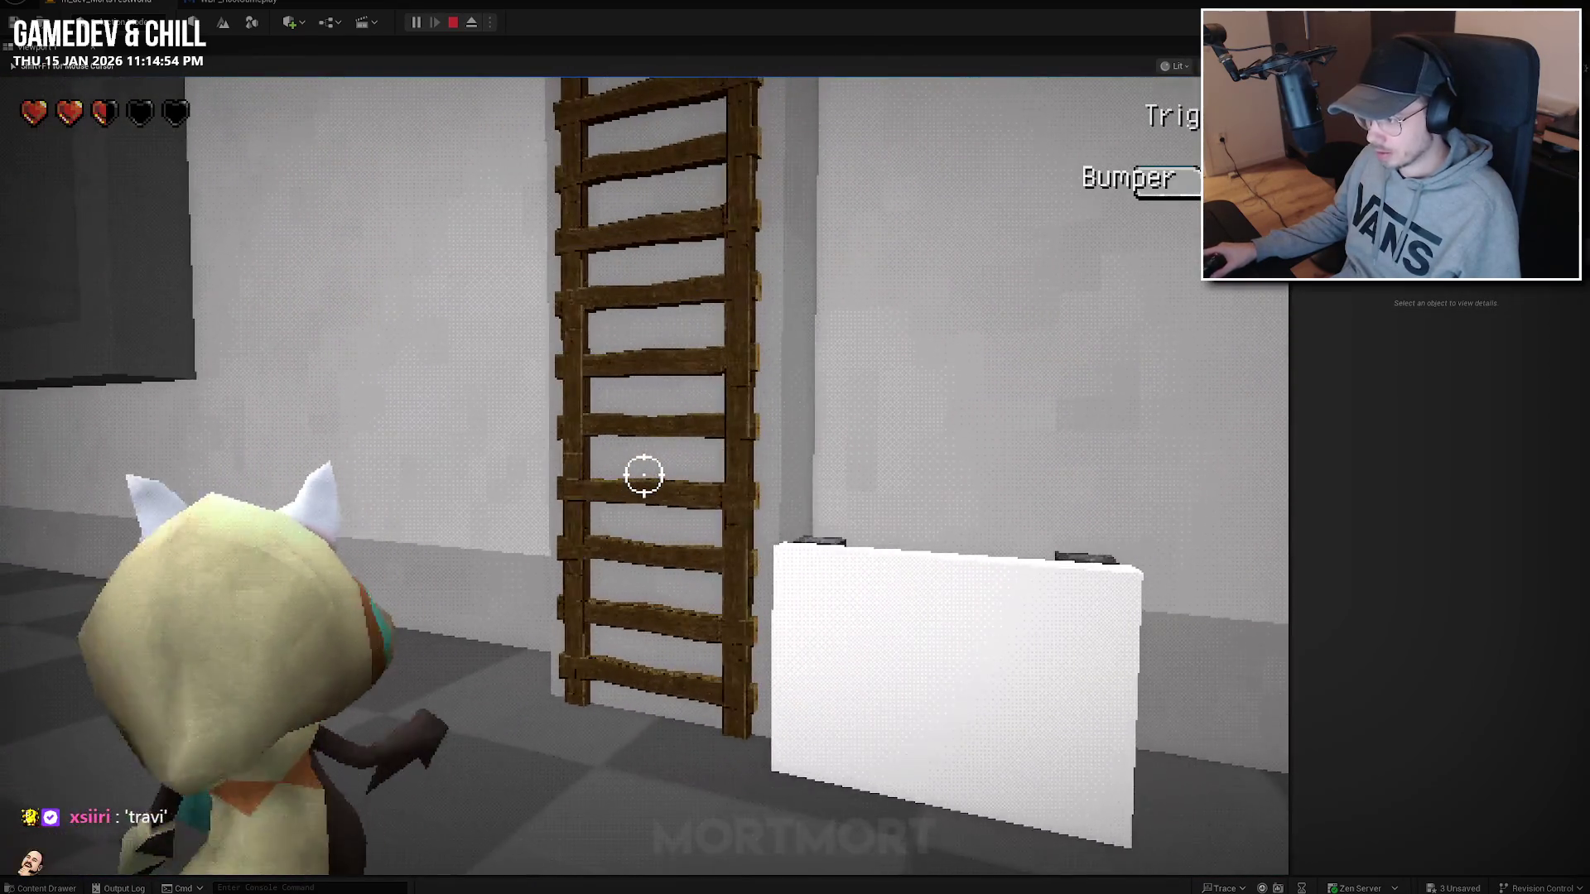
key("w")
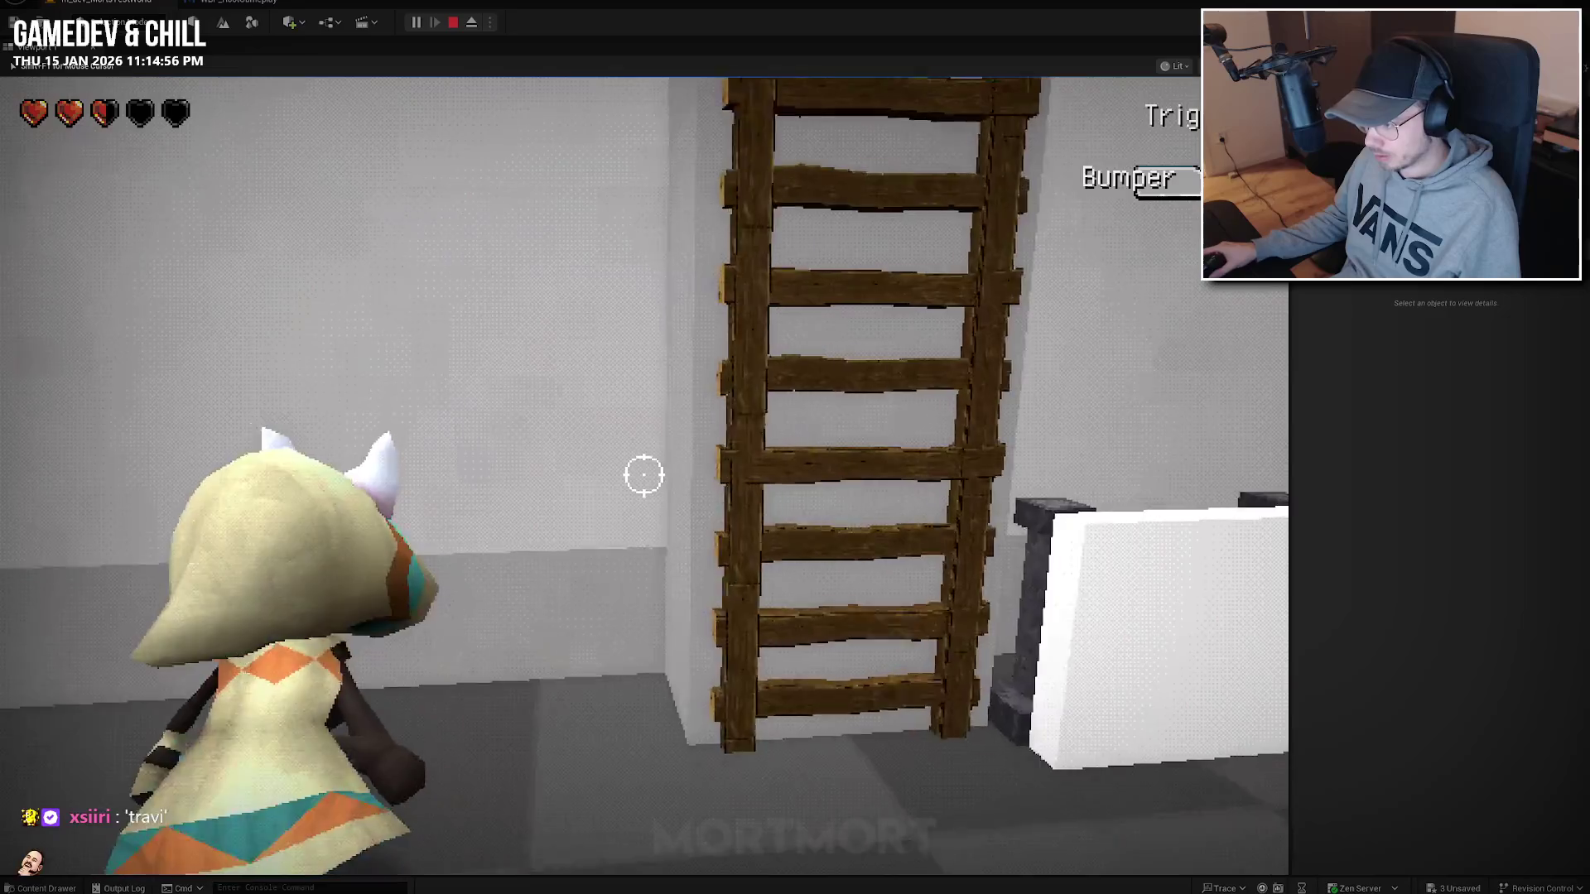
key("a")
key("s")
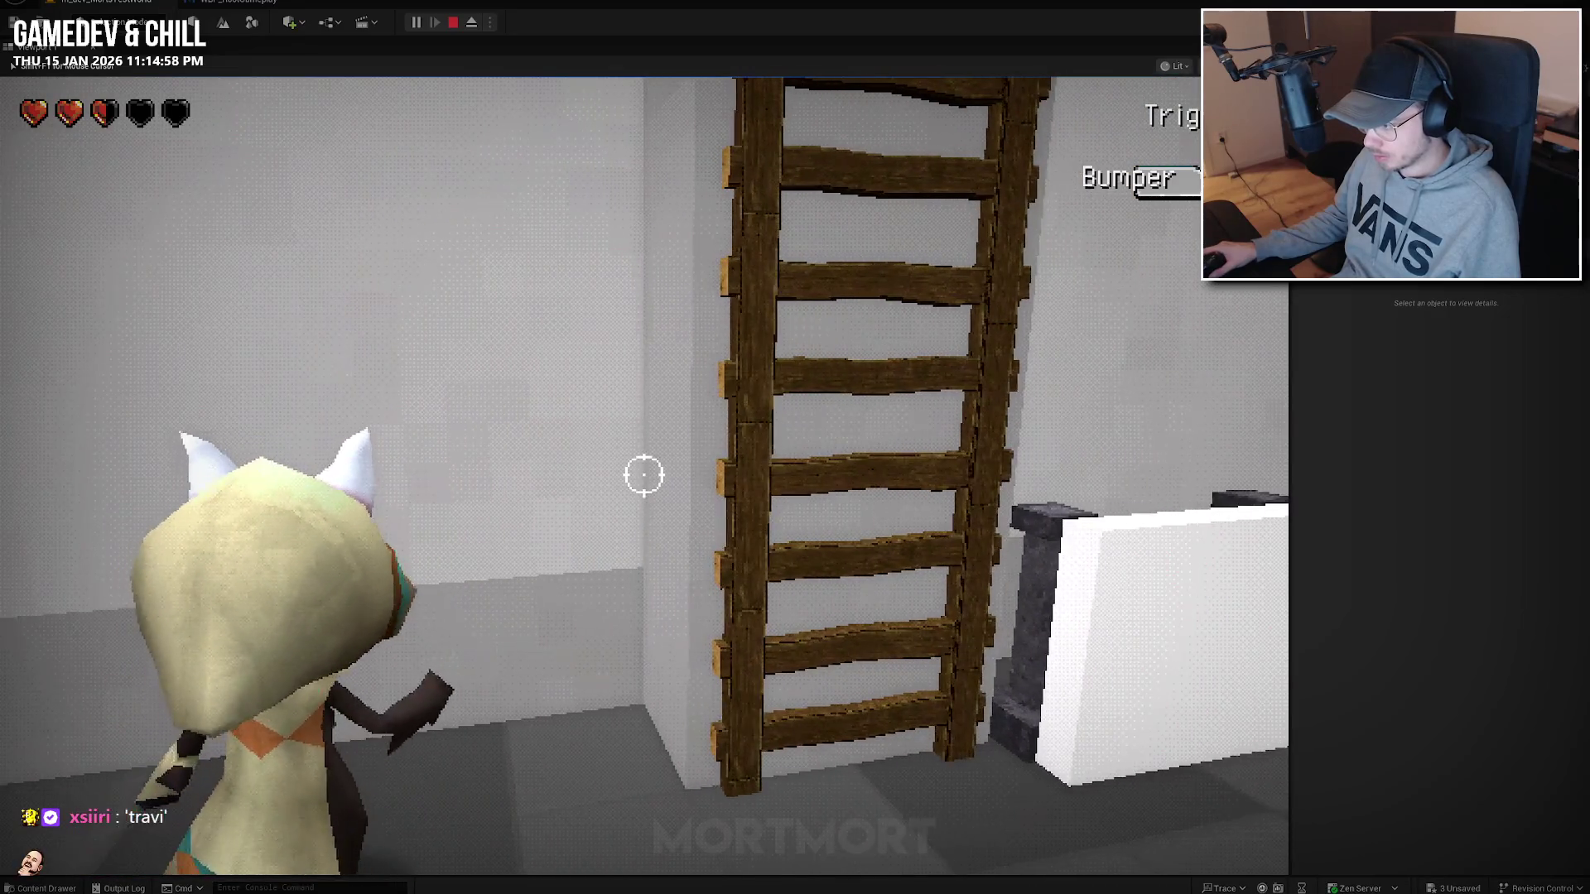
key("w")
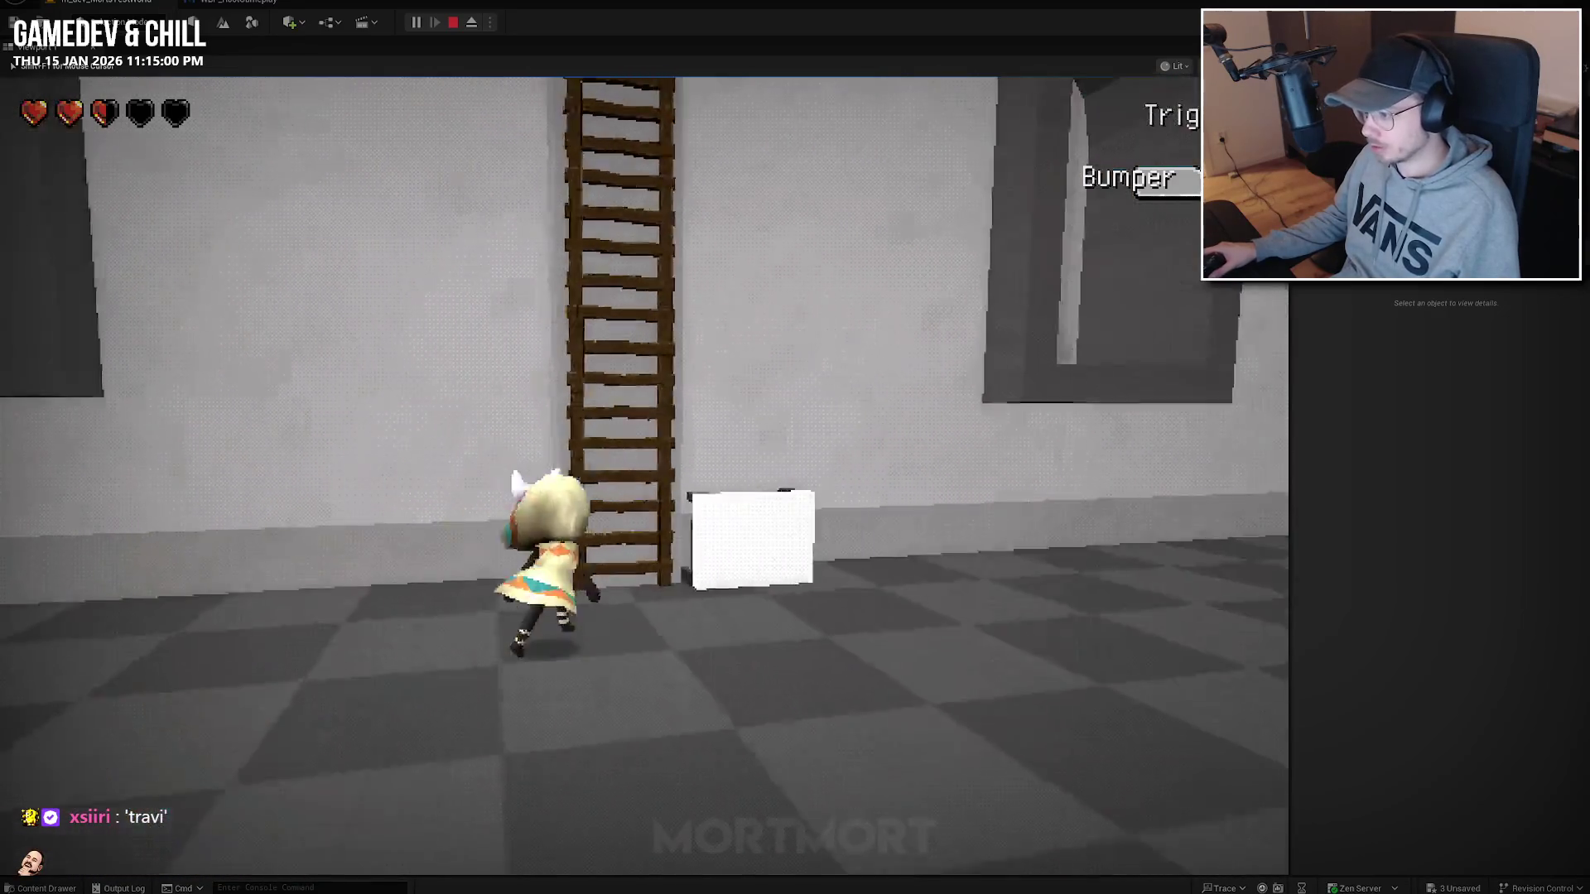
key("w")
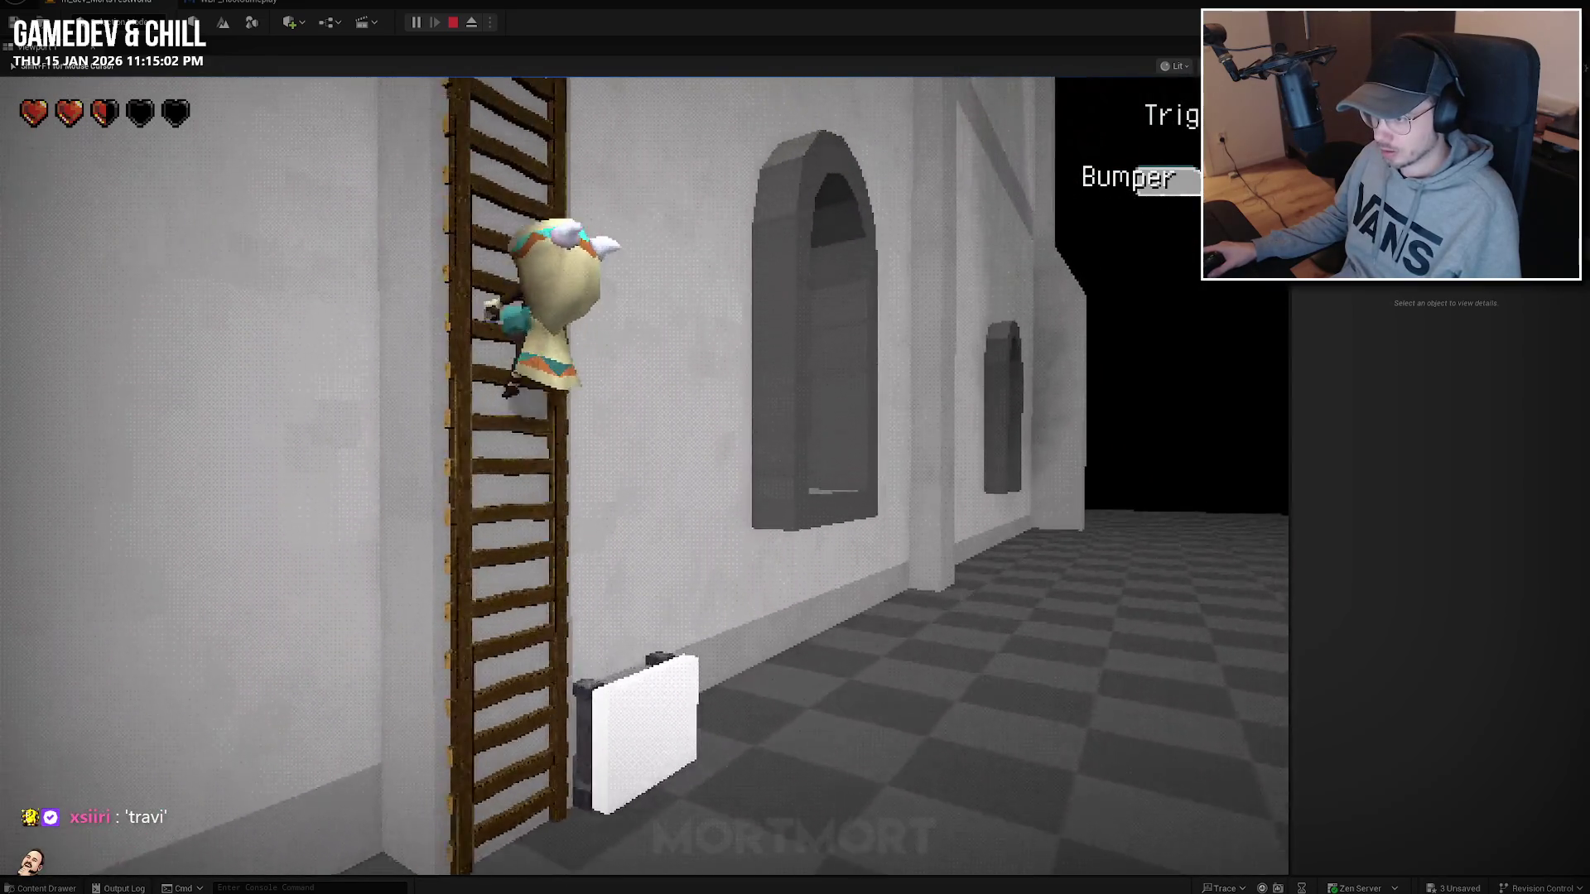
key("s")
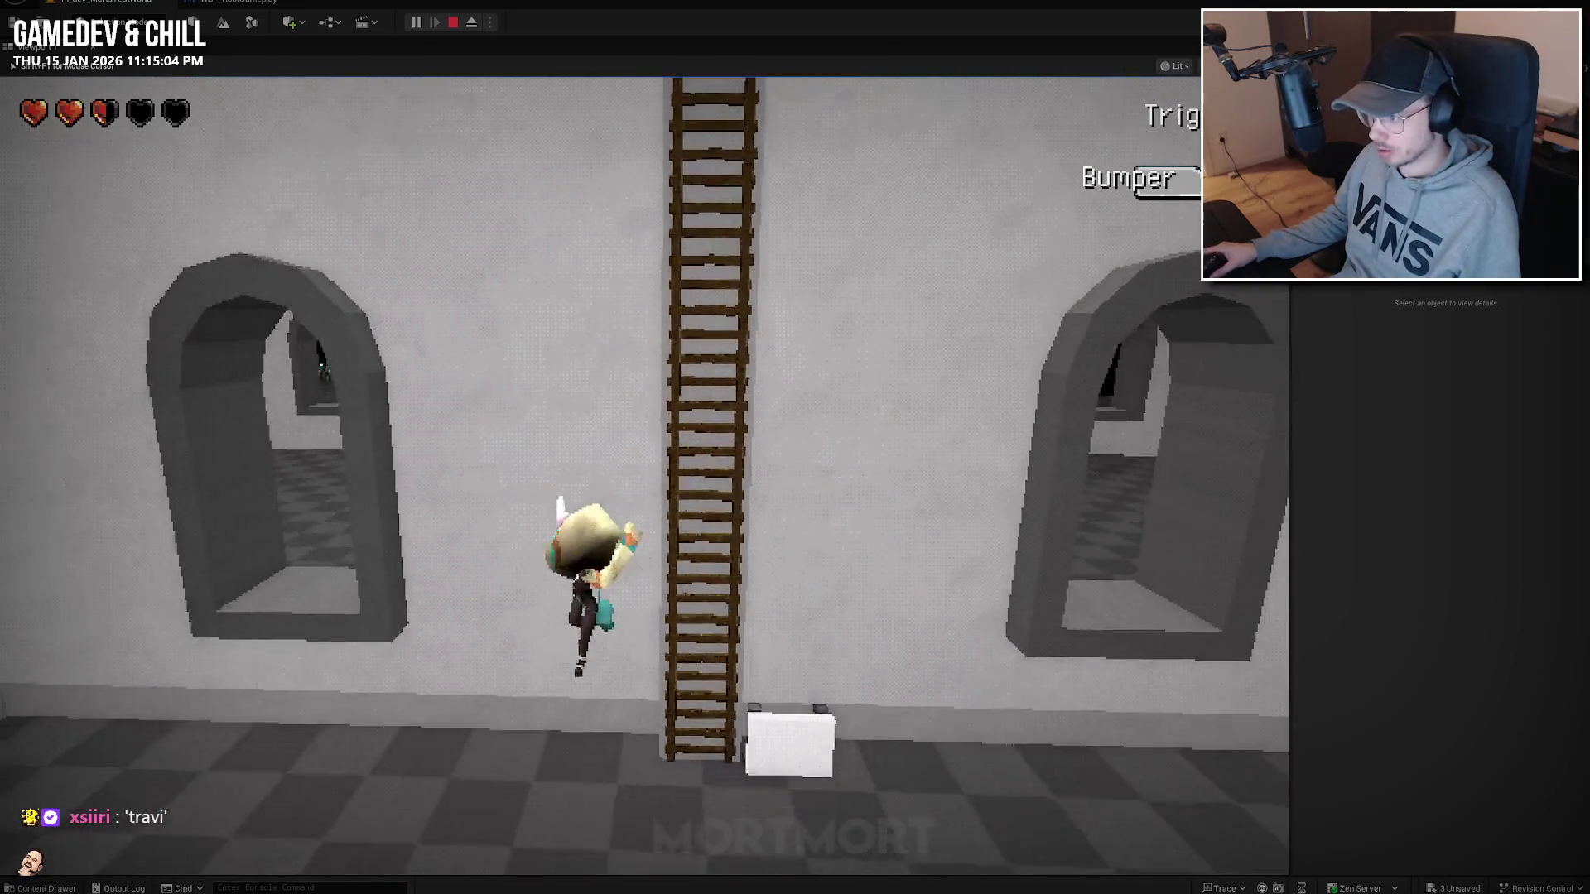
key("w")
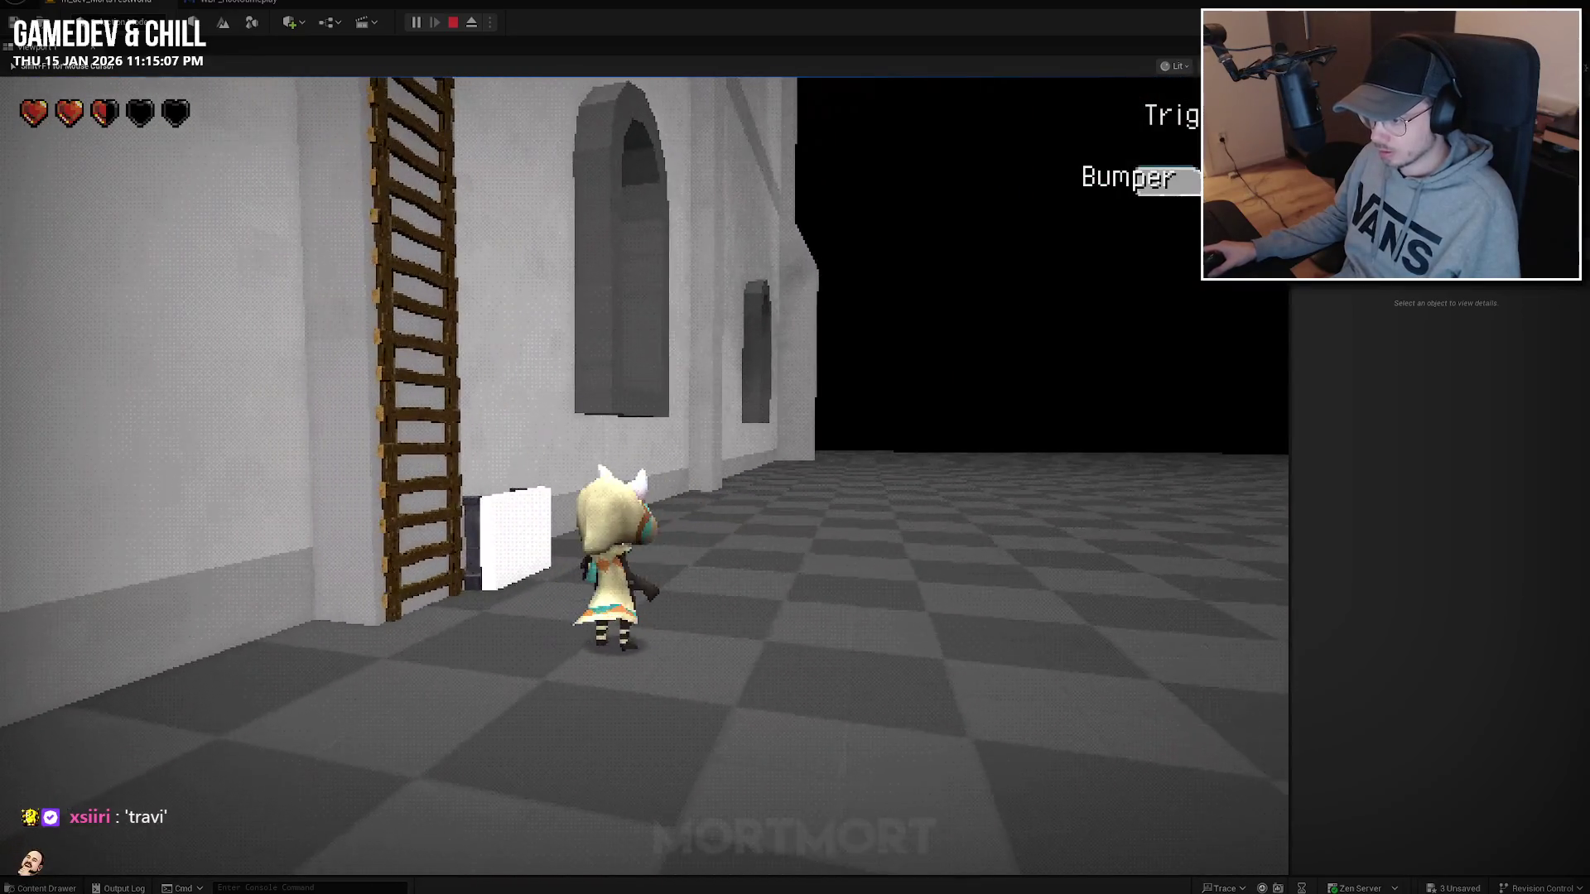
key("Escape")
Move BP_GP_Ladder 10 units along X to Location X -5310.
mouse_move(963, 365)
right_mouse_down()
mouse_move(917, 407)
mouse_move(903, 381)
mouse_move(923, 406)
mouse_move(862, 568)
right_mouse_up()
key("Escape")
left_click(501, 729)
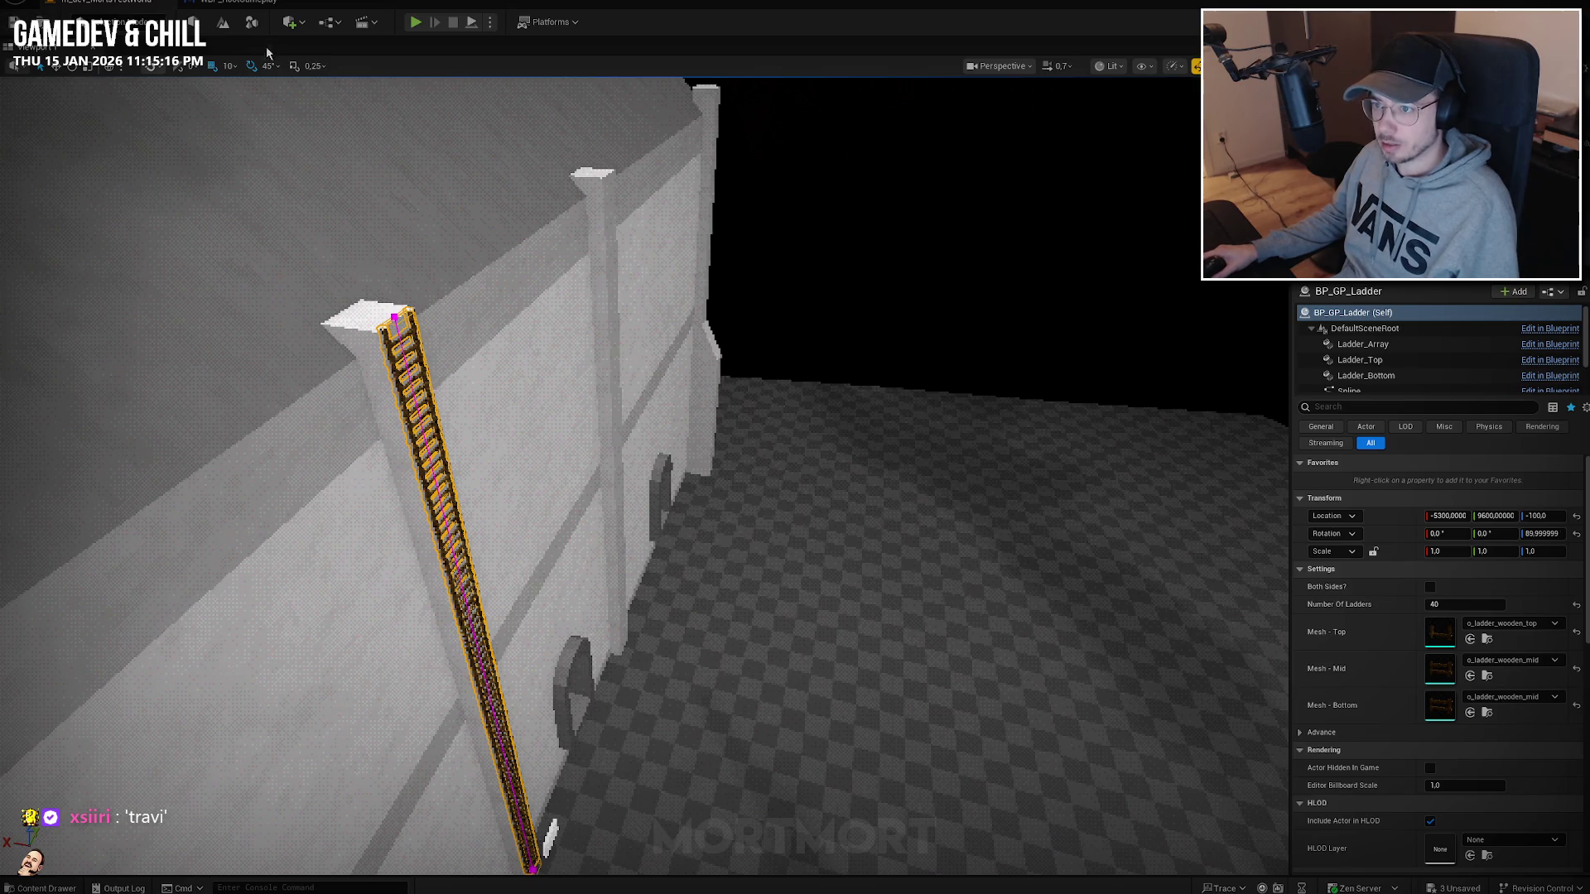
mouse_move(598, 331)
right_mouse_down()
mouse_move(605, 356)
mouse_move(579, 314)
mouse_move(598, 330)
right_mouse_up()
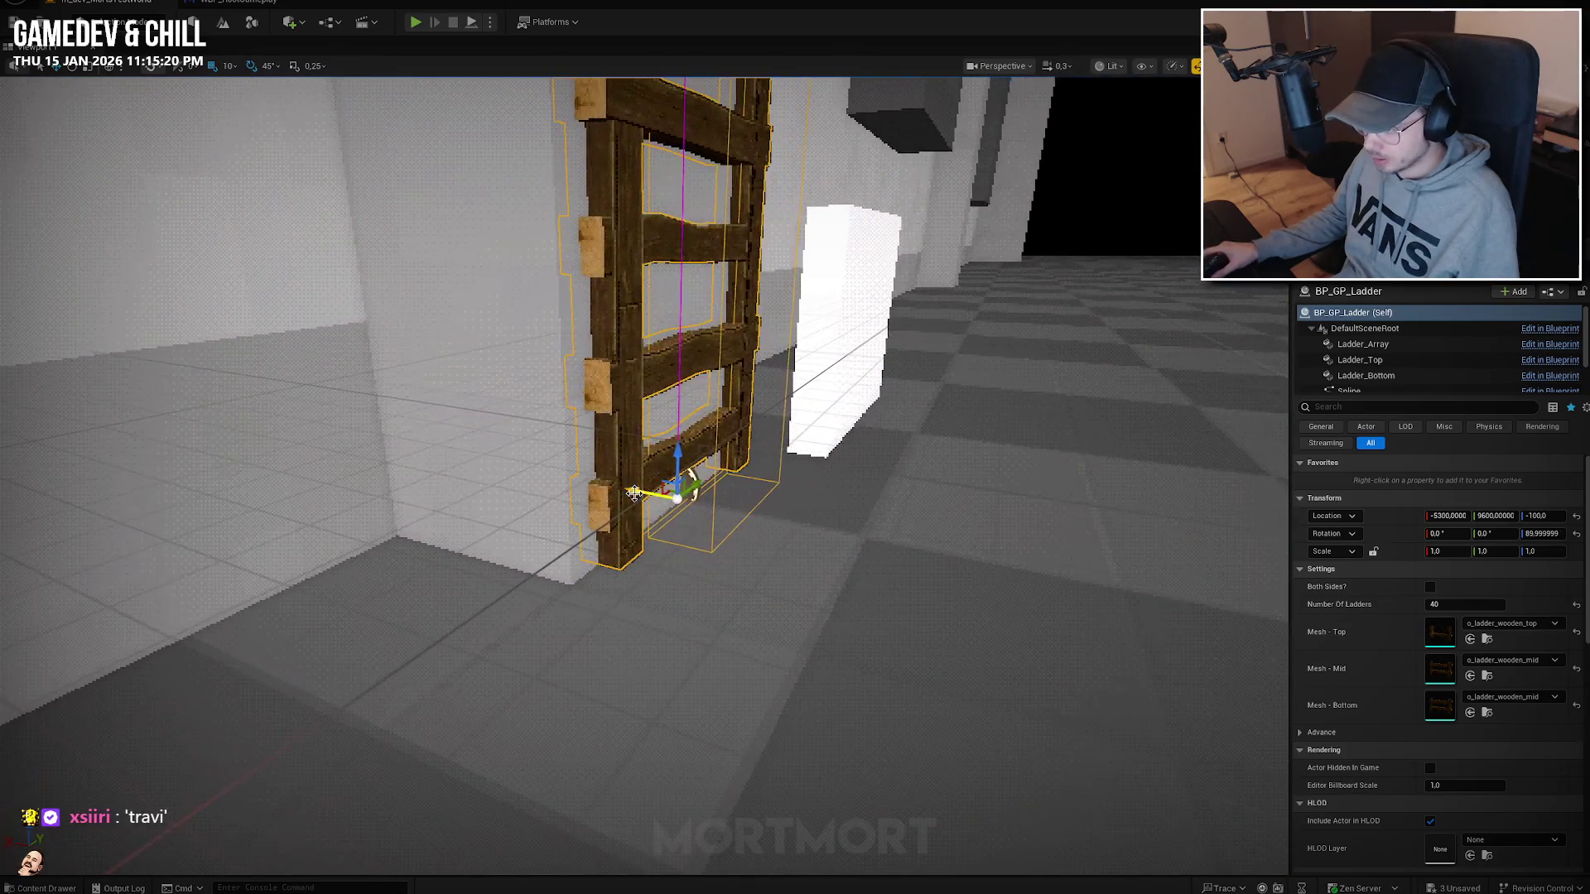
left_click_drag(637, 494, 650, 499)
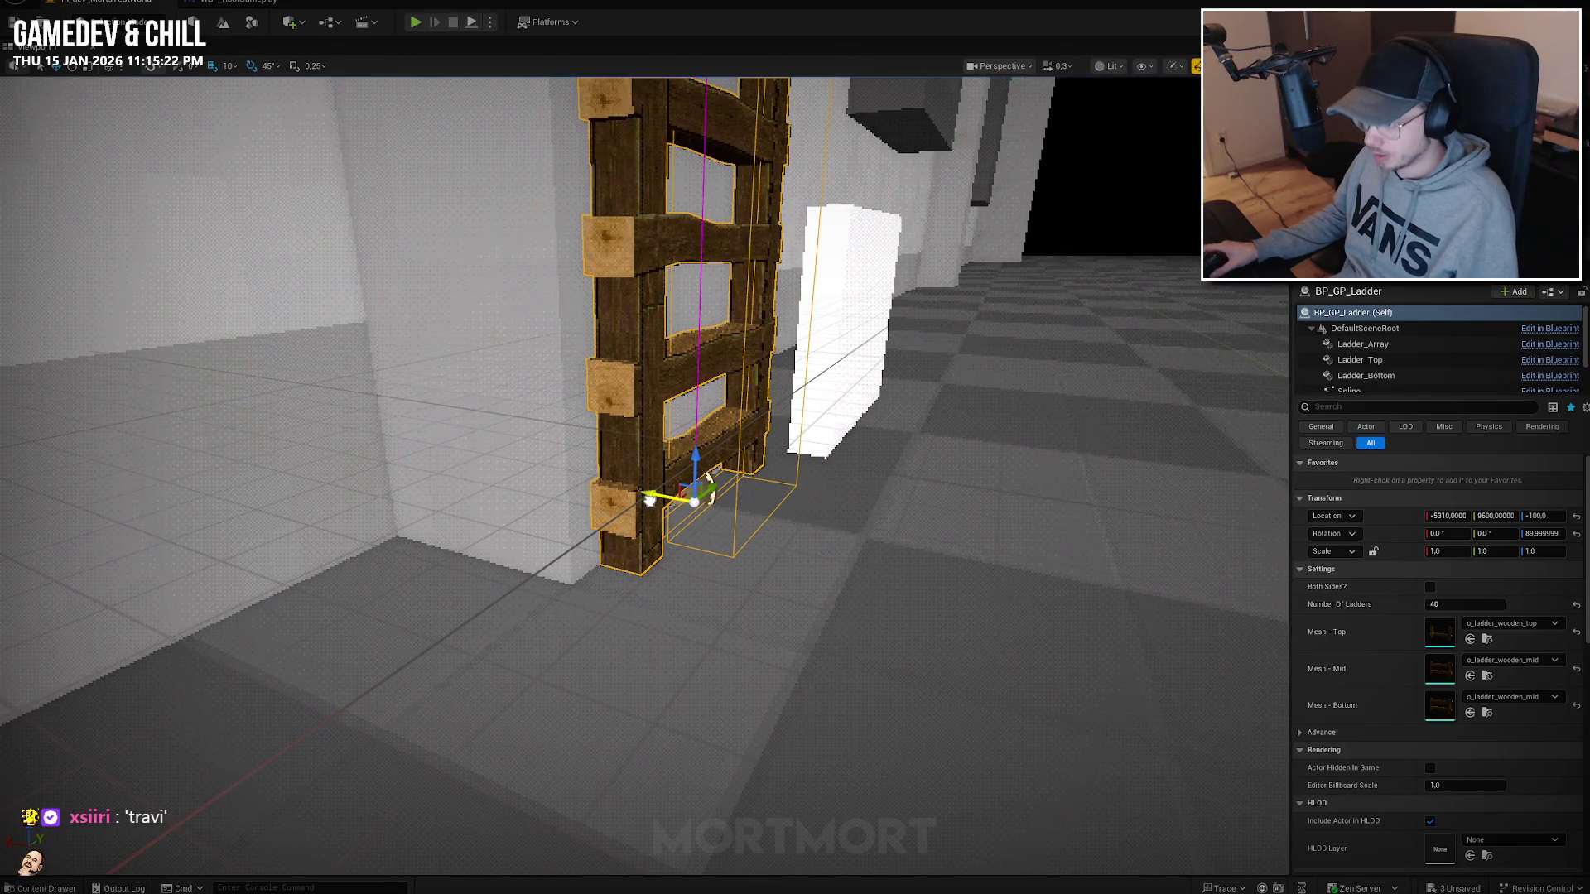